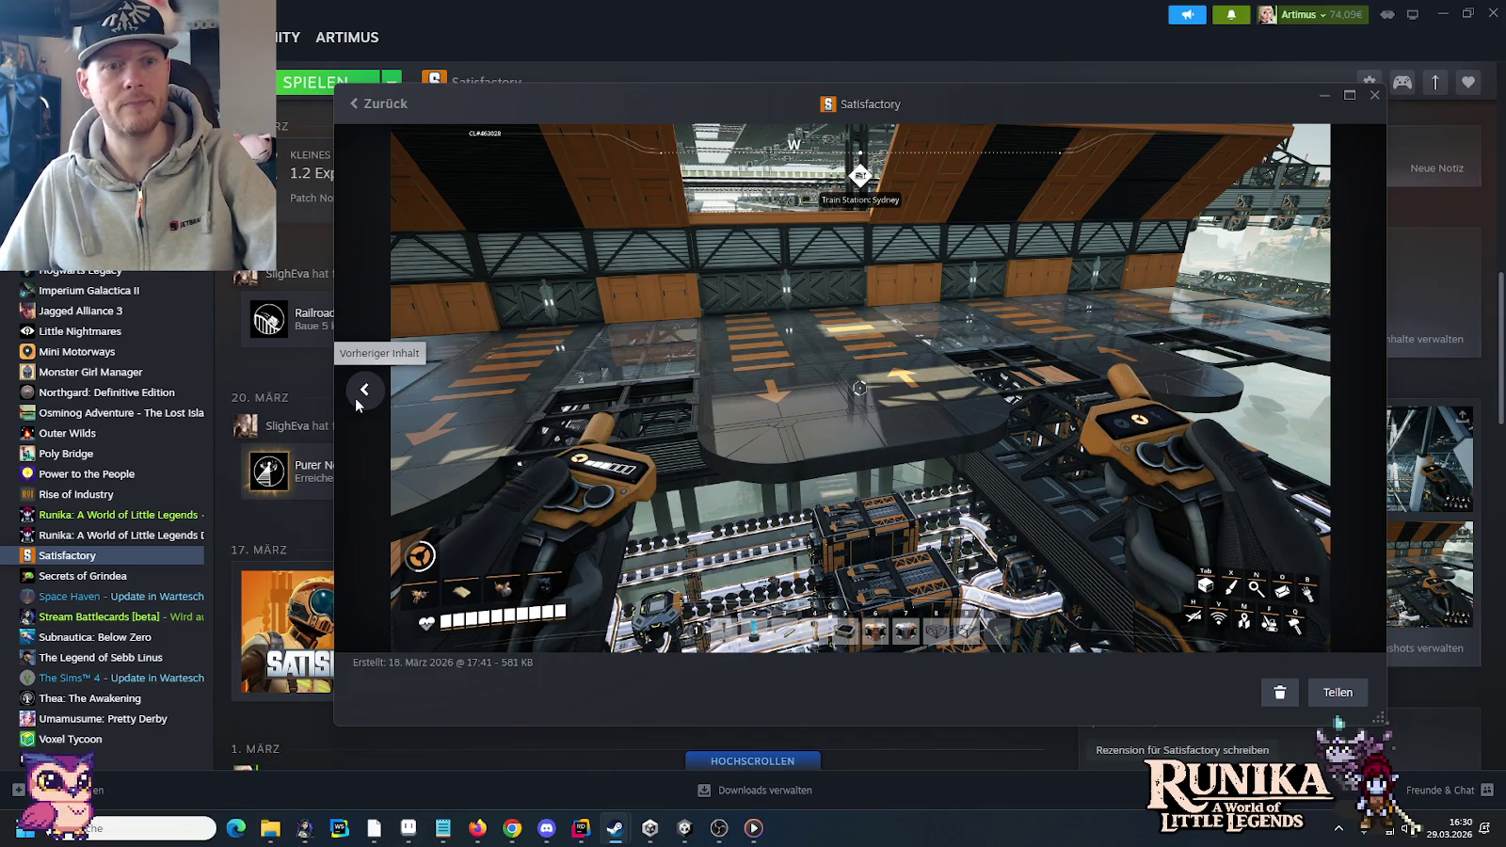
# - Step back two screenshots in the Satisfactory viewer to the 28 March 15:37 shot
pyautogui.click(357, 397)
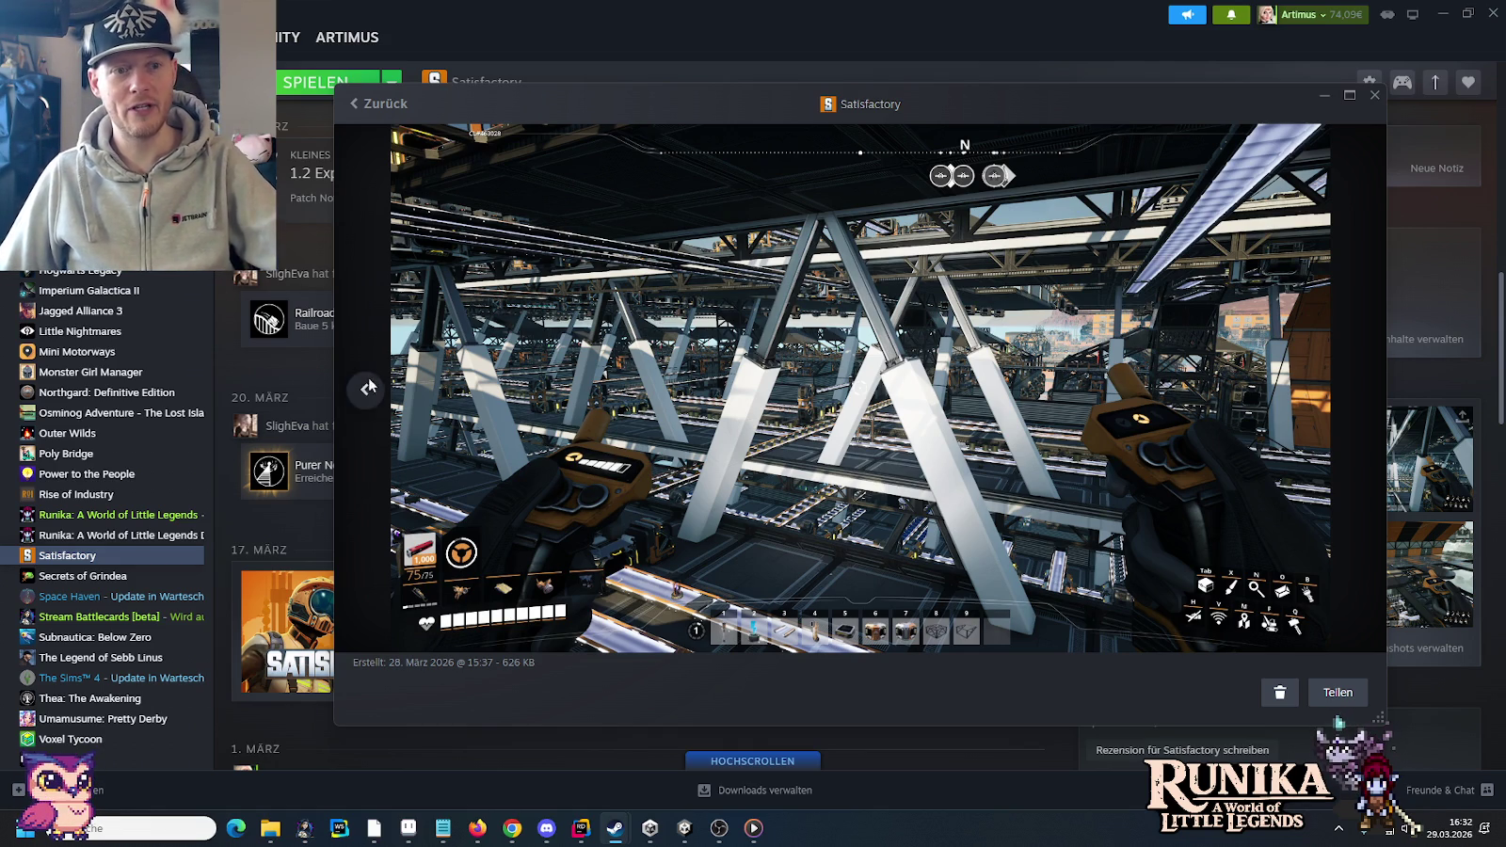
pyautogui.click(363, 390)
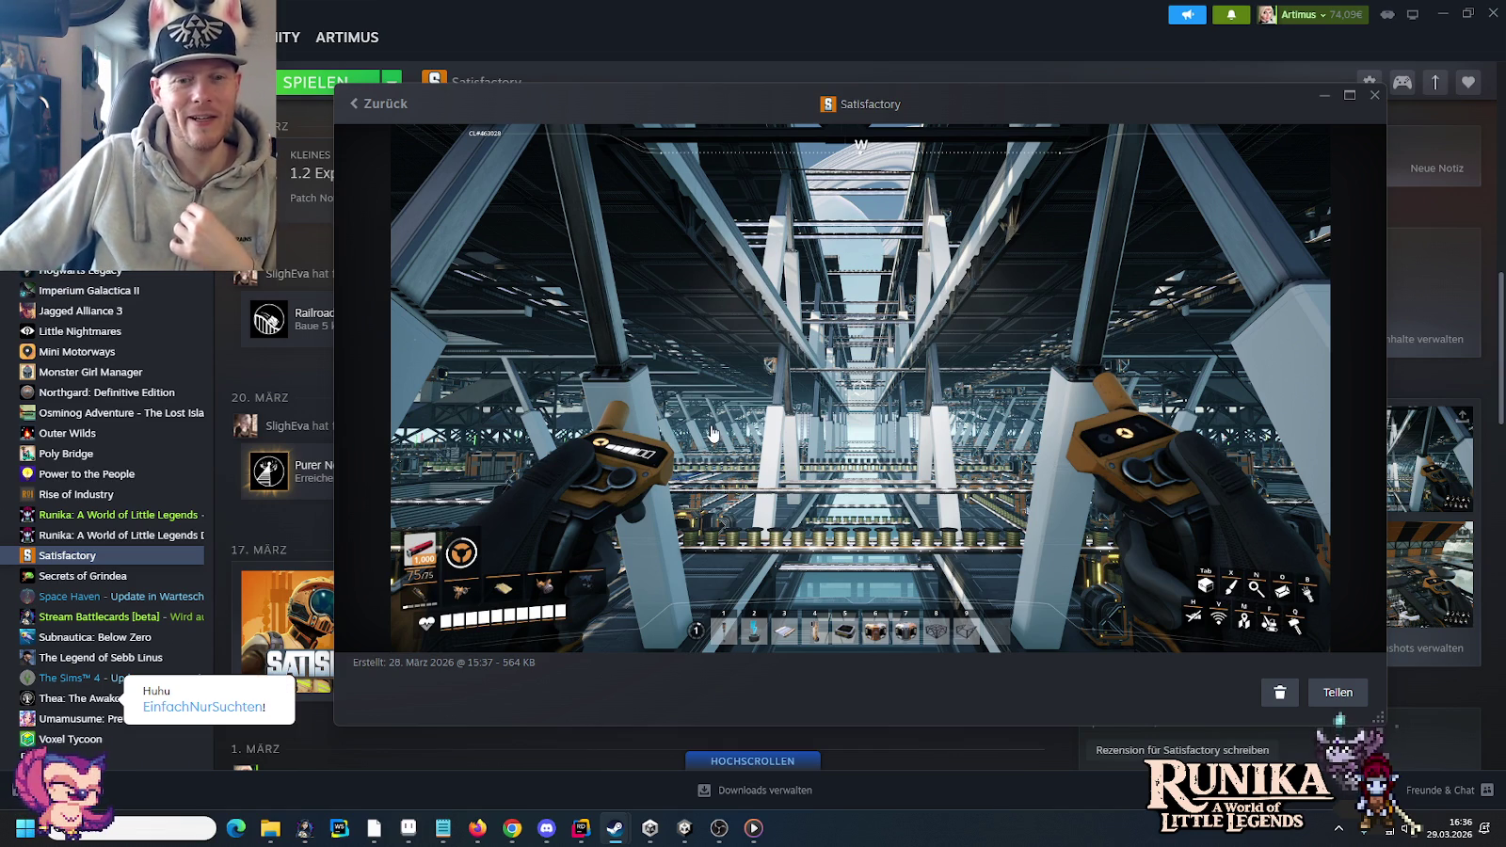
# - Go back one more screenshot, to the 638 KB one from 28 March 2026 15:37
pyautogui.click(369, 382)
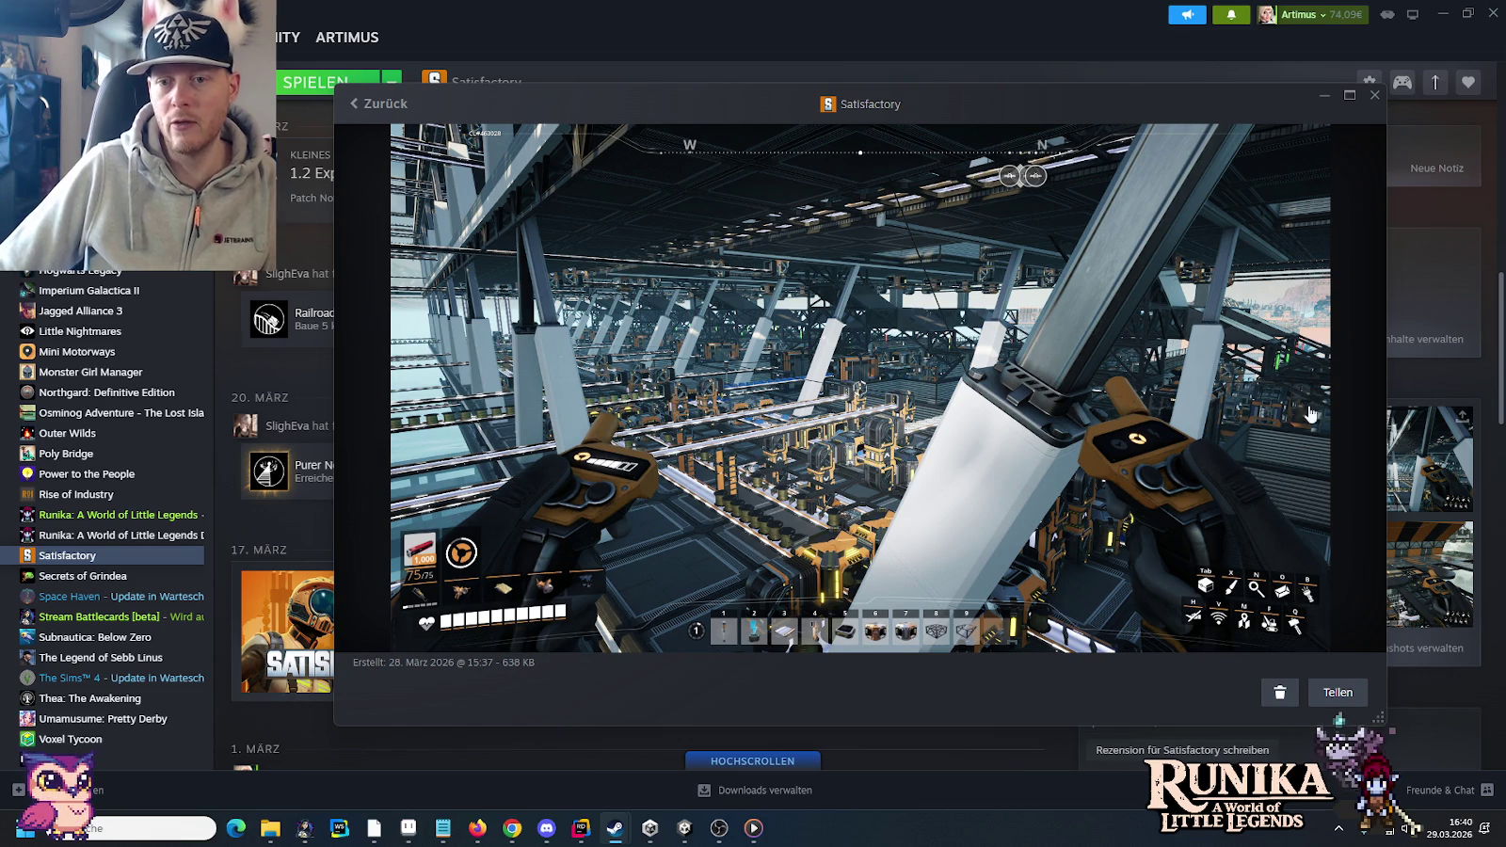
# - Advance to the 18 March 2026 17:41 screenshot showing the glass-paneled roof
pyautogui.click(1367, 396)
# - Page forward three more screenshots, then close the screenshot viewer
pyautogui.click(1360, 397)
pyautogui.click(1360, 397)
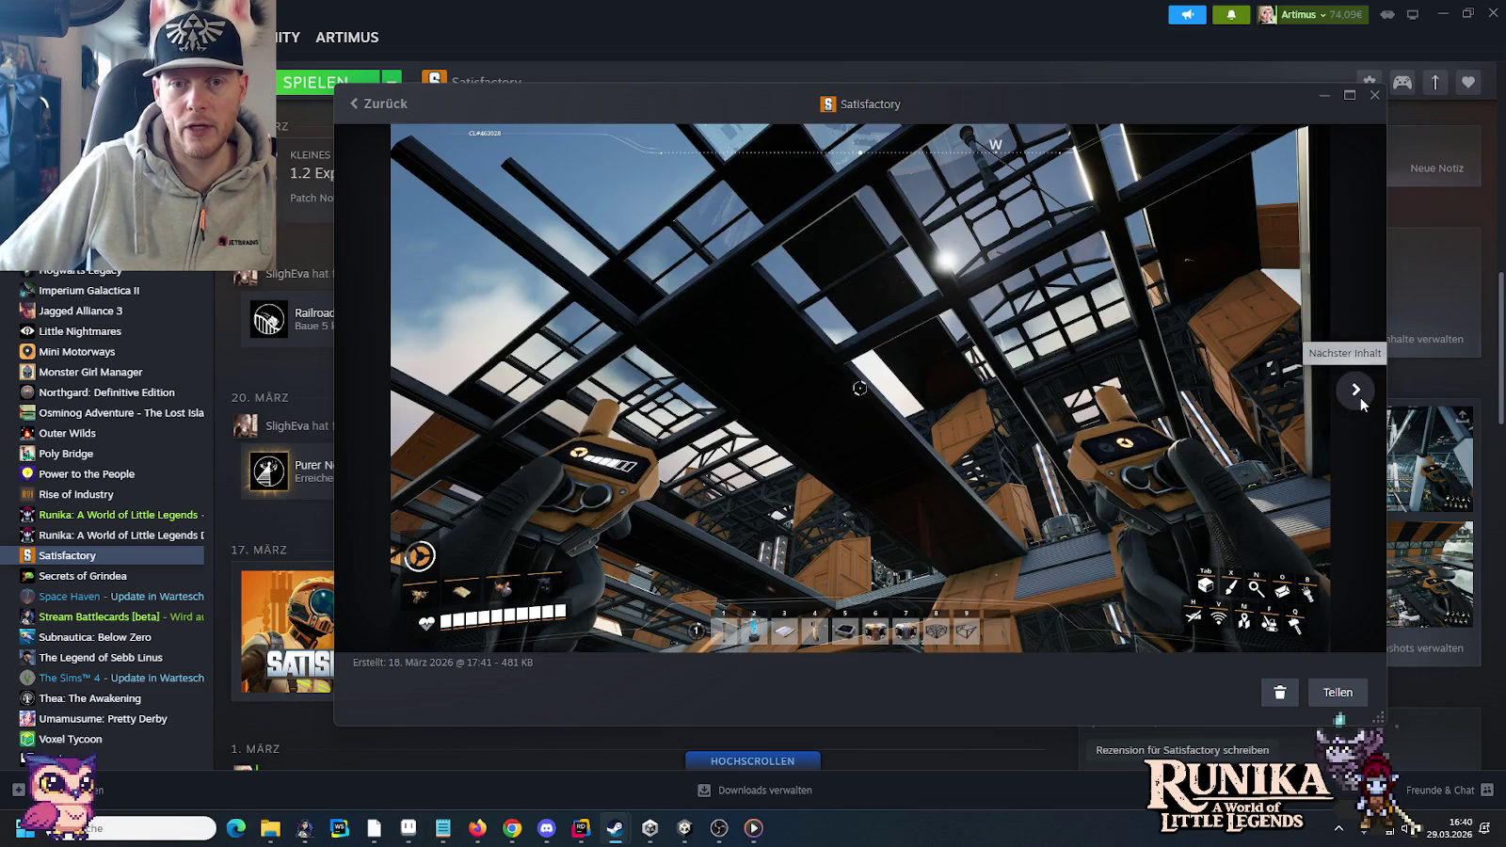
pyautogui.click(1360, 397)
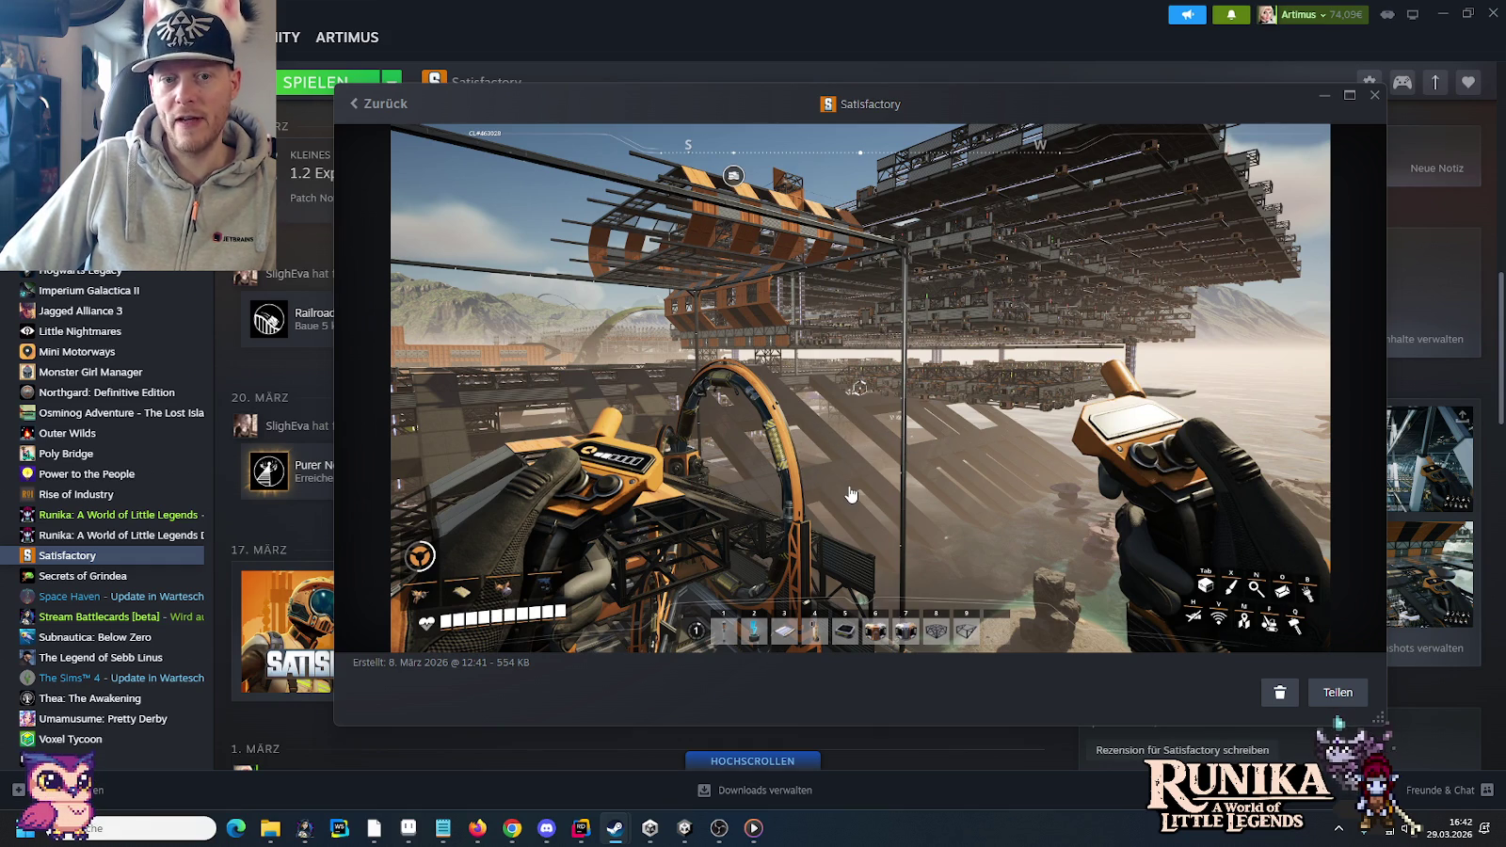
pyautogui.click(1374, 97)
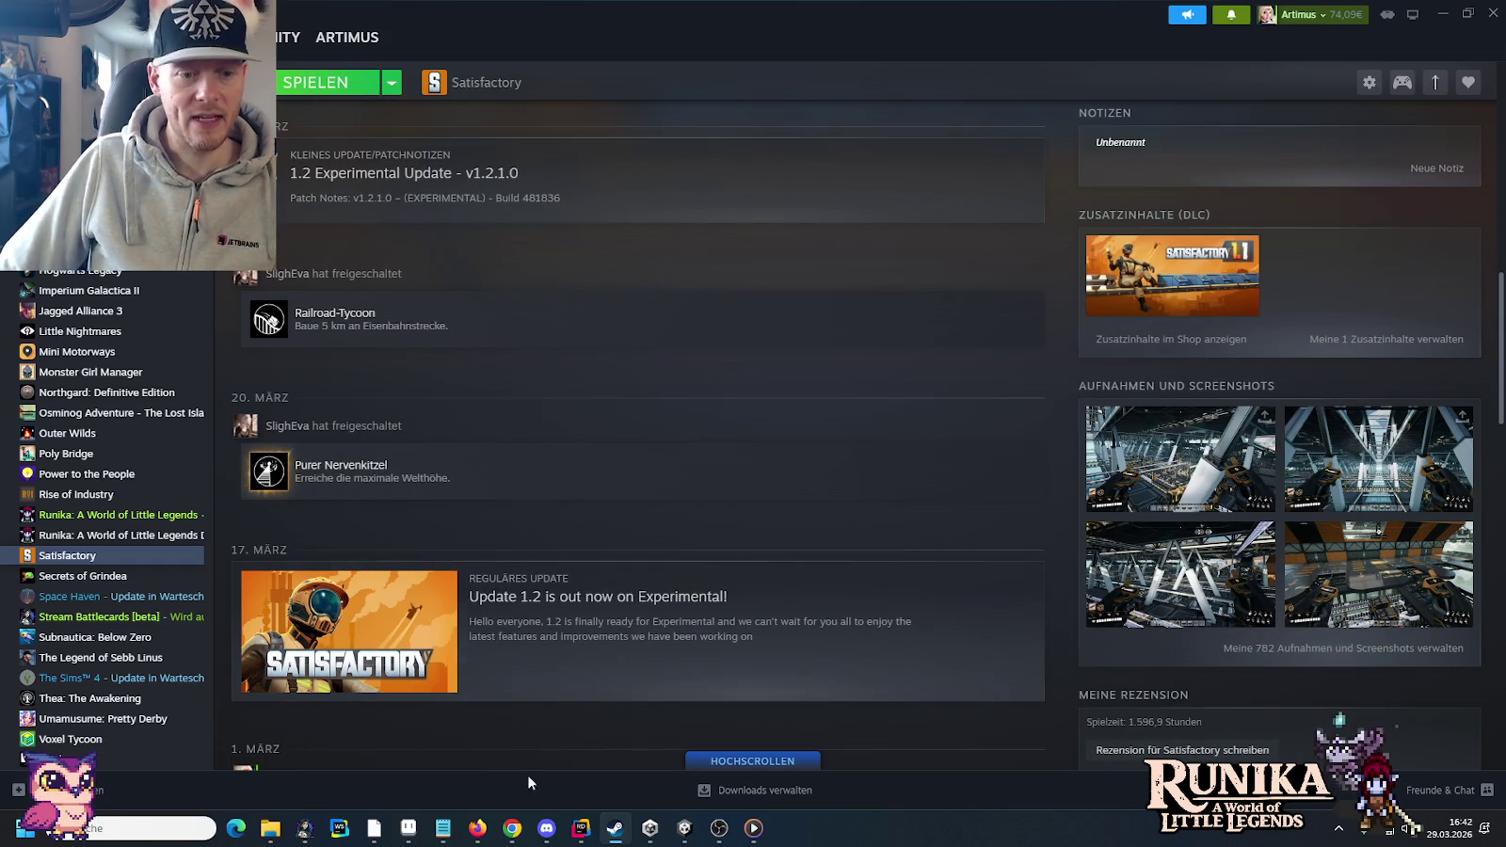
# - Search Google Images for 'satisfactory map' in a new Chrome tab
pyautogui.click(512, 828)
pyautogui.click(1344, 15)
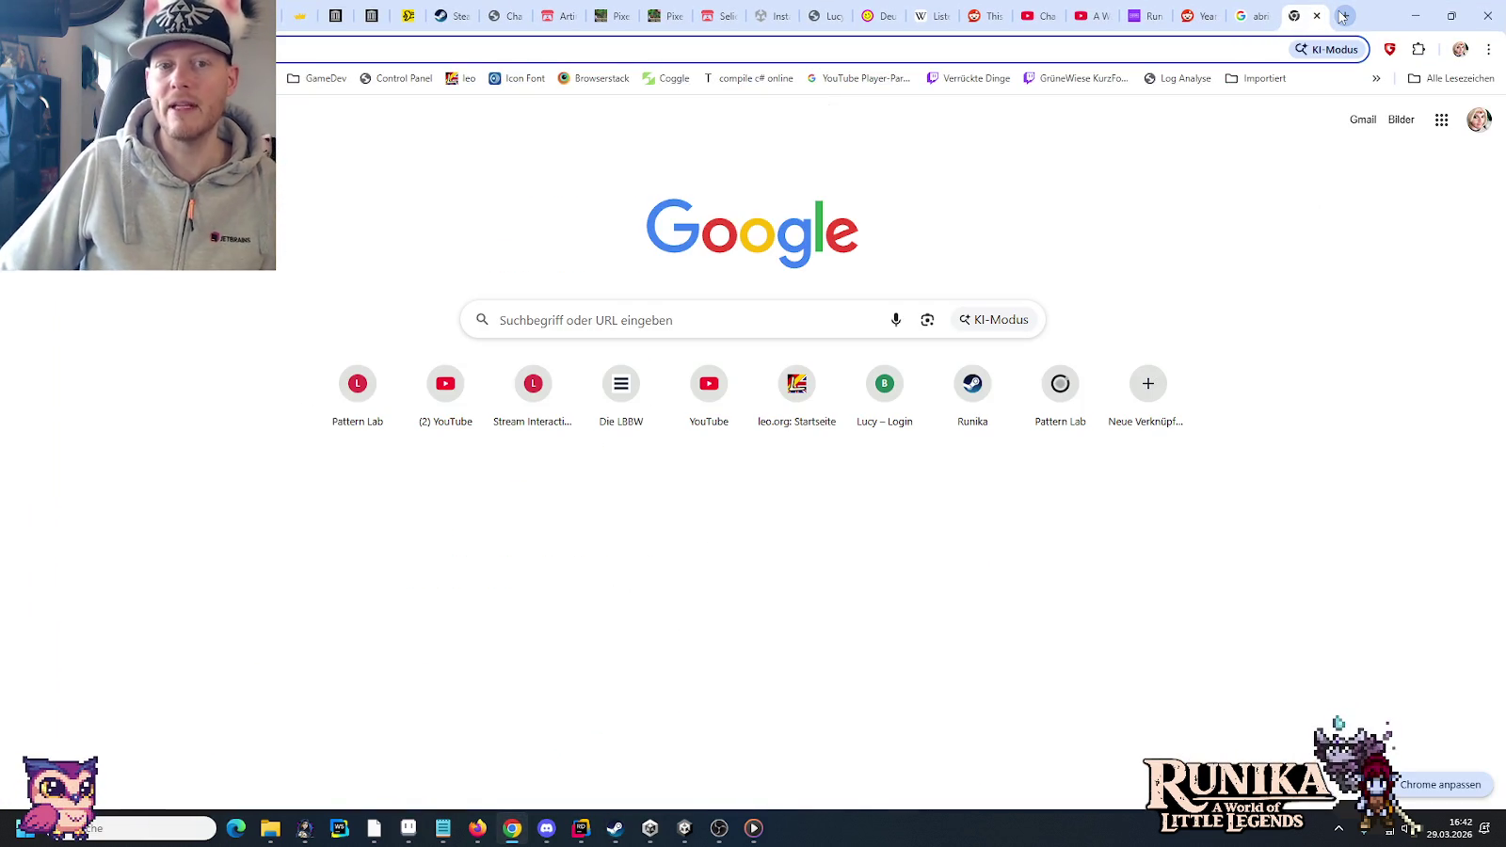
pyautogui.write('satisfac')
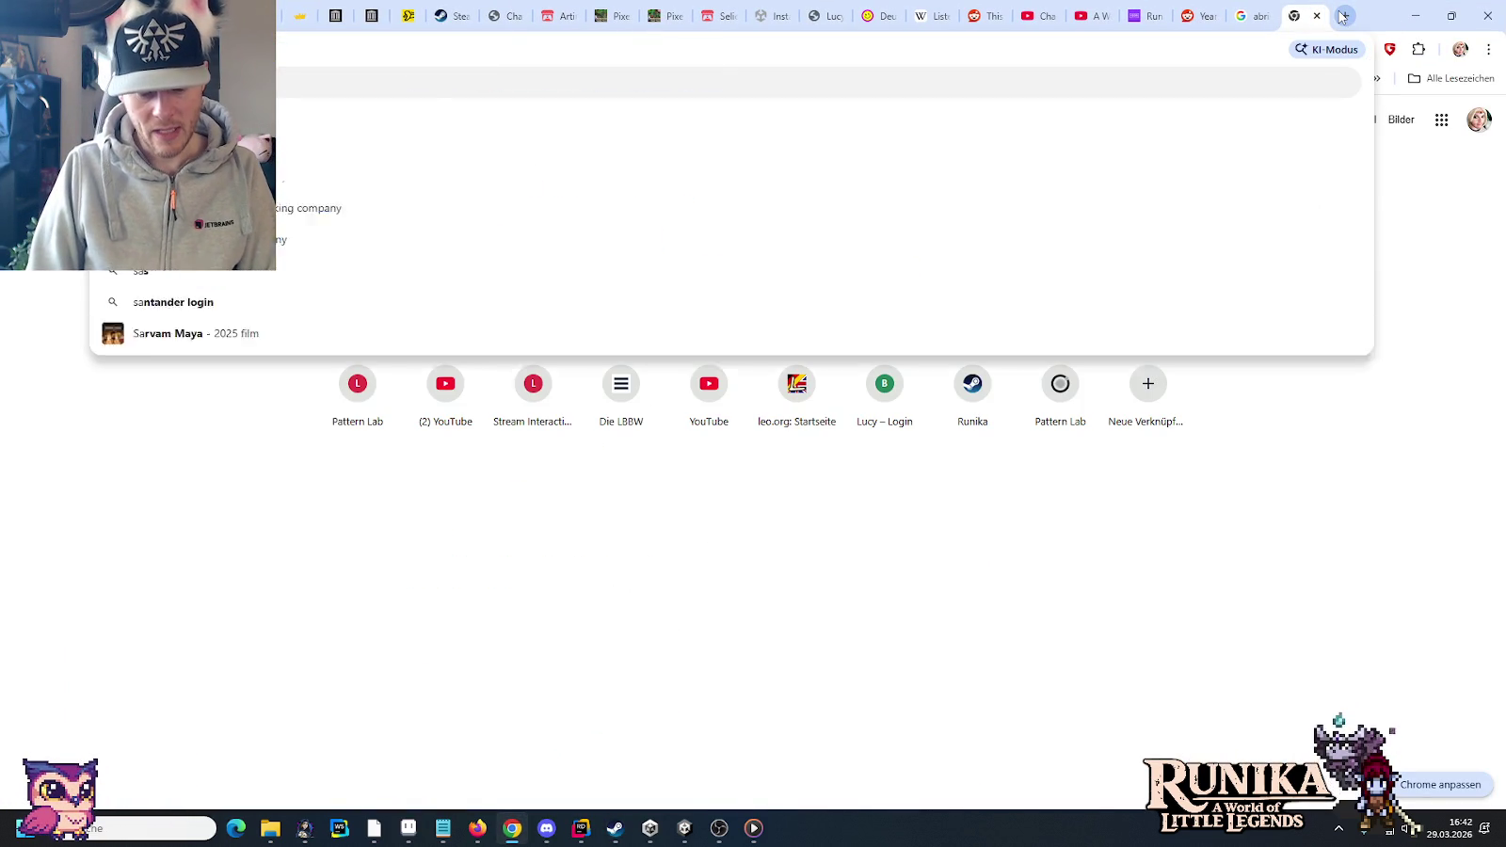
pyautogui.write('tory map')
pyautogui.press('Return')
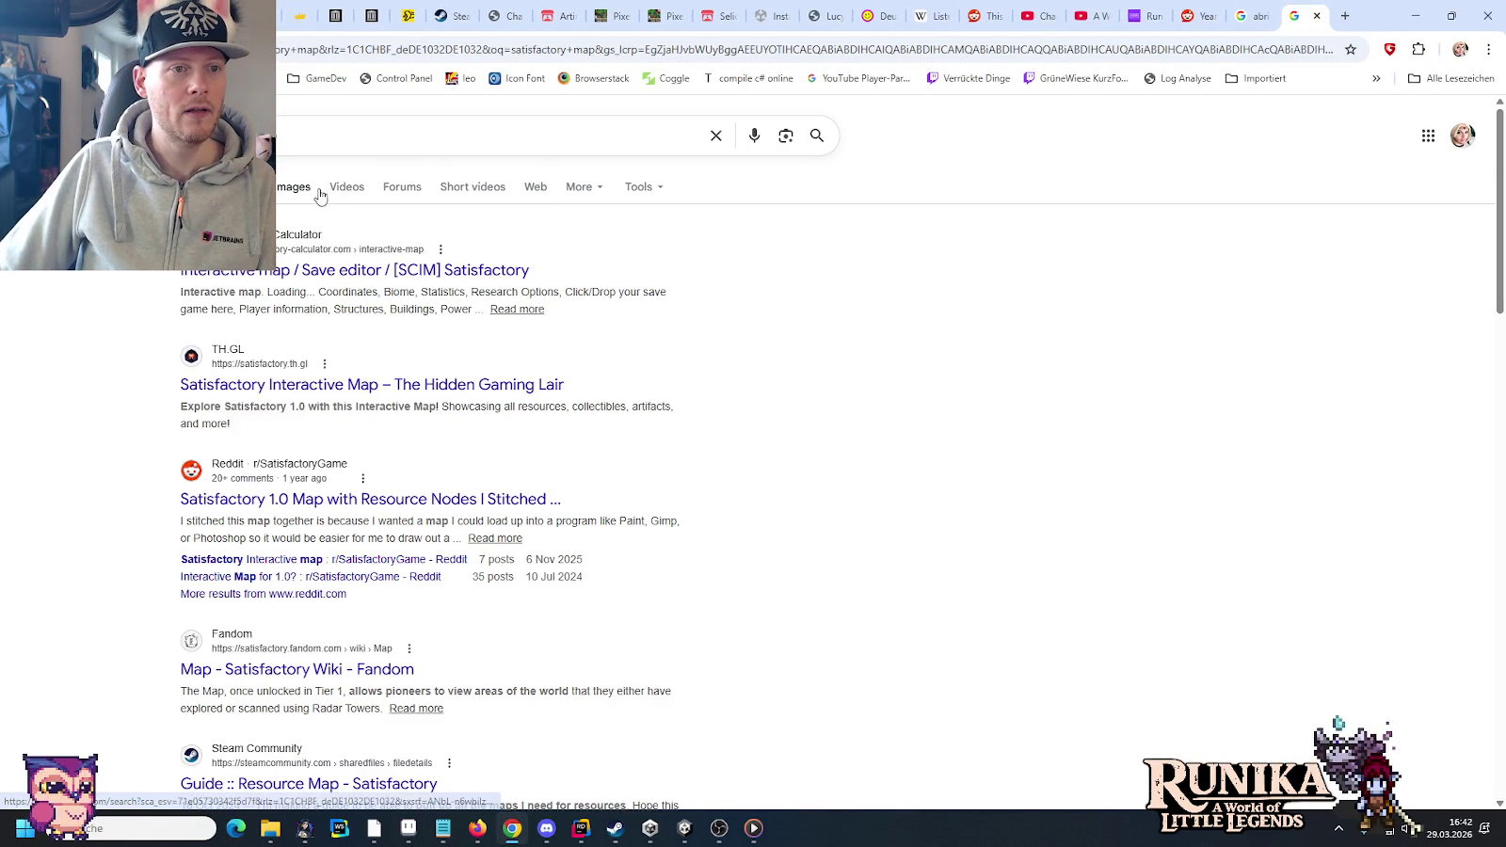
pyautogui.click(315, 192)
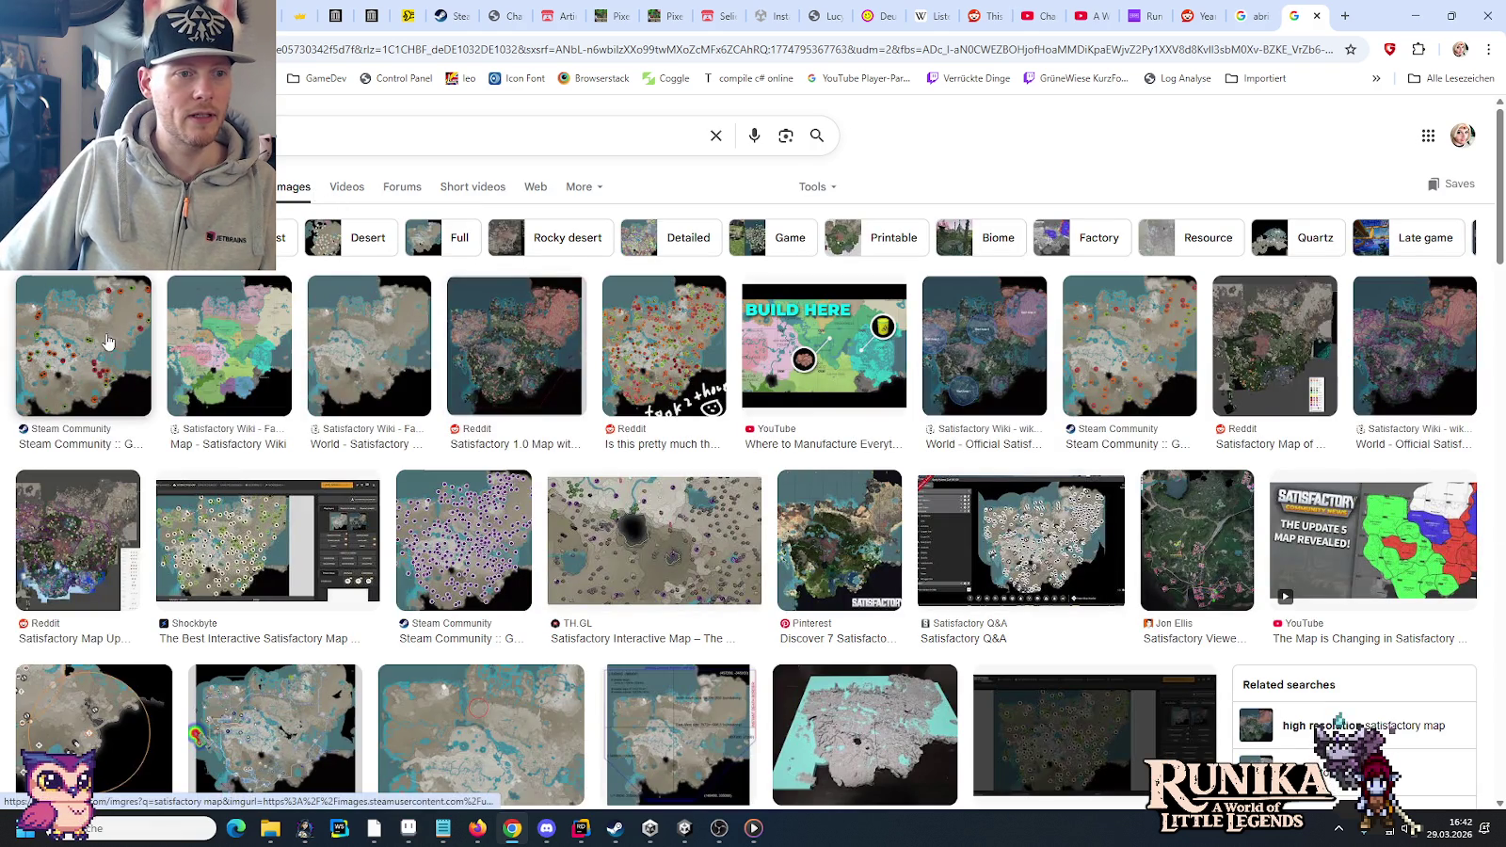
# - Open the Reddit resource-node map image in its own tab at full size
pyautogui.click(470, 345)
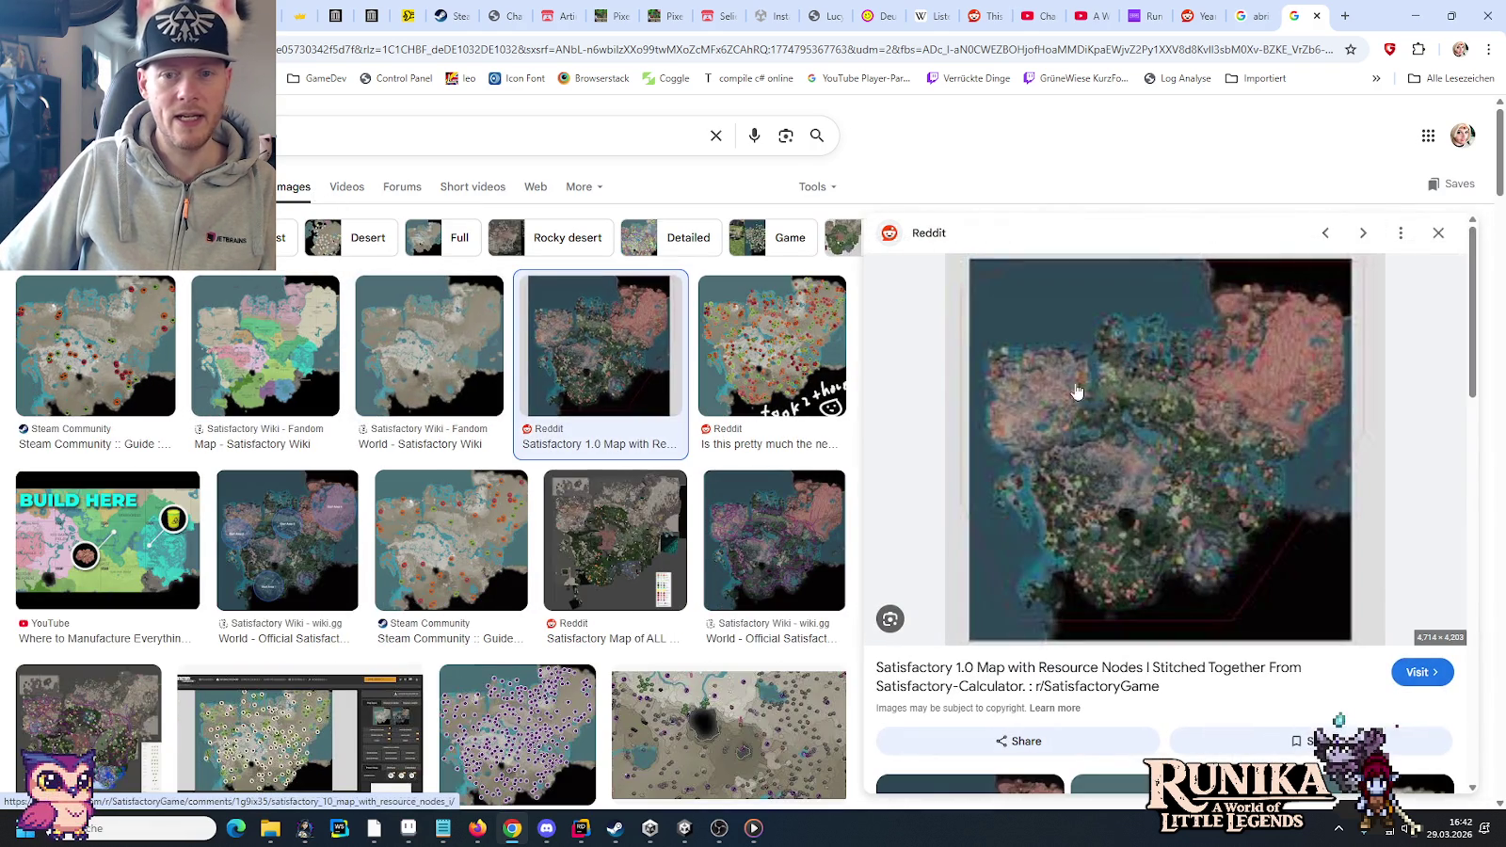
pyautogui.rightClick(1094, 391)
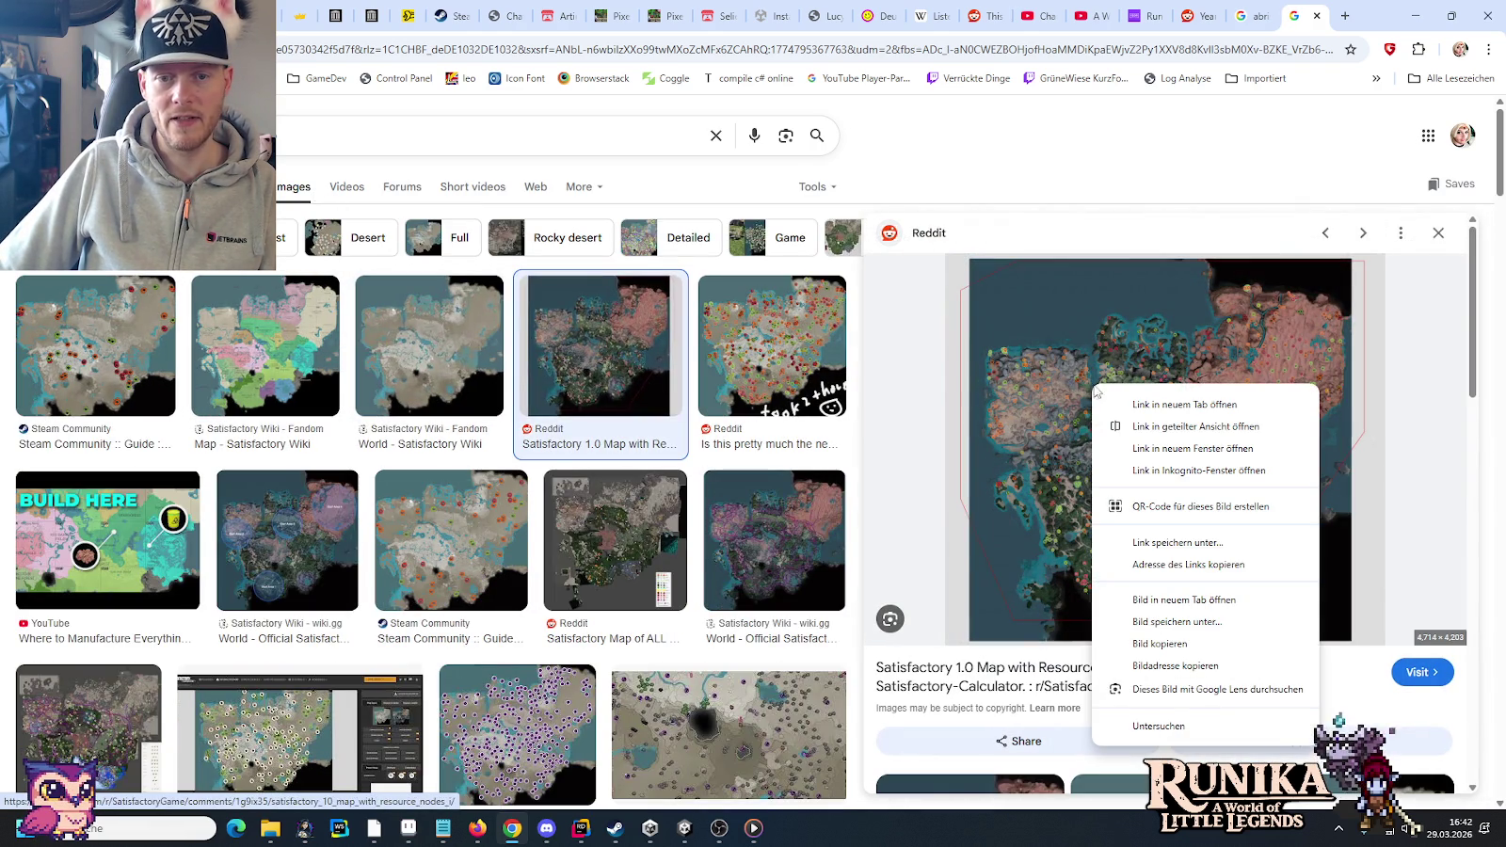
pyautogui.click(1176, 599)
pyautogui.click(1308, 10)
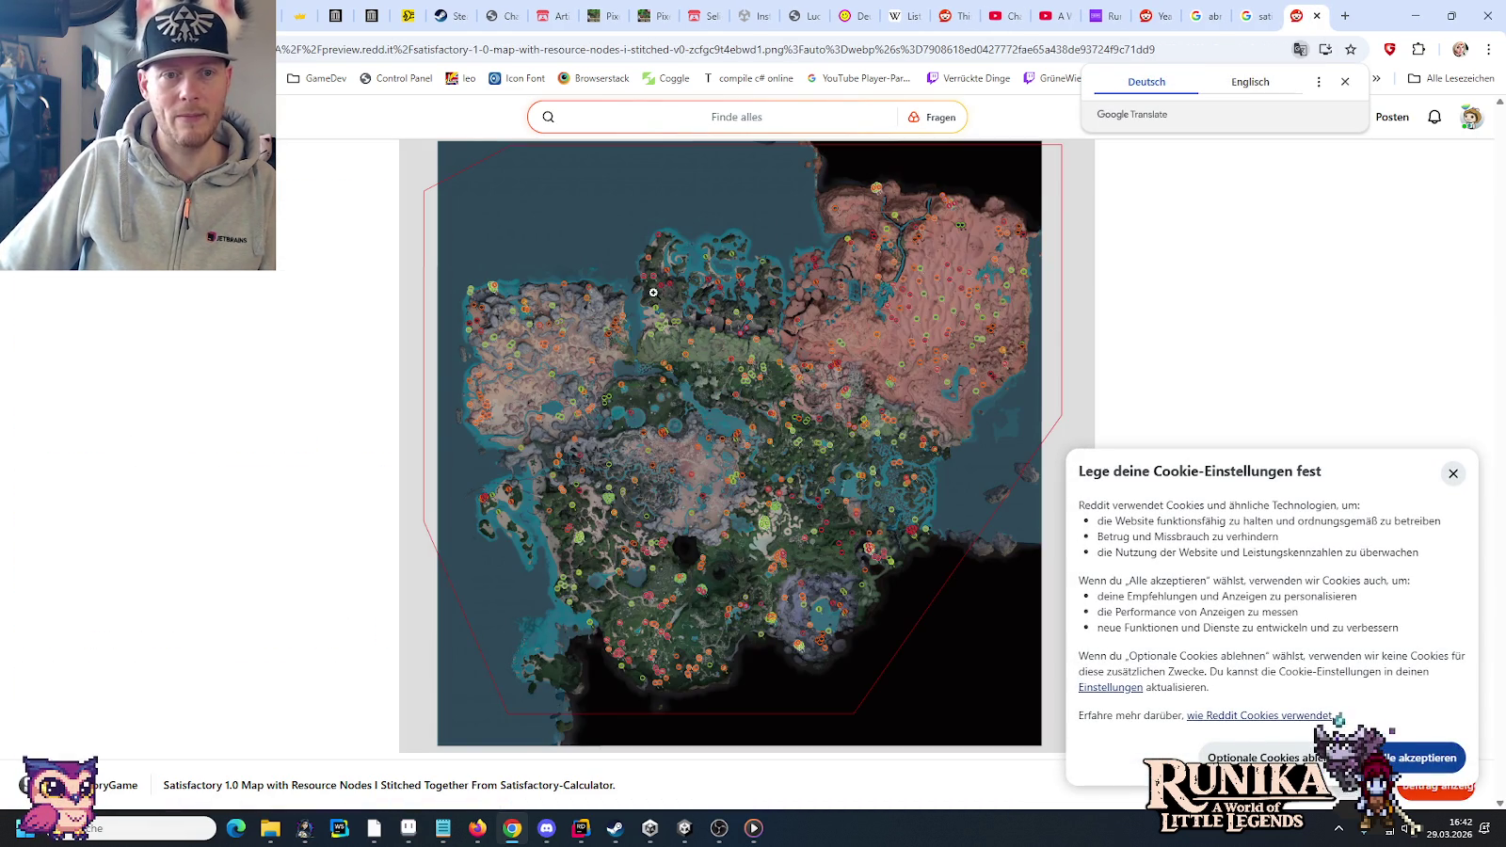
pyautogui.click(653, 293)
# - Copy the full map image to the clipboard and close the old Paint drawing
pyautogui.scroll(-1, 649, 483)
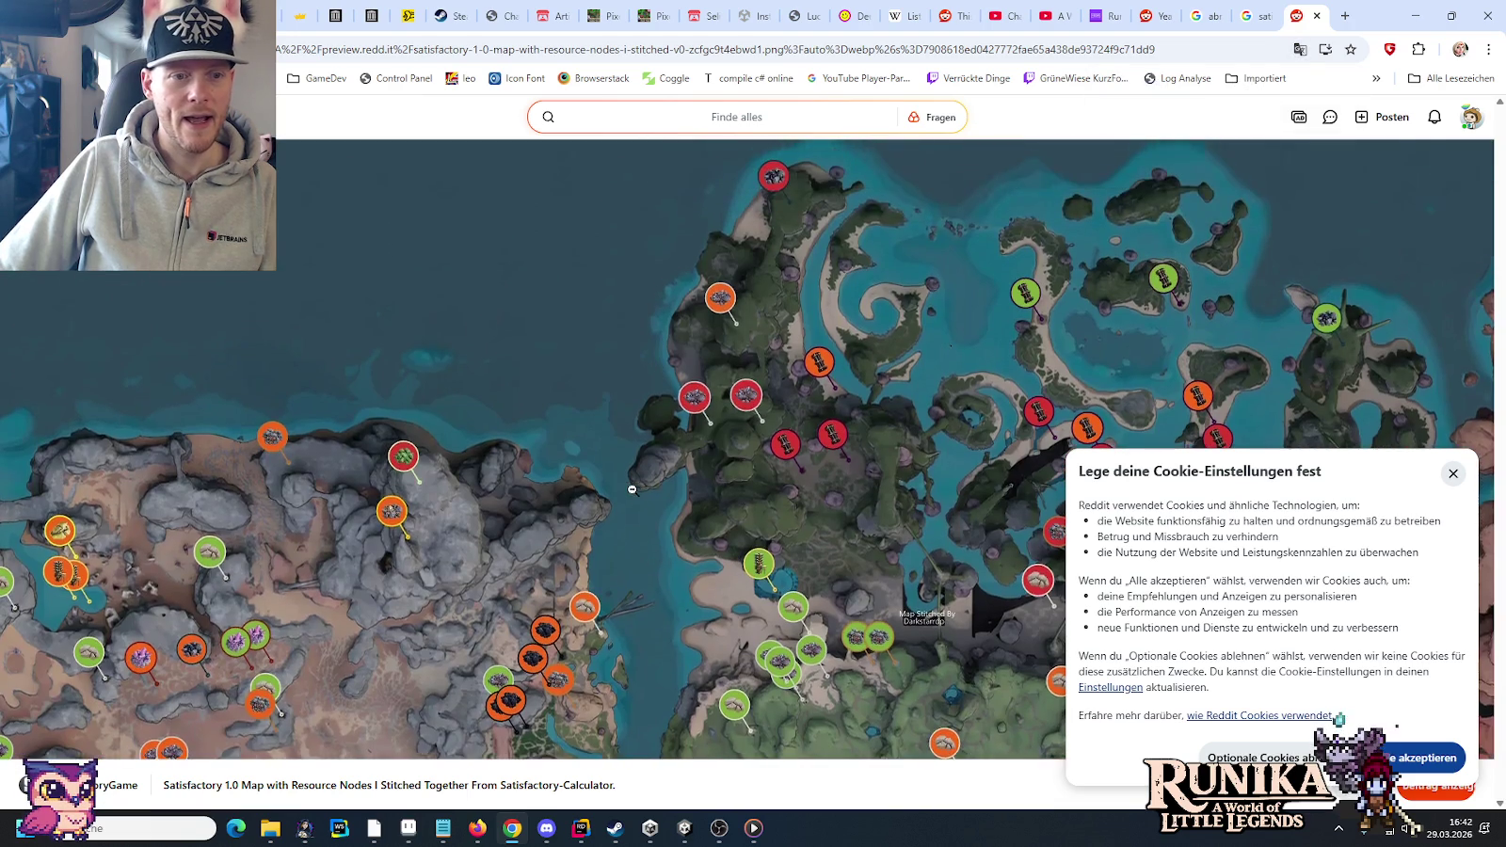
pyautogui.scroll(-1, 638, 524)
pyautogui.scroll(-1, 638, 523)
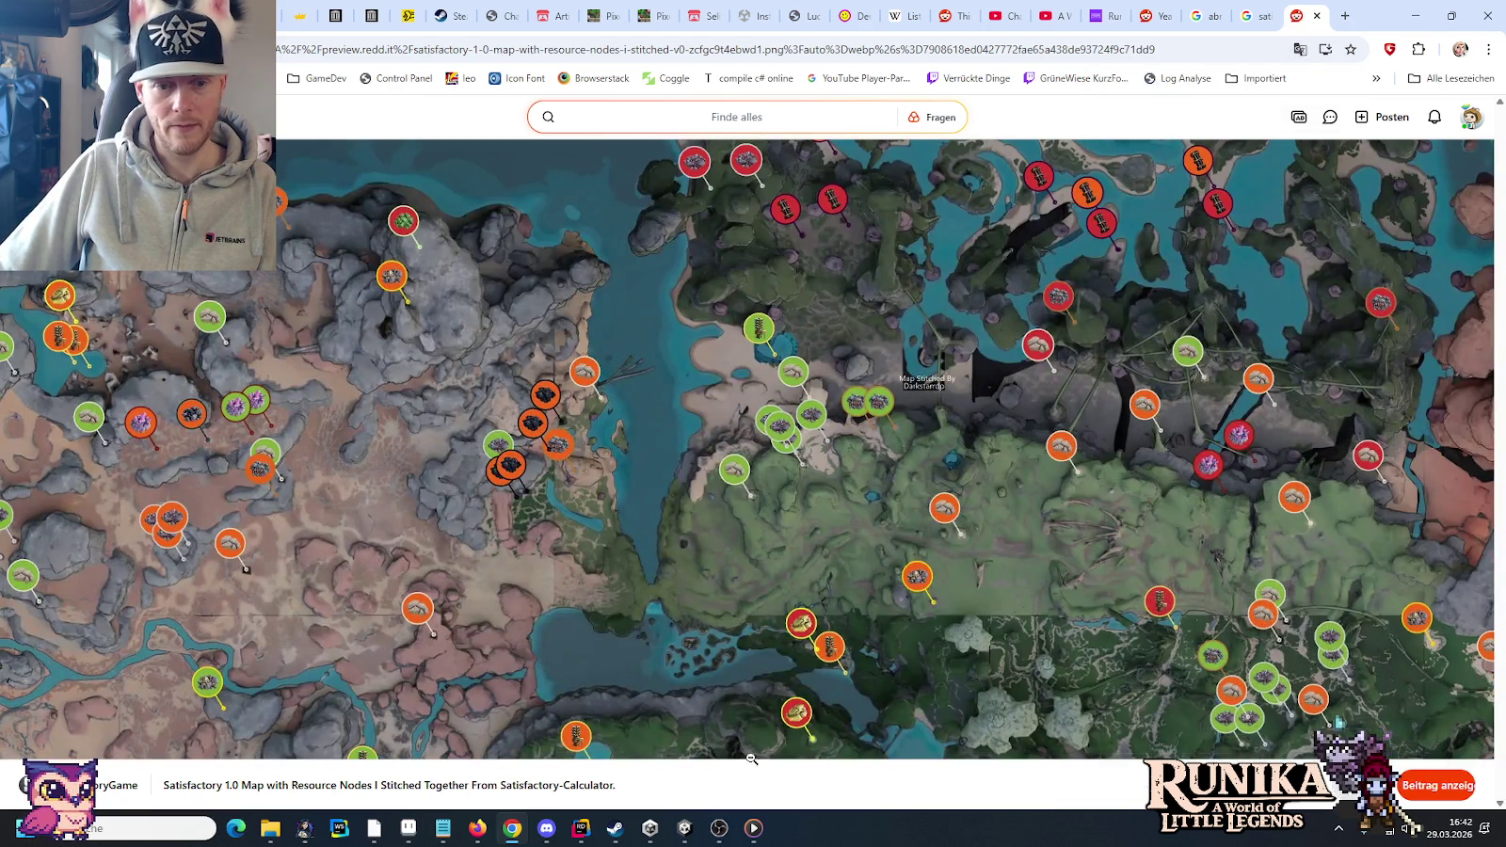
pyautogui.scroll(-2, 667, 583)
pyautogui.scroll(-5, 667, 584)
pyautogui.scroll(-4, 667, 583)
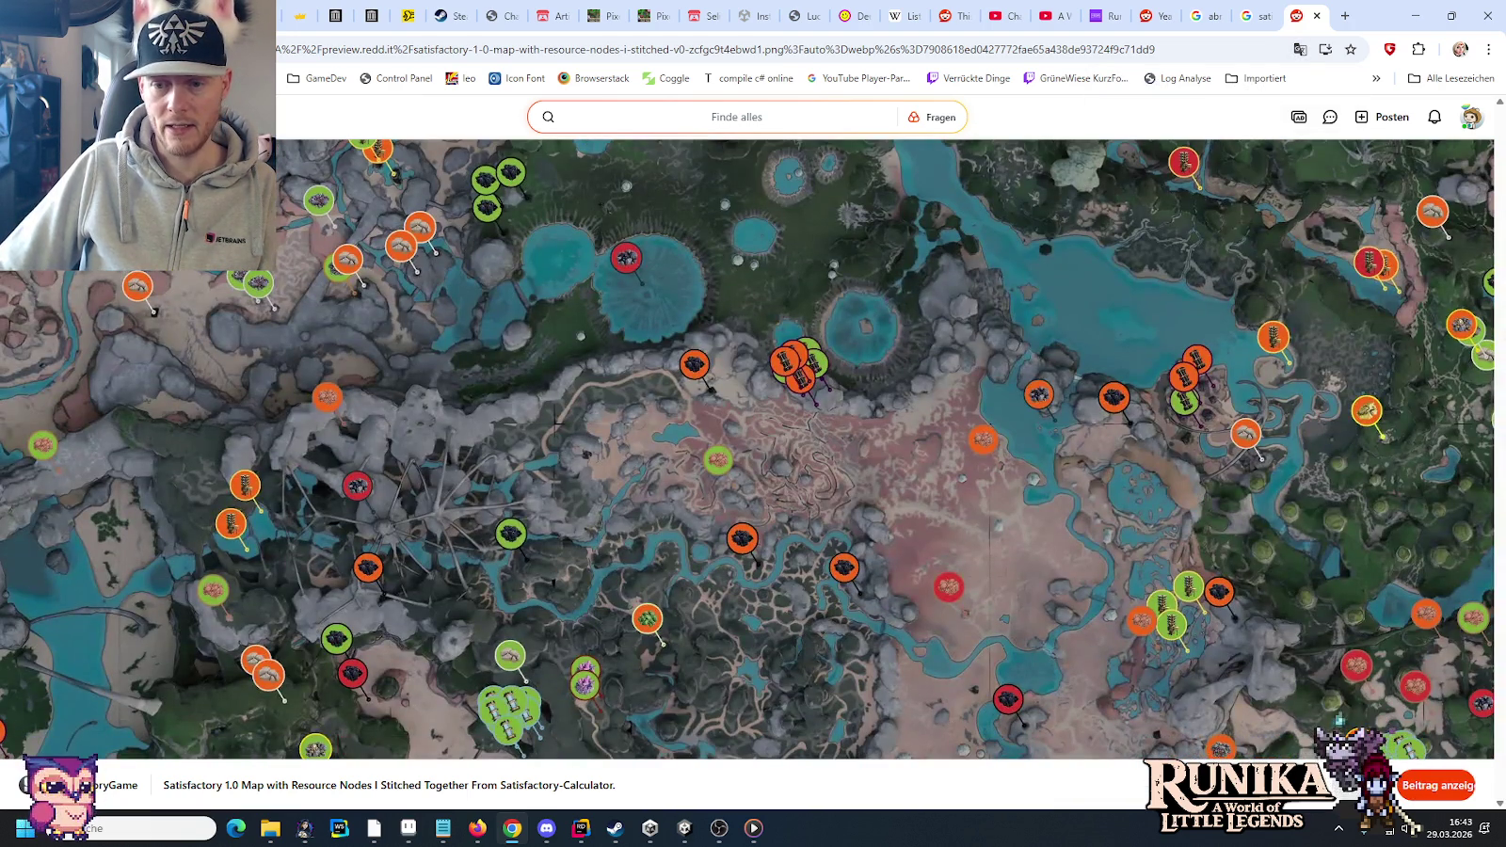
pyautogui.scroll(-5, 1274, 731)
pyautogui.scroll(-4, 410, 540)
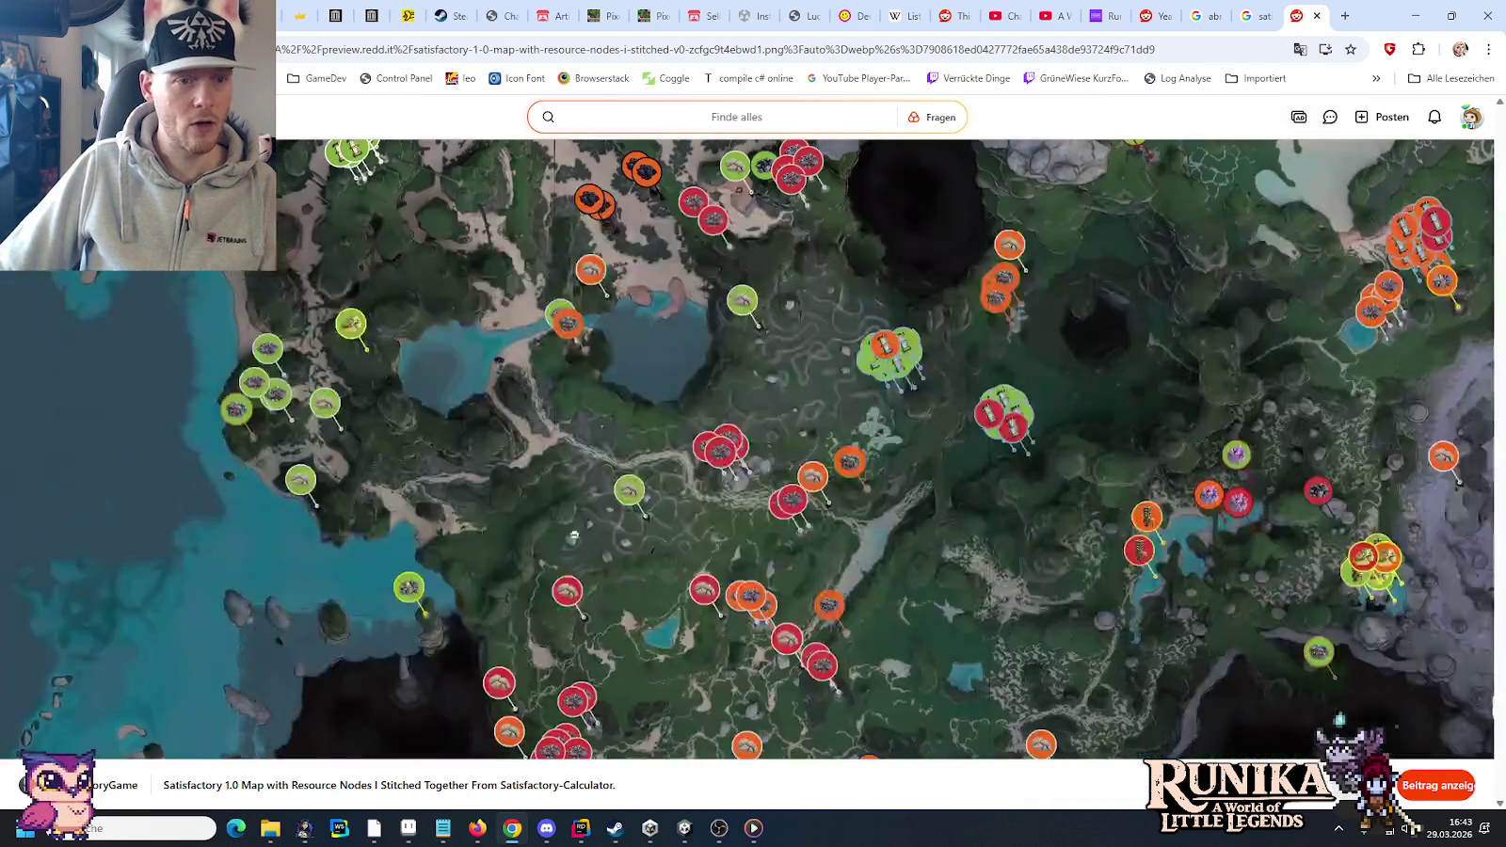
pyautogui.scroll(3, 410, 540)
pyautogui.scroll(3, 168, 512)
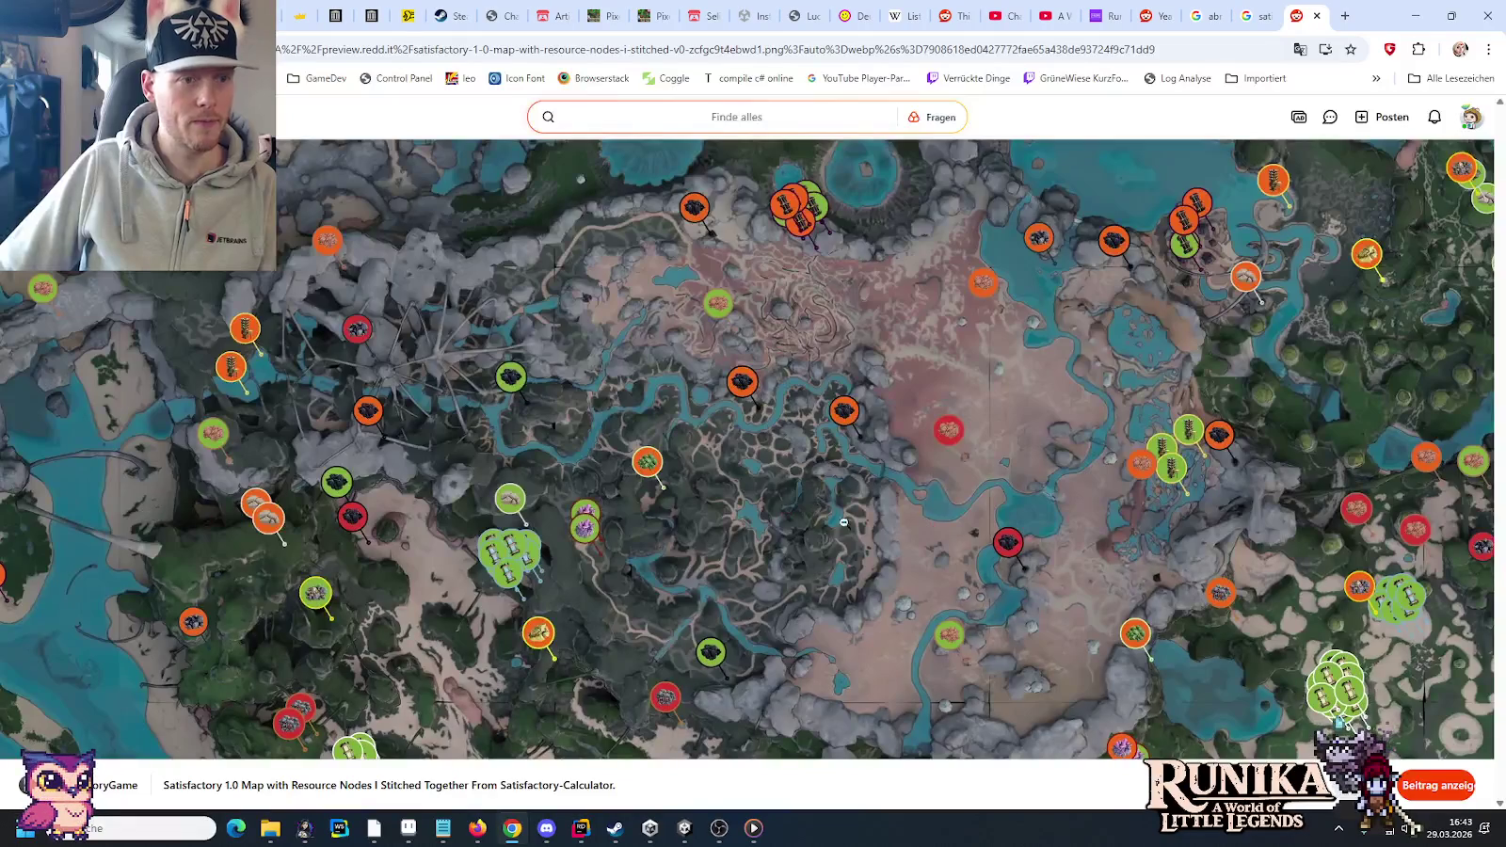
pyautogui.scroll(-1, 722, 490)
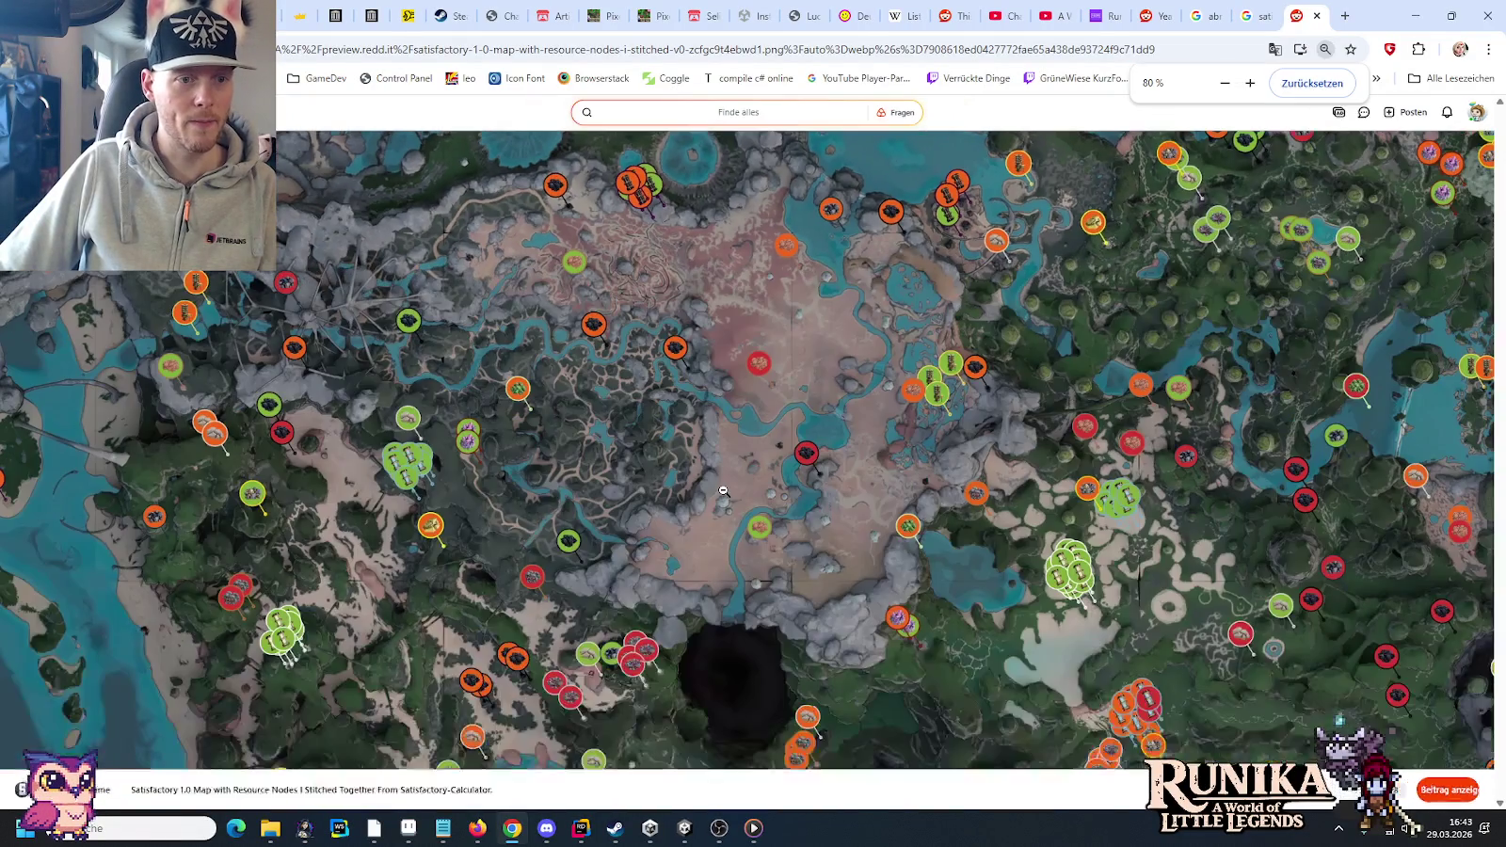
pyautogui.scroll(-2, 723, 491)
pyautogui.scroll(-1, 723, 491)
pyautogui.scroll(-1, 722, 490)
pyautogui.scroll(-1, 723, 490)
pyautogui.scroll(1, 722, 490)
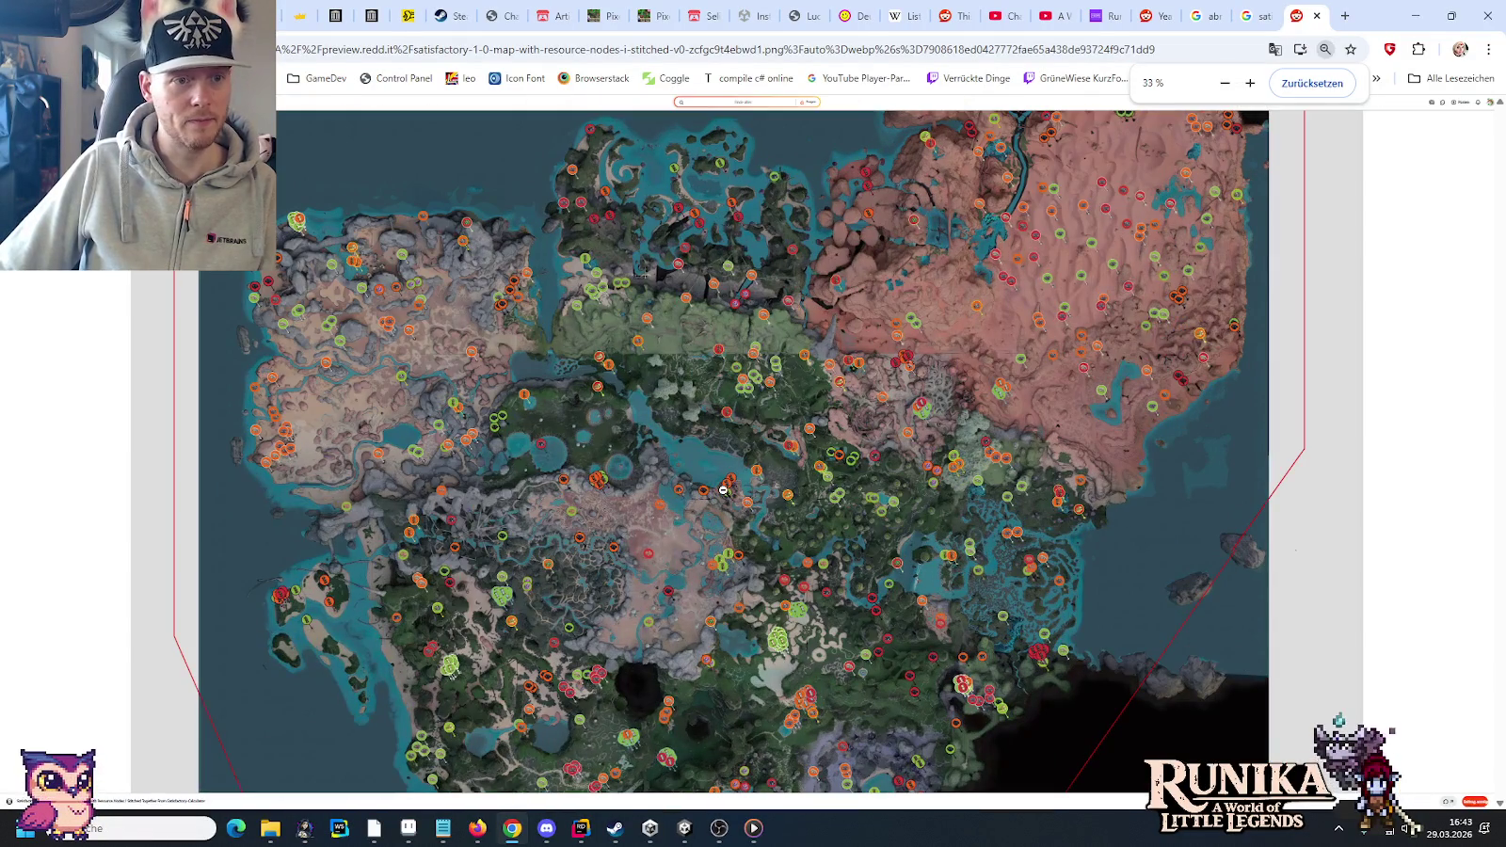
pyautogui.rightClick(389, 422)
pyautogui.click(457, 485)
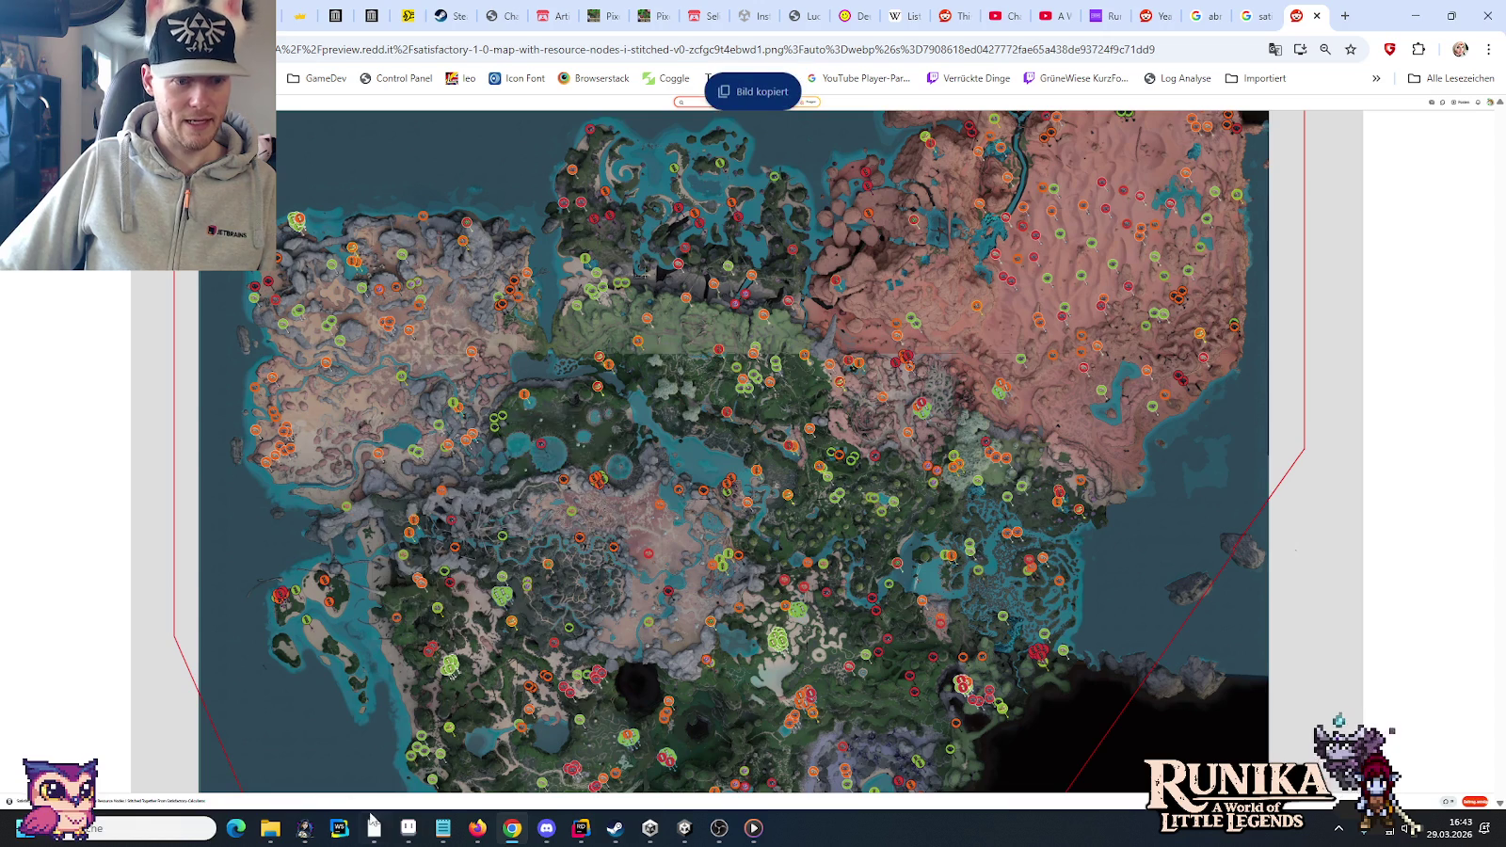
pyautogui.click(373, 828)
pyautogui.click(1485, 7)
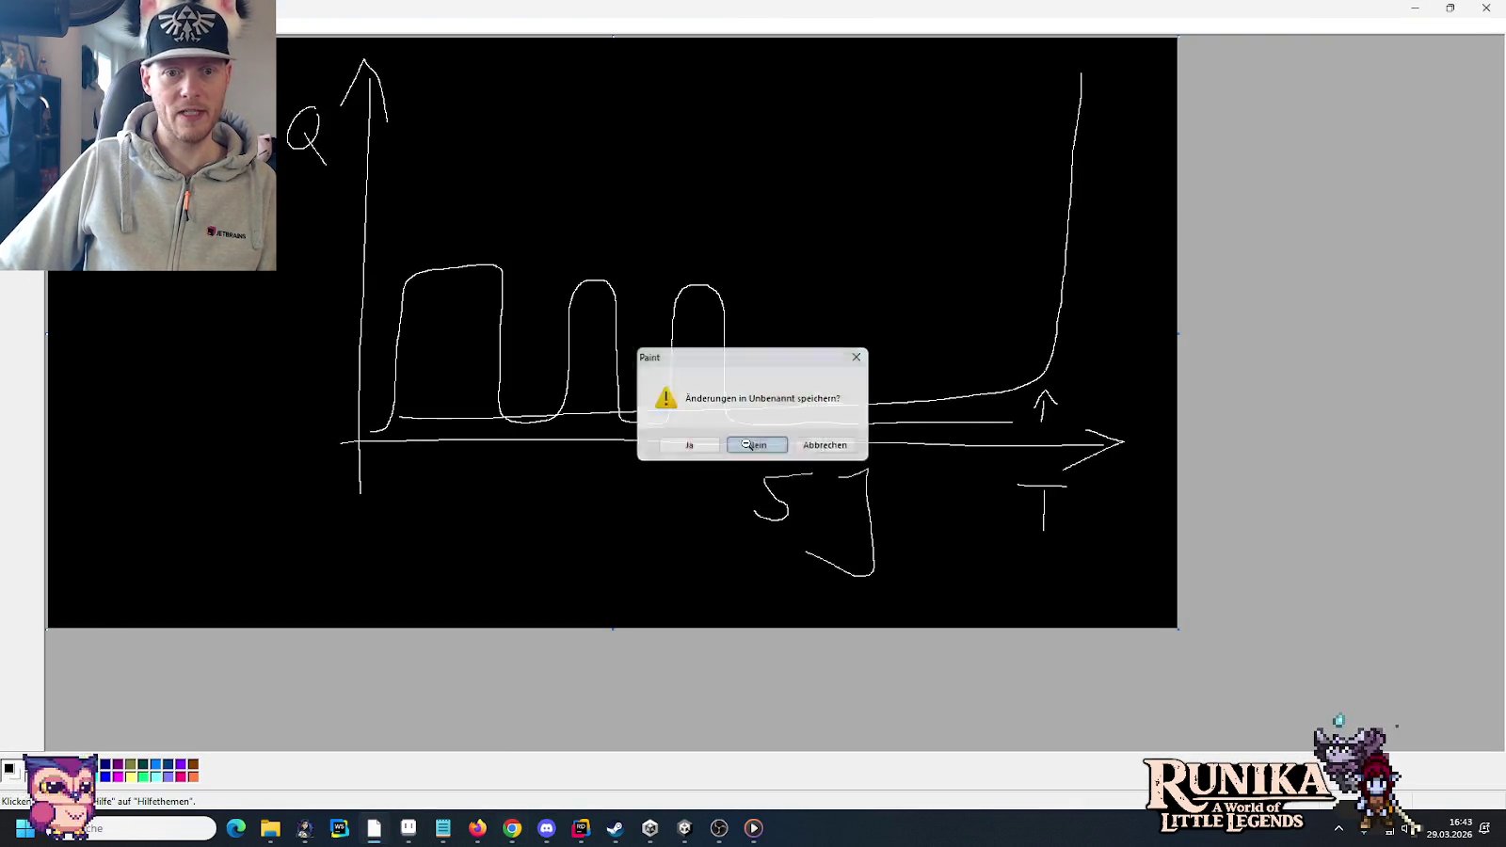
# - Discard the old drawing and paste the map into a fresh Paint canvas
pyautogui.click(751, 438)
pyautogui.click(374, 828)
pyautogui.hotkey('ctrl', 'v')
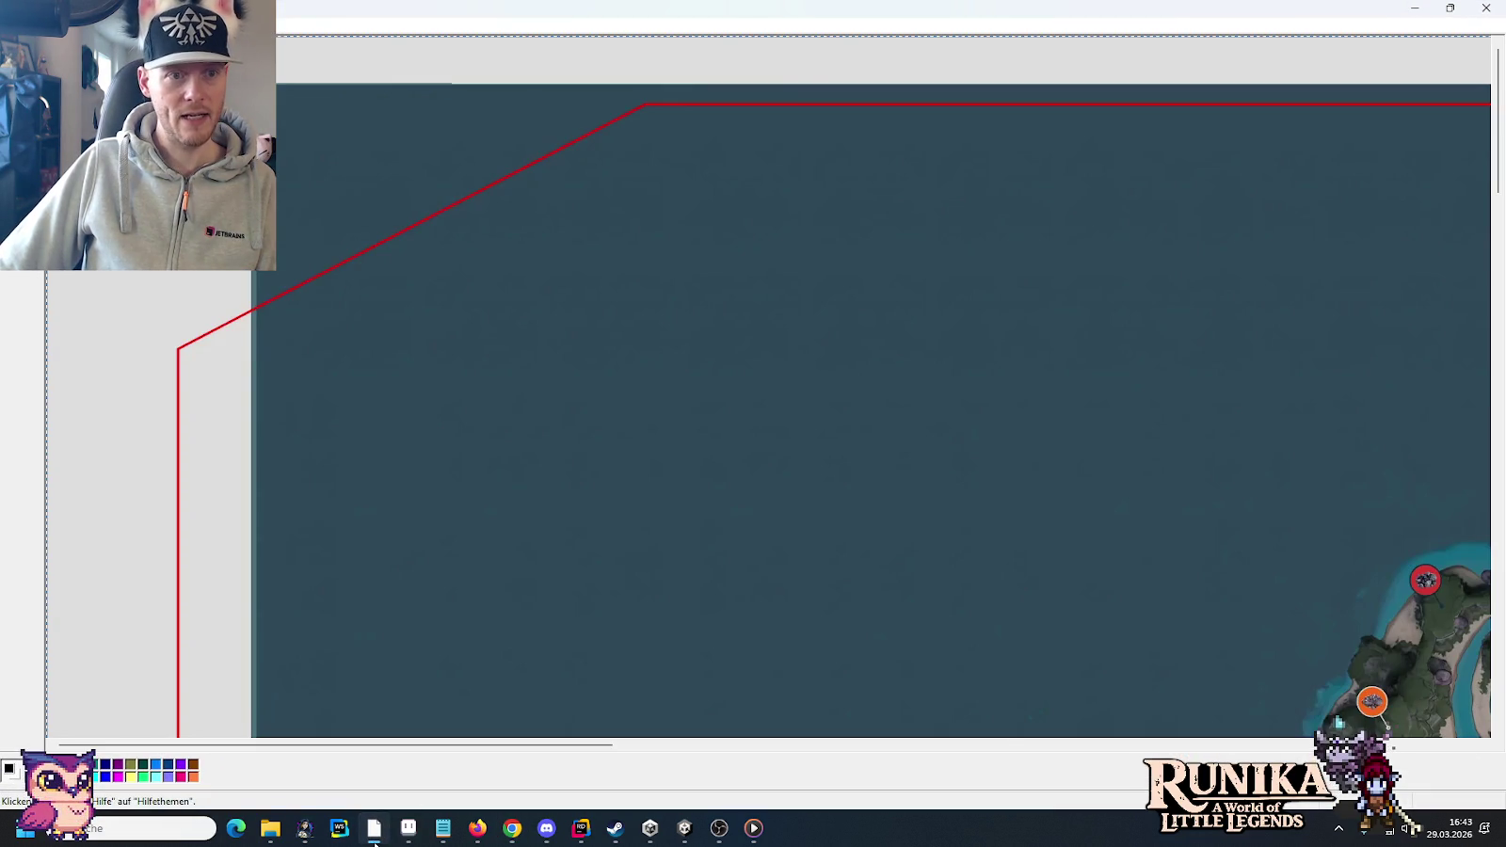
# - Restore Chrome's zoom to 100 %, close the map tab and minimise Chrome
pyautogui.click(512, 828)
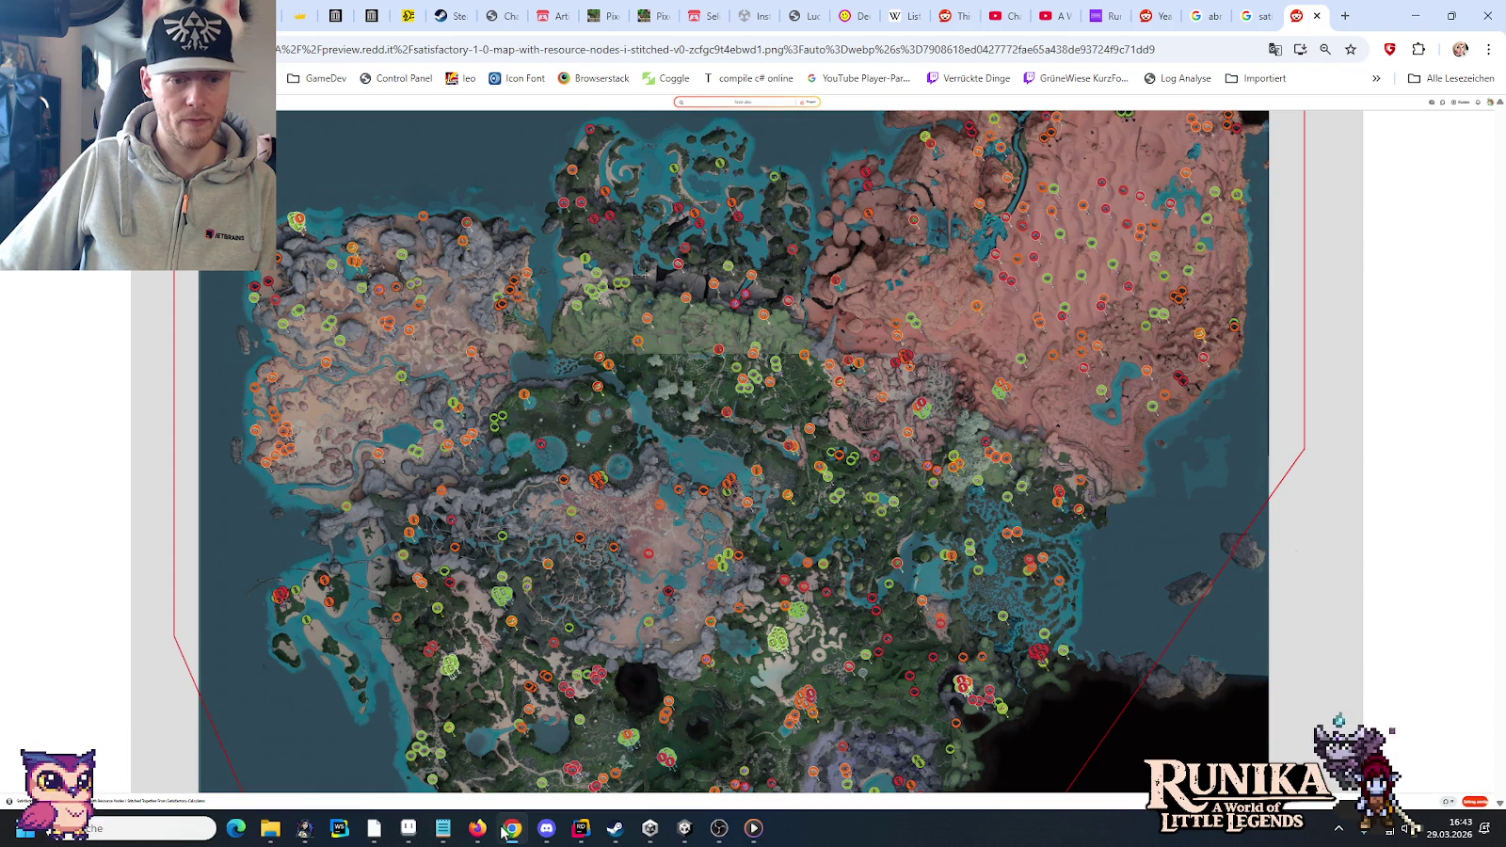
pyautogui.hotkey('ctrl', '+')
pyautogui.hotkey('ctrl', '+')
pyautogui.hotkey('ctrl', '+')
pyautogui.hotkey('ctrl', '+')
pyautogui.hotkey('ctrl', '+')
pyautogui.hotkey('ctrl', '+')
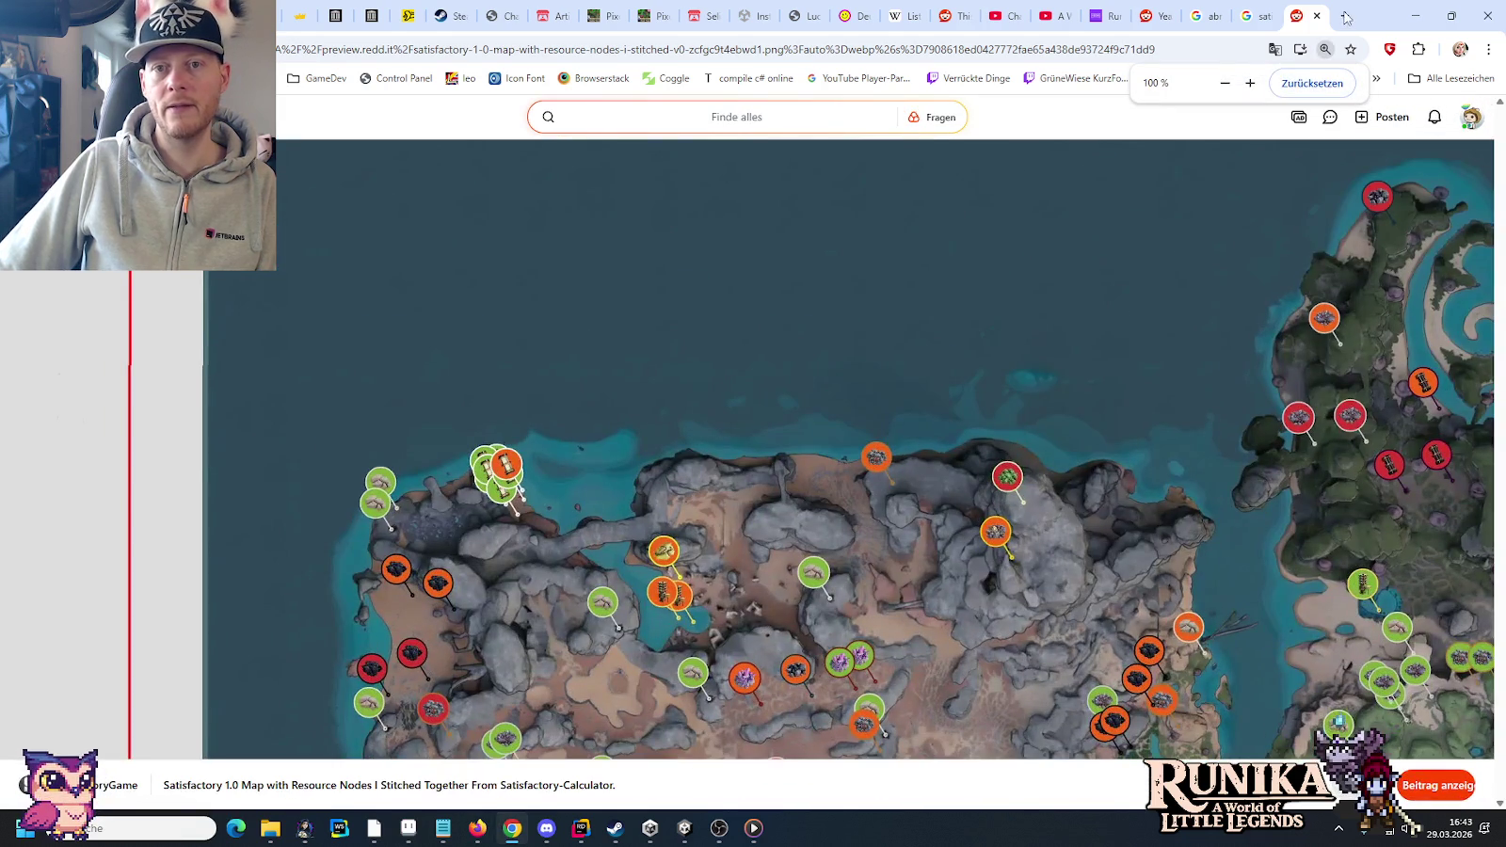
pyautogui.click(1316, 16)
pyautogui.click(1415, 16)
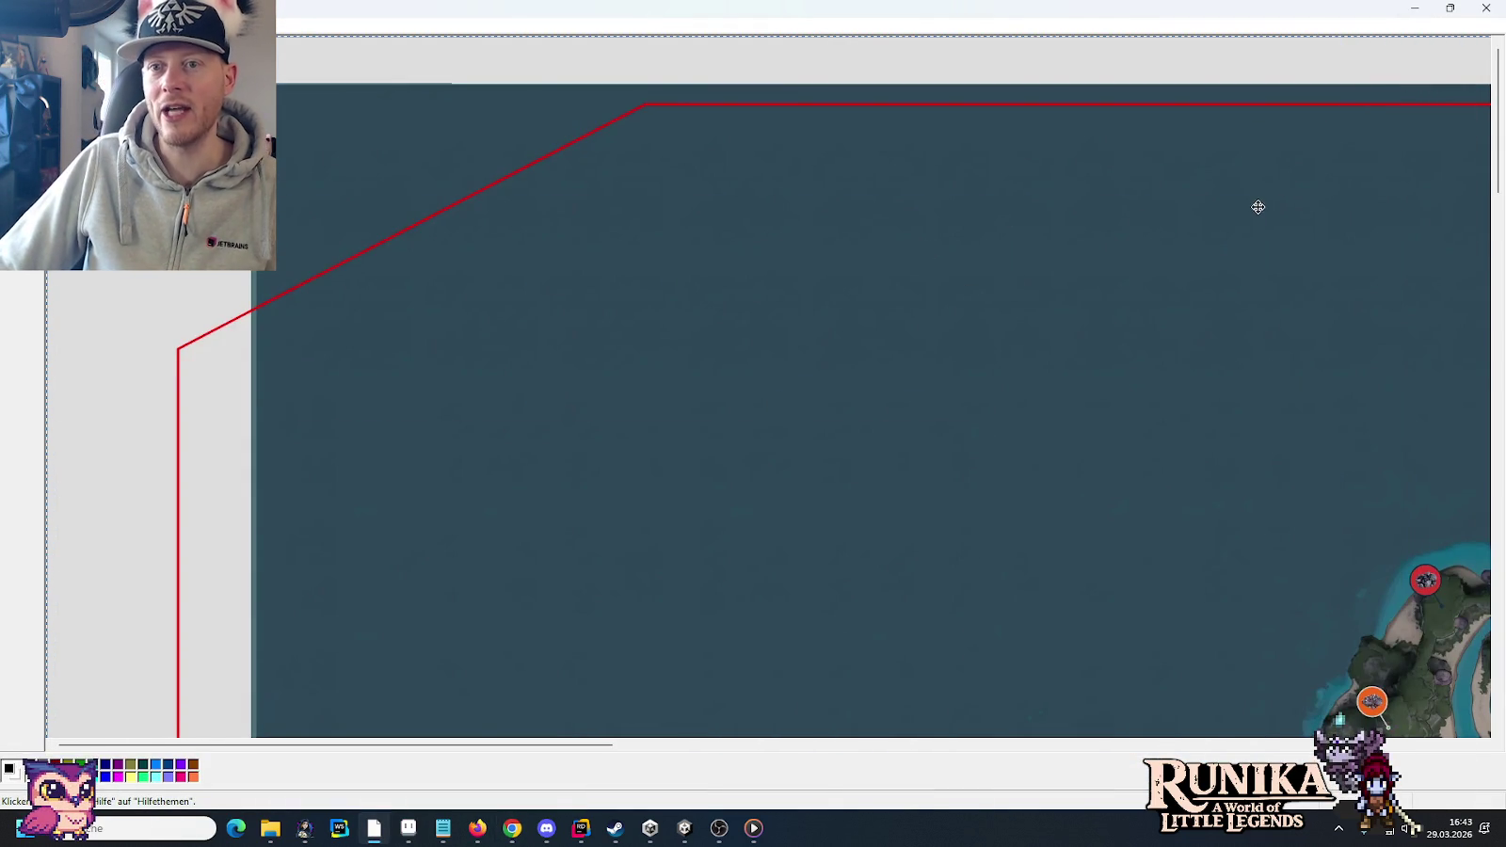
# - Select the area around the offshore rocks on the pasted map
pyautogui.scroll(-1, 1503, 85)
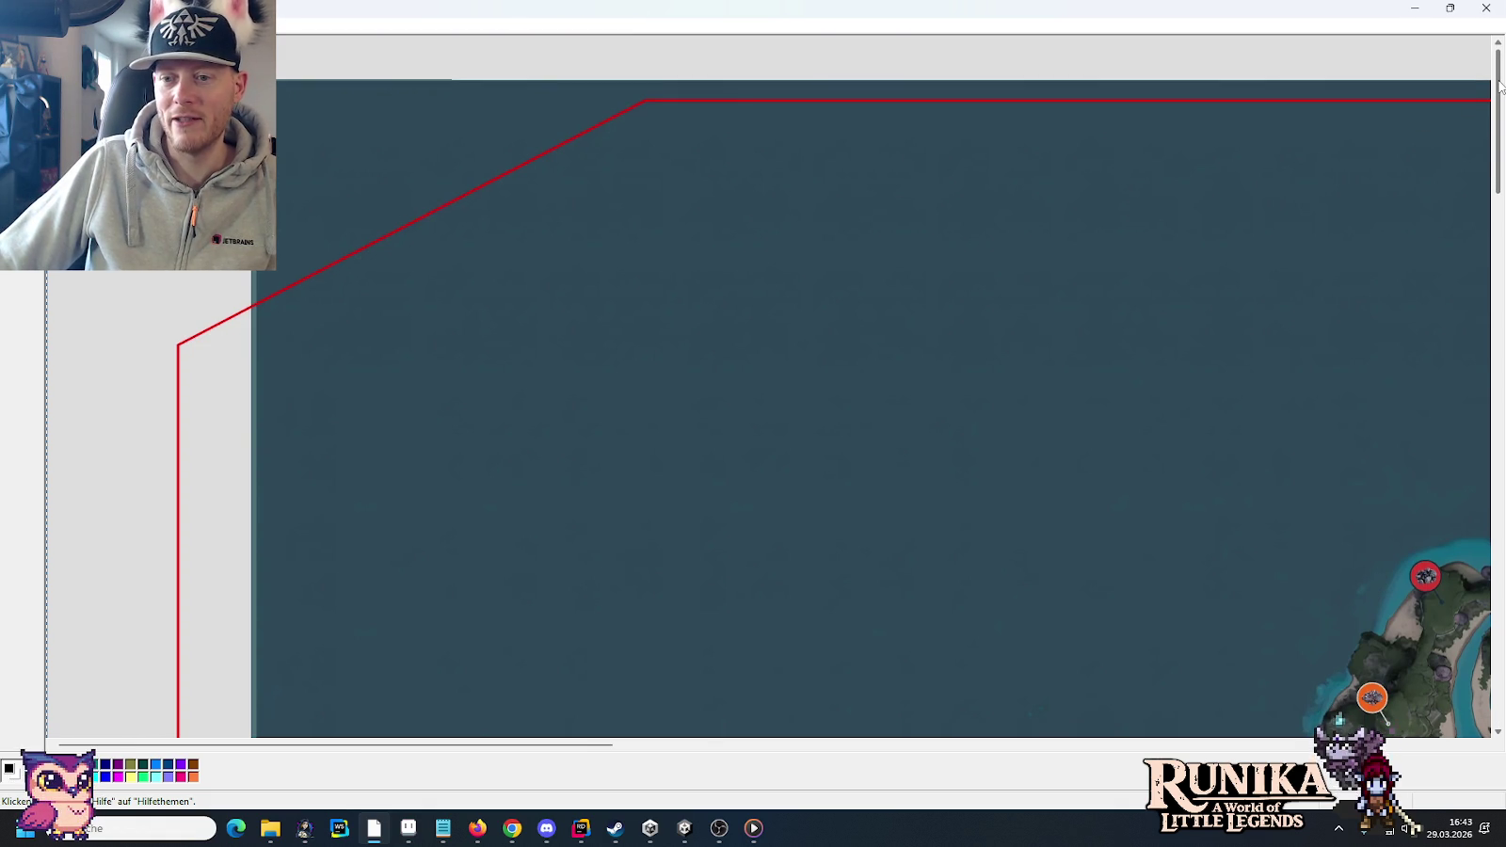
pyautogui.moveTo(1500, 85)
pyautogui.mouseDown()
pyautogui.moveTo(1487, 420)
pyautogui.moveTo(1486, 407)
pyautogui.mouseUp()
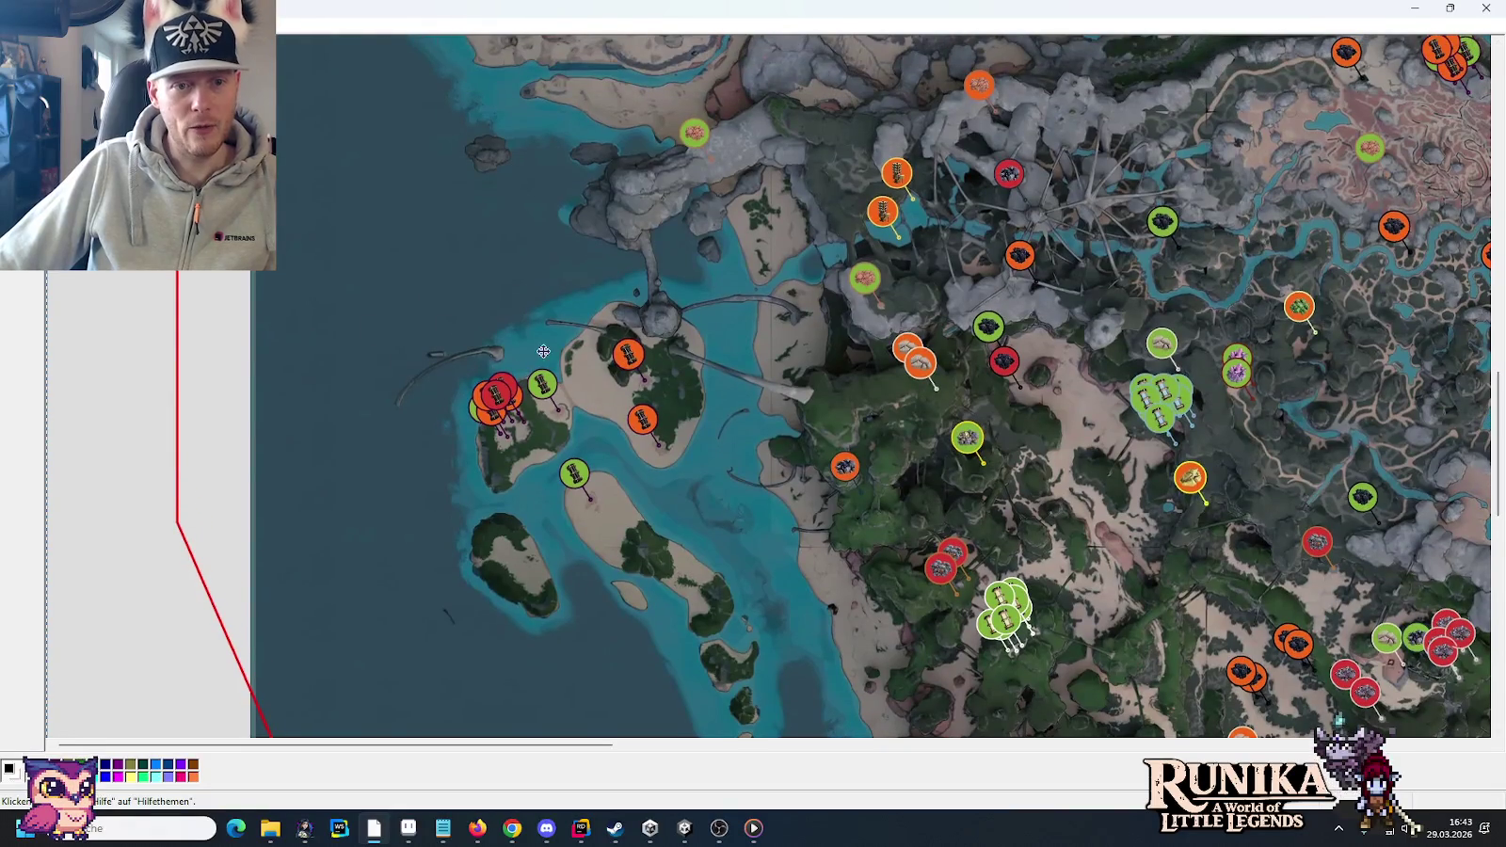
pyautogui.scroll(3, 606, 438)
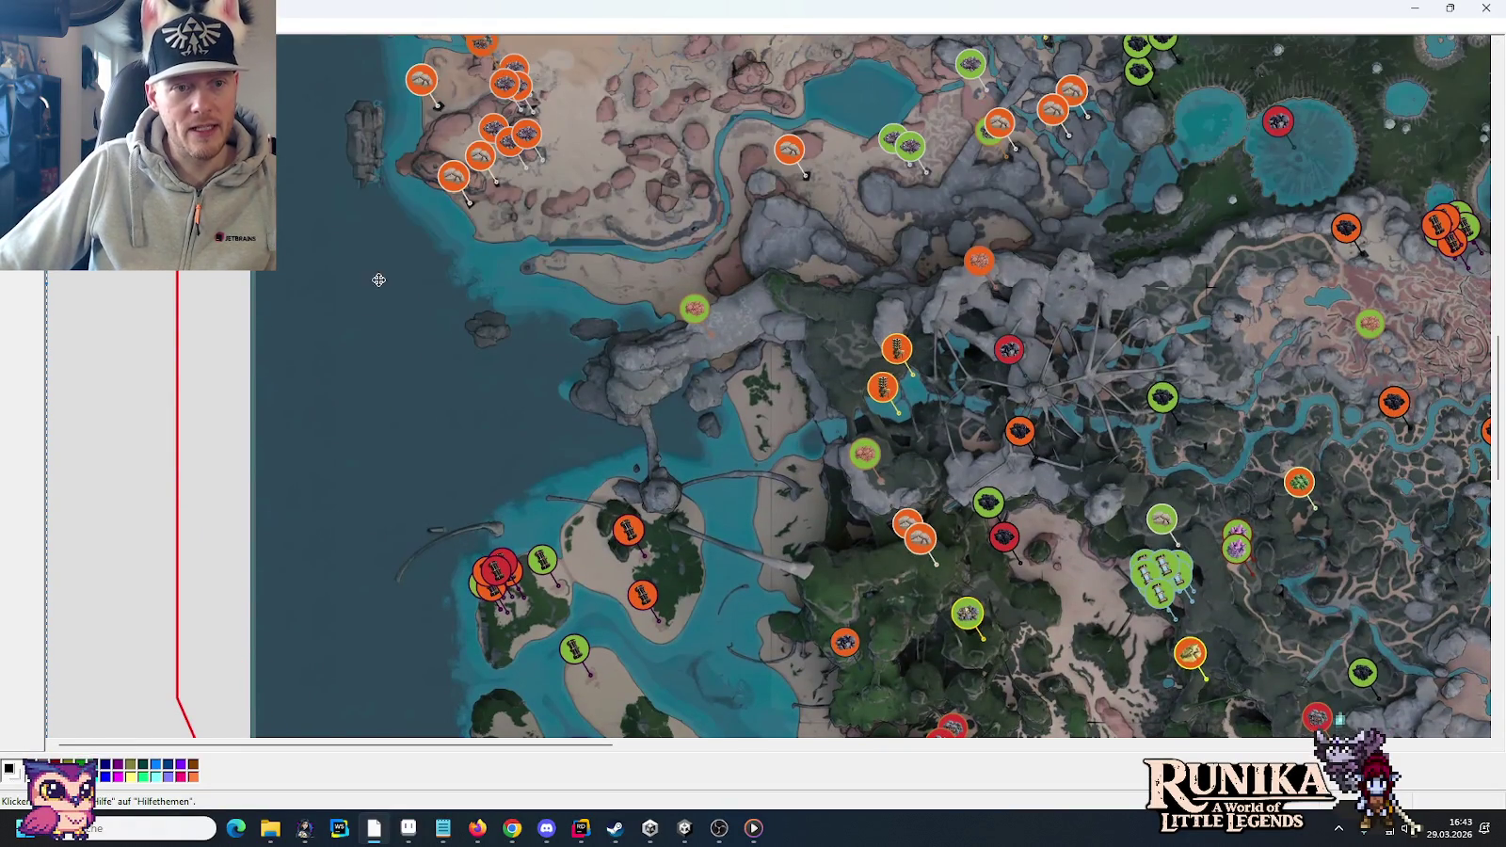
pyautogui.moveTo(456, 306); pyautogui.dragTo(624, 354)
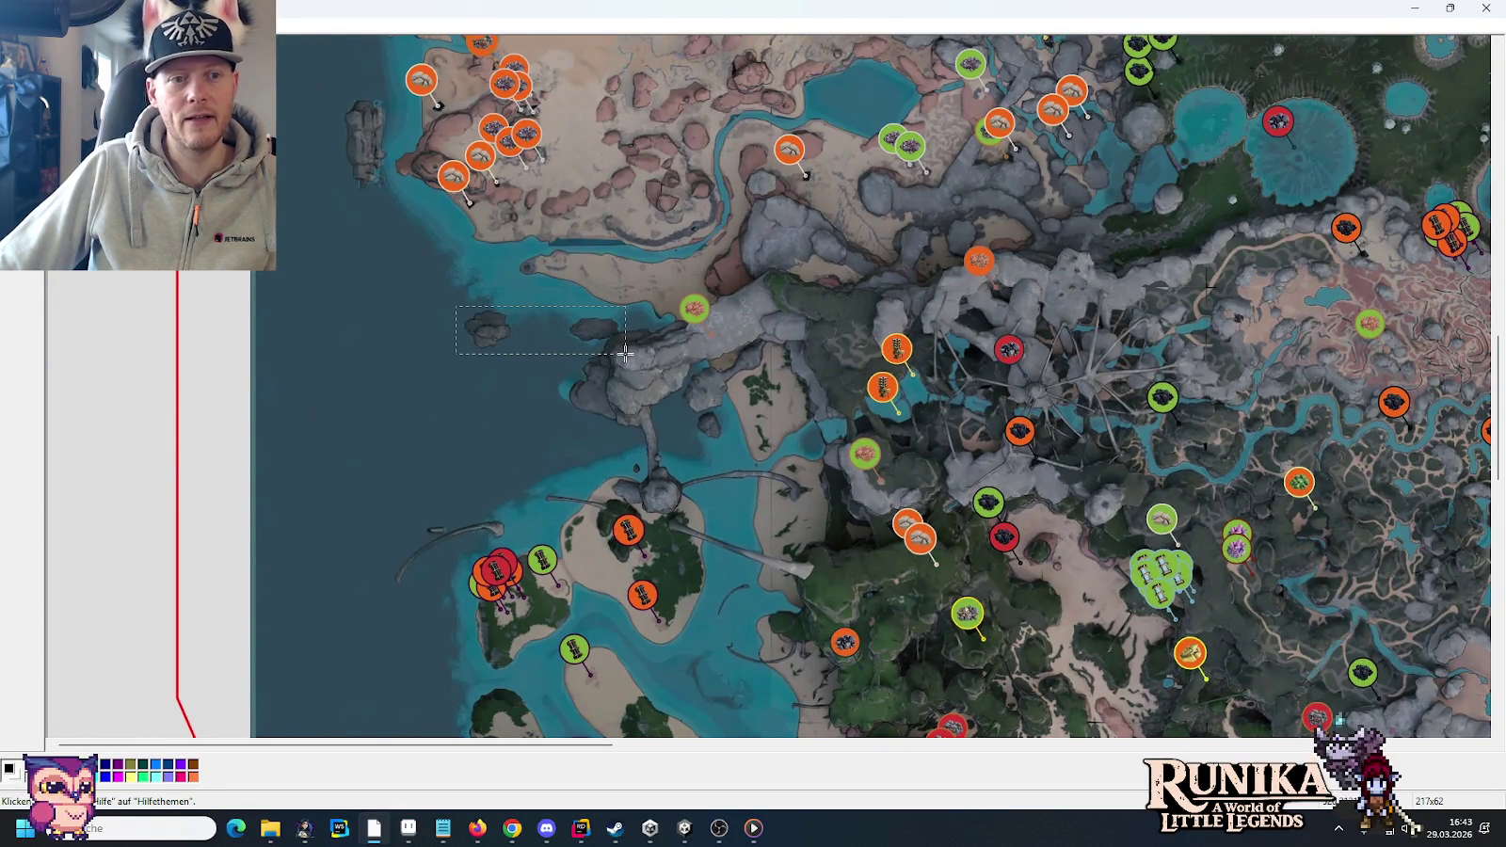
# - Select just the small rock islet off the western coast, nudge it slightly, and deselect
pyautogui.click(661, 356)
pyautogui.moveTo(564, 310); pyautogui.dragTo(619, 342)
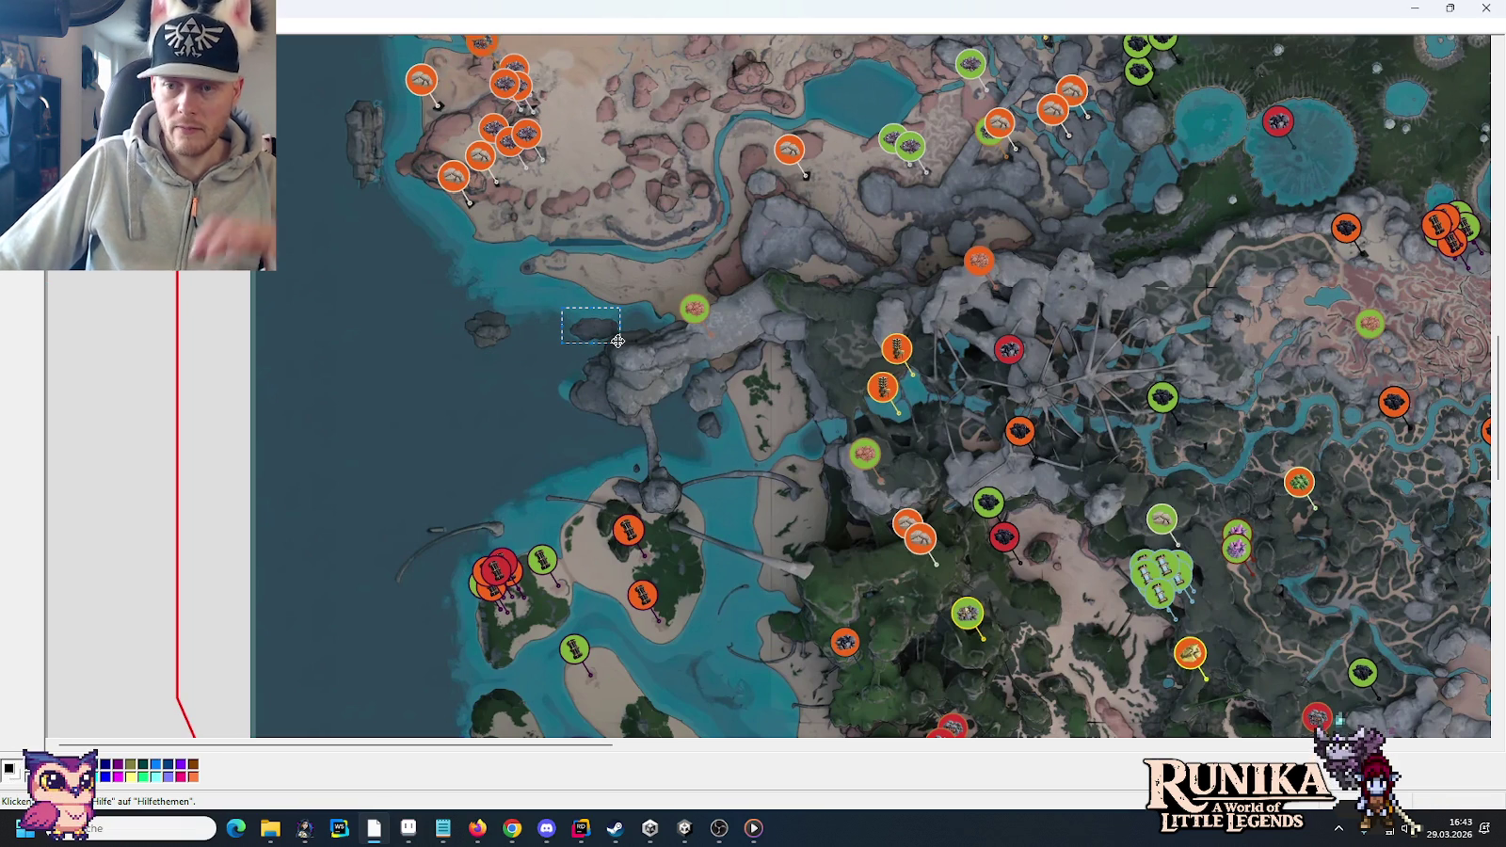
pyautogui.moveTo(538, 312); pyautogui.dragTo(621, 344)
pyautogui.click(531, 330)
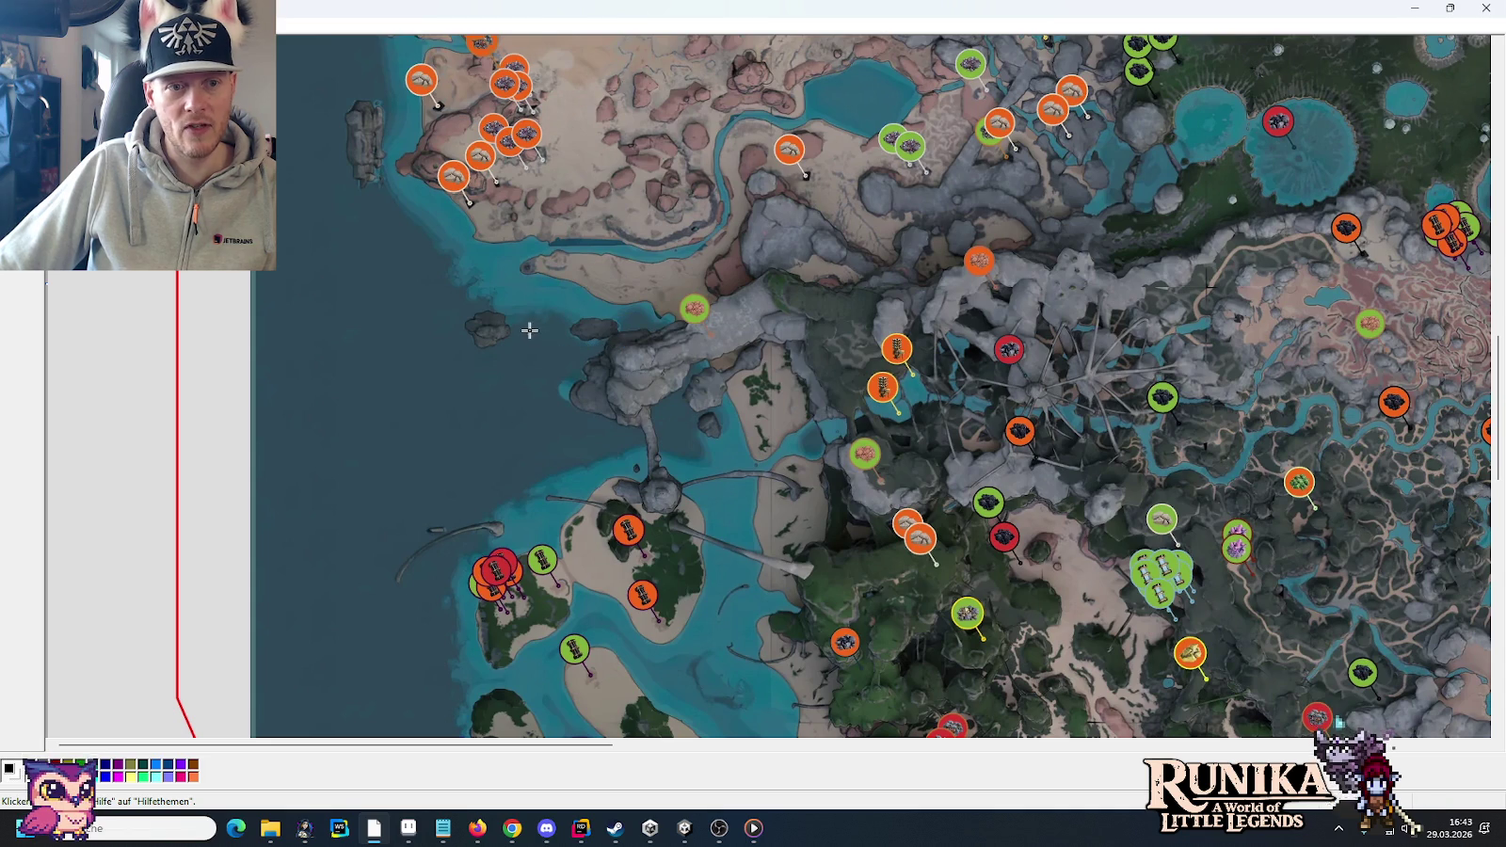
pyautogui.moveTo(514, 315); pyautogui.dragTo(551, 344)
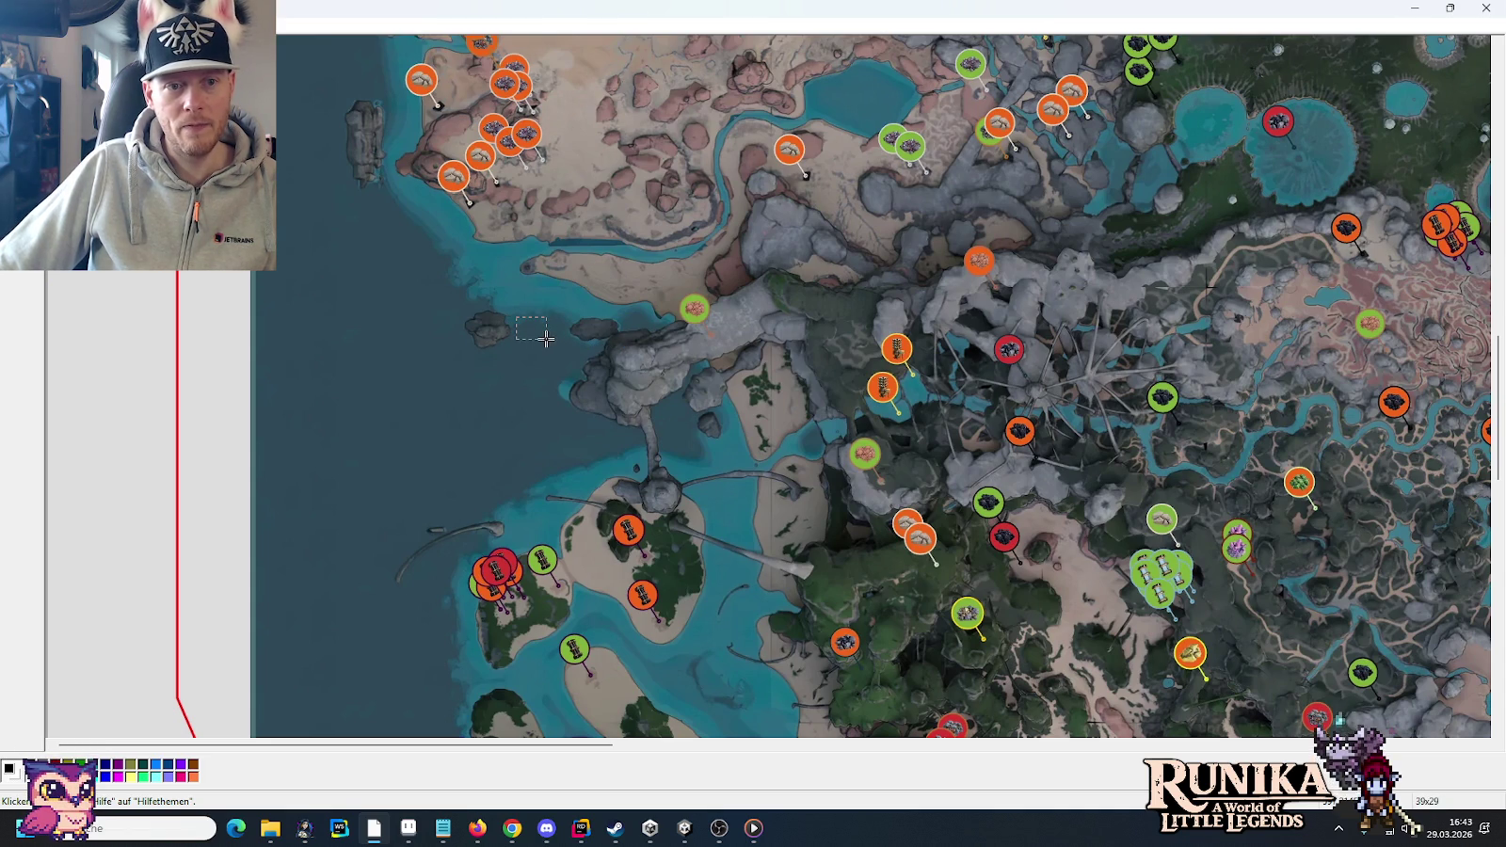
pyautogui.click(484, 319)
pyautogui.moveTo(516, 307)
pyautogui.mouseDown()
pyautogui.moveTo(445, 352)
pyautogui.moveTo(394, 350)
pyautogui.moveTo(424, 344)
pyautogui.moveTo(410, 351)
pyautogui.mouseUp()
pyautogui.moveTo(410, 351); pyautogui.dragTo(409, 353)
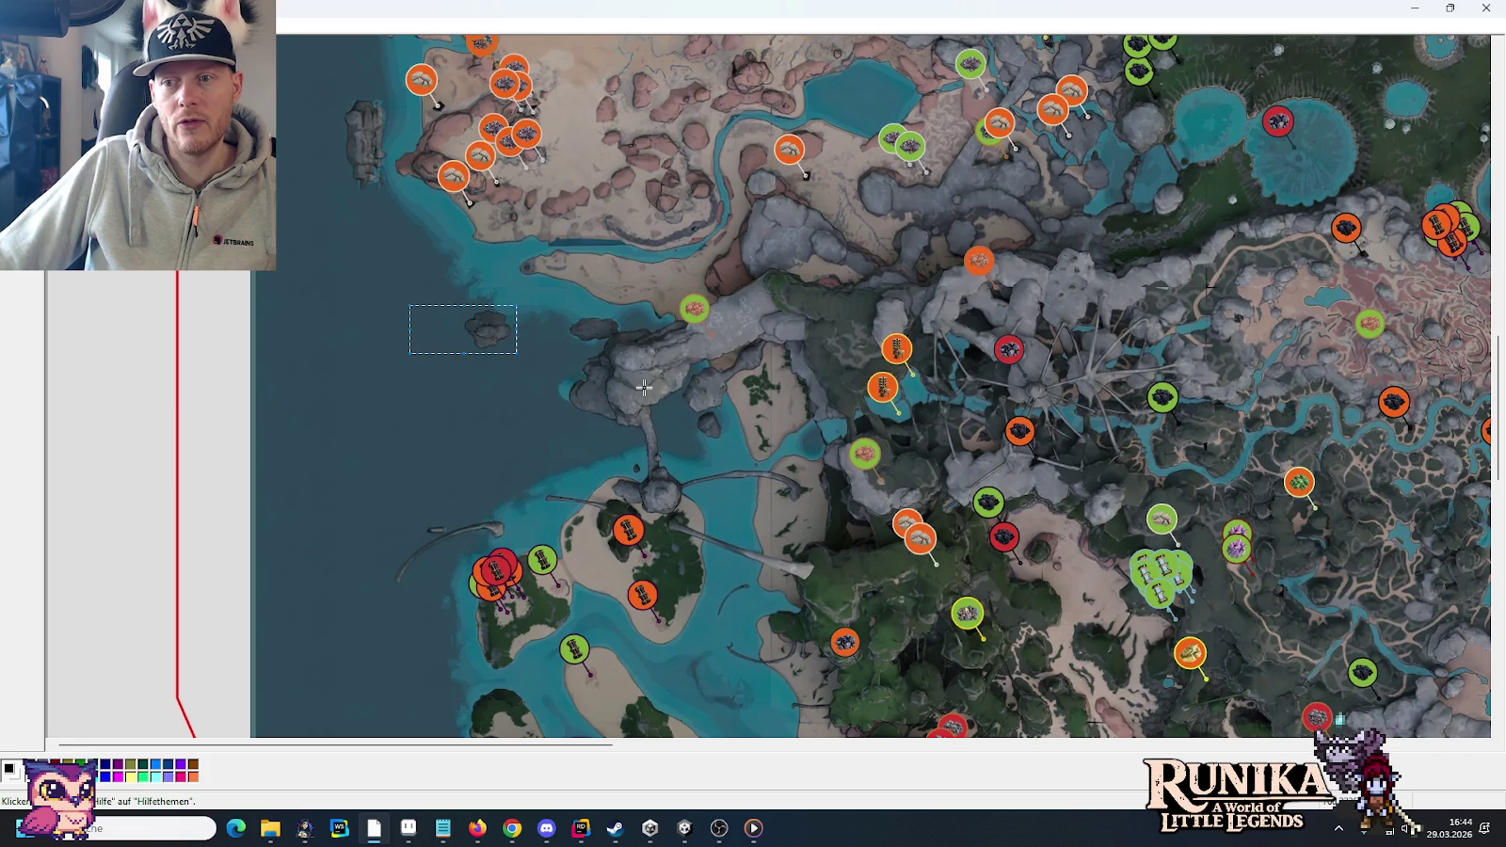
pyautogui.click(643, 387)
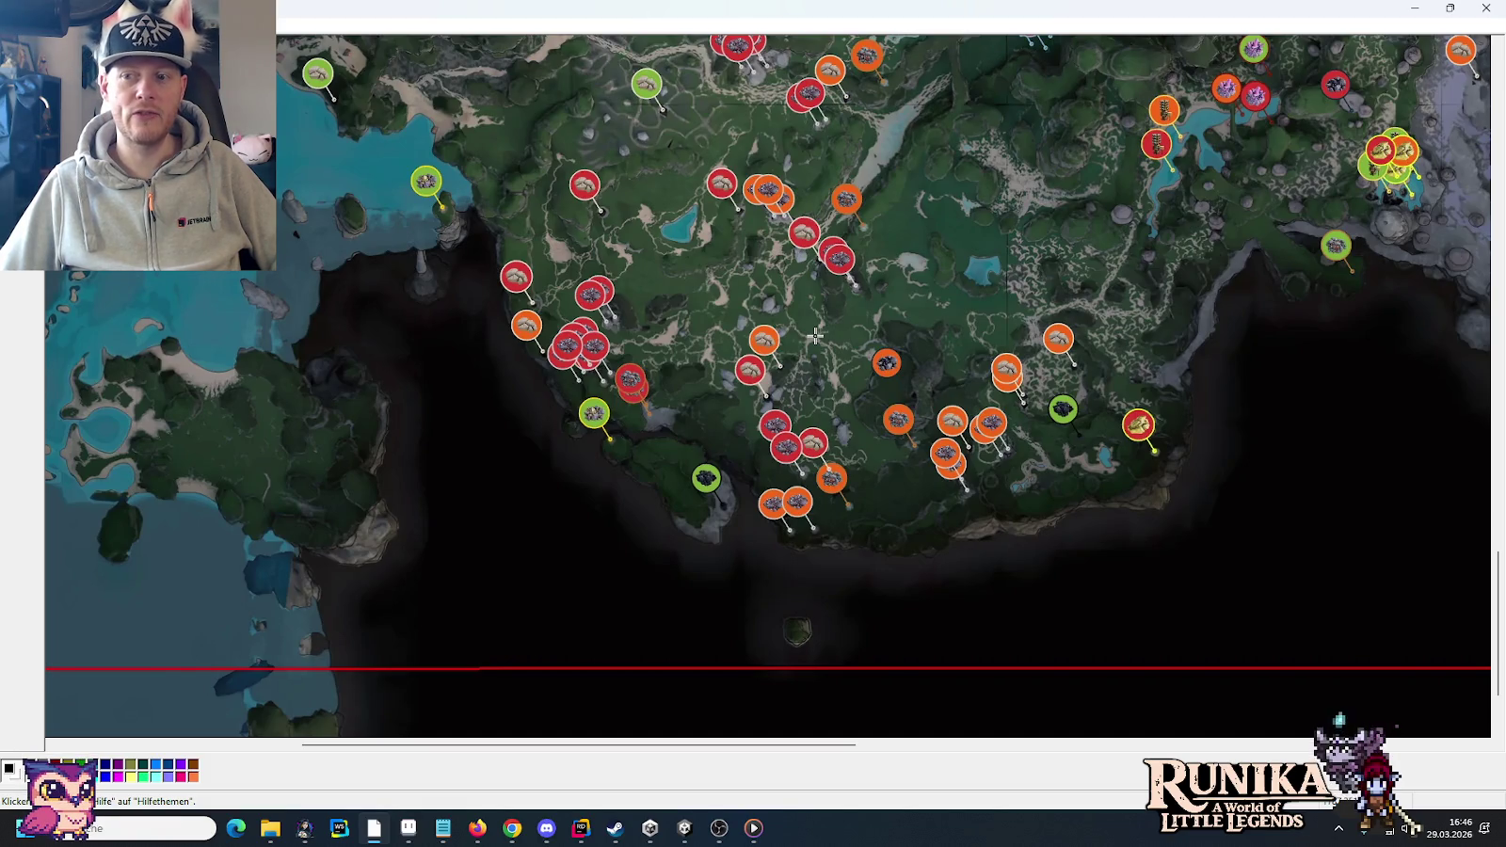
# - Scroll and pan across the whole map to look it over
pyautogui.scroll(3, 1036, 354)
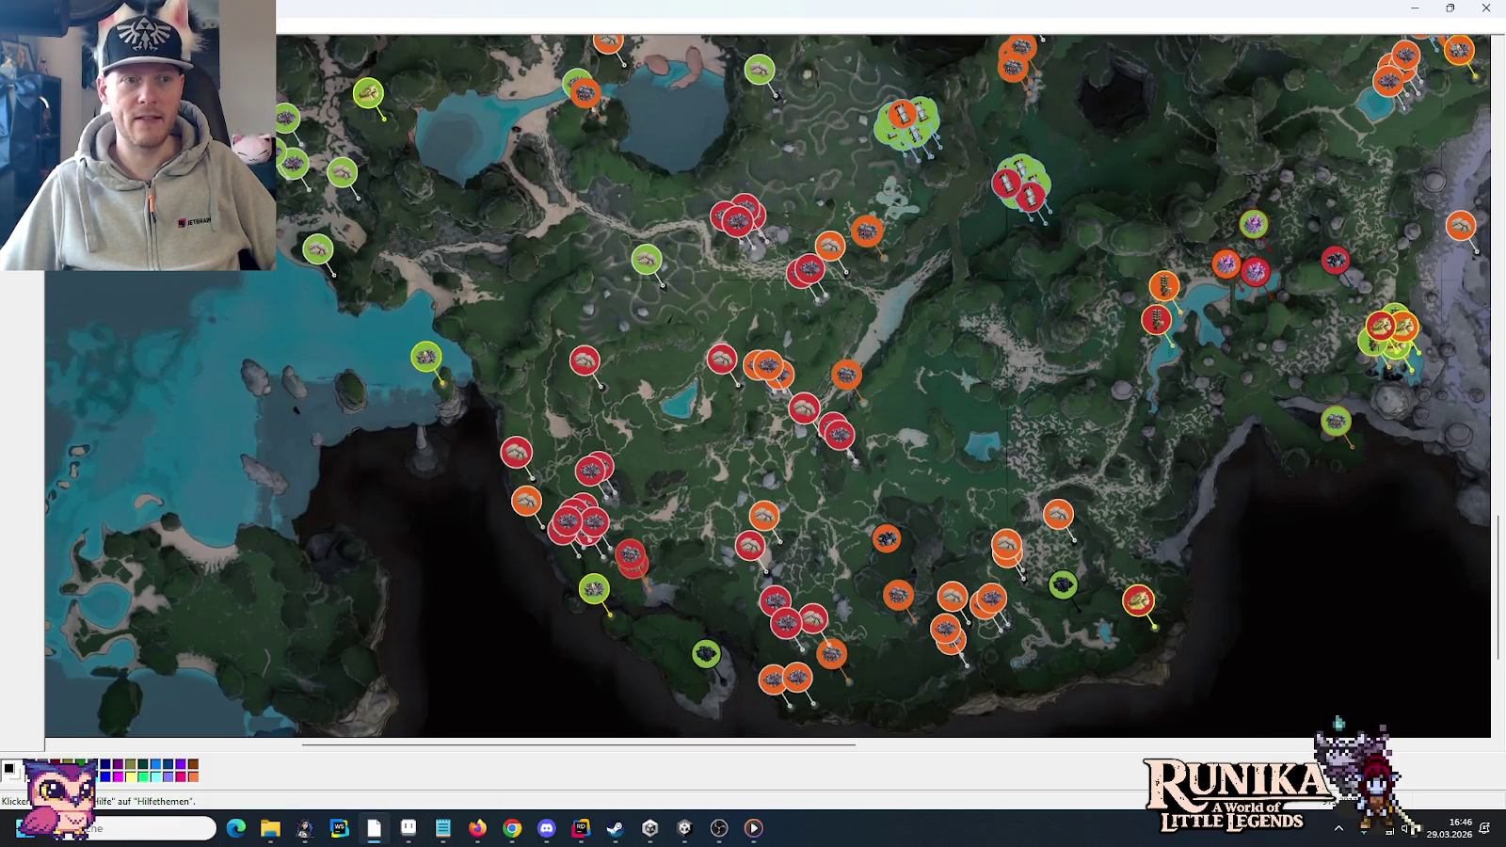
pyautogui.scroll(3, 544, 278)
pyautogui.scroll(3, 544, 278)
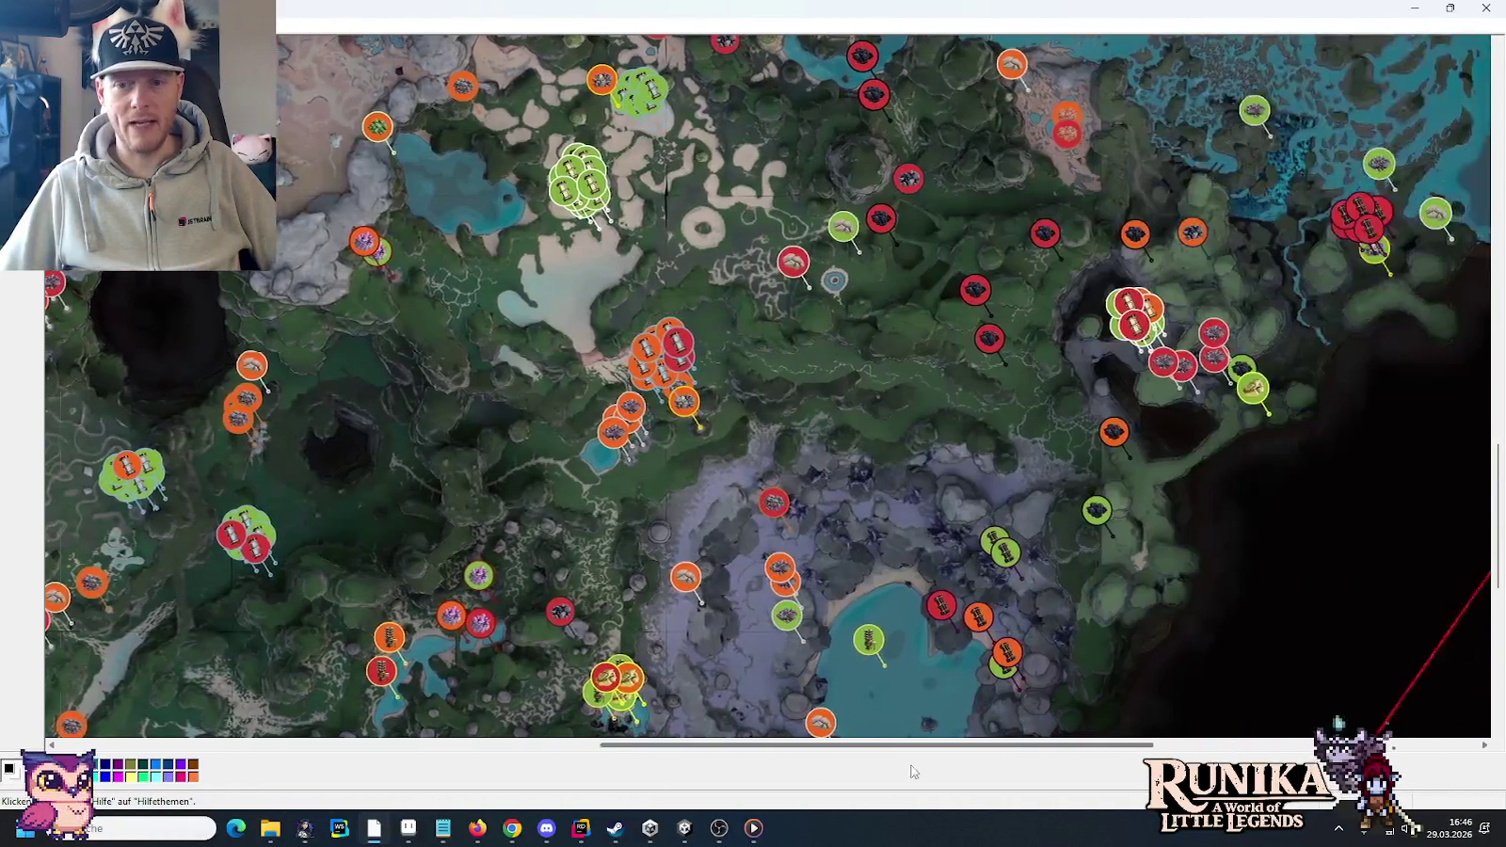
pyautogui.moveTo(635, 743); pyautogui.dragTo(954, 744)
pyautogui.scroll(3, 1071, 503)
pyautogui.scroll(3, 1071, 503)
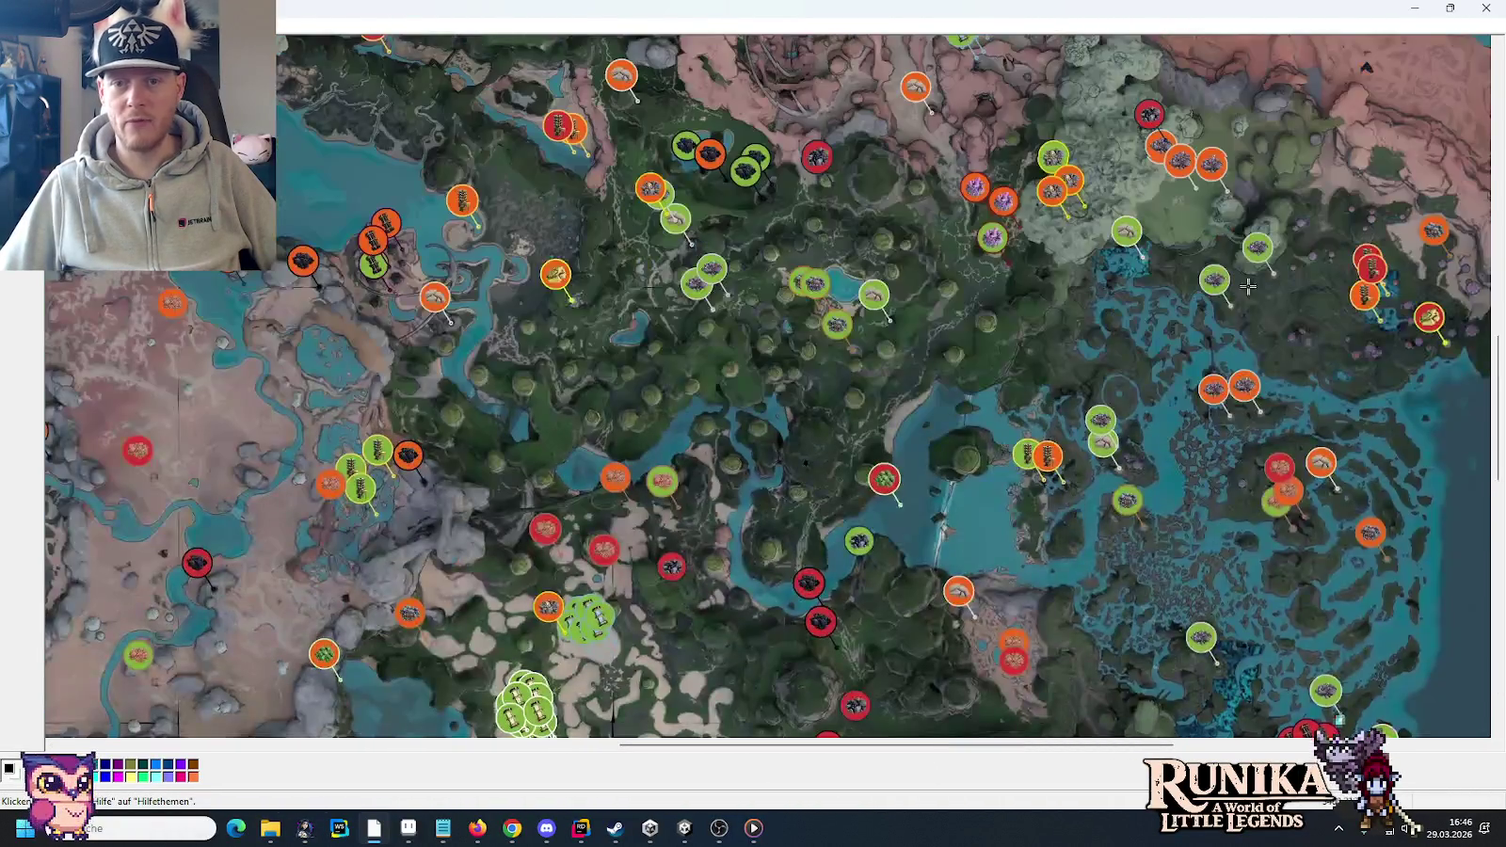
pyautogui.scroll(3, 1187, 532)
pyautogui.scroll(3, 1325, 303)
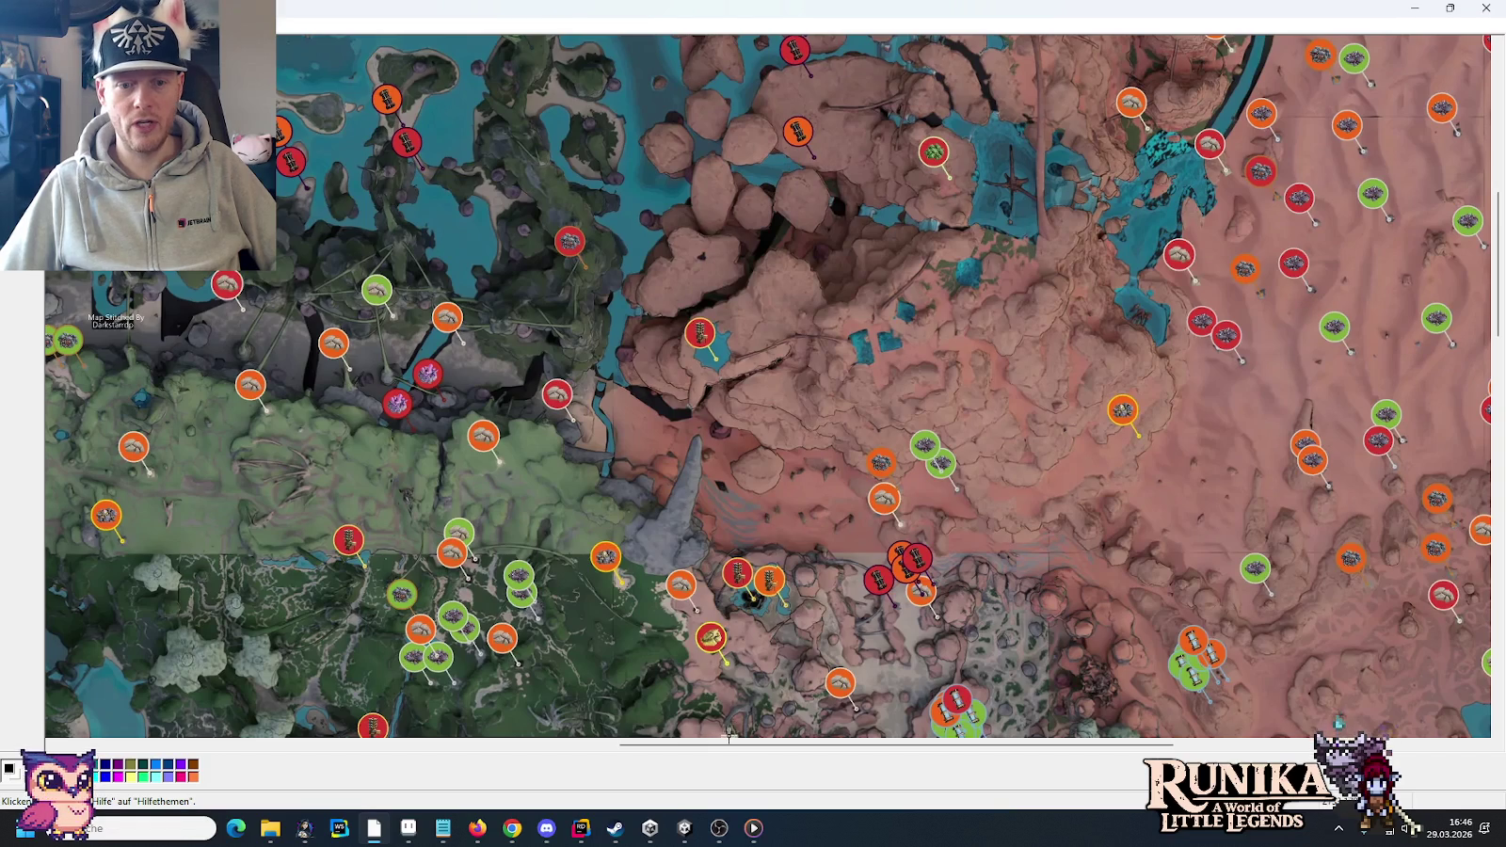
pyautogui.moveTo(725, 744); pyautogui.dragTo(879, 743)
pyautogui.scroll(3, 910, 621)
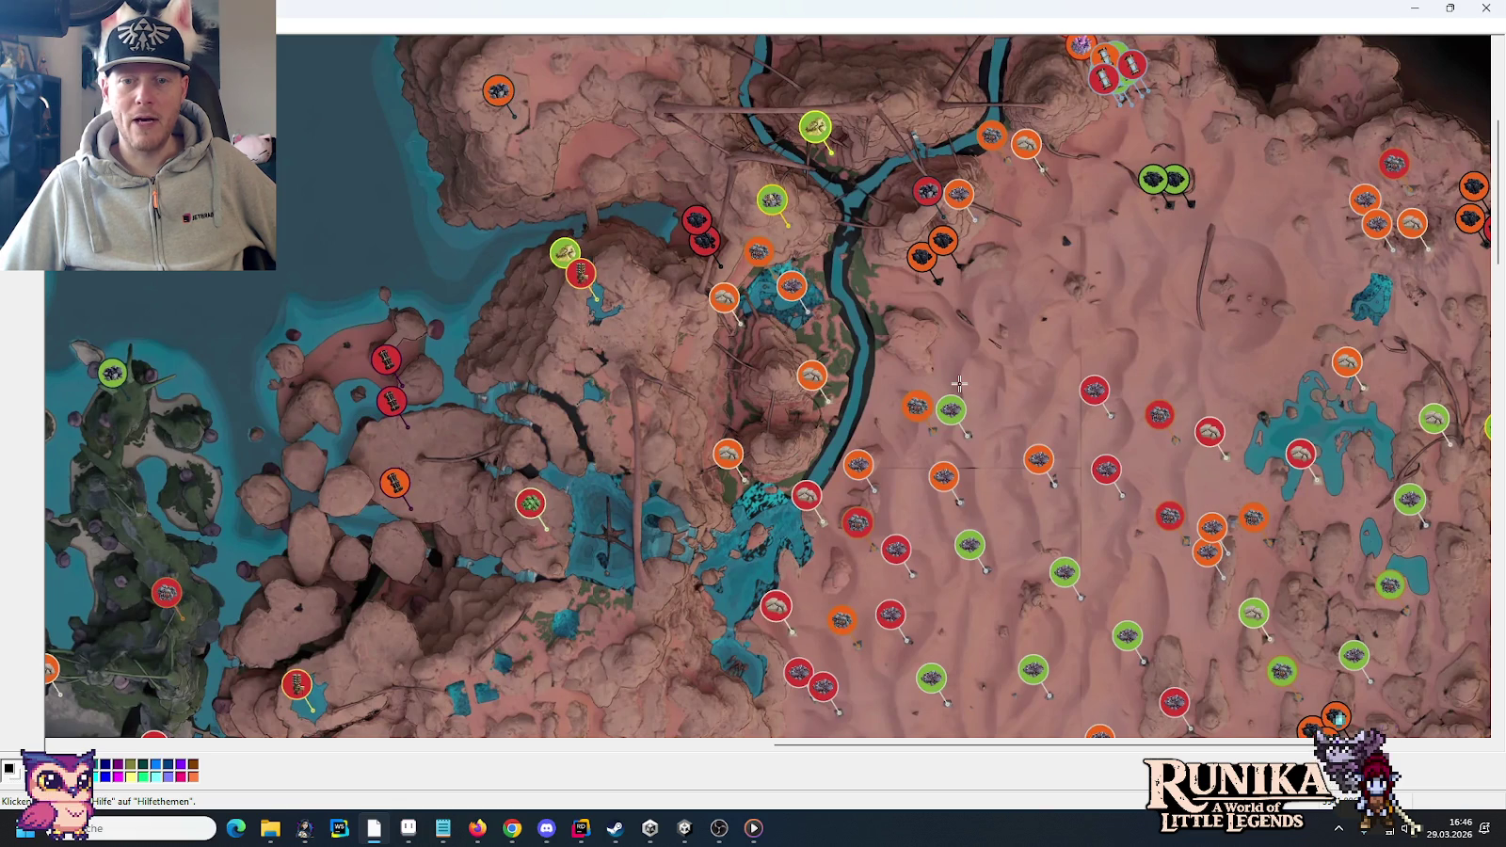
pyautogui.scroll(-2, 969, 423)
pyautogui.scroll(-2, 942, 495)
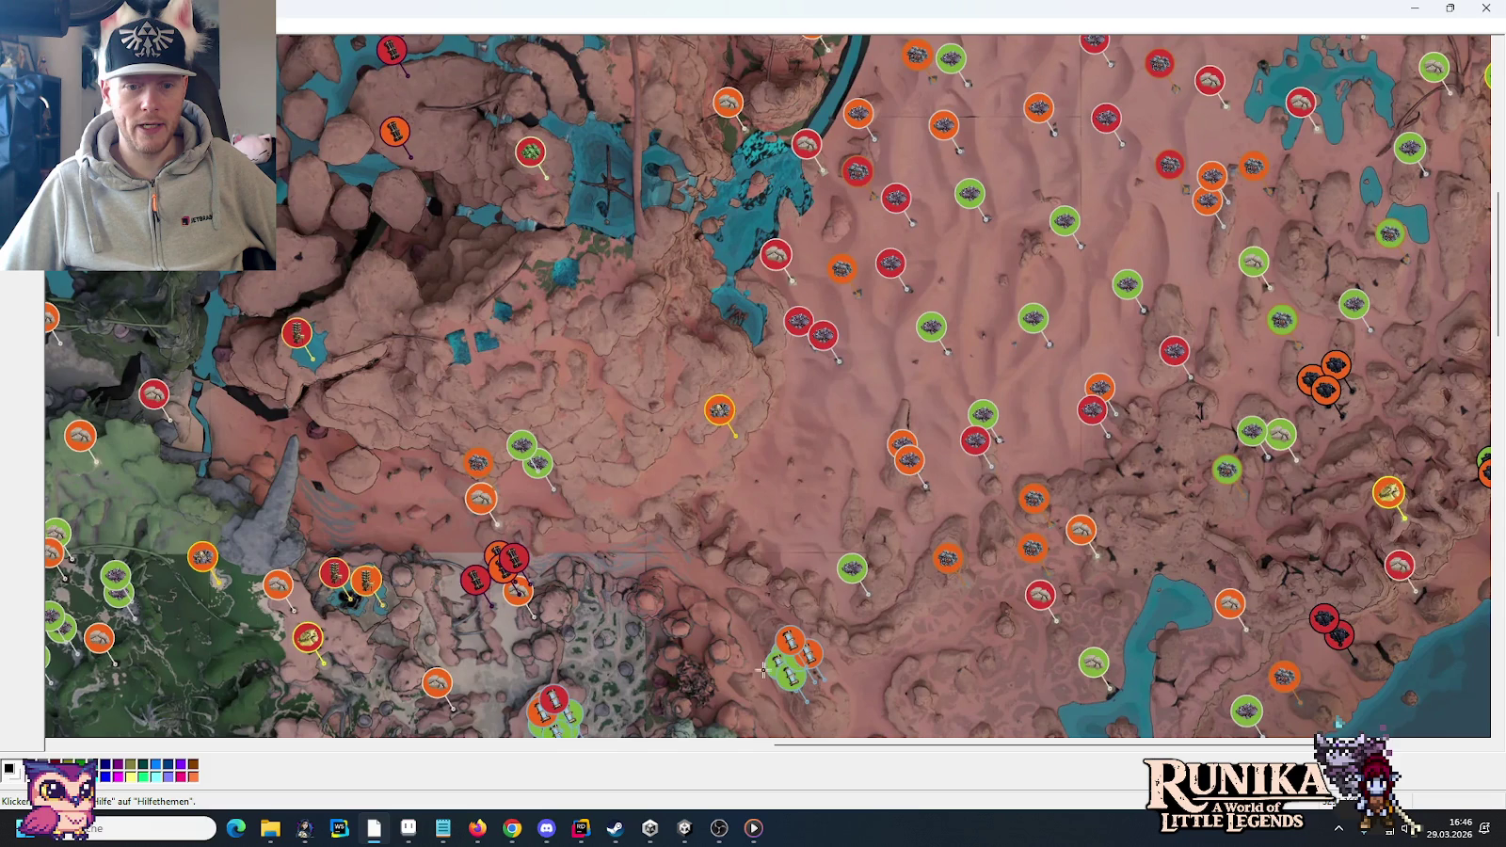
pyautogui.hscroll(-3, 894, 622)
pyautogui.hscroll(-4, 1035, 583)
pyautogui.hscroll(-3, 1190, 542)
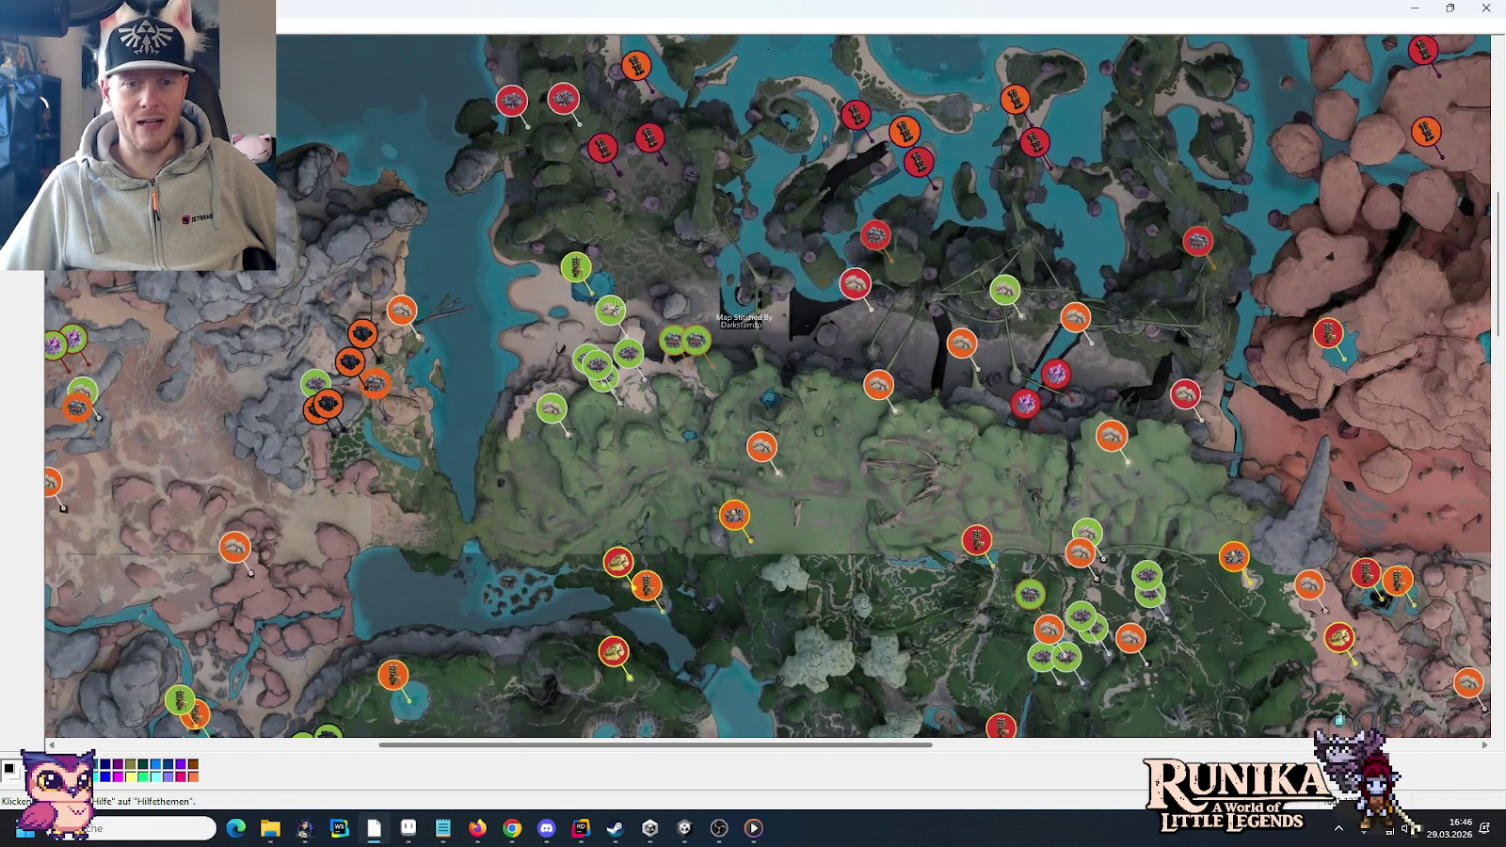
pyautogui.hscroll(-2, 809, 720)
pyautogui.hscroll(-3, 564, 715)
pyautogui.hscroll(-2, 618, 614)
pyautogui.scroll(-2, 617, 614)
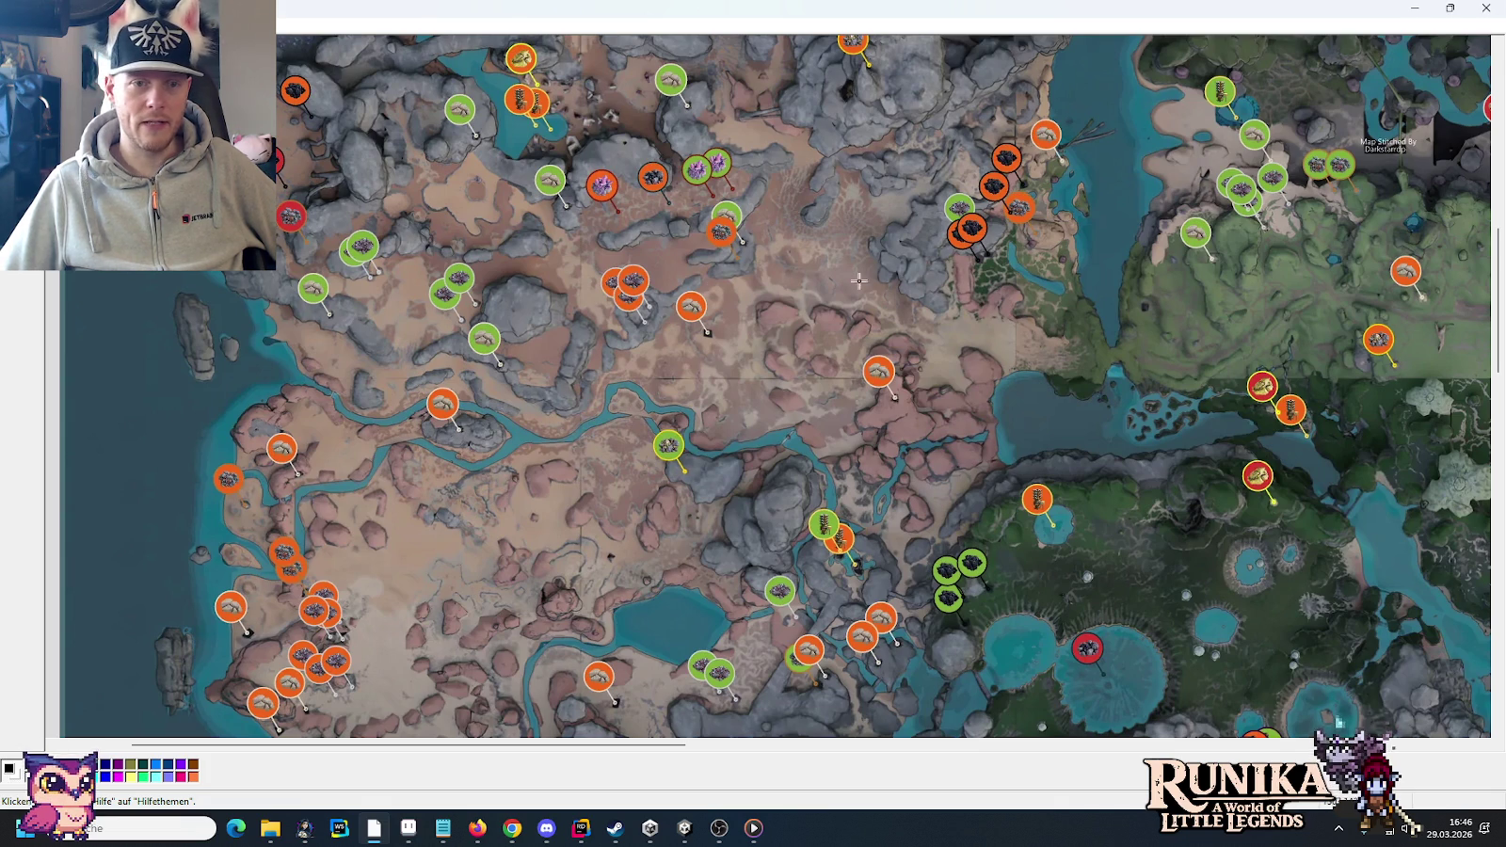
# - Make rectangle selections over the western desert and coast, then close the map image
pyautogui.moveTo(801, 565); pyautogui.dragTo(917, 659)
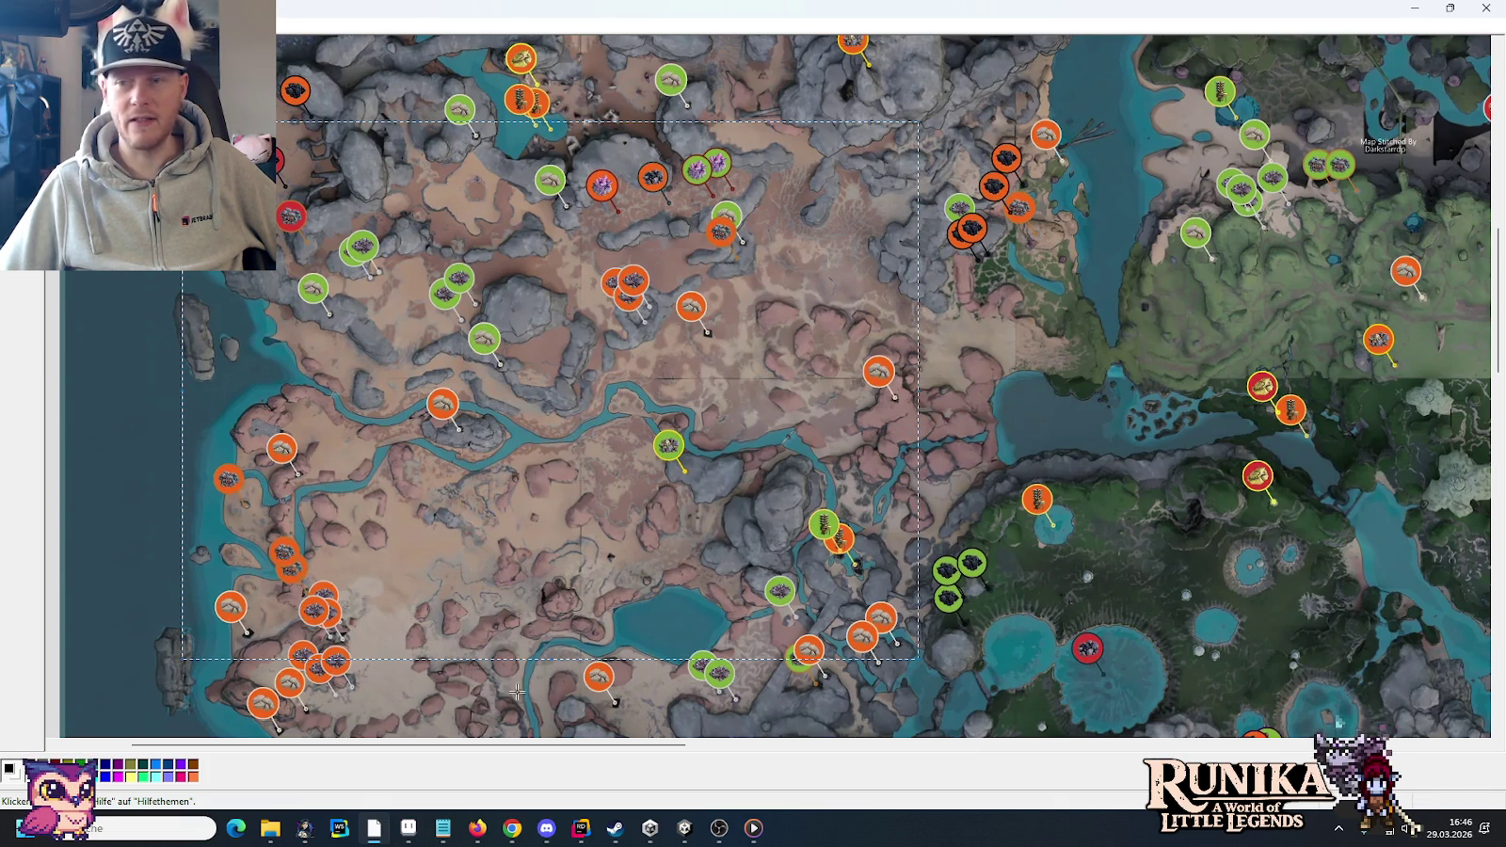
pyautogui.moveTo(618, 750); pyautogui.dragTo(545, 750)
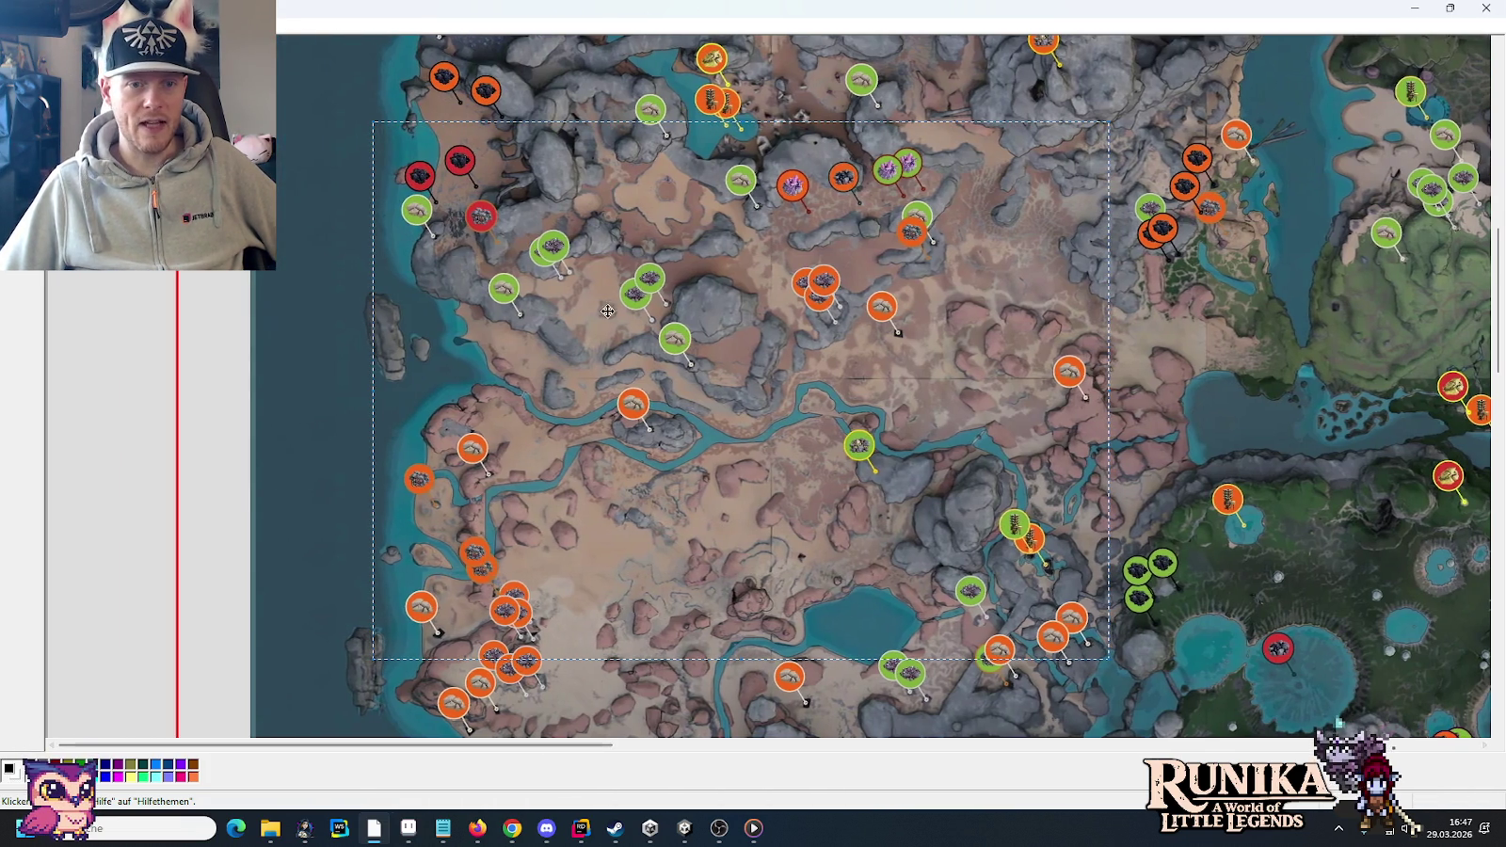
pyautogui.scroll(-2, 602, 452)
pyautogui.scroll(-2, 603, 453)
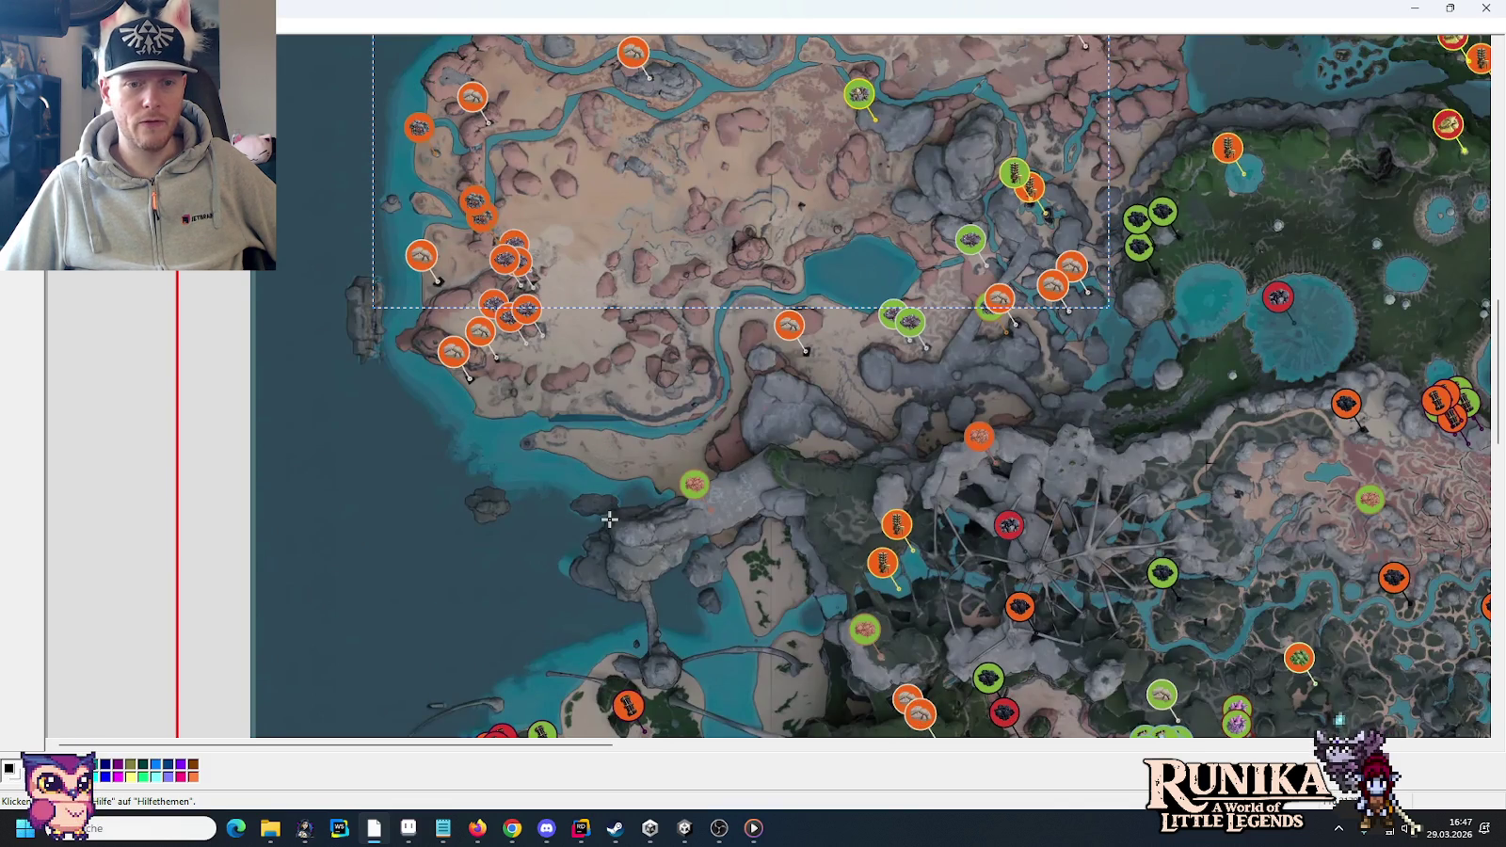
pyautogui.scroll(-2, 610, 520)
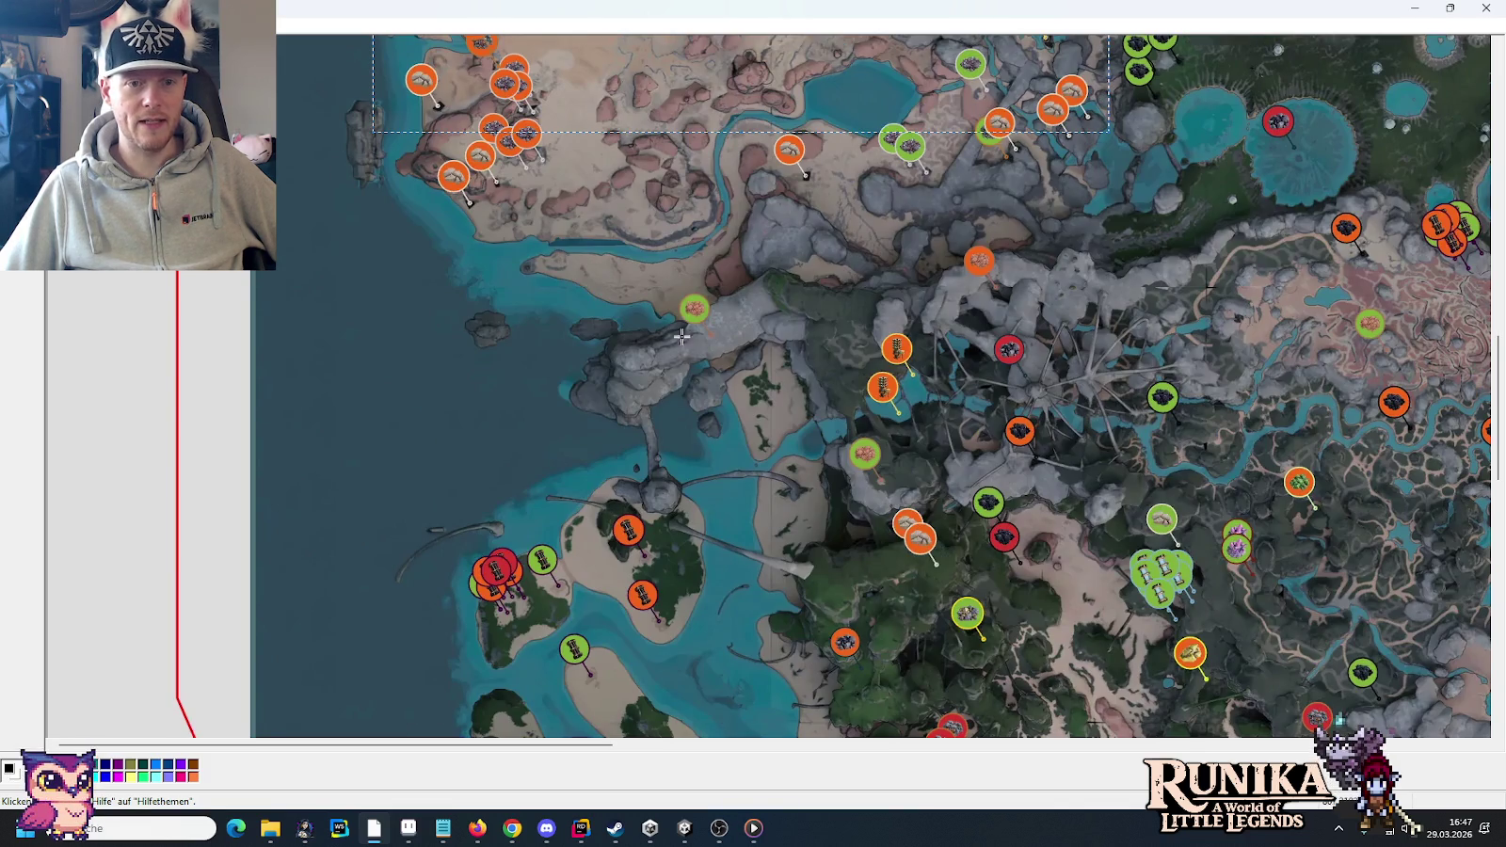
pyautogui.click(557, 317)
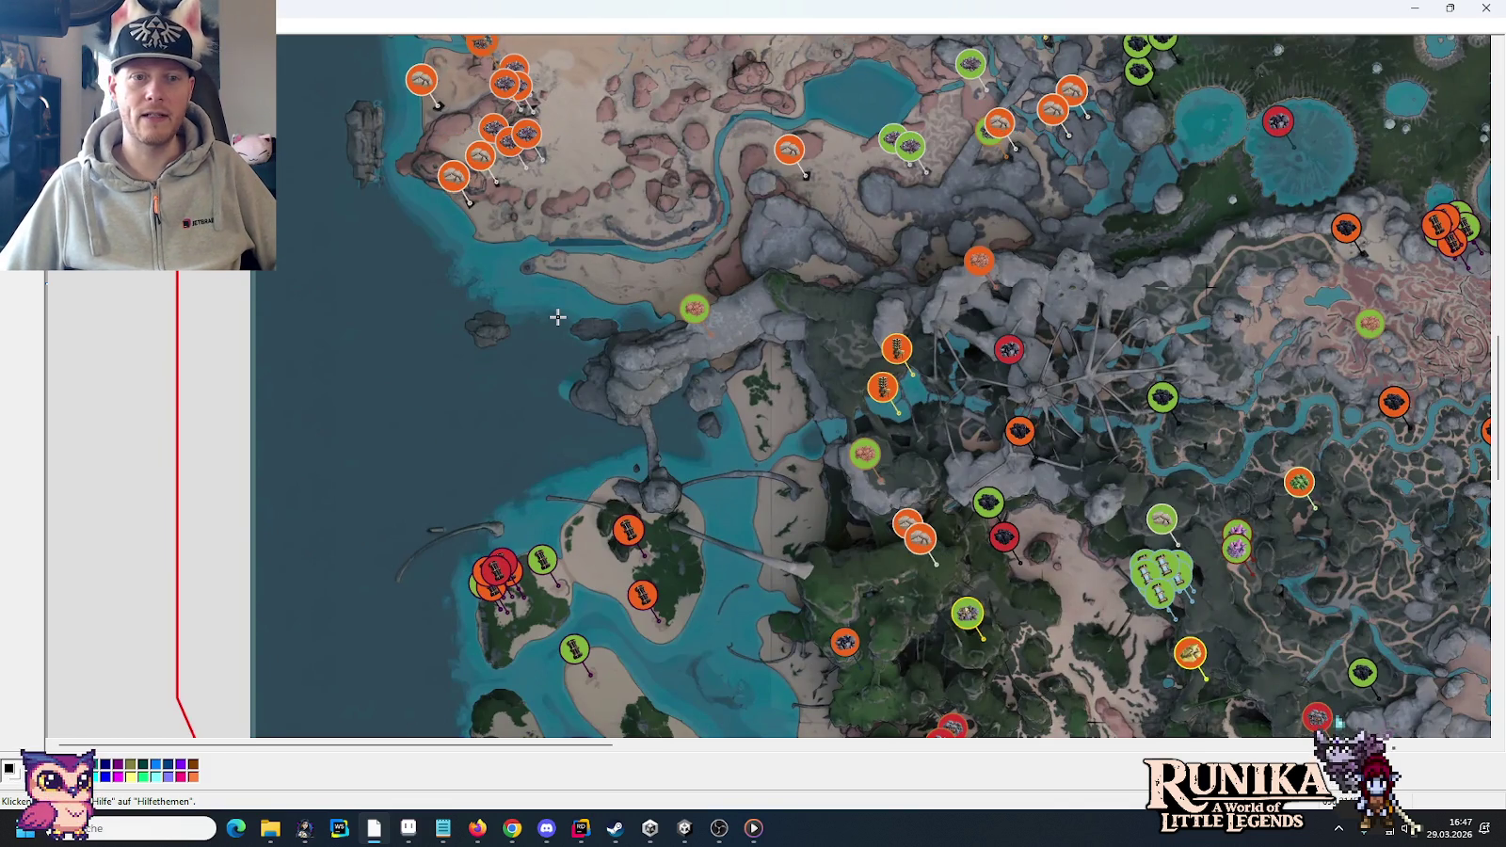
pyautogui.moveTo(495, 290); pyautogui.dragTo(718, 360)
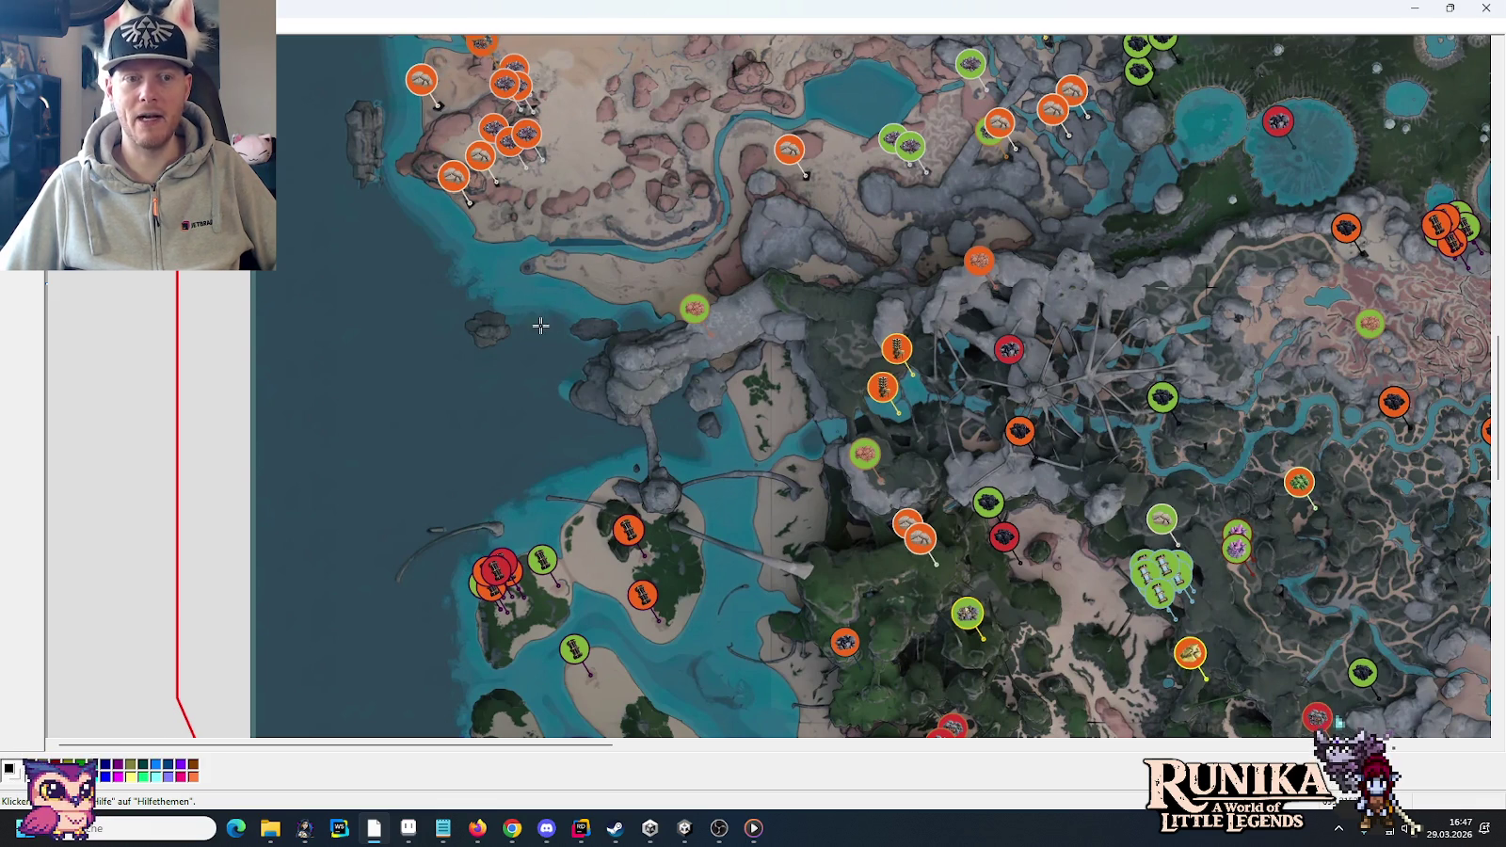
pyautogui.click(1490, 8)
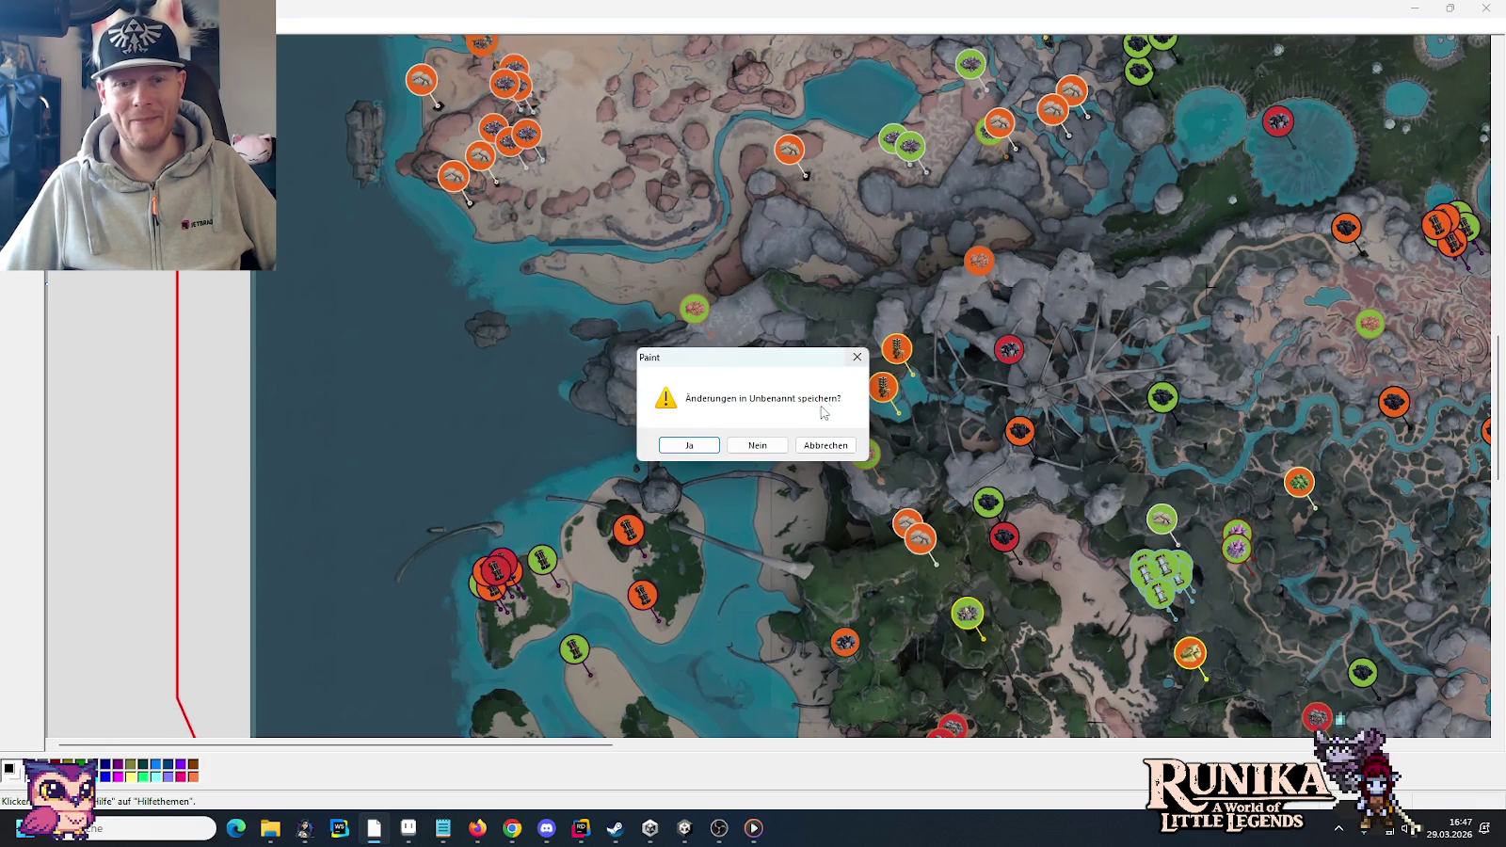
# - Close the map without saving and minimise Steam to reveal Aseprite
pyautogui.click(762, 442)
pyautogui.scroll(5, 774, 442)
pyautogui.scroll(5, 773, 442)
pyautogui.scroll(5, 774, 442)
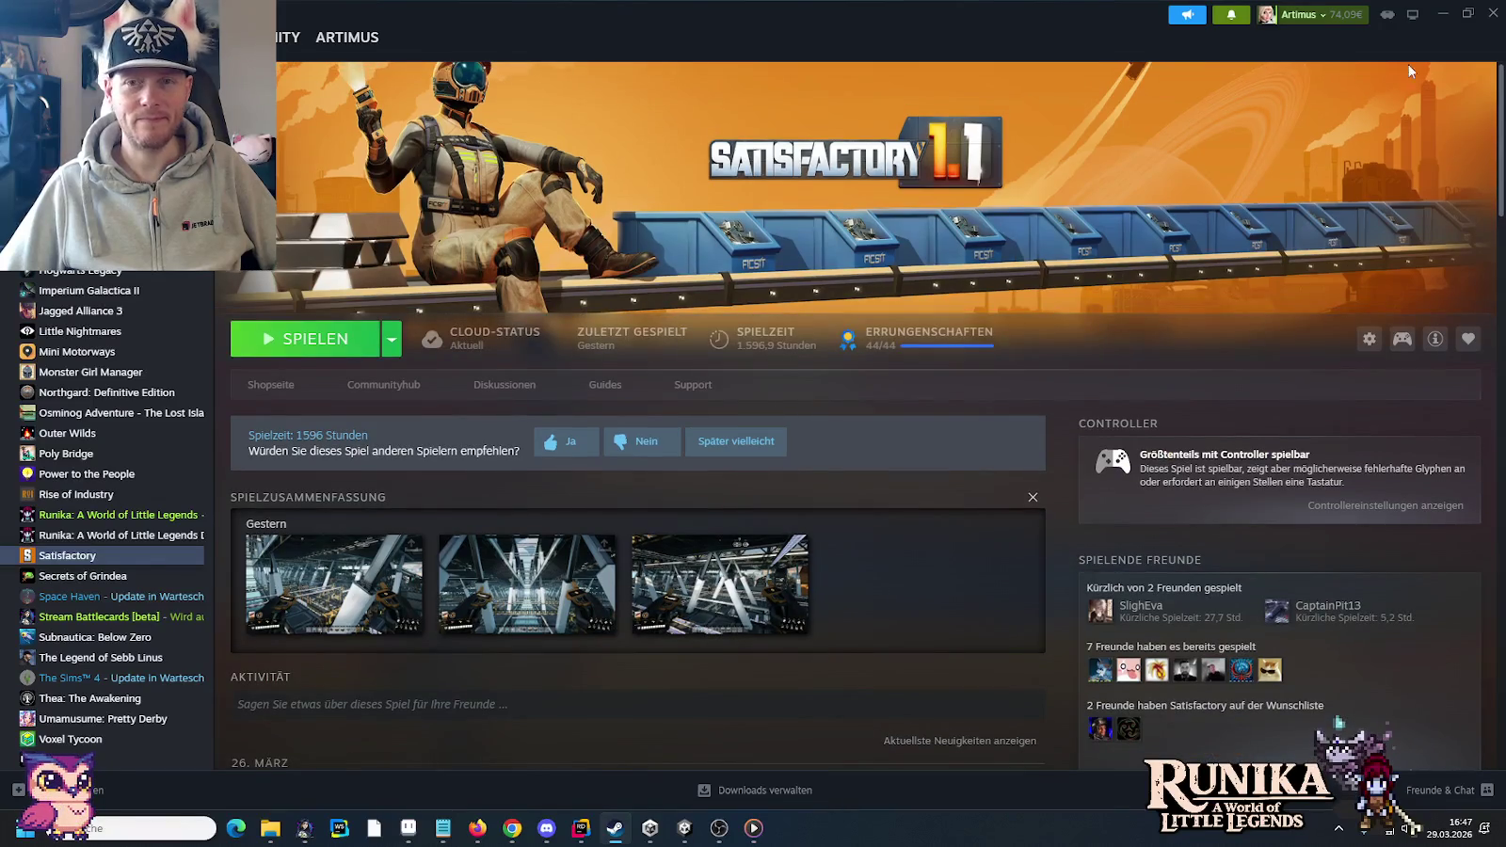
pyautogui.click(1442, 17)
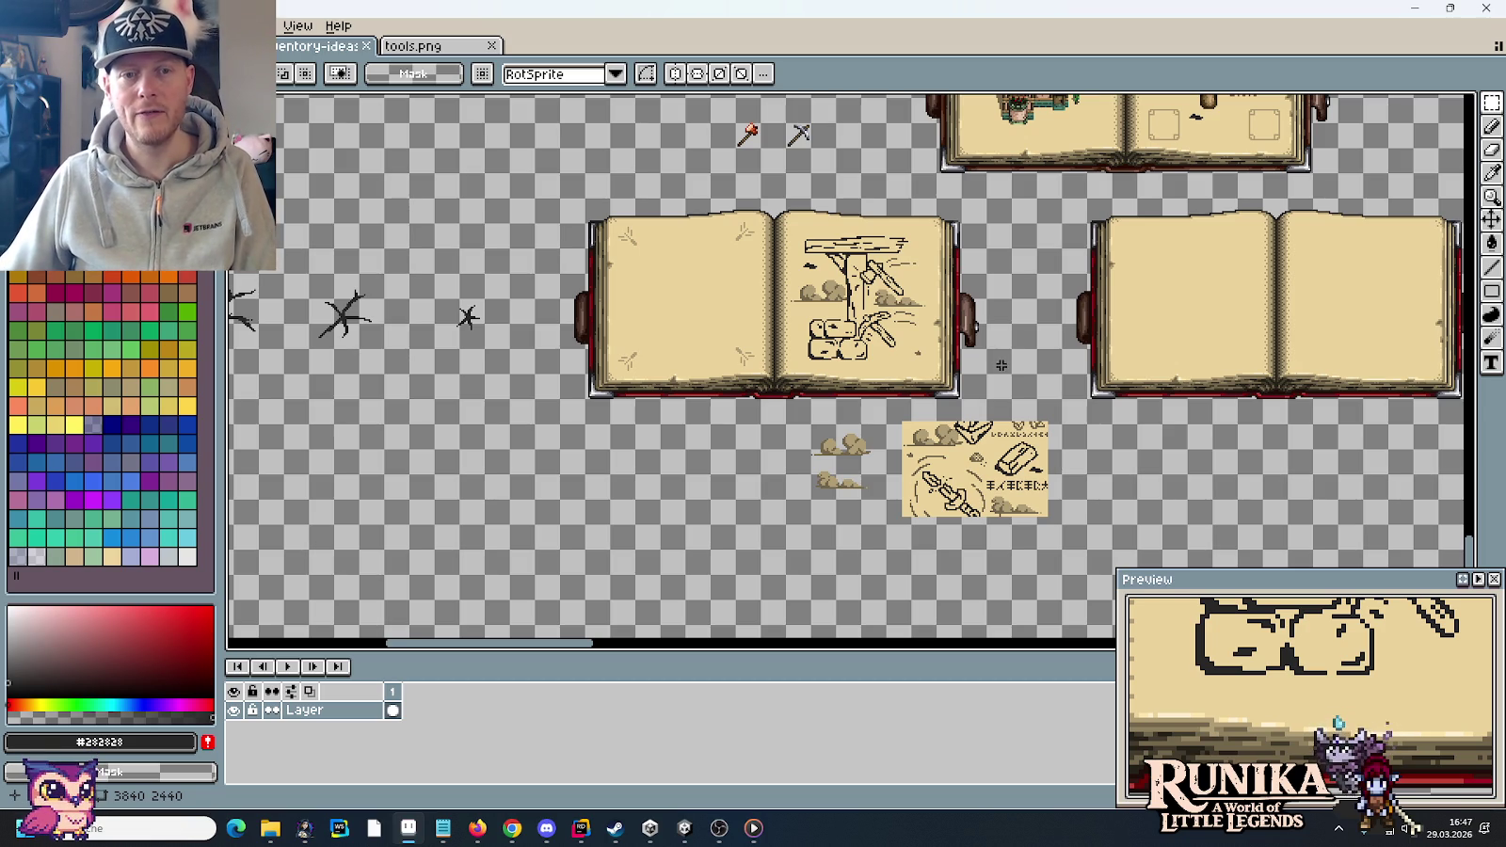
# - Erase the unwanted artwork beside the open book on the sprite sheet
pyautogui.scroll(1, 824, 265)
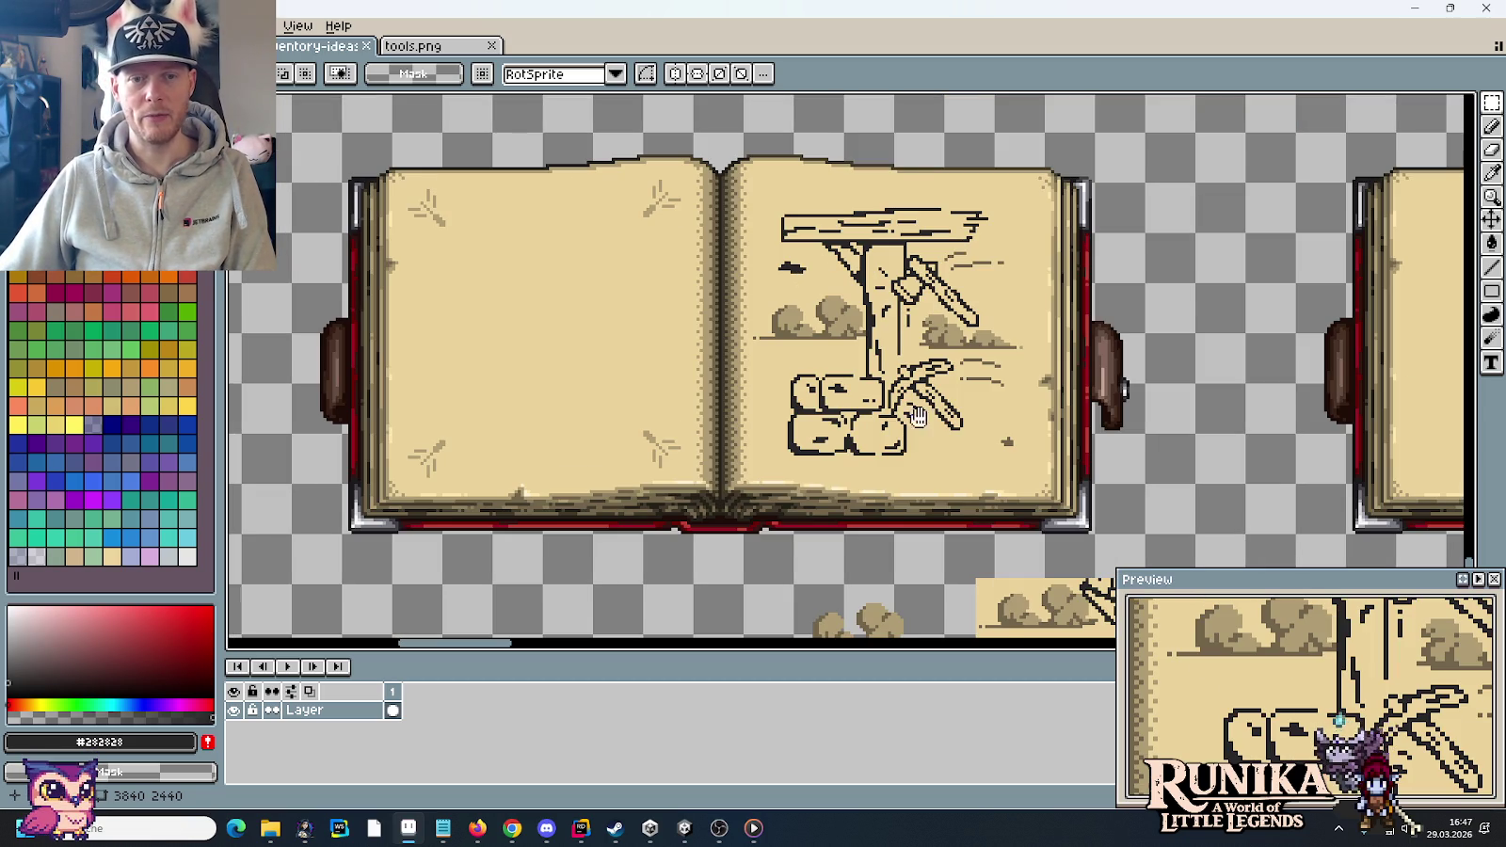
pyautogui.moveTo(917, 414); pyautogui.dragTo(836, 154)
pyautogui.moveTo(1205, 511)
pyautogui.mouseDown()
pyautogui.moveTo(657, 249)
pyautogui.moveTo(836, 473)
pyautogui.mouseUp()
pyautogui.press('Delete')
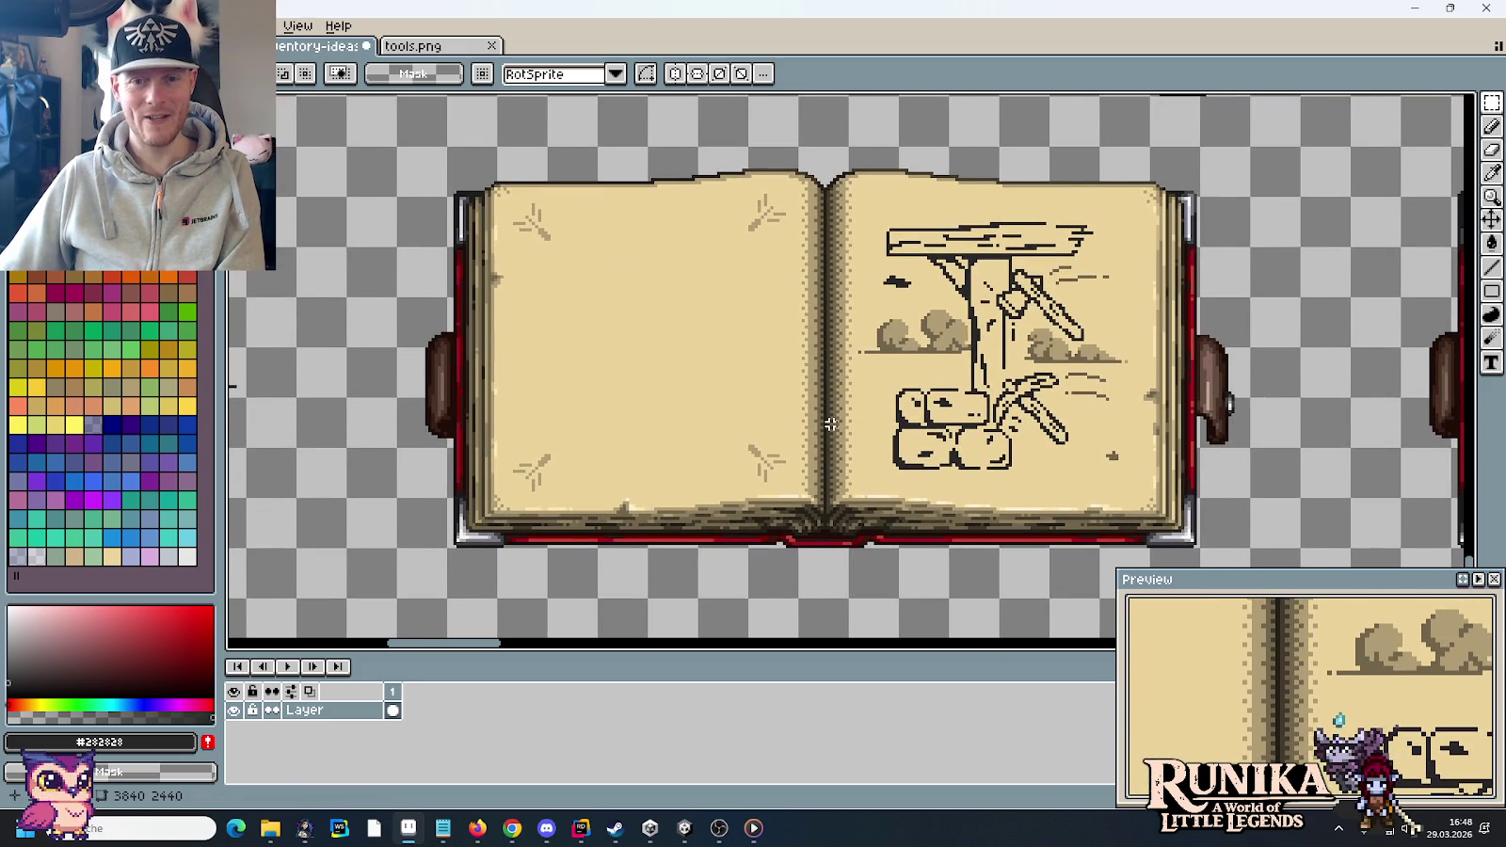
# - Select the 272x128 book, save the sheet, and create a new transparent 272x128 sprite
pyautogui.scroll(-2, 830, 423)
pyautogui.scroll(2, 829, 424)
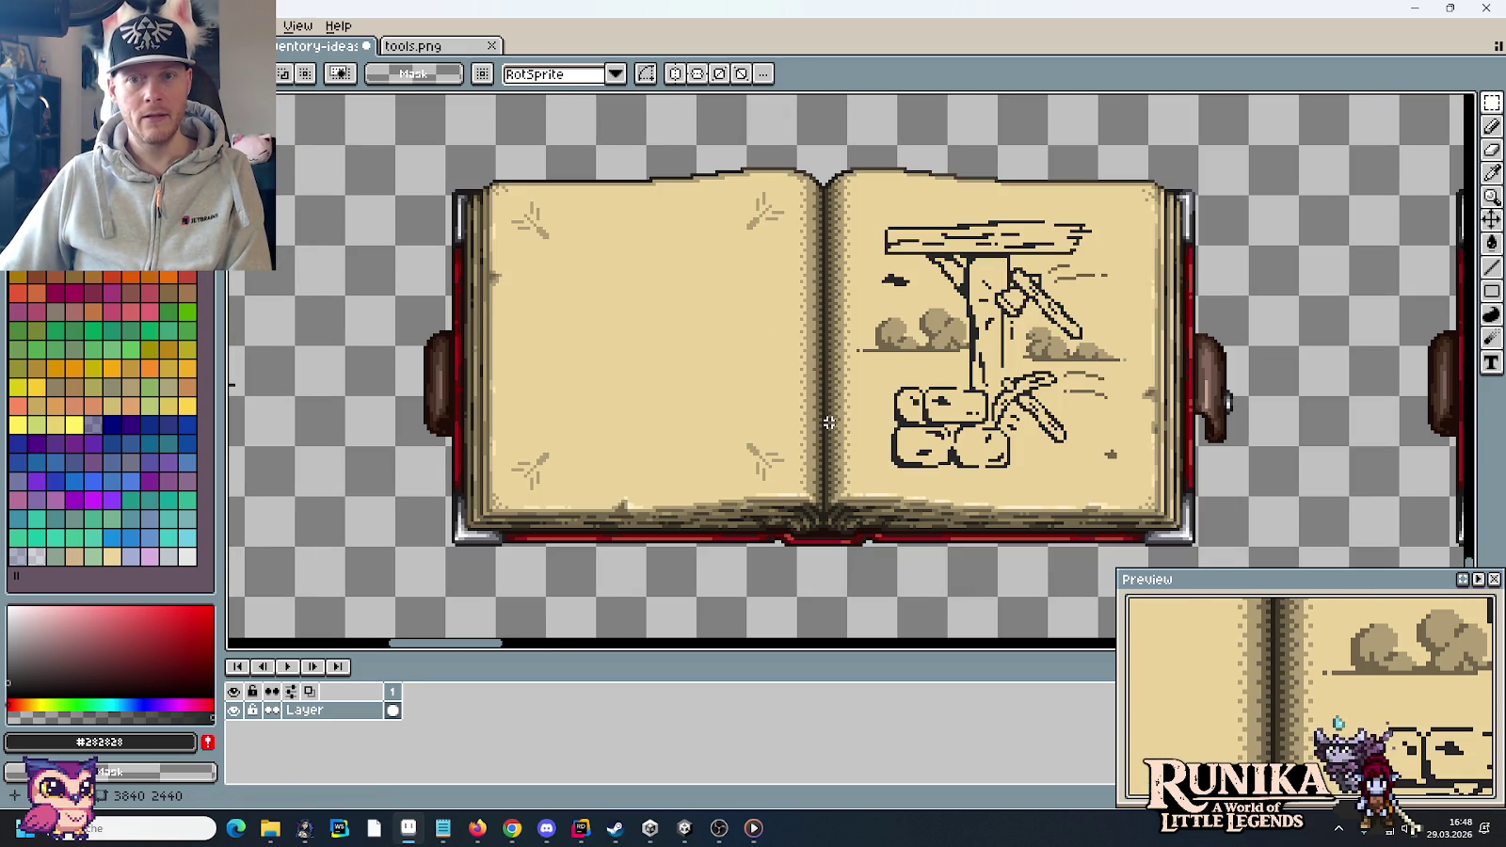
pyautogui.moveTo(1248, 544); pyautogui.dragTo(396, 147)
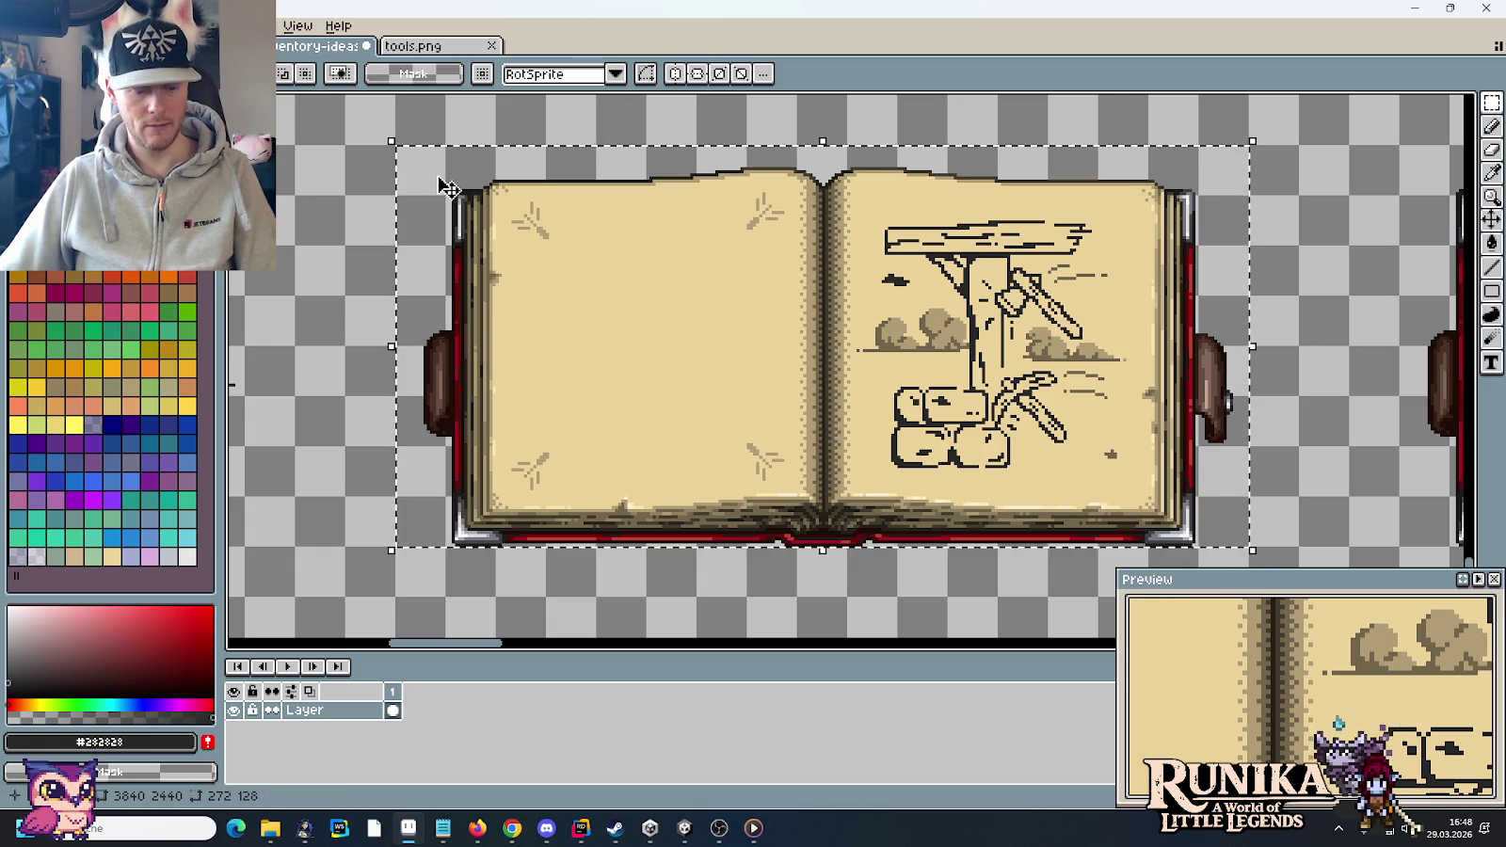
pyautogui.hotkey('ctrl', 's')
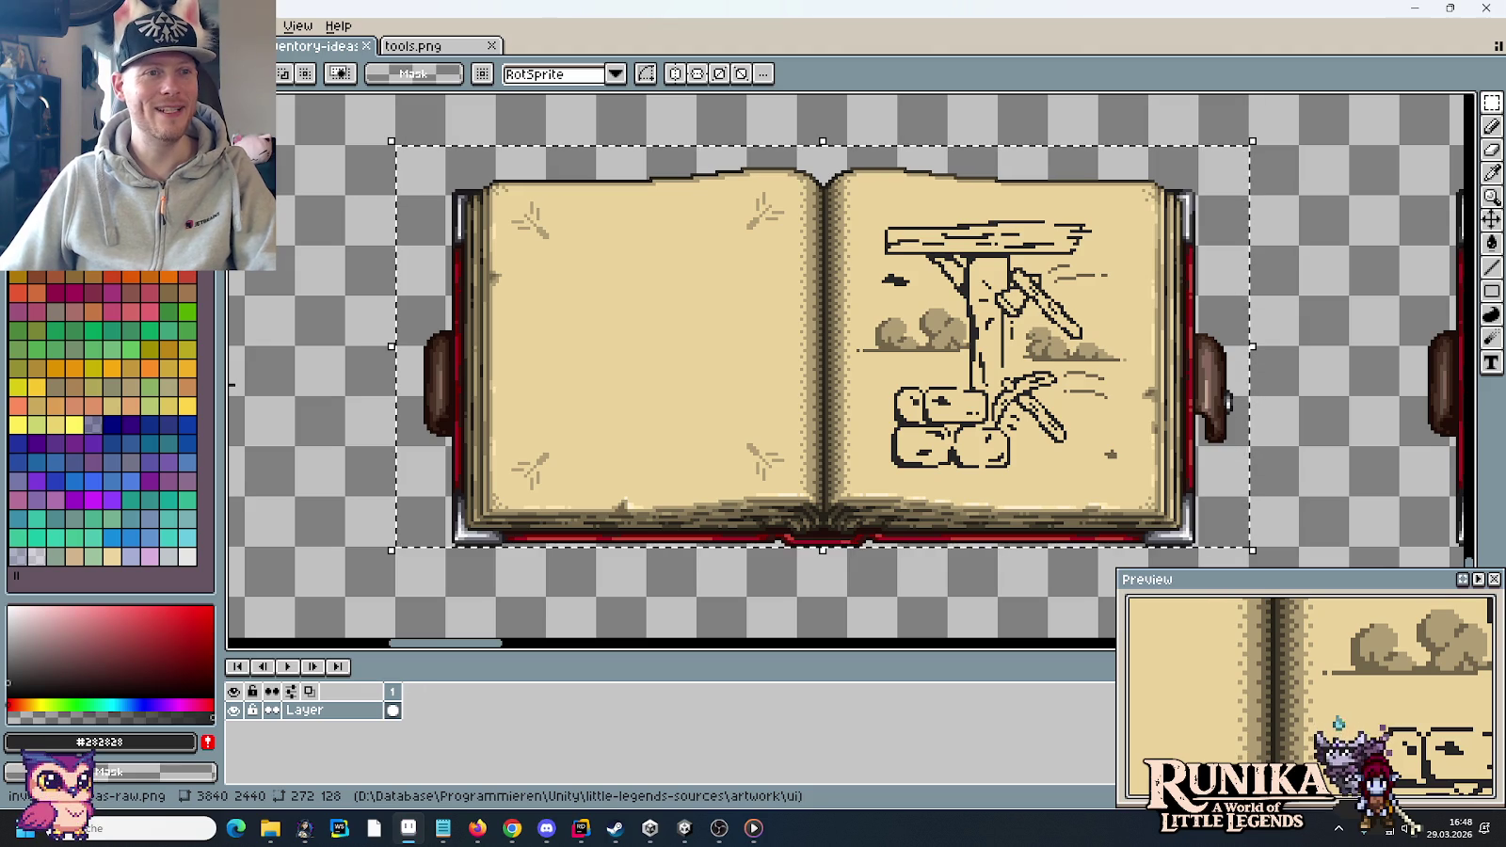
pyautogui.hotkey('ctrl', 'n')
pyautogui.click(728, 581)
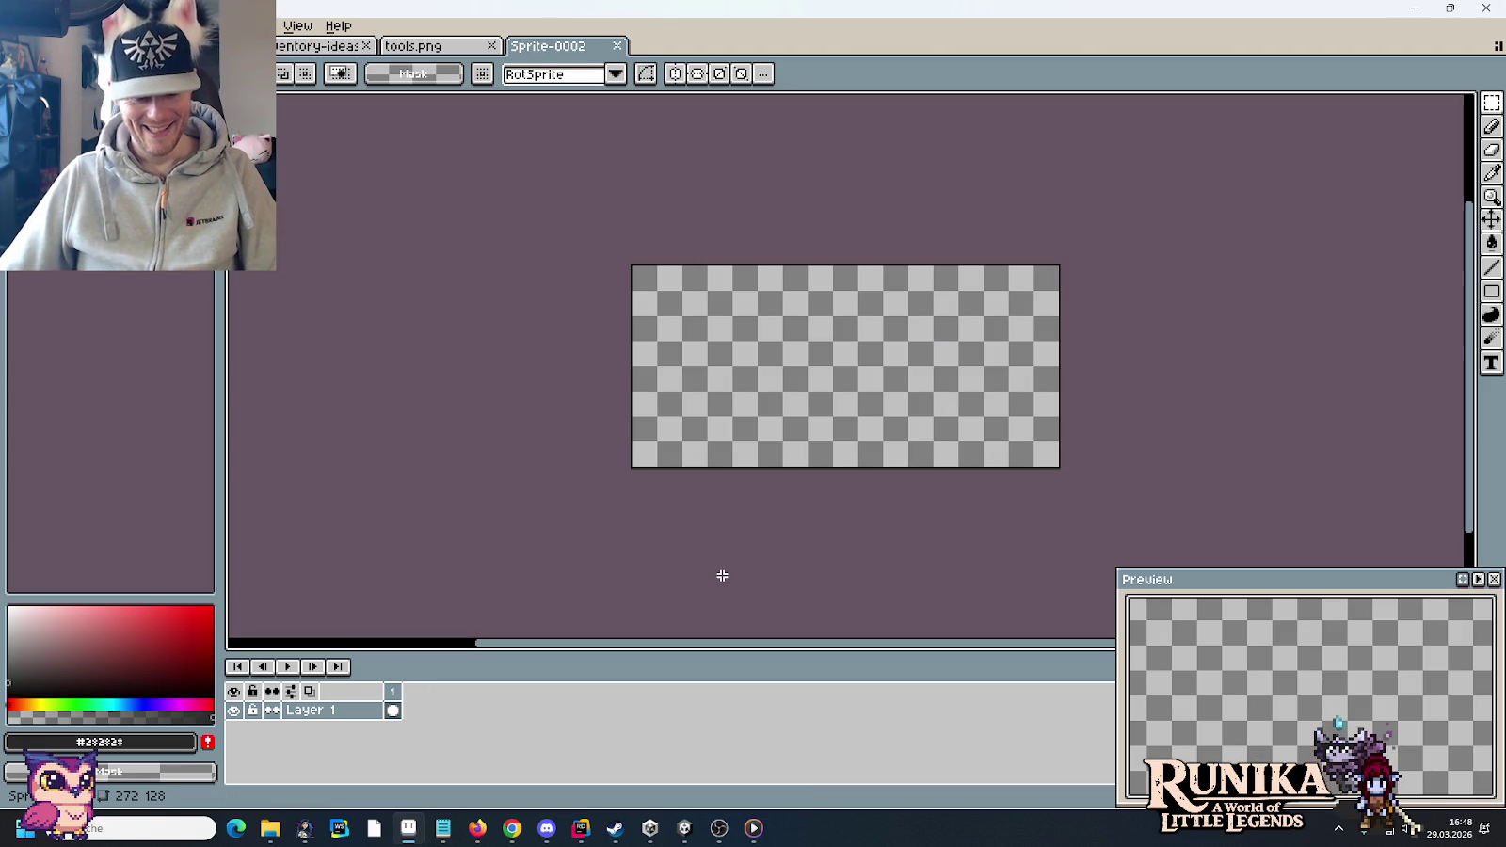
# - Paste the open-book image into the new sprite and start saving it from little-legends-sources
pyautogui.hotkey('ctrl', 'v')
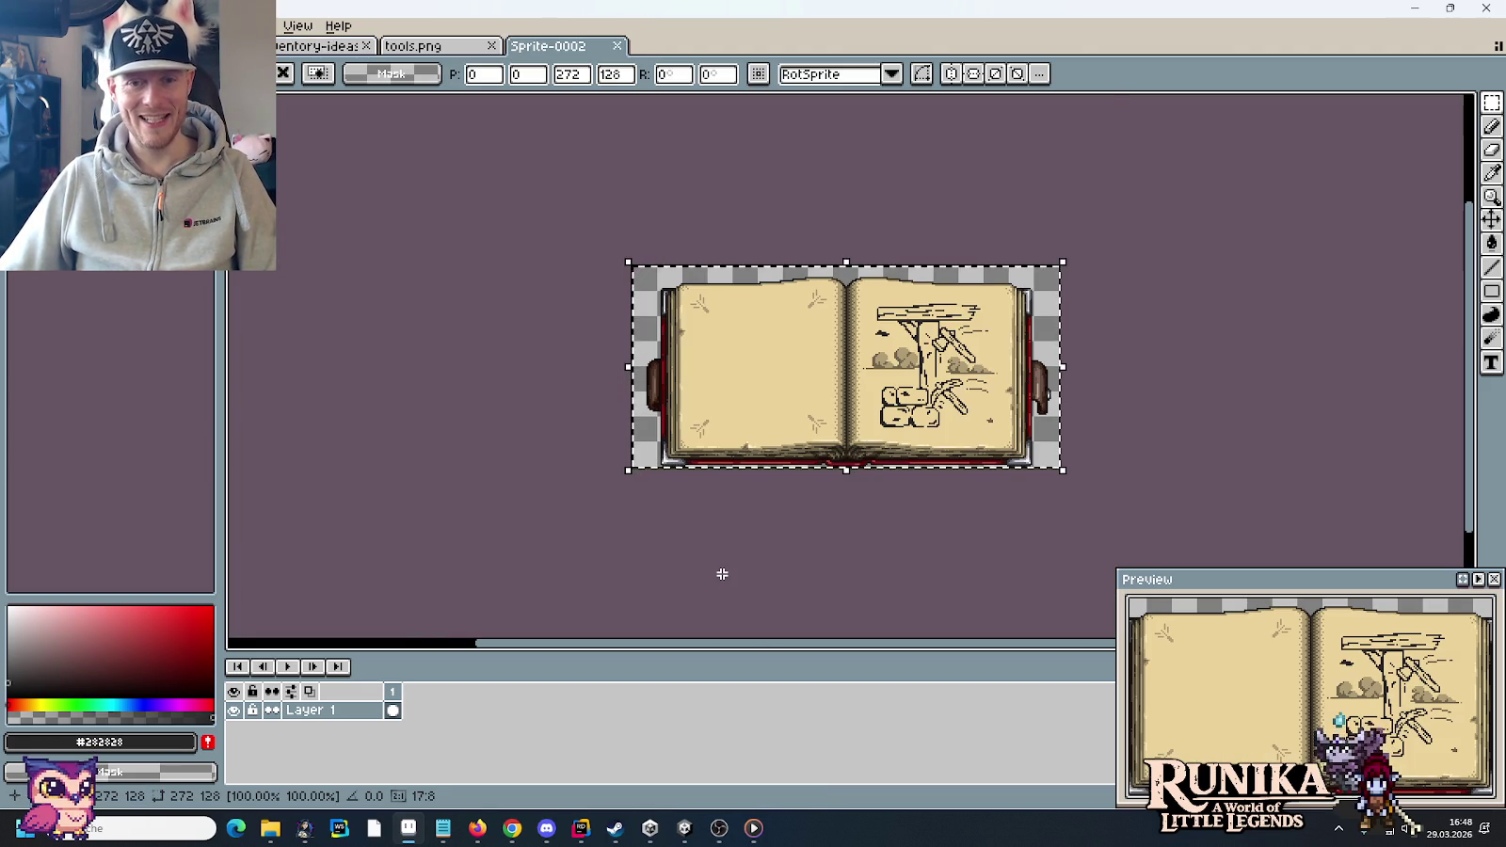
pyautogui.hotkey('ctrl', 's')
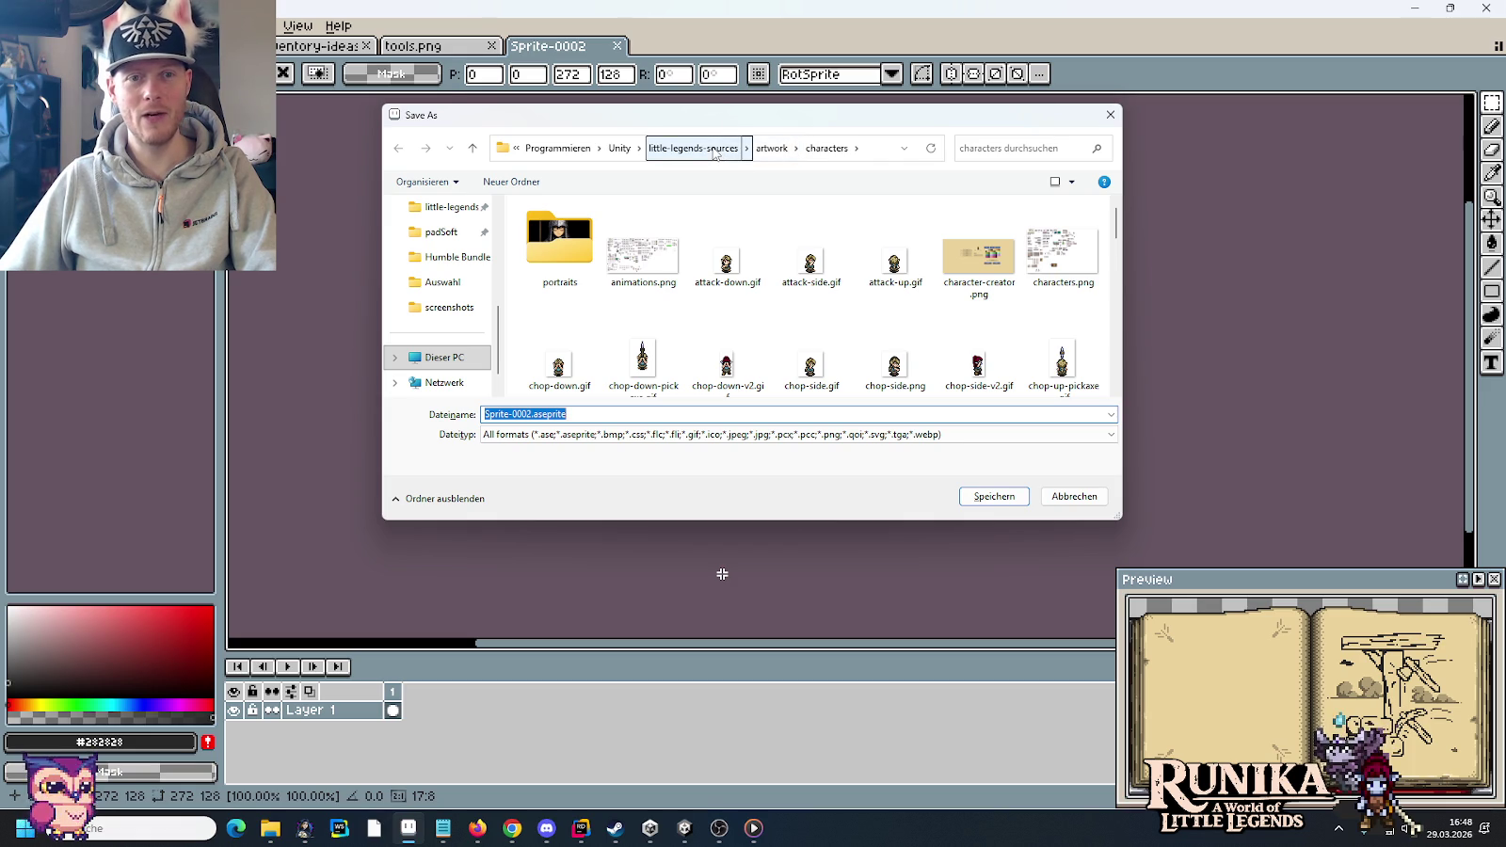
pyautogui.click(713, 151)
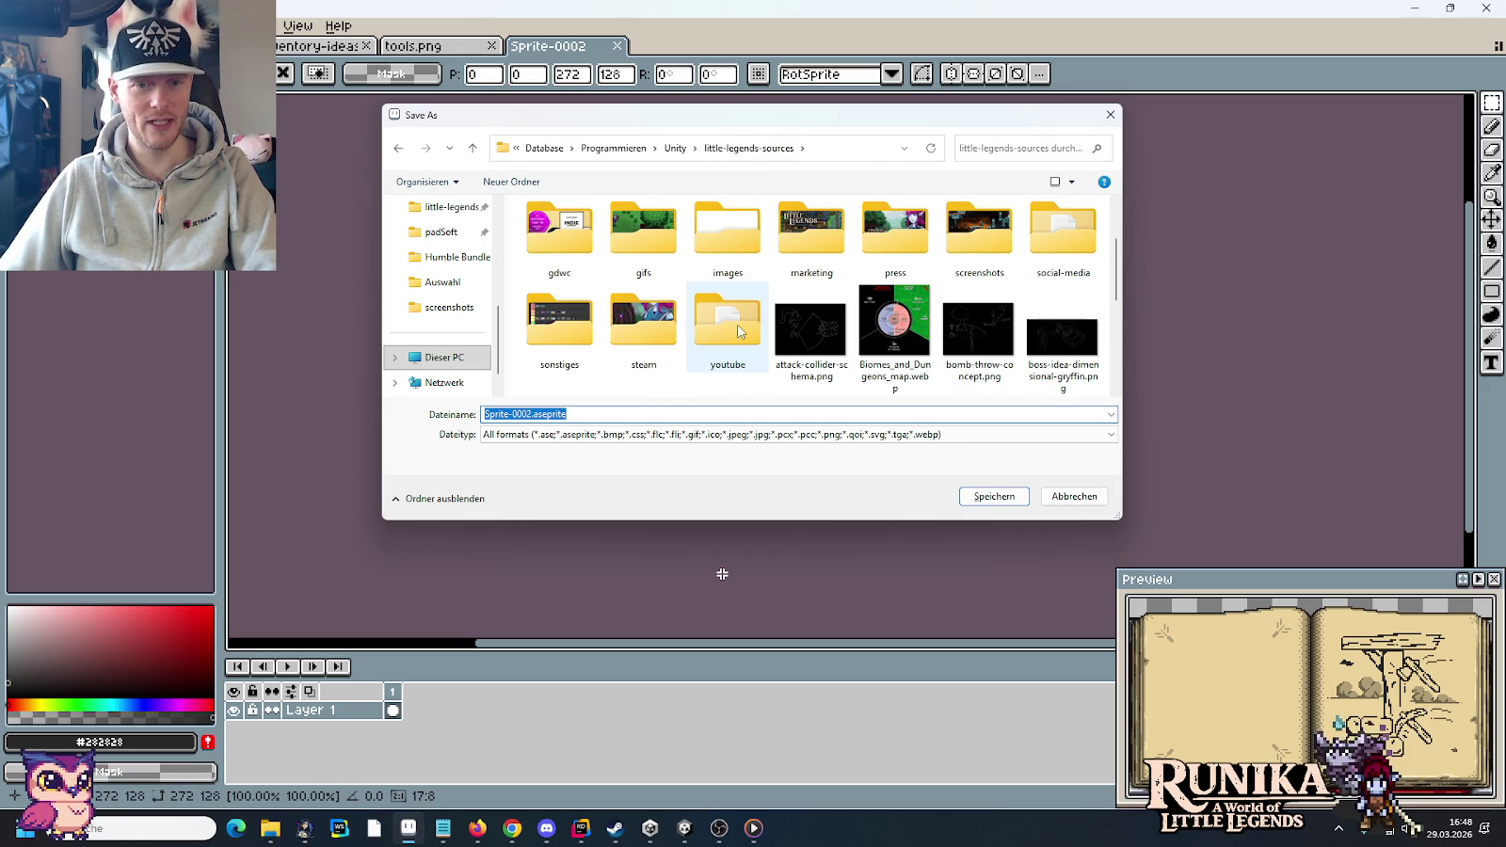
pyautogui.scroll(2, 729, 308)
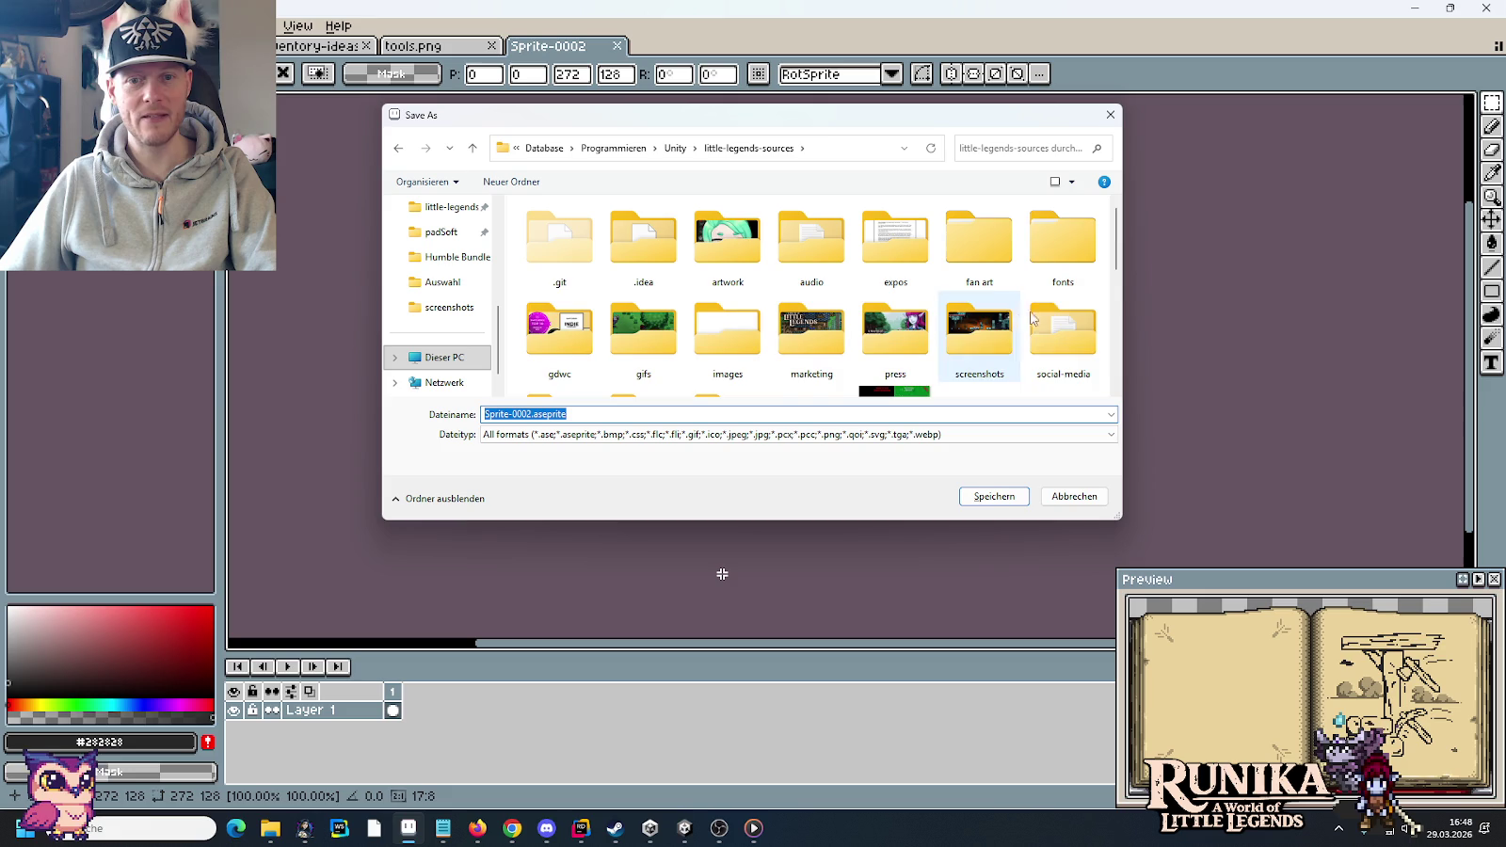
pyautogui.scroll(-1, 1061, 325)
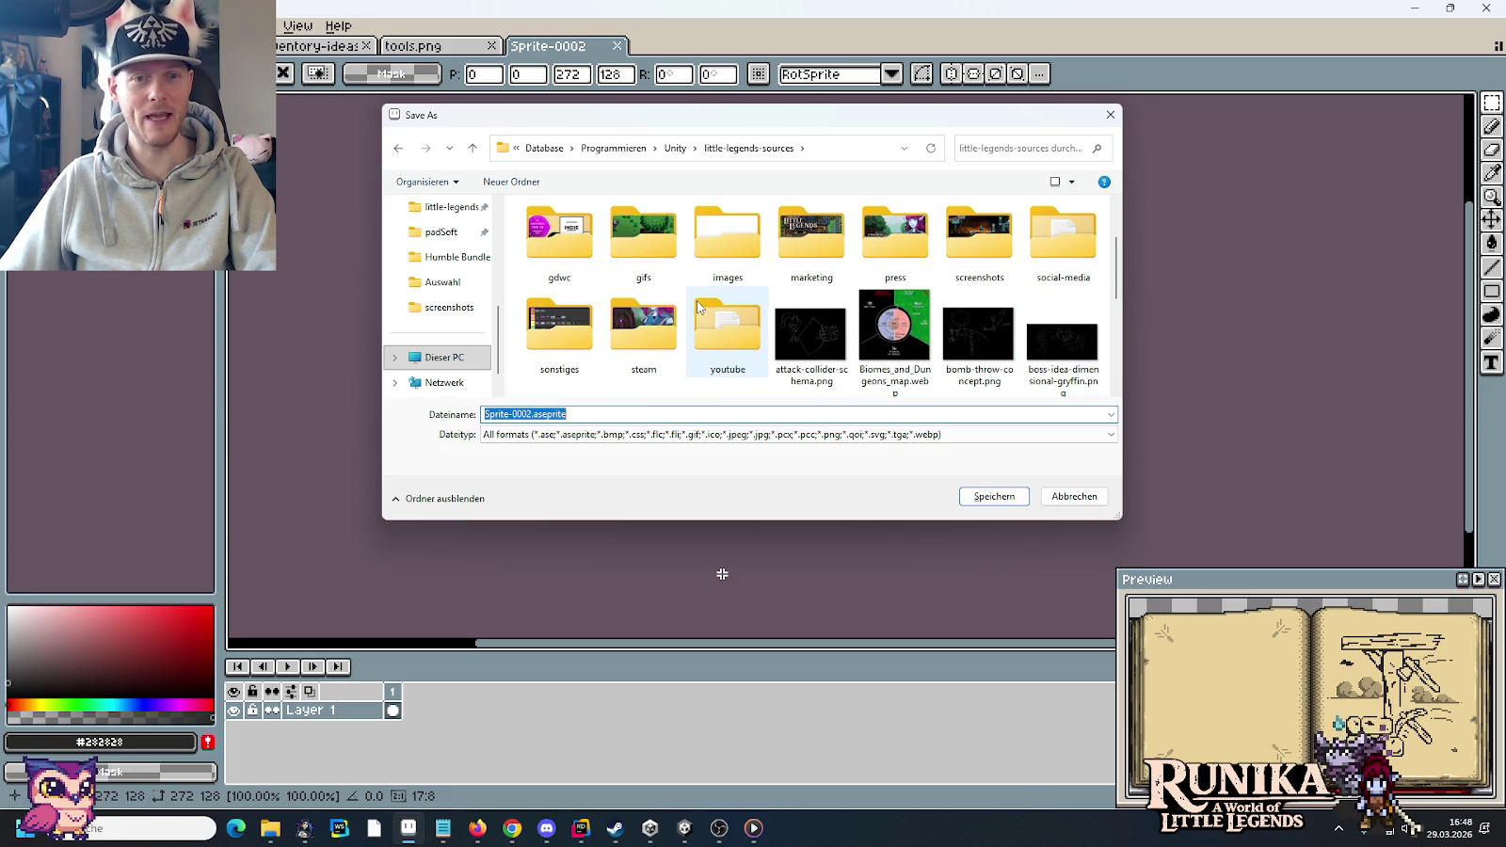
# - Save the sprite as DemolishBook.png in images/ui/components/architecture-book
pyautogui.doubleClick(727, 231)
pyautogui.scroll(-5, 734, 245)
pyautogui.scroll(1, 734, 245)
pyautogui.doubleClick(895, 320)
pyautogui.scroll(2, 622, 299)
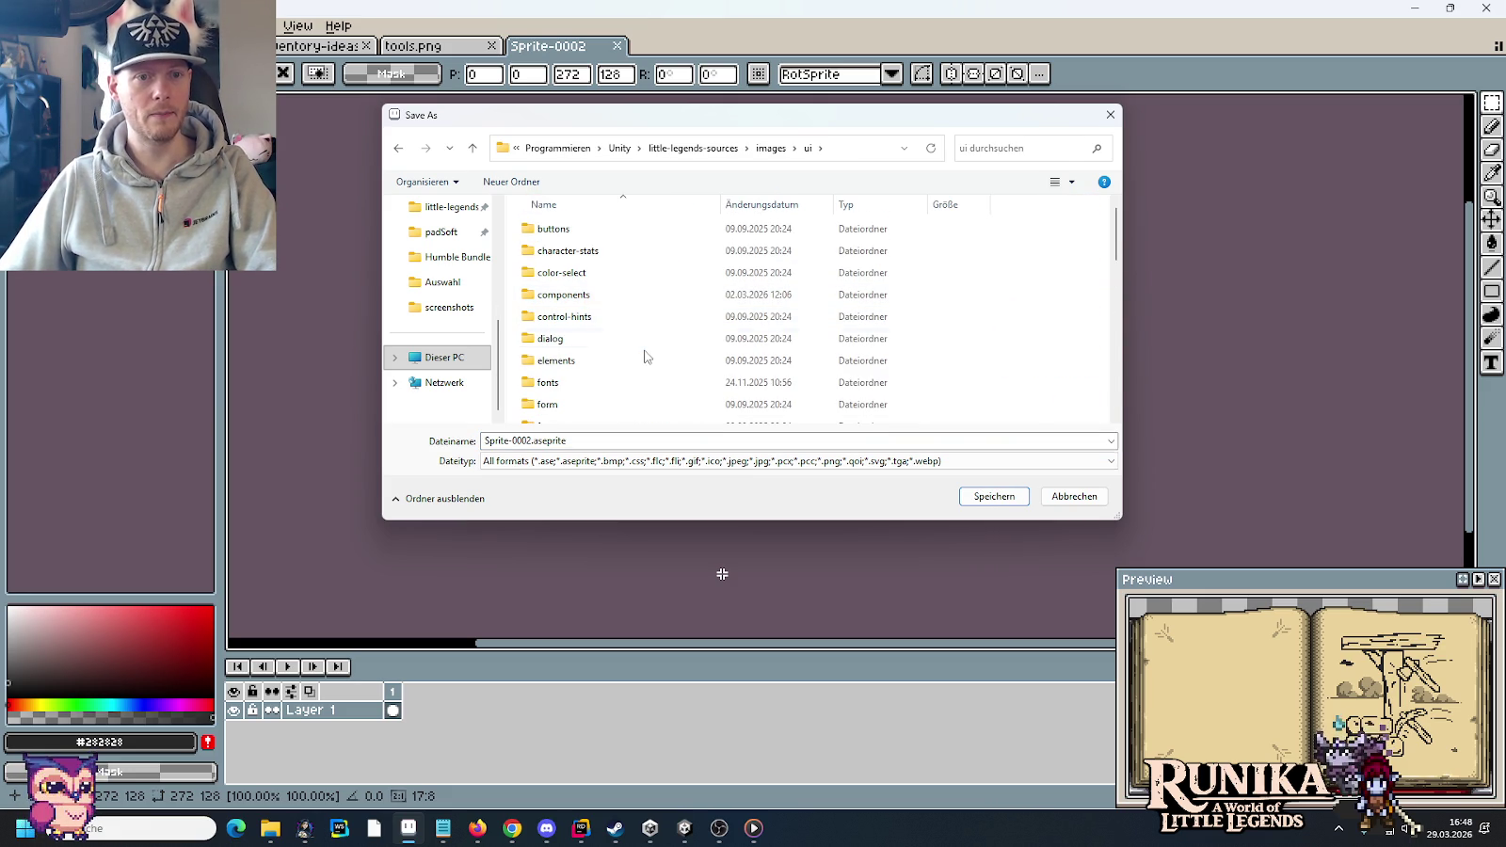
pyautogui.doubleClick(629, 299)
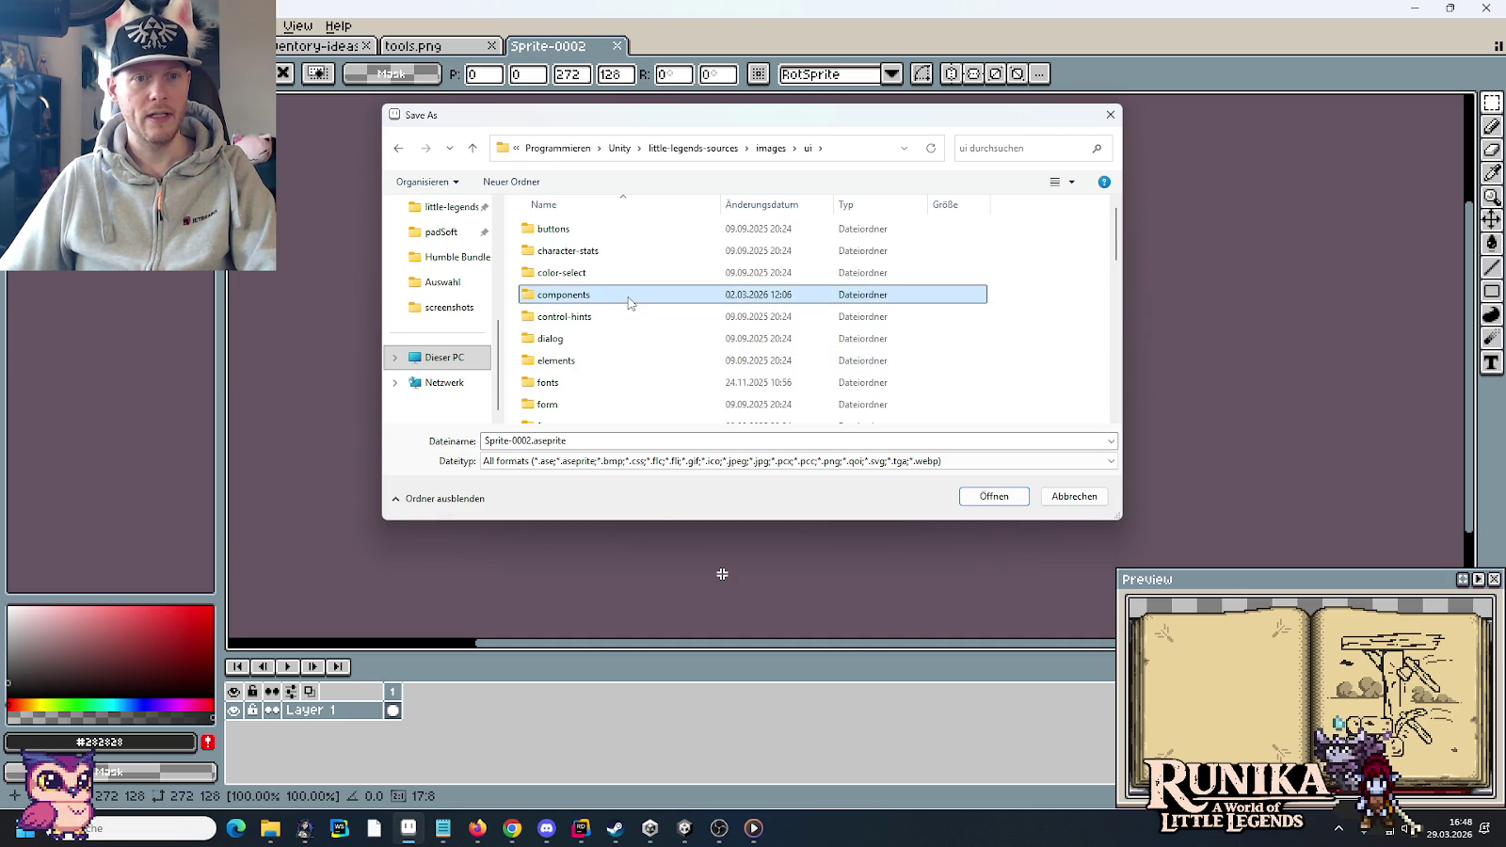
pyautogui.doubleClick(610, 228)
pyautogui.doubleClick(639, 416)
pyautogui.write('D')
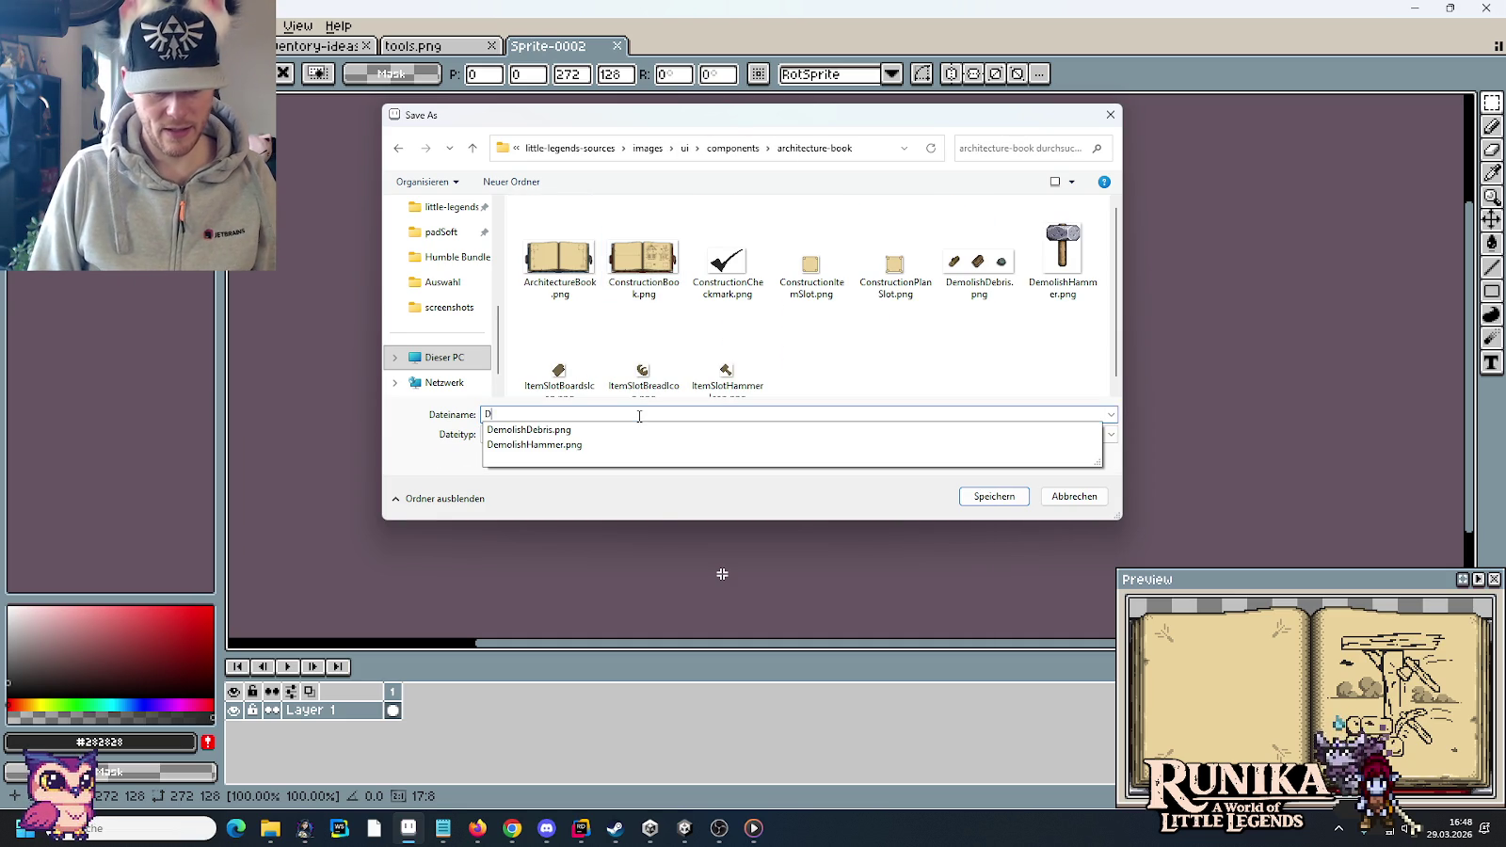
pyautogui.write('emolishBook.png')
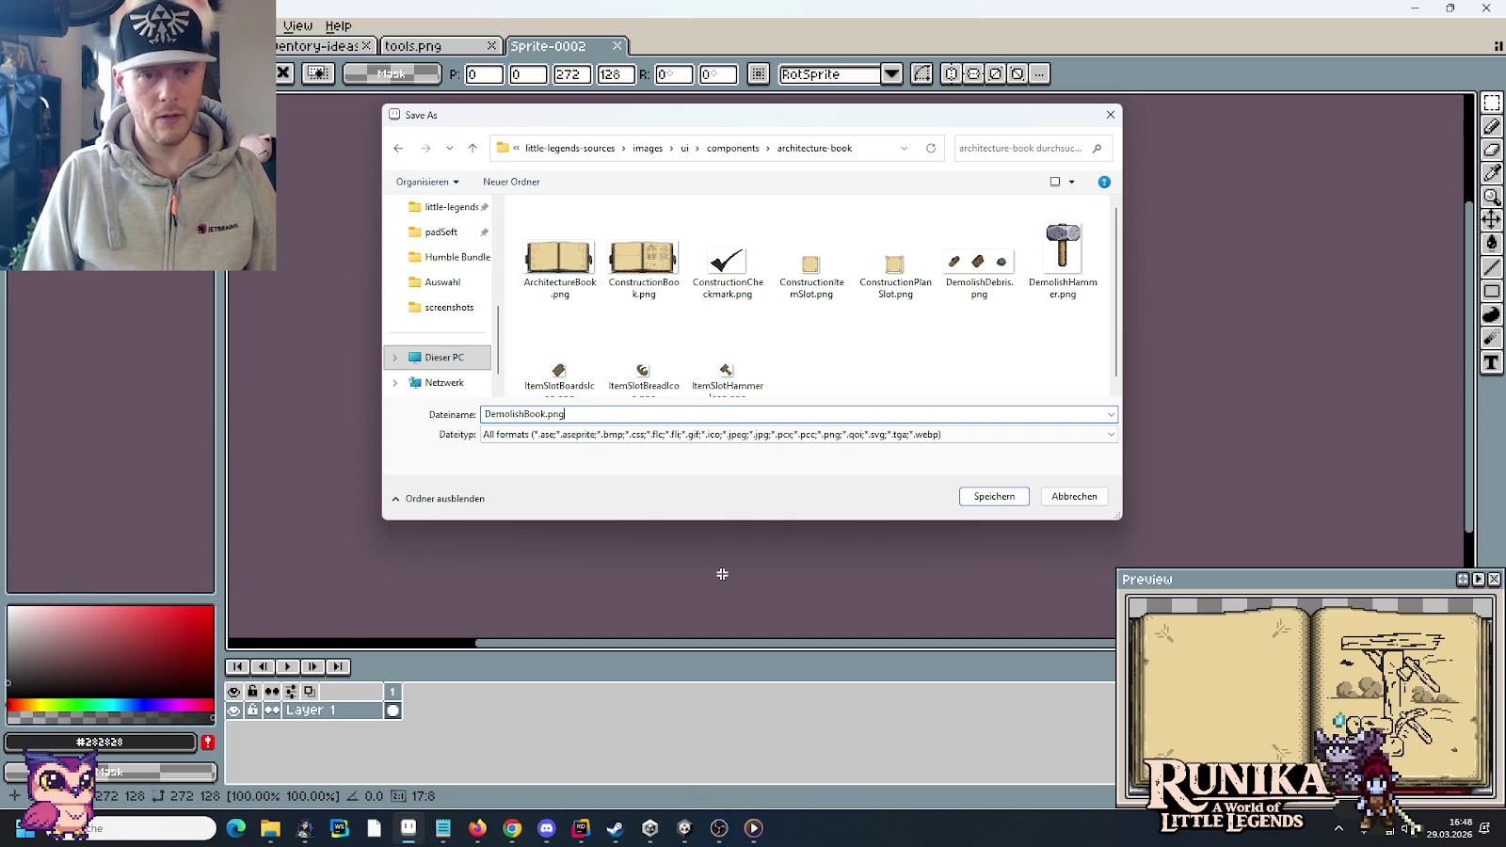
pyautogui.press('Return')
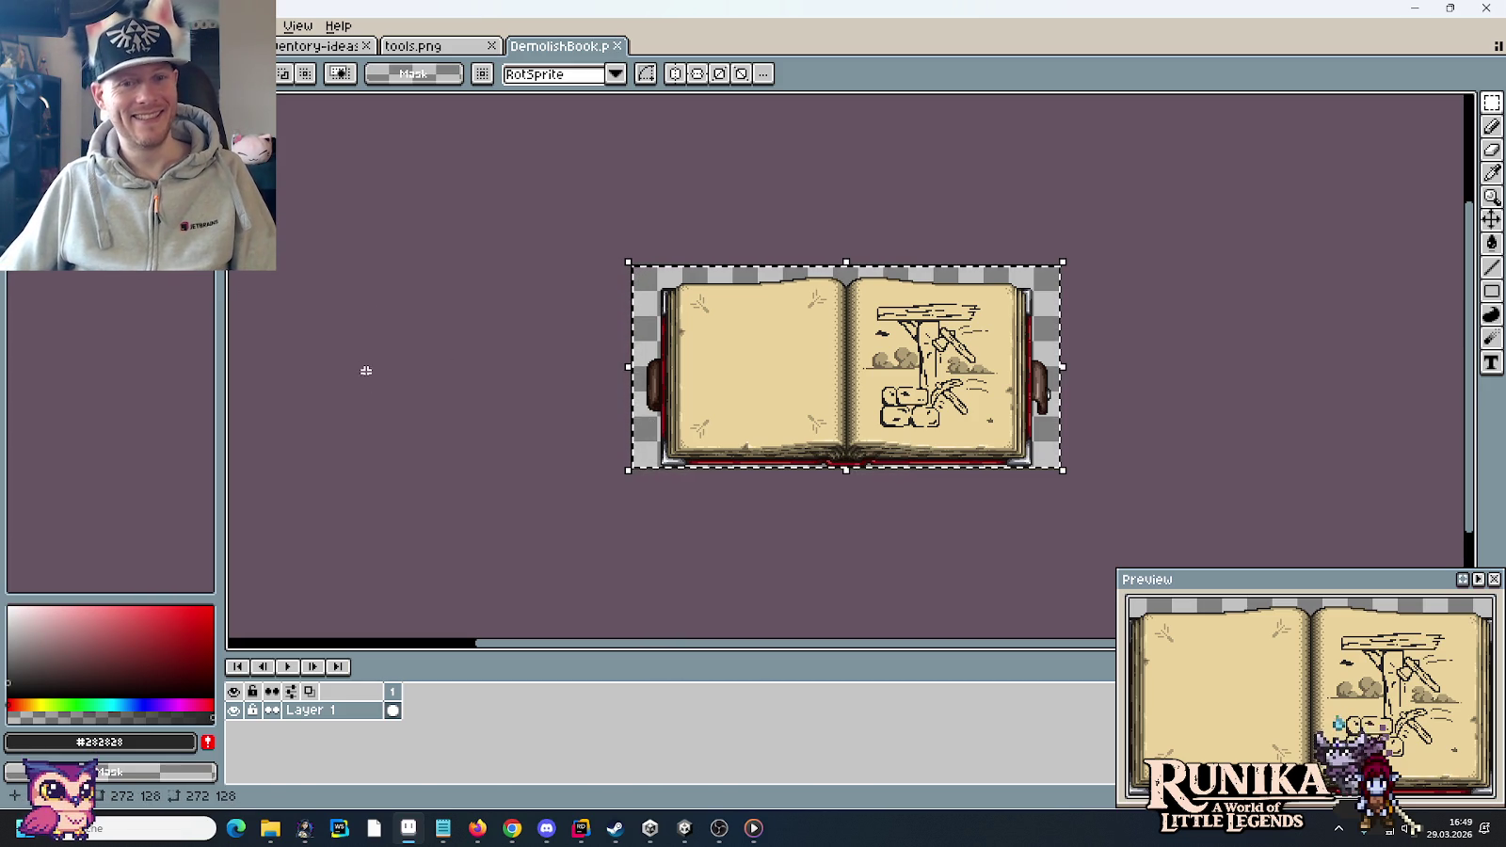
pyautogui.click(346, 758)
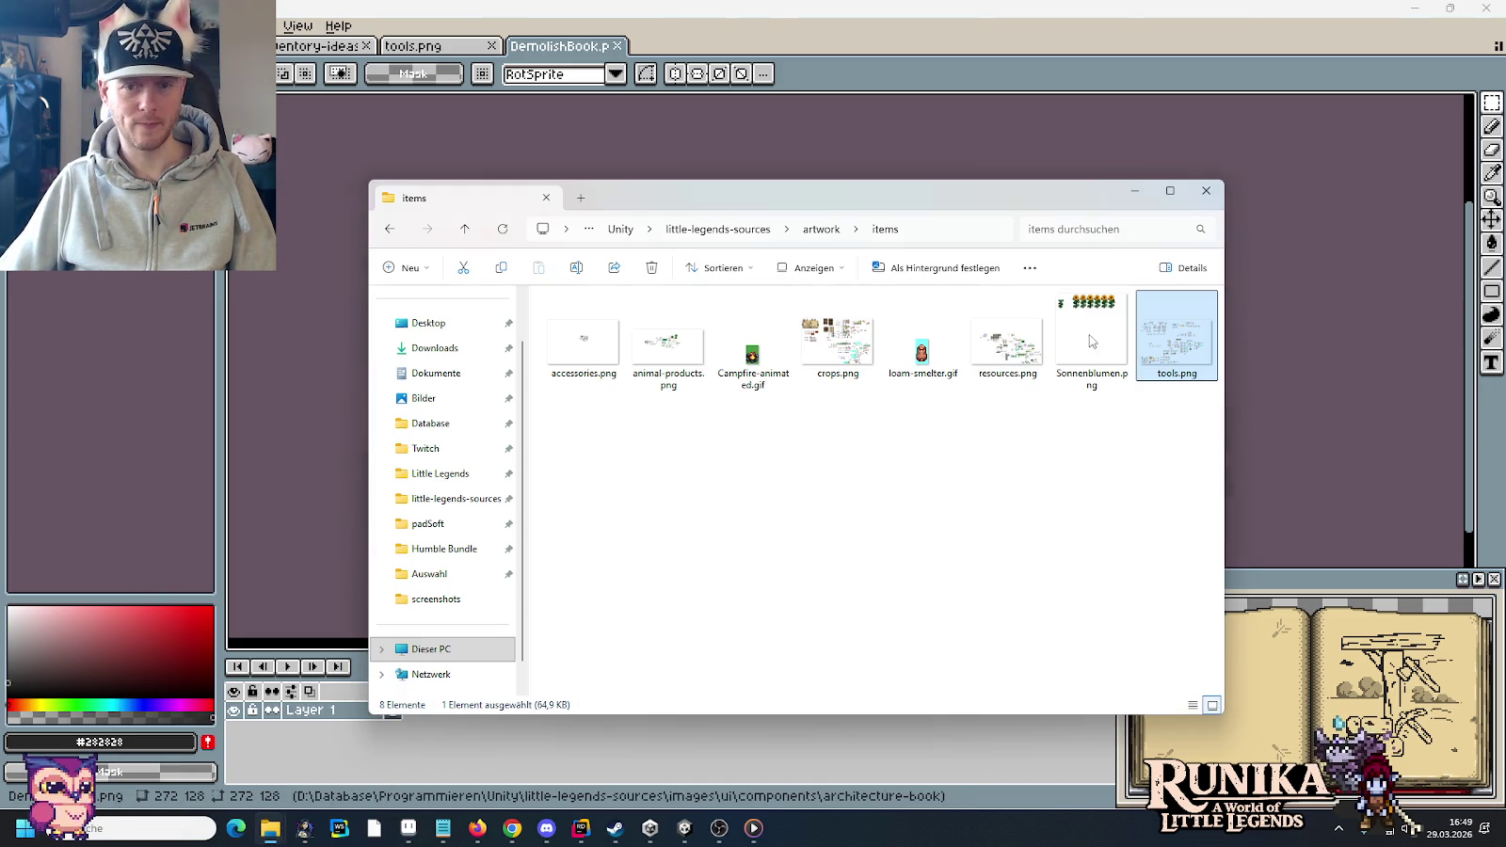
# - Select DemolishBook.png in the images/ui/components/architecture-book folder
pyautogui.click(753, 233)
pyautogui.doubleClick(665, 425)
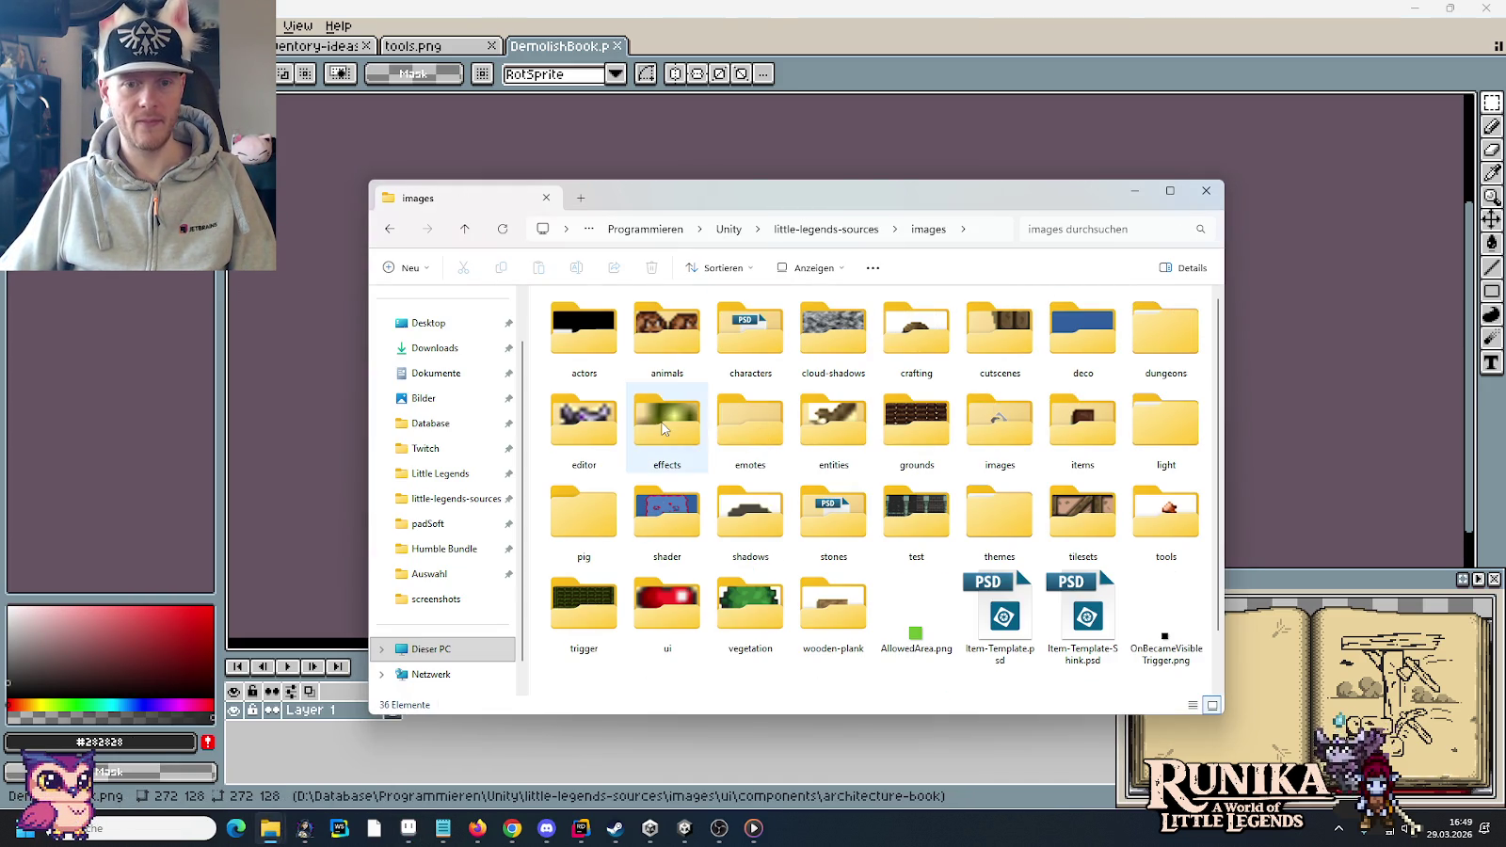
pyautogui.doubleClick(668, 607)
pyautogui.doubleClick(833, 330)
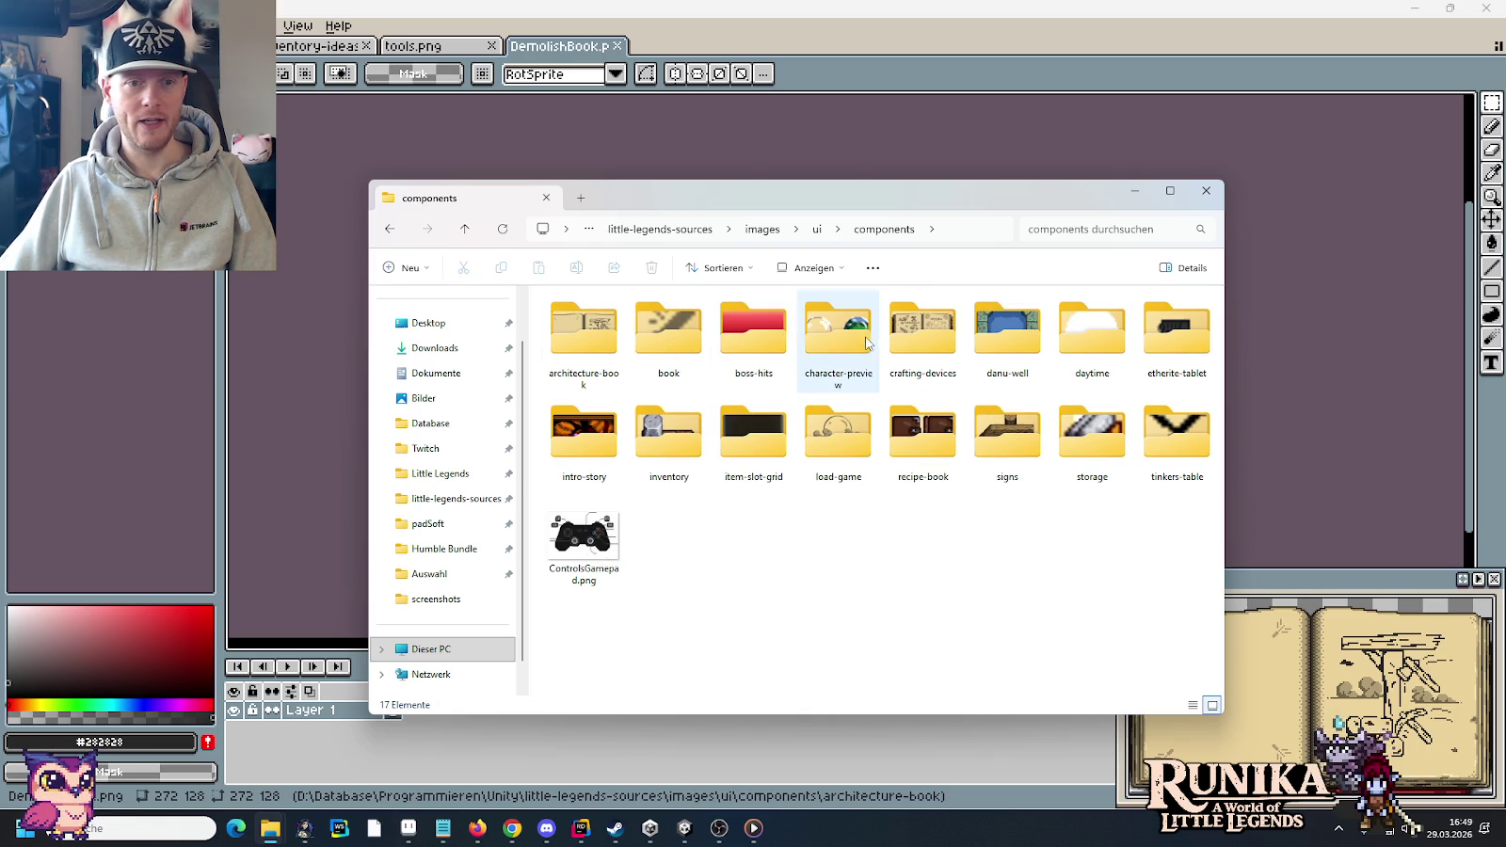
pyautogui.doubleClick(585, 339)
pyautogui.click(1001, 347)
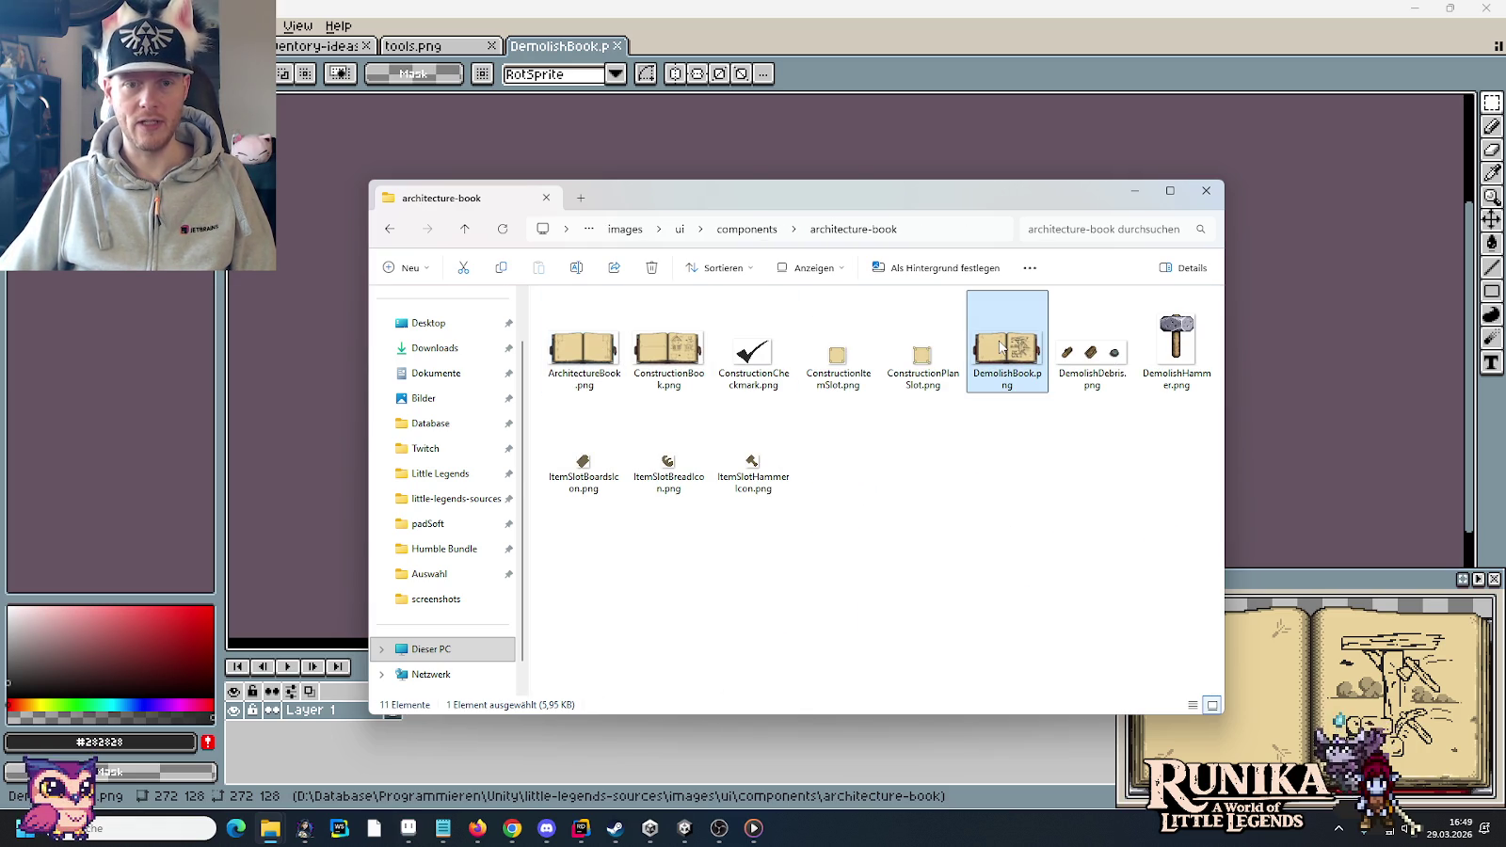
# - Paste the copy into Little Legends' Assets/Resources/UserInterface/Components/Architecture folder
pyautogui.rightClick(273, 831)
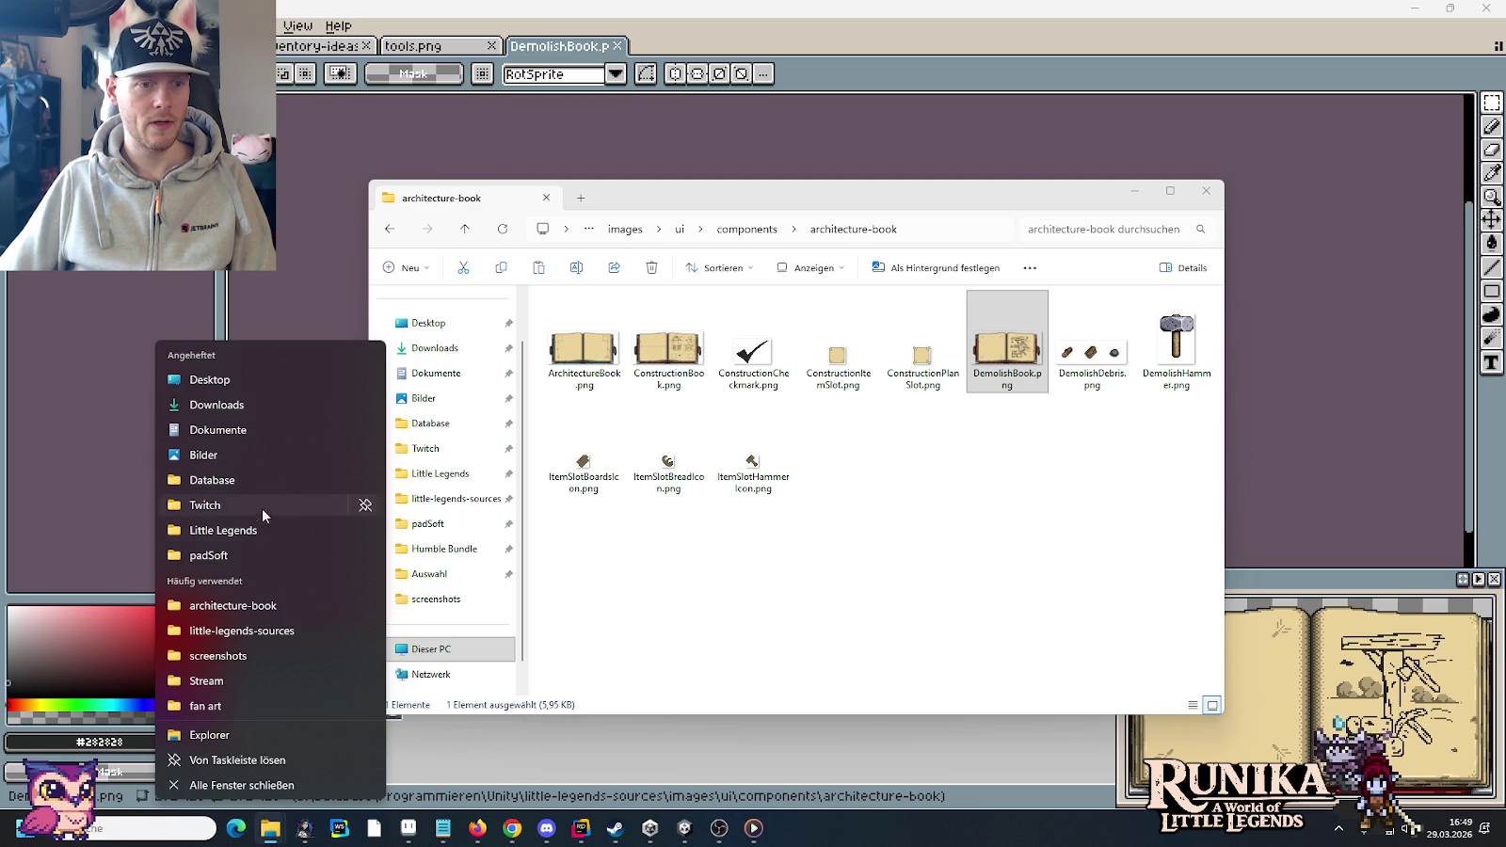
pyautogui.click(262, 528)
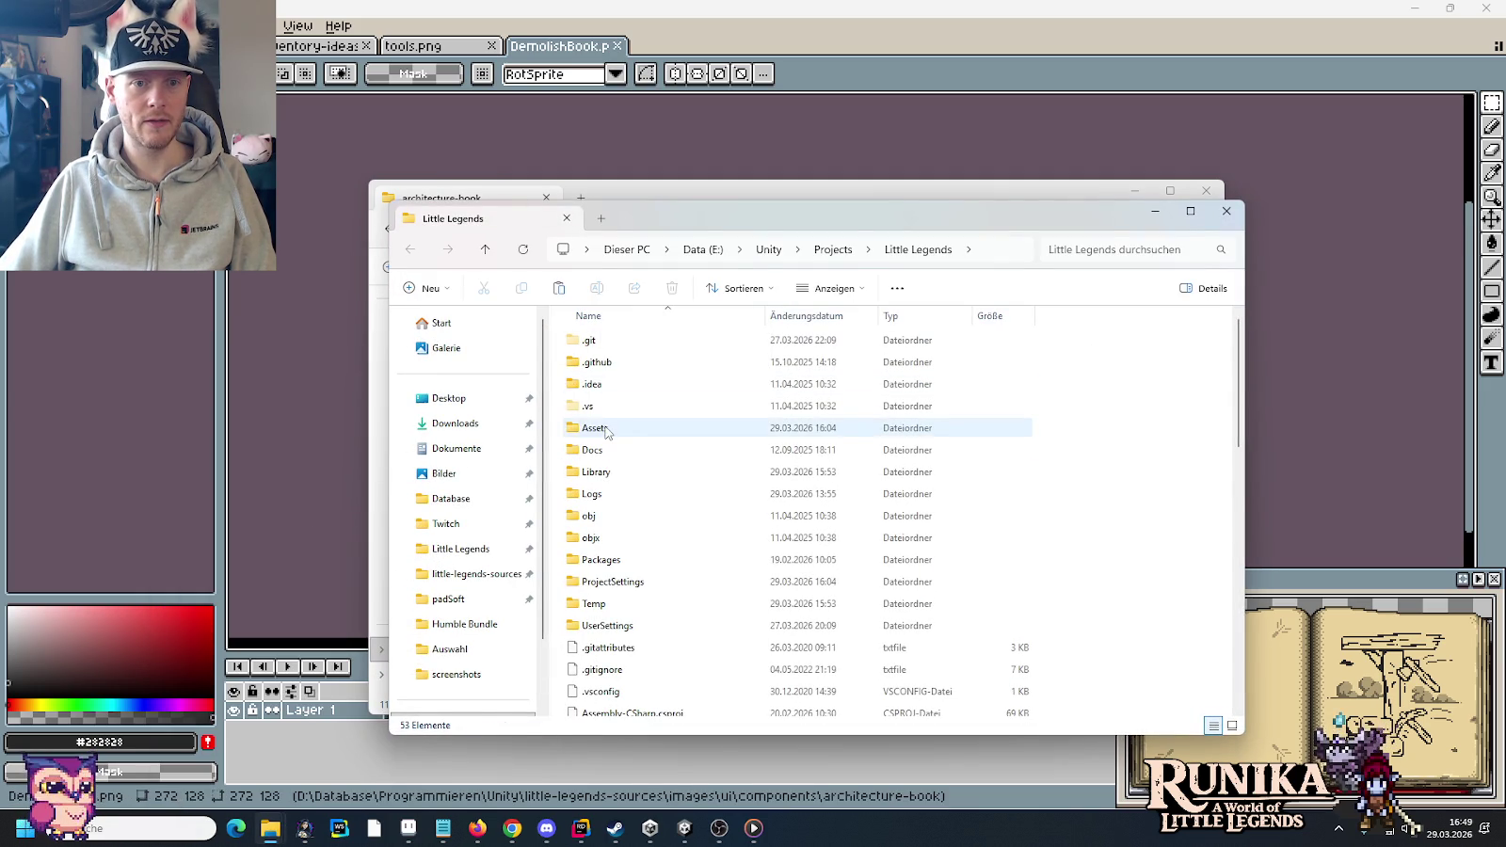
pyautogui.doubleClick(607, 432)
pyautogui.doubleClick(598, 472)
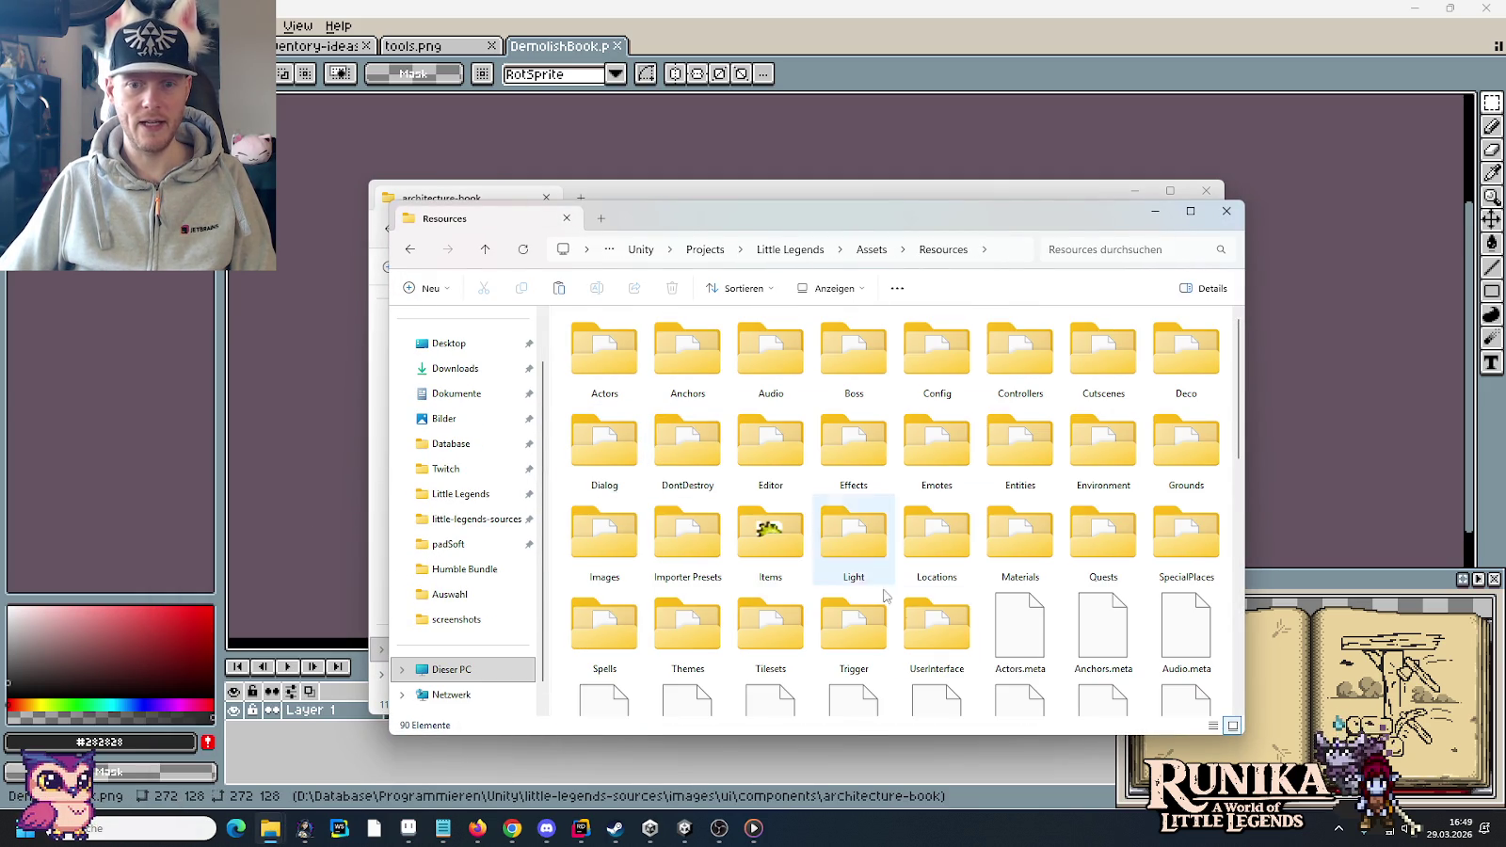
pyautogui.doubleClick(936, 625)
pyautogui.click(769, 358)
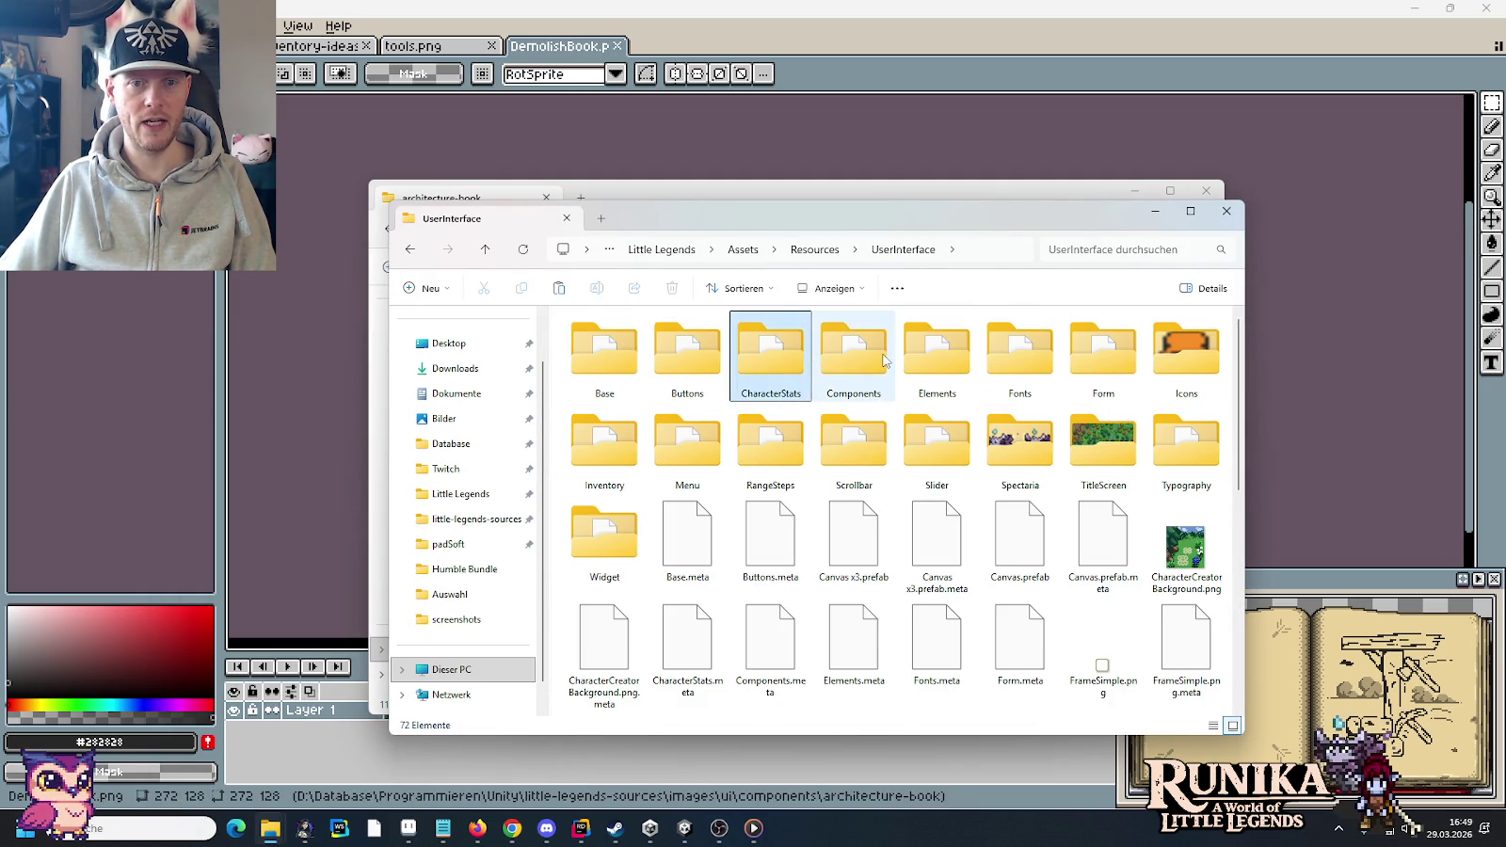
pyautogui.doubleClick(885, 361)
pyautogui.doubleClick(624, 361)
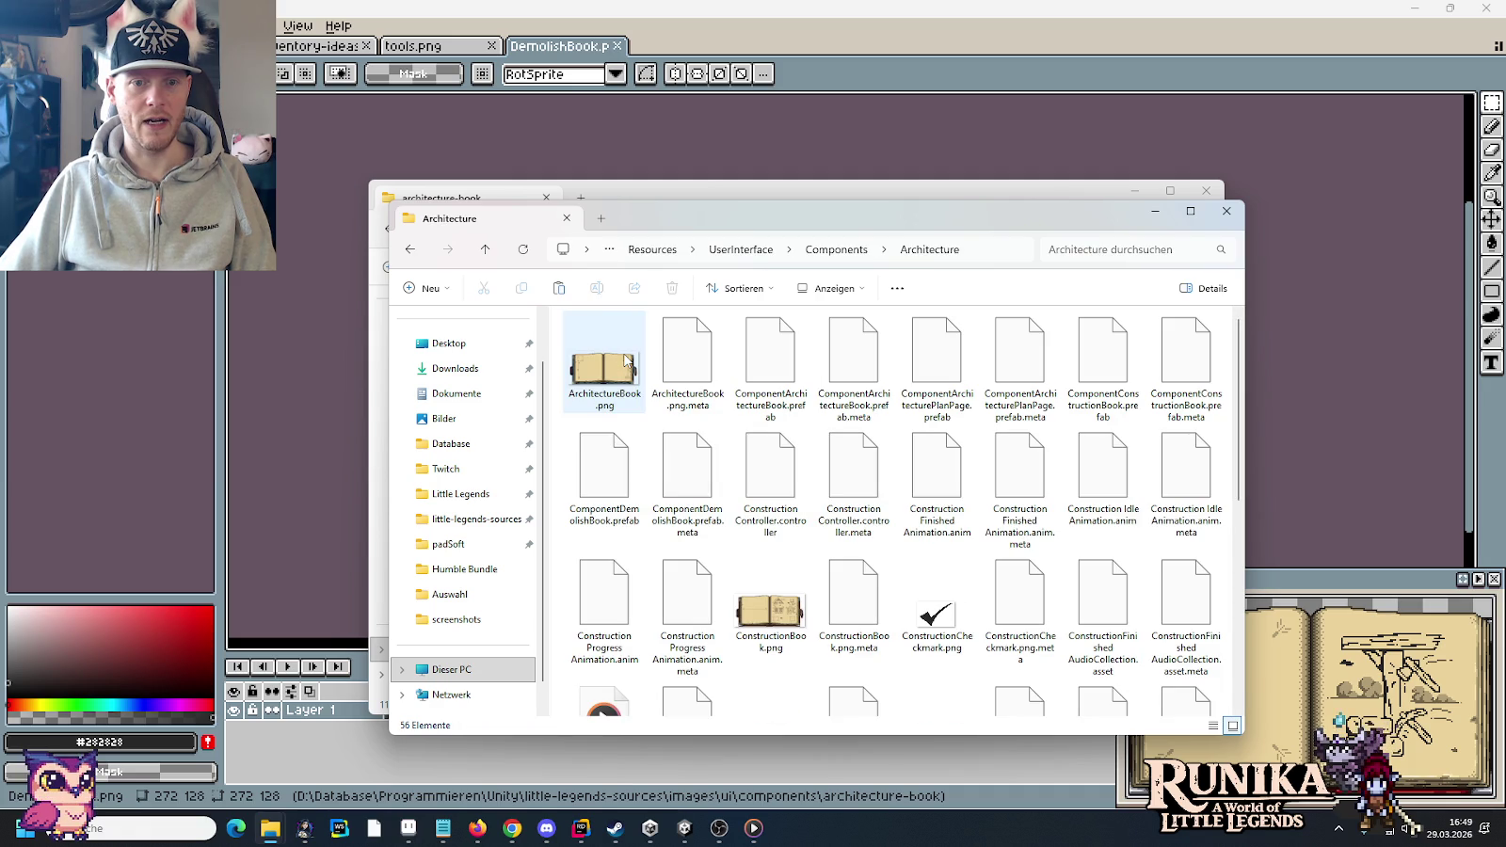
pyautogui.scroll(-3, 659, 395)
pyautogui.scroll(-3, 678, 410)
pyautogui.hotkey('ctrl', 'v')
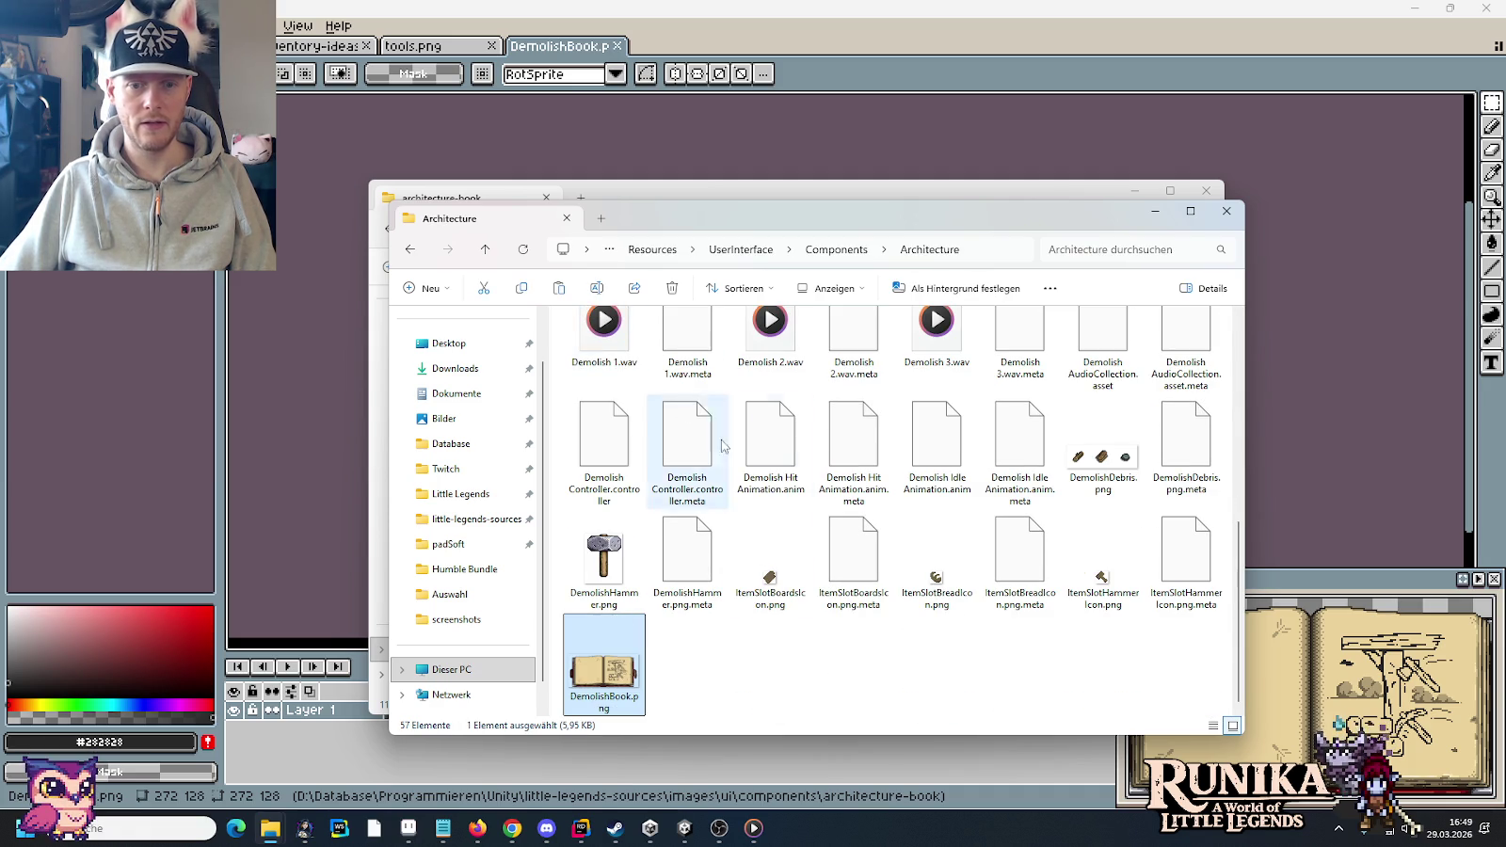
pyautogui.click(684, 828)
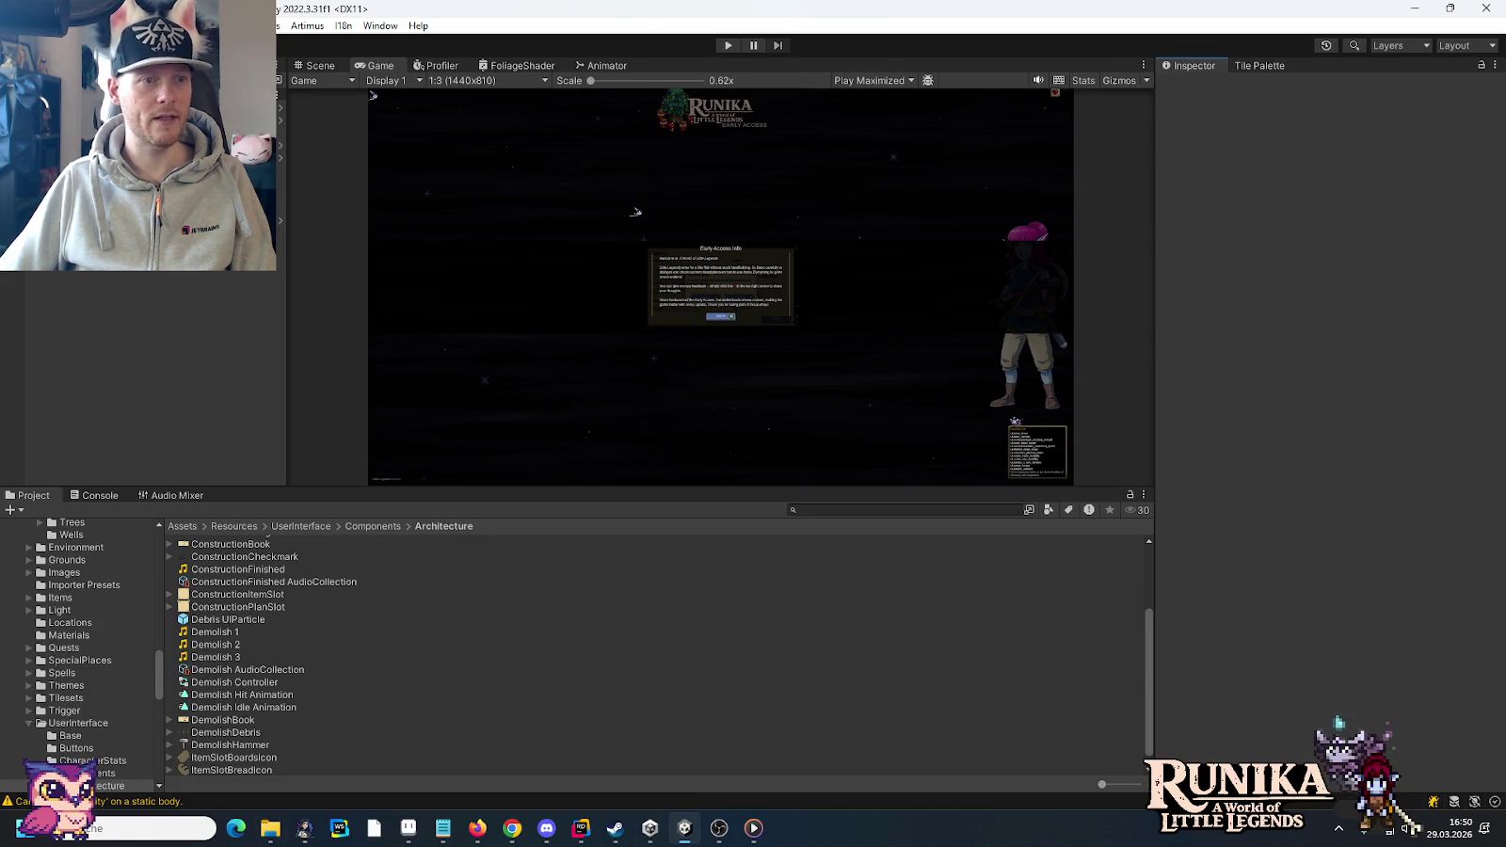
# - Open the ComponentDemolishBook prefab and set its Book Image sprite to DemolishBook
pyautogui.scroll(-3, 92, 663)
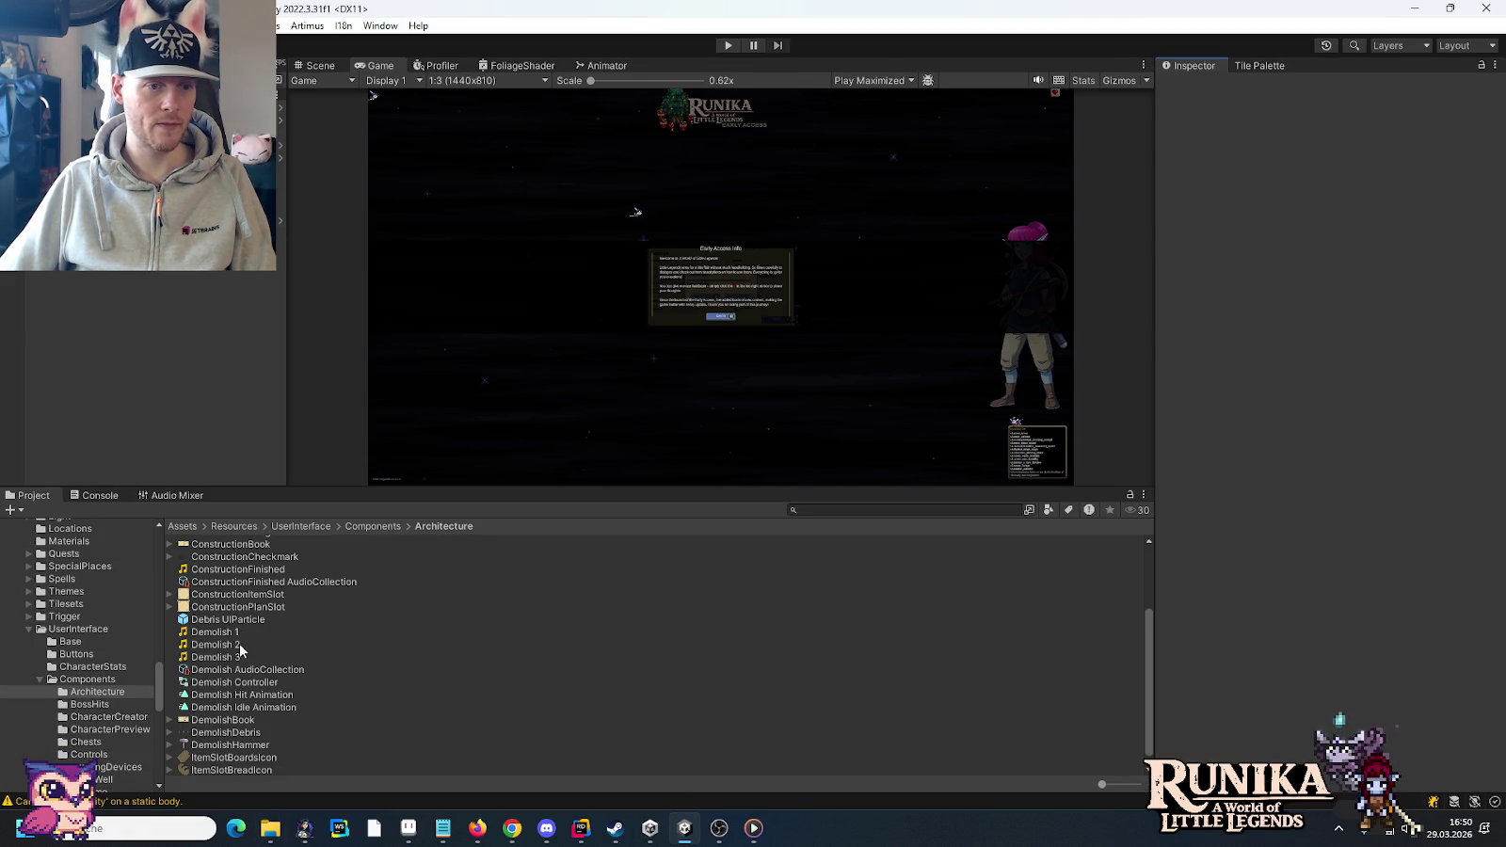
pyautogui.scroll(2, 241, 619)
pyautogui.scroll(1, 245, 602)
pyautogui.click(247, 592)
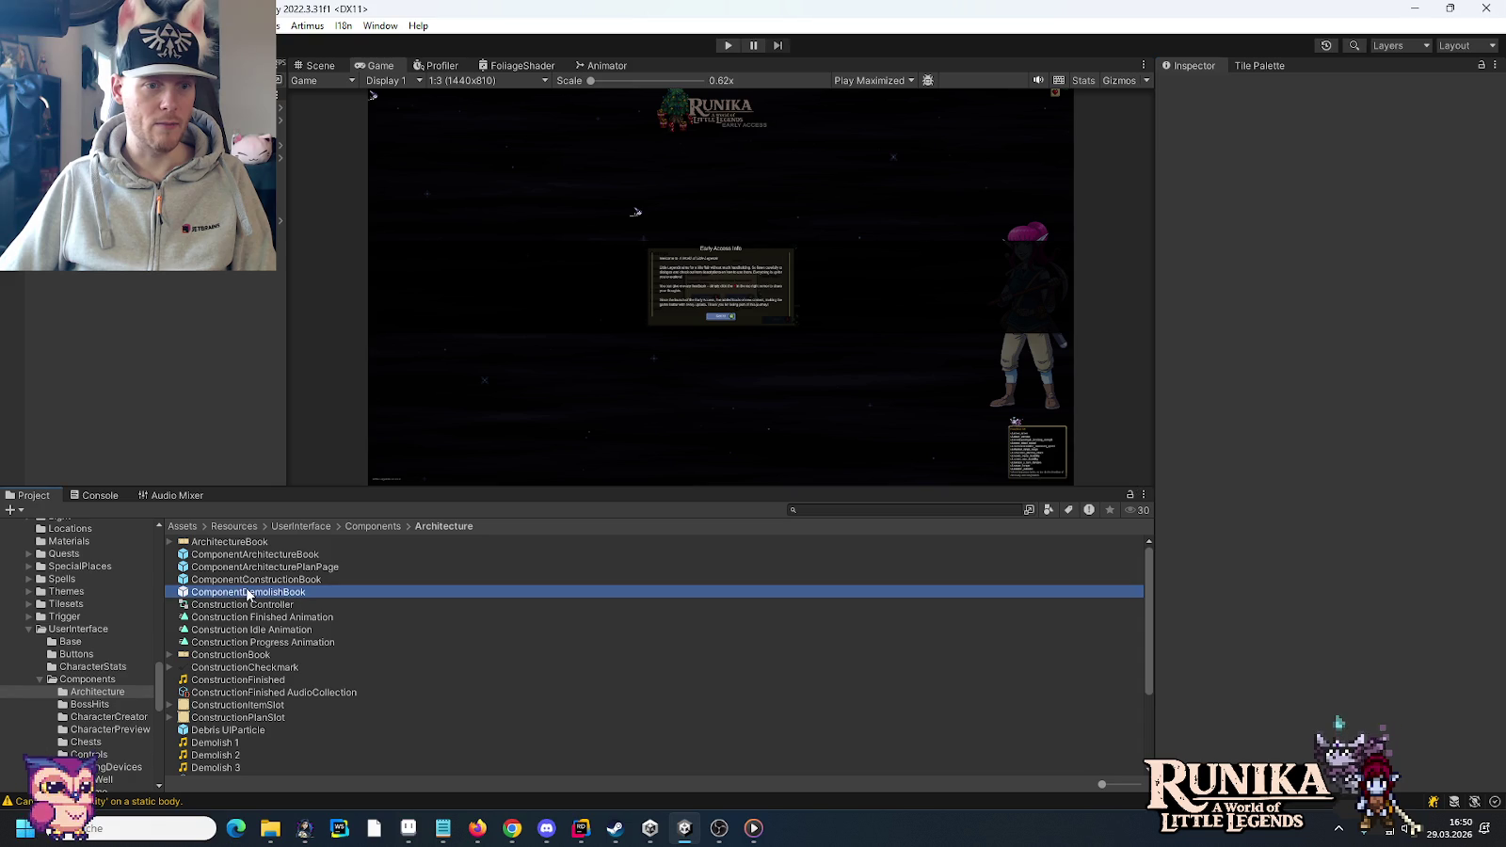
pyautogui.doubleClick(247, 593)
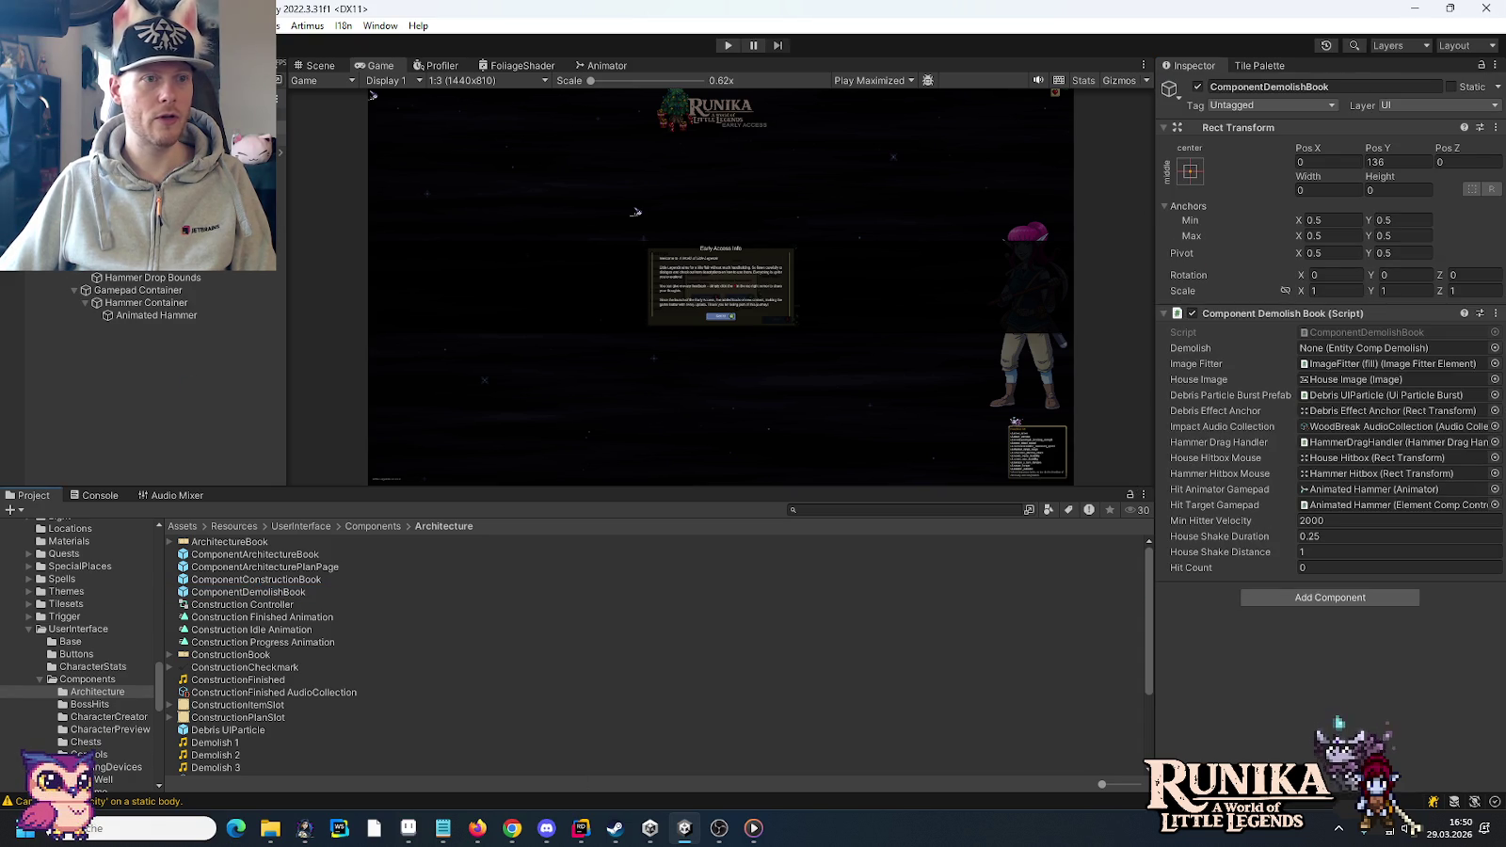
pyautogui.click(151, 225)
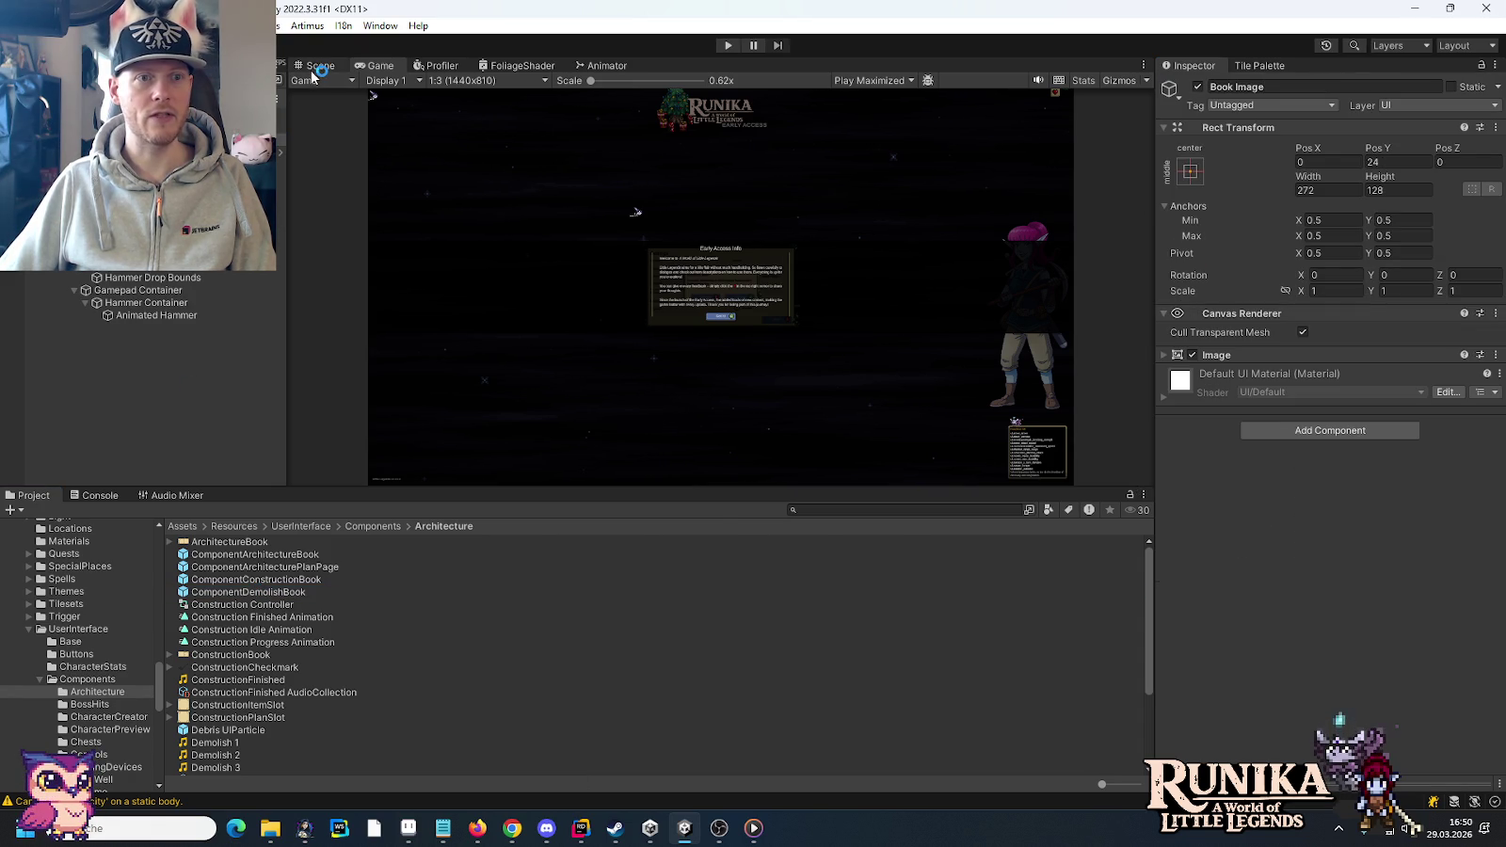
pyautogui.click(318, 64)
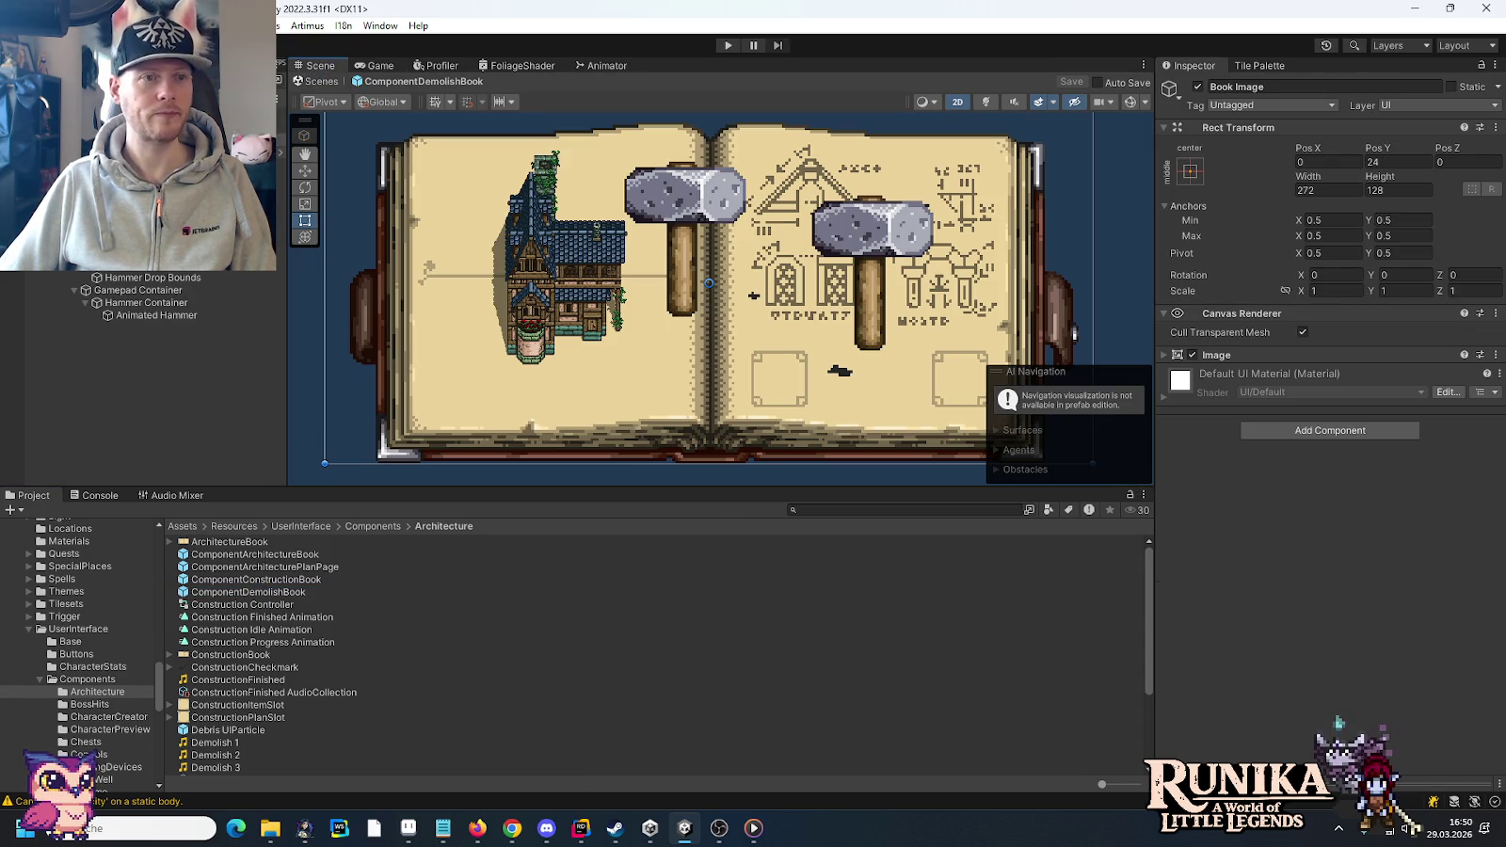
pyautogui.click(1235, 355)
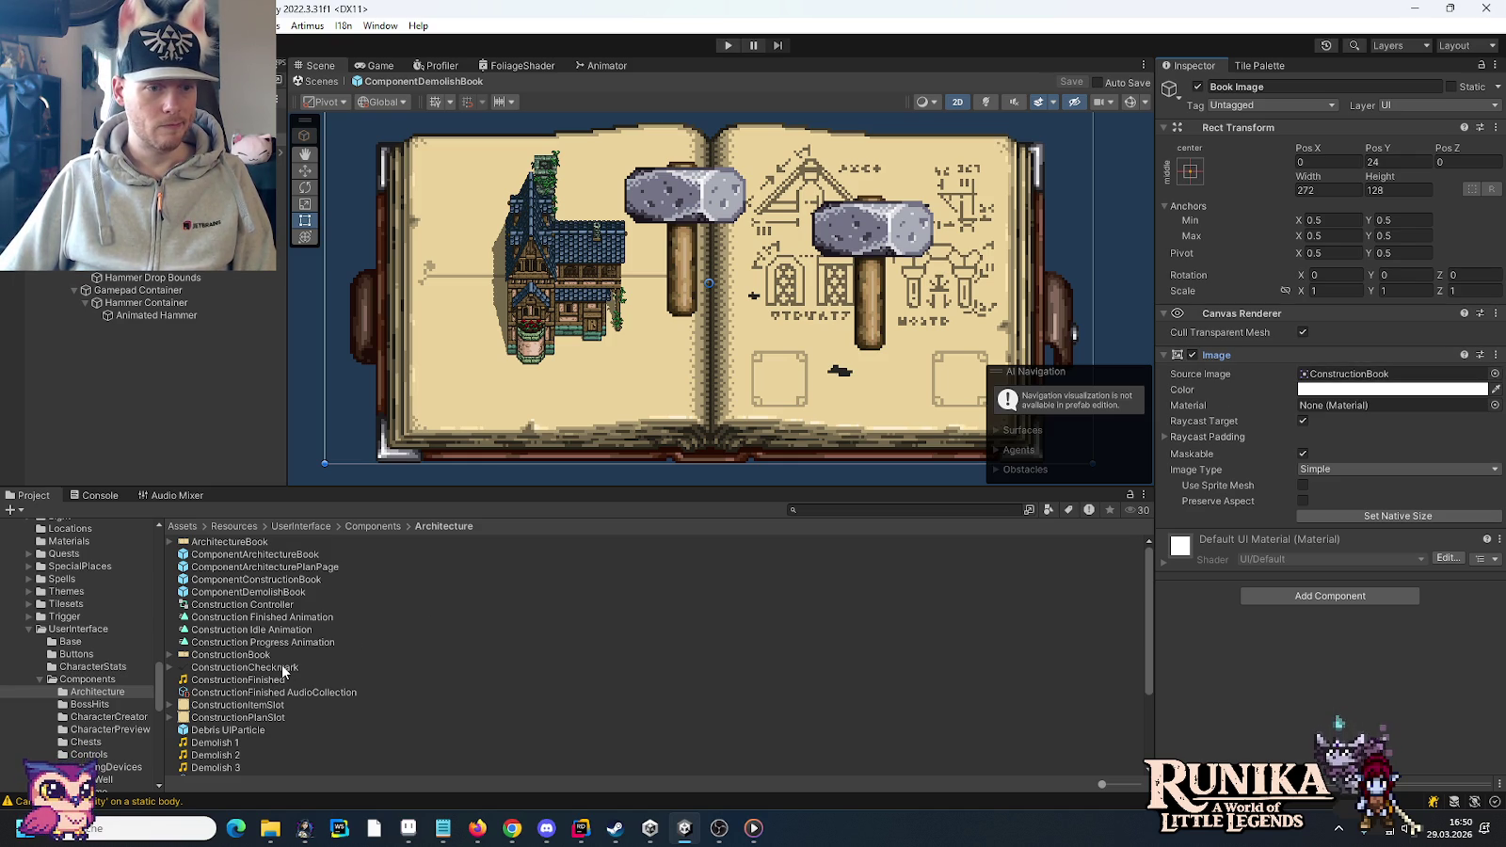
pyautogui.scroll(-3, 281, 664)
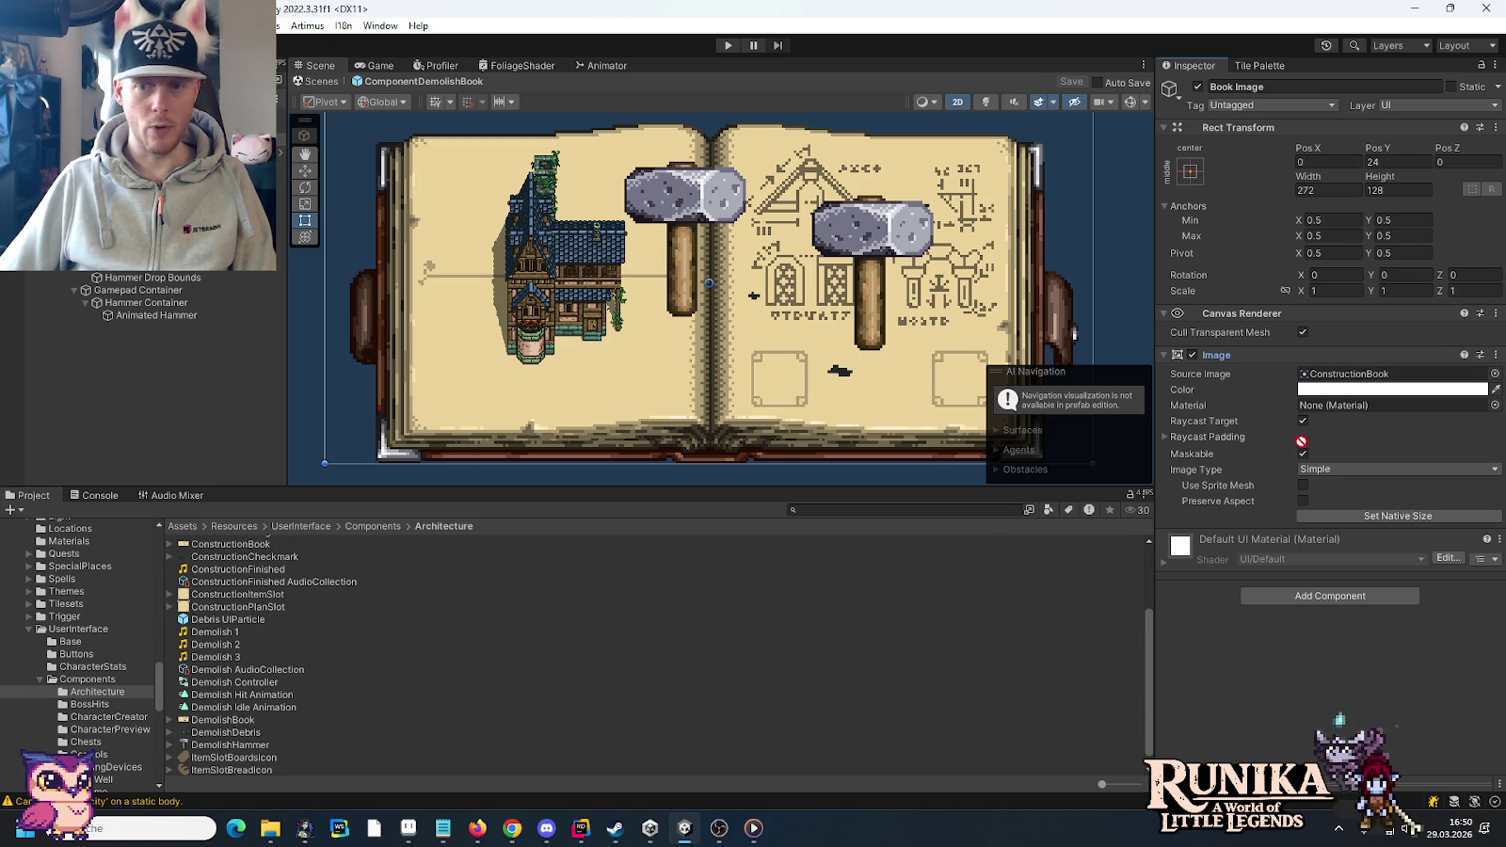
pyautogui.moveTo(232, 708); pyautogui.dragTo(1363, 375)
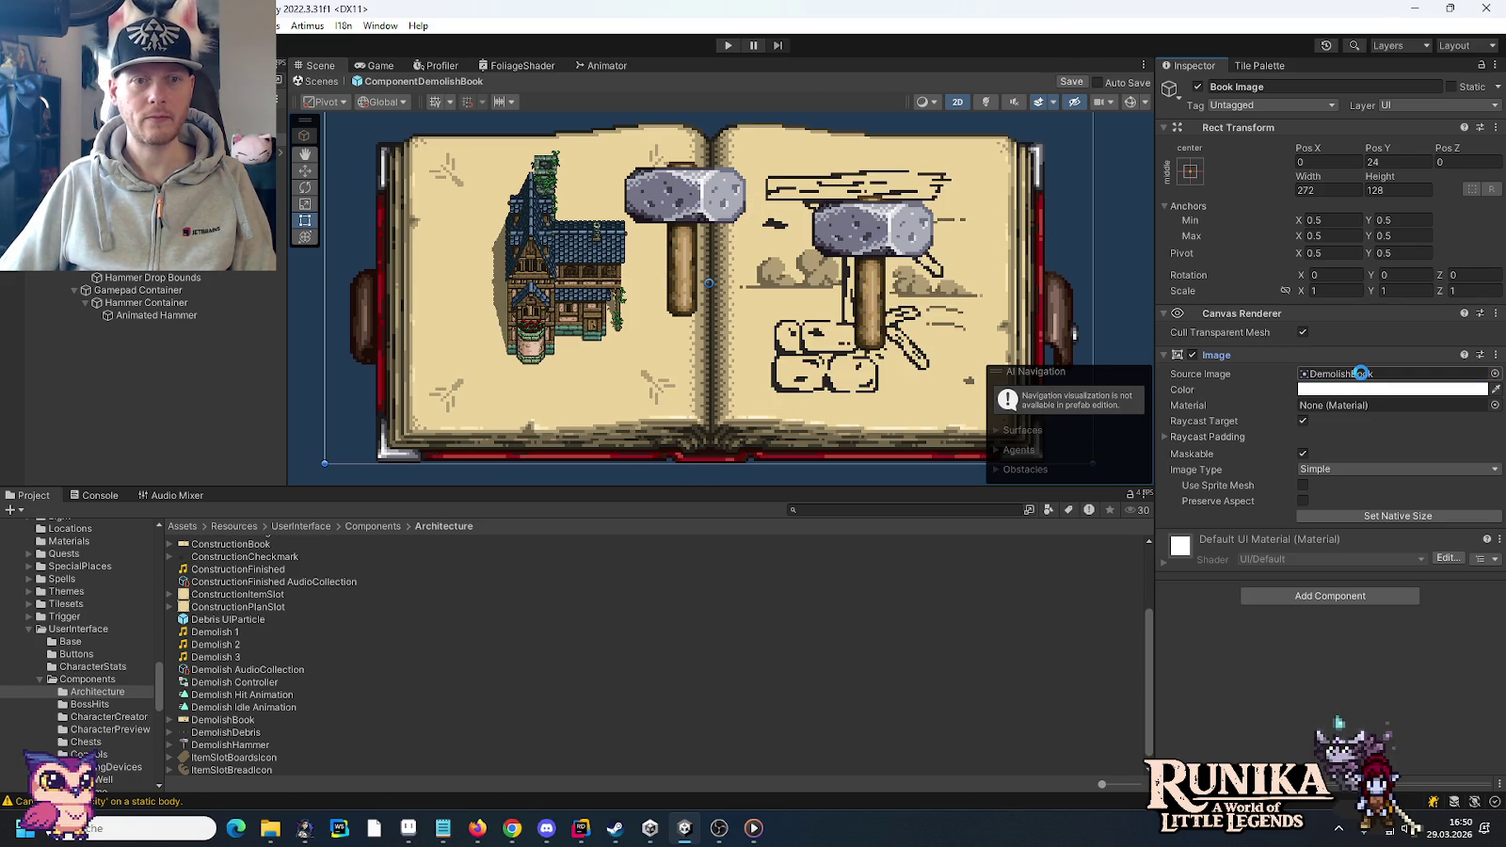
# - Disable the Gamepad Container to hide the hammer and enter Play mode
pyautogui.click(136, 291)
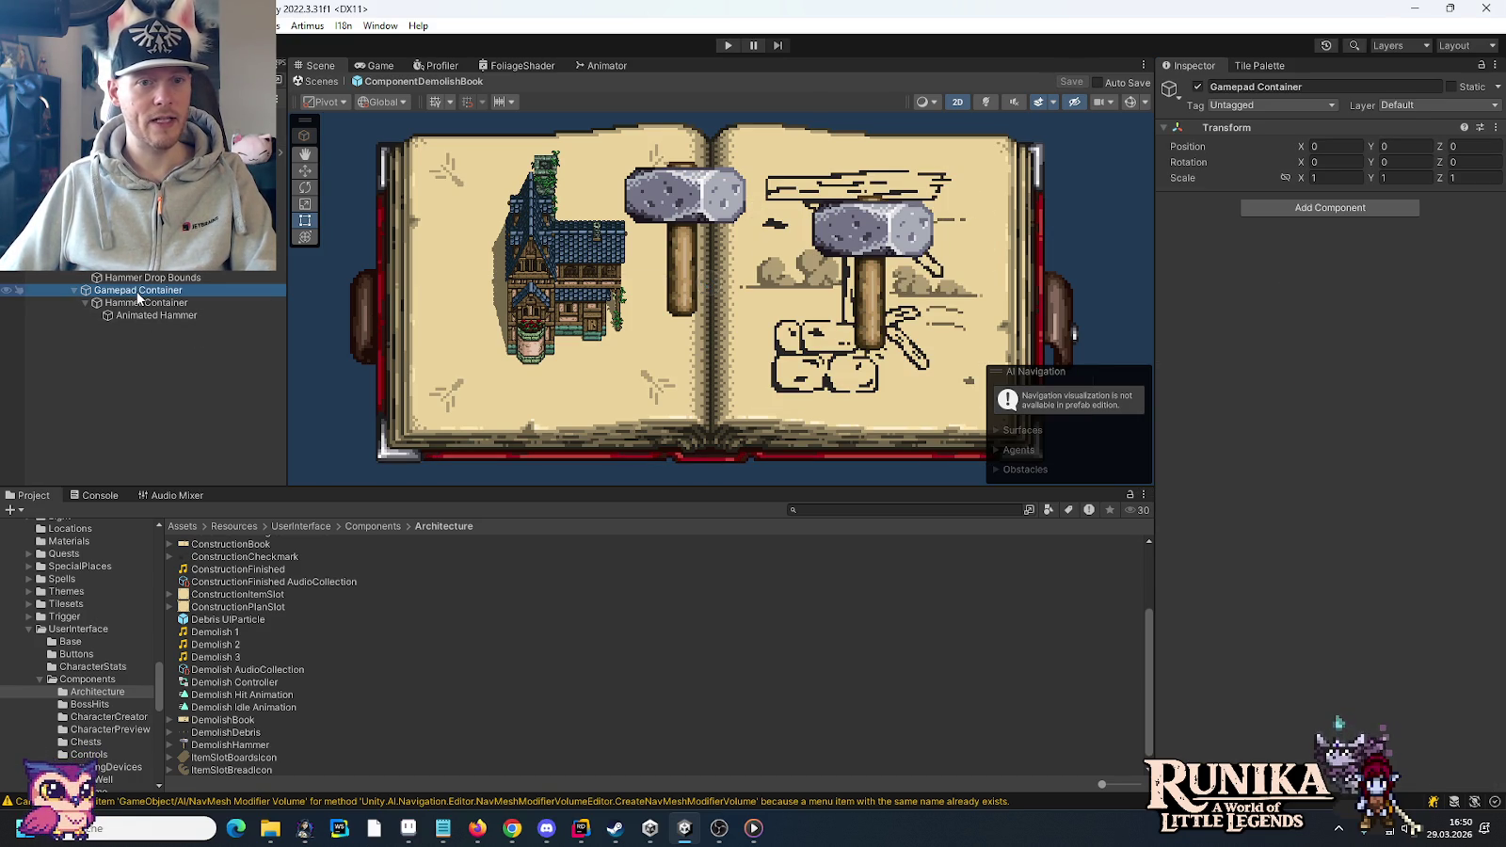
pyautogui.click(1197, 86)
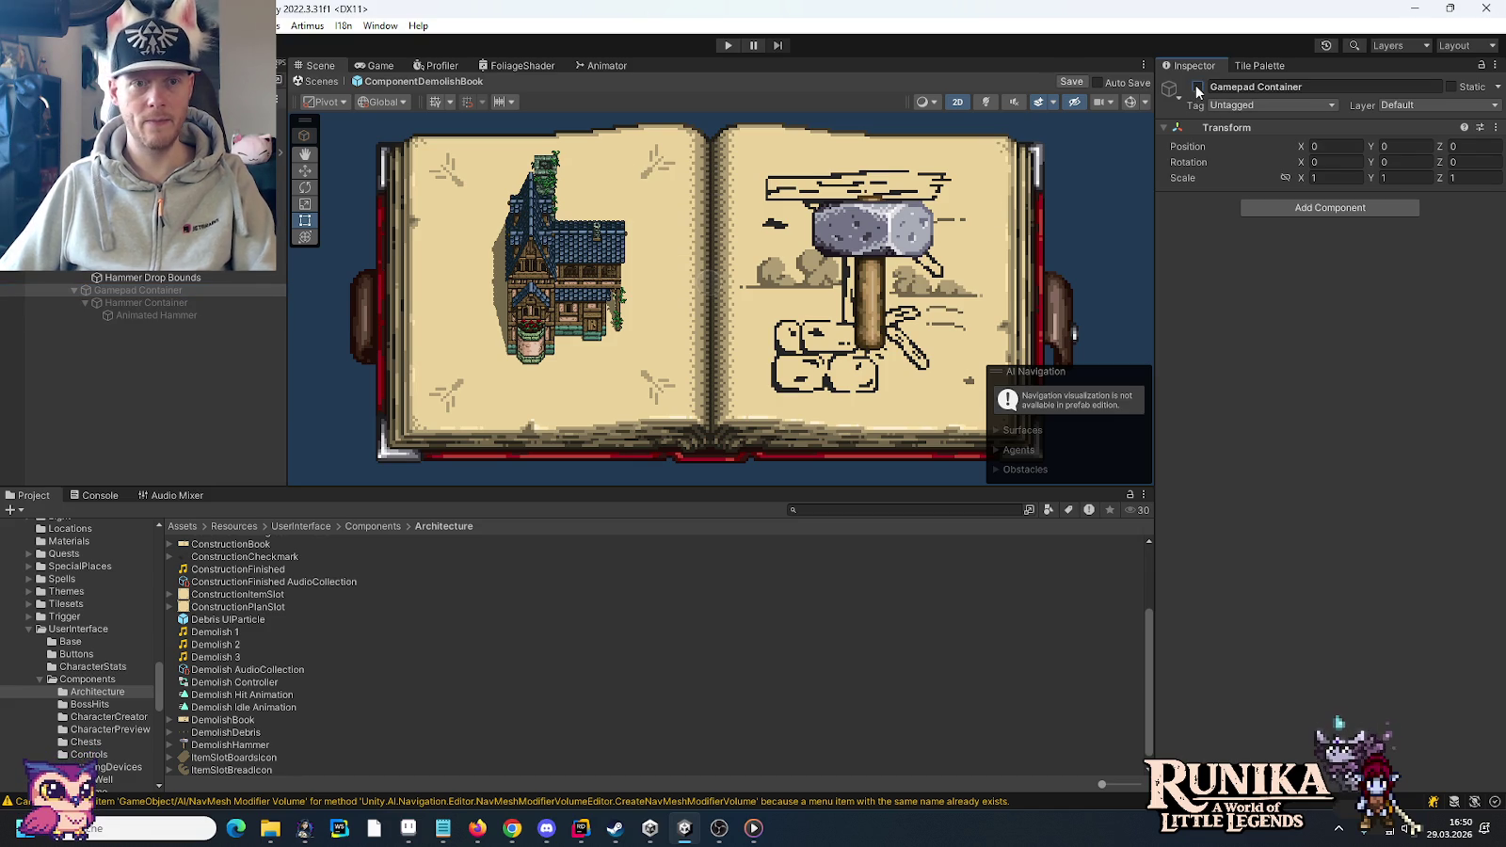
pyautogui.click(728, 47)
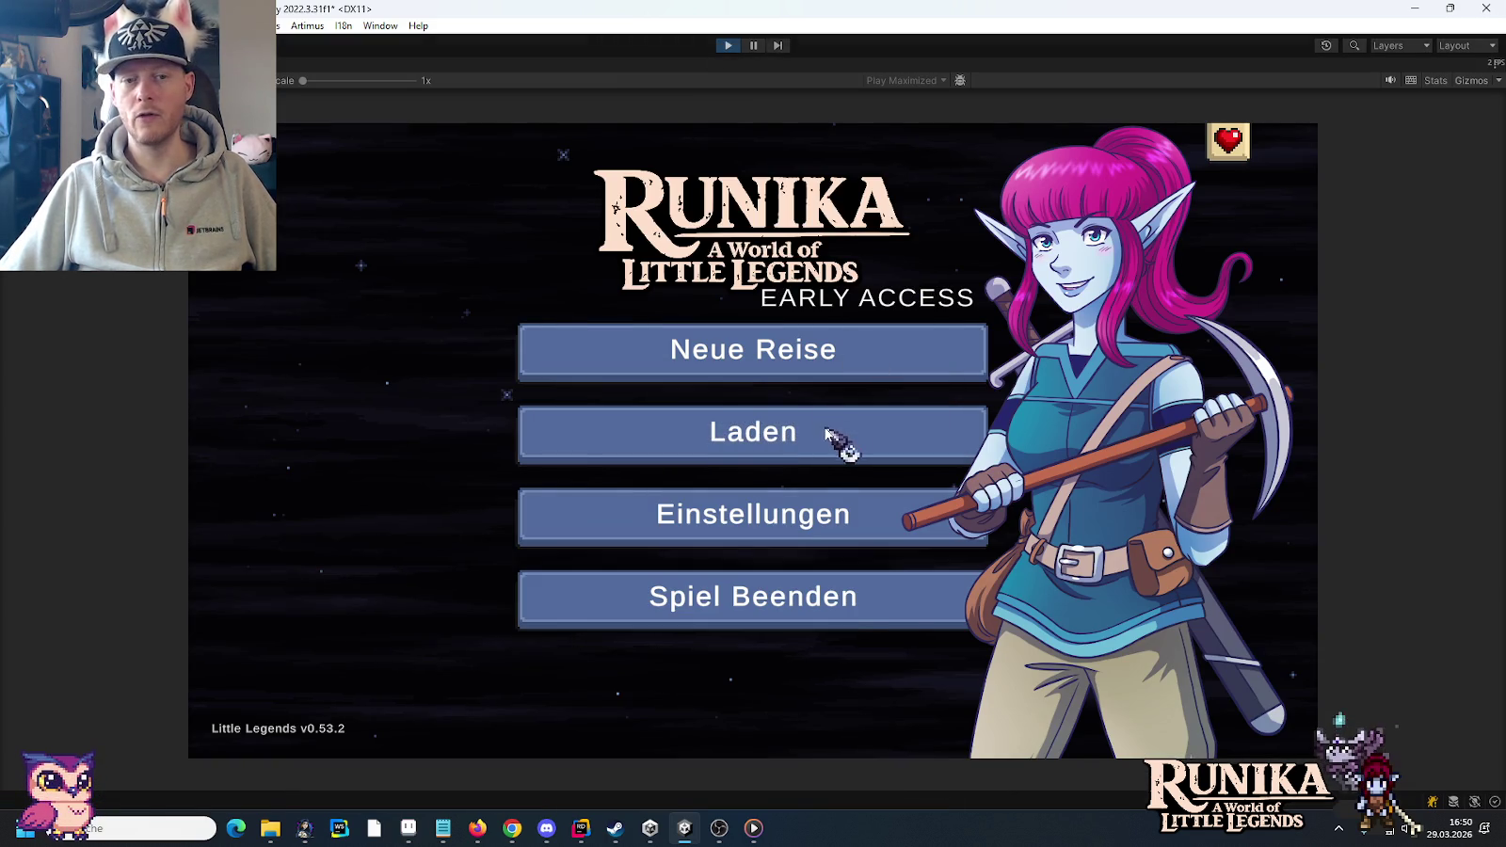
# - Load the first saved game and continue past the treasure hunt hint
pyautogui.click(834, 435)
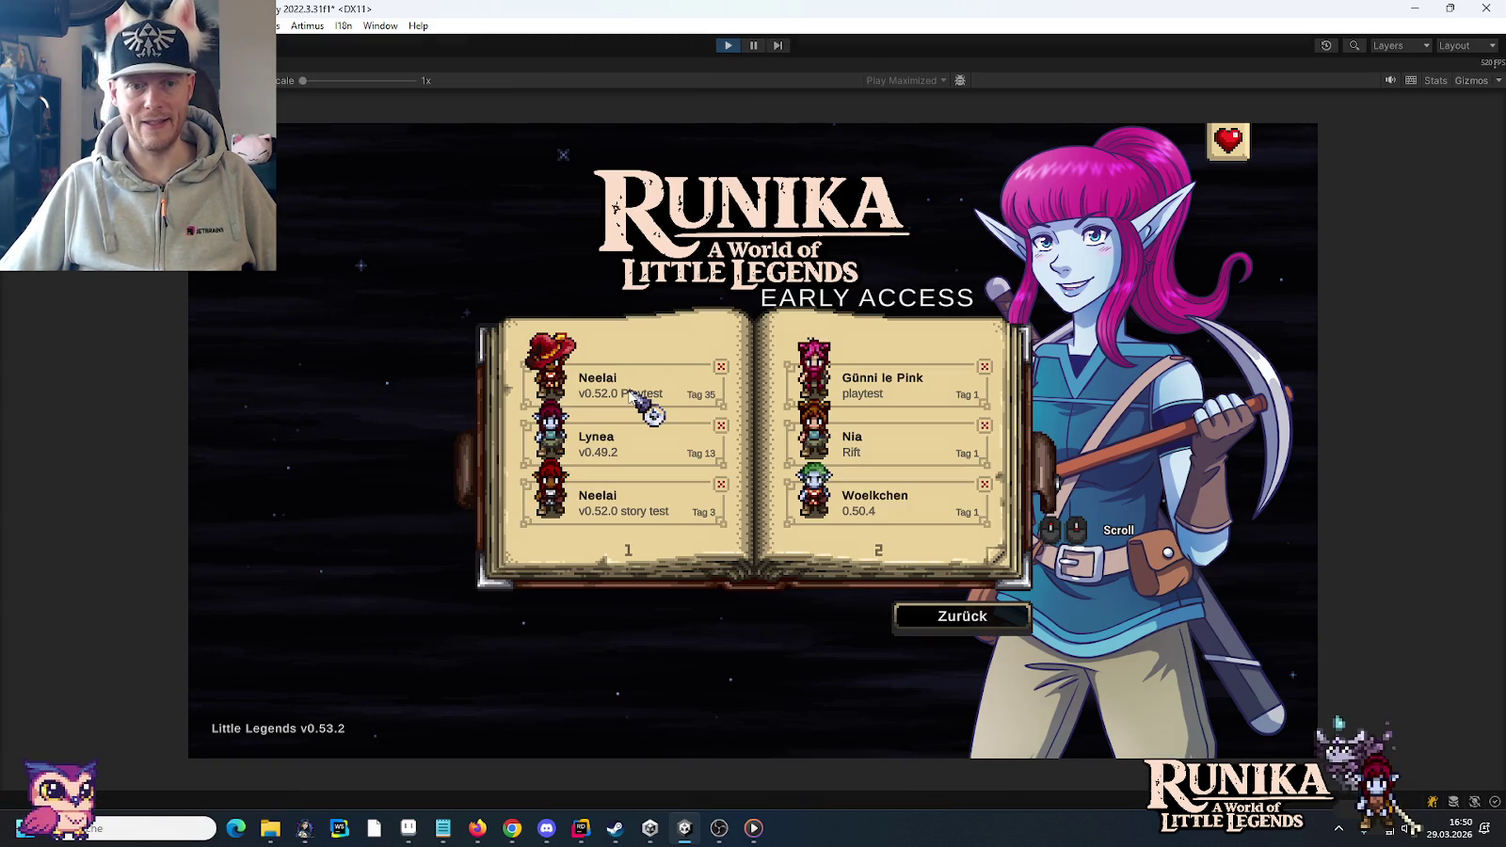
pyautogui.click(630, 396)
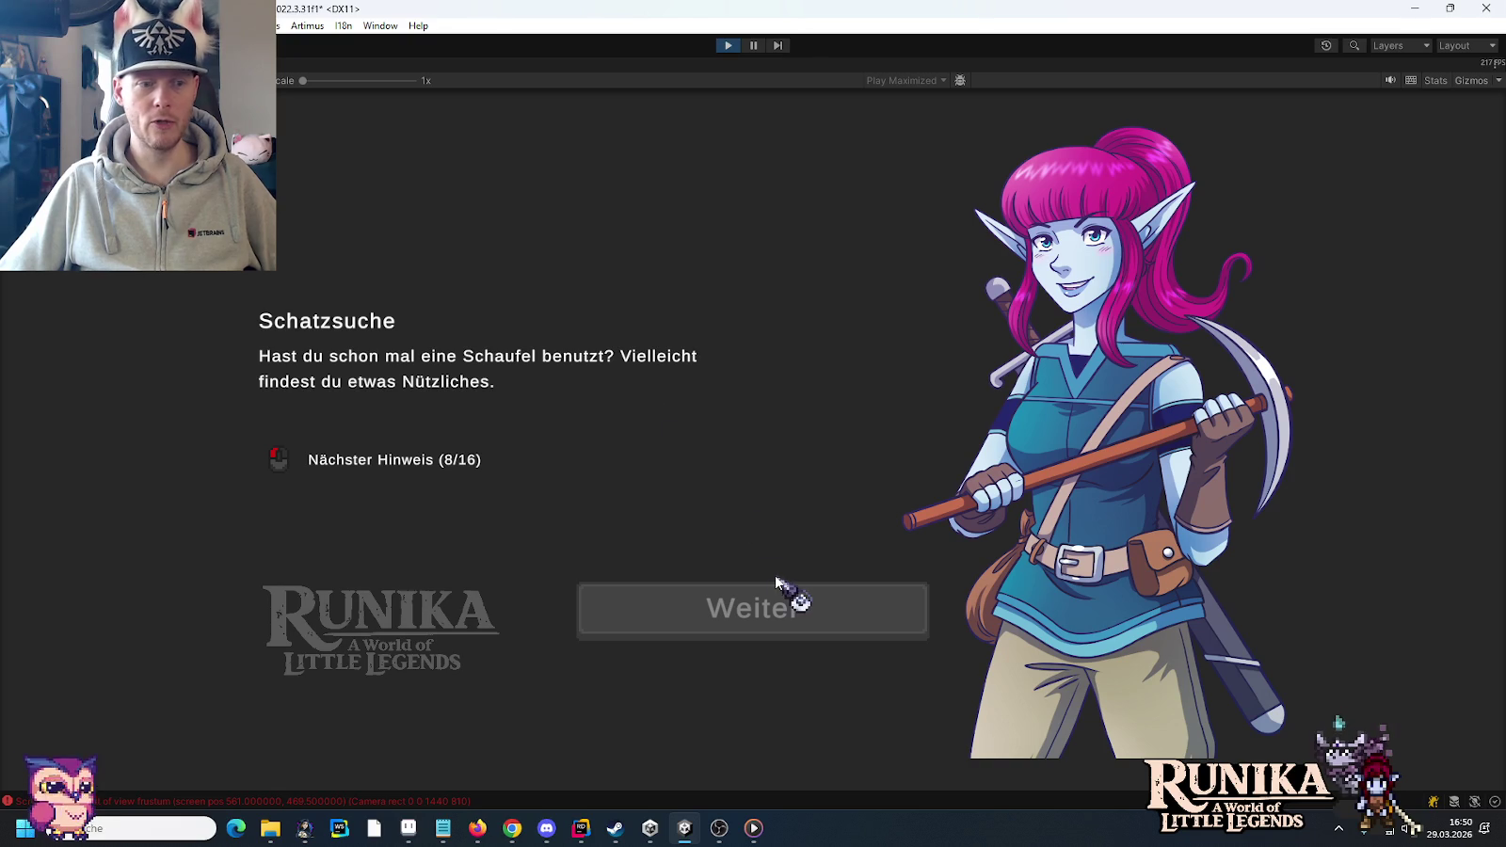
pyautogui.click(798, 623)
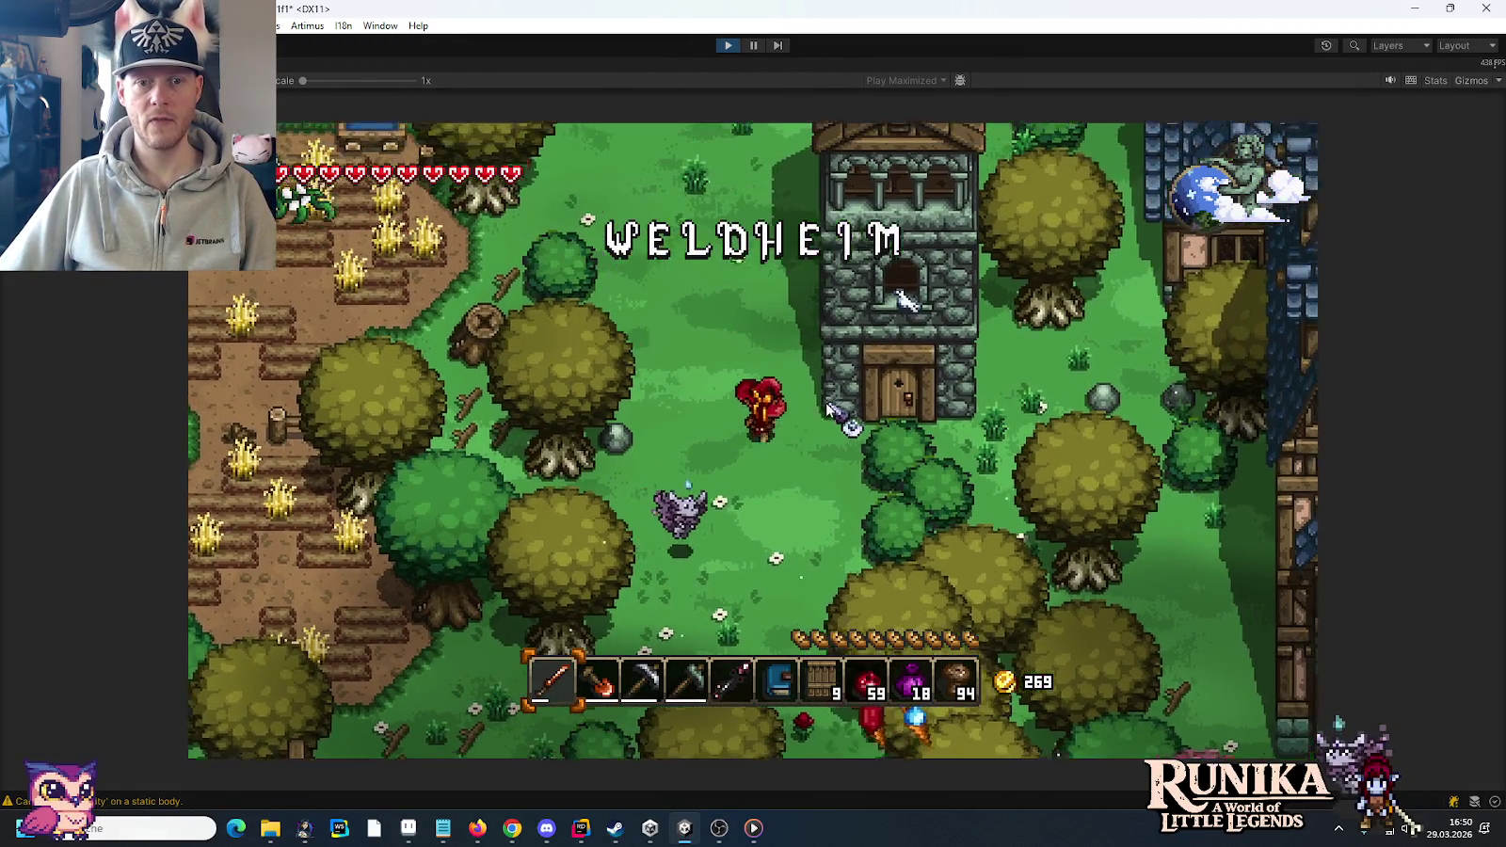
# - Strike the tower in the inventory book with the hammer, close it, and stop play
pyautogui.press('e')
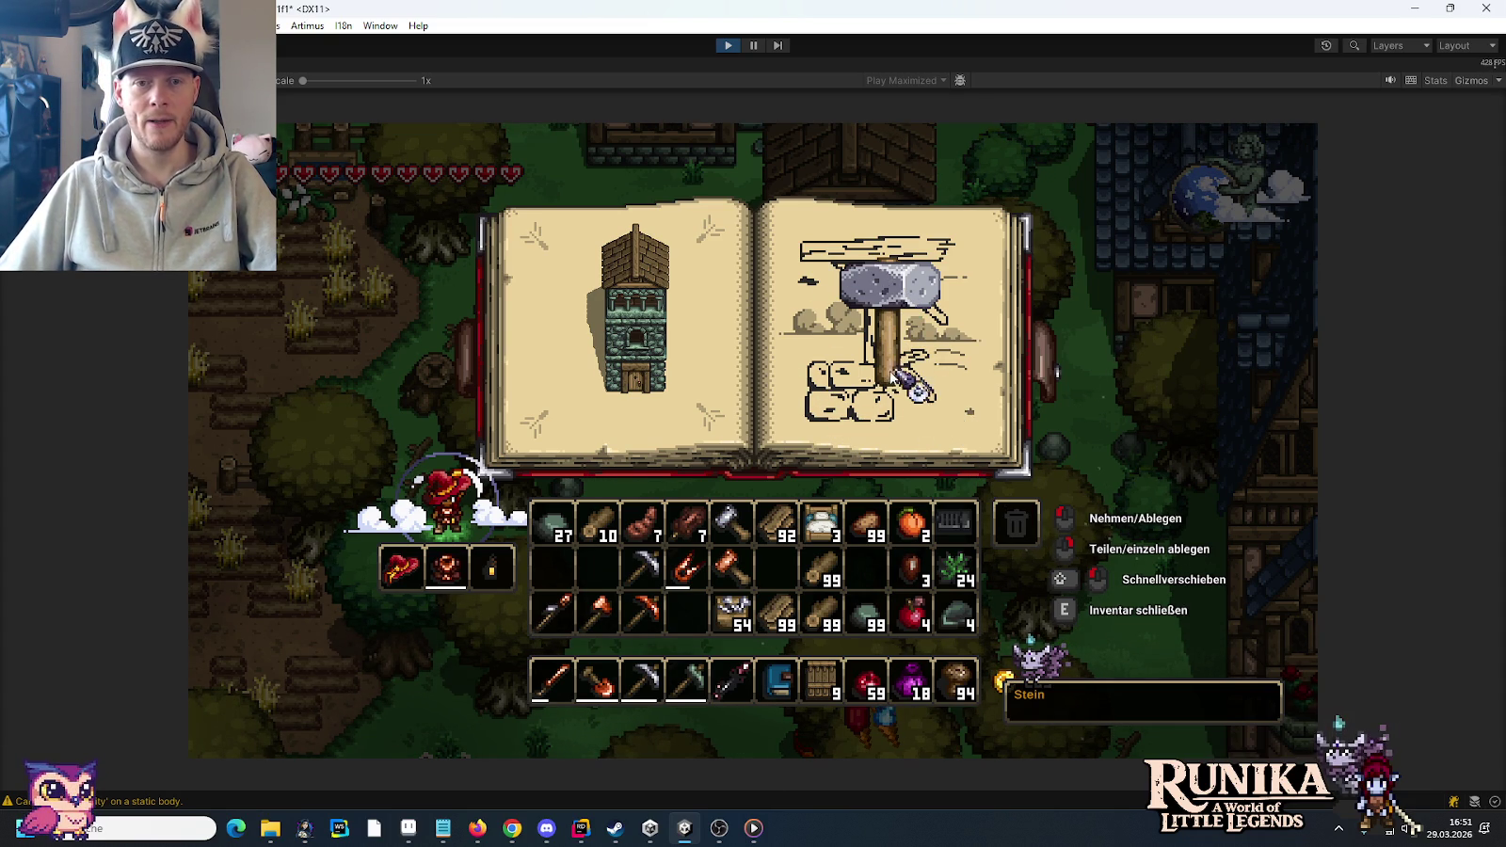
pyautogui.moveTo(886, 386)
pyautogui.mouseDown()
pyautogui.moveTo(1083, 412)
pyautogui.moveTo(819, 388)
pyautogui.mouseUp()
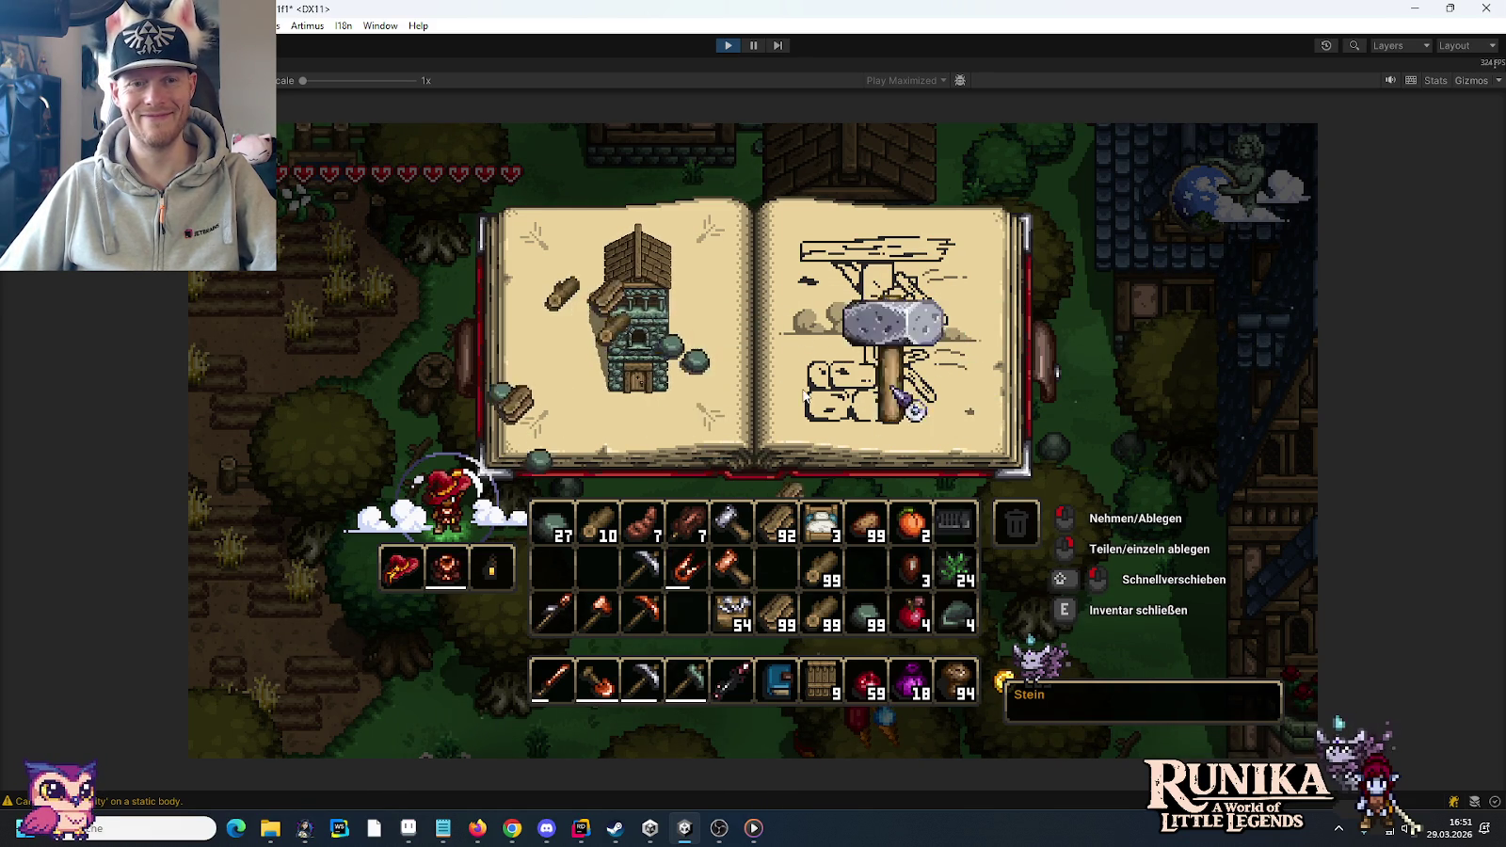
pyautogui.press('e')
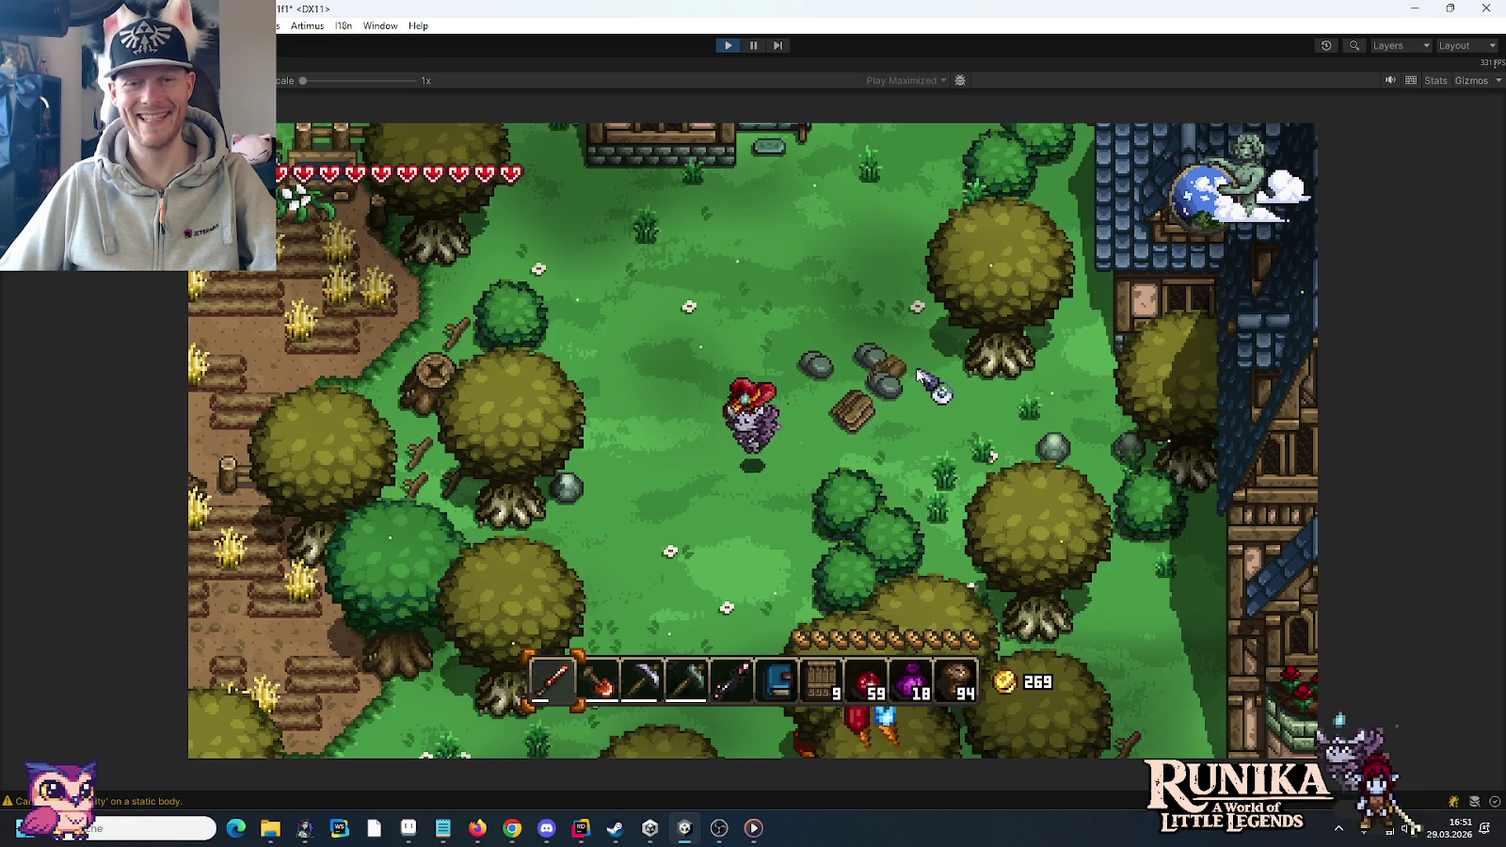
pyautogui.click(726, 46)
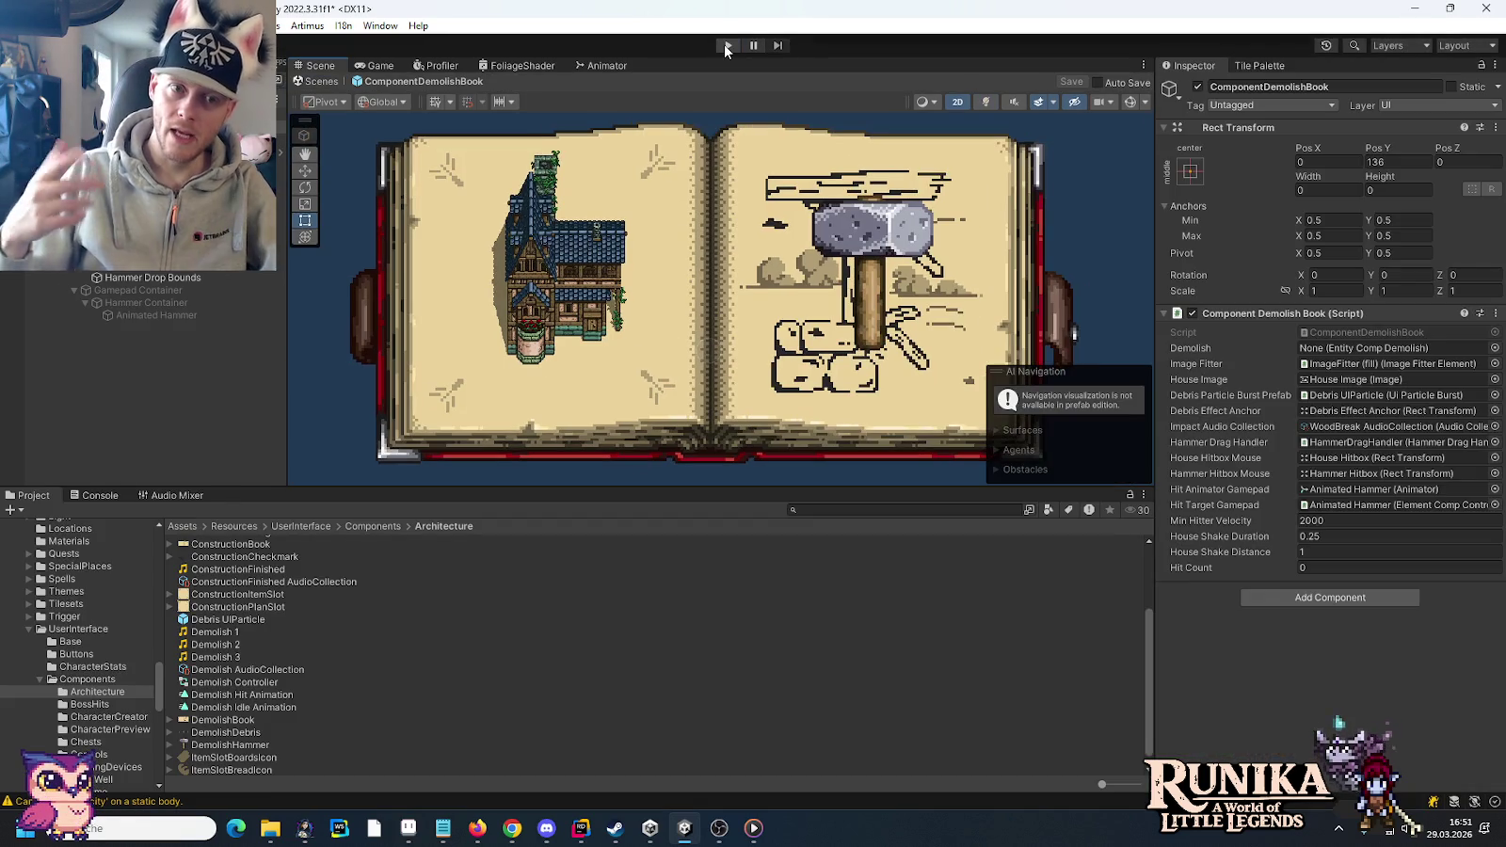
# - Close DemolishBook.png, show the inventory ideas sheet's cracks, and select the smallest crack
pyautogui.click(443, 828)
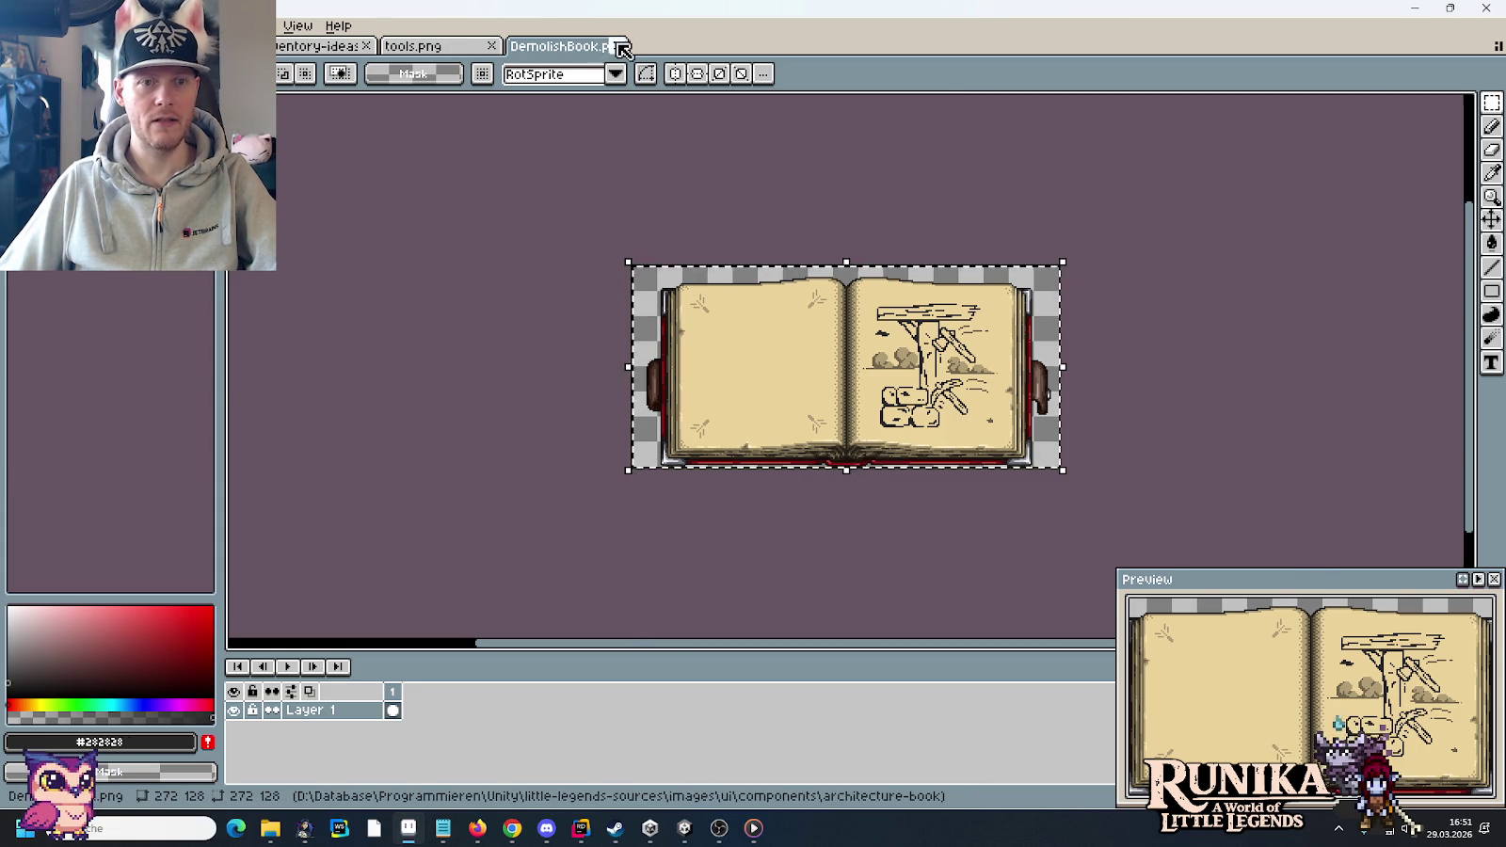
pyautogui.click(617, 46)
pyautogui.click(303, 46)
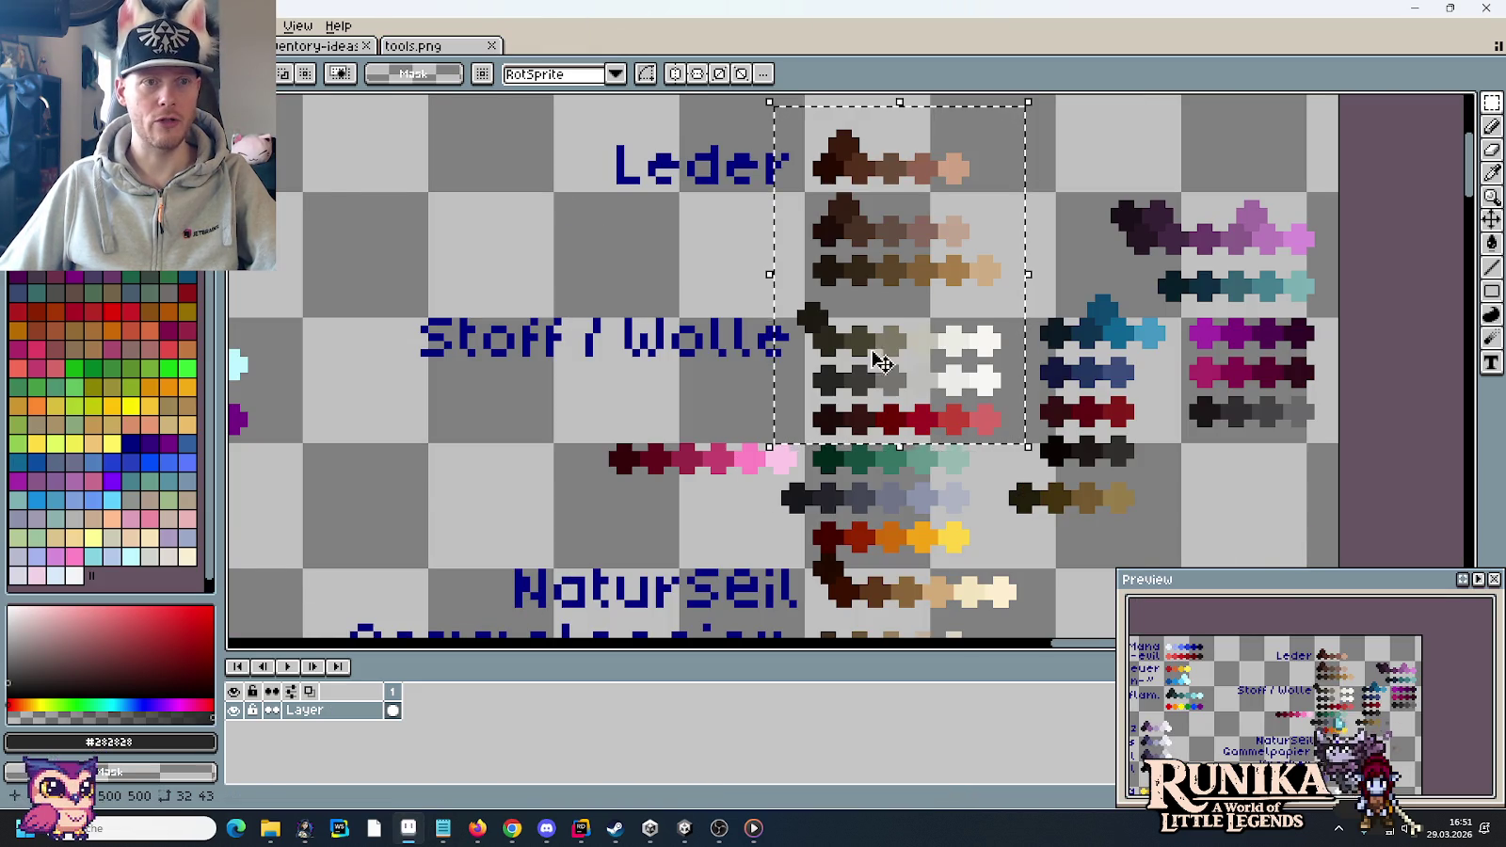
pyautogui.scroll(-3, 775, 360)
pyautogui.scroll(-2, 776, 361)
pyautogui.scroll(3, 776, 360)
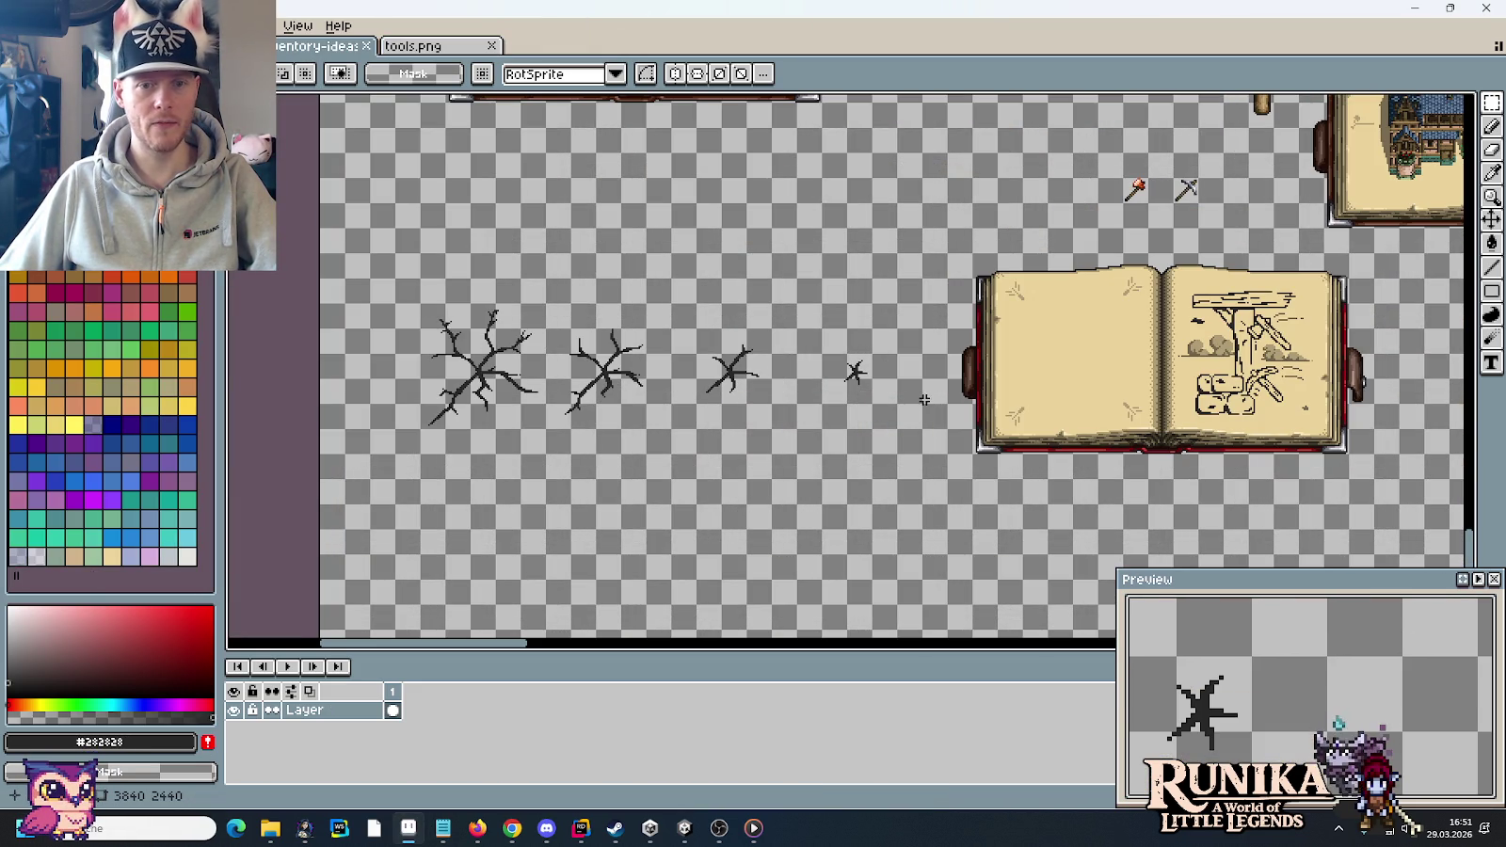
pyautogui.scroll(1, 755, 383)
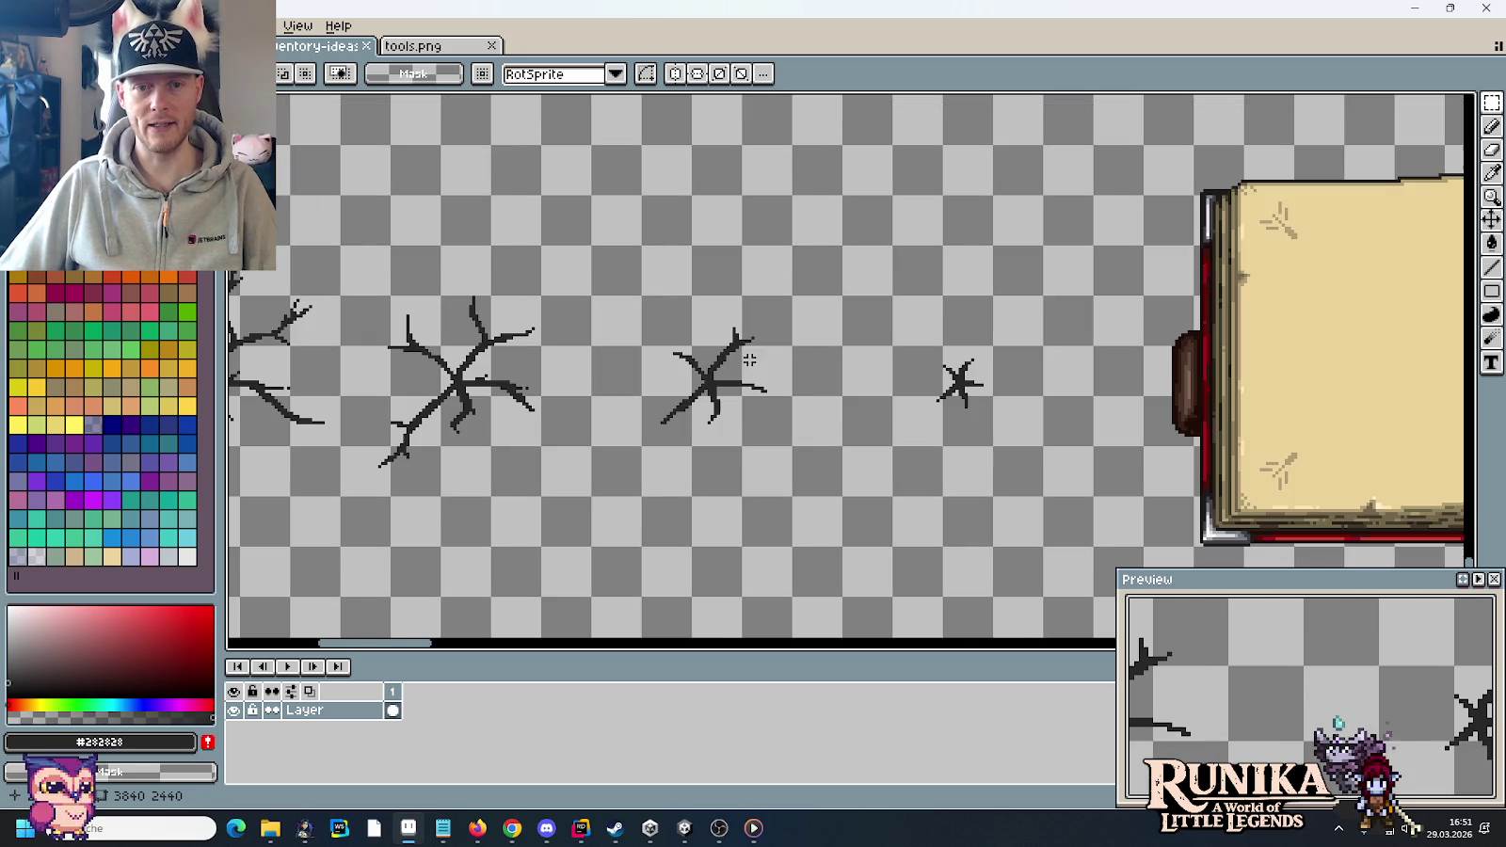
pyautogui.scroll(-1, 869, 426)
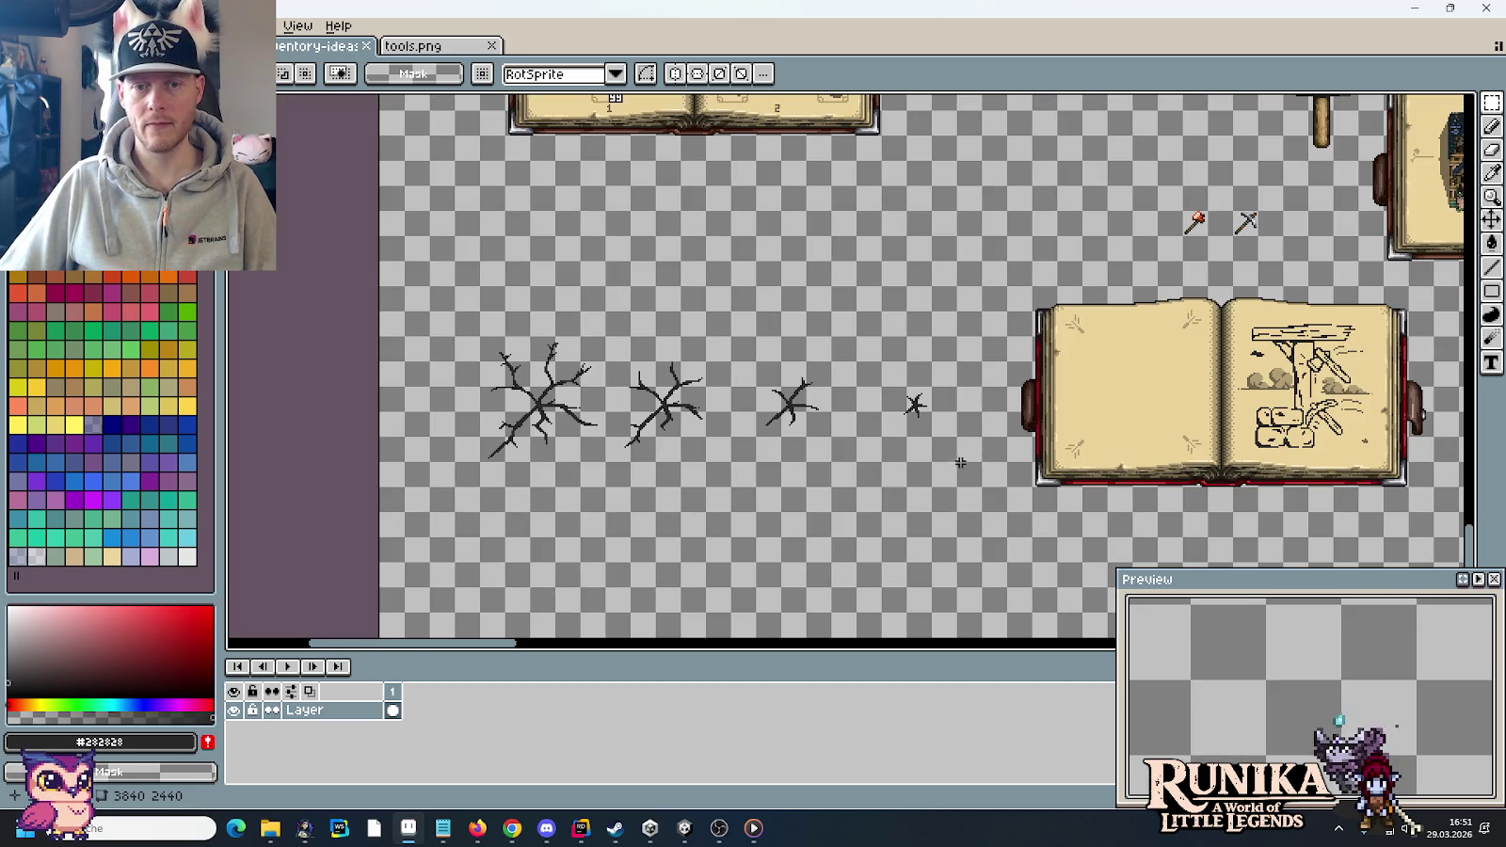
pyautogui.moveTo(964, 454); pyautogui.dragTo(854, 344)
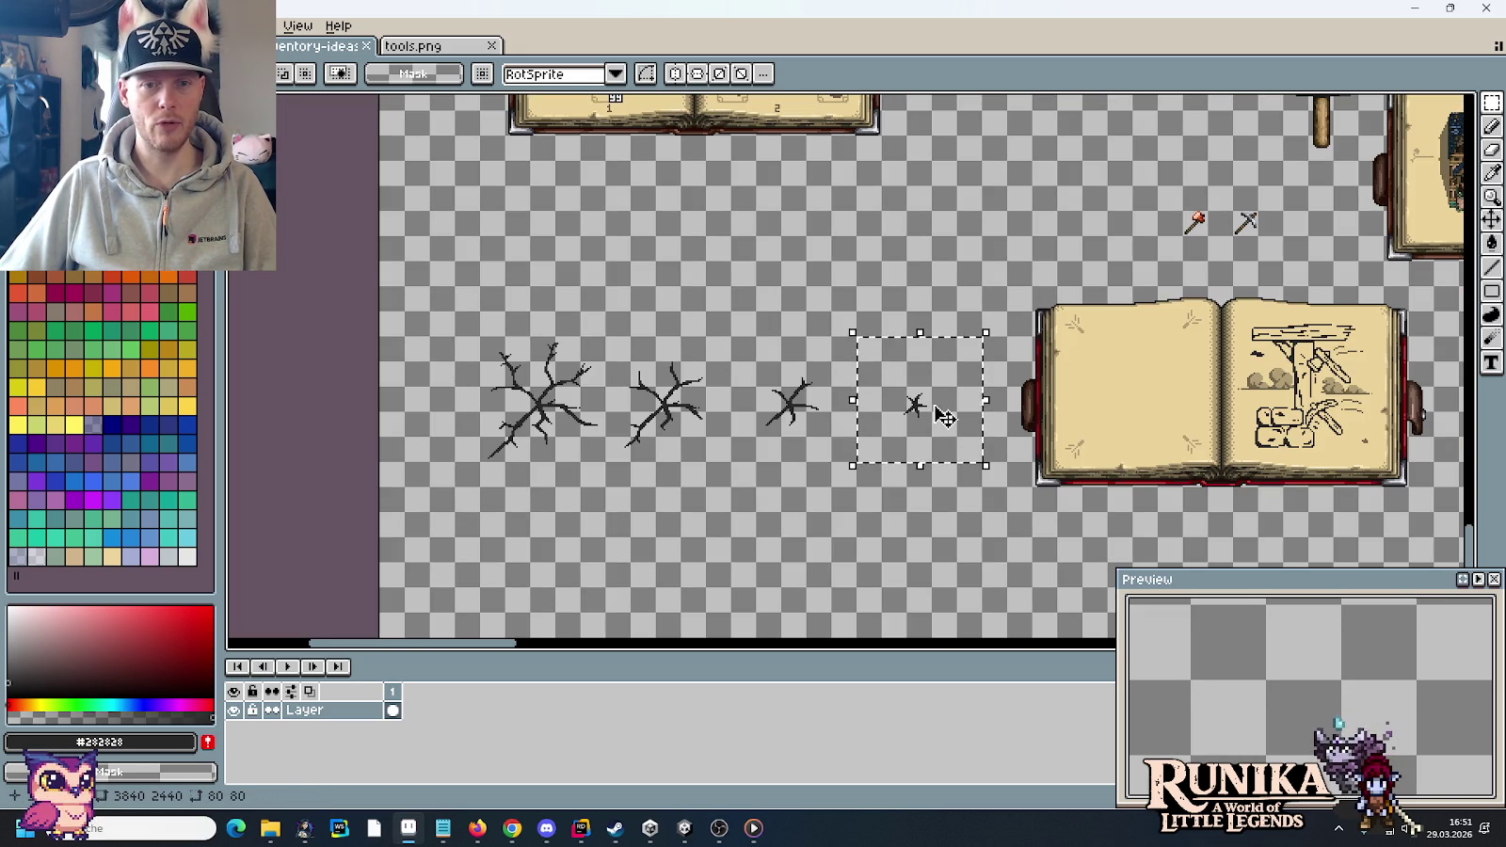
# - Arrange the four crack sprites into a new row from smallest to largest
pyautogui.moveTo(950, 417); pyautogui.dragTo(574, 292)
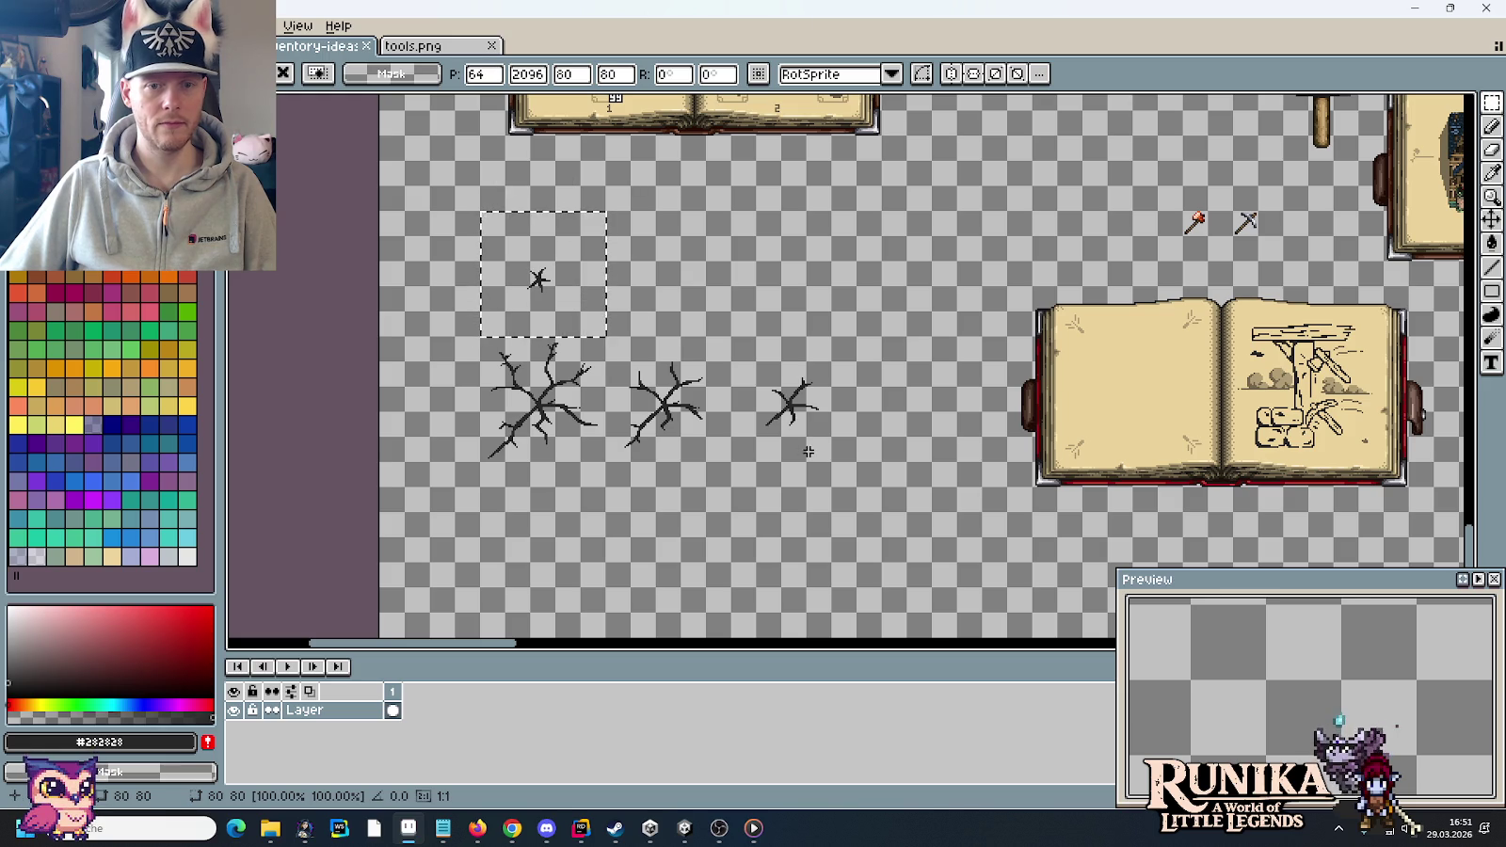
pyautogui.moveTo(842, 456); pyautogui.dragTo(750, 356)
pyautogui.moveTo(804, 438)
pyautogui.mouseDown()
pyautogui.moveTo(779, 386)
pyautogui.moveTo(679, 311)
pyautogui.mouseUp()
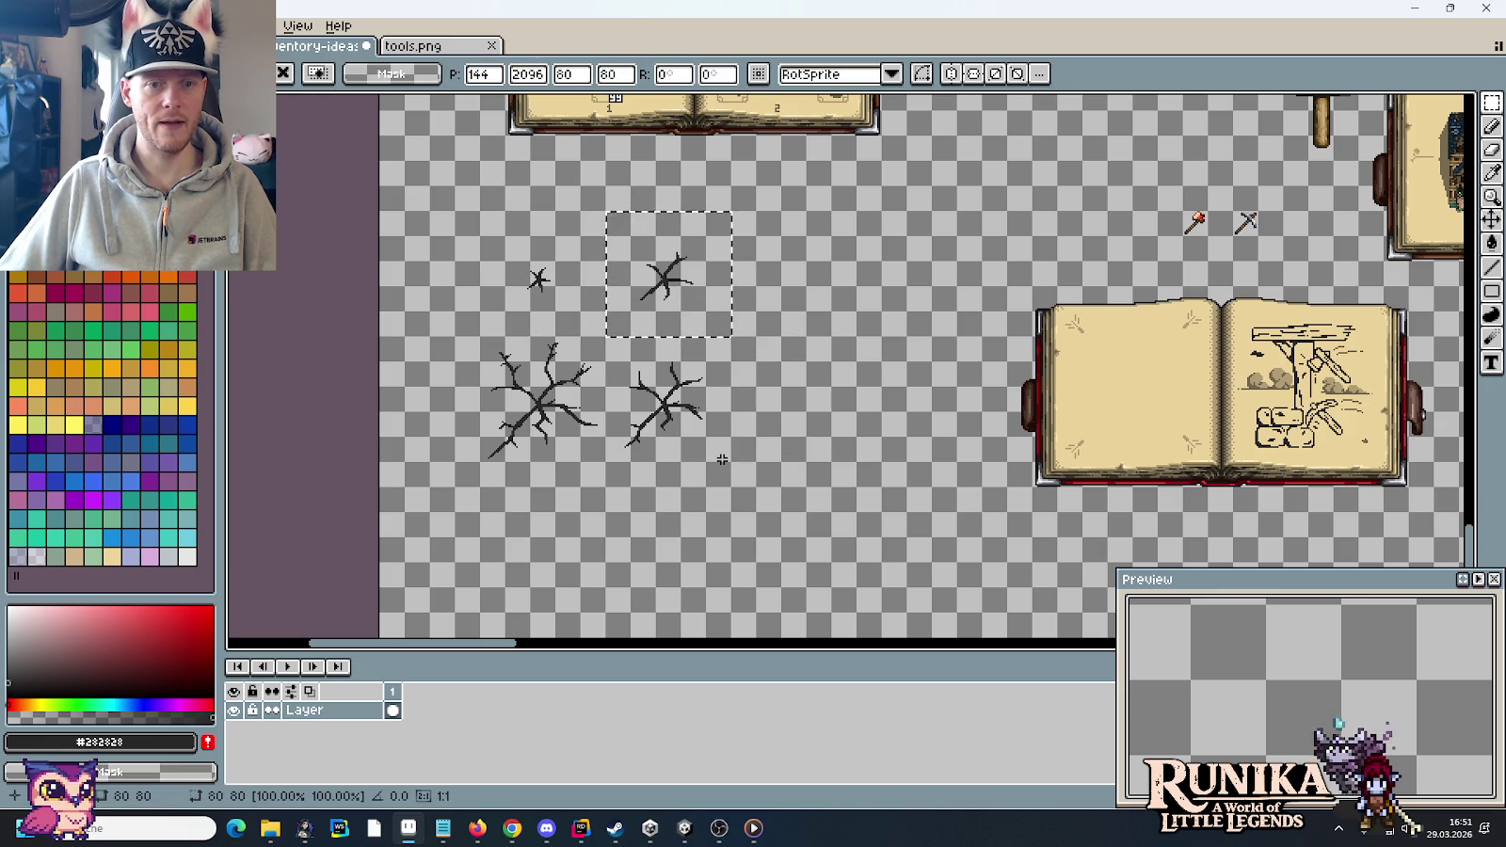
pyautogui.moveTo(725, 457); pyautogui.dragTo(618, 356)
pyautogui.moveTo(668, 423); pyautogui.dragTo(793, 297)
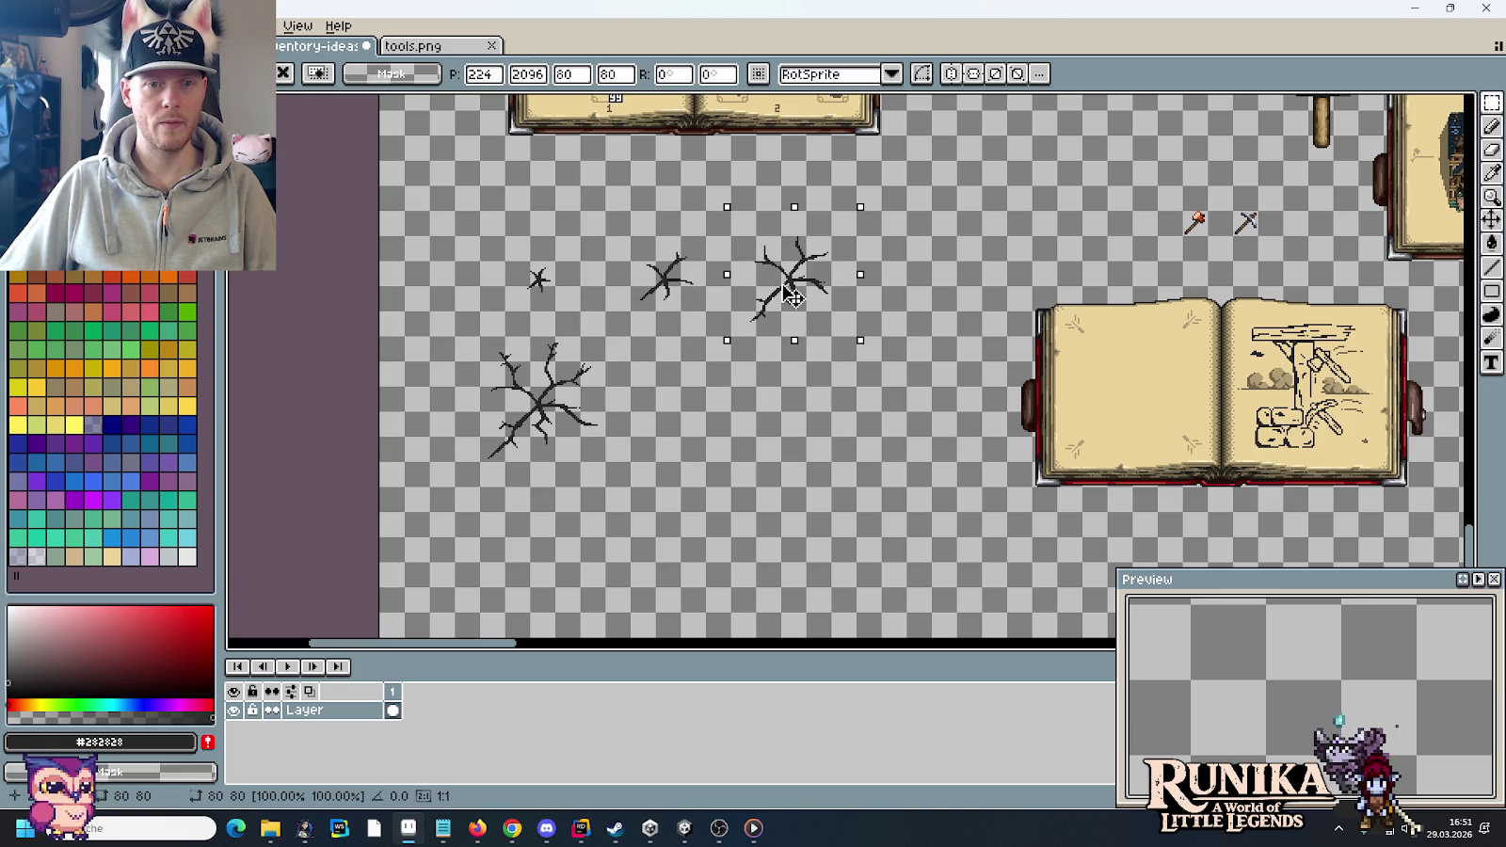
pyautogui.click(599, 450)
pyautogui.moveTo(600, 450); pyautogui.dragTo(480, 337)
pyautogui.moveTo(525, 404); pyautogui.dragTo(903, 278)
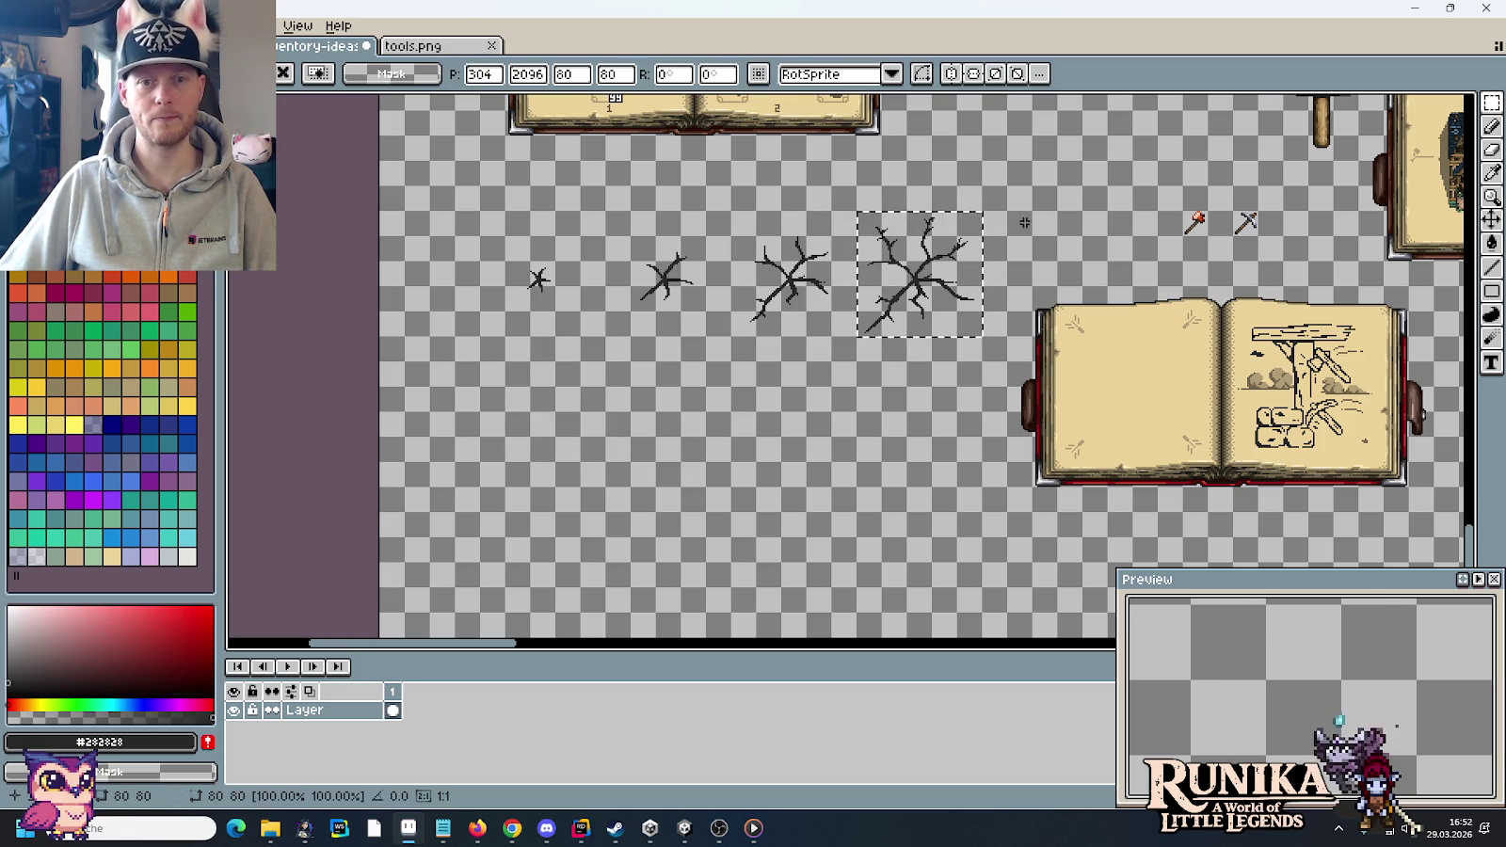
pyautogui.click(1068, 234)
# - Move the whole crack row down into place and save the sheet
pyautogui.moveTo(981, 335)
pyautogui.mouseDown()
pyautogui.moveTo(531, 235)
pyautogui.moveTo(505, 212)
pyautogui.mouseUp()
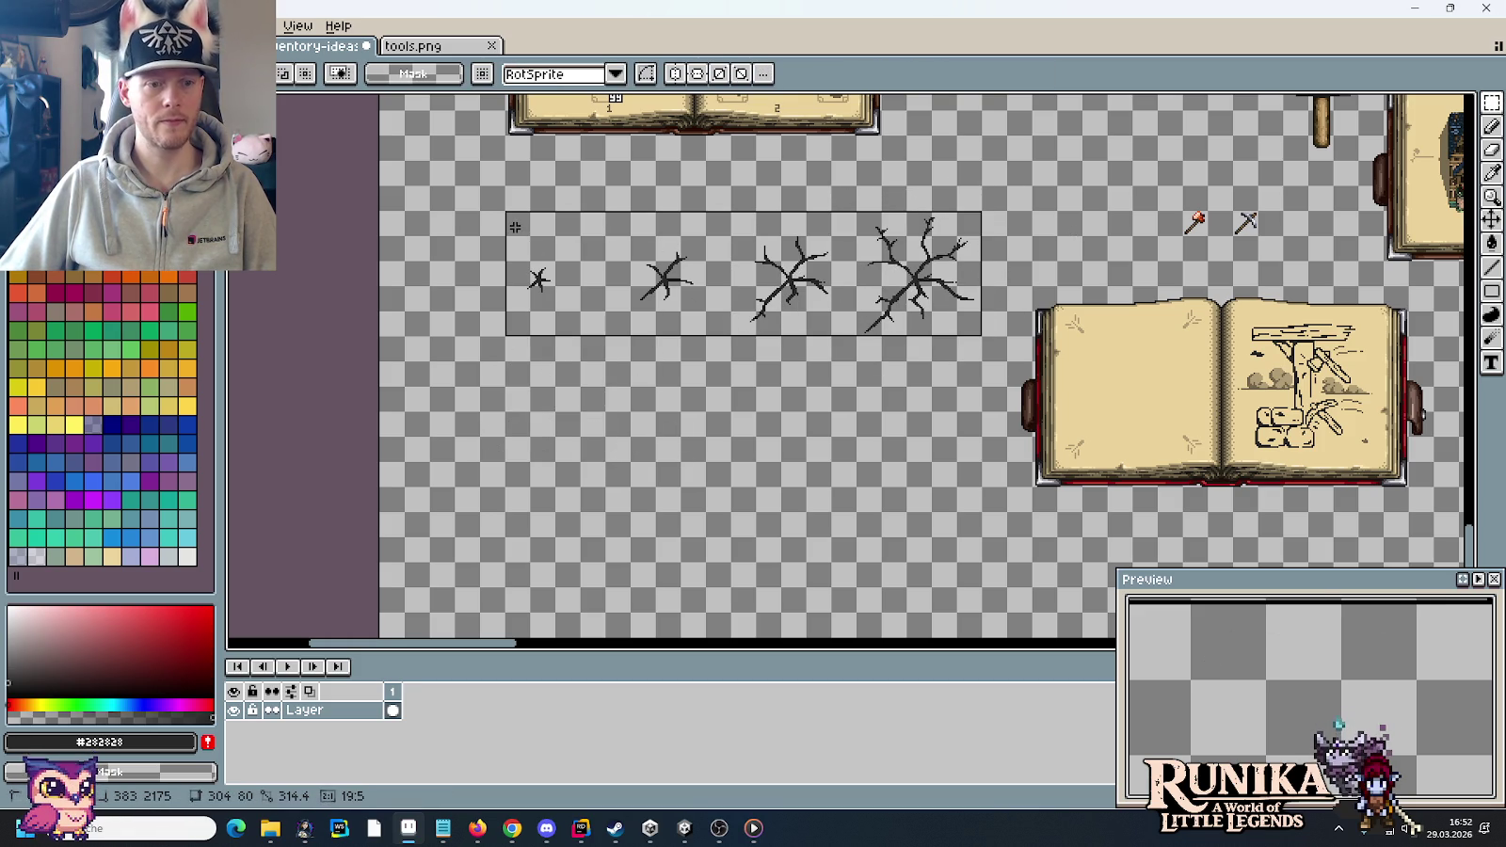
pyautogui.moveTo(638, 272); pyautogui.dragTo(638, 398)
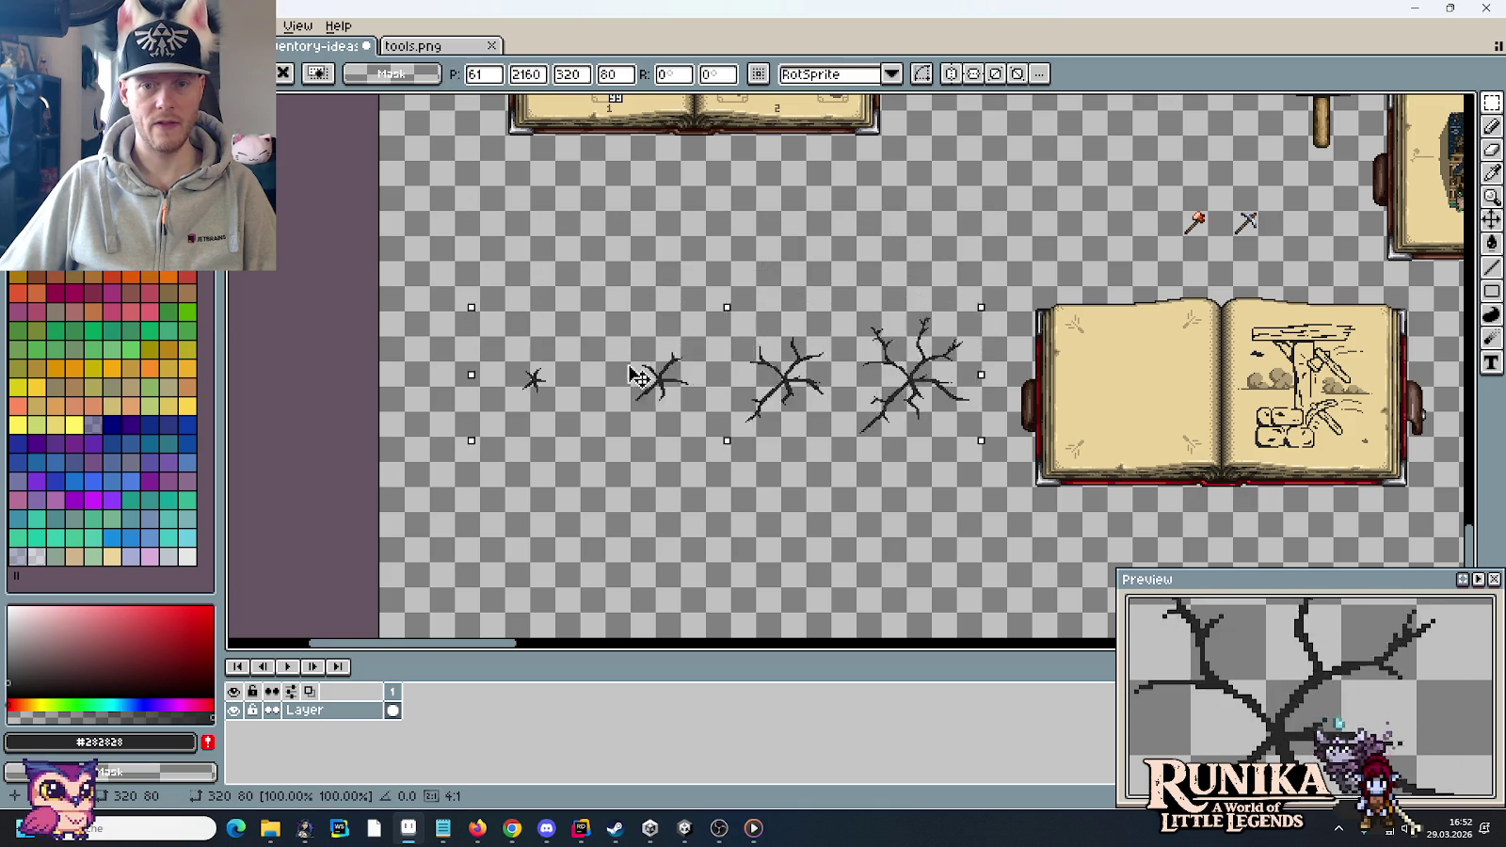
pyautogui.click(659, 293)
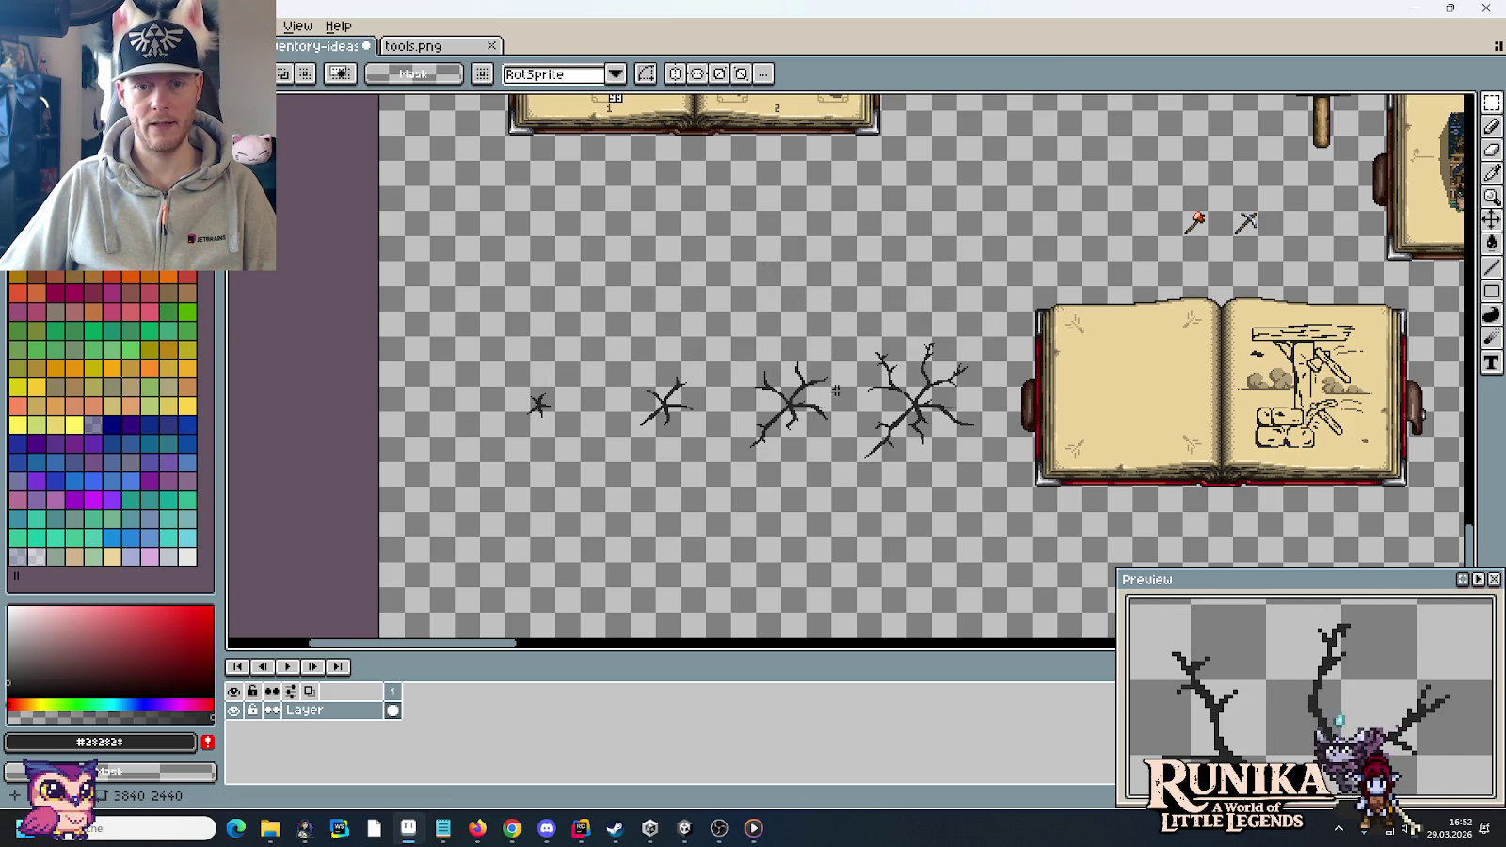
pyautogui.hotkey('ctrl', 's')
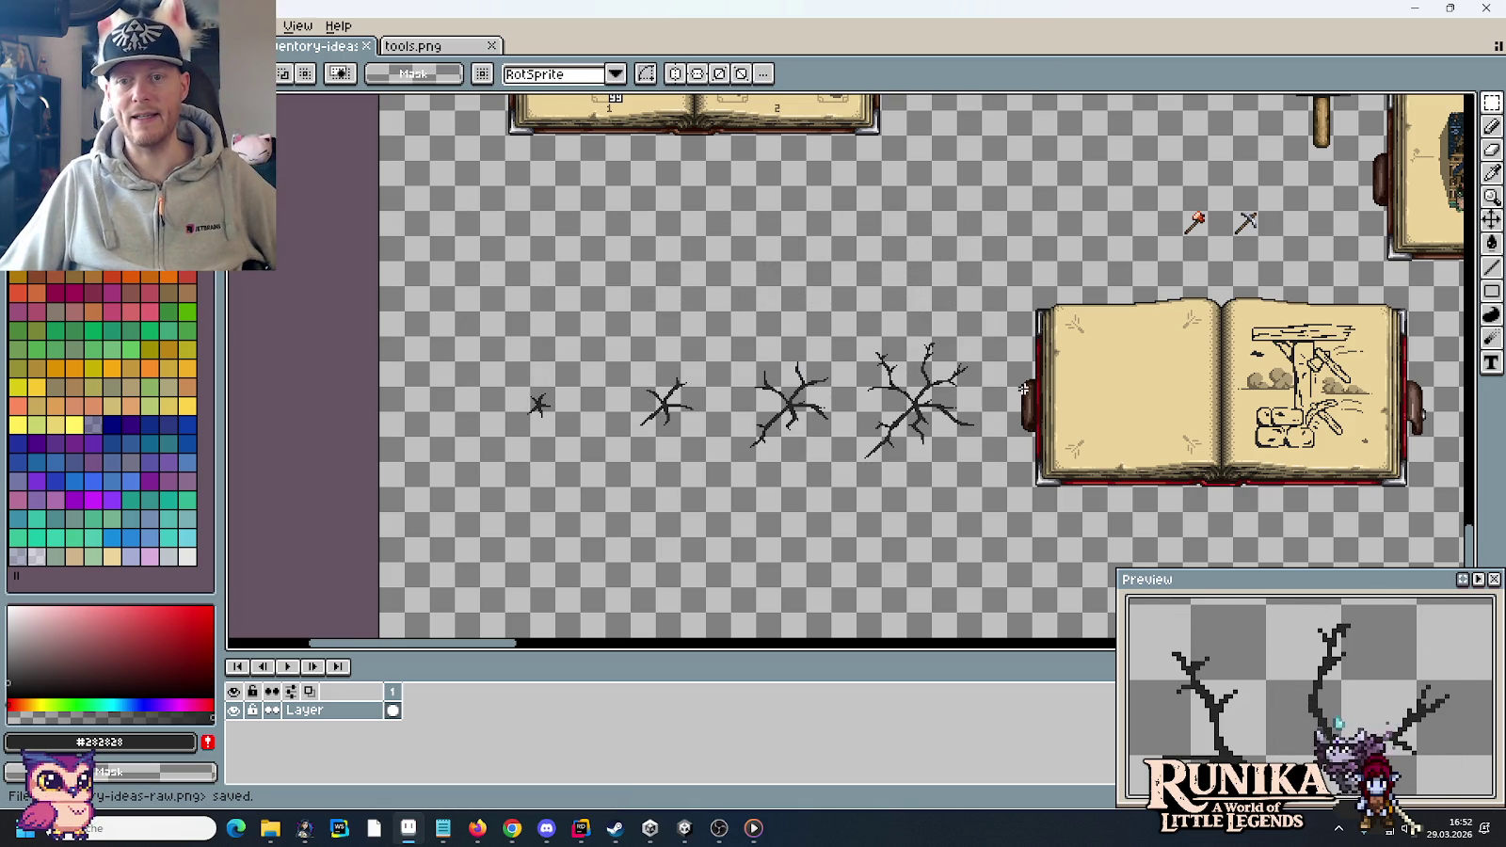
pyautogui.moveTo(1199, 371); pyautogui.dragTo(994, 375)
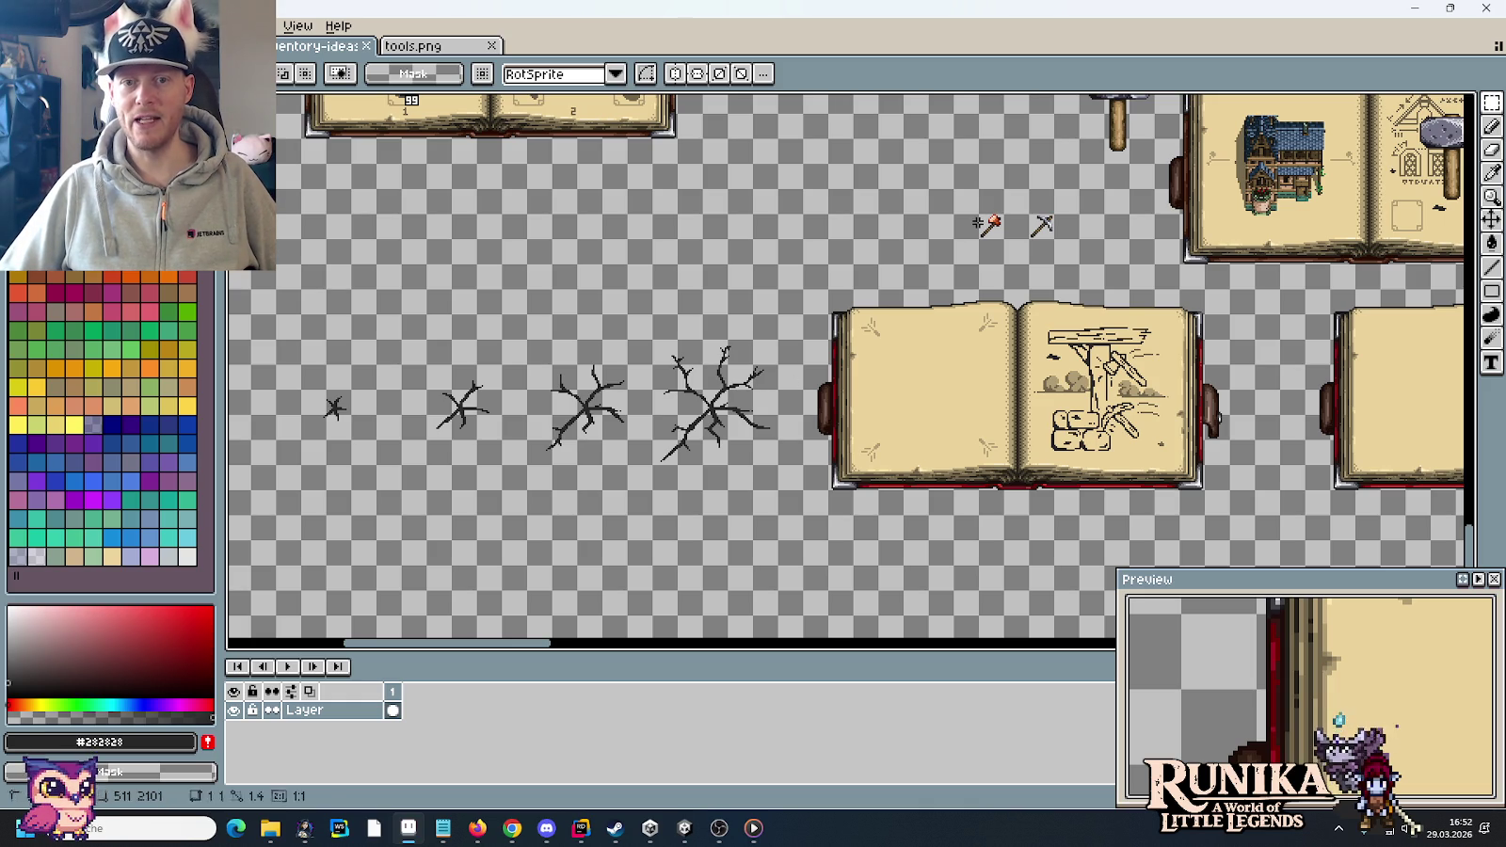
# - Delete the small hammer and X sprites, save the sheet, and close tools.png
pyautogui.press('Delete')
pyautogui.hotkey('ctrl', 's')
pyautogui.moveTo(1180, 267); pyautogui.dragTo(829, 313)
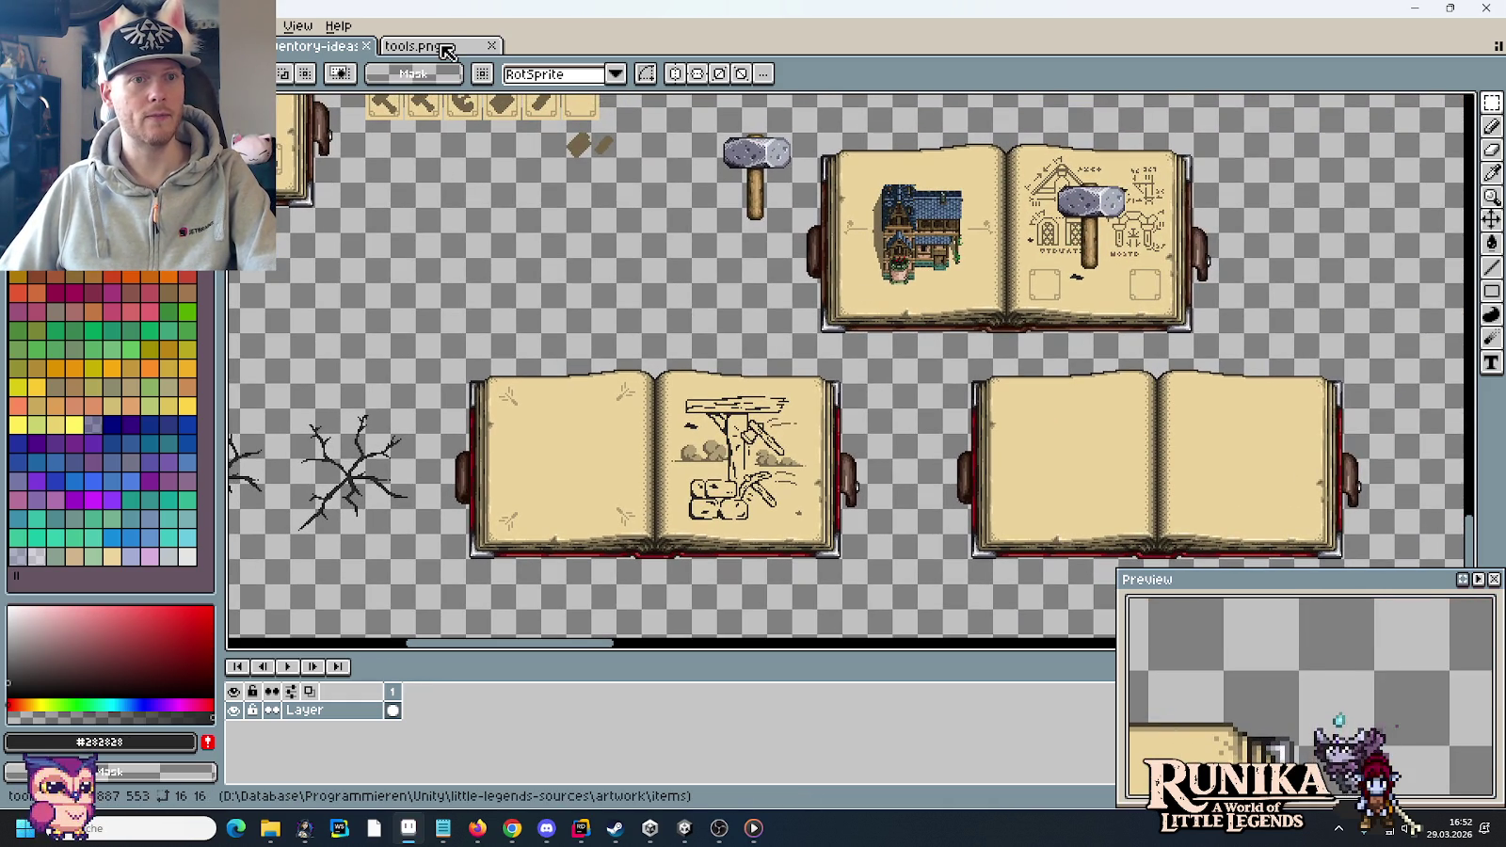
pyautogui.click(438, 45)
pyautogui.click(492, 45)
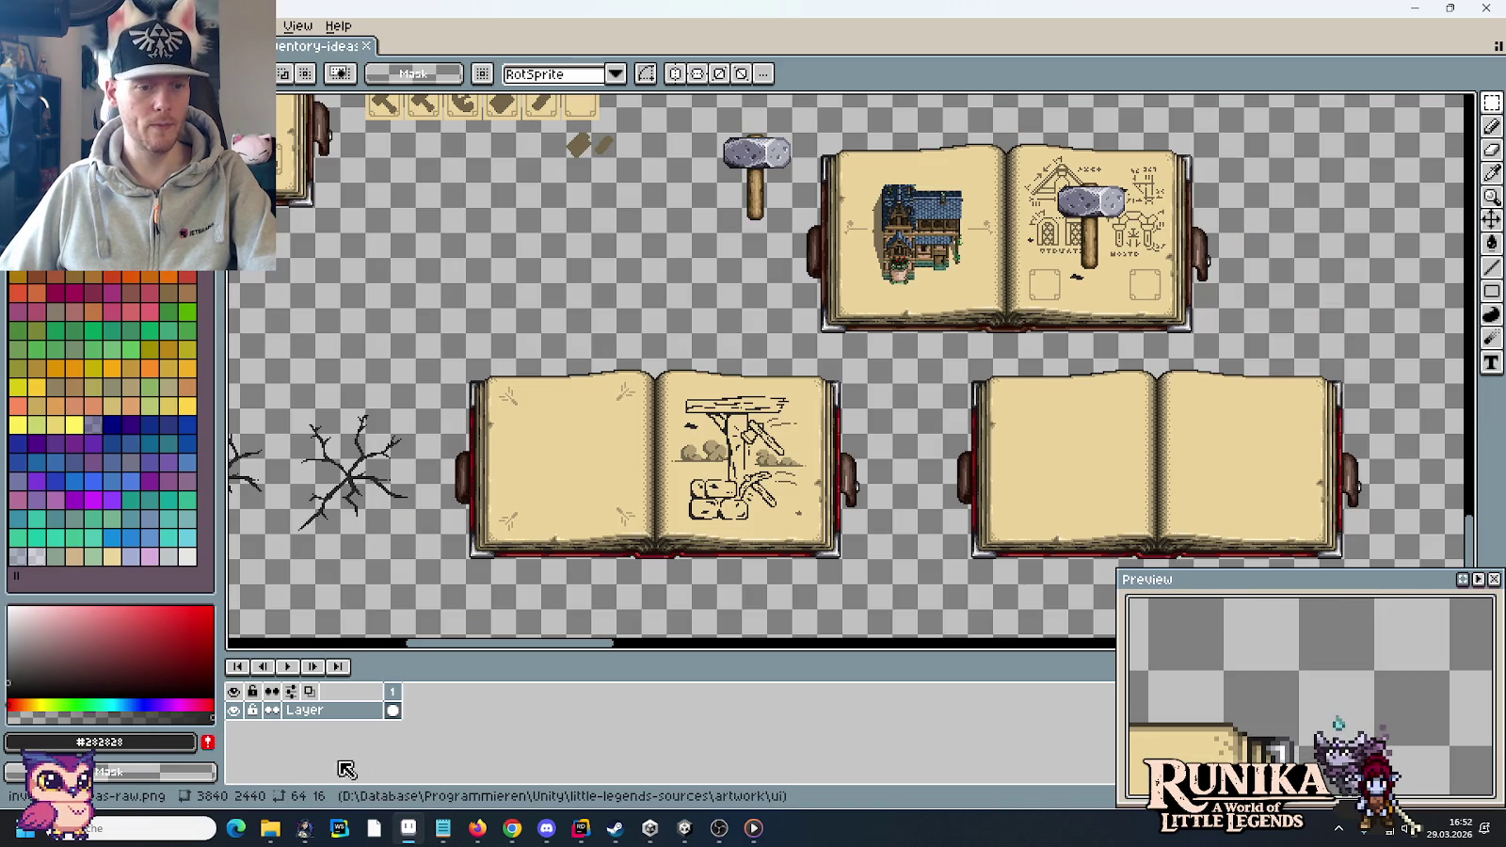
pyautogui.moveTo(303, 828)
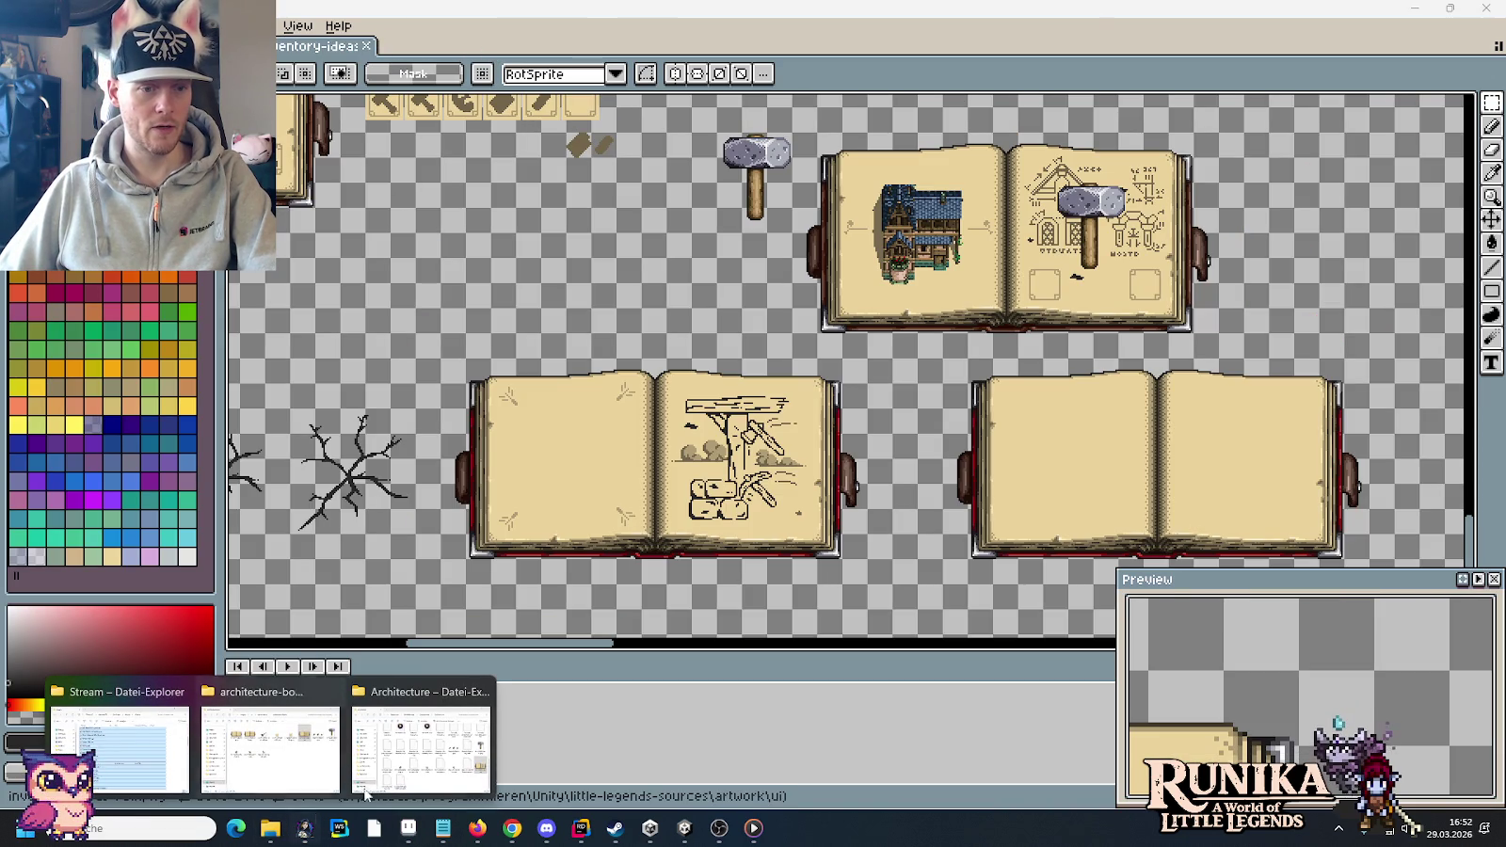
# - Open decoration.PNG from little-legends-sources/artwork/entities in Aseprite
pyautogui.click(269, 764)
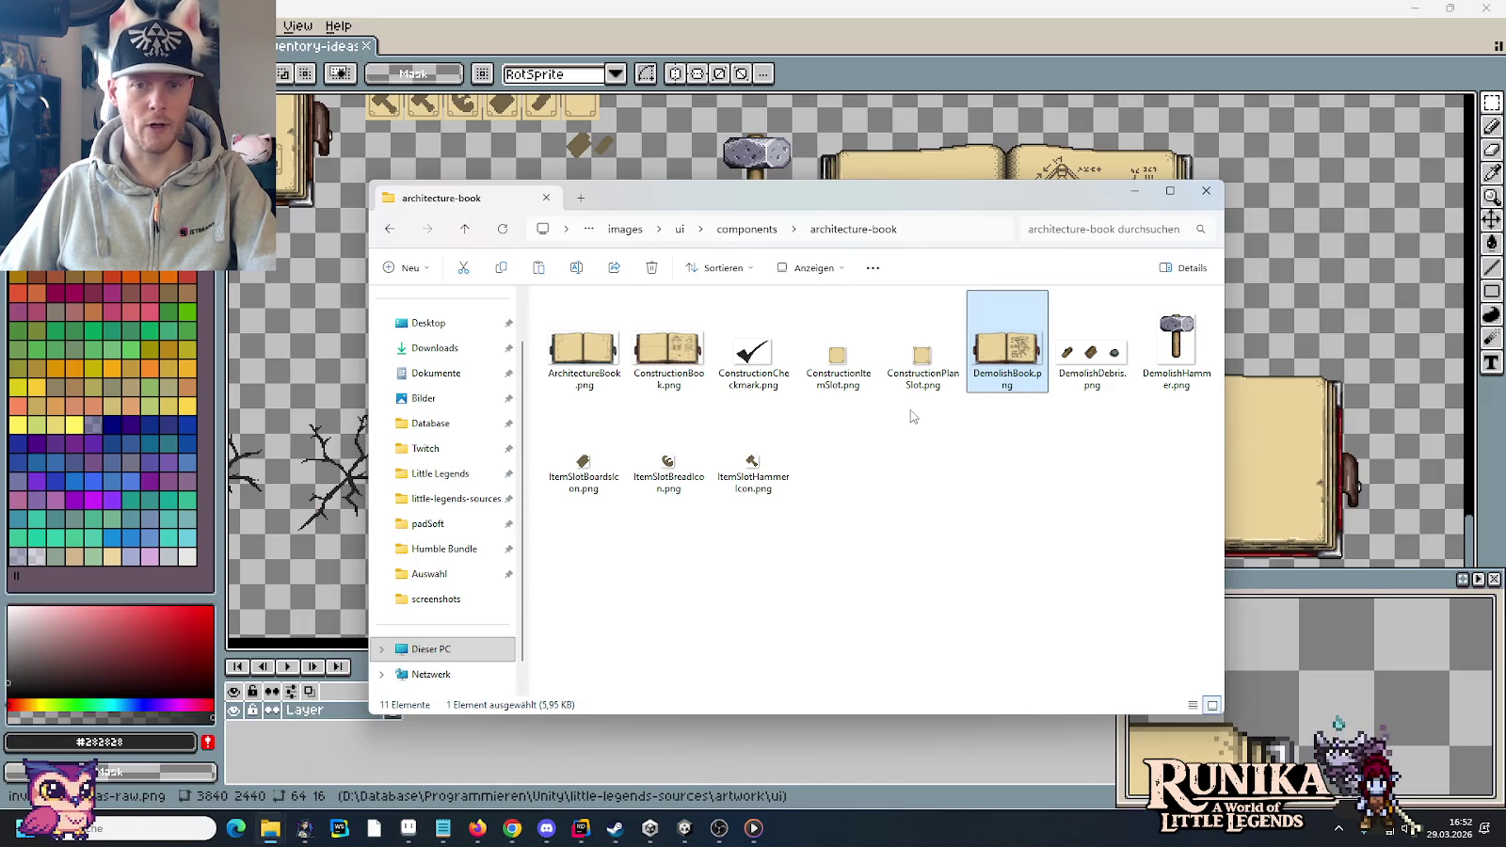
pyautogui.click(745, 230)
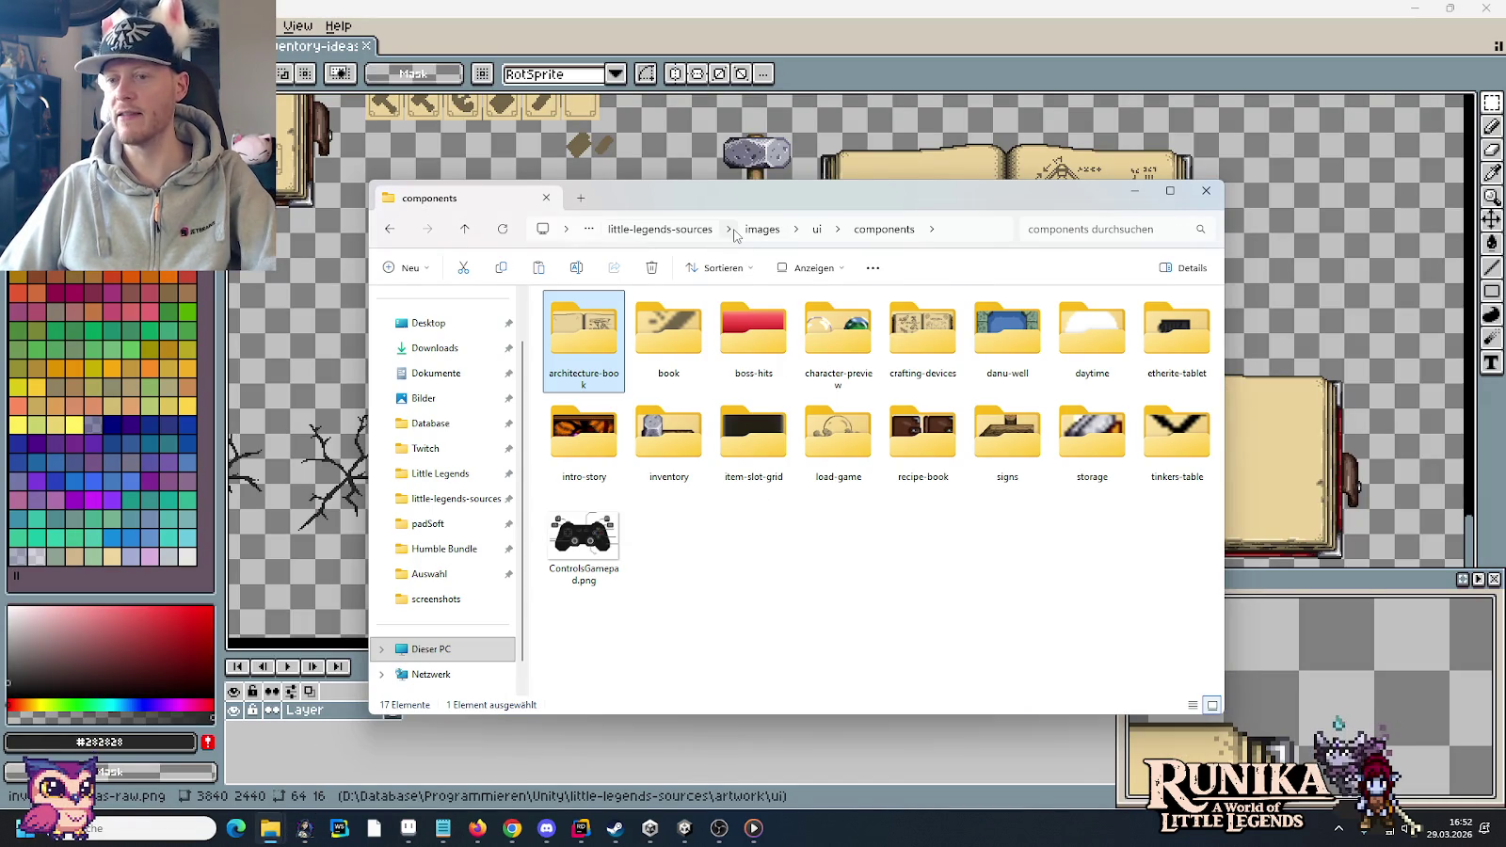
pyautogui.click(706, 229)
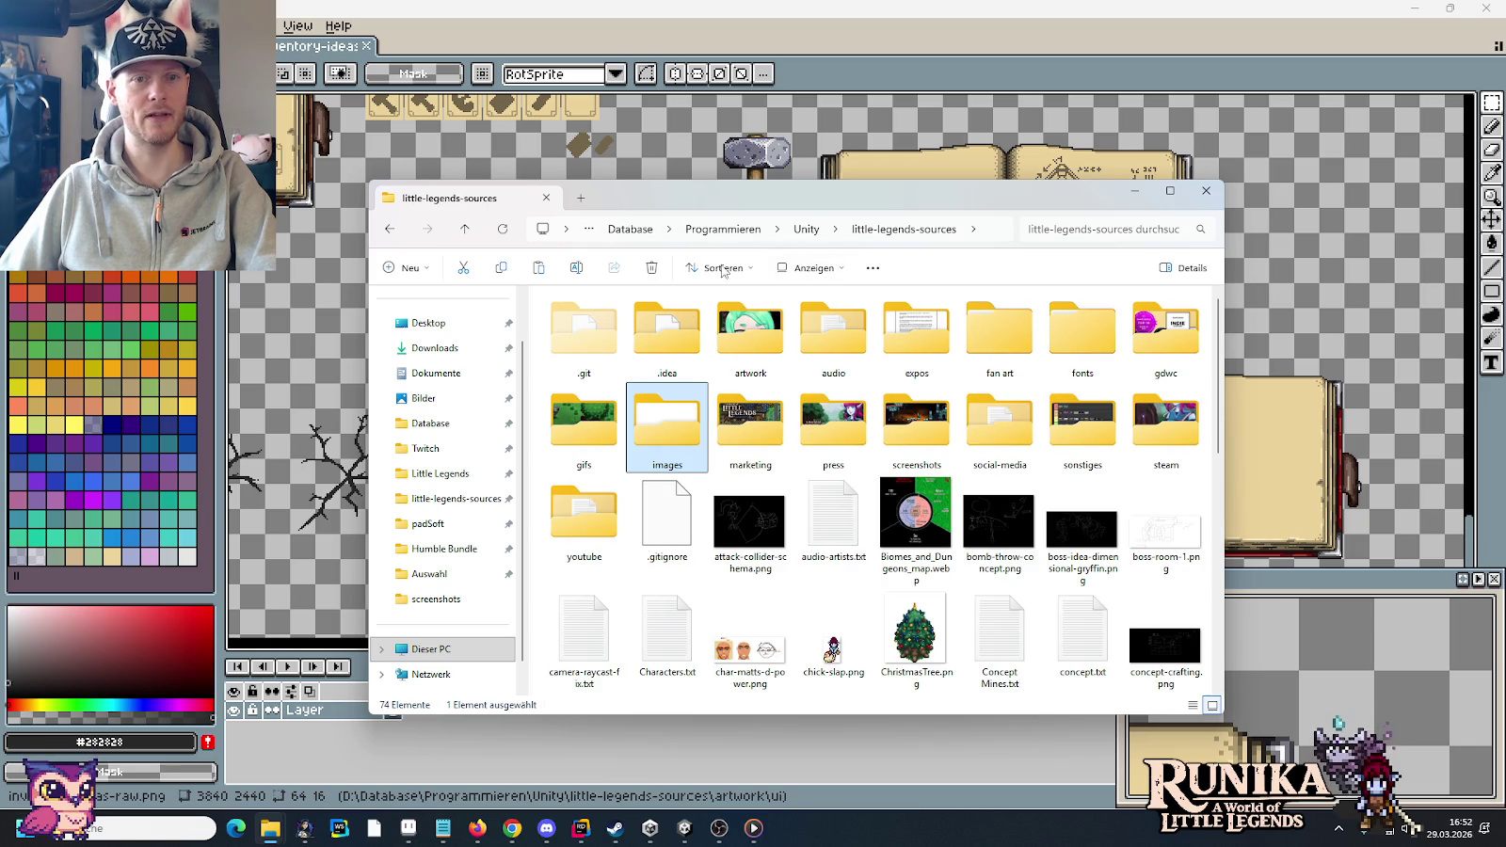
pyautogui.doubleClick(781, 332)
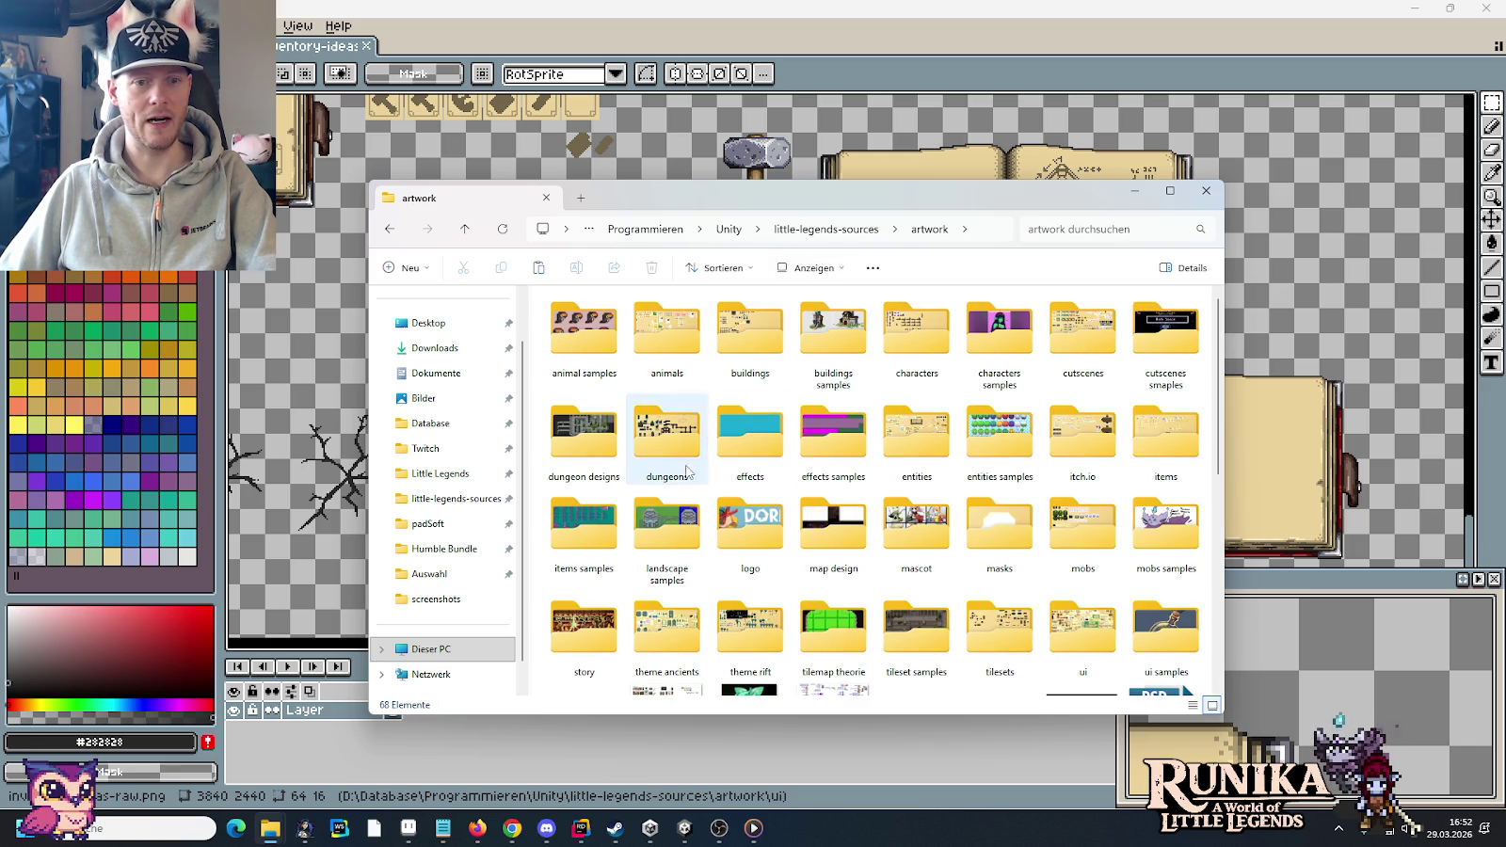
pyautogui.doubleClick(944, 432)
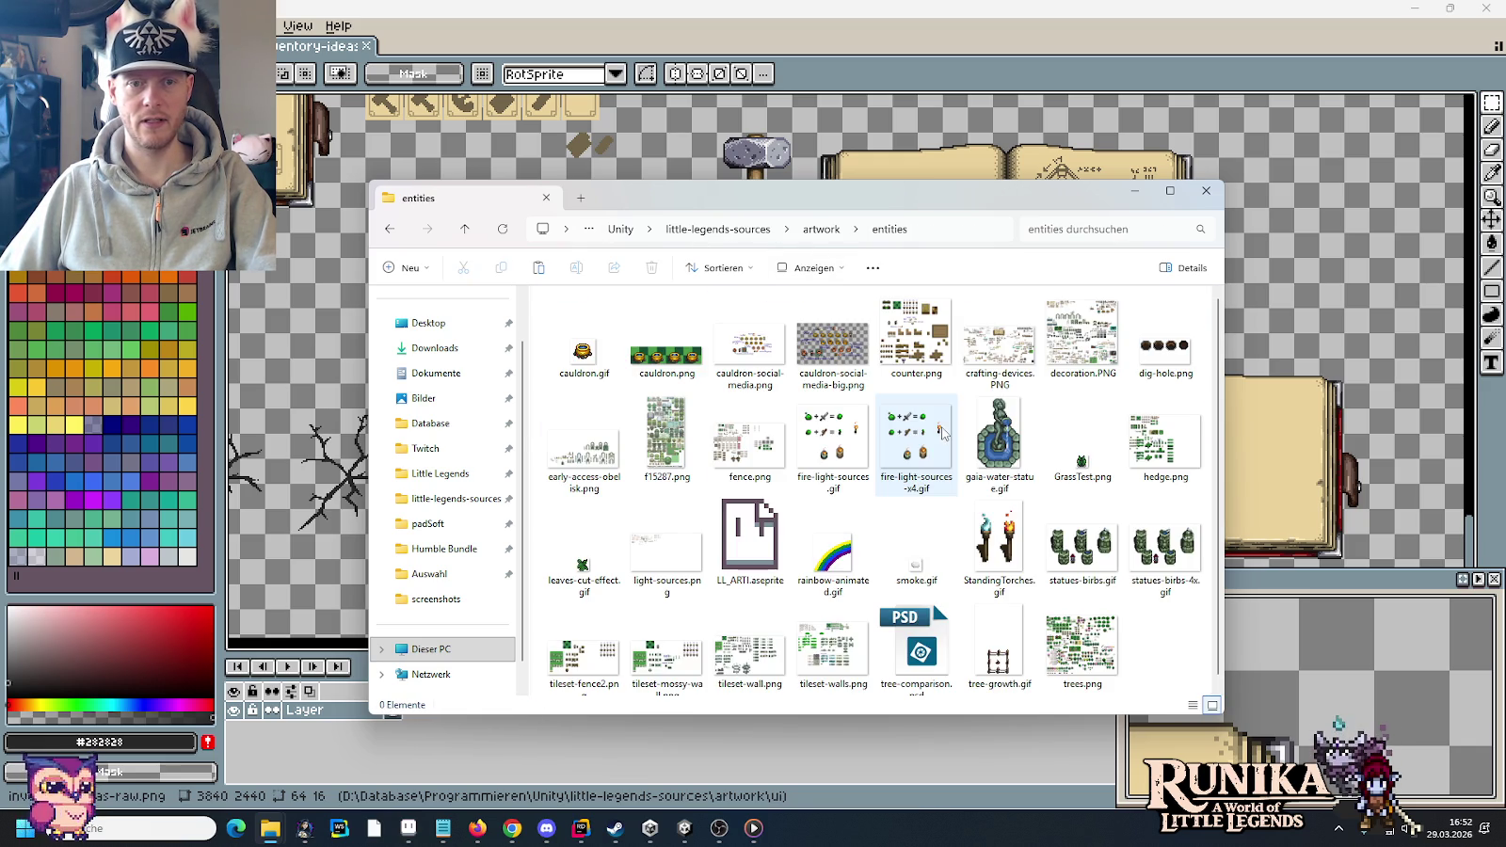
pyautogui.doubleClick(1083, 338)
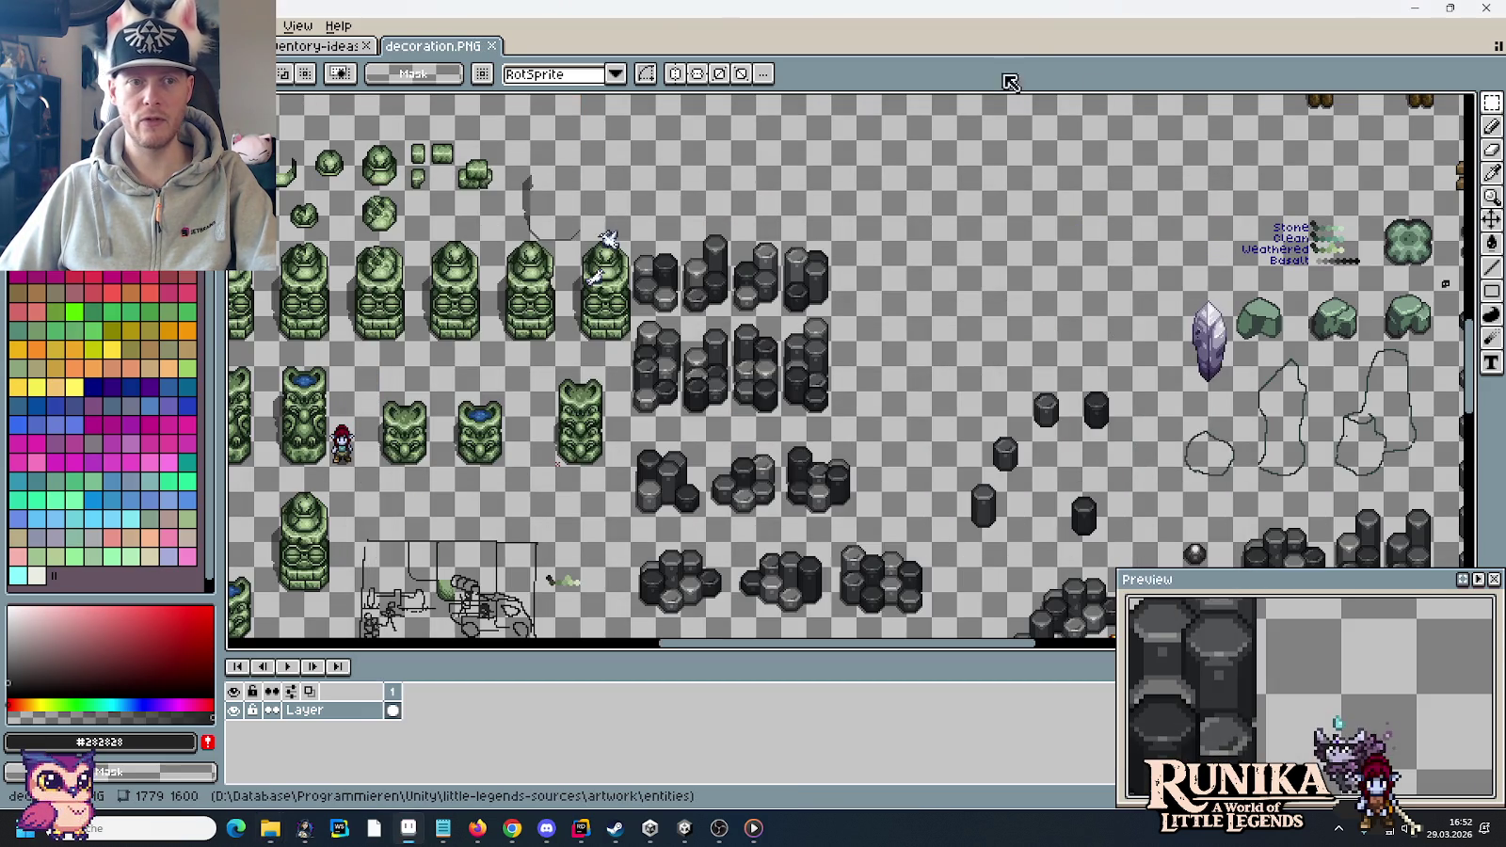
# - Pan to the chest rows and Ctrl-drag a copy of the grey chest into an empty cell
pyautogui.scroll(5, 867, 473)
pyautogui.scroll(5, 800, 376)
pyautogui.scroll(5, 753, 282)
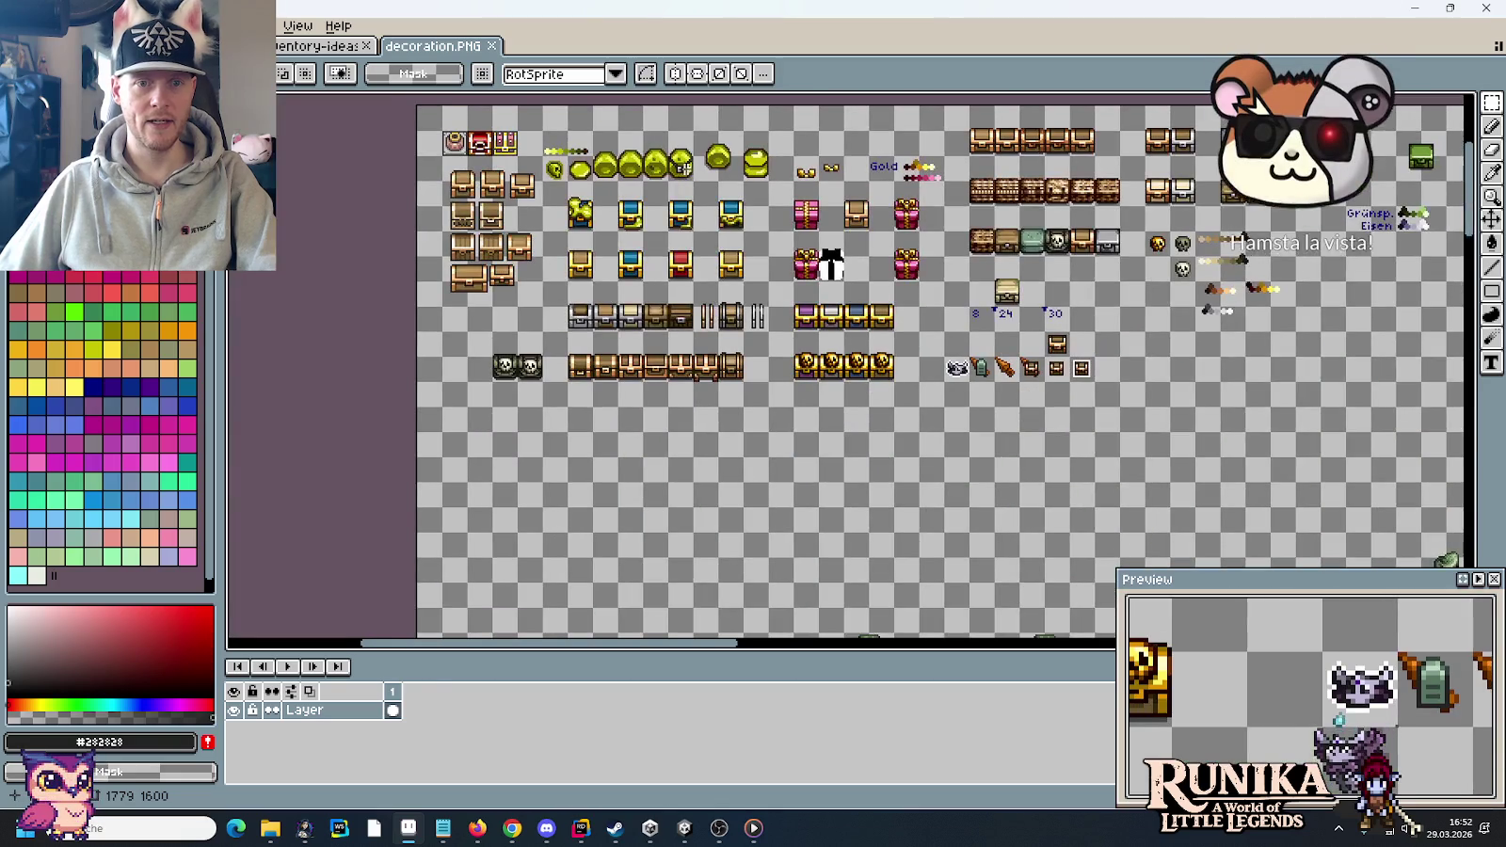
pyautogui.hscroll(-5, 713, 235)
pyautogui.moveTo(713, 234); pyautogui.dragTo(700, 258)
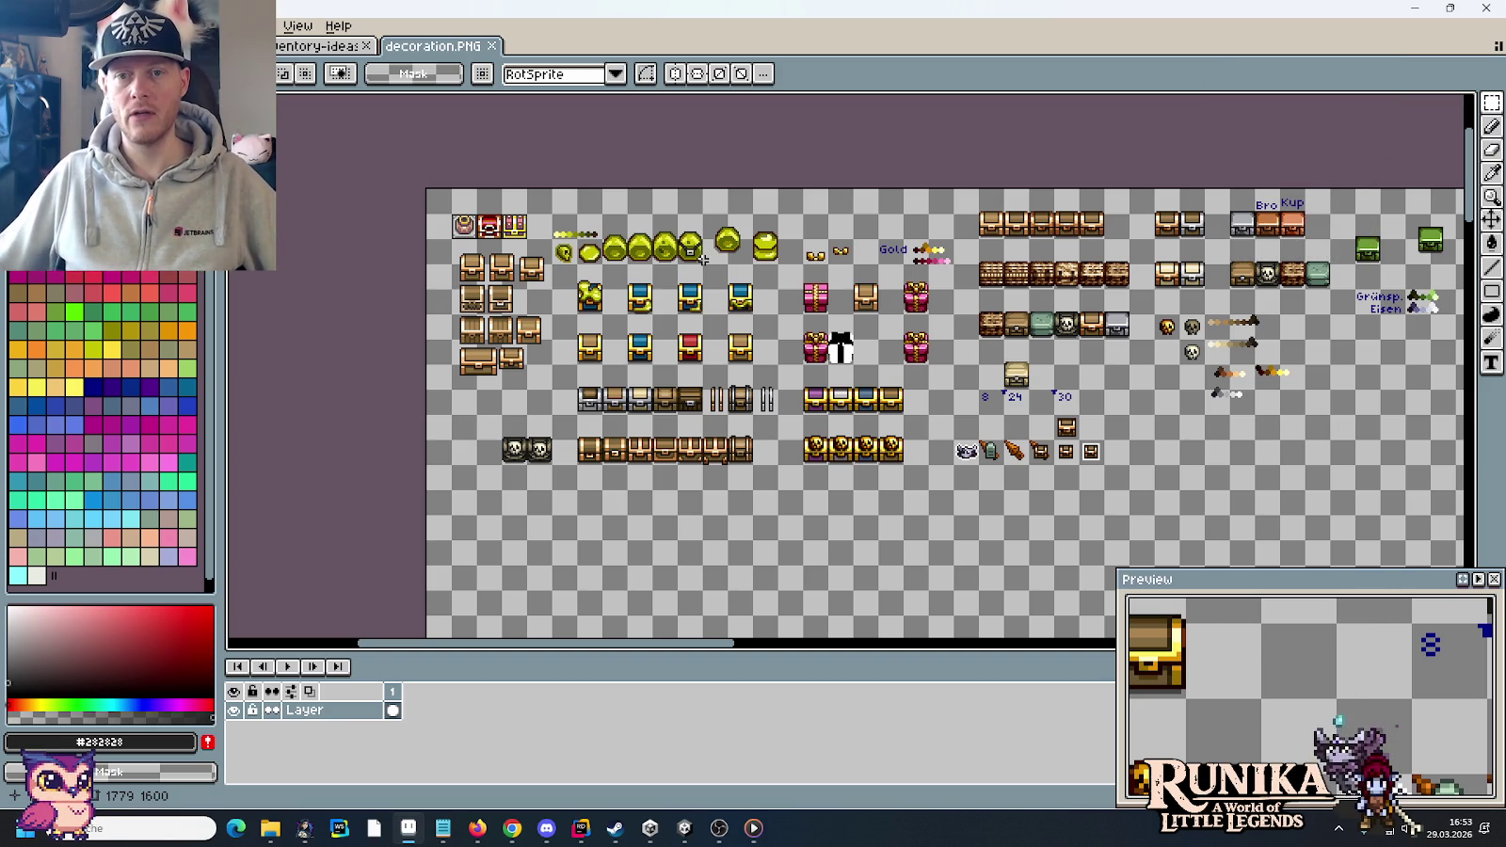
pyautogui.scroll(3, 1306, 226)
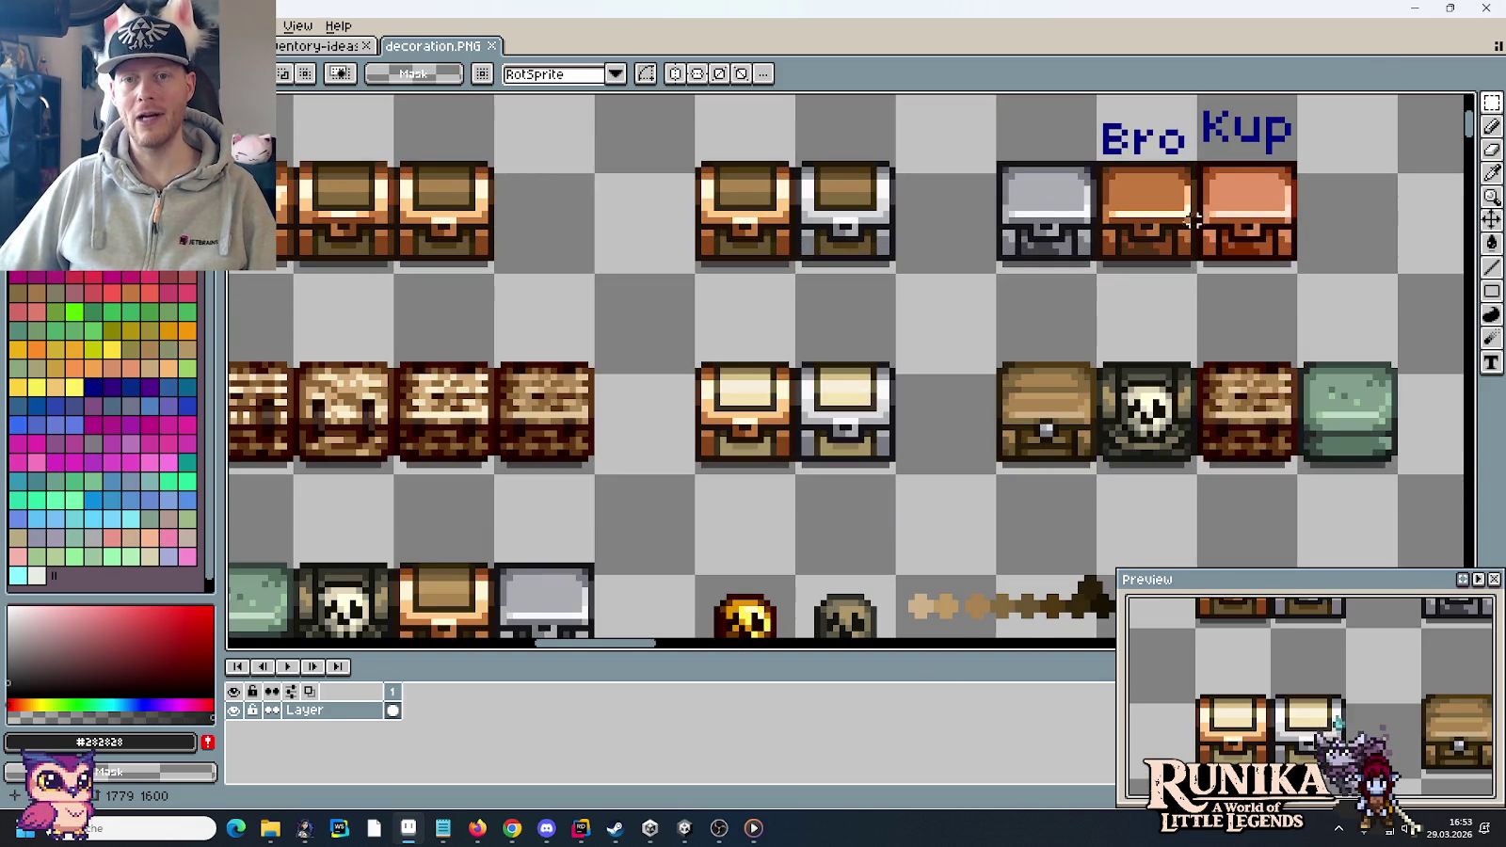
pyautogui.scroll(-2, 1211, 257)
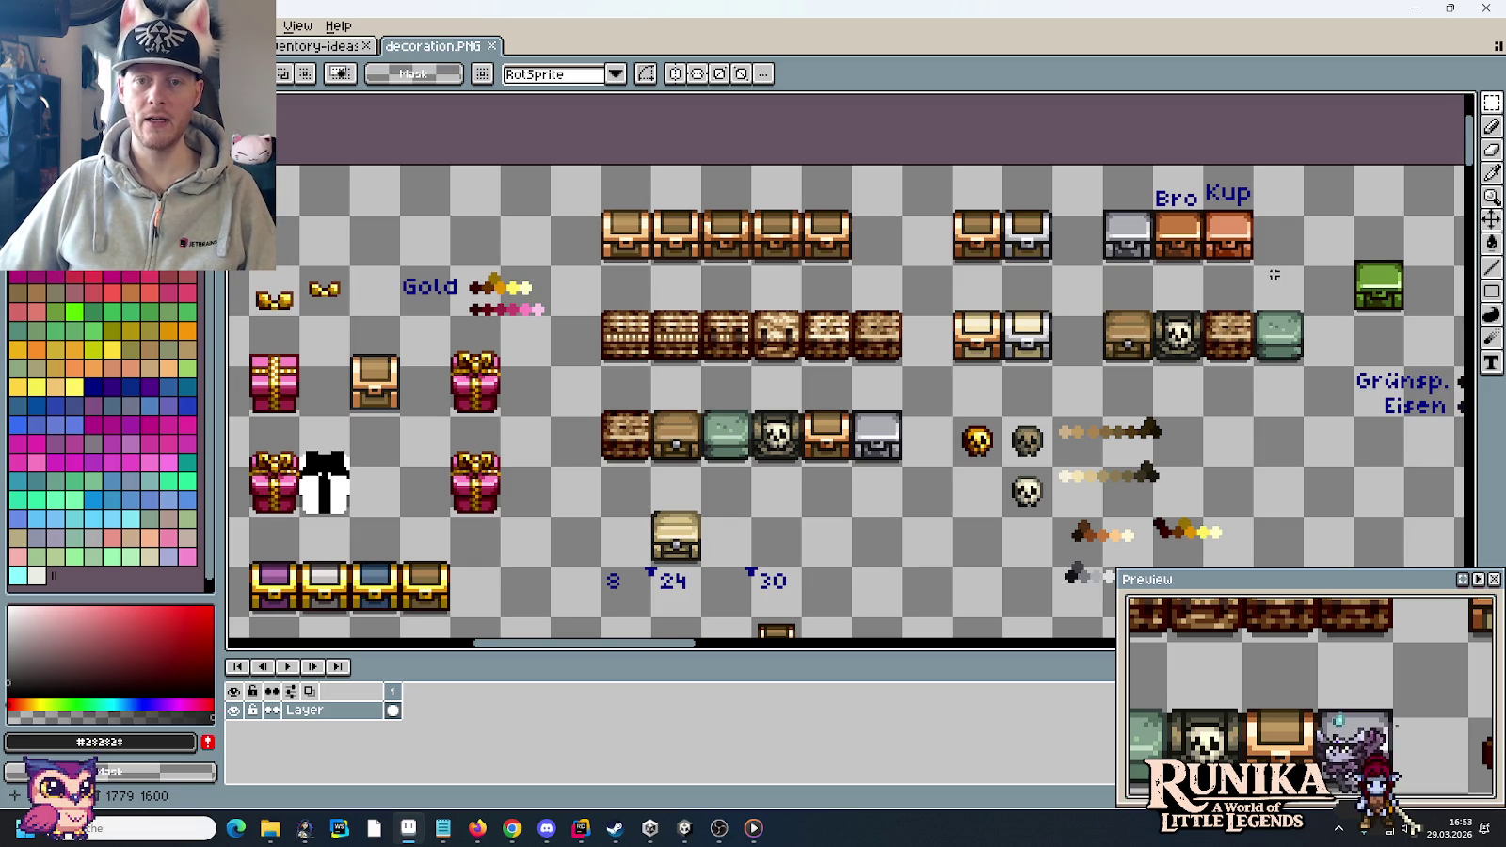
pyautogui.moveTo(1338, 274); pyautogui.dragTo(938, 254)
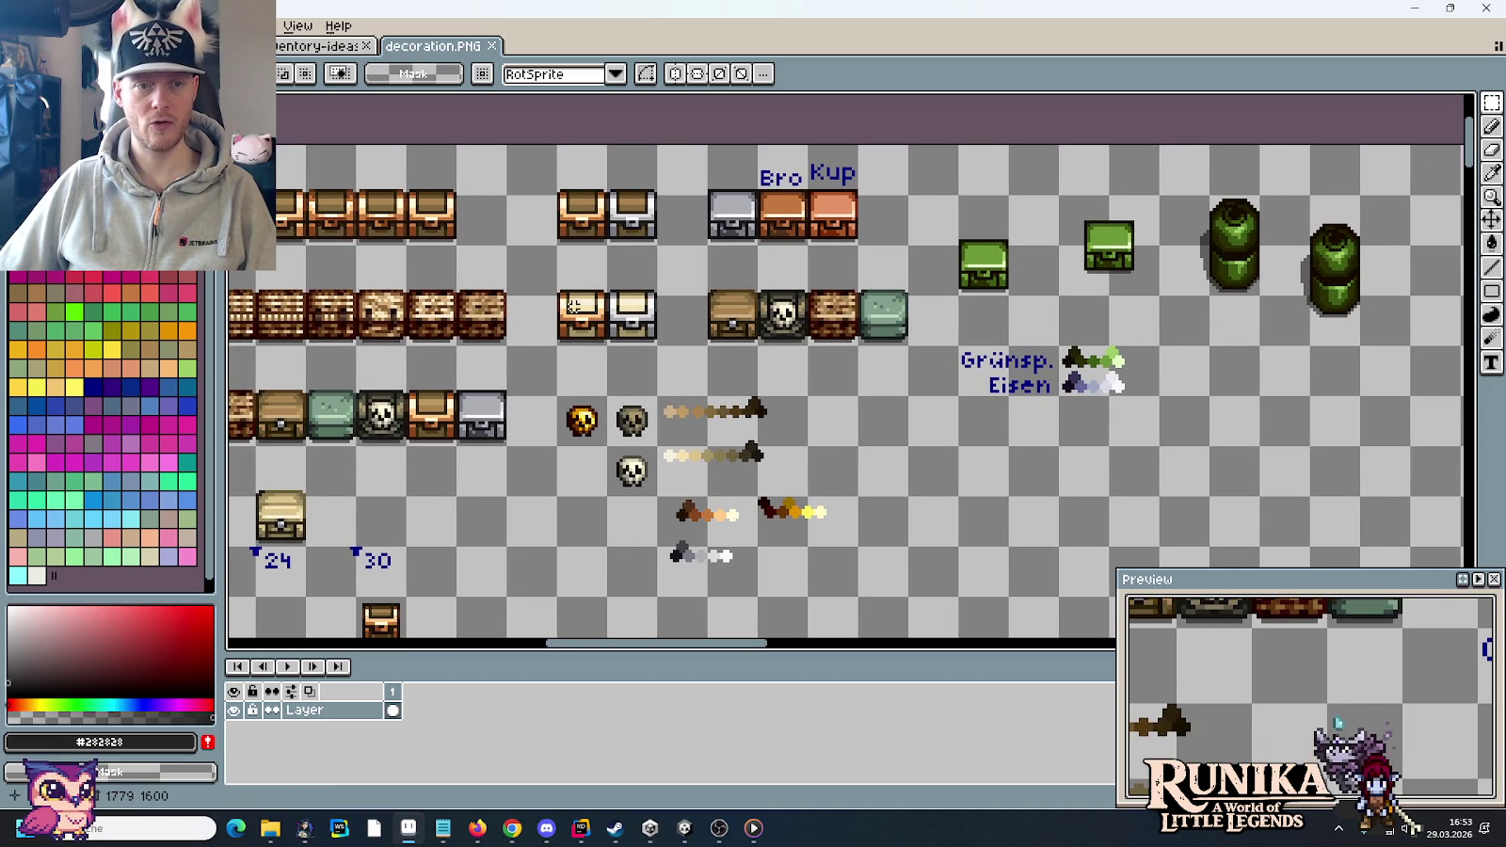
pyautogui.moveTo(574, 304); pyautogui.dragTo(958, 271)
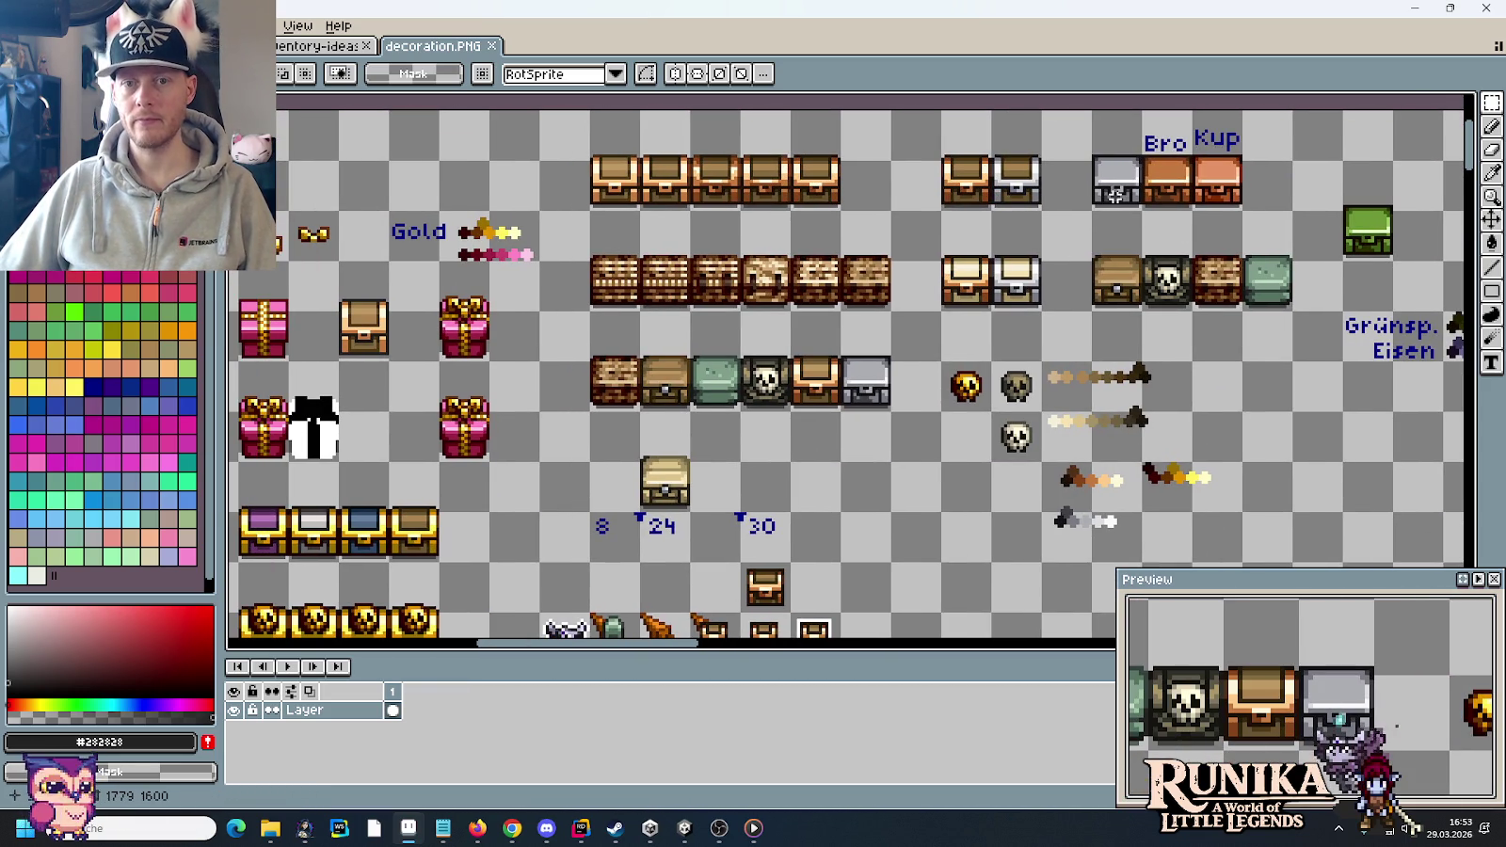
pyautogui.moveTo(1118, 199)
pyautogui.mouseDown()
pyautogui.moveTo(1103, 184)
pyautogui.moveTo(1353, 535)
pyautogui.mouseUp()
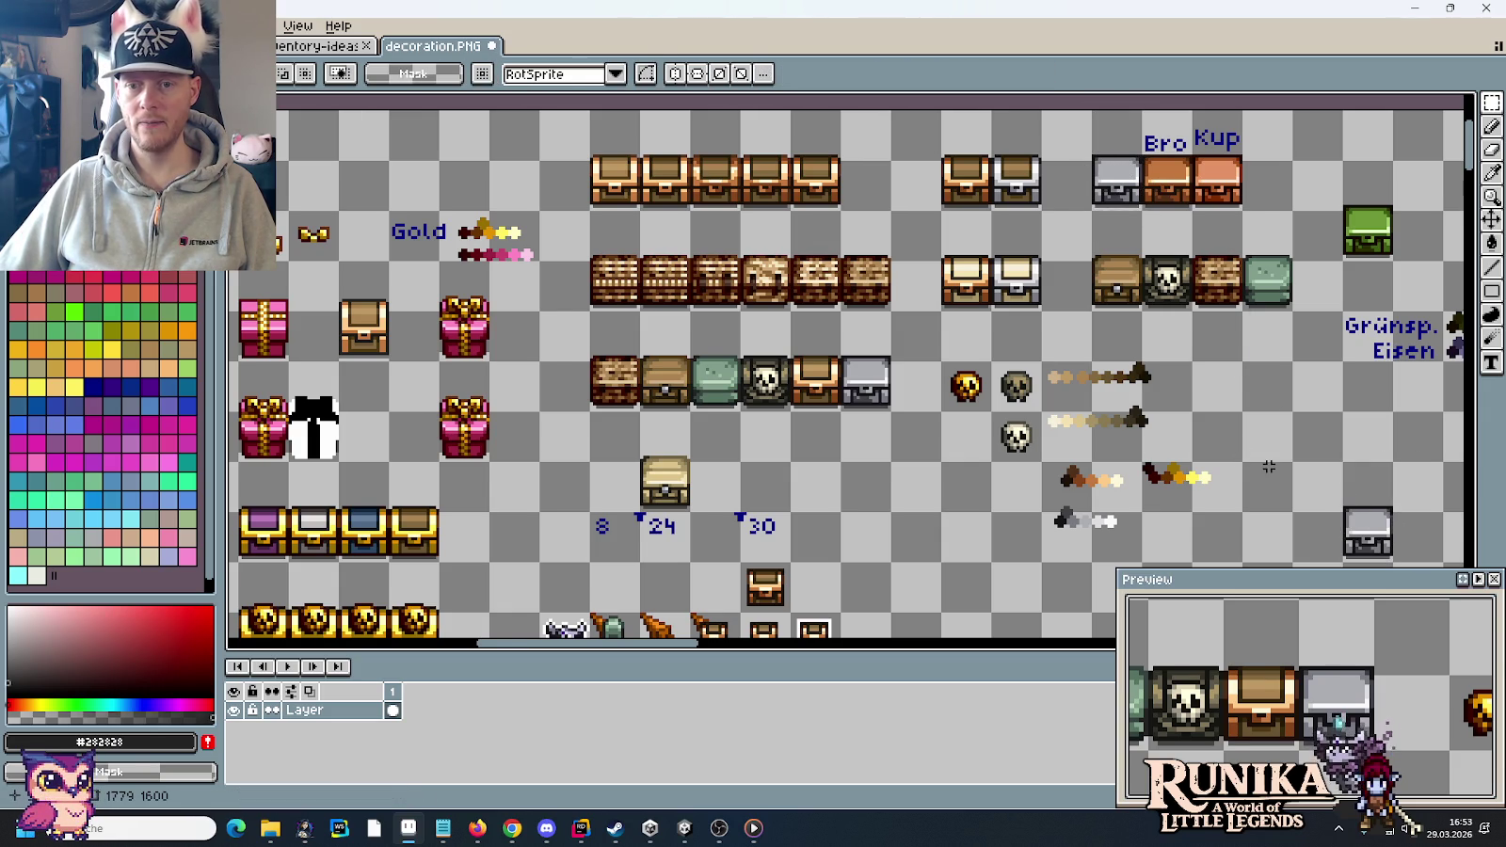
# - Select the Eisen through Gold colour ramps on the palette sheet
pyautogui.moveTo(1269, 467); pyautogui.dragTo(907, 339)
pyautogui.scroll(1, 1182, 447)
pyautogui.scroll(1, 1071, 406)
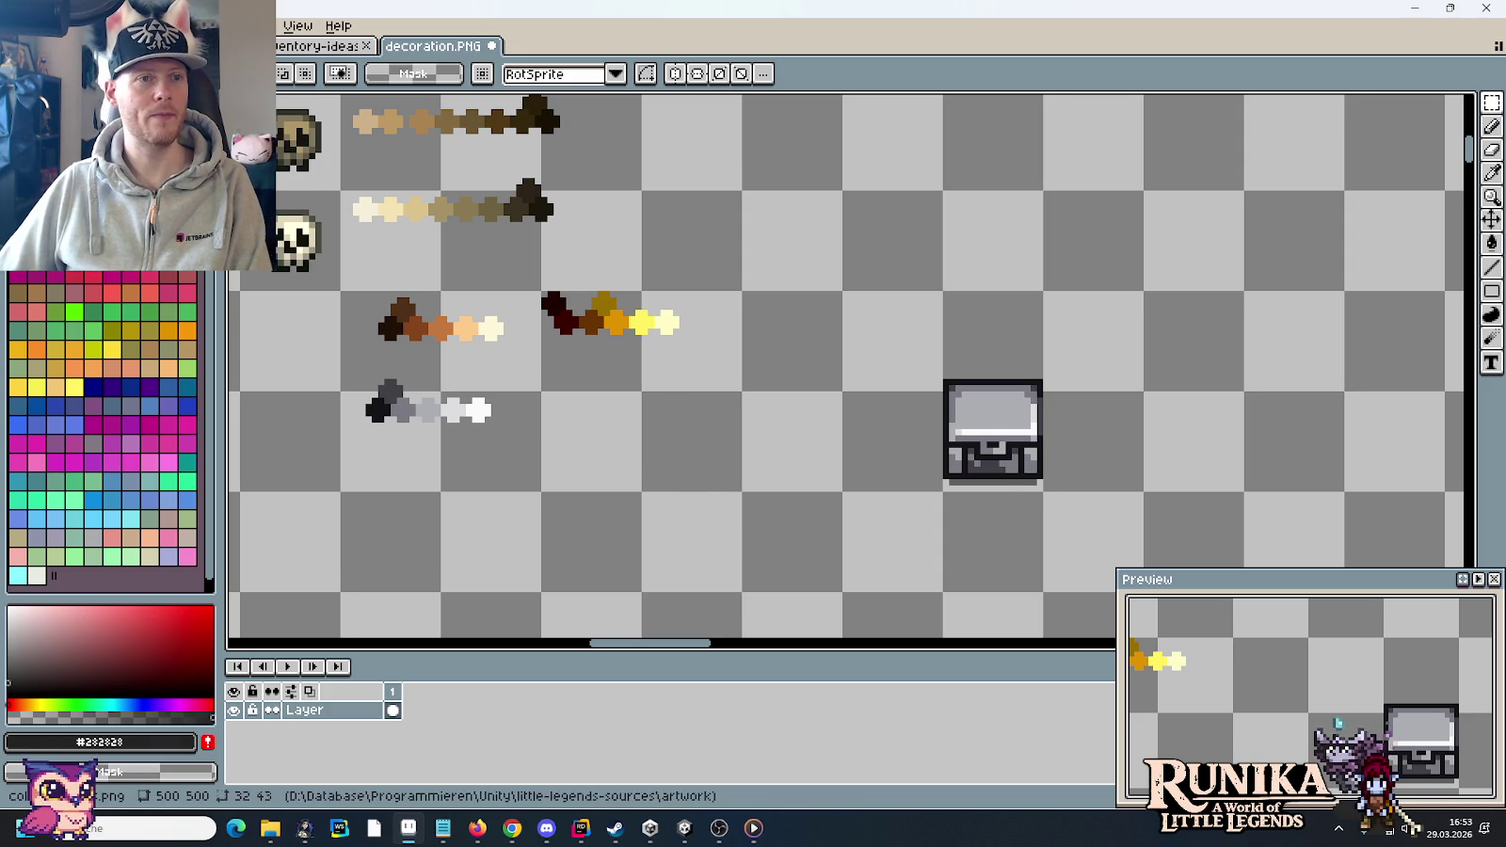
pyautogui.hotkey('ctrl', 'z')
pyautogui.scroll(-2, 760, 455)
pyautogui.moveTo(659, 395); pyautogui.dragTo(941, 387)
pyautogui.scroll(1, 941, 387)
pyautogui.scroll(1, 734, 331)
pyautogui.scroll(1, 734, 331)
pyautogui.moveTo(666, 292); pyautogui.dragTo(1005, 579)
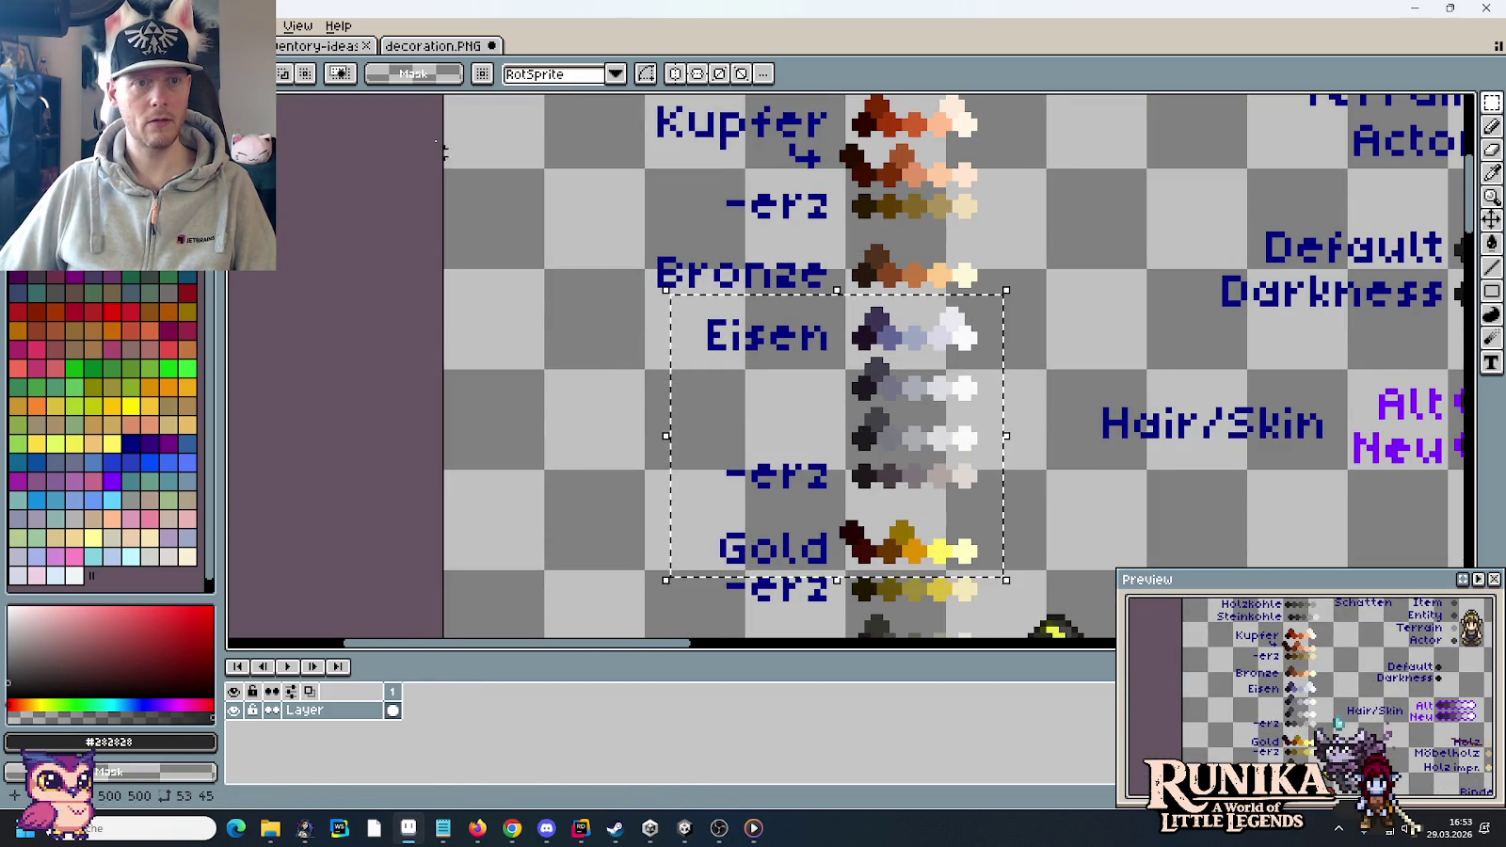
# - Paste the ramps into decoration.PNG just right of the grey chest copy
pyautogui.click(438, 47)
pyautogui.moveTo(1148, 404); pyautogui.dragTo(872, 370)
pyautogui.hotkey('ctrl', 'v')
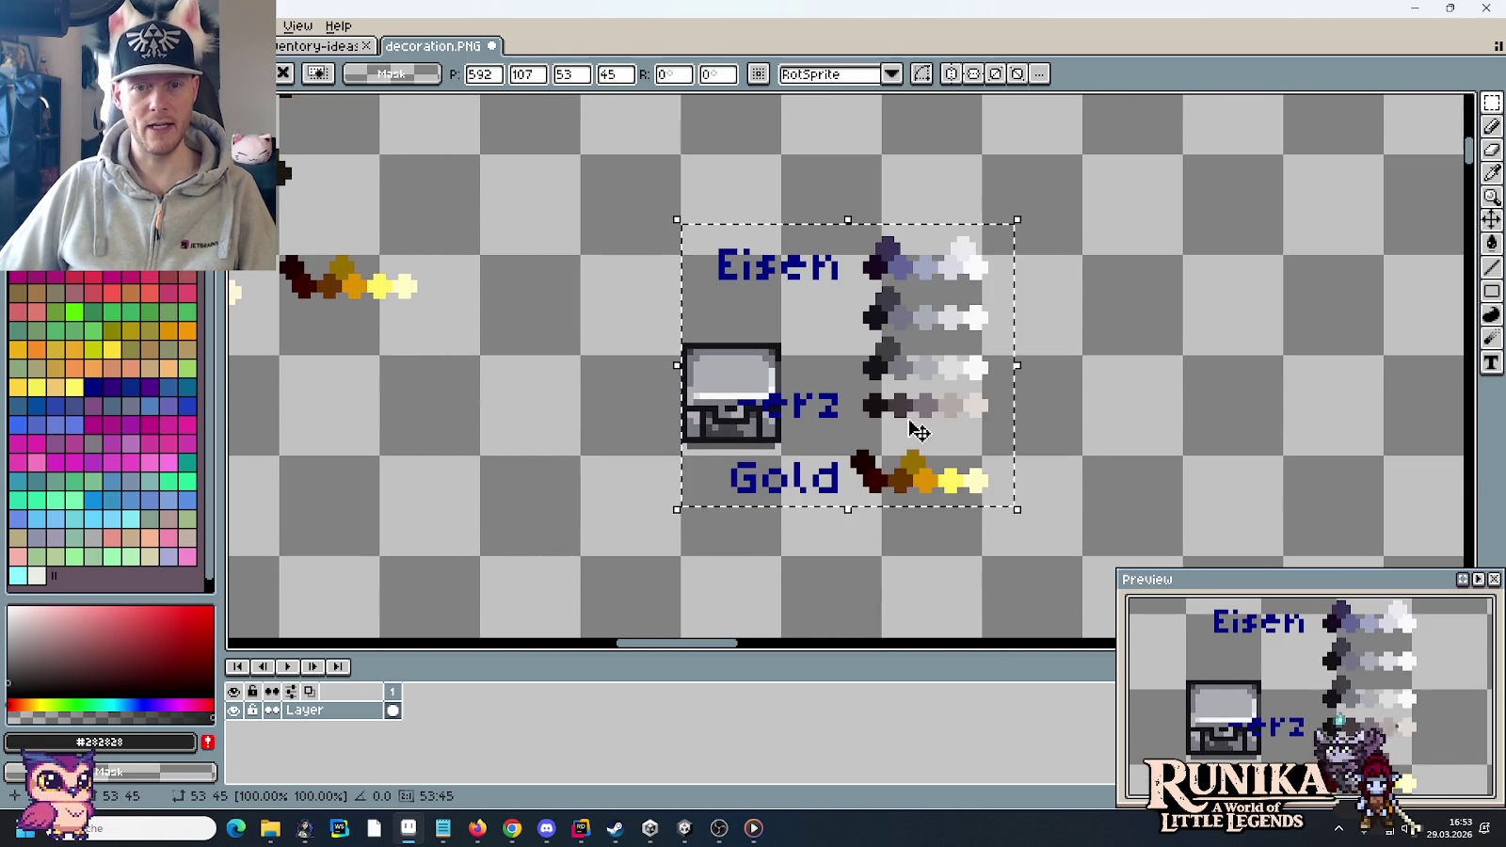
pyautogui.moveTo(907, 430); pyautogui.dragTo(1106, 449)
# - Paste a grey swatch row over the chest top, discard it, then select the next row
pyautogui.scroll(1, 804, 367)
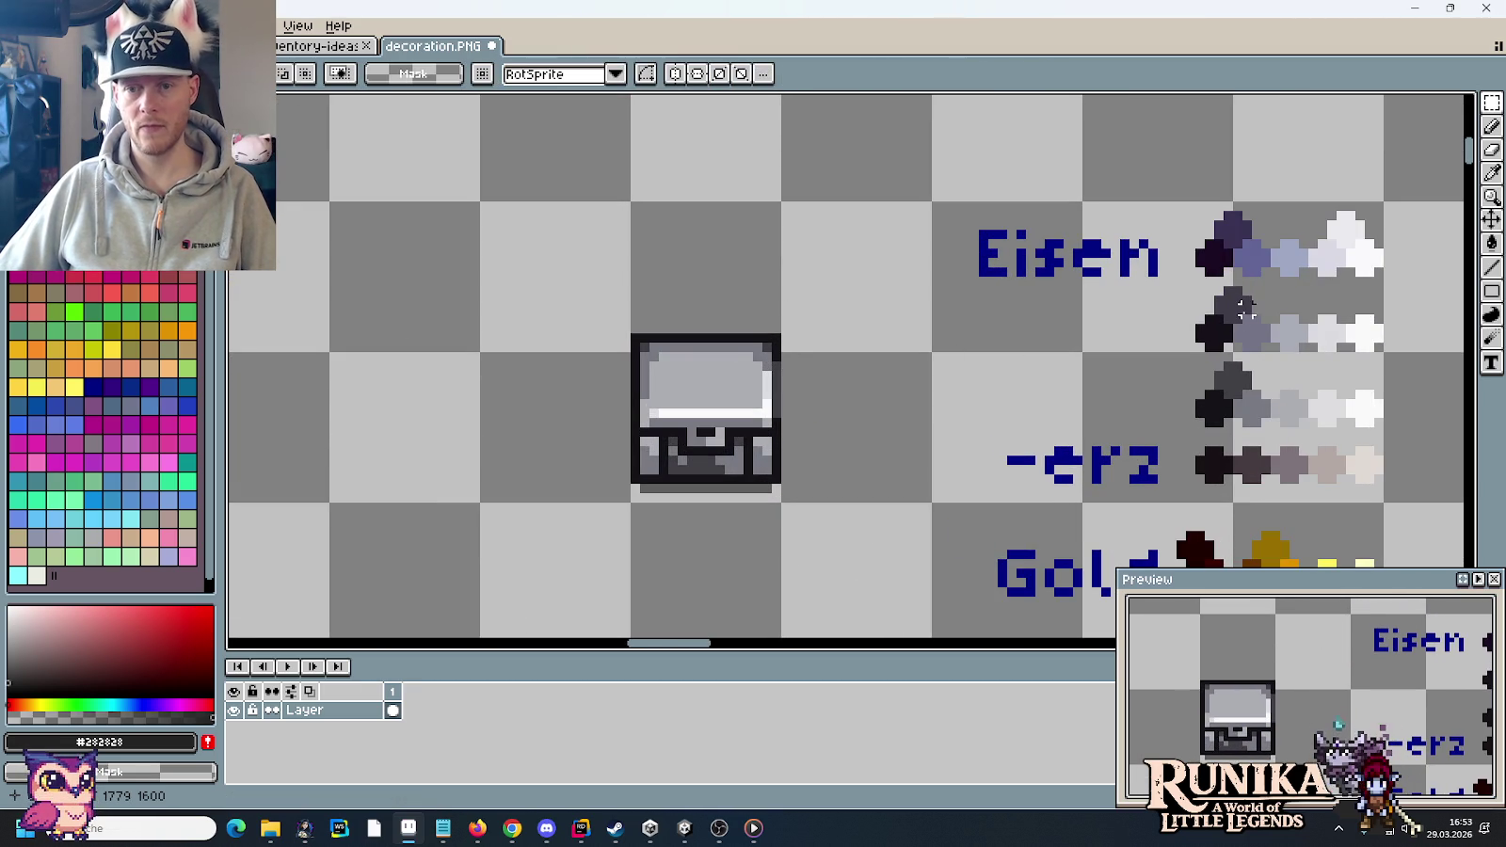
pyautogui.moveTo(1195, 339); pyautogui.dragTo(1391, 426)
pyautogui.hotkey('ctrl', 'c')
pyautogui.hotkey('ctrl', 'v')
pyautogui.moveTo(1348, 381); pyautogui.dragTo(747, 309)
pyautogui.scroll(2, 773, 336)
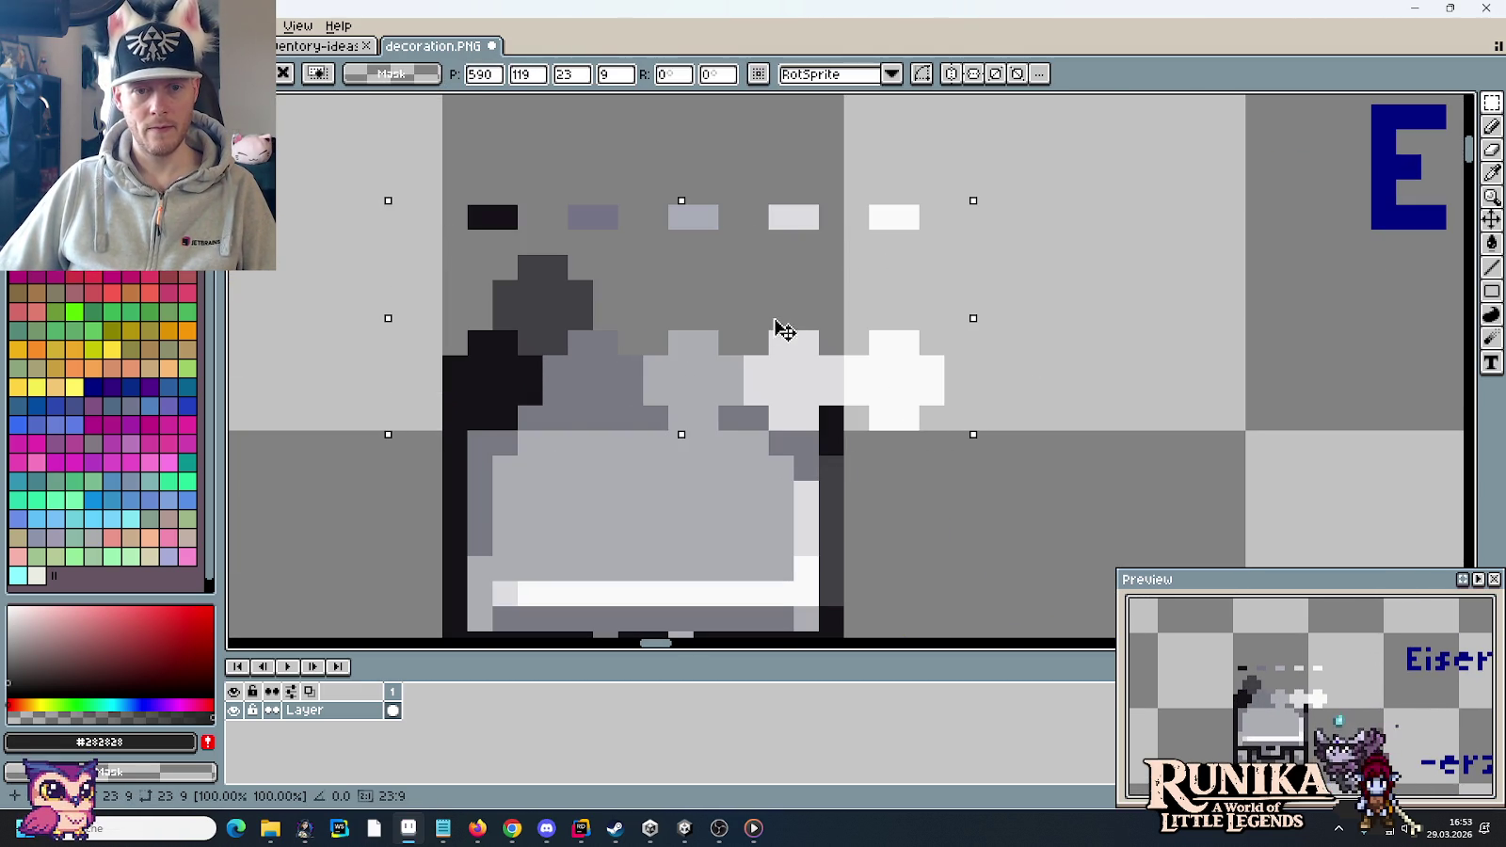
pyautogui.press('Delete')
pyautogui.scroll(-3, 782, 324)
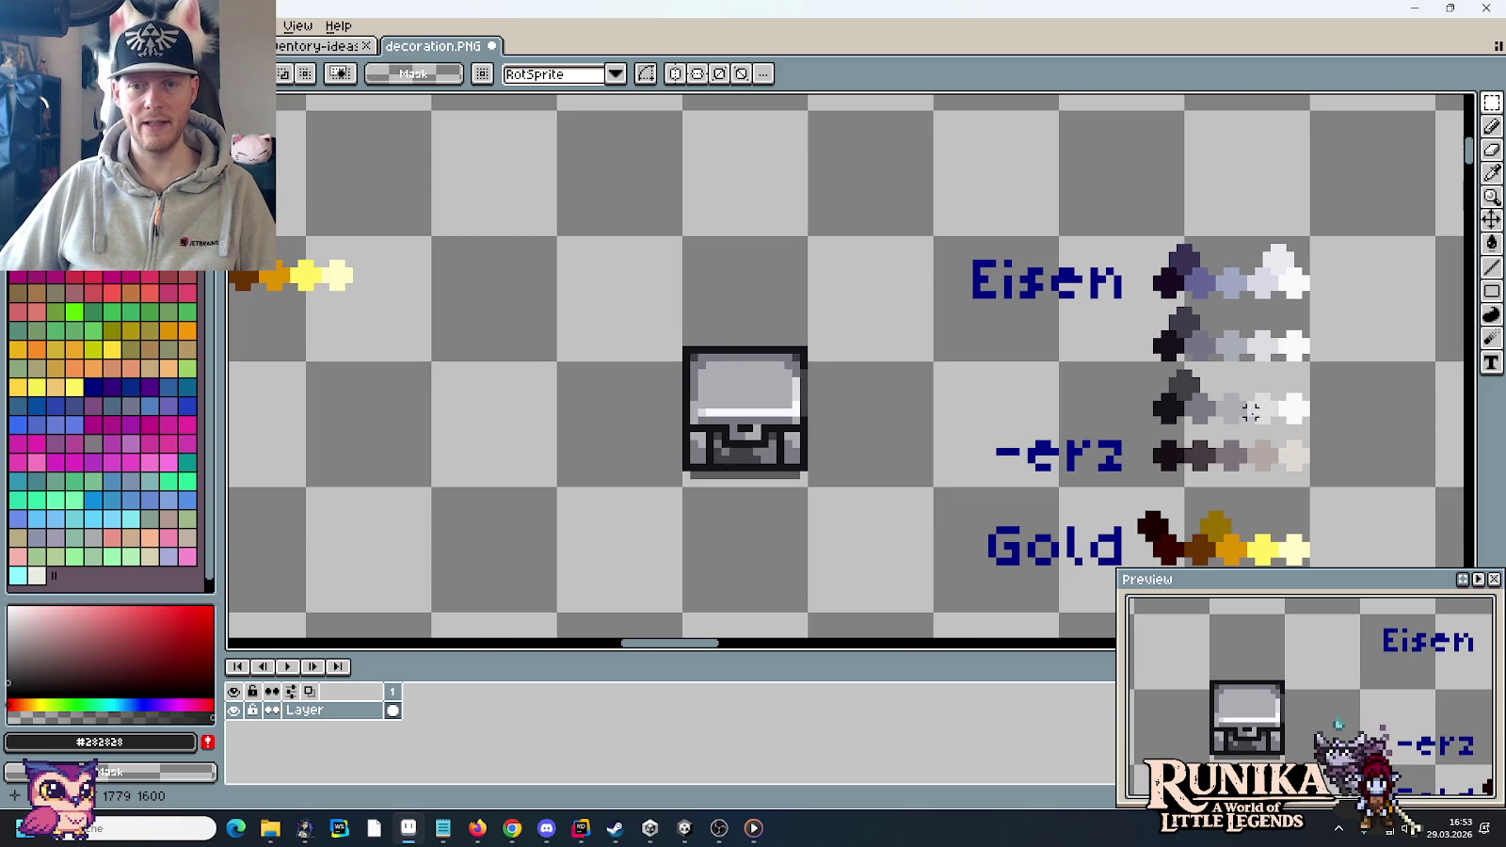
pyautogui.moveTo(1129, 362); pyautogui.dragTo(1345, 436)
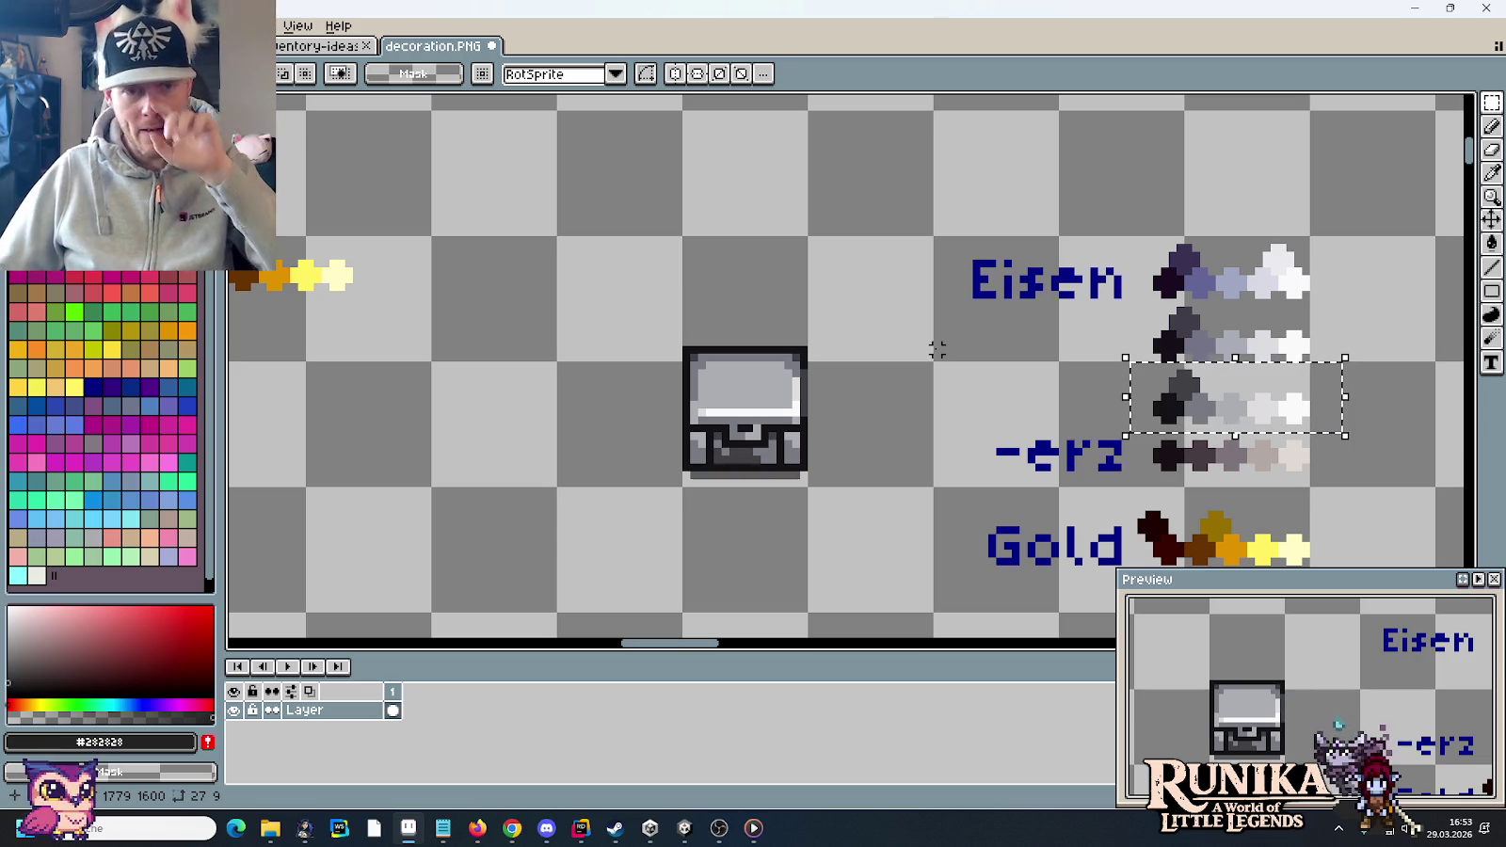
pyautogui.moveTo(766, 326); pyautogui.dragTo(783, 453)
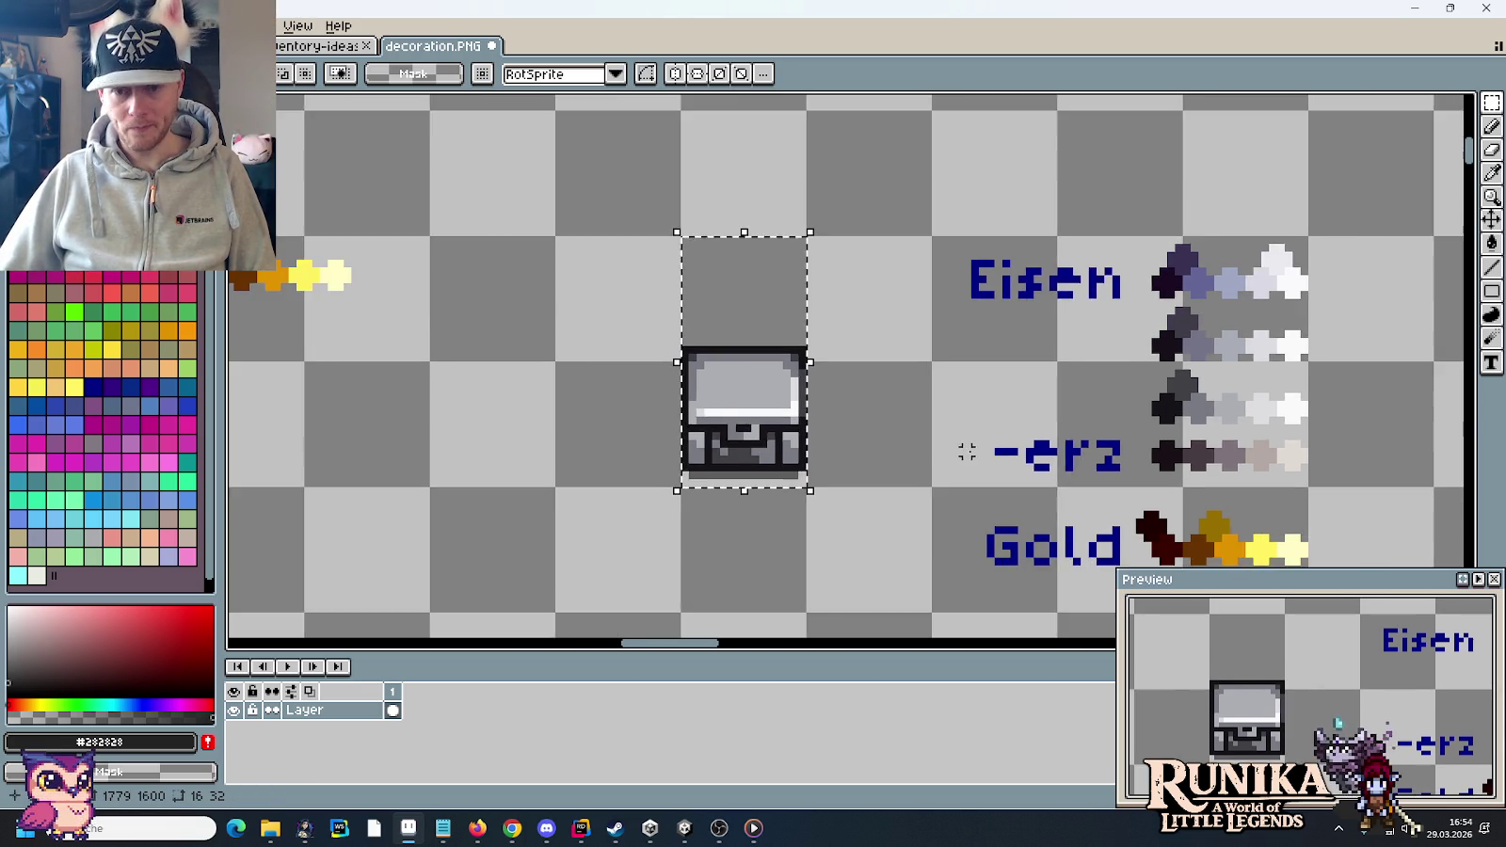
# - Sample the near-black and dark grey from the Eisen ramp, plus a dark gold replacement colour
pyautogui.scroll(-2, 967, 453)
pyautogui.moveTo(1014, 446); pyautogui.dragTo(969, 433)
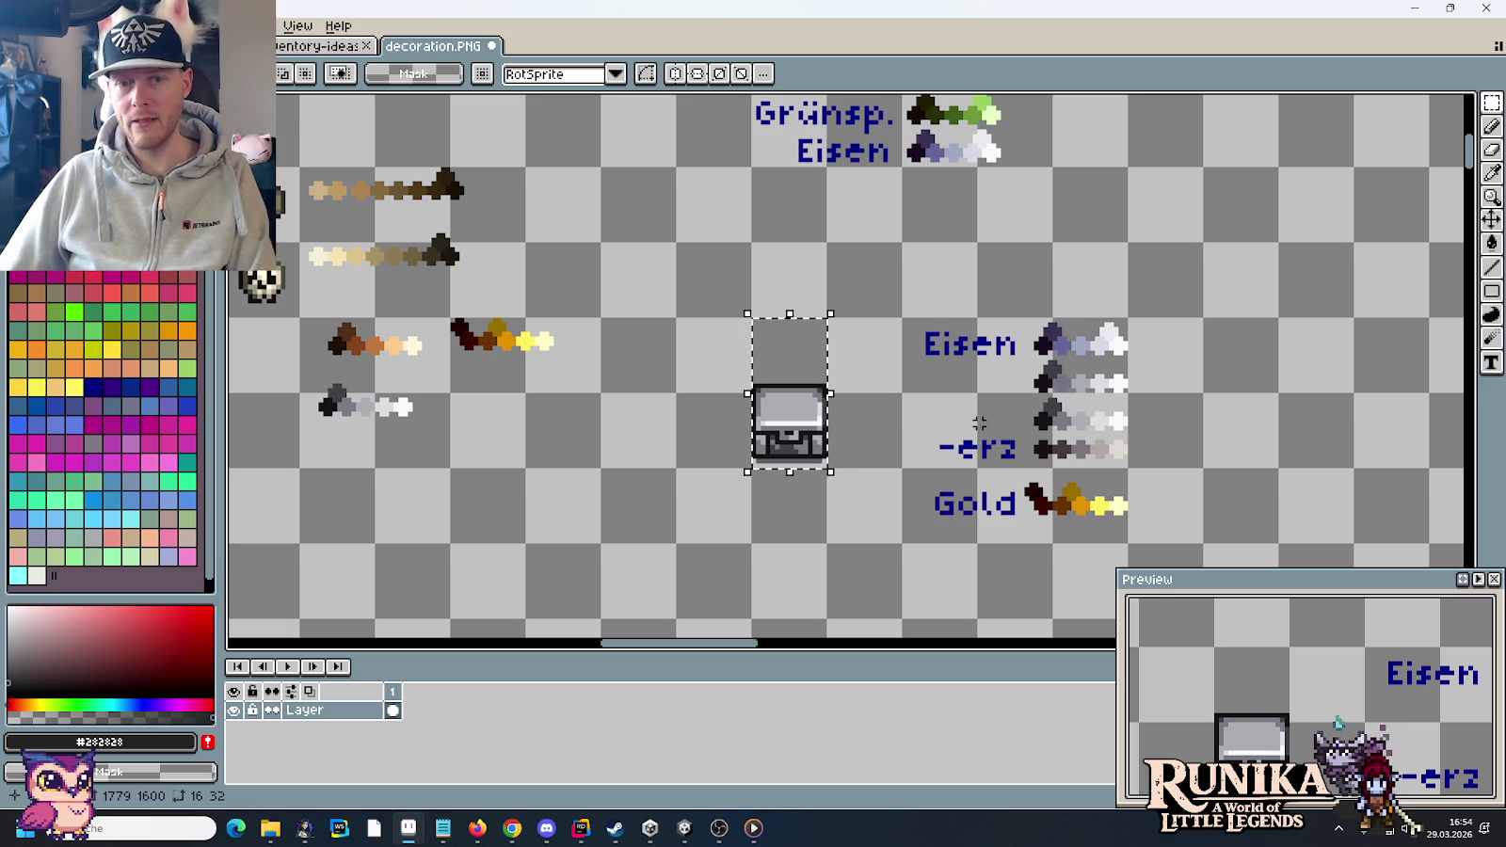
pyautogui.press('i')
pyautogui.click(1043, 422)
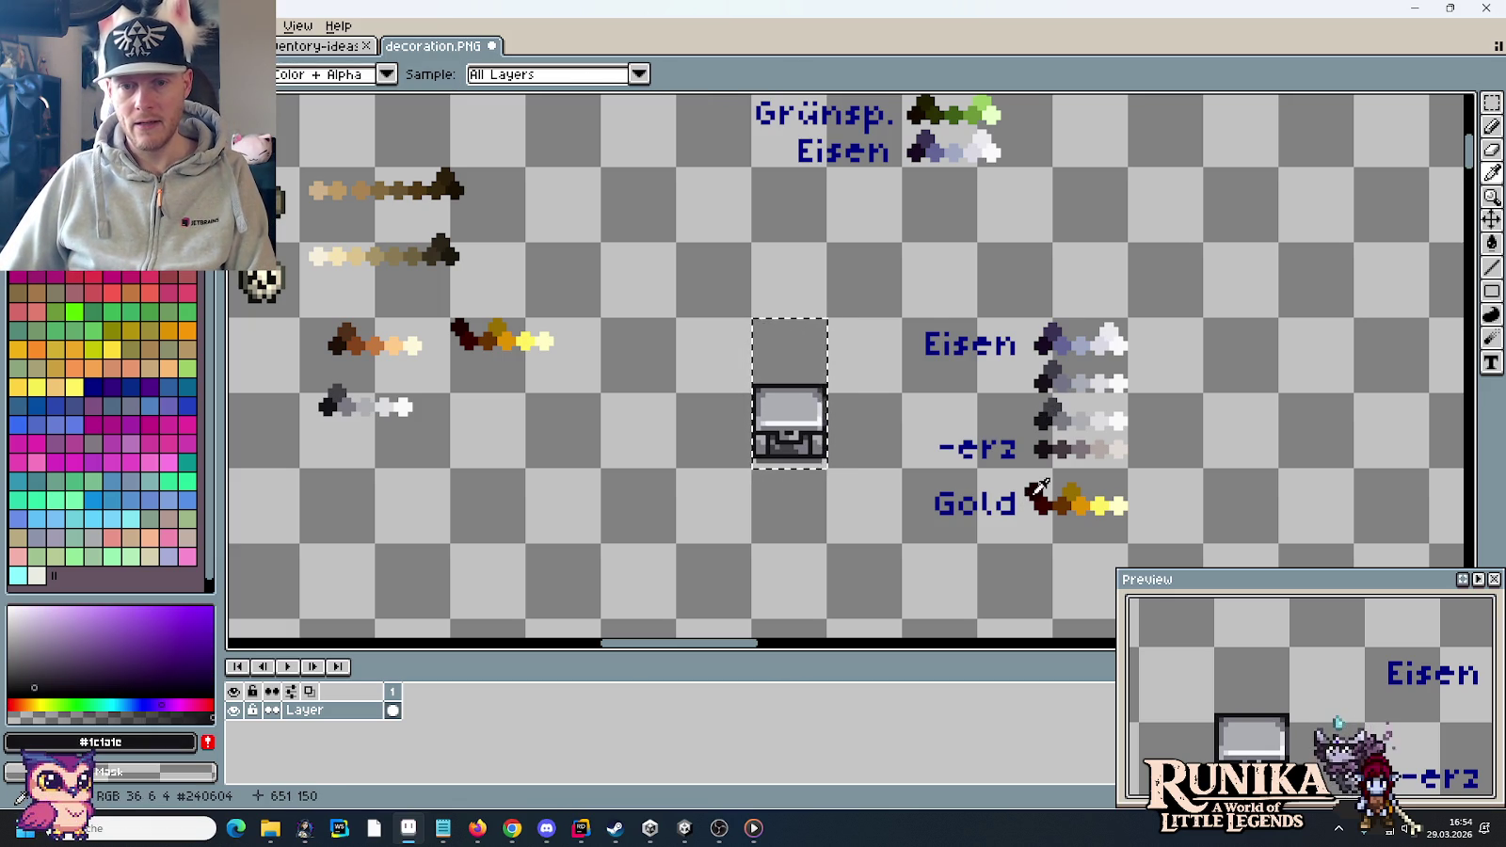
pyautogui.press('b')
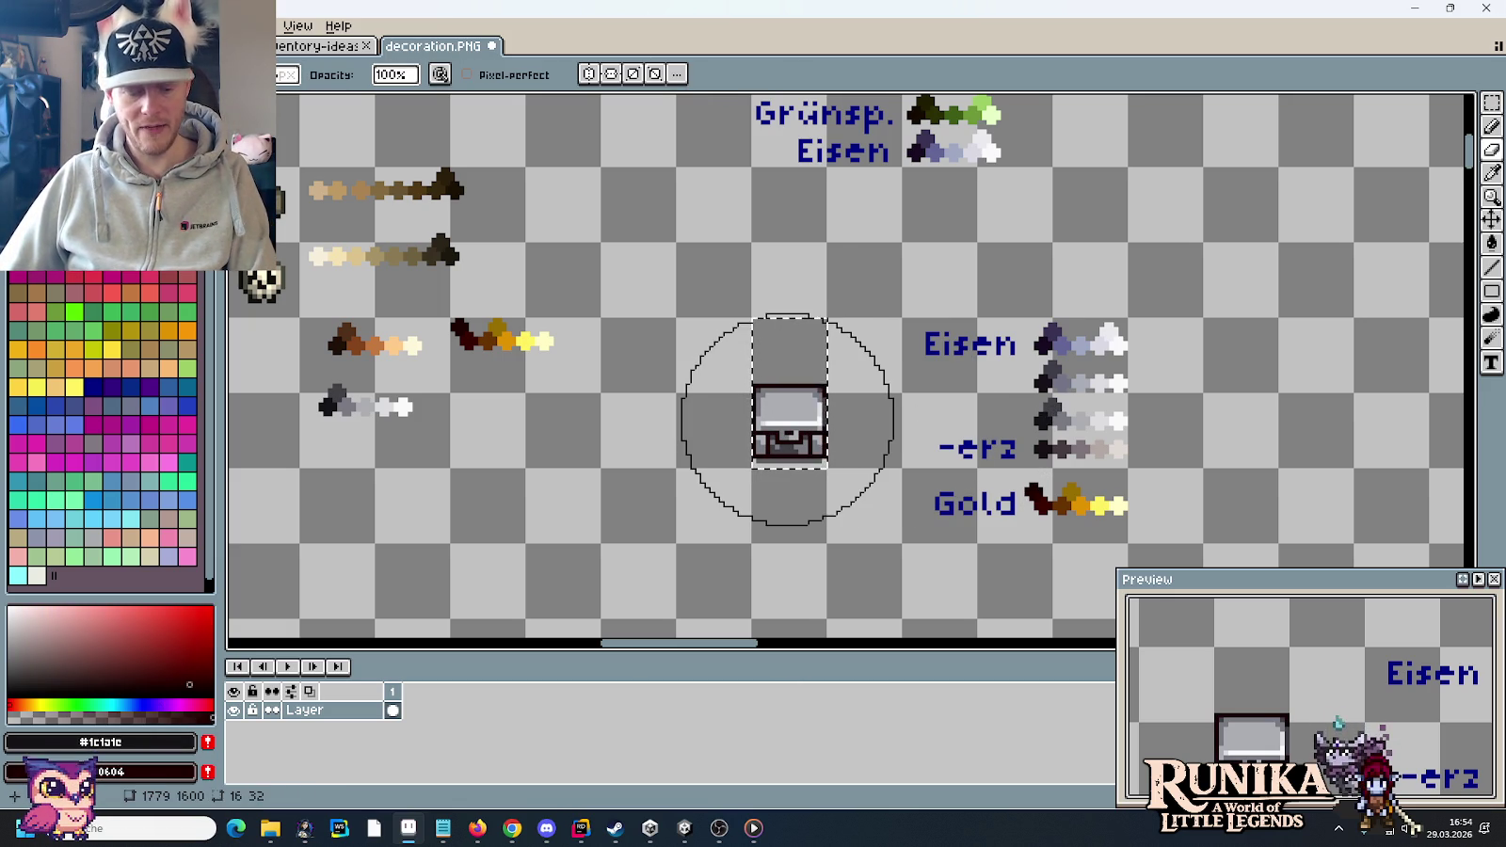
pyautogui.press('i')
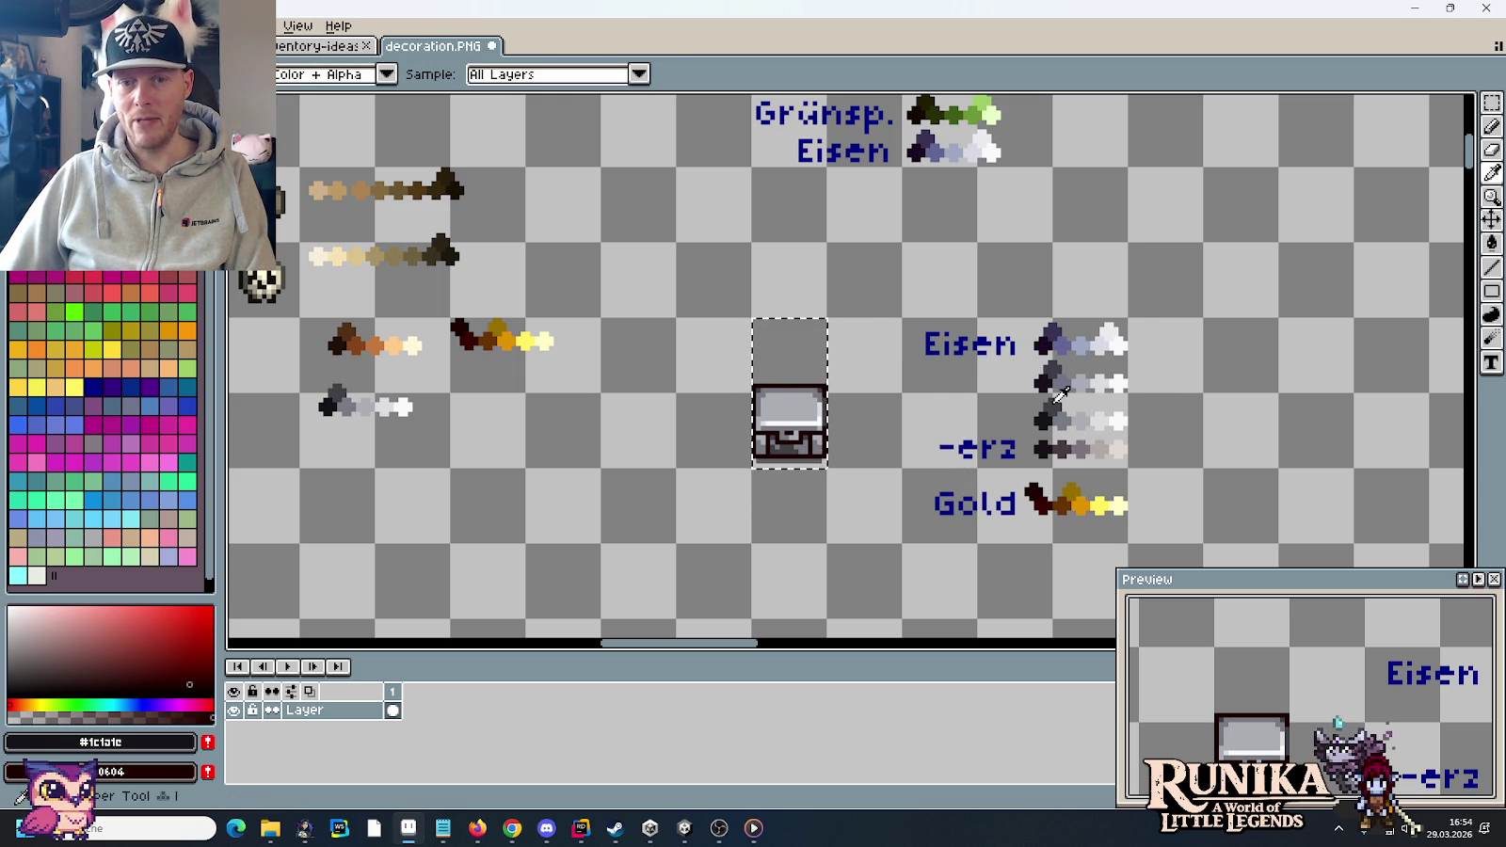
pyautogui.click(1054, 400)
pyautogui.click(1045, 450)
pyautogui.press('e')
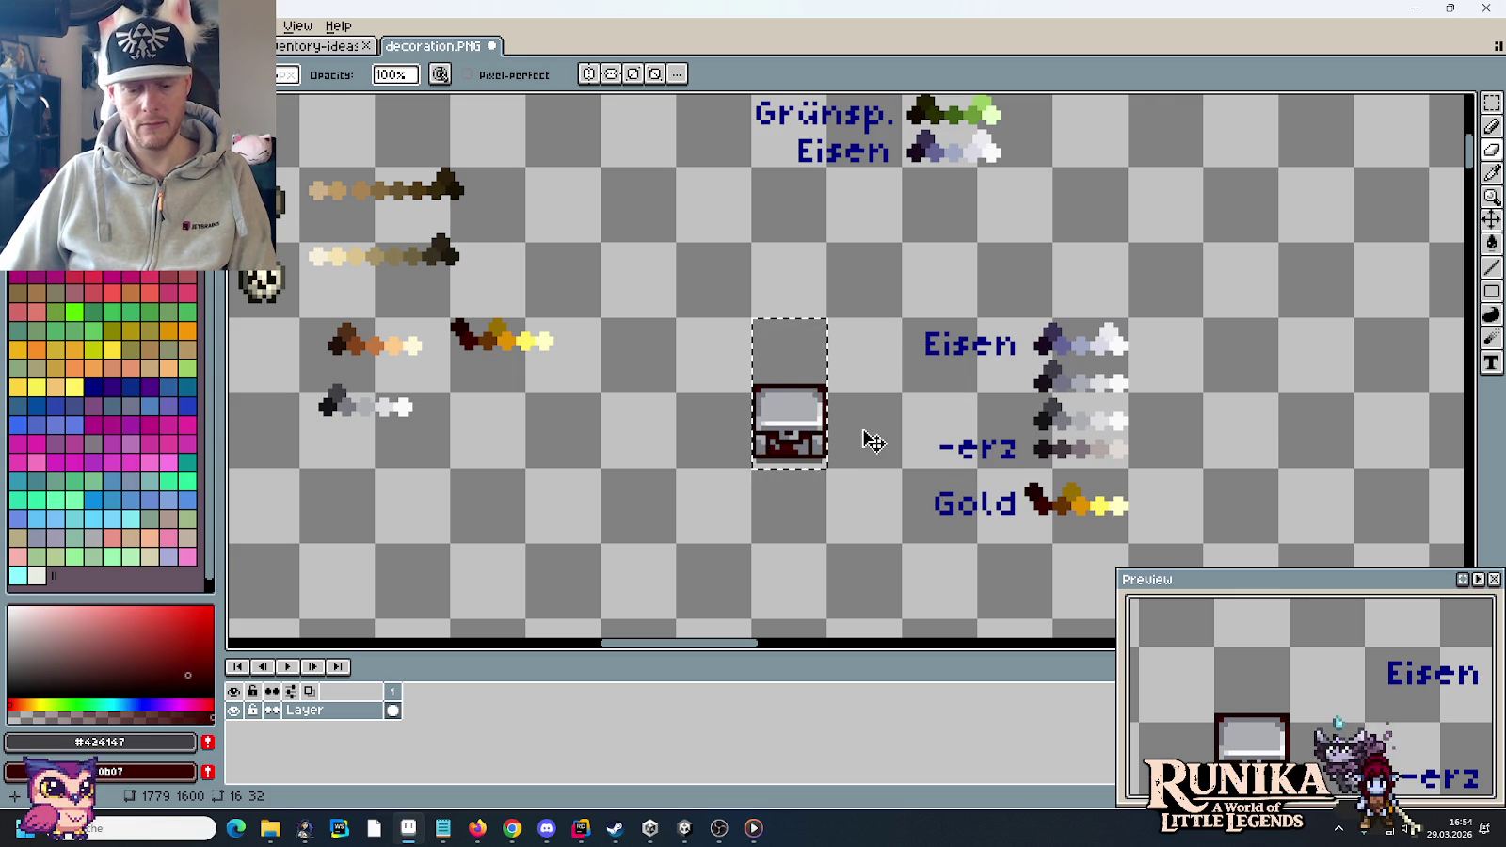
pyautogui.press('i')
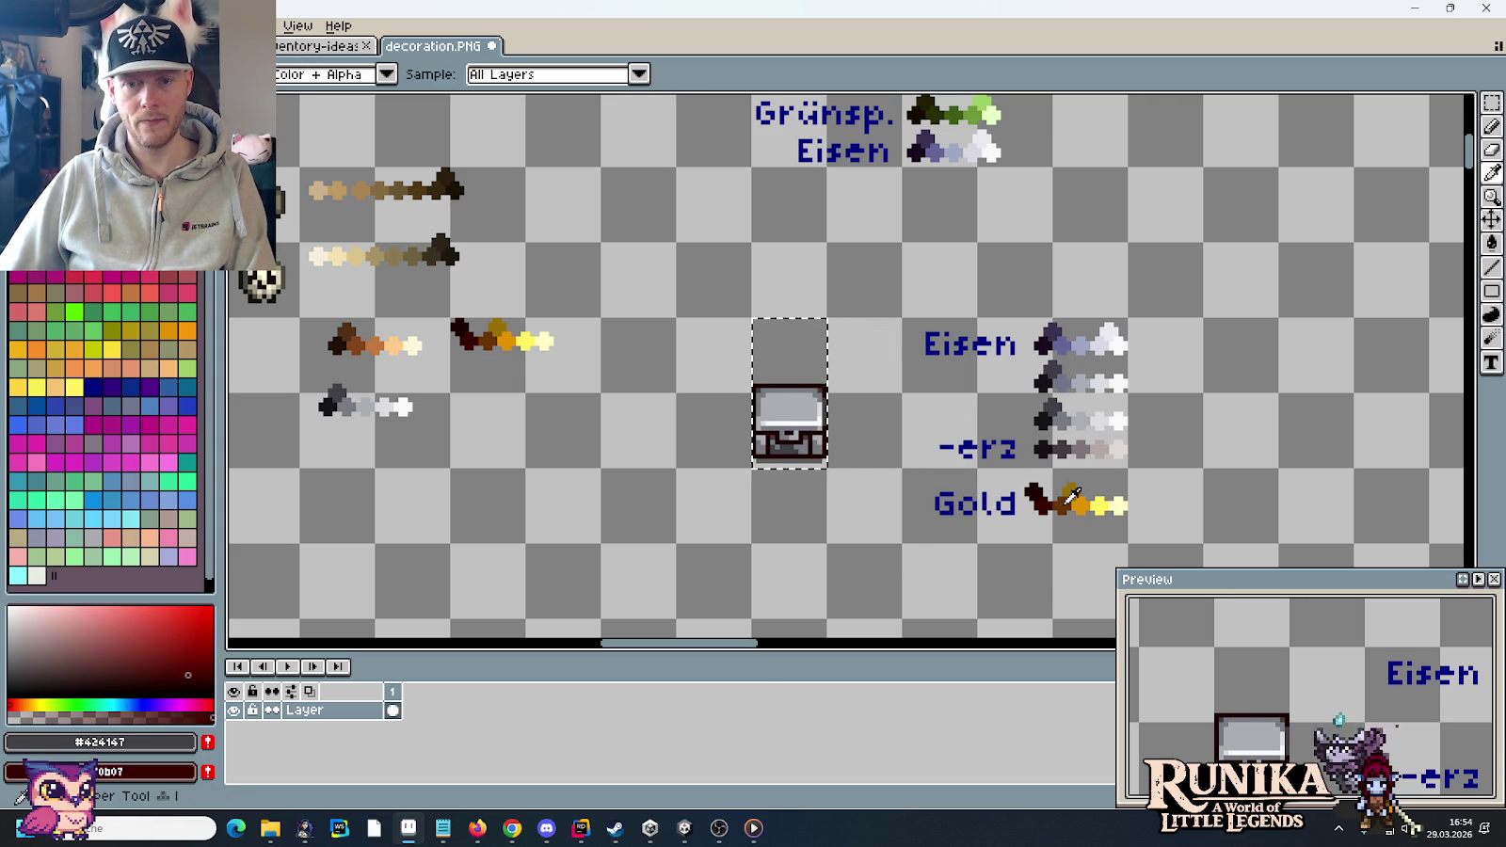
pyautogui.rightClick(1068, 494)
pyautogui.press('e')
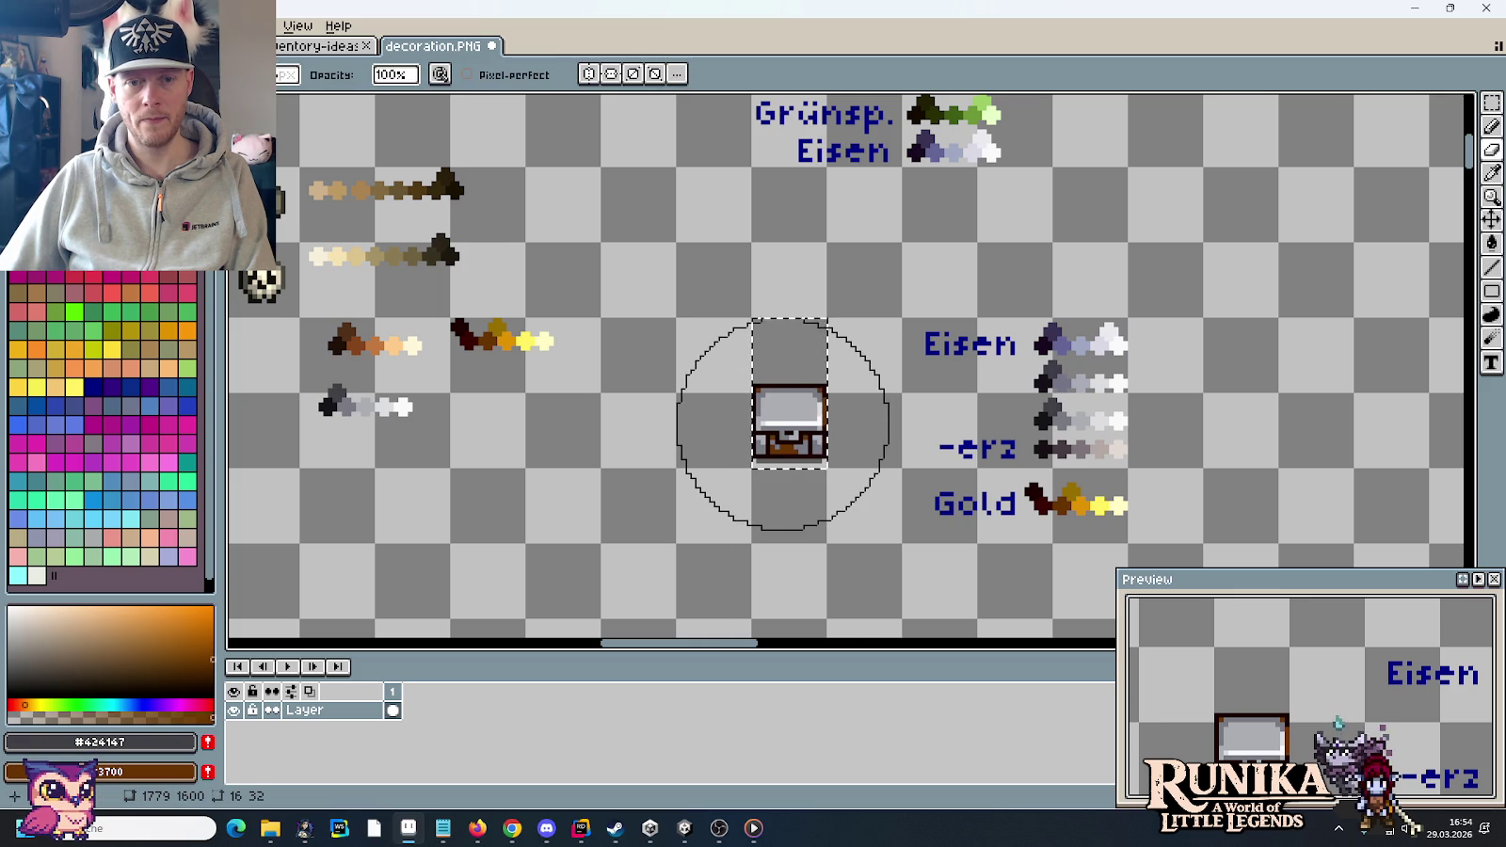
# - Replace the chest lid's Eisen greys with brighter gold shades from the Gold ramp
pyautogui.press('i')
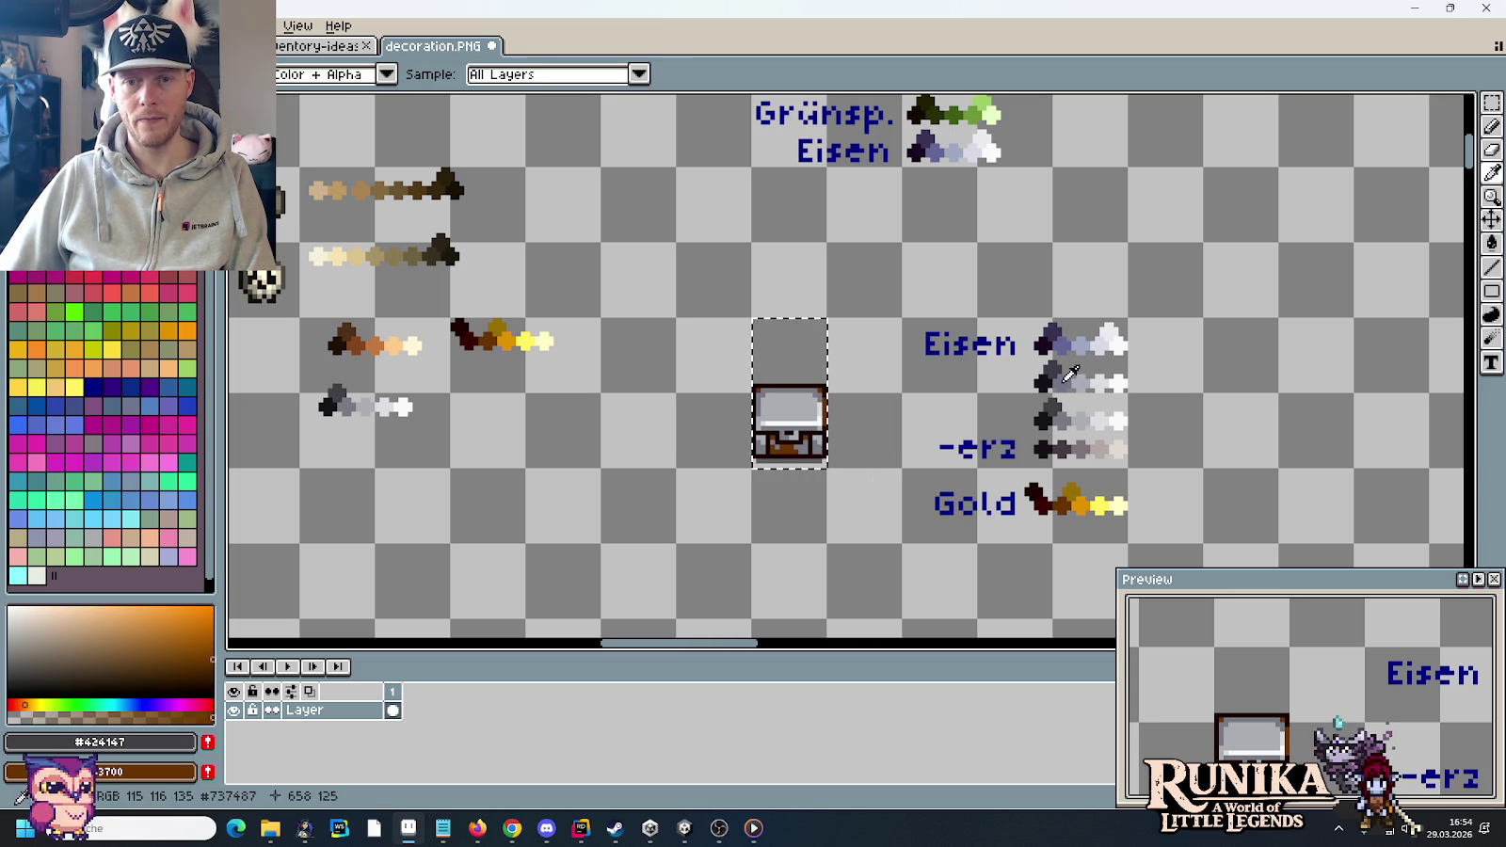
pyautogui.click(1067, 380)
pyautogui.rightClick(1078, 487)
pyautogui.press('e')
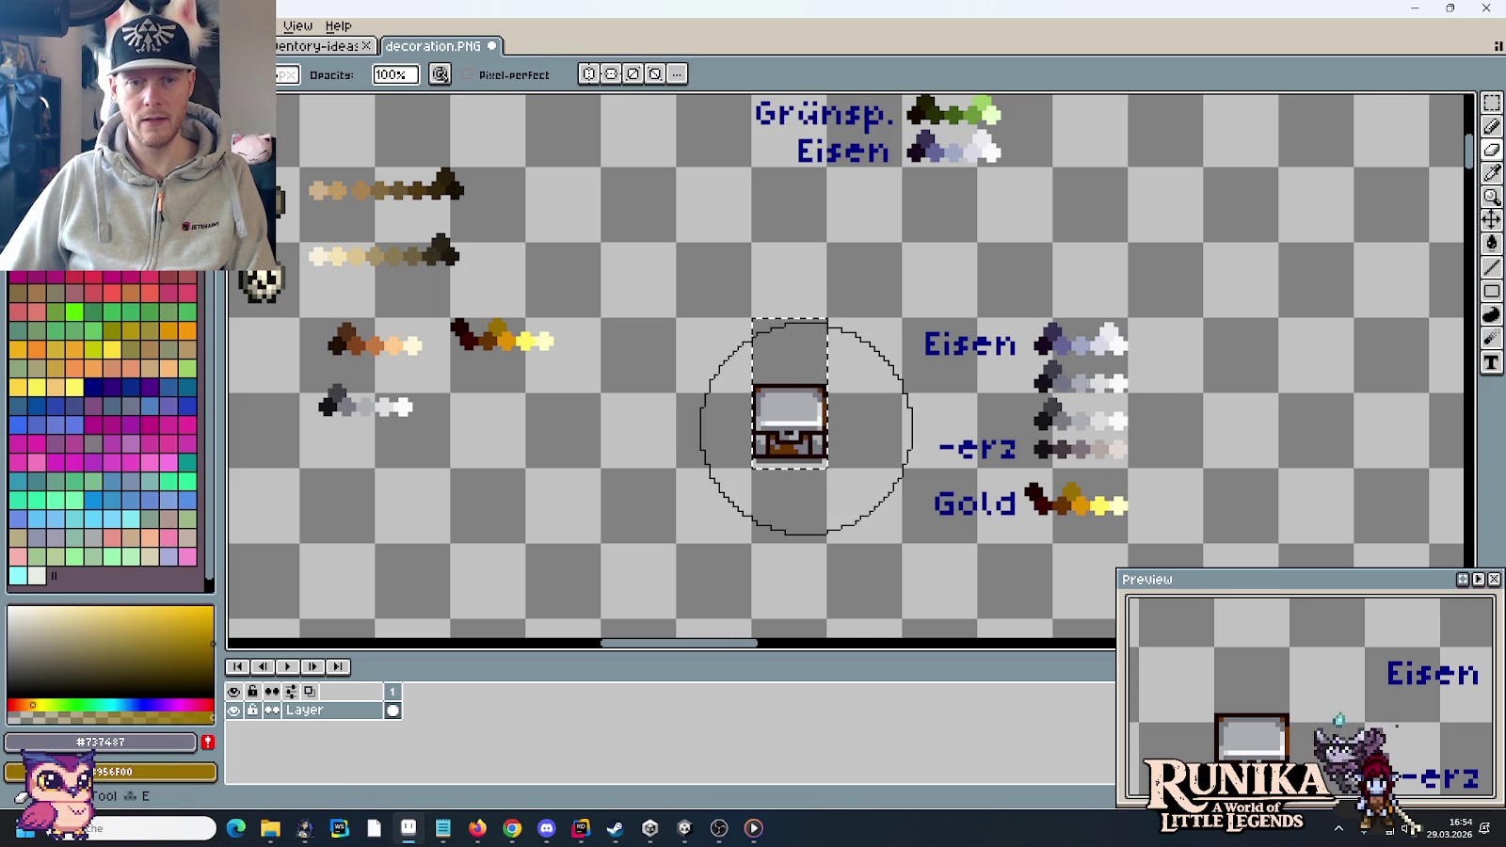
pyautogui.press('i')
pyautogui.click(1082, 416)
pyautogui.press('e')
pyautogui.press('i')
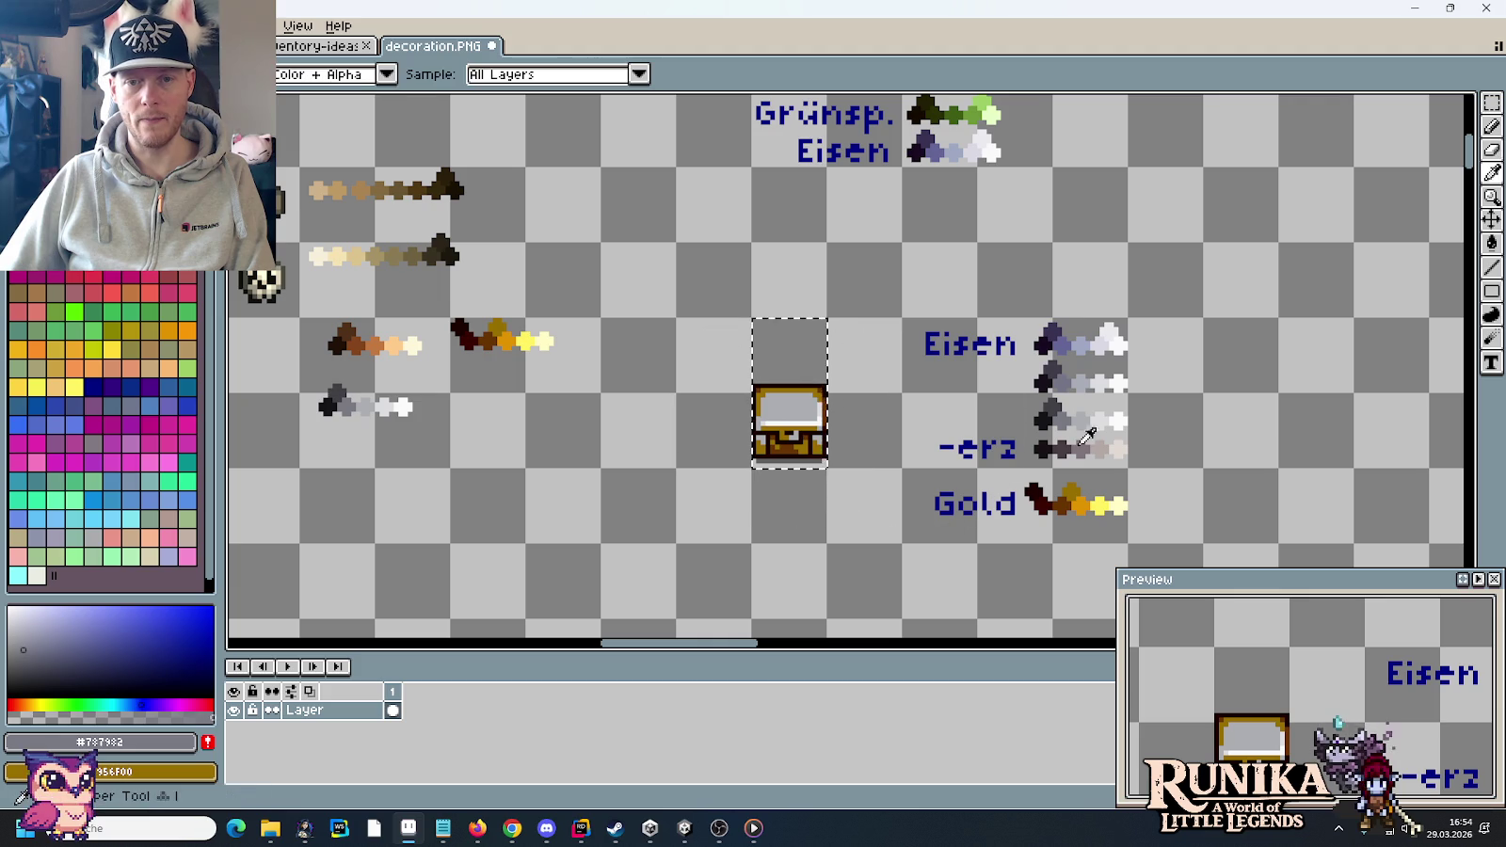
pyautogui.click(1083, 420)
pyautogui.keyDown('alt'); pyautogui.click(1080, 505); pyautogui.keyUp('alt')
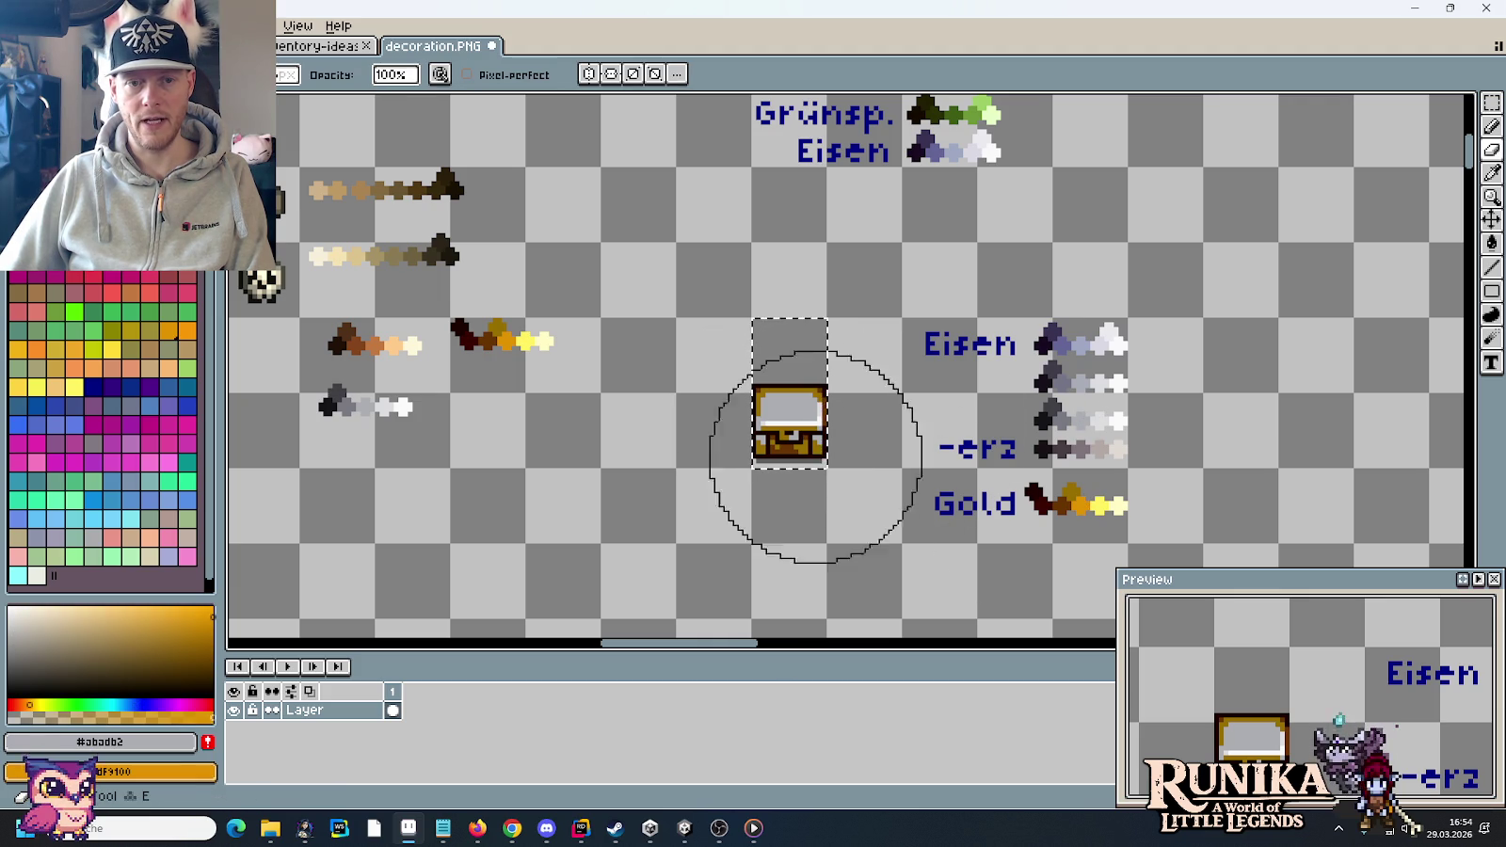
pyautogui.click(782, 424)
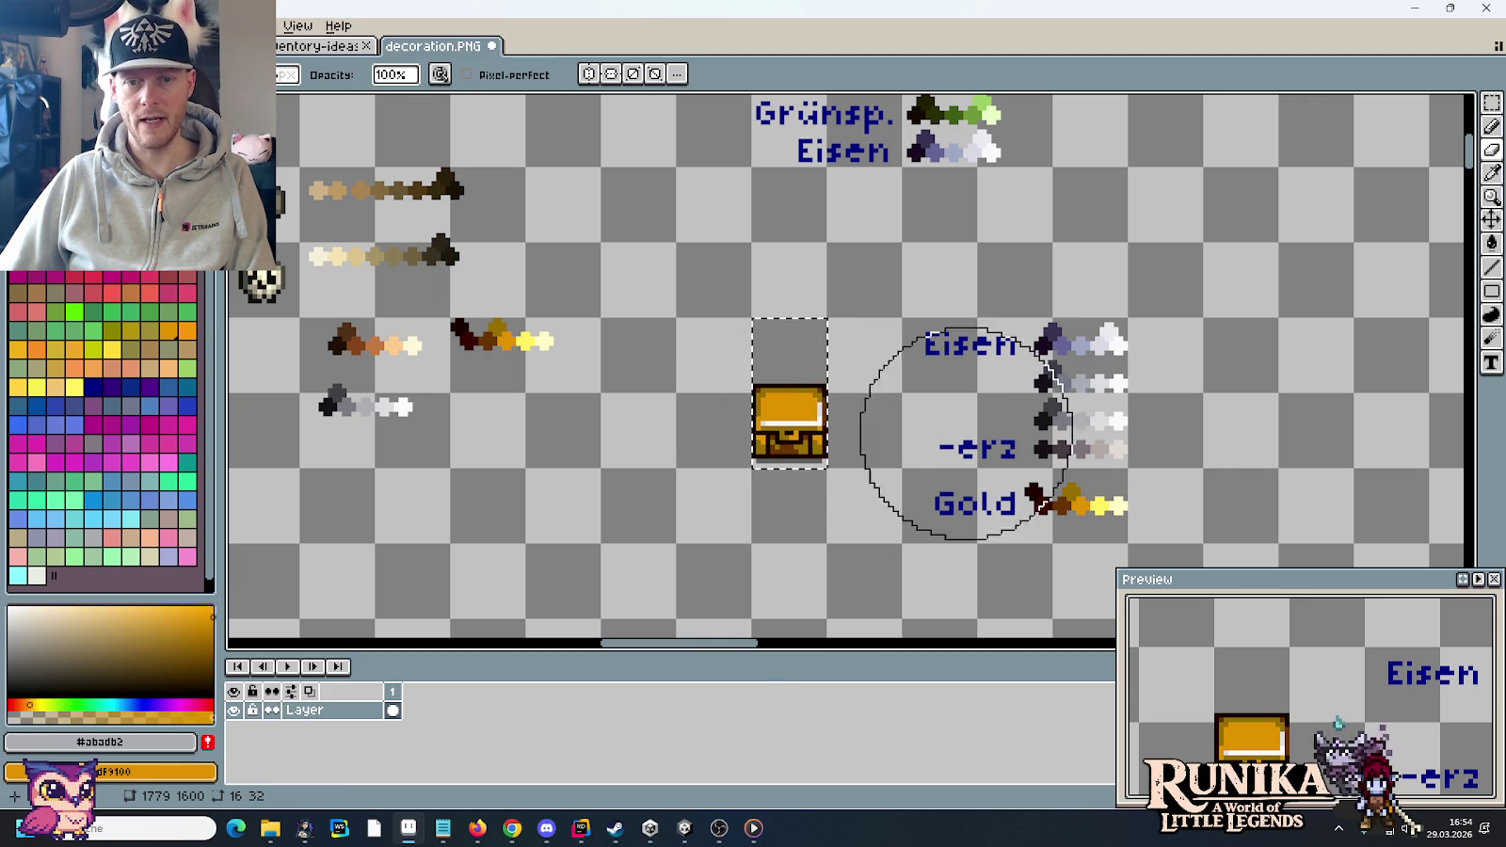
# - Recolour the lid's highlight stripe with bright and pale yellow from the Gold ramp
pyautogui.press('alt')
pyautogui.rightClick(1112, 419)
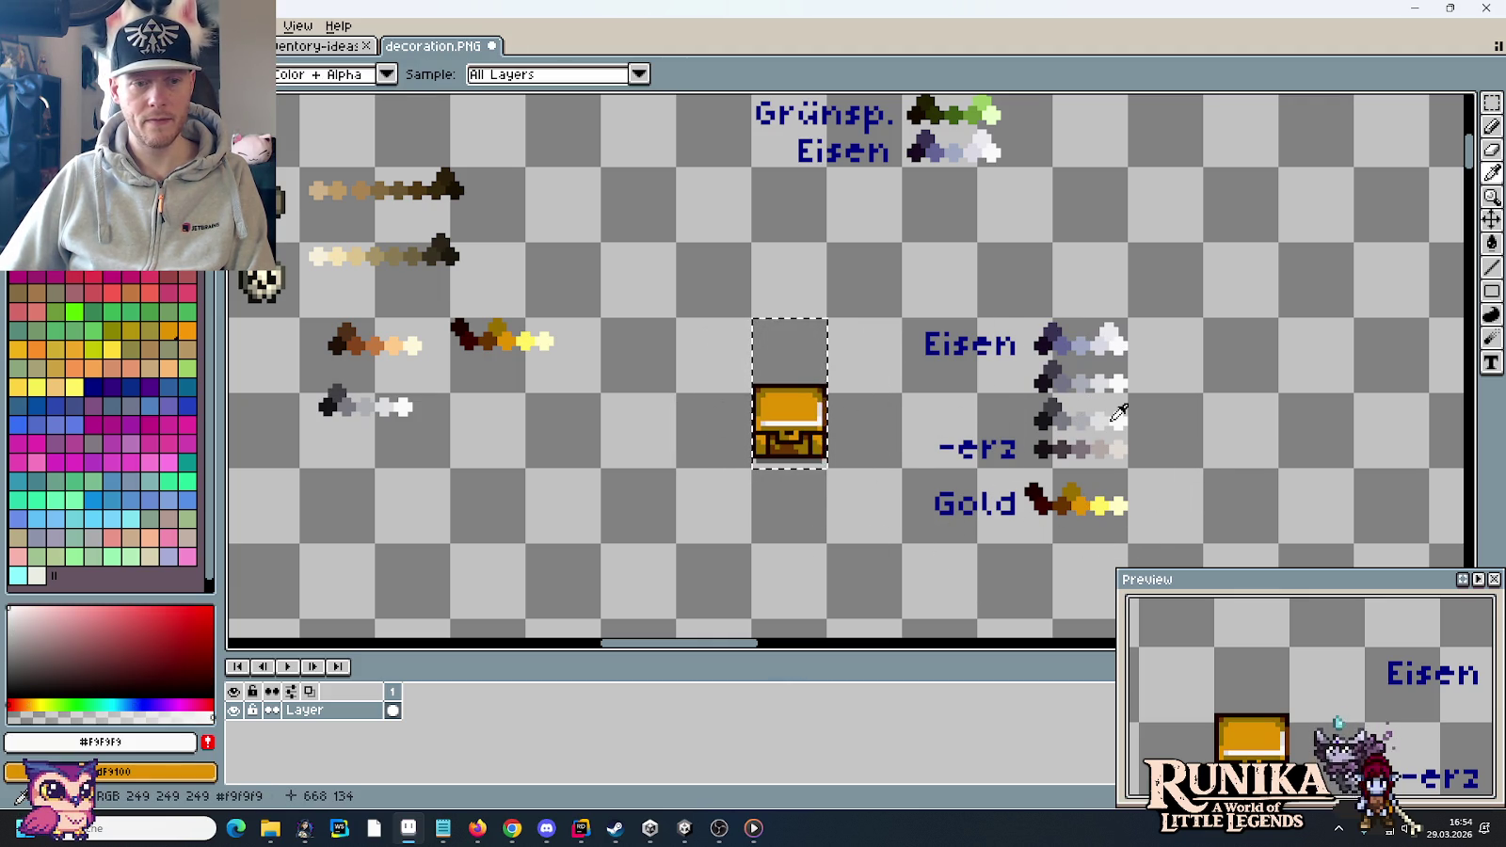
pyautogui.click(1118, 505)
pyautogui.click(789, 419)
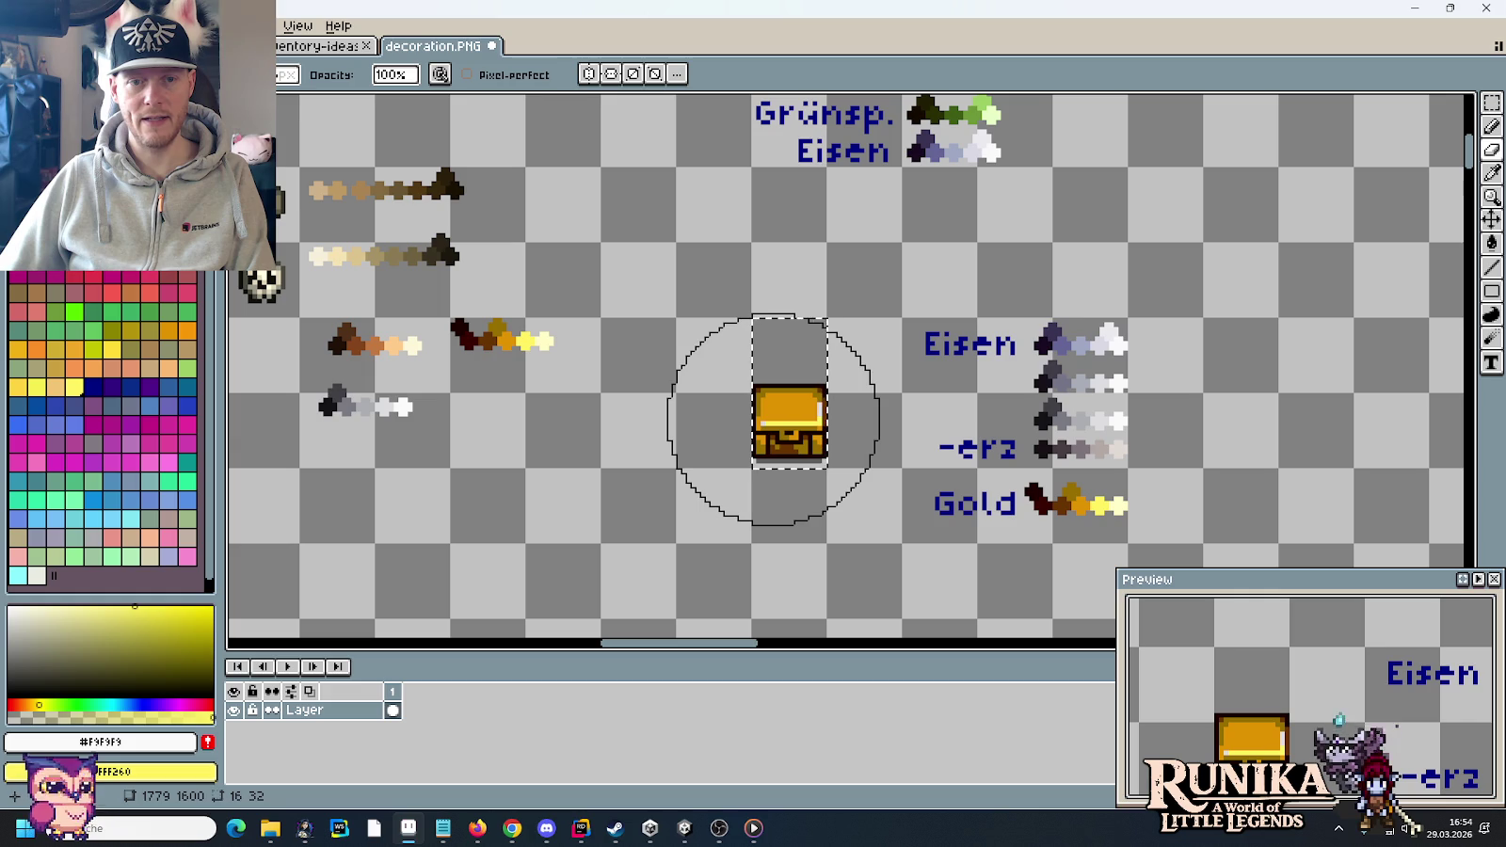
pyautogui.press('alt')
pyautogui.click(1120, 505)
pyautogui.press('alt')
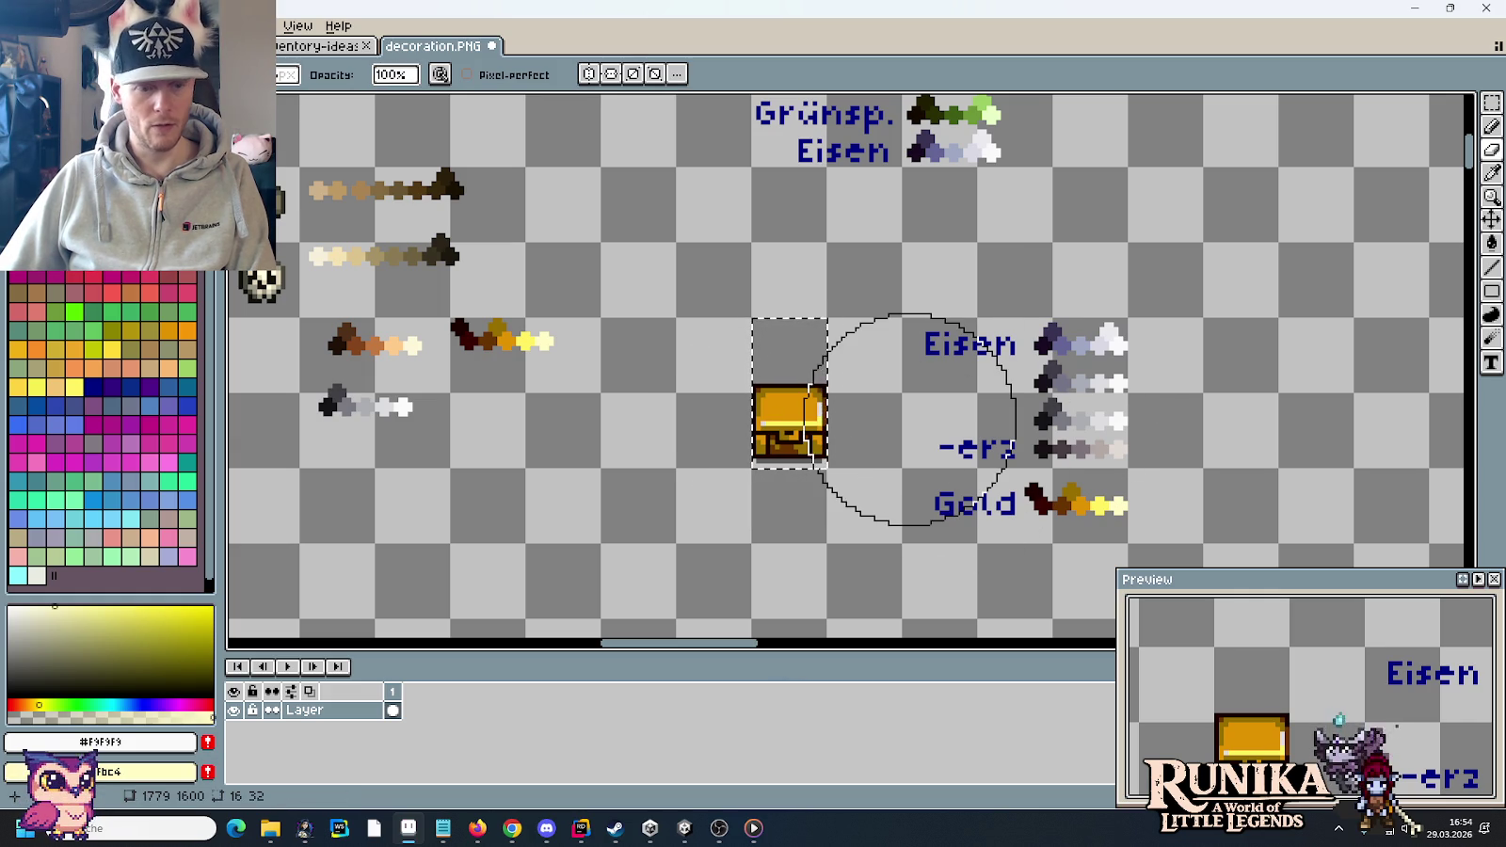
pyautogui.press('e')
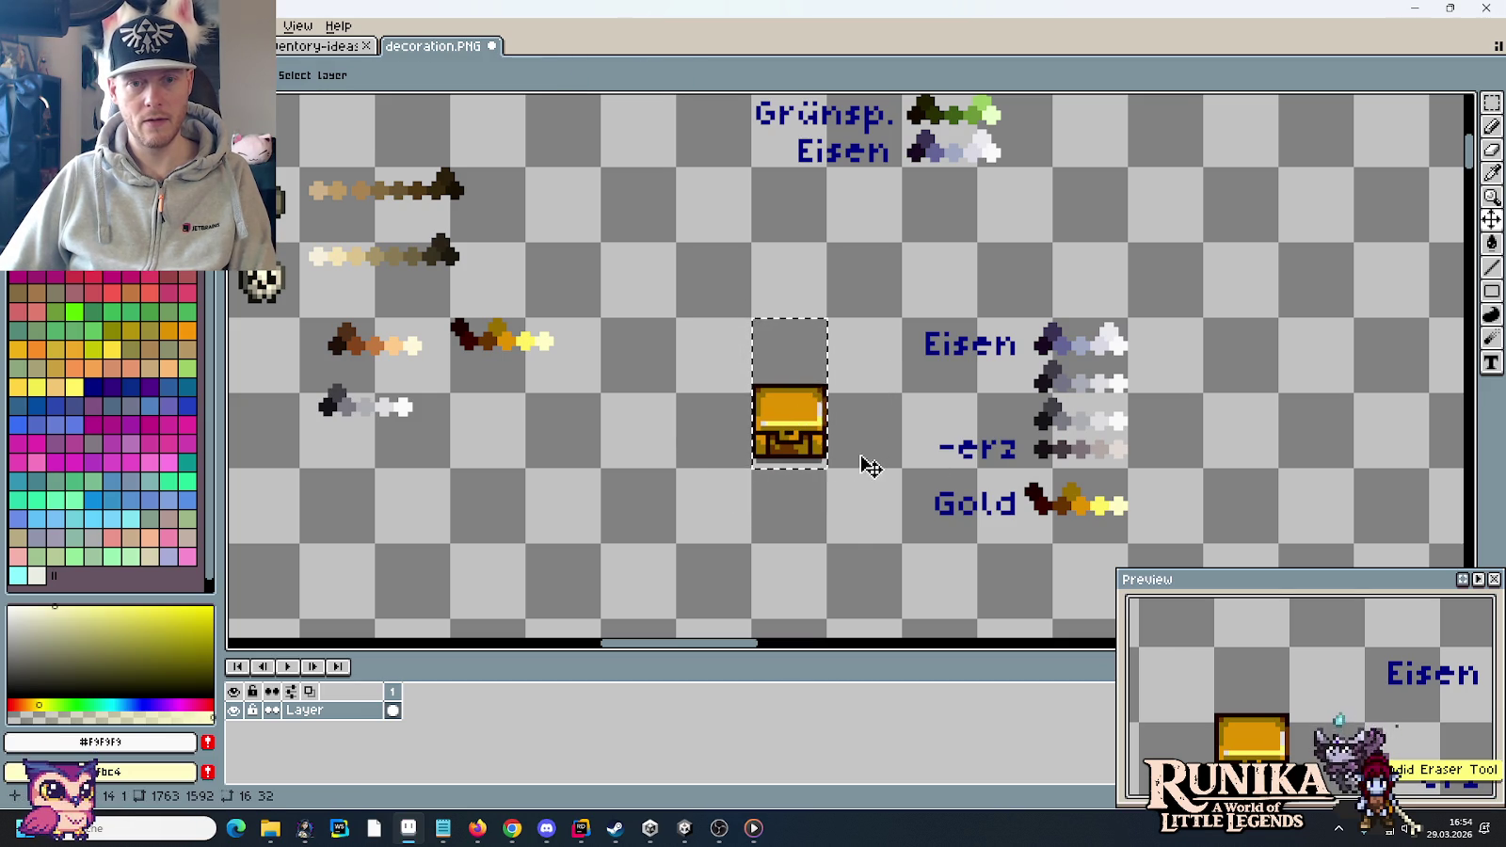
# - Touch up the lid highlight stripe, replacing the remaining light grey with pale yellow
pyautogui.scroll(2, 791, 452)
pyautogui.press('i')
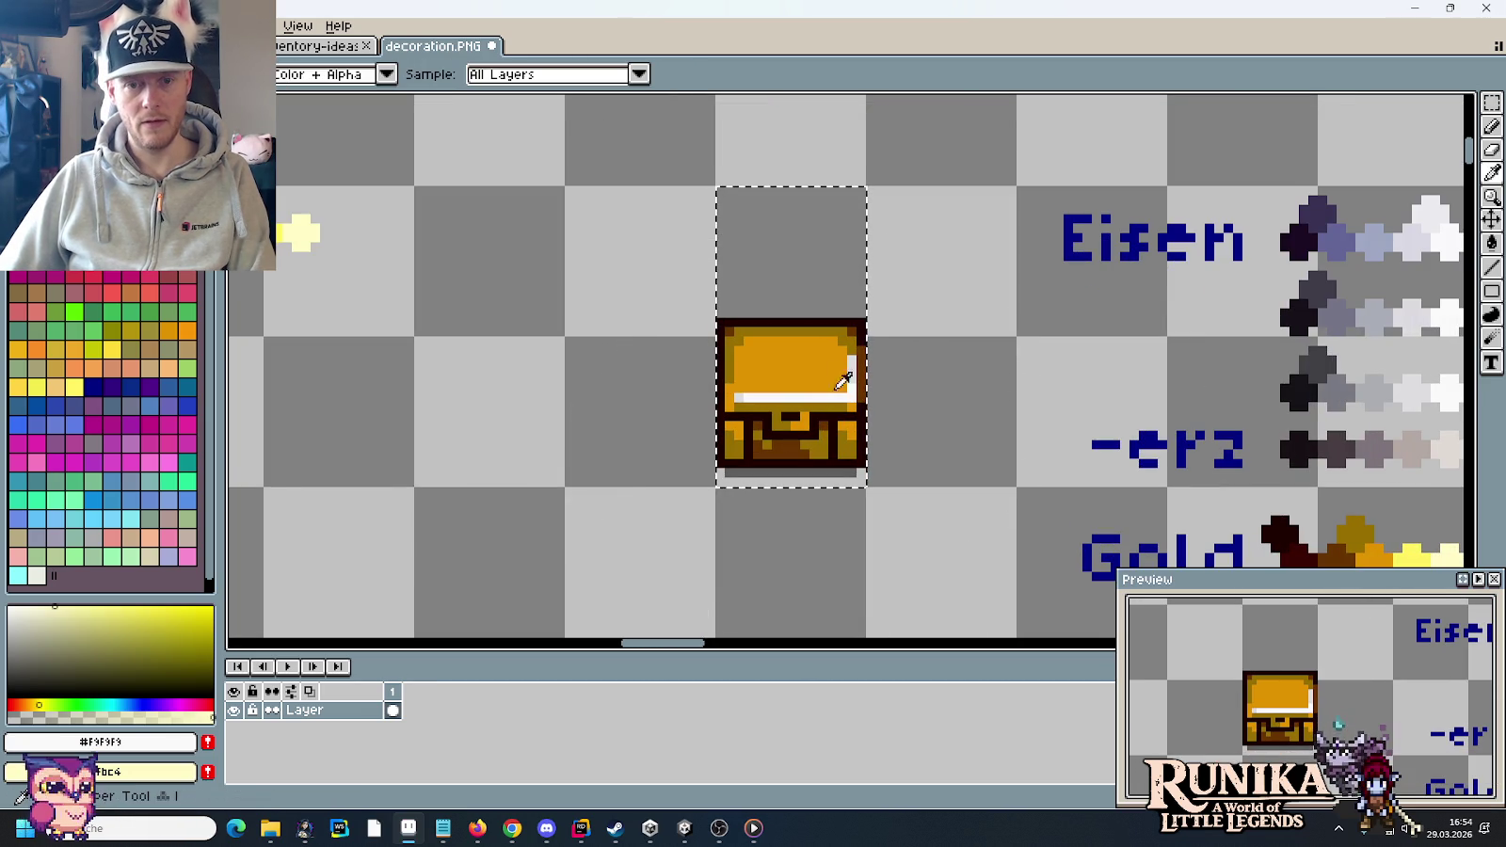
pyautogui.scroll(-1, 903, 365)
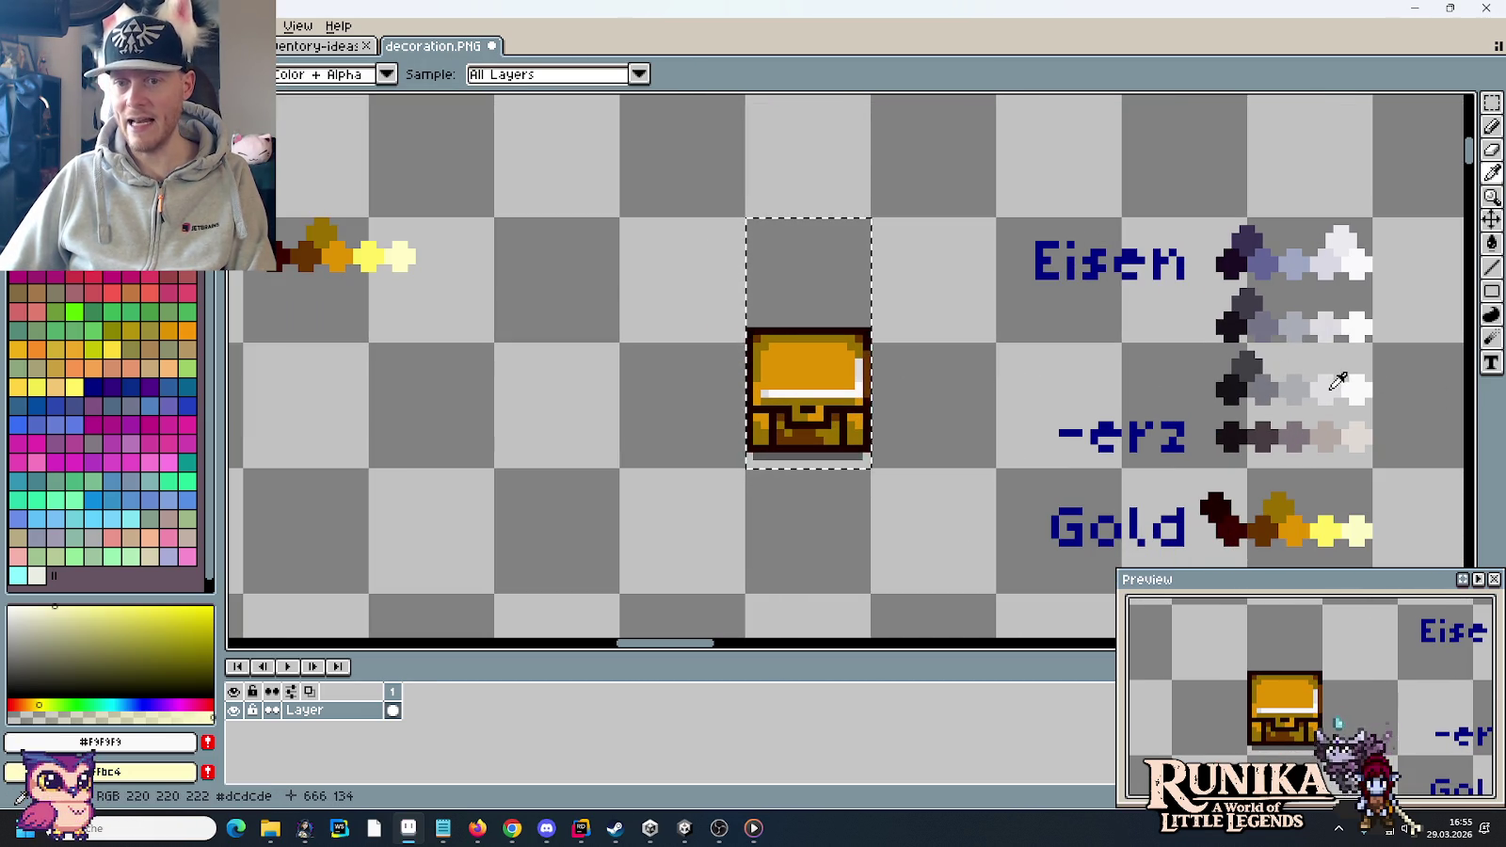
pyautogui.click(1355, 434)
pyautogui.rightClick(1325, 530)
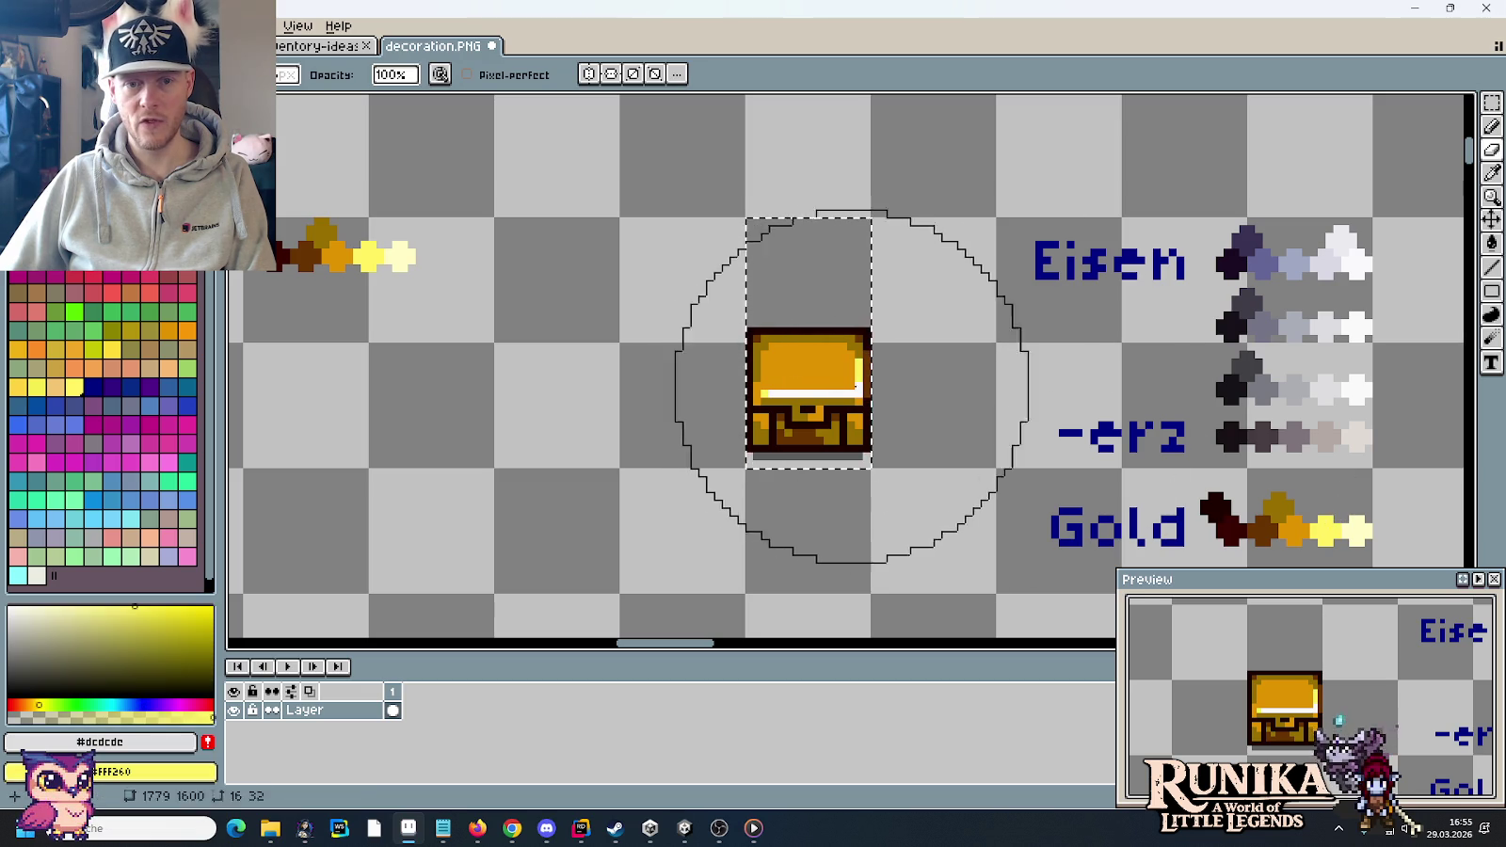
pyautogui.click(1357, 378)
pyautogui.rightClick(1361, 520)
pyautogui.press('b')
pyautogui.scroll(-2, 816, 394)
pyautogui.press('m')
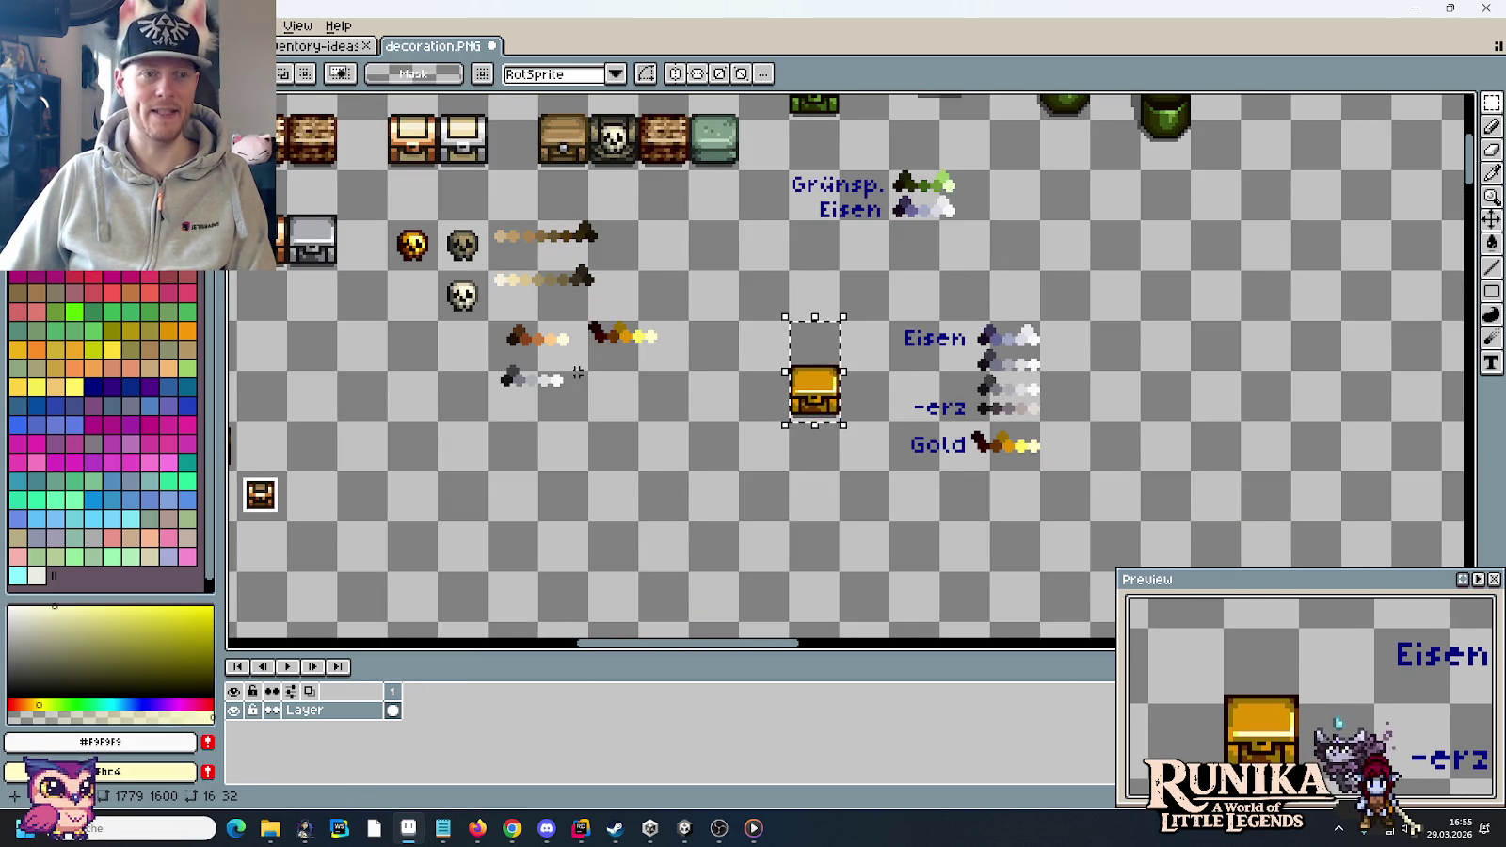
pyautogui.scroll(1, 841, 407)
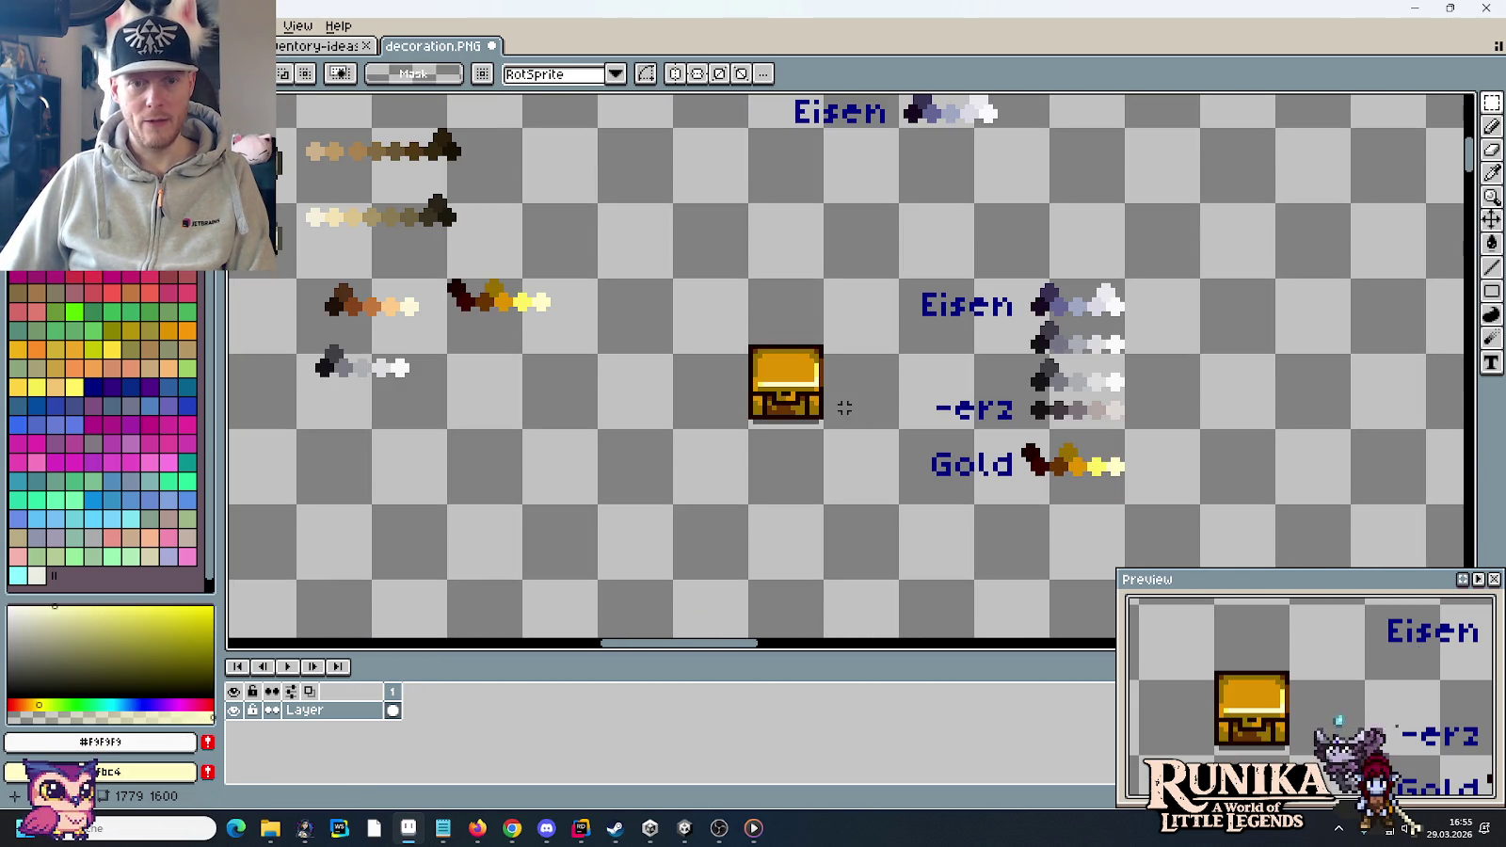
pyautogui.moveTo(773, 450)
pyautogui.mouseDown()
pyautogui.moveTo(738, 373)
pyautogui.moveTo(892, 451)
pyautogui.mouseUp()
# - Paste a copy of the grey chest to the right of the Eisen ramps
pyautogui.click(997, 356)
pyautogui.scroll(-2, 997, 355)
pyautogui.scroll(-1, 941, 330)
pyautogui.scroll(3, 838, 293)
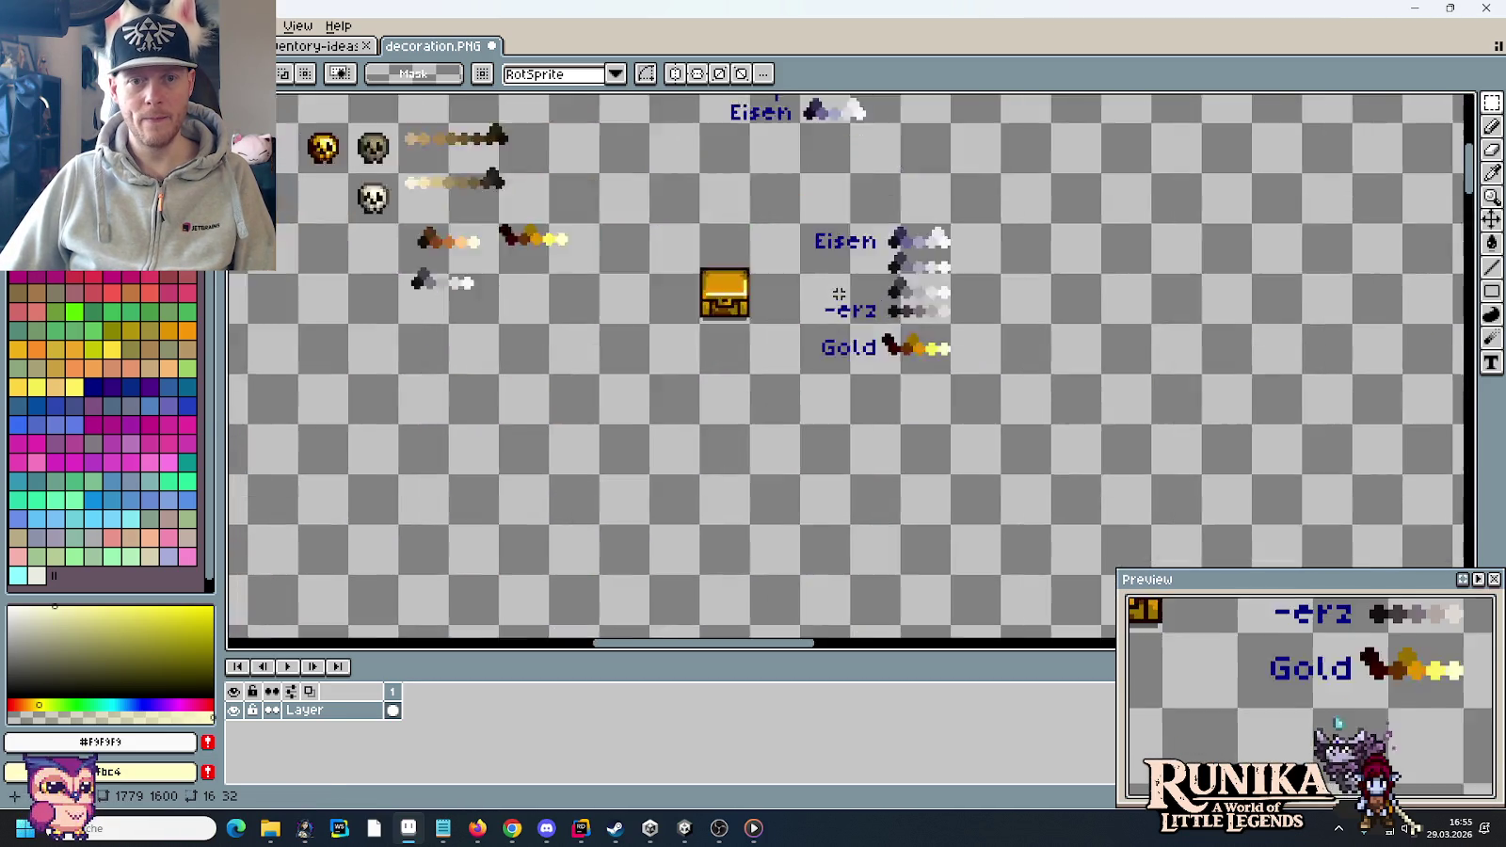
pyautogui.scroll(2, 839, 294)
pyautogui.moveTo(837, 295); pyautogui.dragTo(629, 333)
pyautogui.hotkey('ctrl', 'v')
pyautogui.moveTo(857, 394); pyautogui.dragTo(1048, 300)
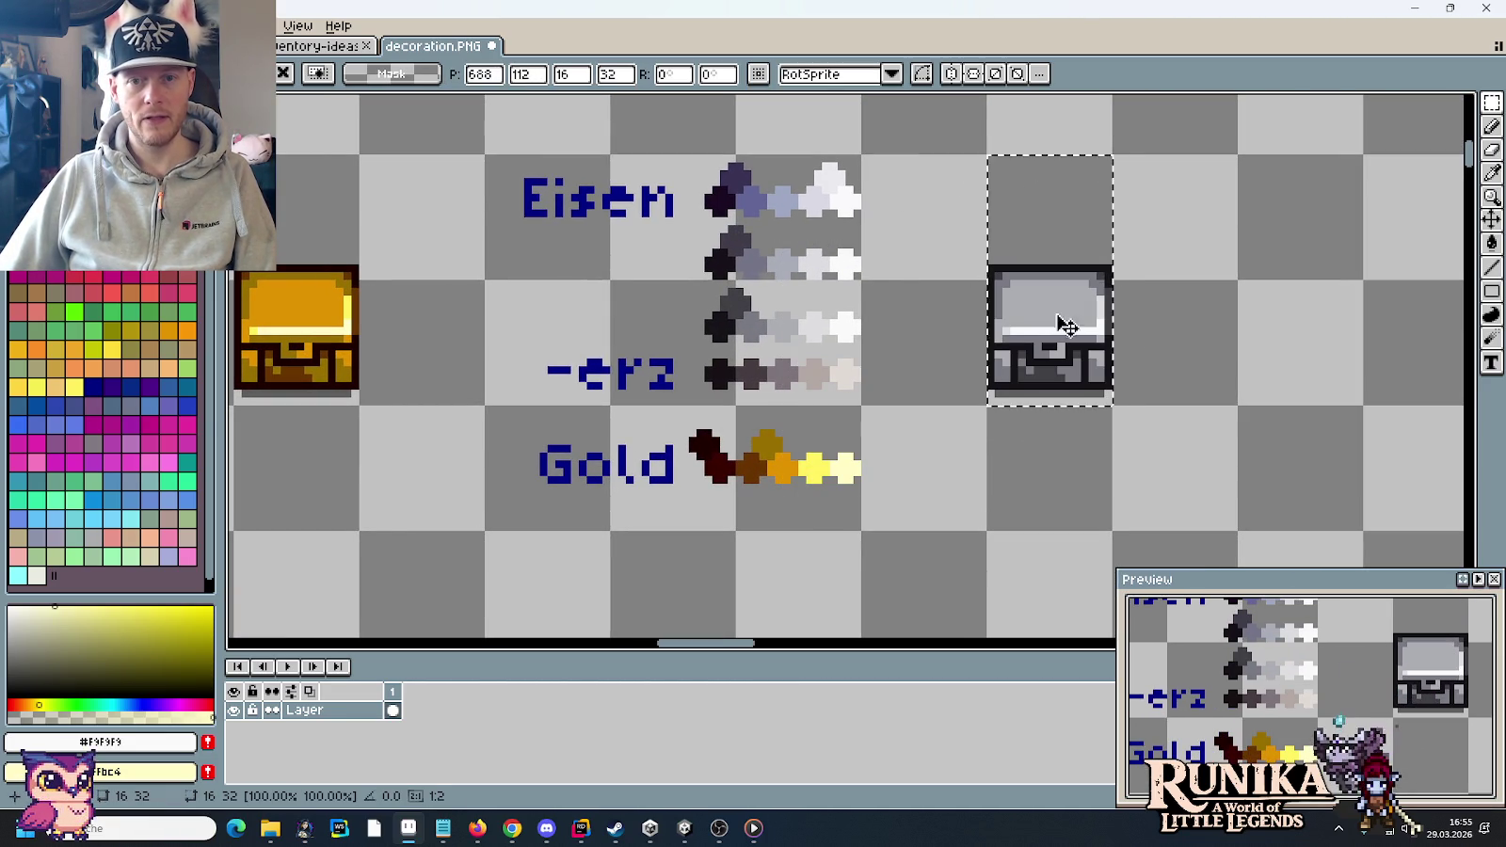
pyautogui.press('Return')
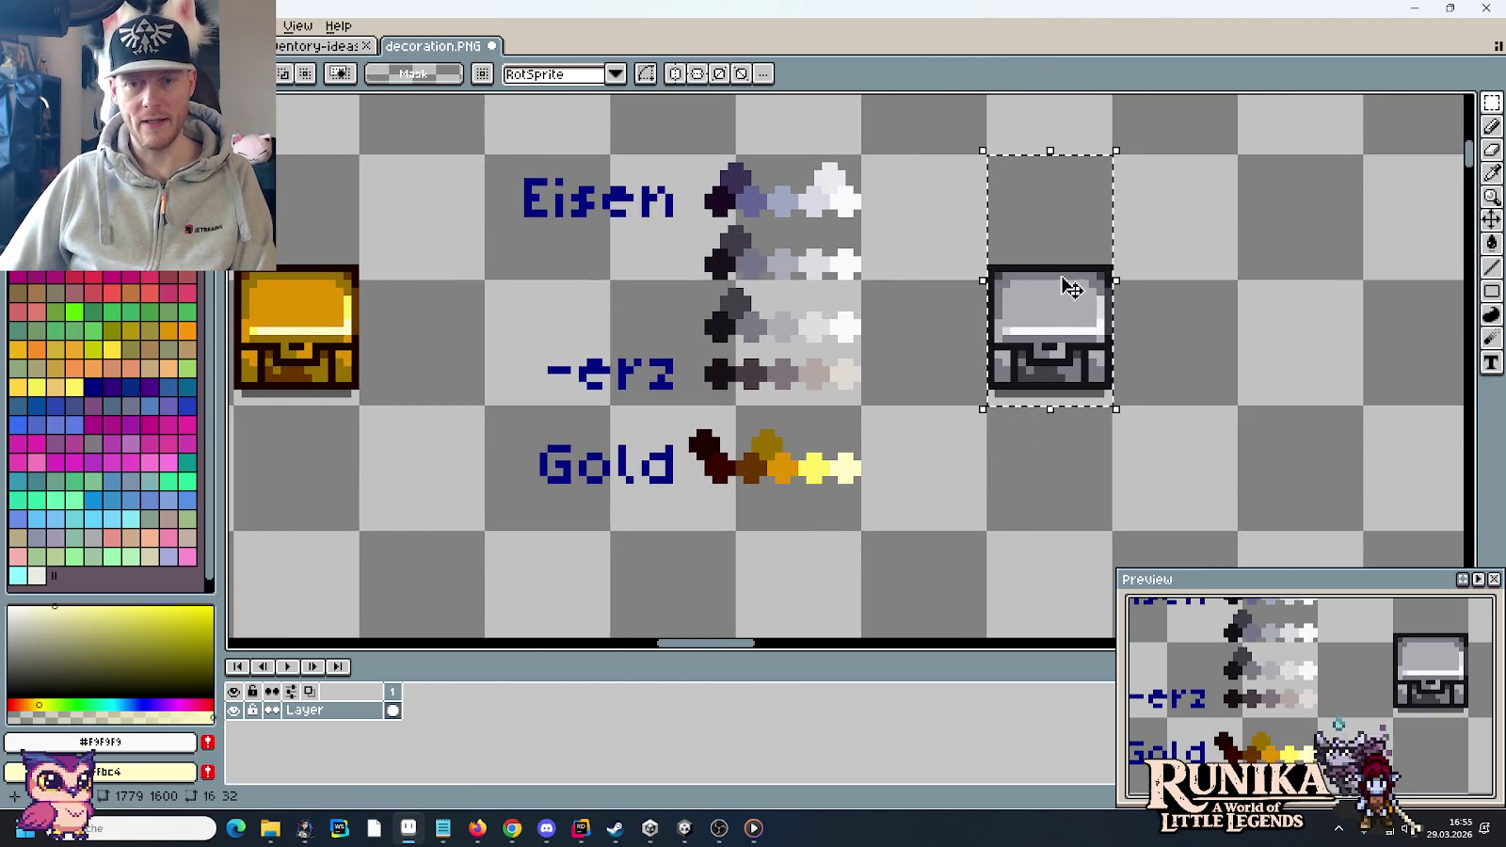
# - Replace the new chest's light grey lid with bright yellow
pyautogui.press('i')
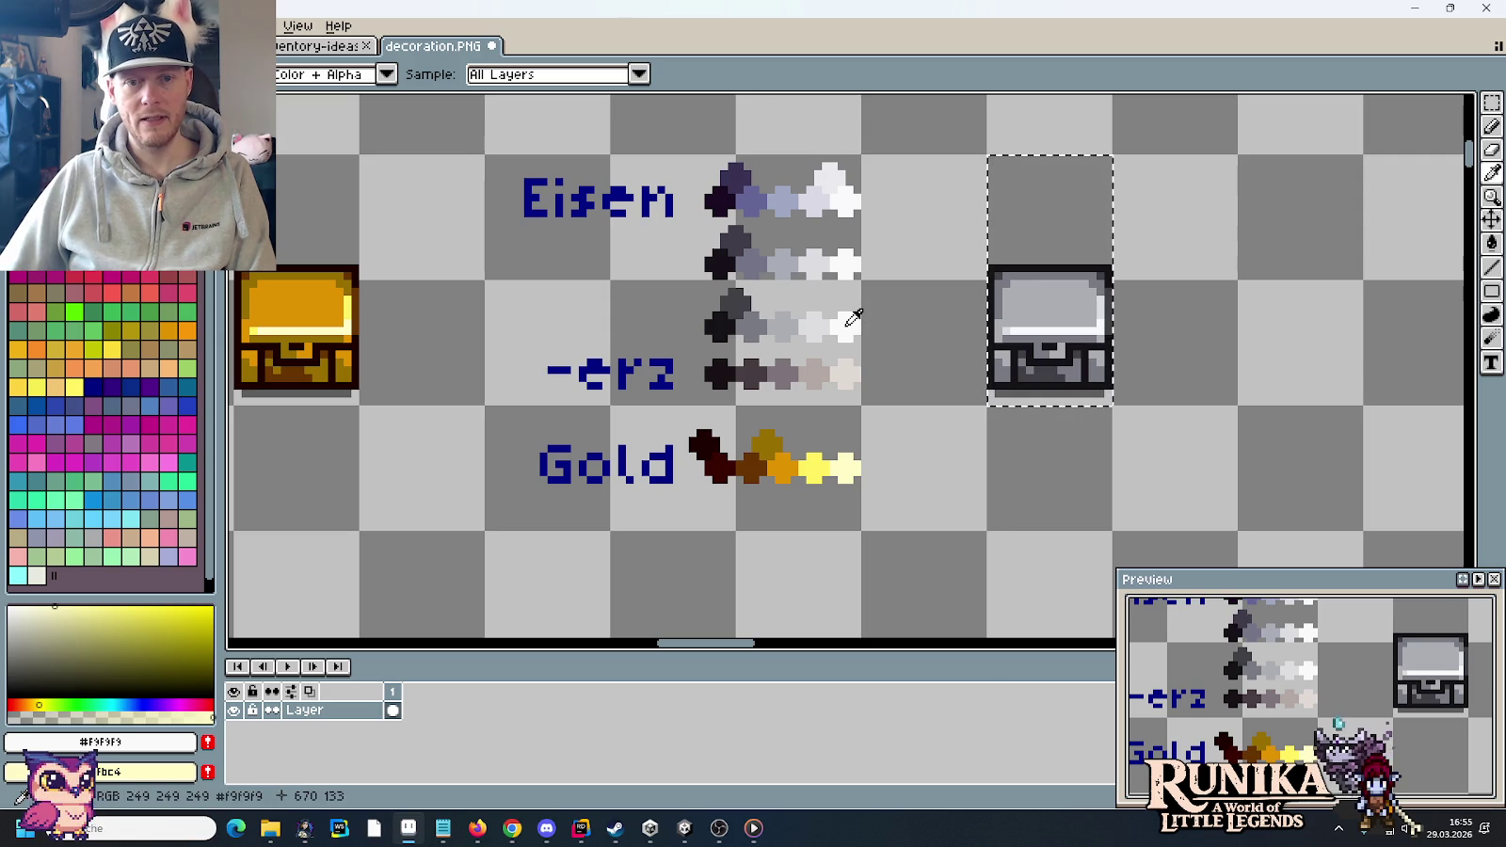
pyautogui.press('e')
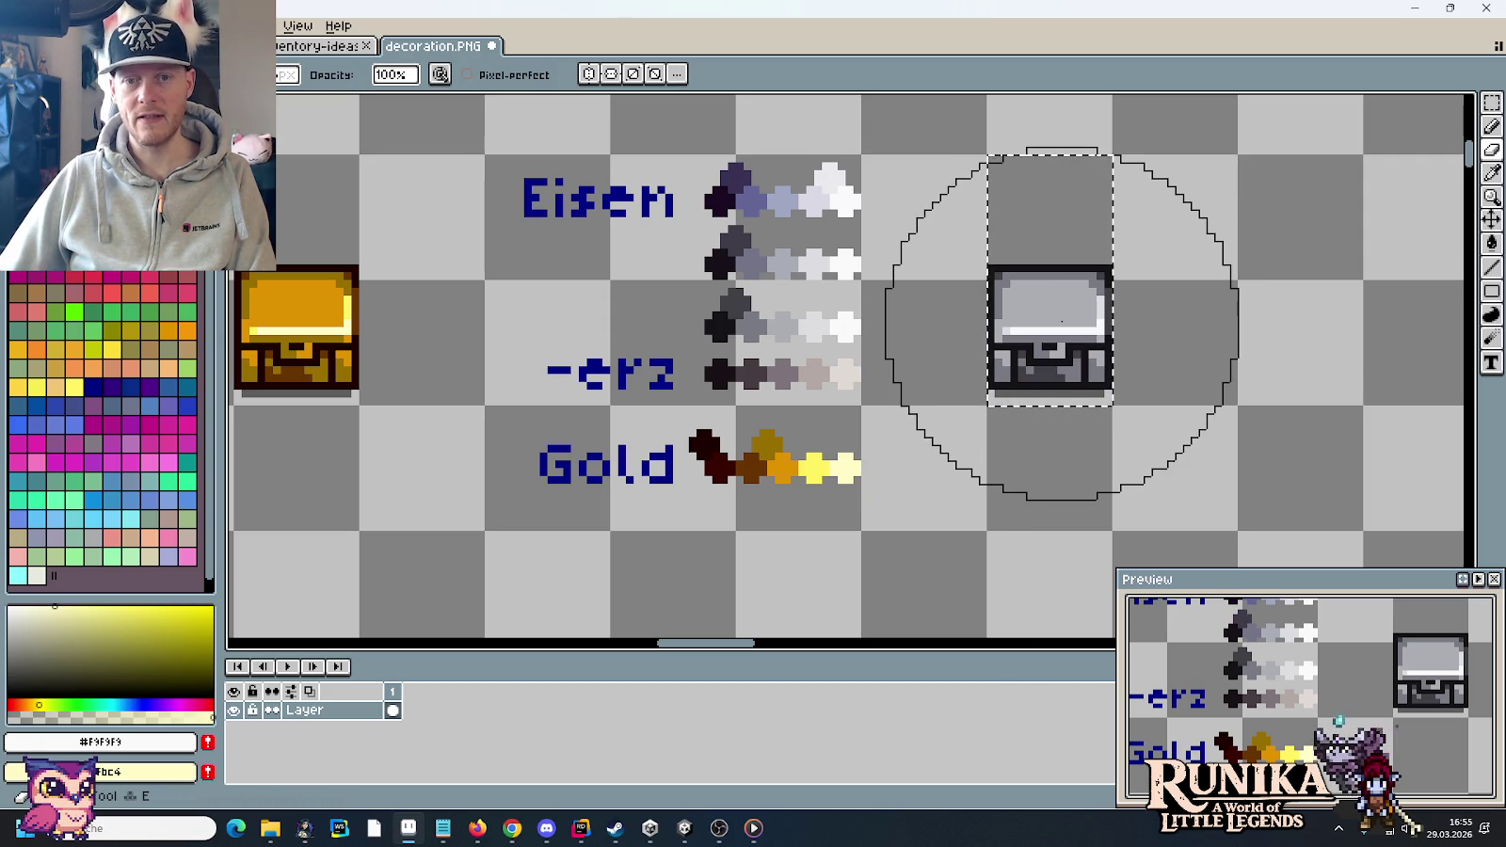
pyautogui.press('i')
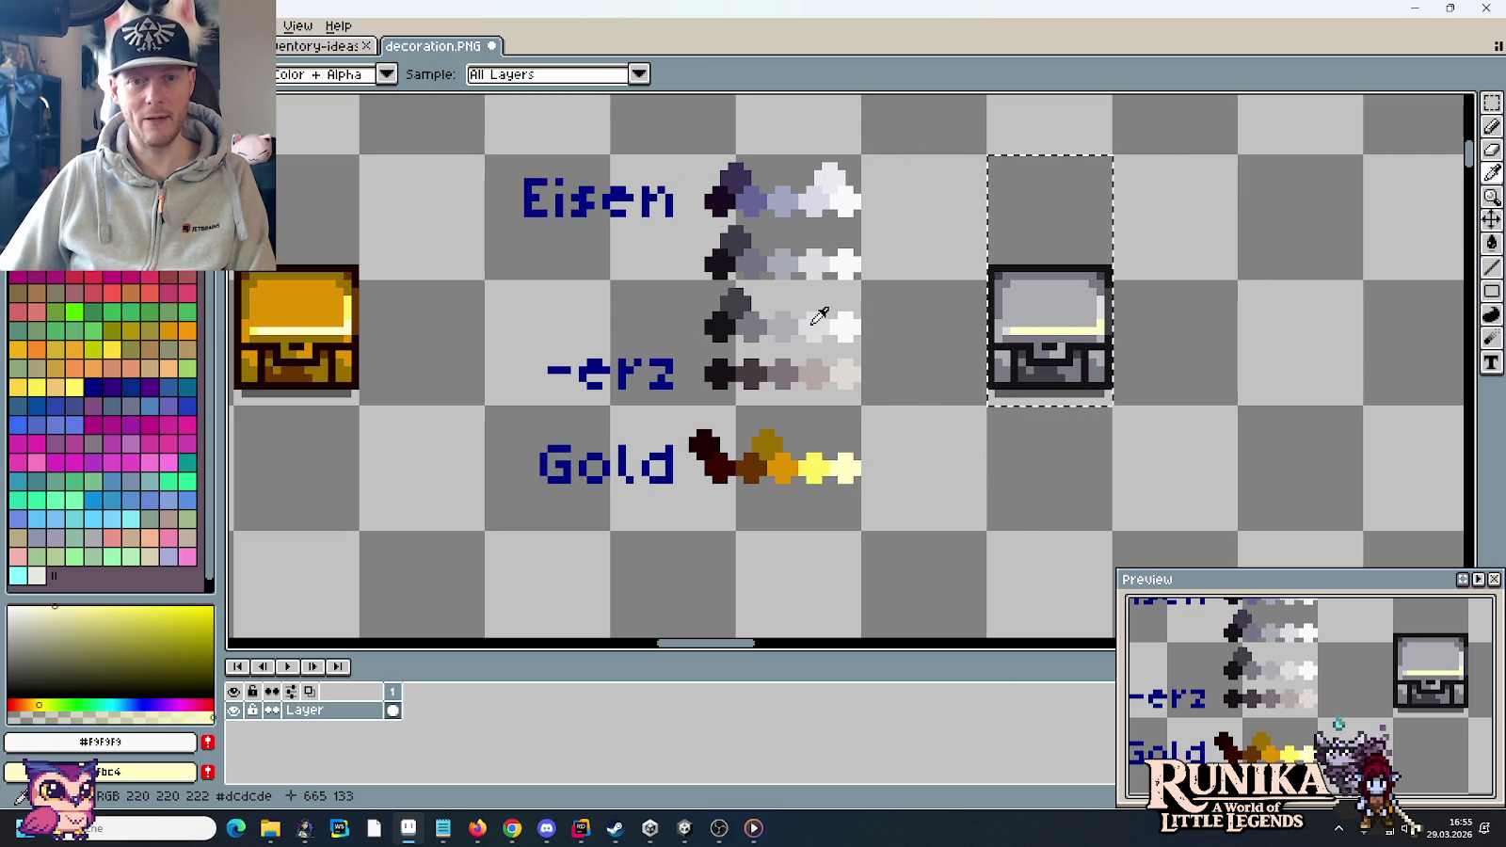
pyautogui.click(815, 321)
pyautogui.press('e')
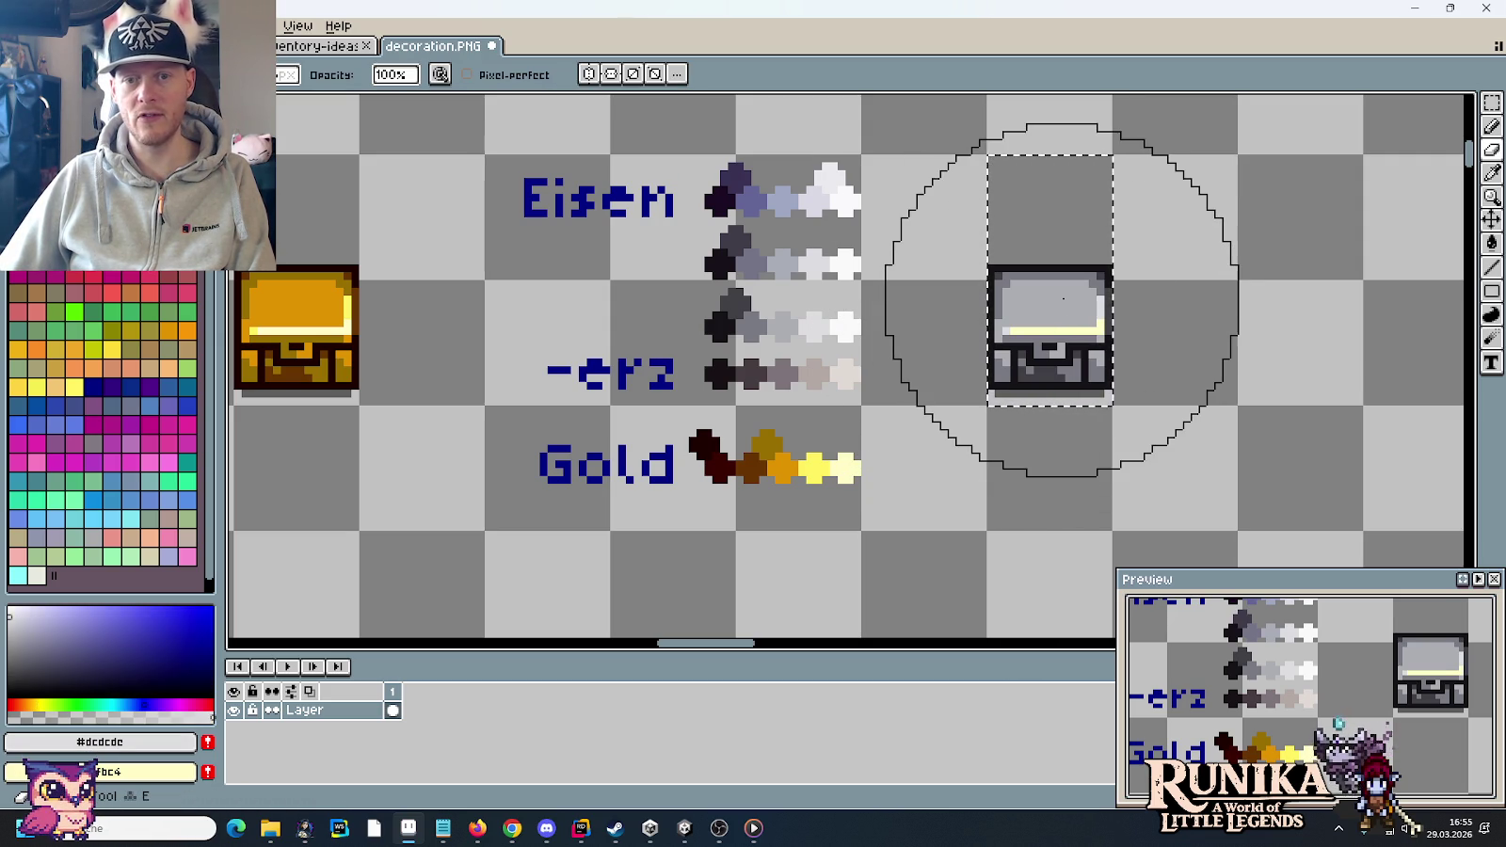
pyautogui.press('i')
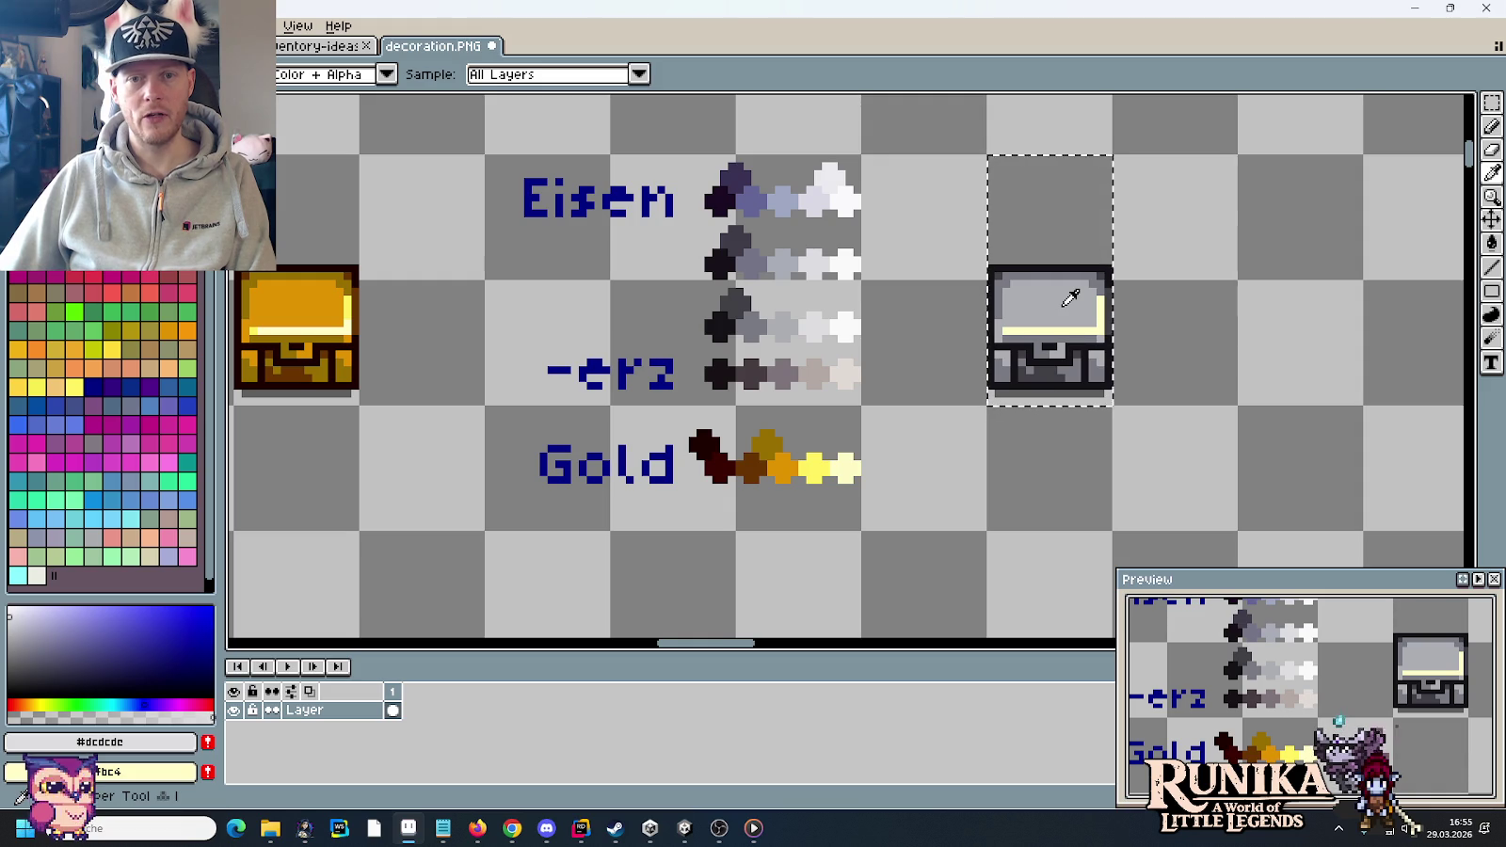
pyautogui.click(1070, 297)
pyautogui.rightClick(854, 468)
pyautogui.press('e')
pyautogui.rightClick(1030, 314)
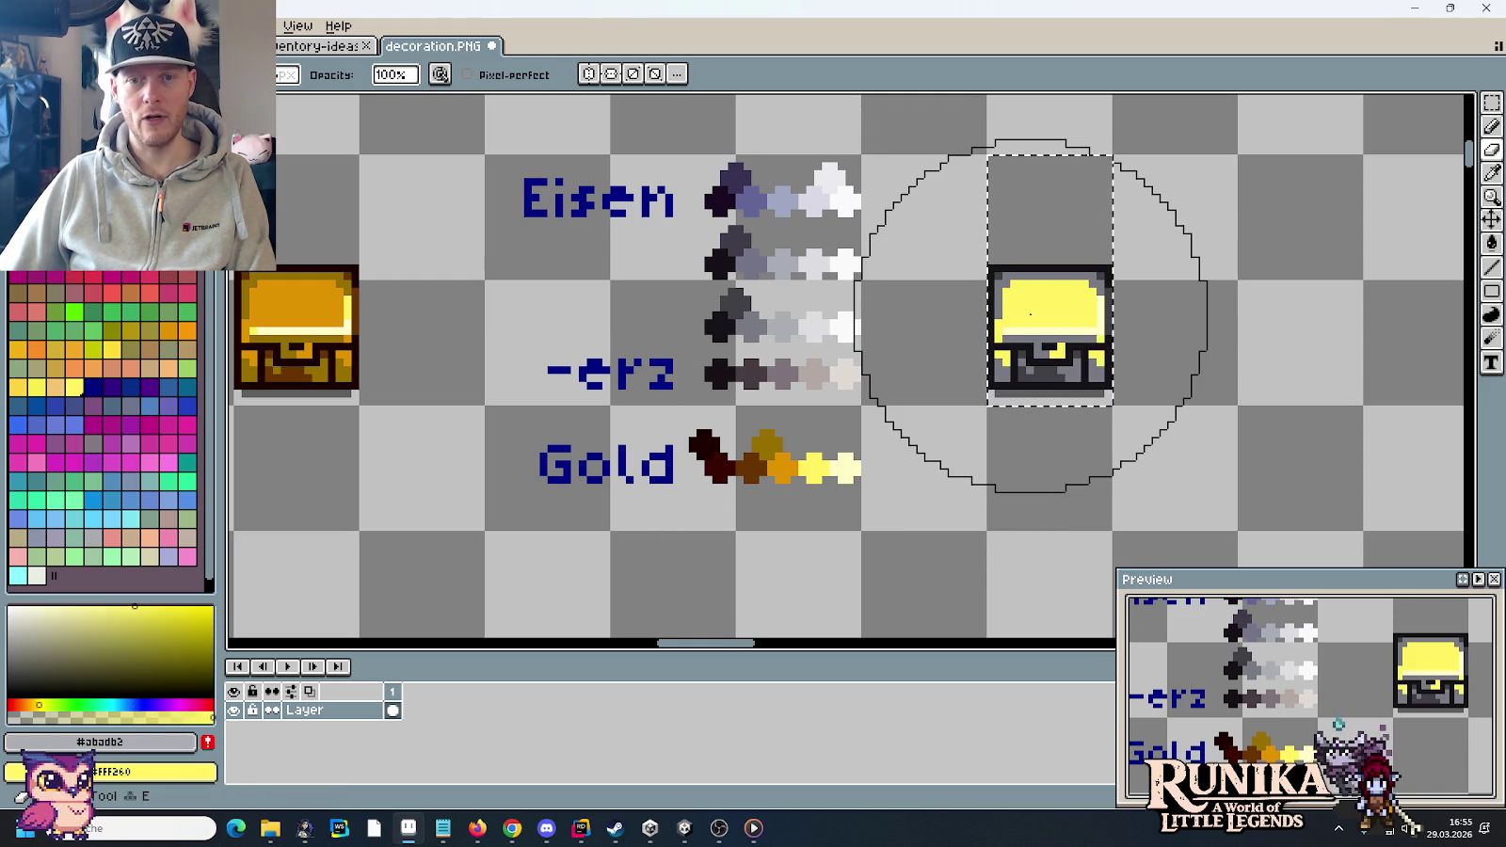
# - Turn the new chest's darker grey parts orange
pyautogui.press('i')
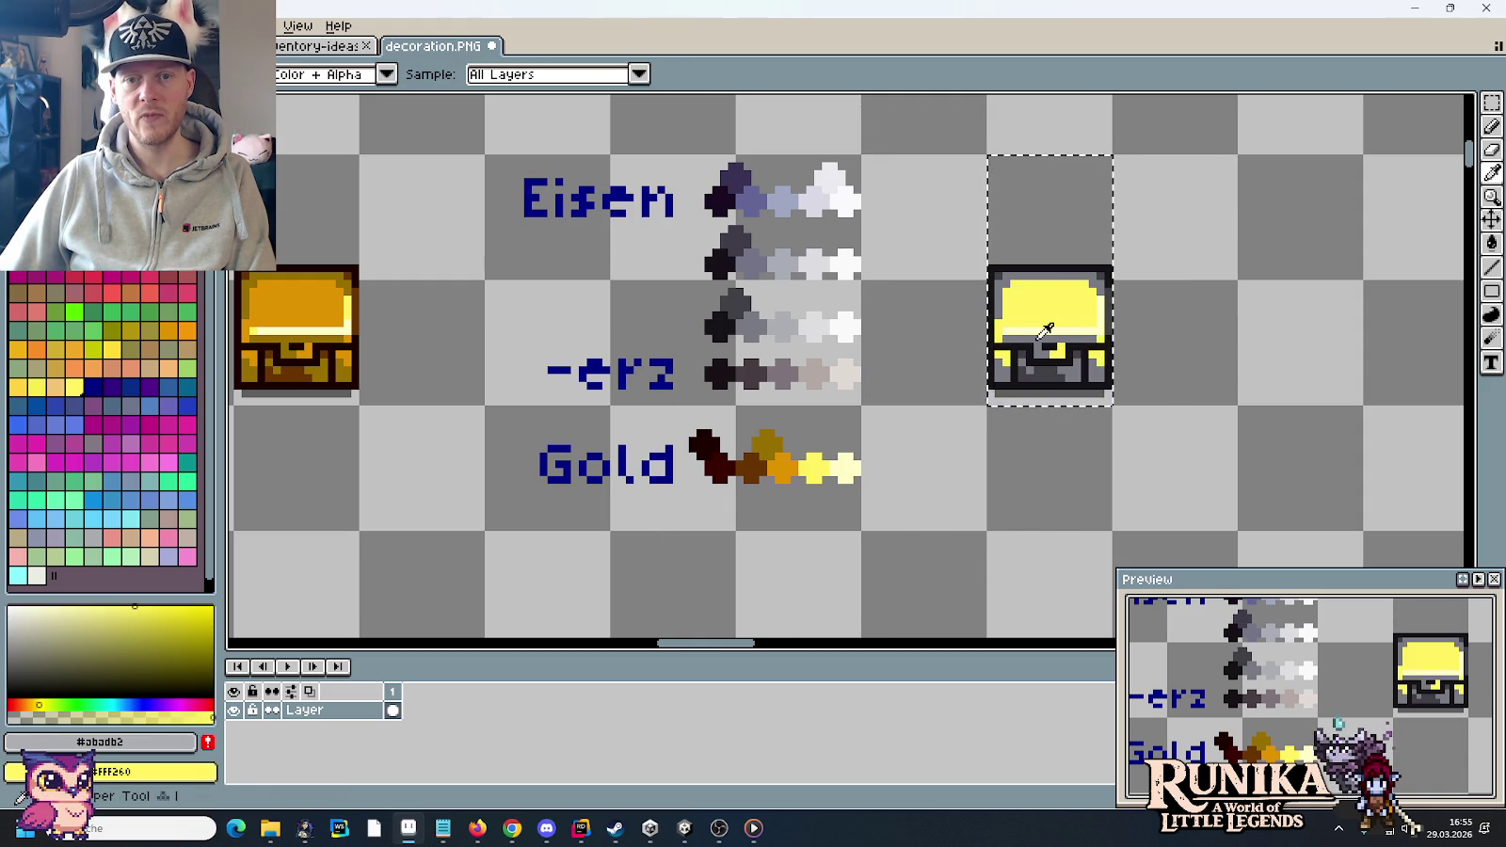
pyautogui.click(1026, 372)
pyautogui.rightClick(800, 468)
pyautogui.press('e')
pyautogui.rightClick(1035, 317)
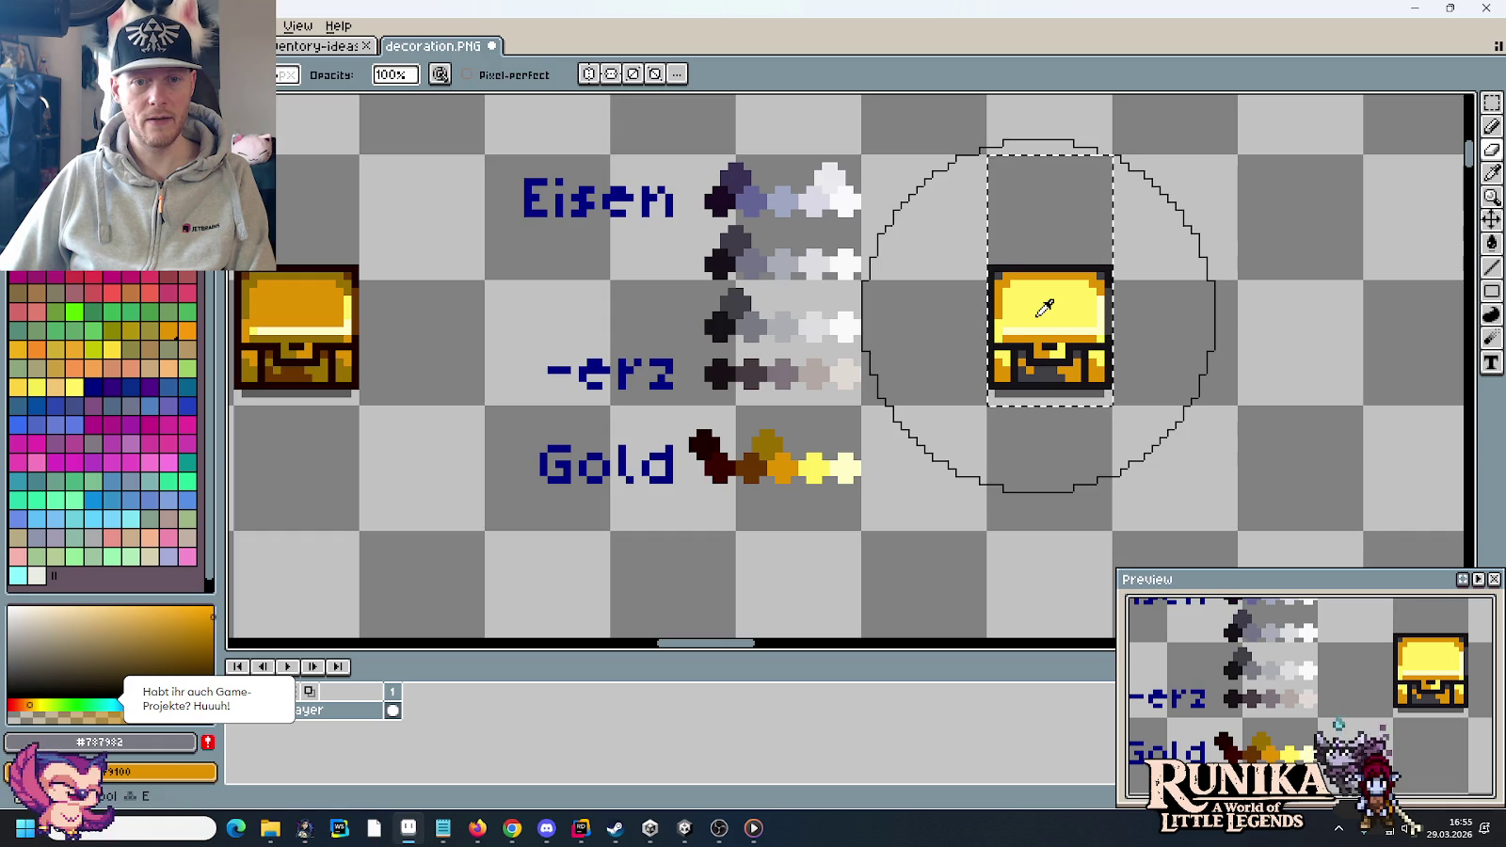
# - Replace the chest's darkest greys with dark gold and brown from the Gold ramp
pyautogui.press('i')
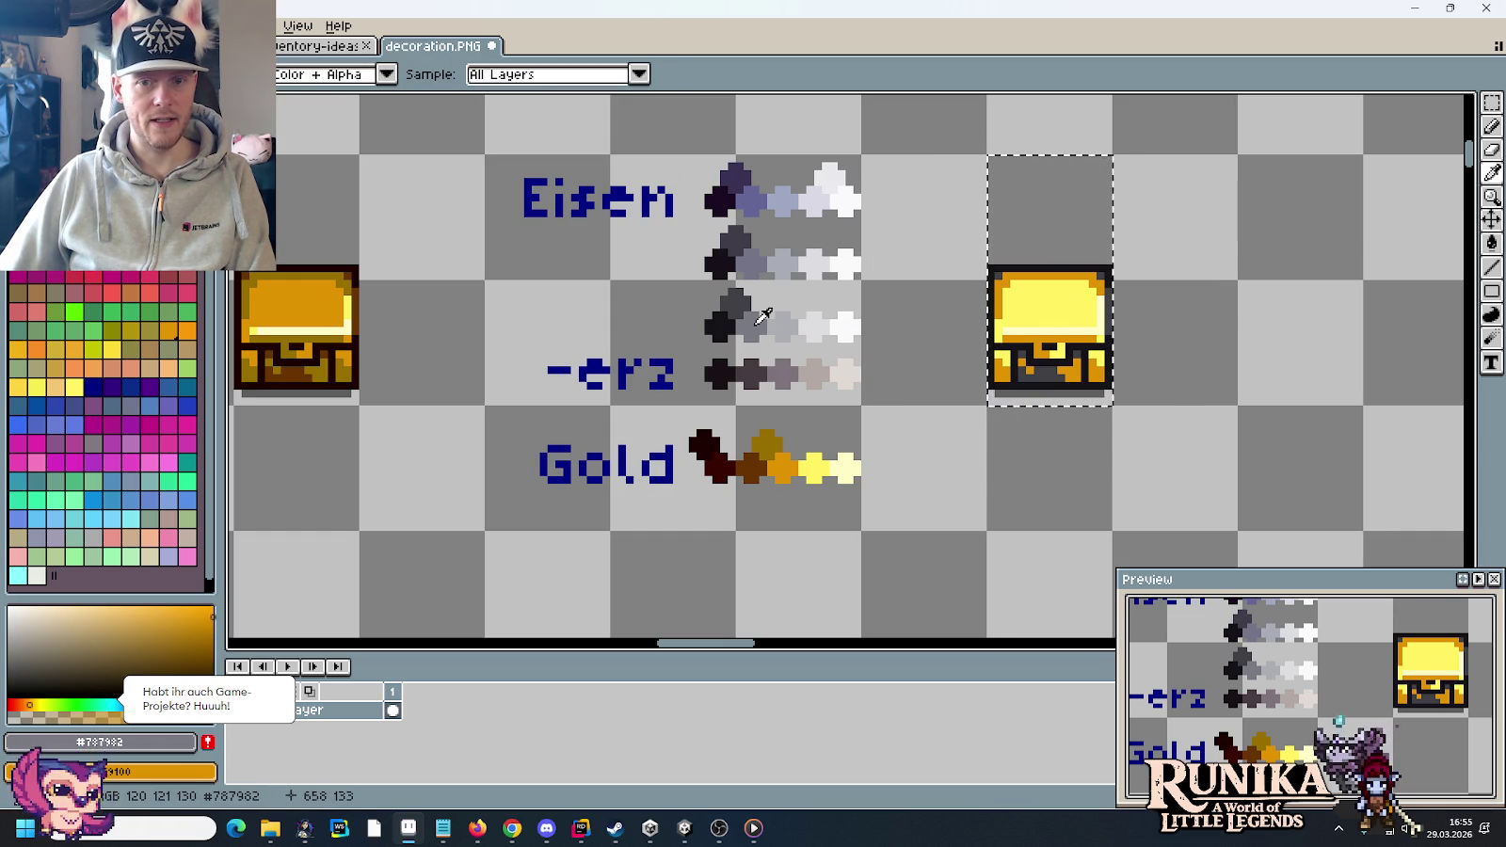
pyautogui.click(748, 308)
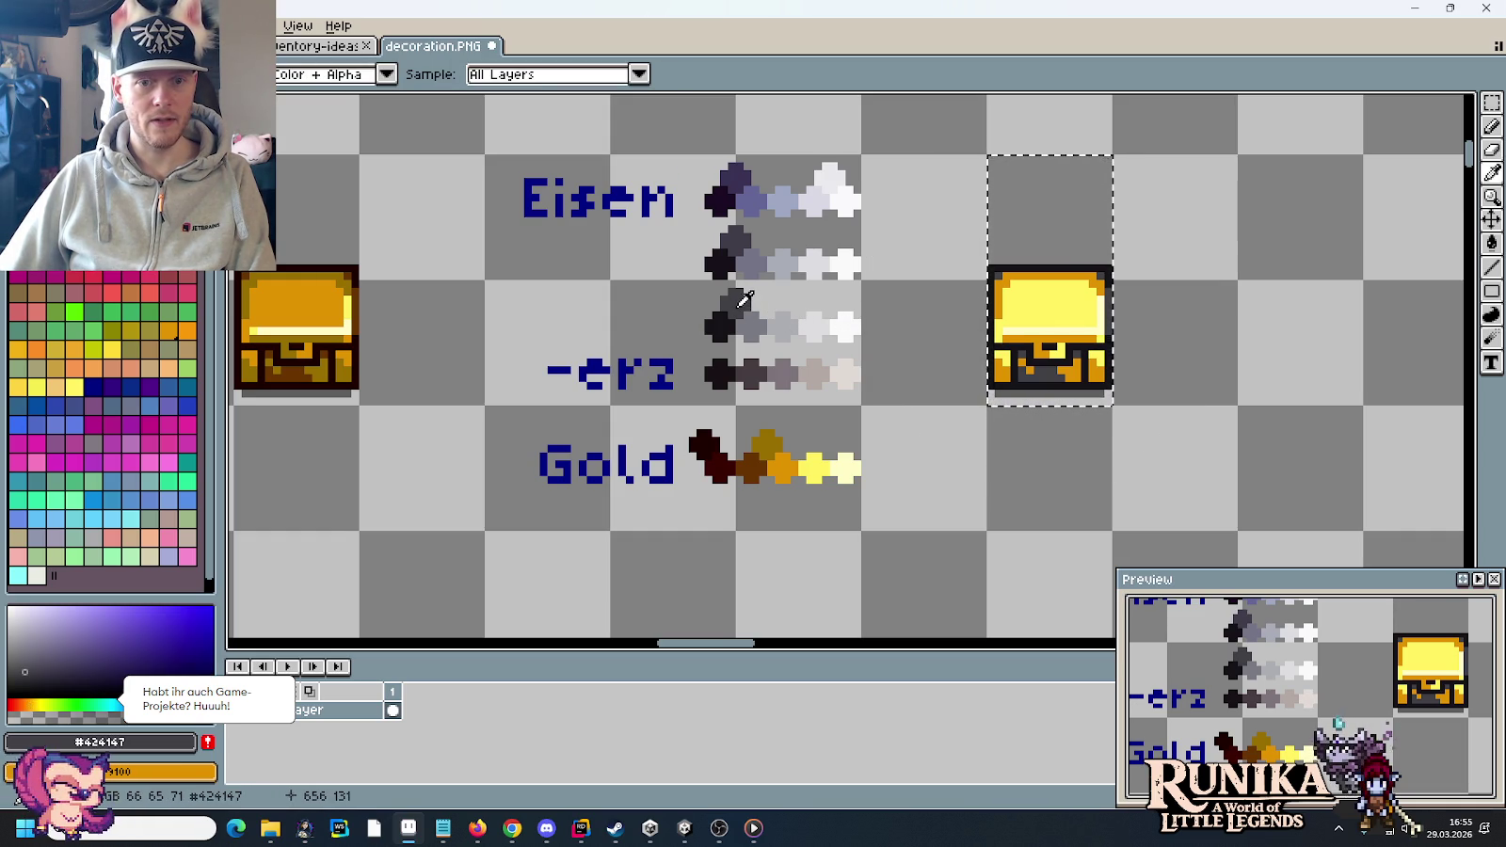
pyautogui.rightClick(771, 442)
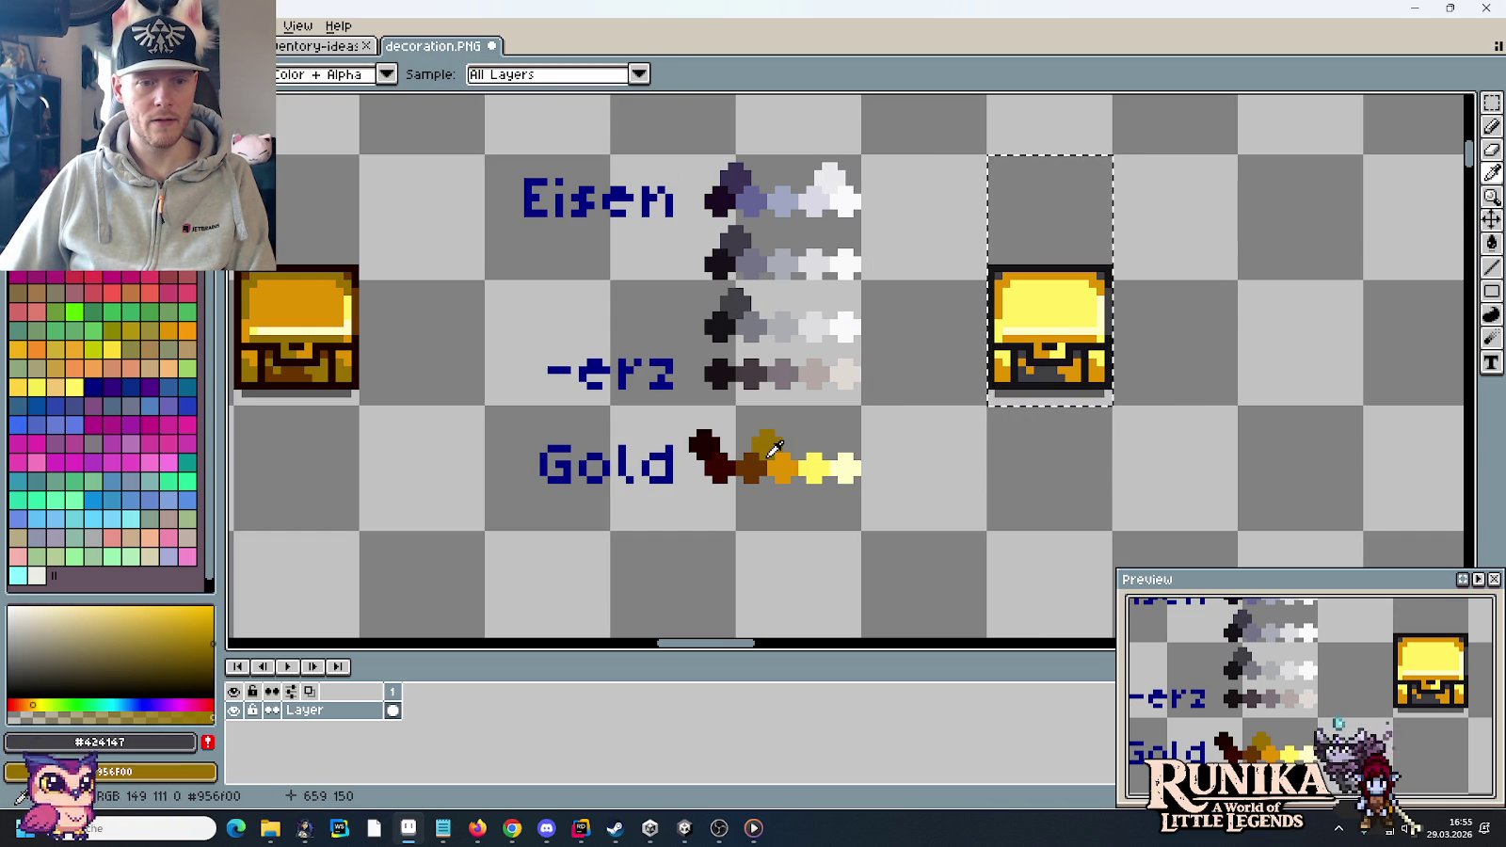
pyautogui.rightClick(750, 465)
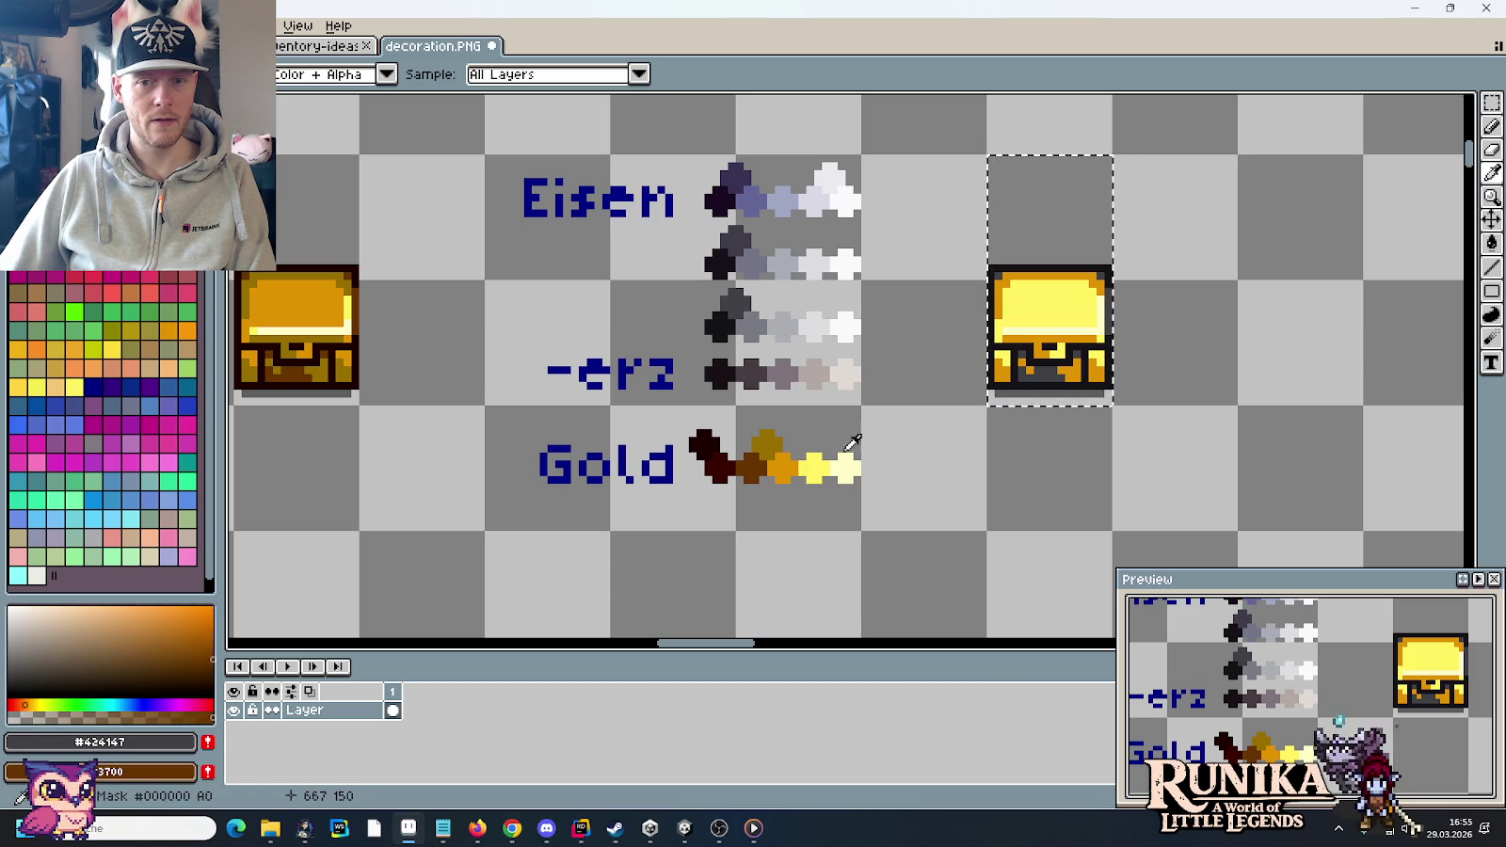
pyautogui.press('e')
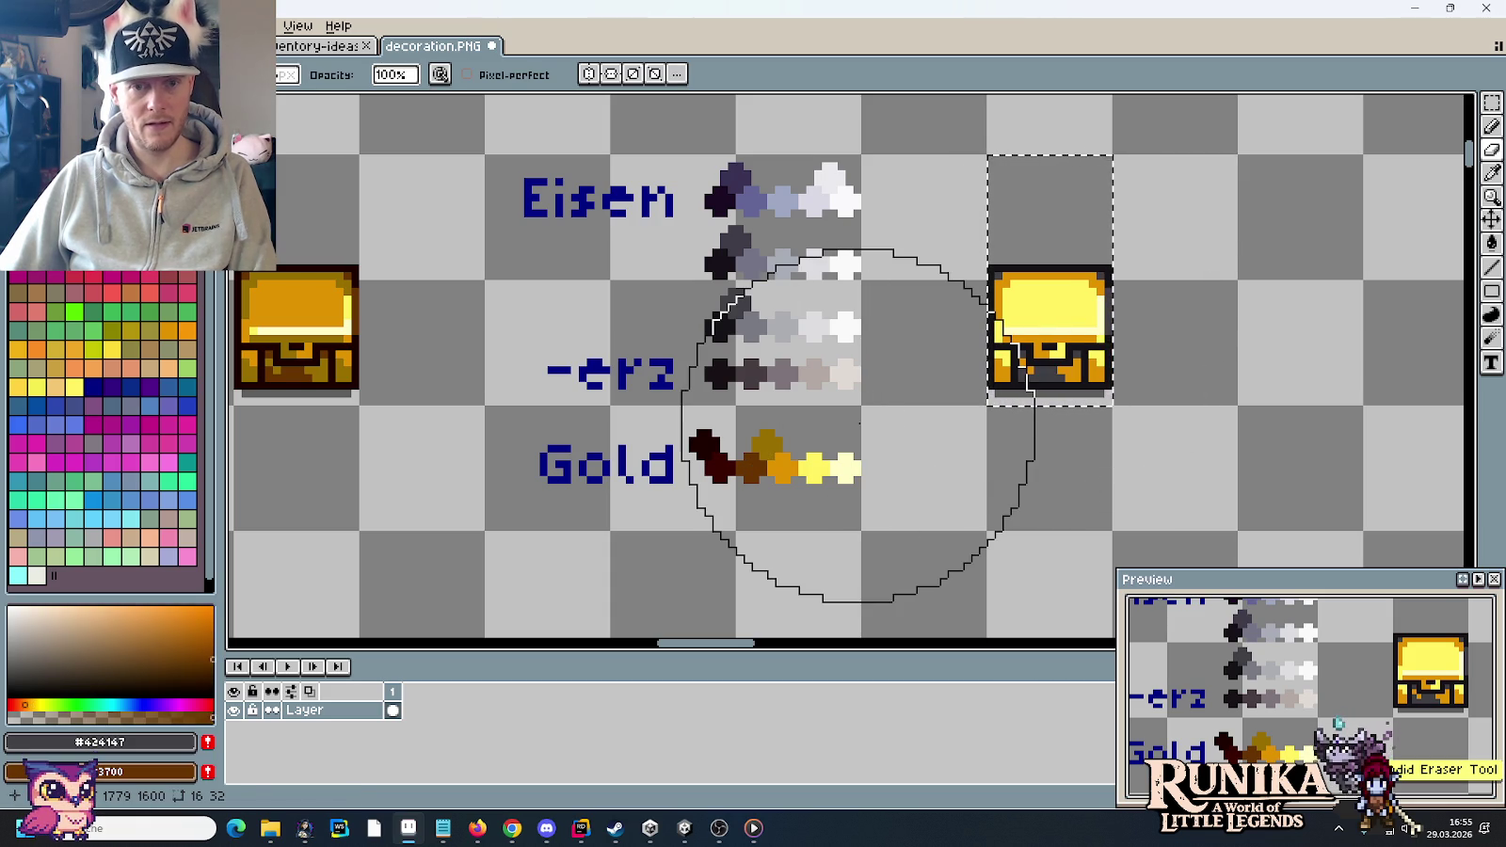
pyautogui.press('i')
pyautogui.rightClick(772, 434)
pyautogui.press('e')
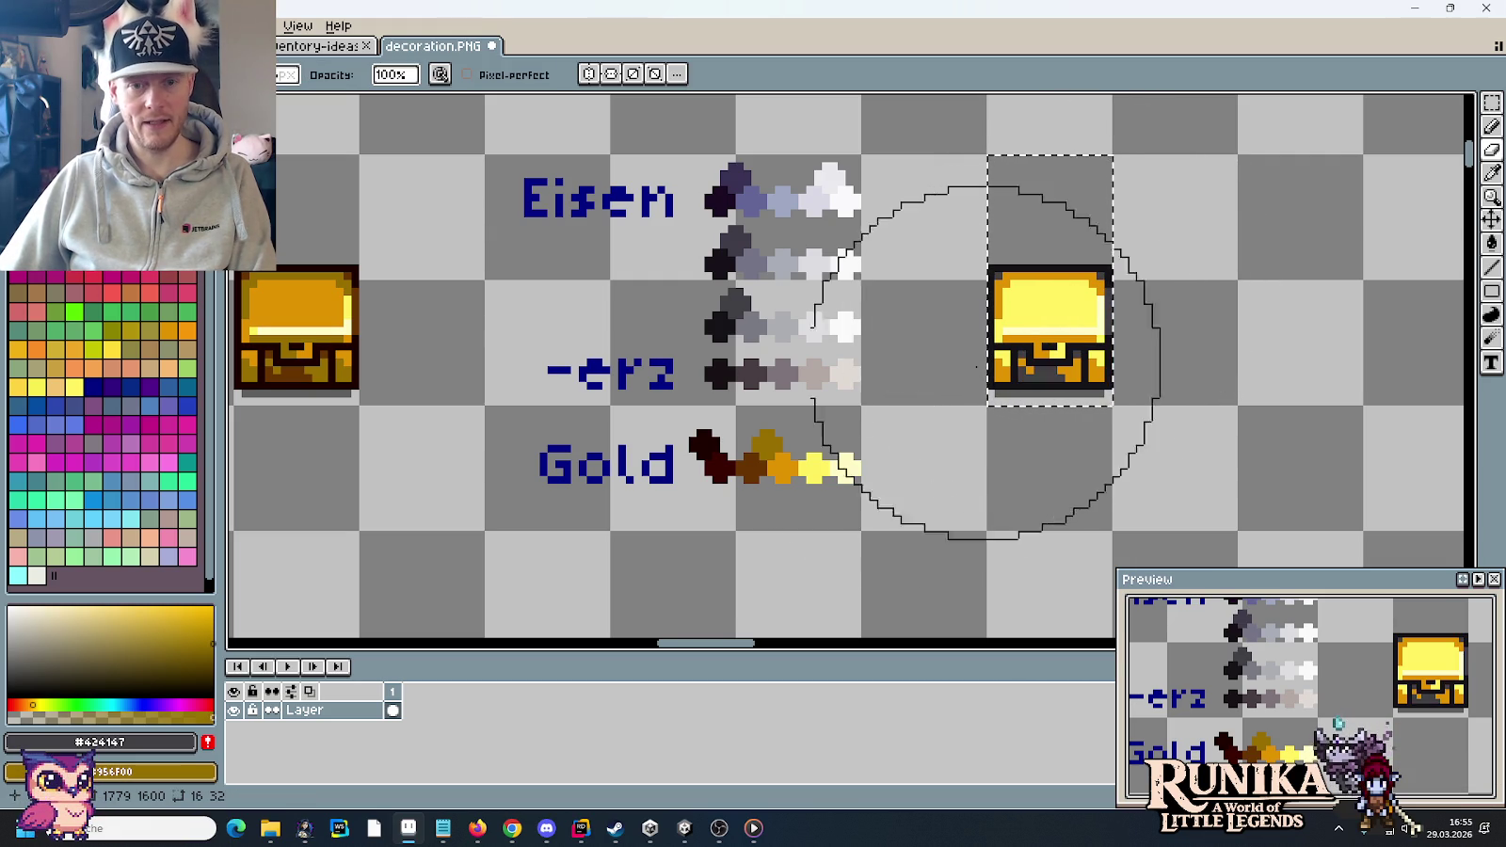
pyautogui.press('i')
pyautogui.rightClick(751, 461)
pyautogui.press('e')
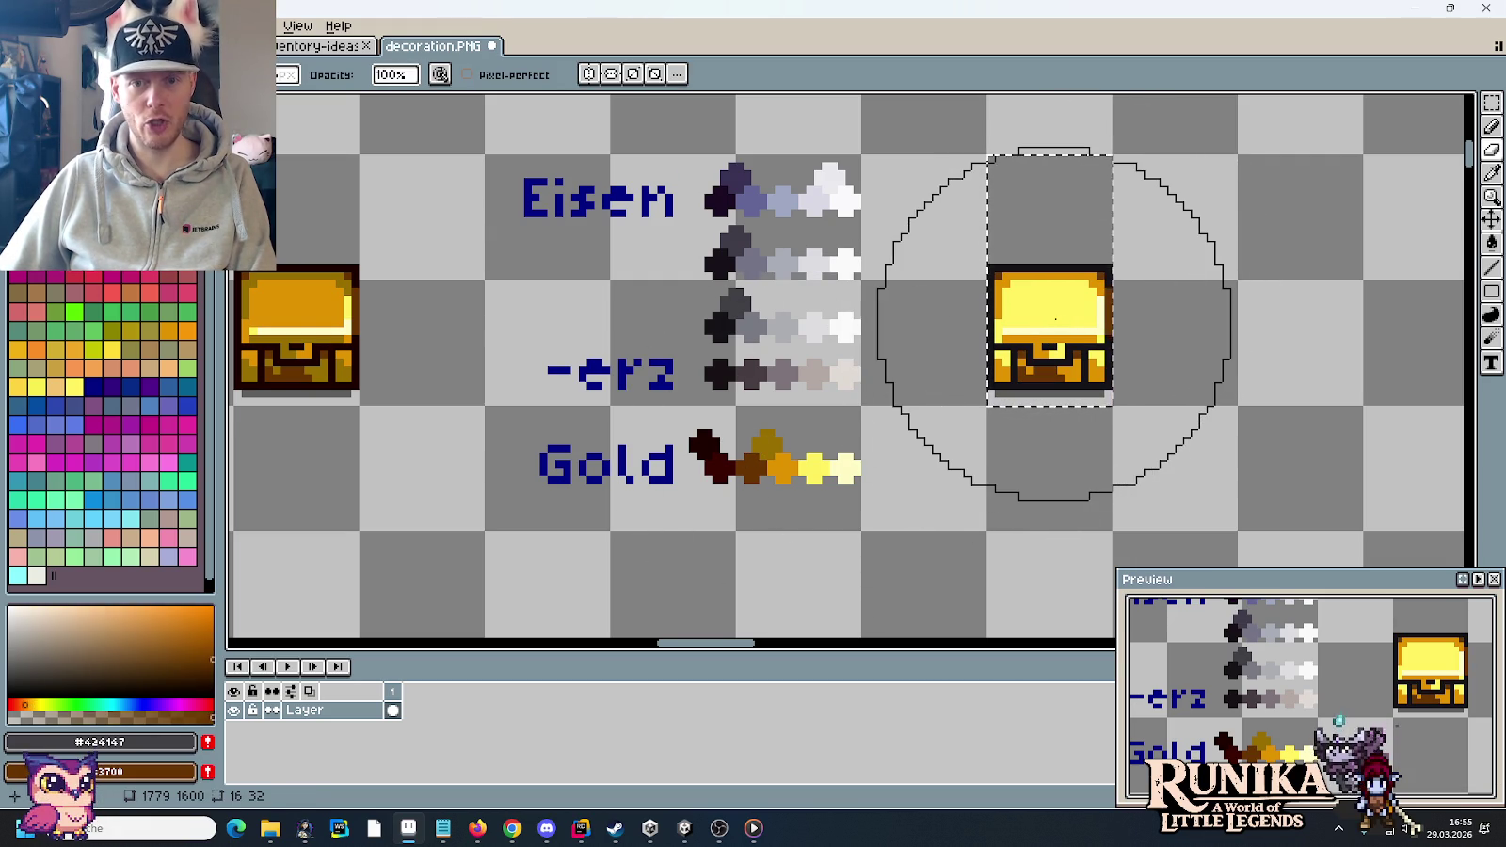
pyautogui.press('i')
pyautogui.scroll(2, 1048, 259)
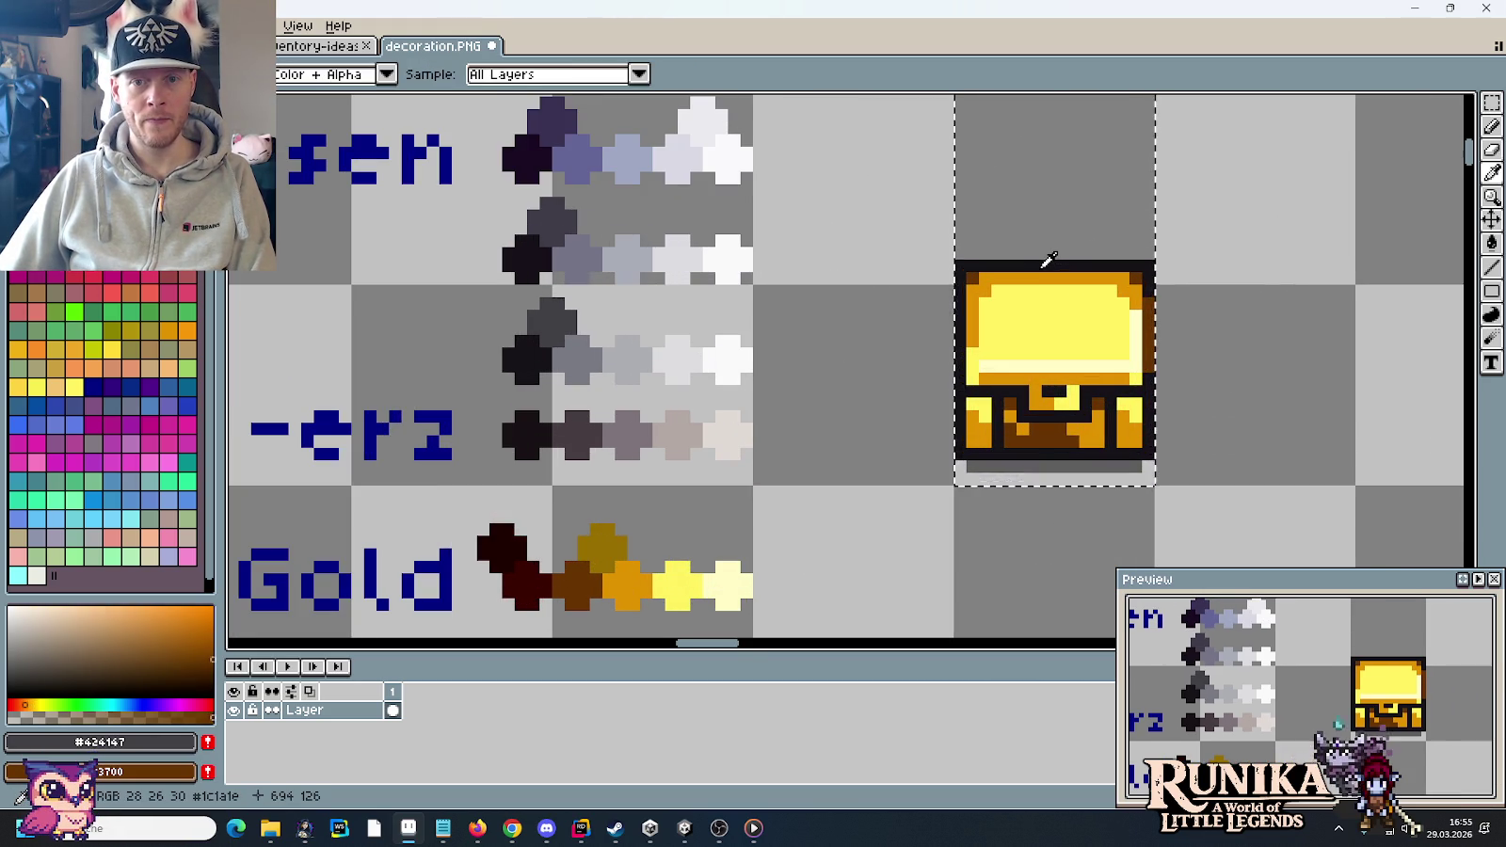
# - Sample the chest's dark outline colour and a dark brown, then bring the chest front into view
pyautogui.click(1047, 259)
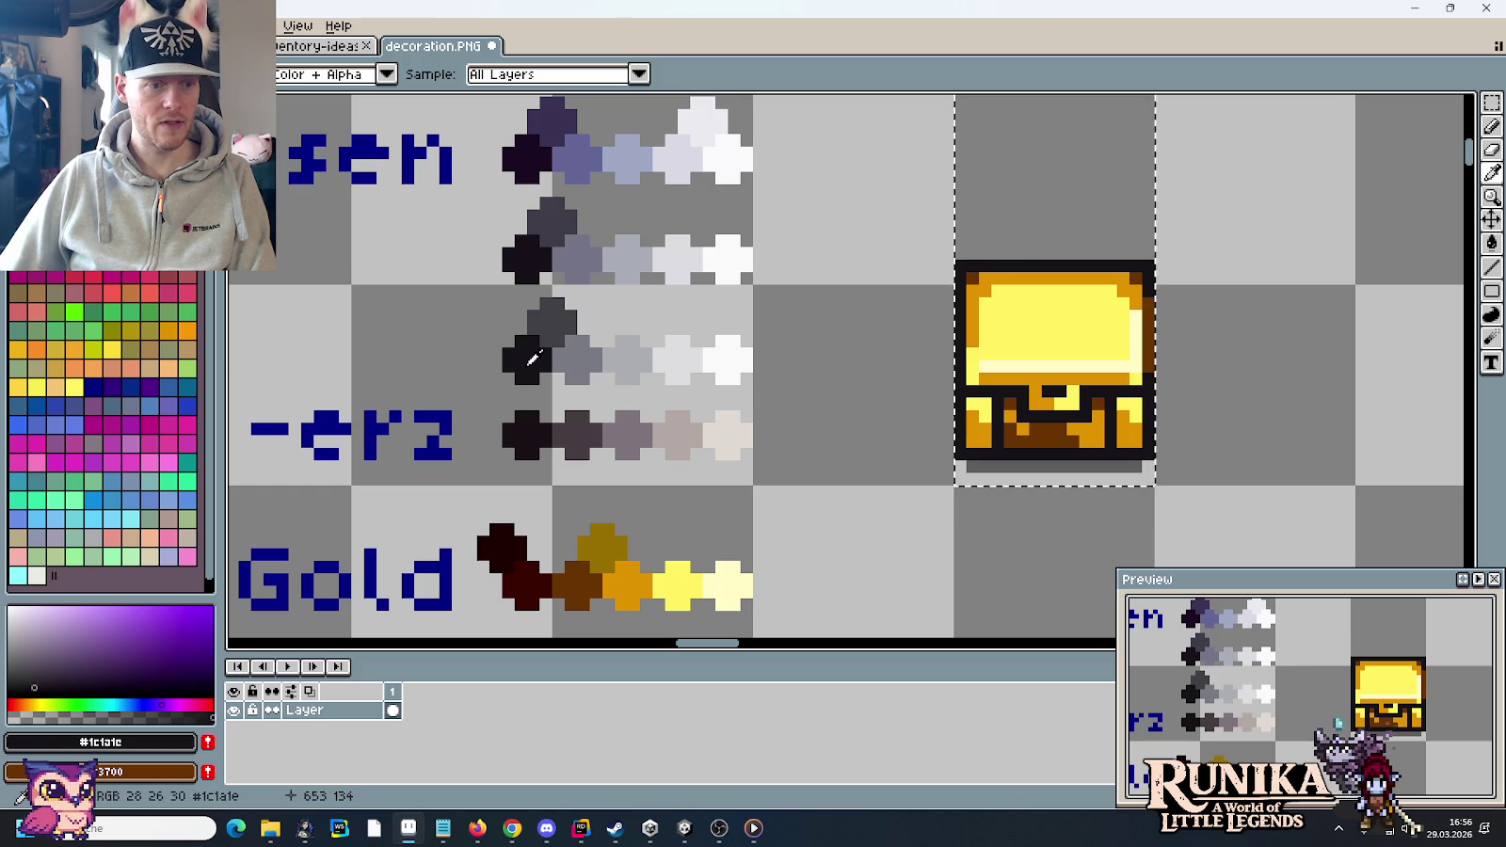
pyautogui.rightClick(499, 541)
pyautogui.press('e')
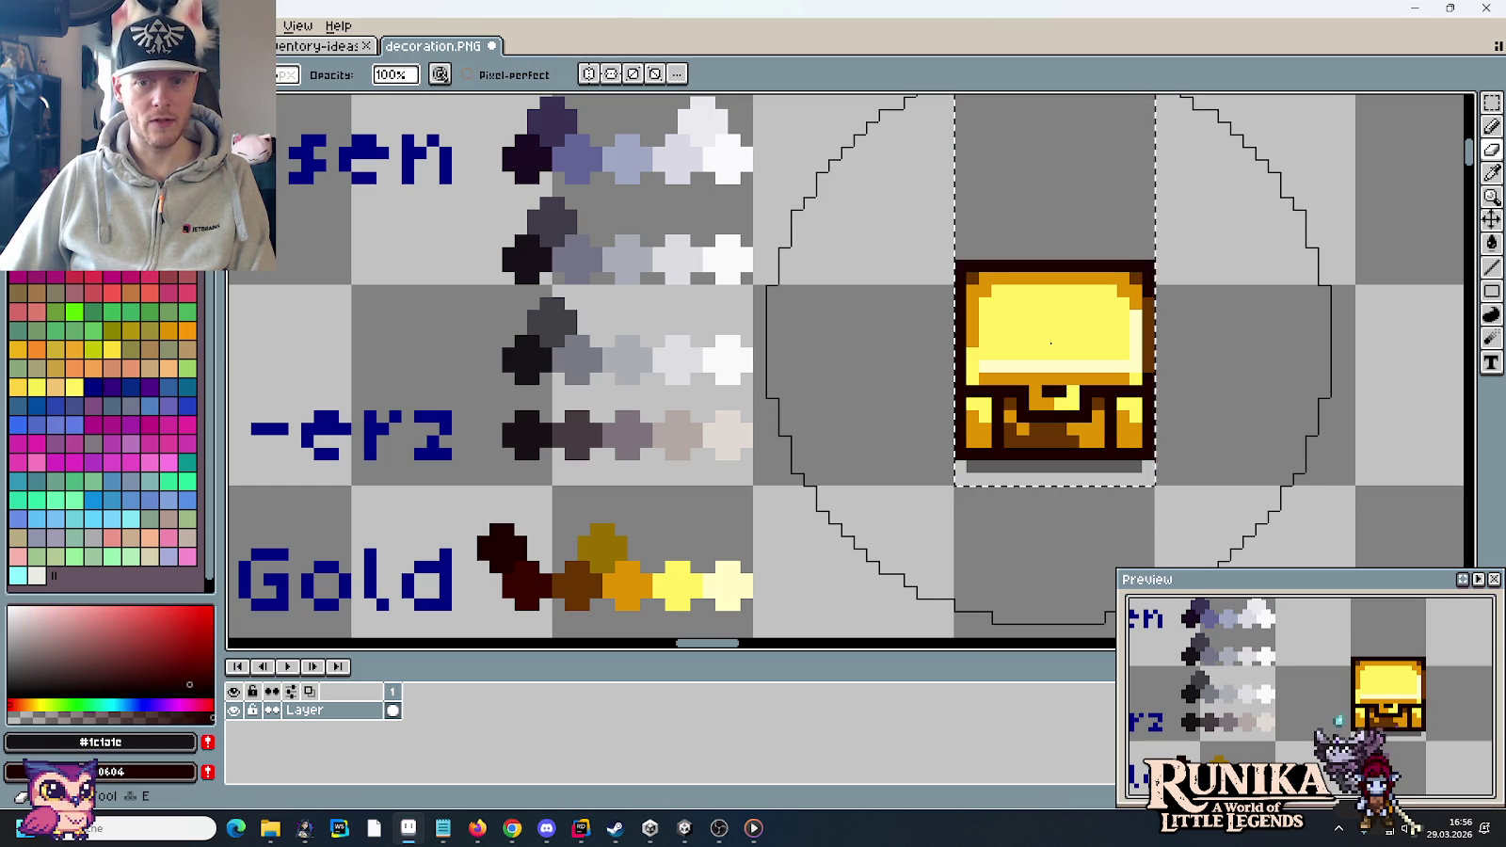
pyautogui.press('m')
pyautogui.scroll(-3, 899, 303)
pyautogui.scroll(-2, 899, 303)
pyautogui.moveTo(982, 341); pyautogui.dragTo(1097, 358)
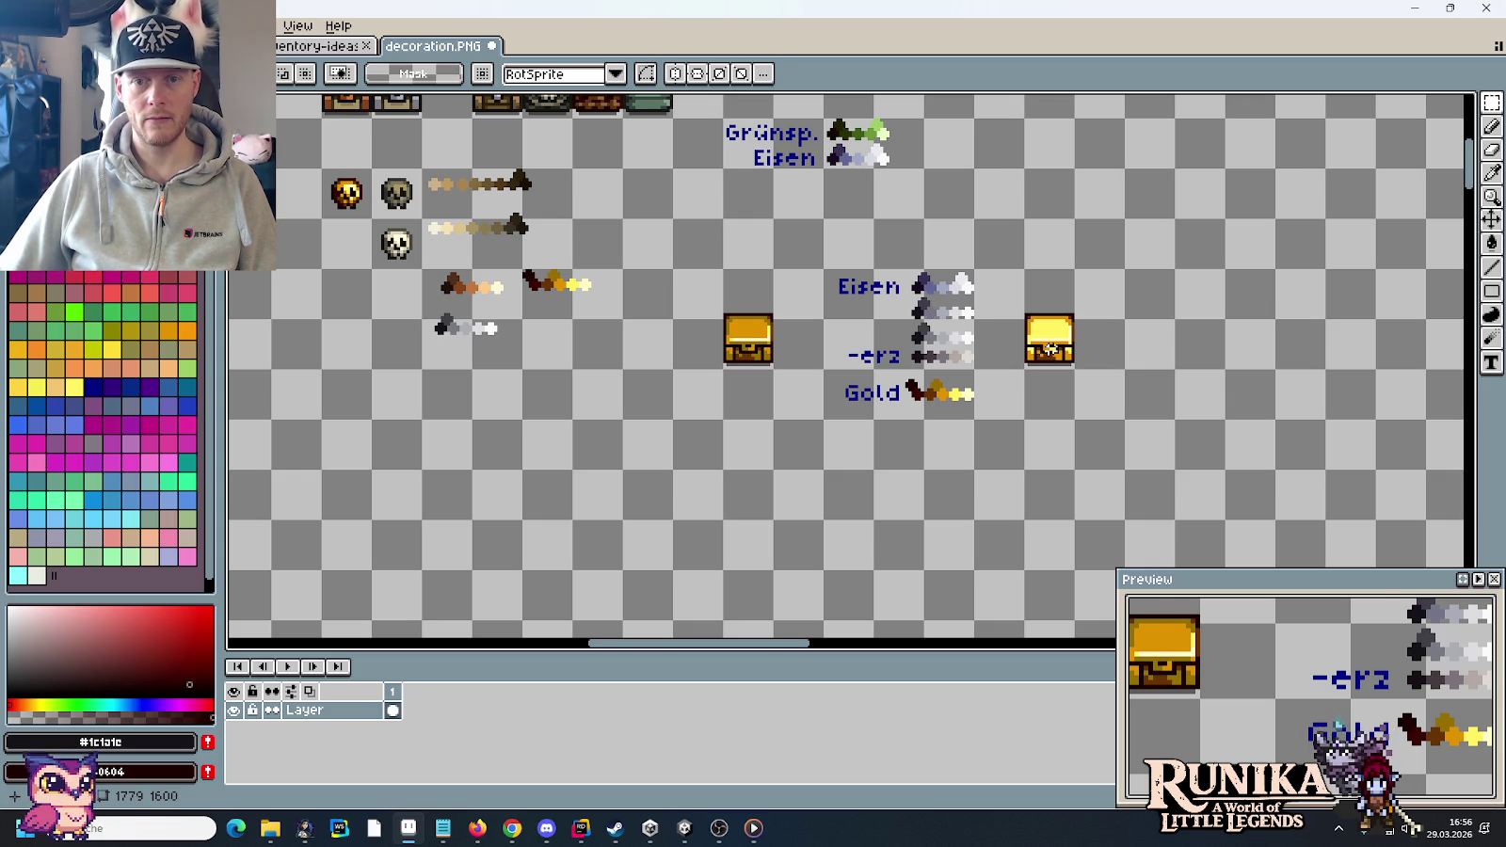
pyautogui.scroll(3, 1051, 349)
pyautogui.scroll(-1, 1051, 349)
pyautogui.scroll(-2, 1051, 349)
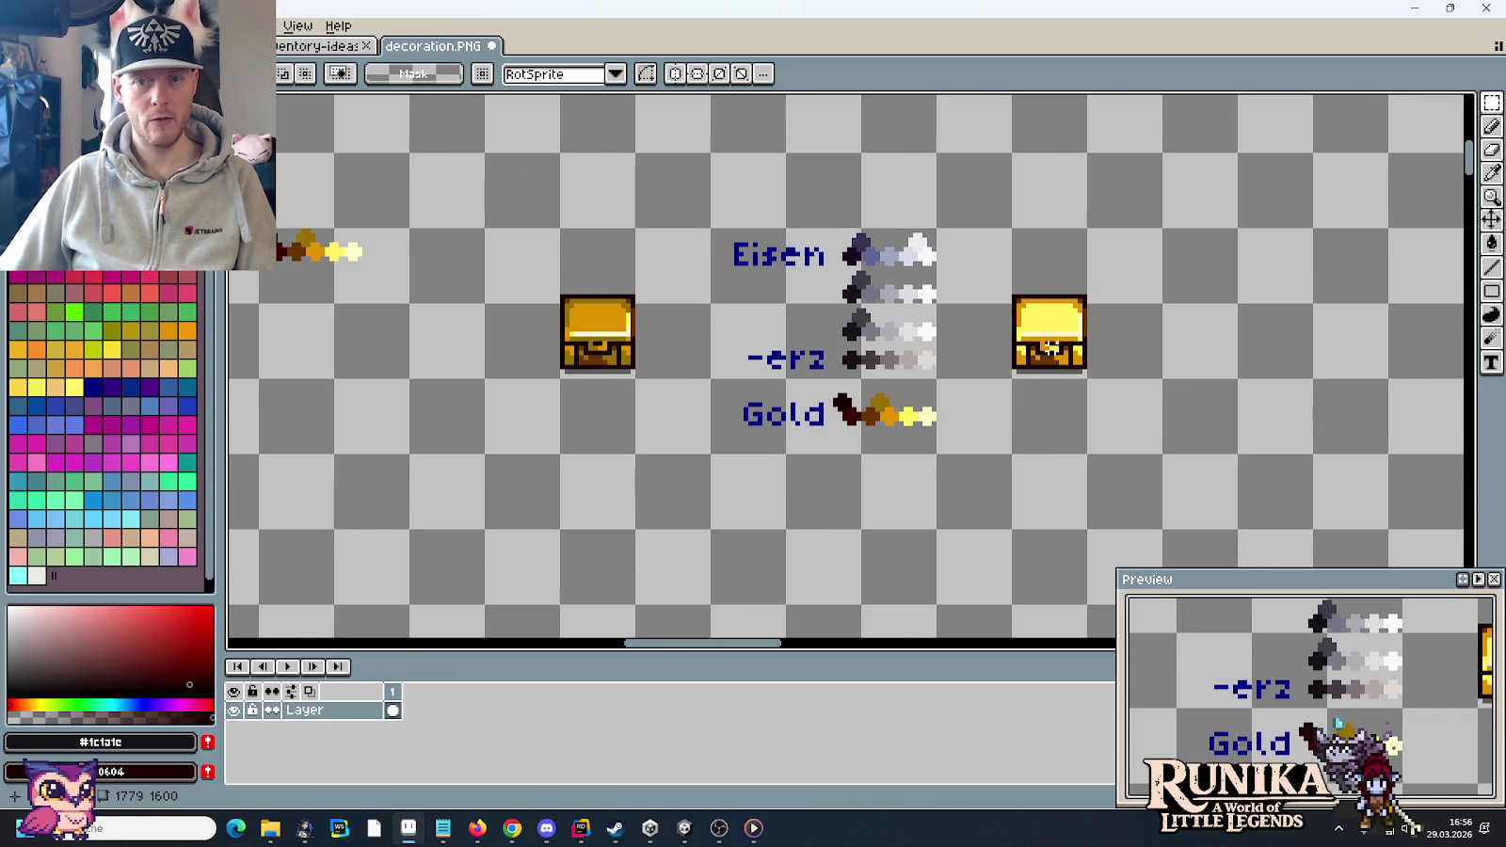
pyautogui.scroll(1, 1051, 347)
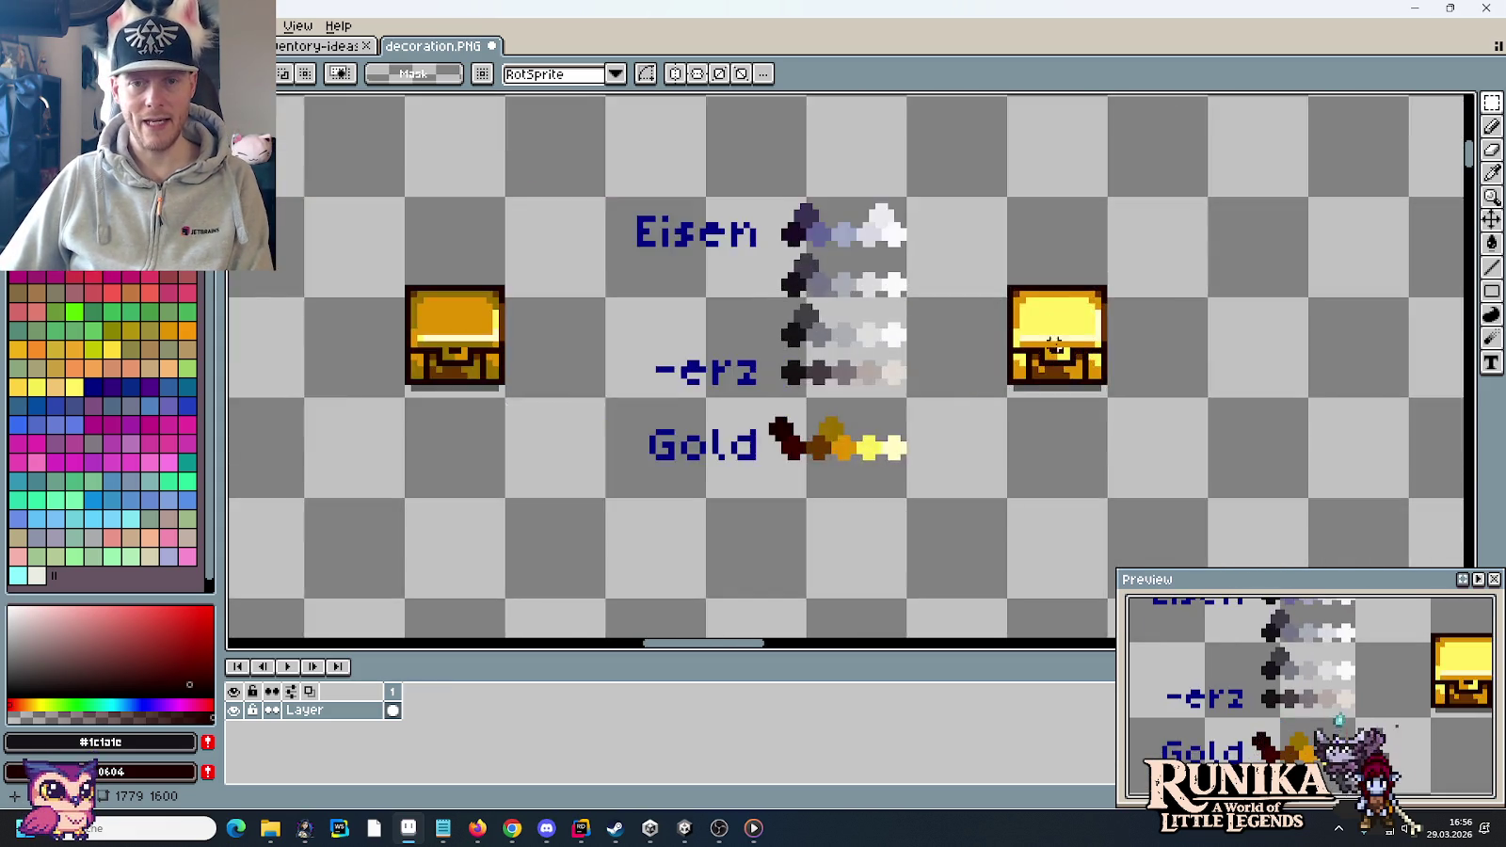
pyautogui.scroll(2, 1053, 342)
pyautogui.scroll(2, 1063, 334)
pyautogui.moveTo(1062, 338); pyautogui.dragTo(1038, 268)
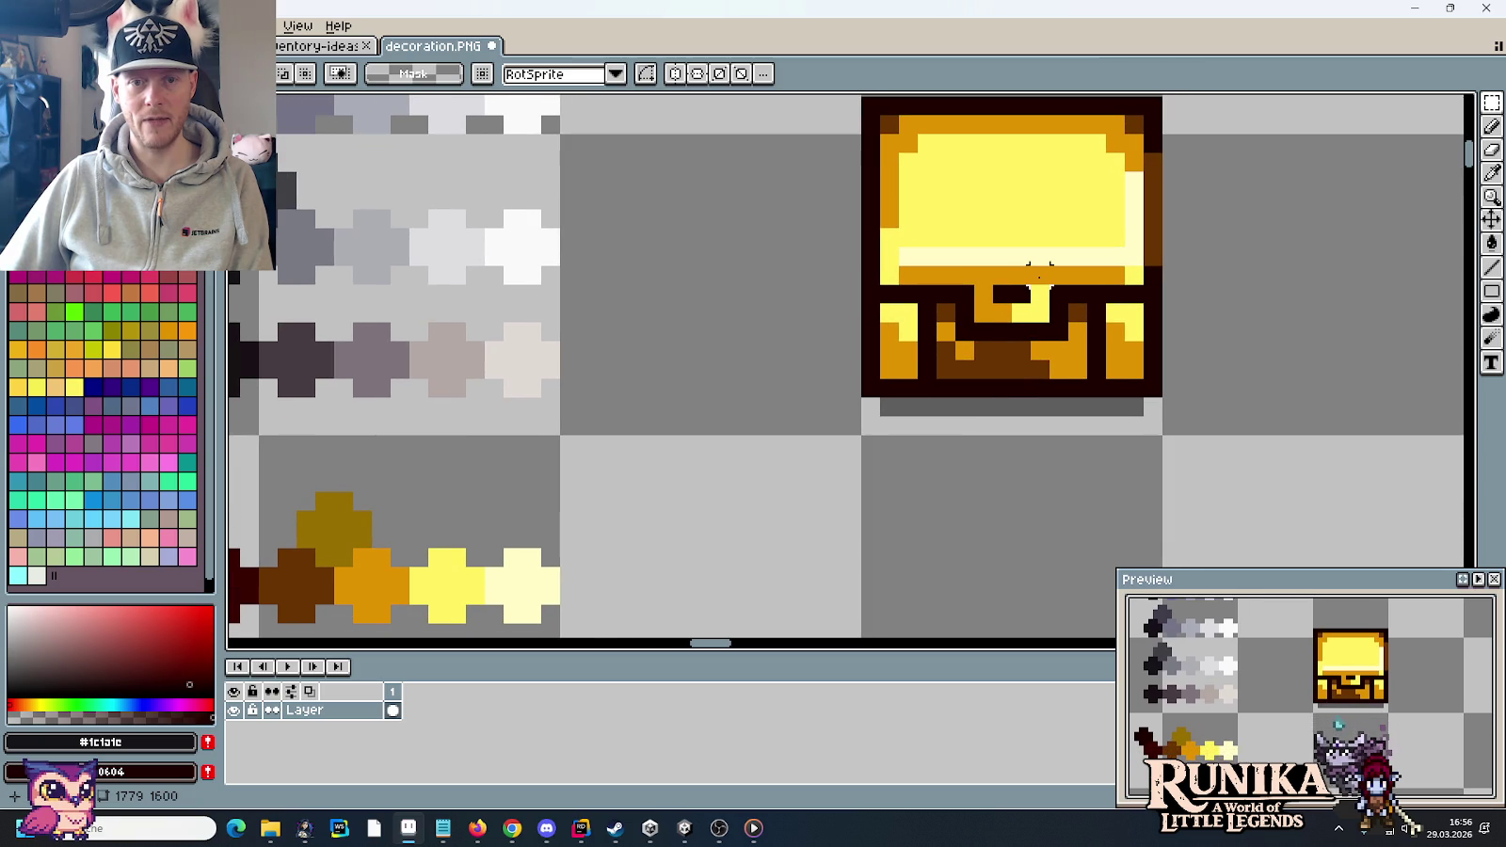
pyautogui.scroll(-2, 1078, 348)
# - Paint an olive (#956F00) band on the lower front, then undo the excess olive row
pyautogui.press('i')
pyautogui.click(720, 424)
pyautogui.scroll(2, 1008, 349)
pyautogui.press('b')
pyautogui.click(1089, 327)
pyautogui.moveTo(1089, 328)
pyautogui.mouseDown()
pyautogui.moveTo(1130, 318)
pyautogui.moveTo(1166, 343)
pyautogui.moveTo(1051, 347)
pyautogui.mouseUp()
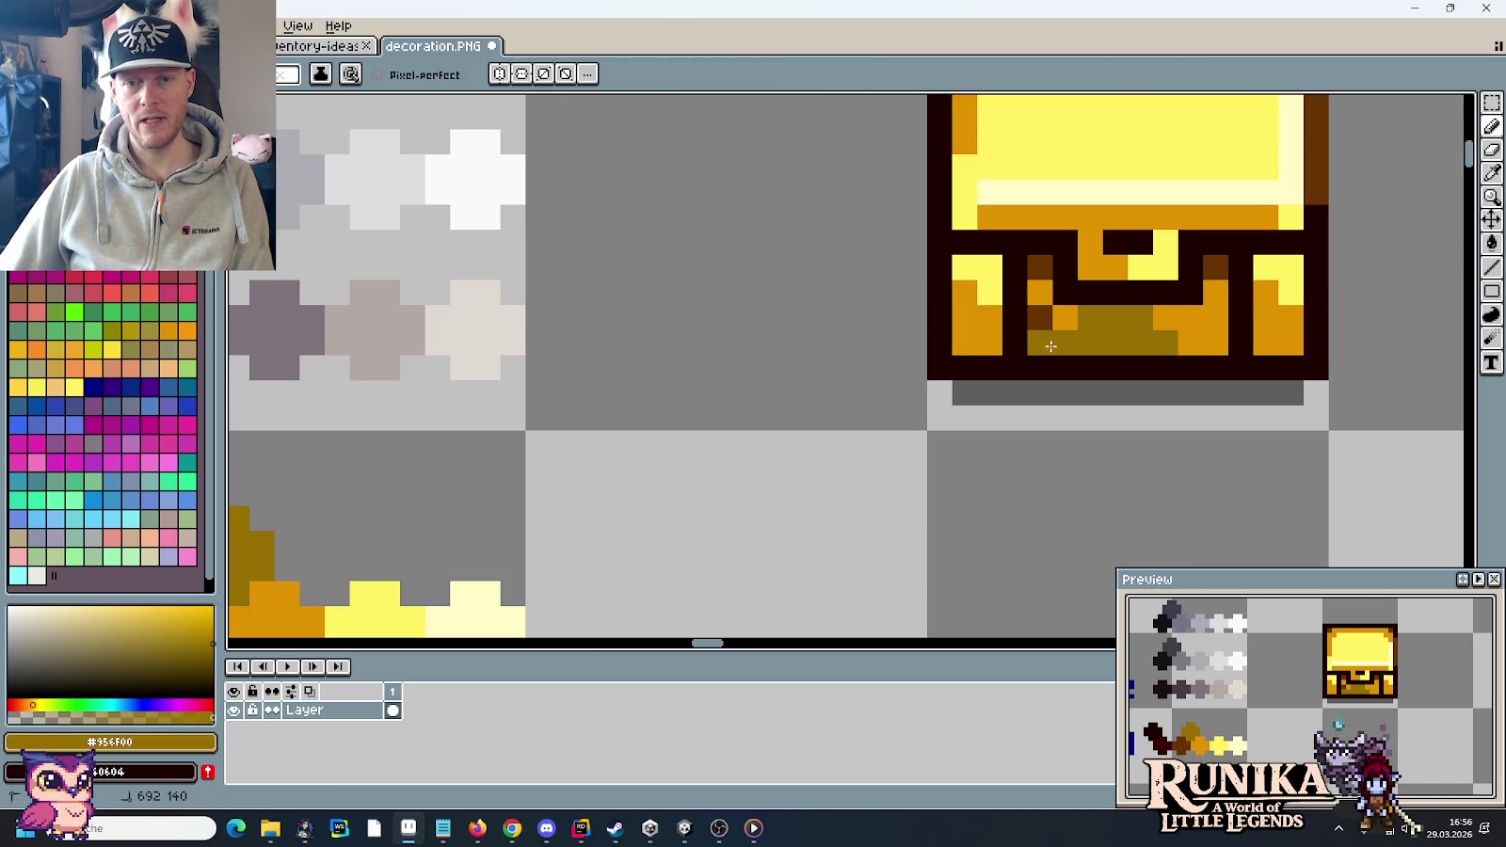
pyautogui.scroll(-2, 1120, 372)
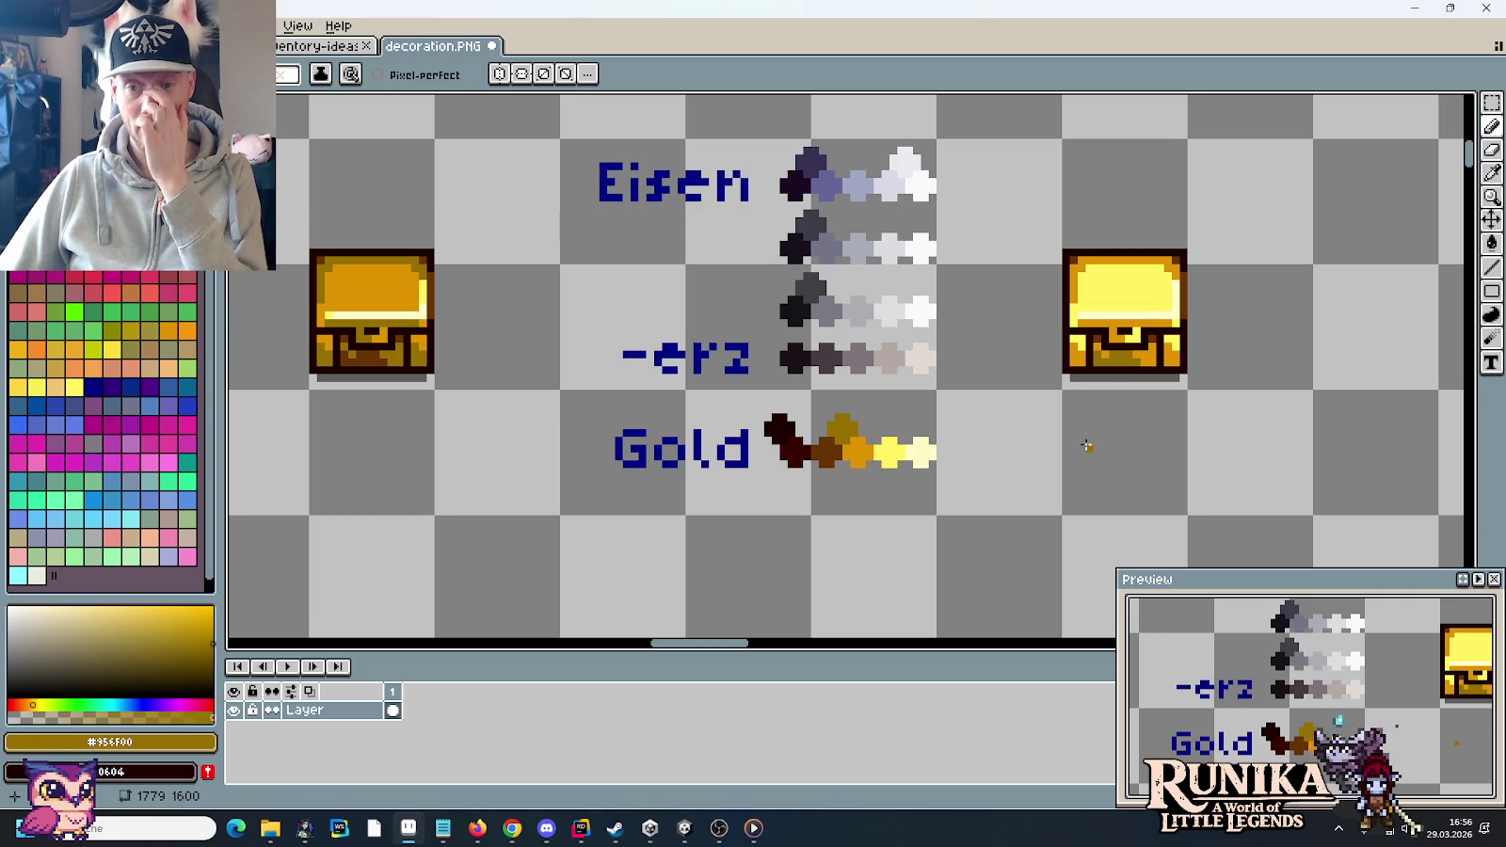
pyautogui.hotkey('ctrl', 'z')
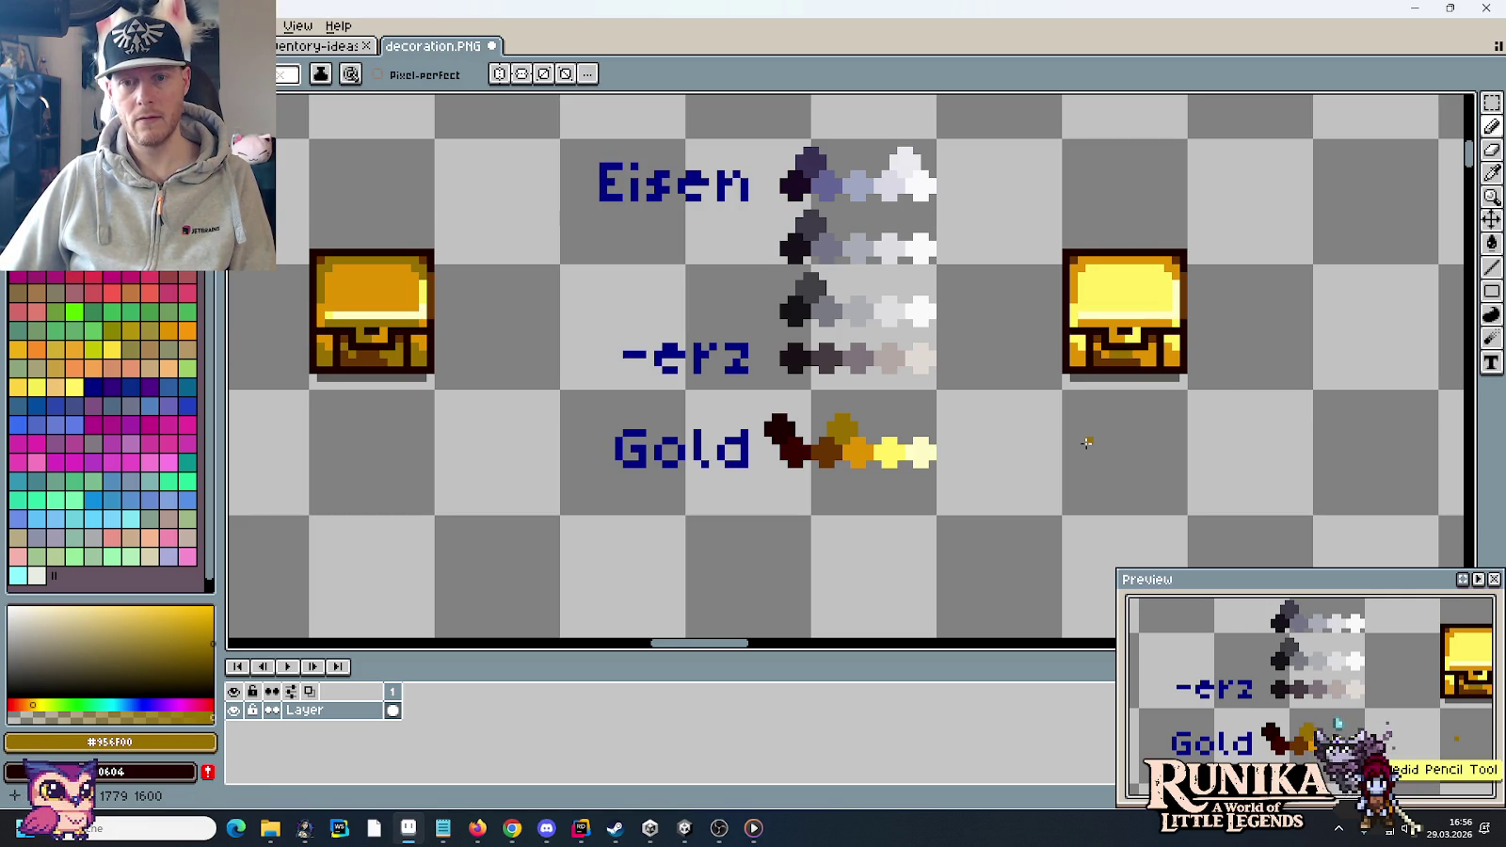
pyautogui.scroll(2, 1084, 347)
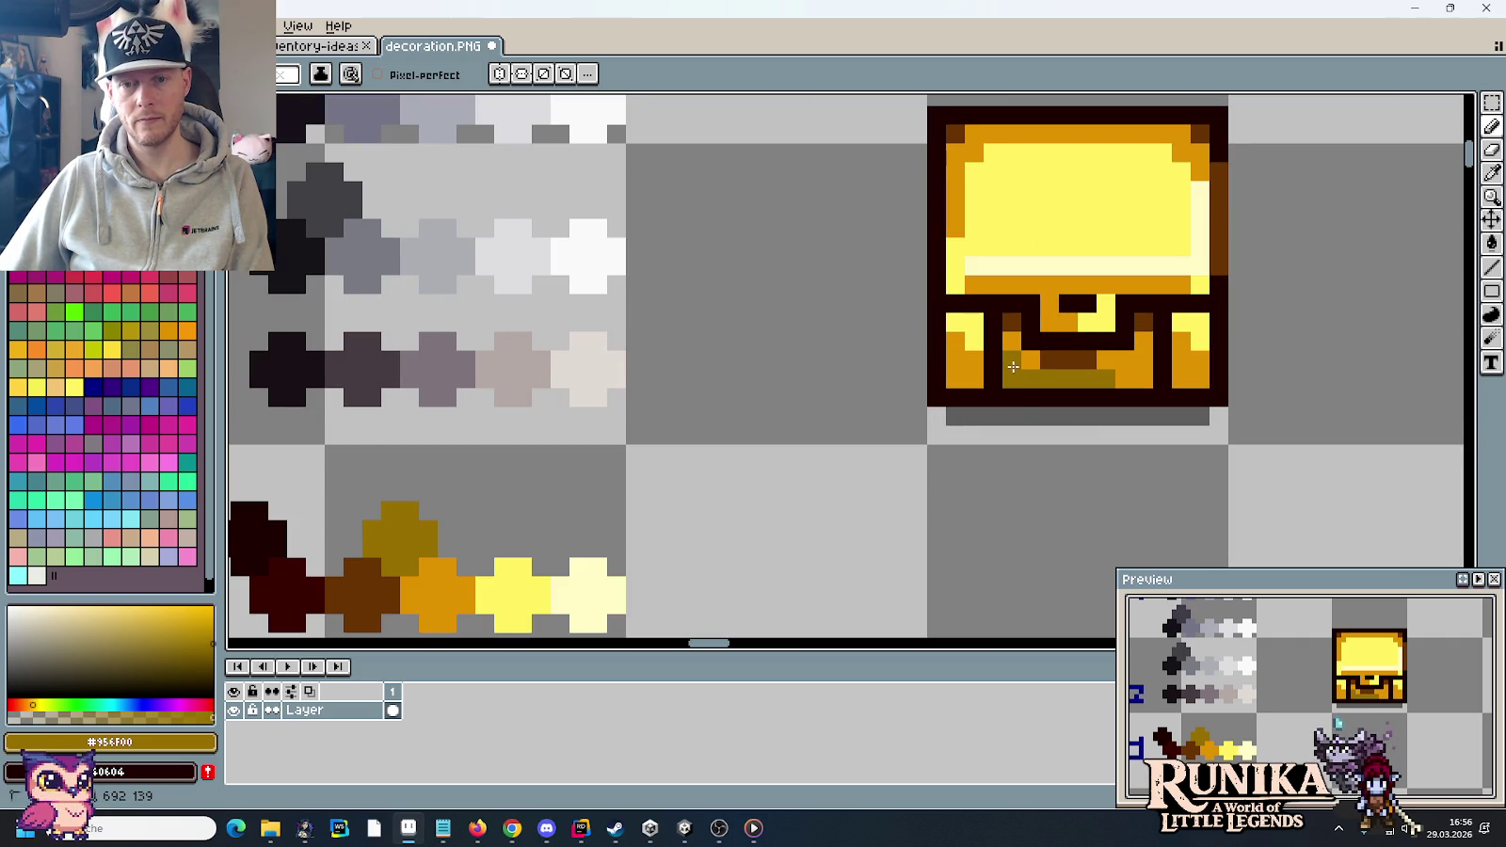
pyautogui.hotkey('ctrl', 'z')
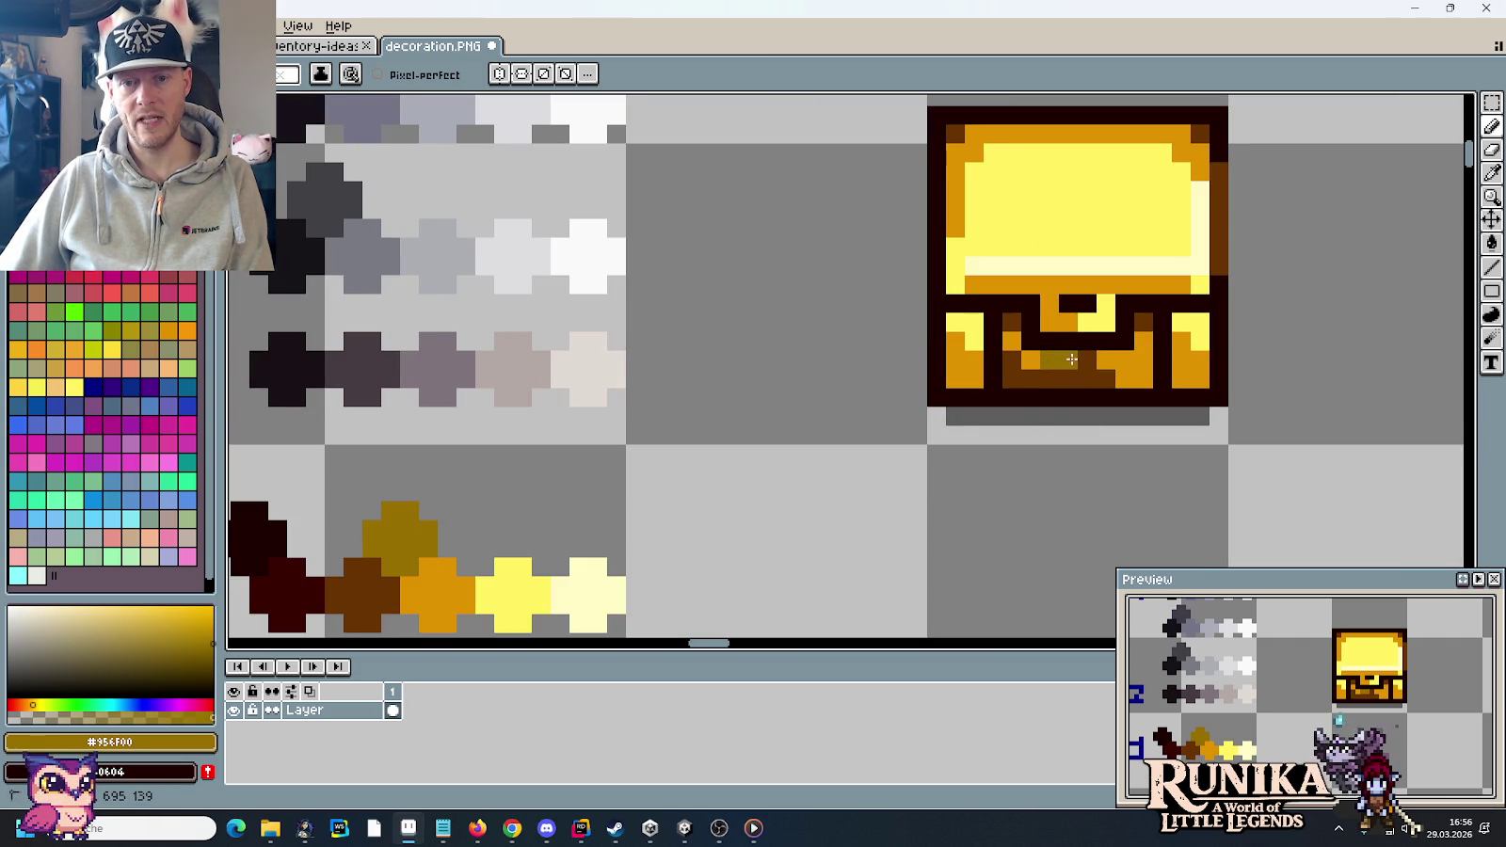
# - Pick the chest's pale highlight colour
pyautogui.scroll(-2, 1099, 444)
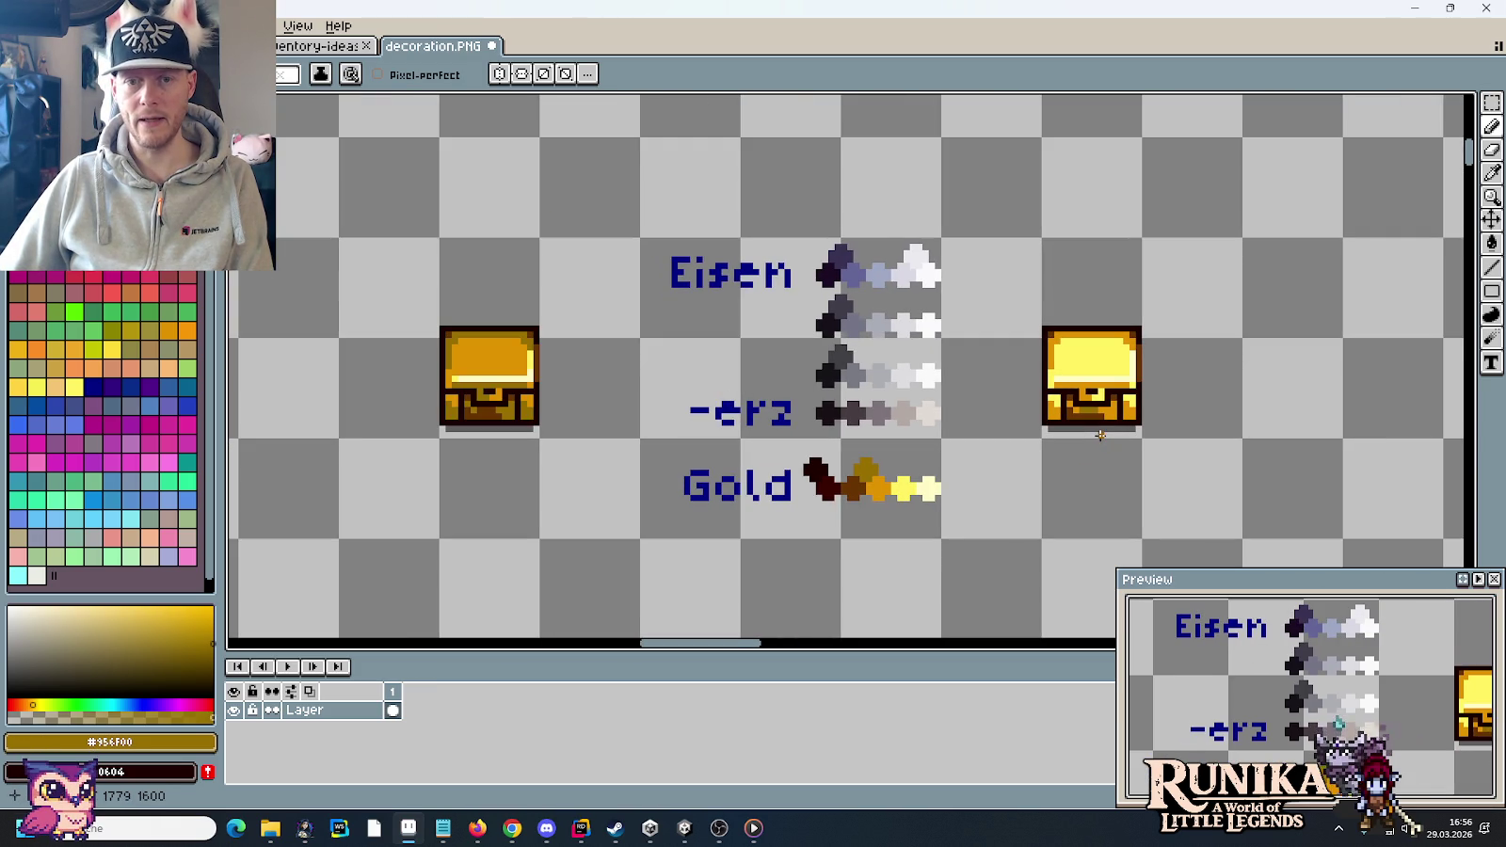
pyautogui.scroll(1, 1100, 434)
pyautogui.scroll(2, 1176, 347)
pyautogui.press('i')
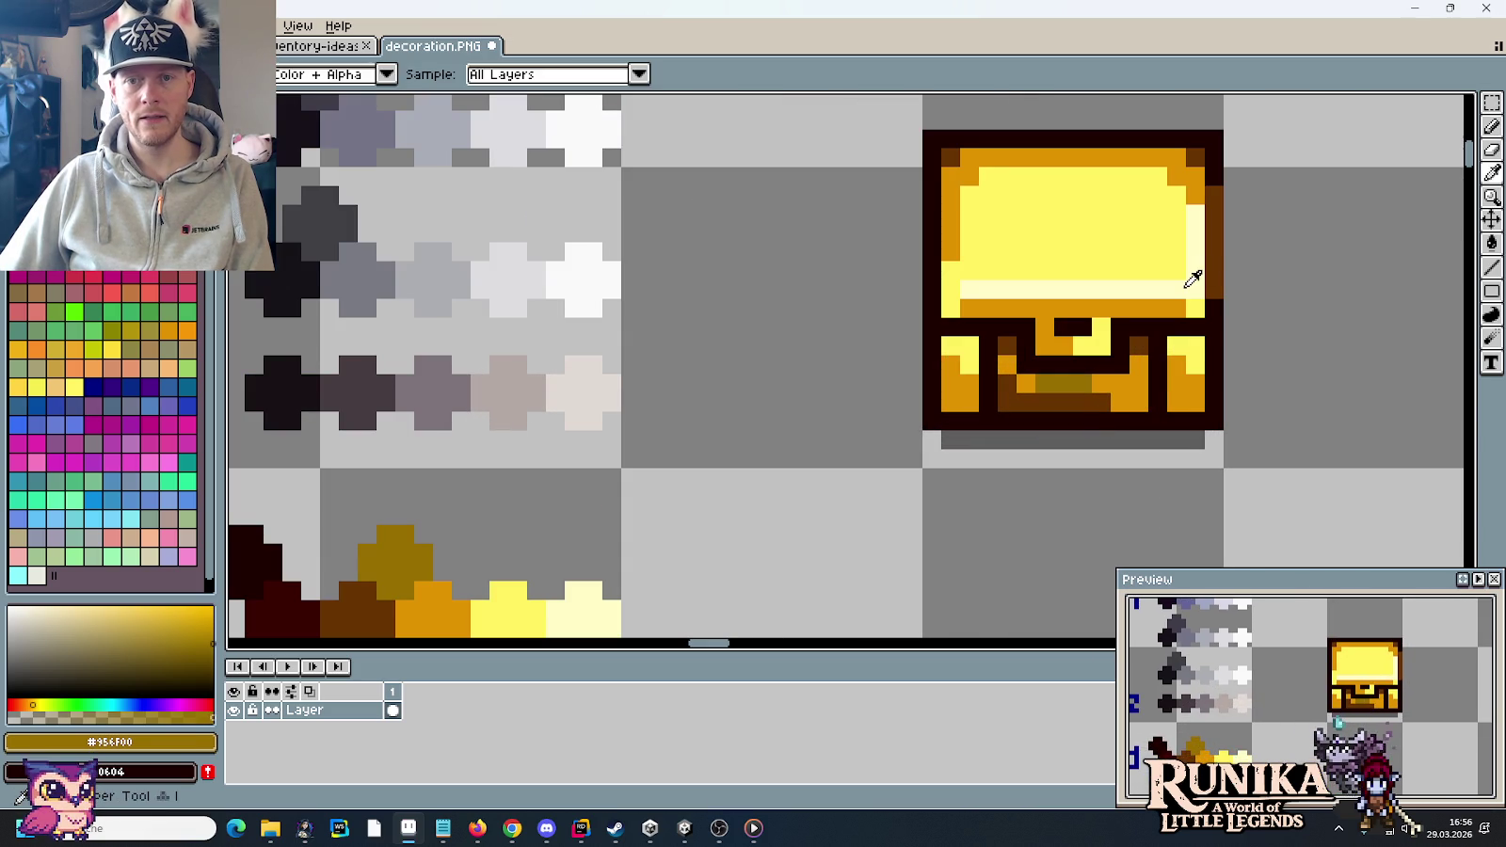
pyautogui.keyDown('alt'); pyautogui.click(1187, 284); pyautogui.keyUp('alt')
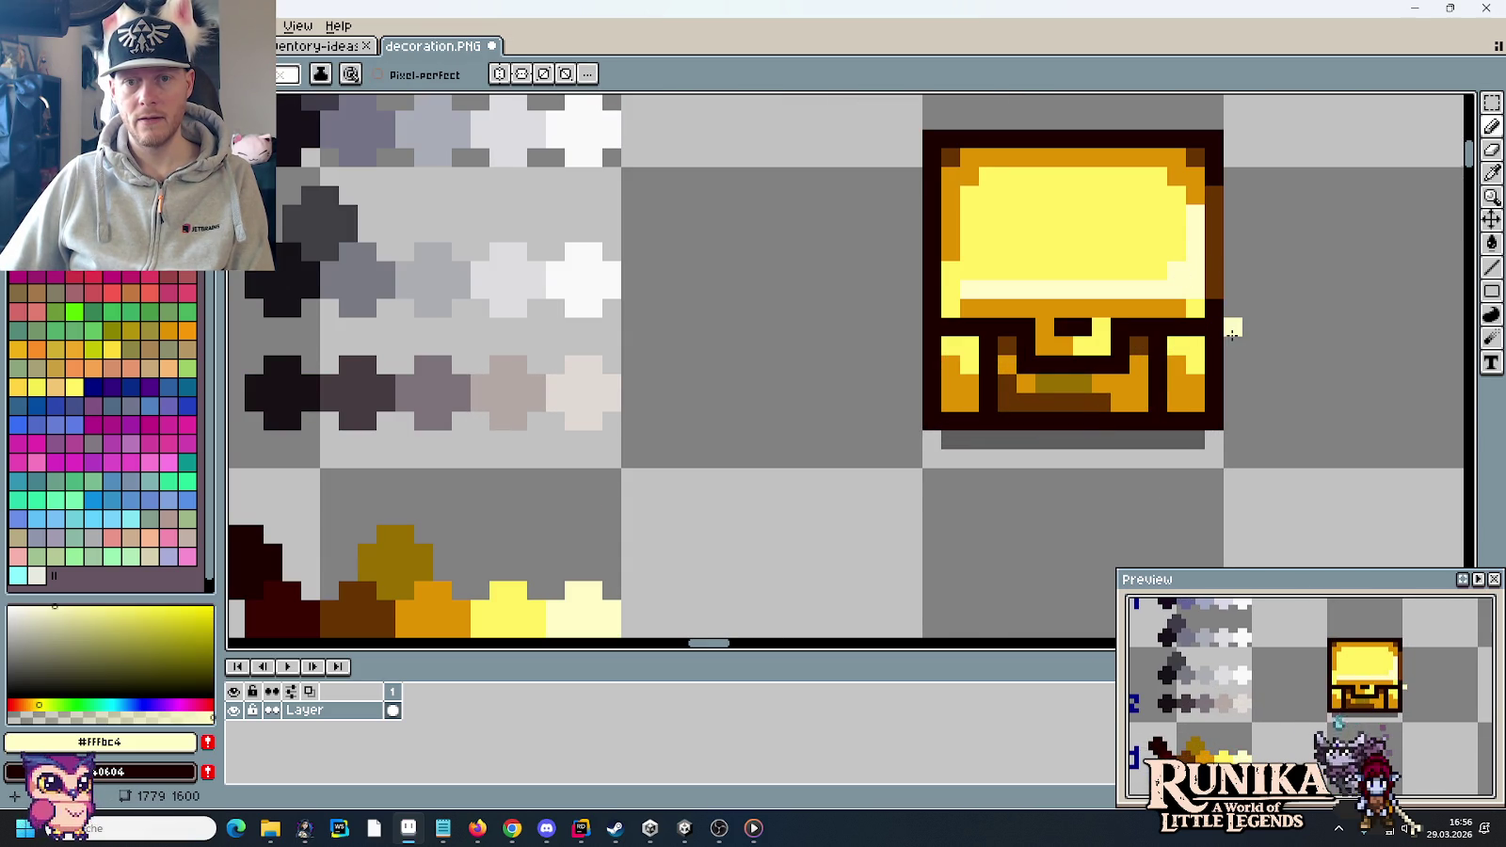
pyautogui.scroll(-2, 1231, 333)
pyautogui.scroll(-1, 1231, 336)
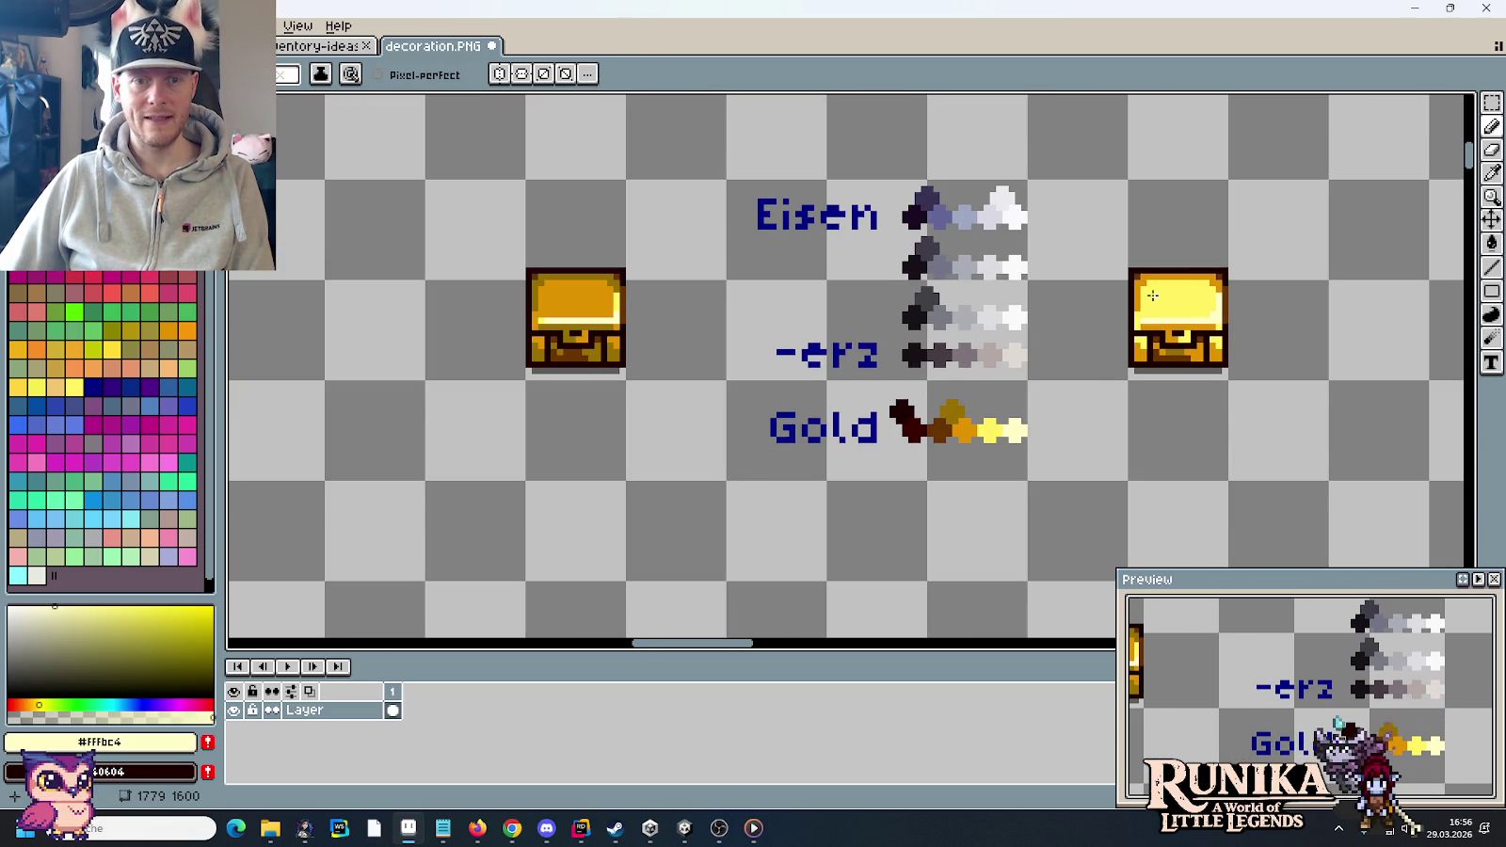
# - Pan across the sprite sheet to view the other chests, then return to the ore palettes
pyautogui.scroll(-2, 1222, 318)
pyautogui.moveTo(946, 236); pyautogui.dragTo(1089, 475)
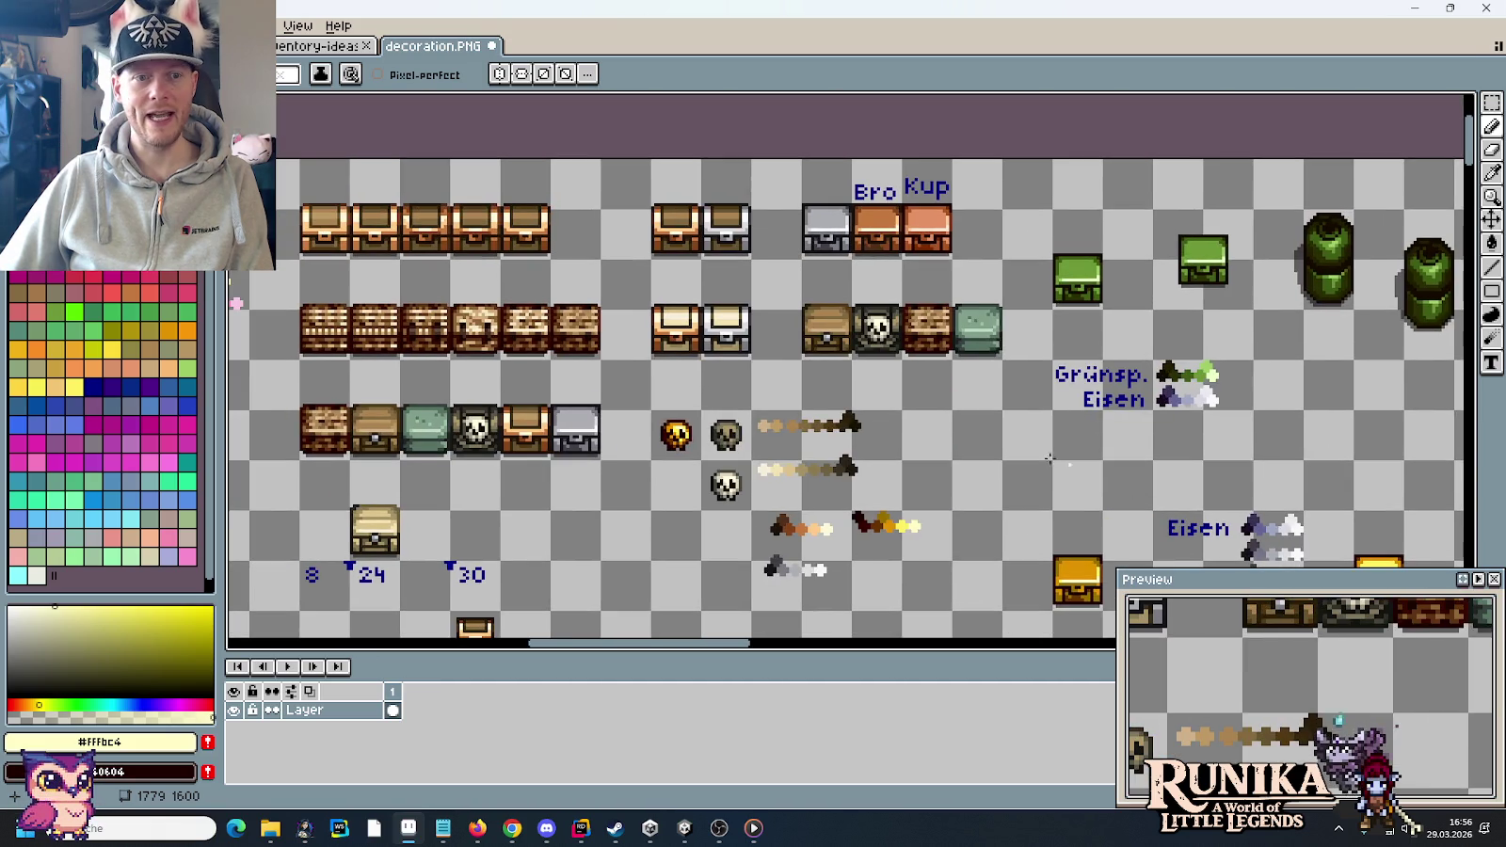
pyautogui.moveTo(825, 457); pyautogui.dragTo(1464, 330)
pyautogui.moveTo(612, 373)
pyautogui.mouseDown()
pyautogui.moveTo(1105, 394)
pyautogui.moveTo(362, 268)
pyautogui.mouseUp()
pyautogui.moveTo(1192, 293); pyautogui.dragTo(698, 308)
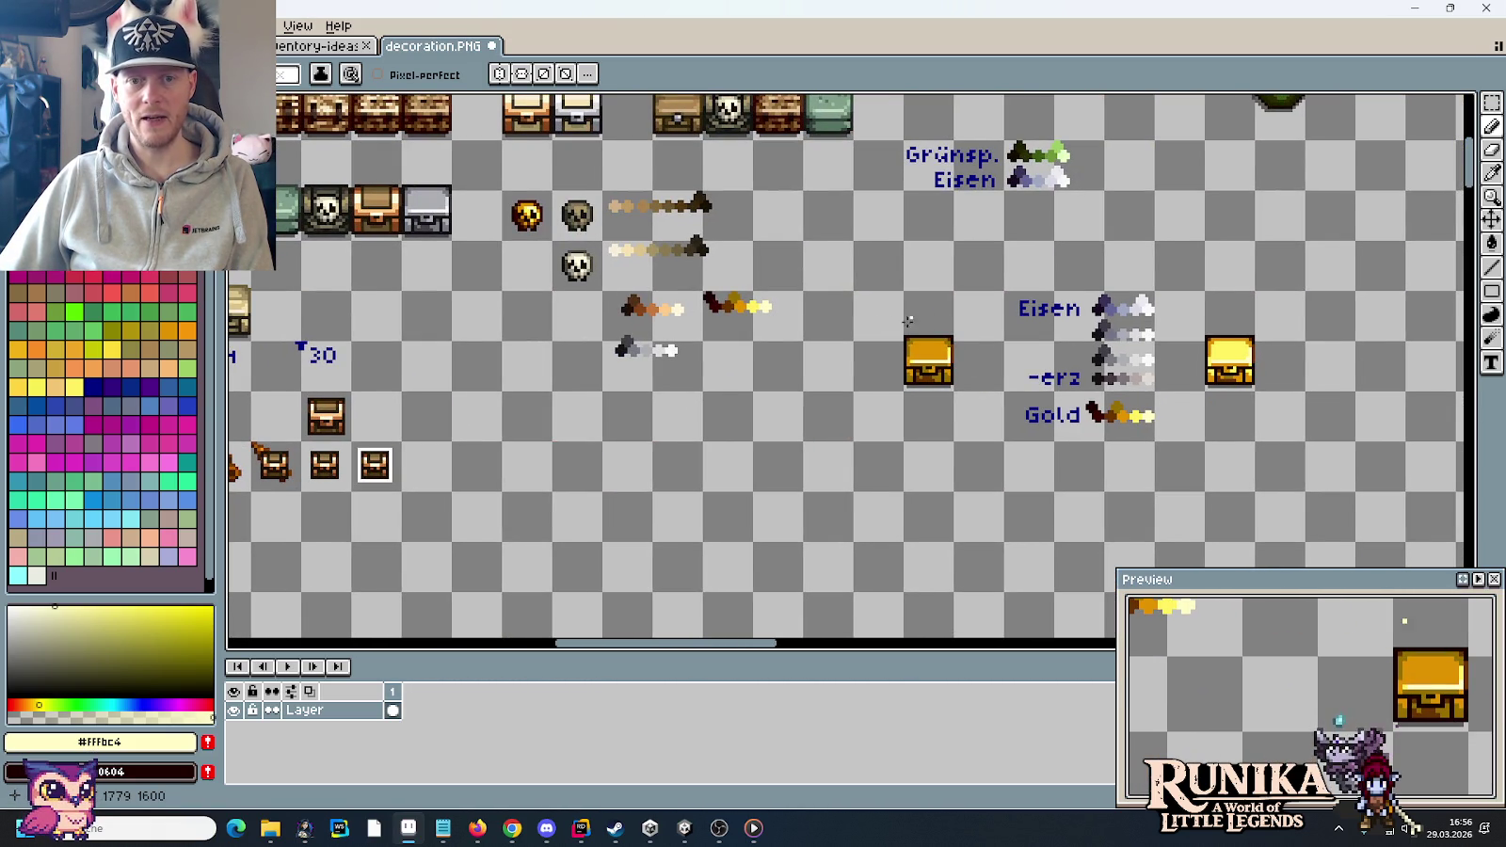
# - Copy the grey chest and place it beside the gold chest
pyautogui.press('m')
pyautogui.moveTo(904, 291); pyautogui.dragTo(955, 390)
pyautogui.press('Delete')
pyautogui.moveTo(795, 261); pyautogui.dragTo(823, 431)
pyautogui.moveTo(678, 108)
pyautogui.mouseDown()
pyautogui.moveTo(732, 214)
pyautogui.moveTo(1162, 533)
pyautogui.moveTo(1214, 532)
pyautogui.mouseUp()
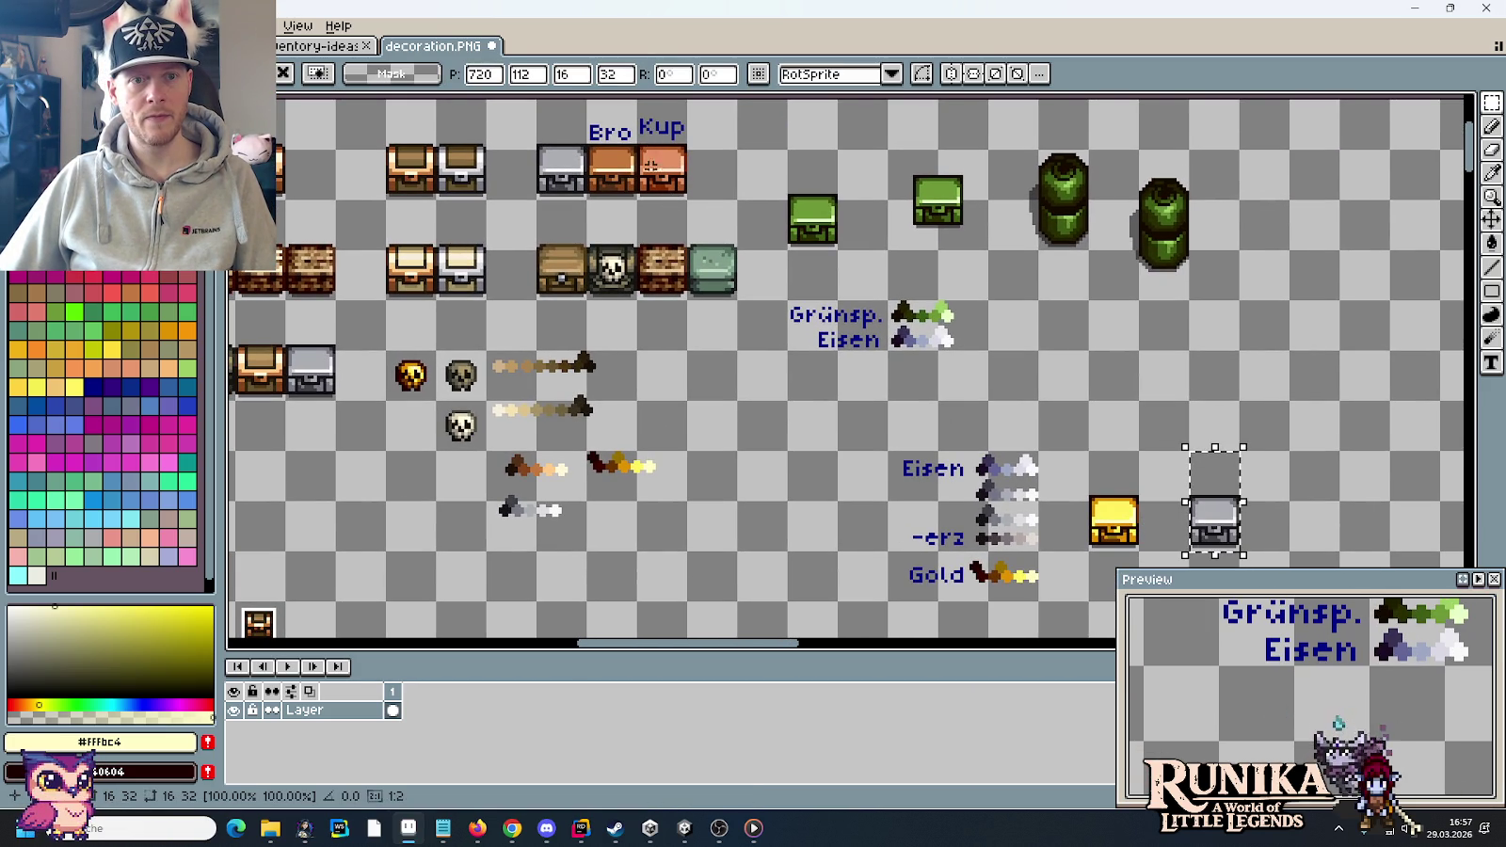
# - Try placing a copper Kup chest copy between the chests, then delete it
pyautogui.moveTo(633, 96)
pyautogui.mouseDown()
pyautogui.moveTo(690, 203)
pyautogui.moveTo(1172, 540)
pyautogui.mouseUp()
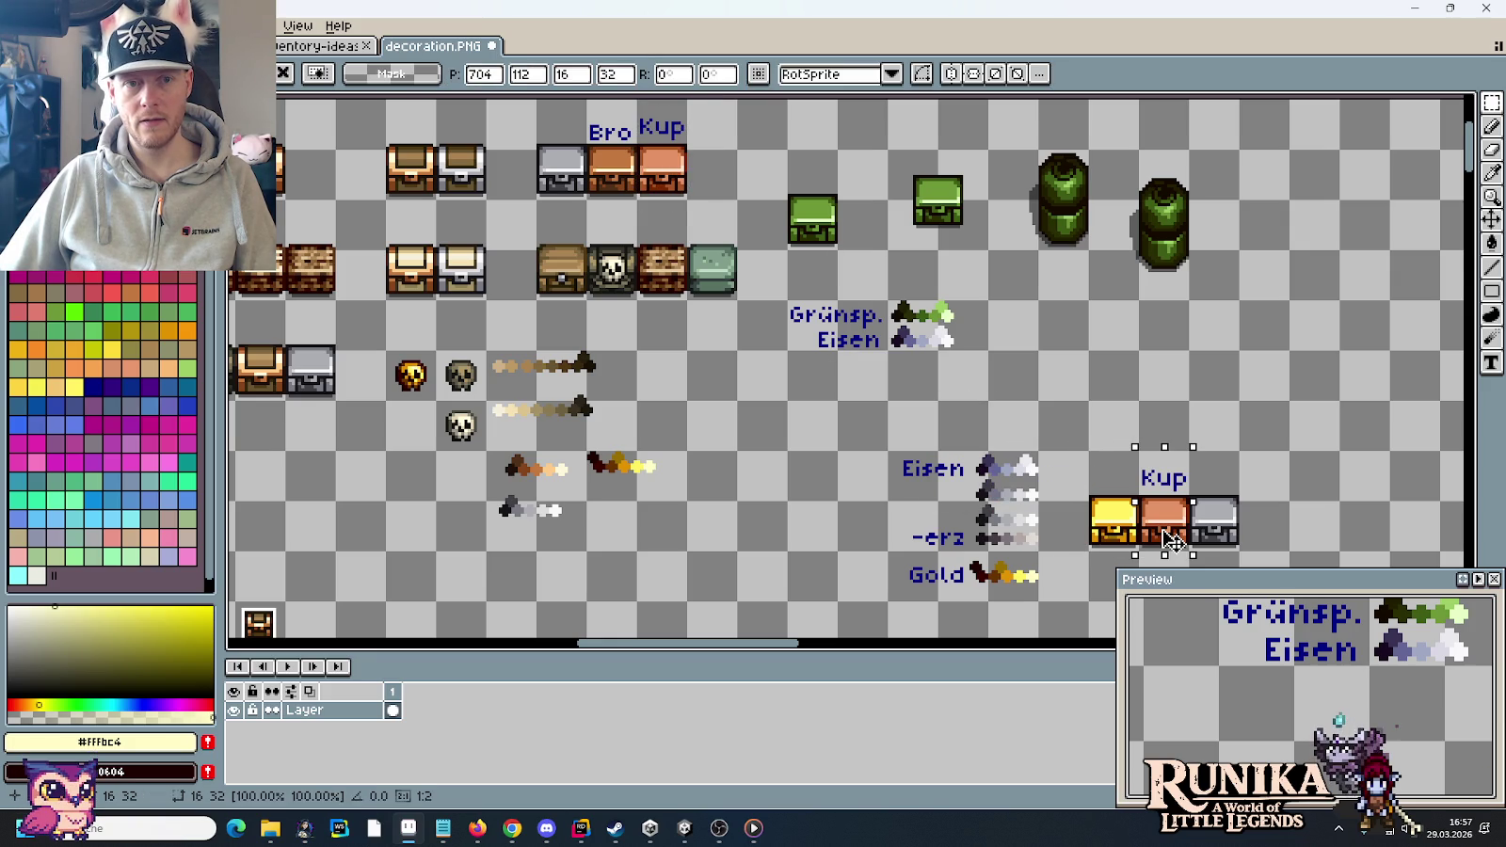
pyautogui.moveTo(1170, 539); pyautogui.dragTo(1176, 545)
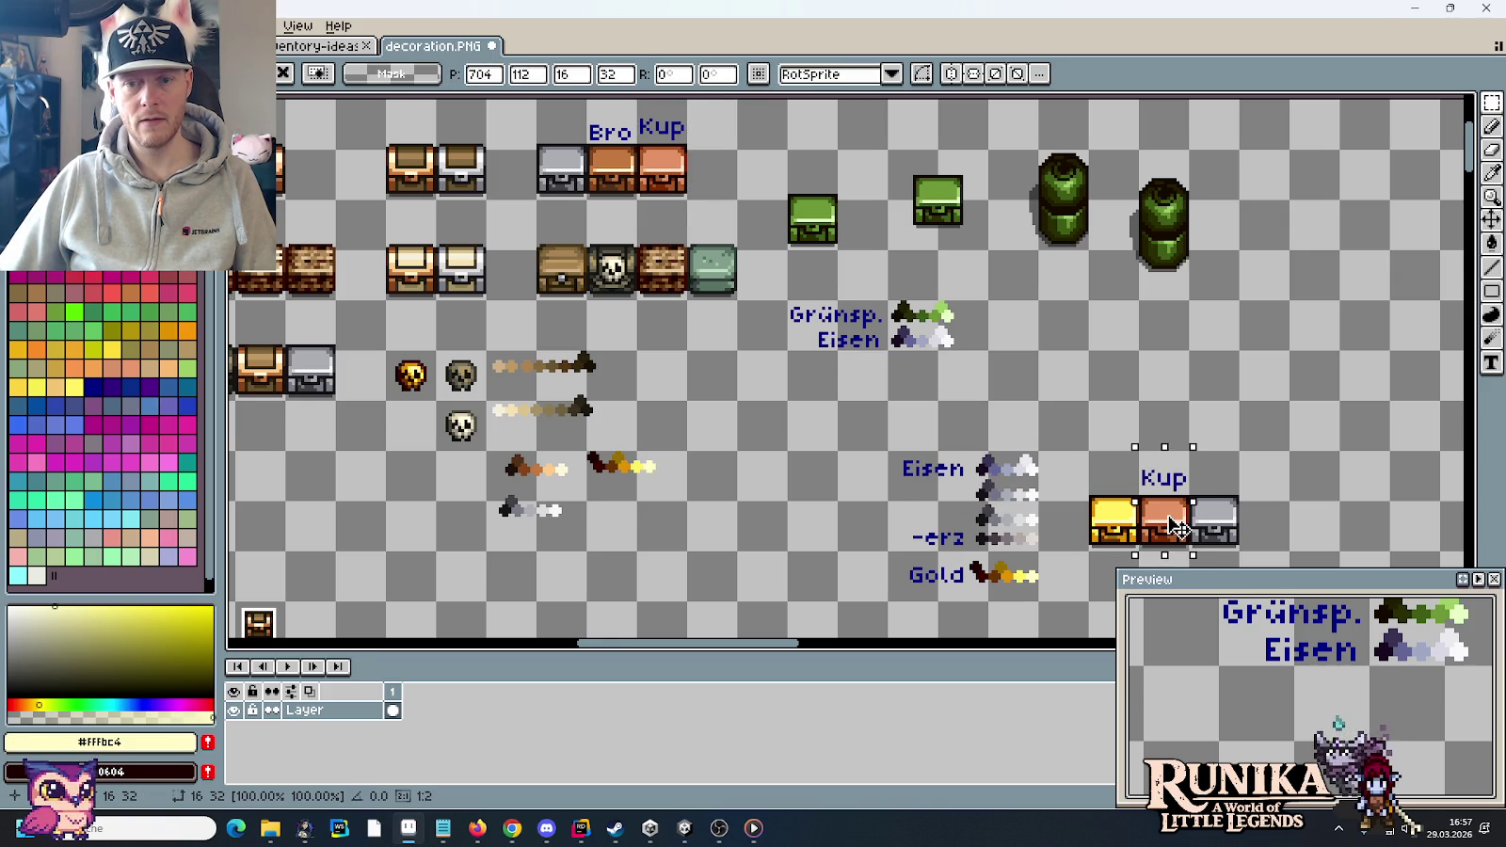
pyautogui.press('Delete')
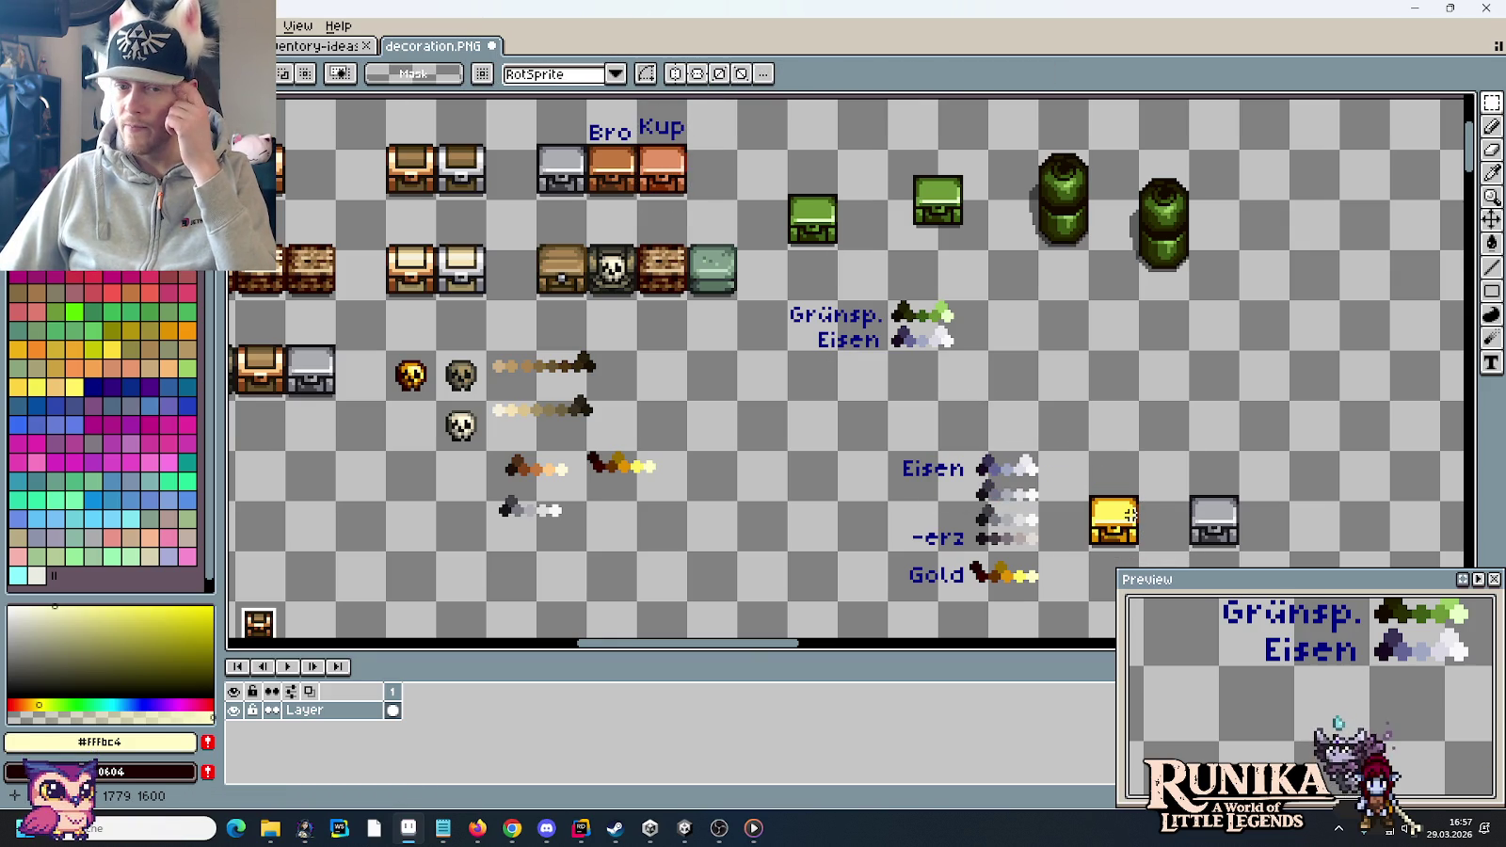
pyautogui.moveTo(1129, 514); pyautogui.dragTo(1011, 374)
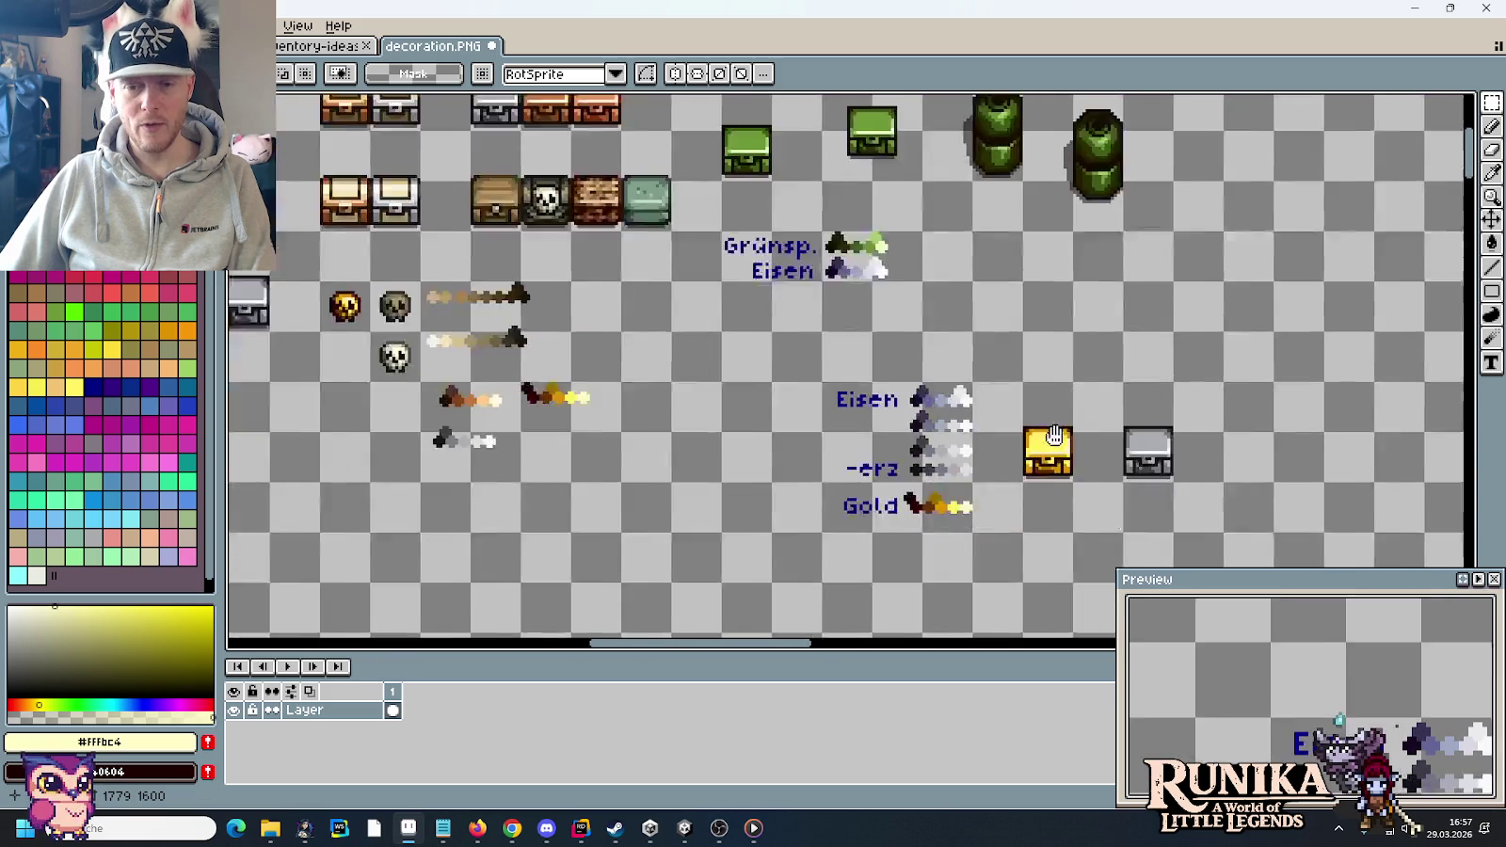
pyautogui.scroll(3, 1012, 375)
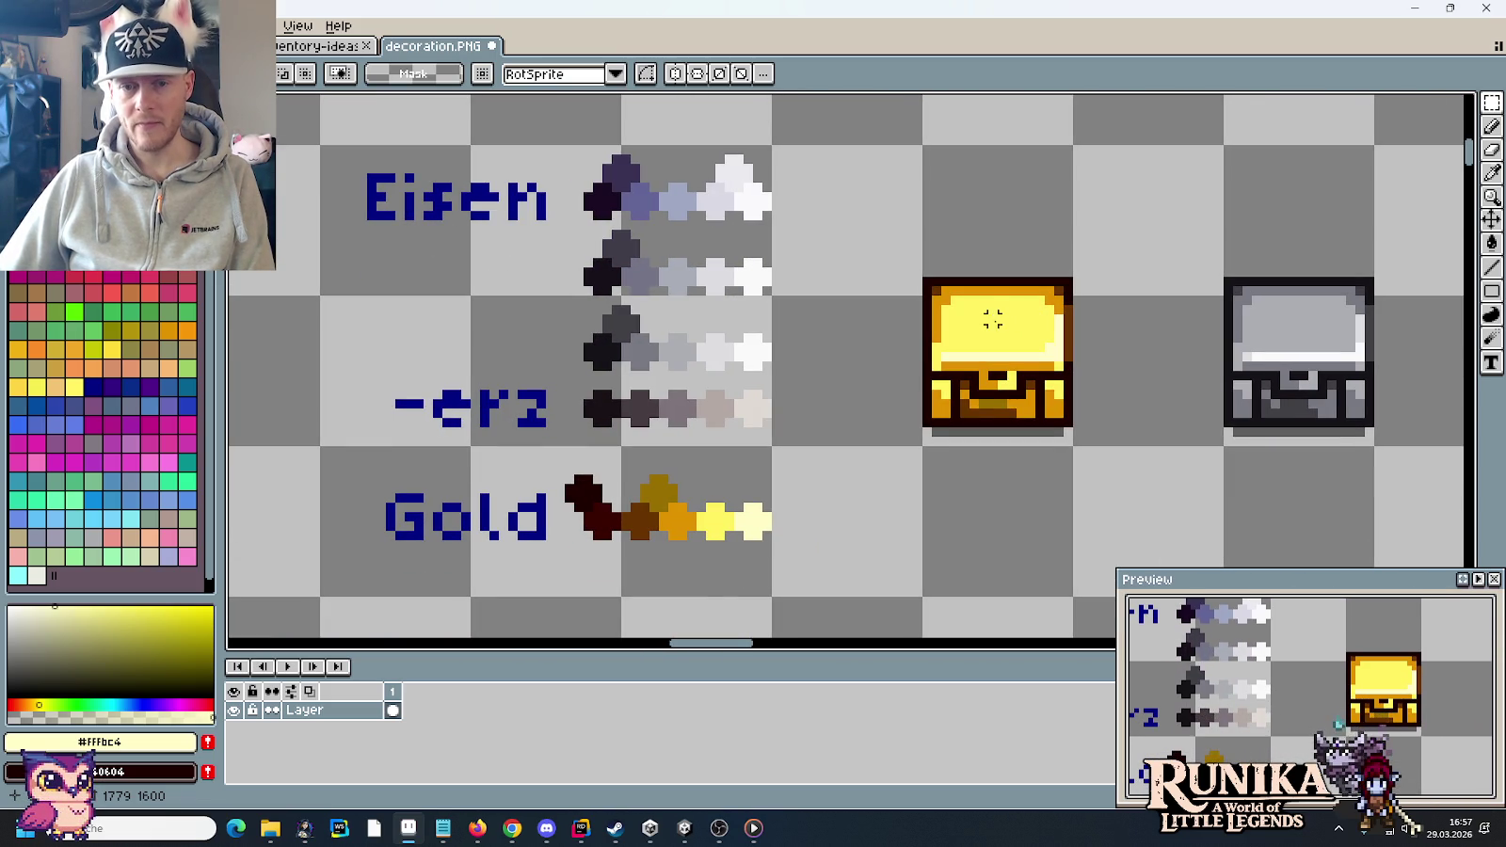
pyautogui.keyDown('alt'); pyautogui.click(998, 320); pyautogui.keyUp('alt')
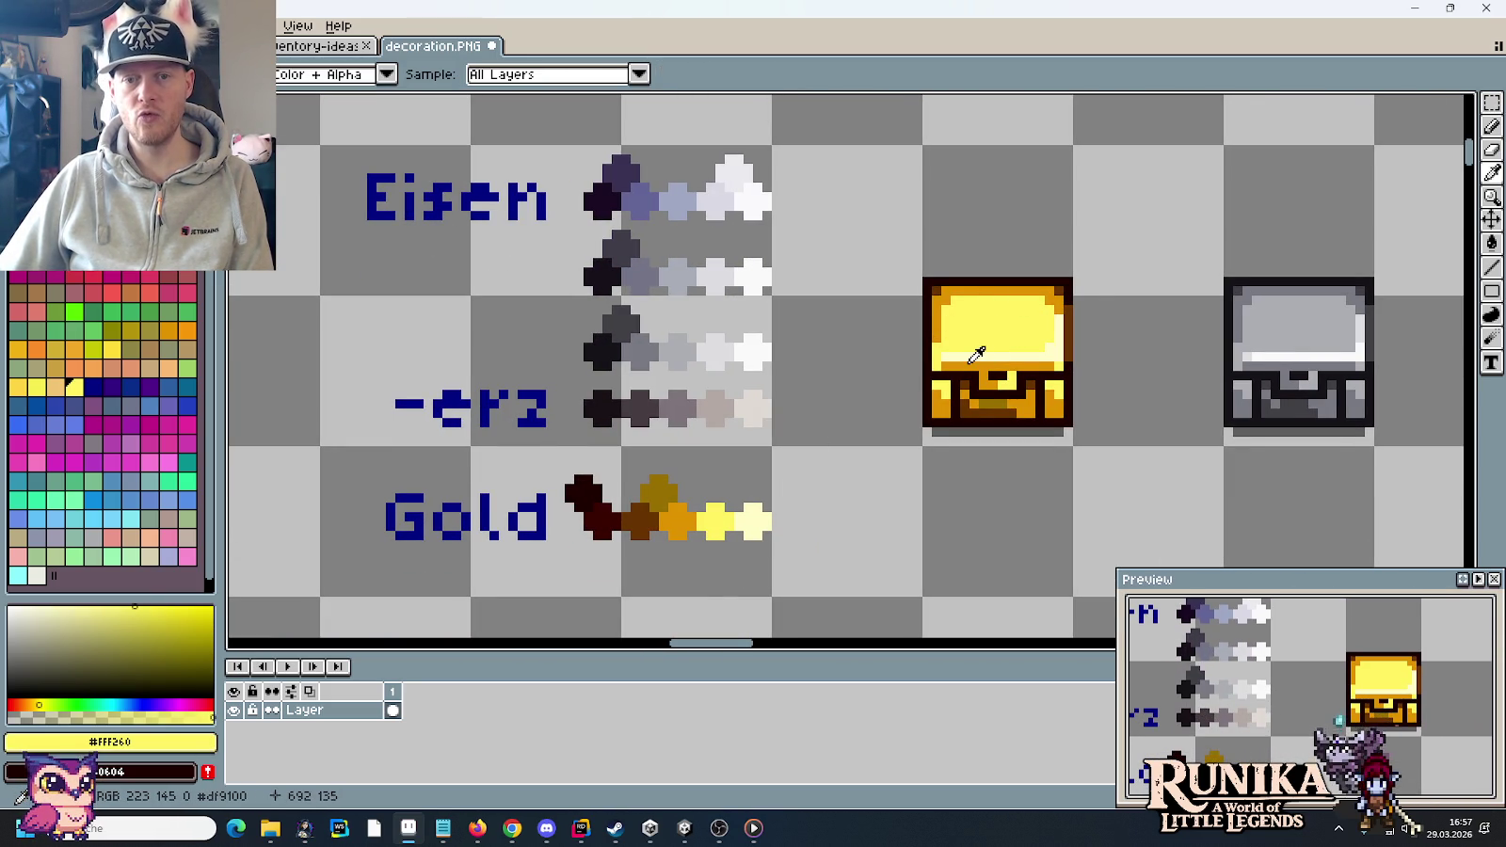
pyautogui.press('b')
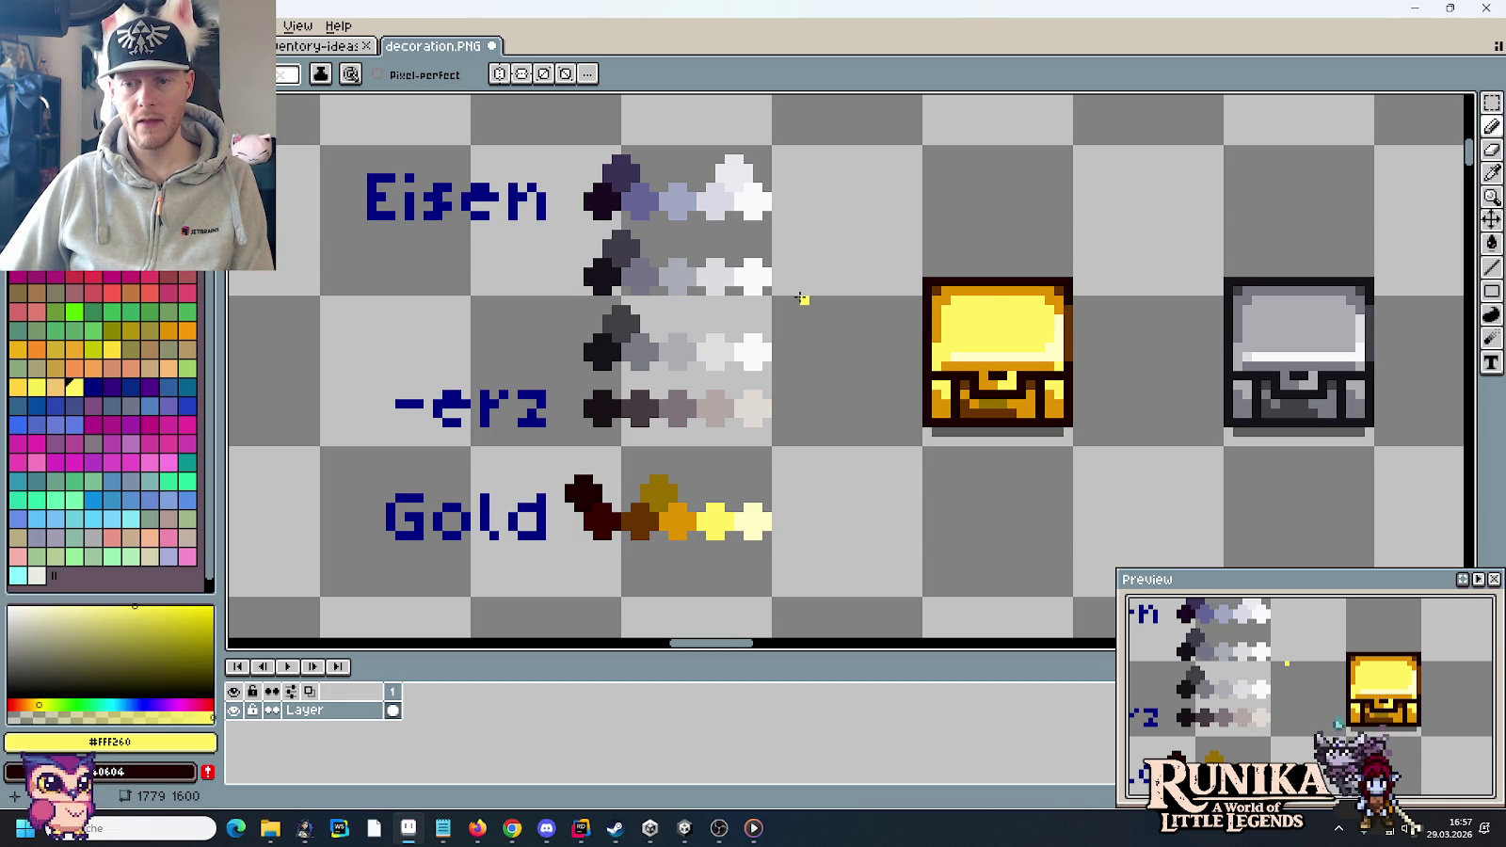
pyautogui.scroll(-2, 806, 297)
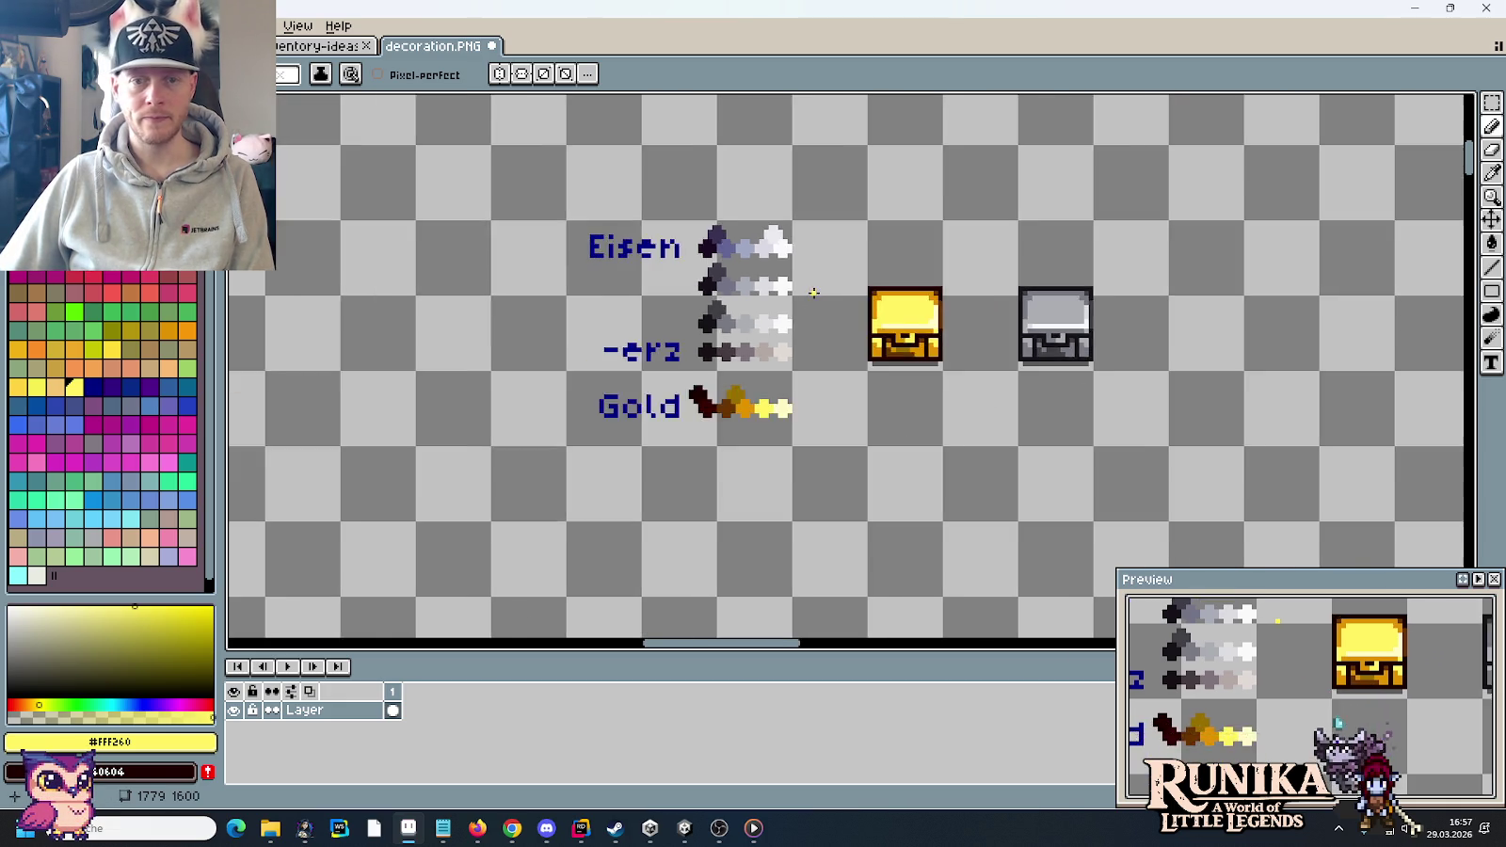
pyautogui.scroll(-1, 818, 297)
pyautogui.scroll(3, 853, 294)
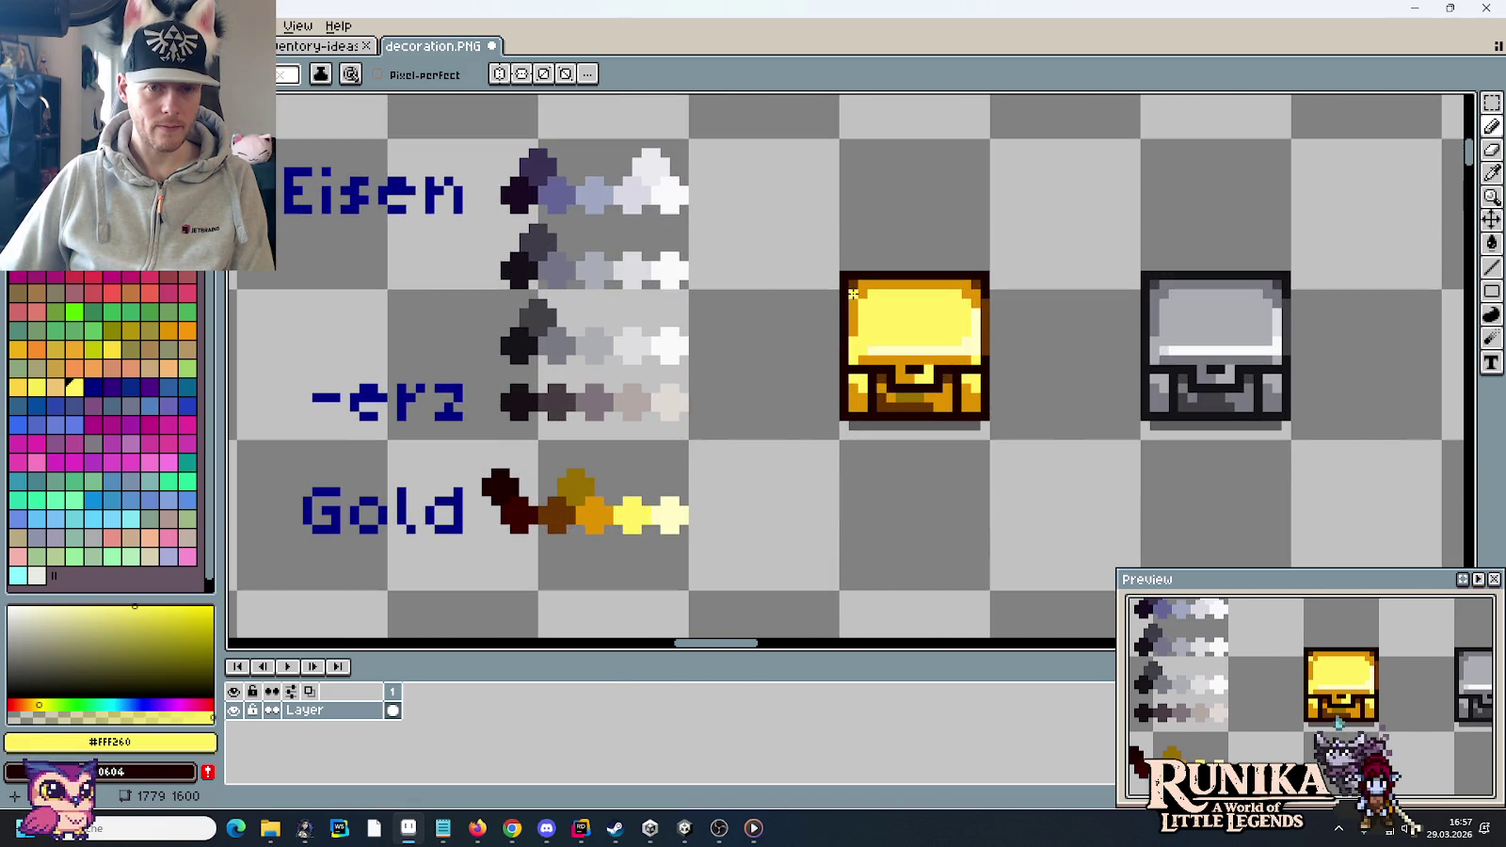
pyautogui.keyDown('alt'); pyautogui.click(602, 509); pyautogui.keyUp('alt')
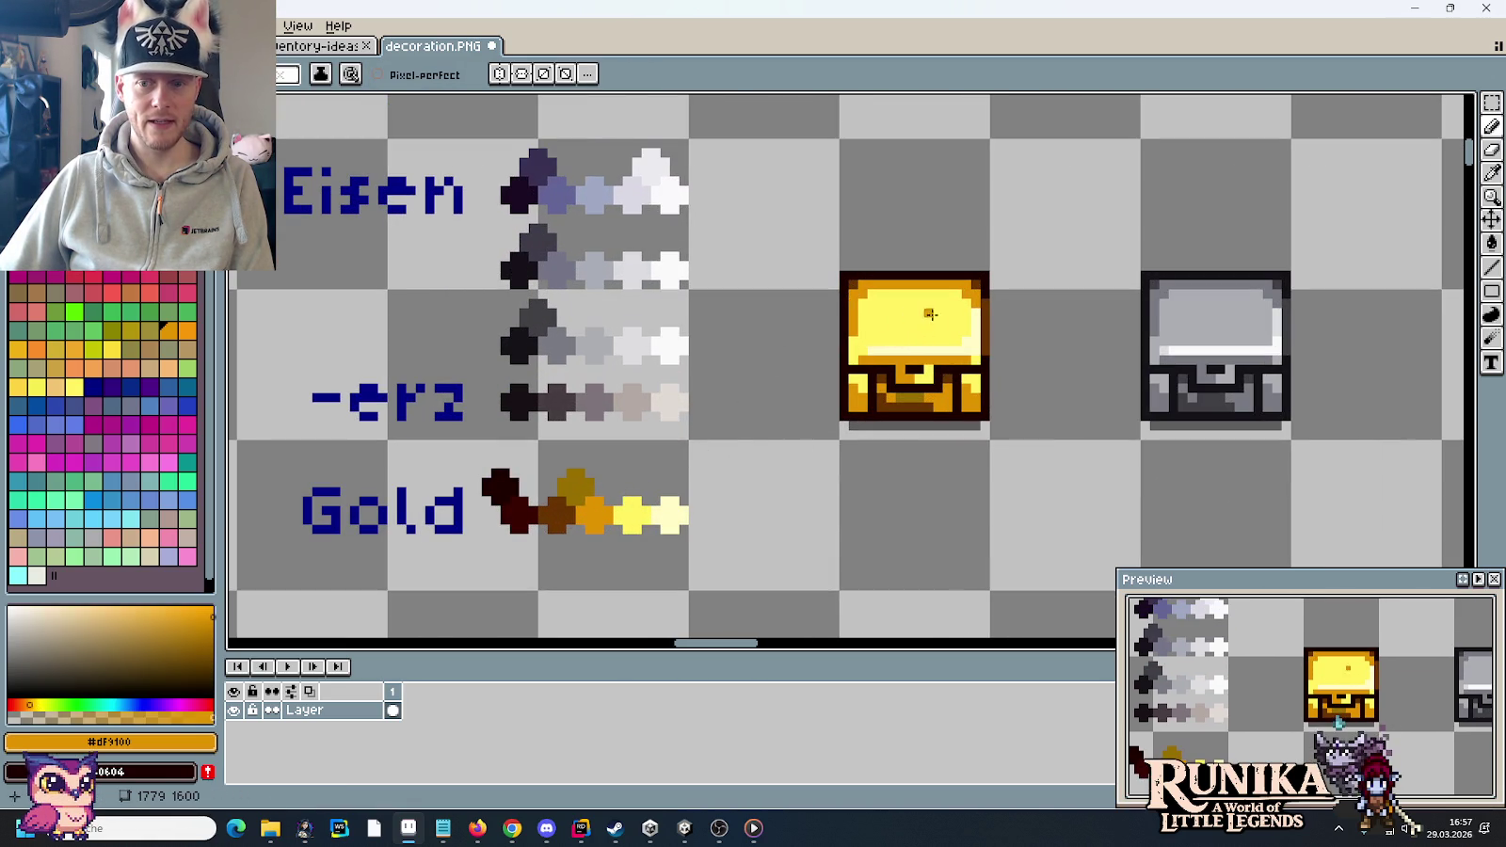
pyautogui.scroll(-2, 918, 312)
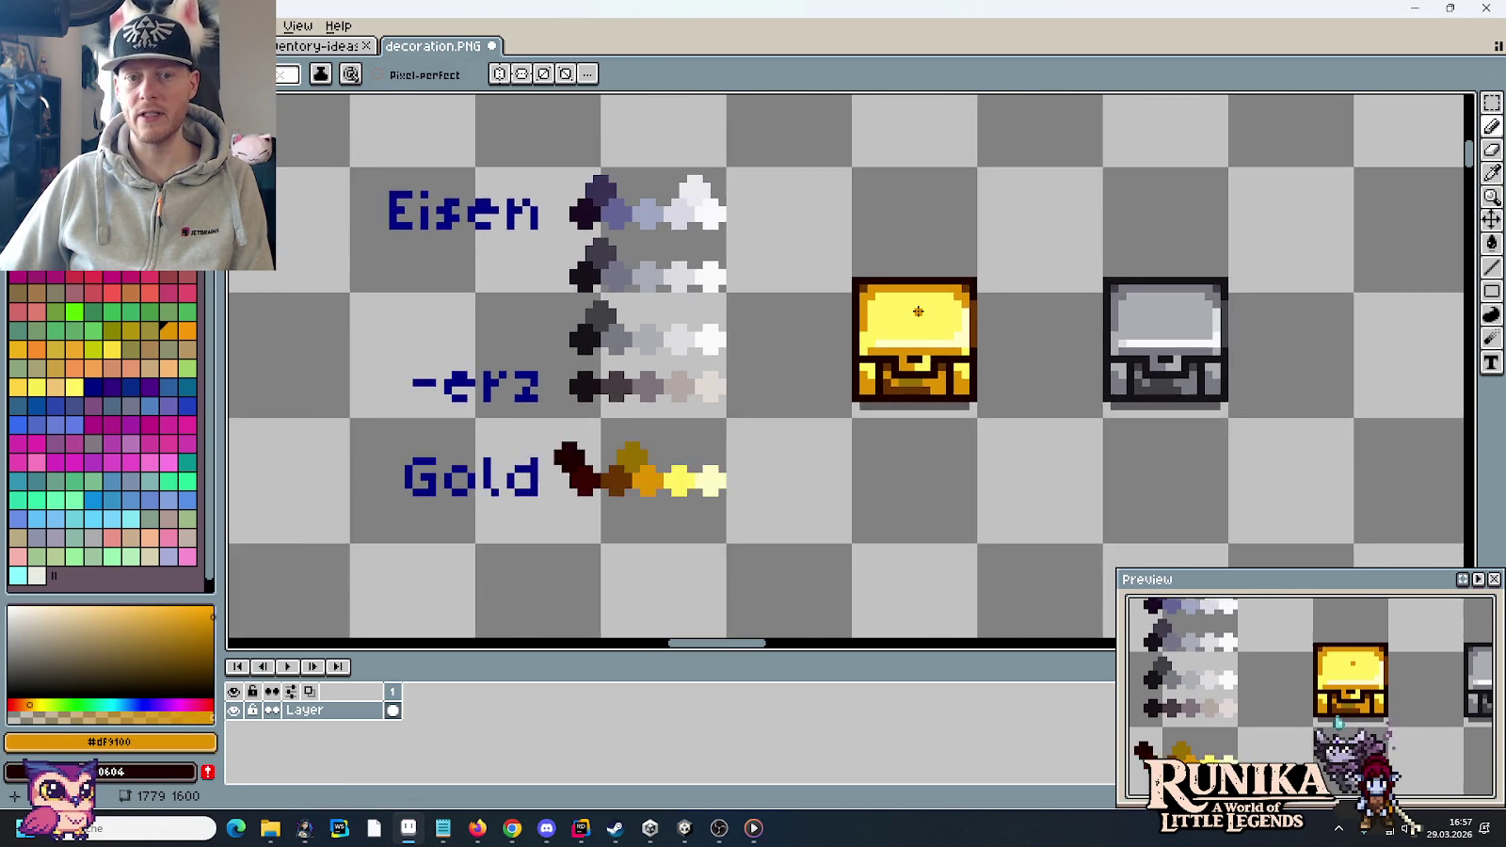
pyautogui.scroll(-1, 917, 312)
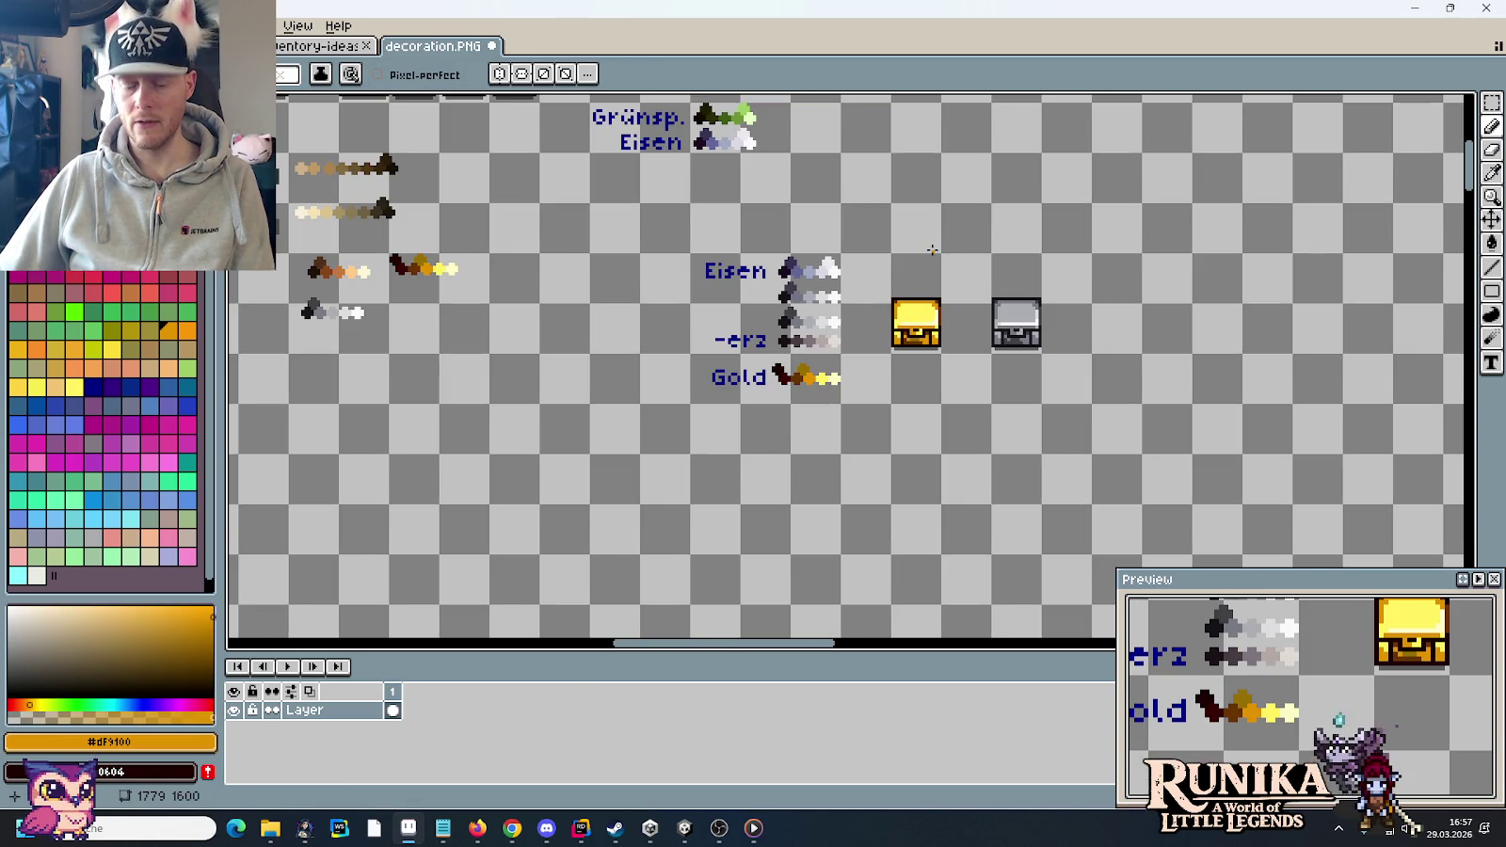
# - Erase the Eisen, -erz and Gold palette block from the sheet
pyautogui.press('m')
pyautogui.moveTo(1017, 322)
pyautogui.mouseDown()
pyautogui.moveTo(1017, 273)
pyautogui.moveTo(1034, 340)
pyautogui.moveTo(1097, 407)
pyautogui.mouseUp()
pyautogui.moveTo(1023, 527); pyautogui.dragTo(824, 341)
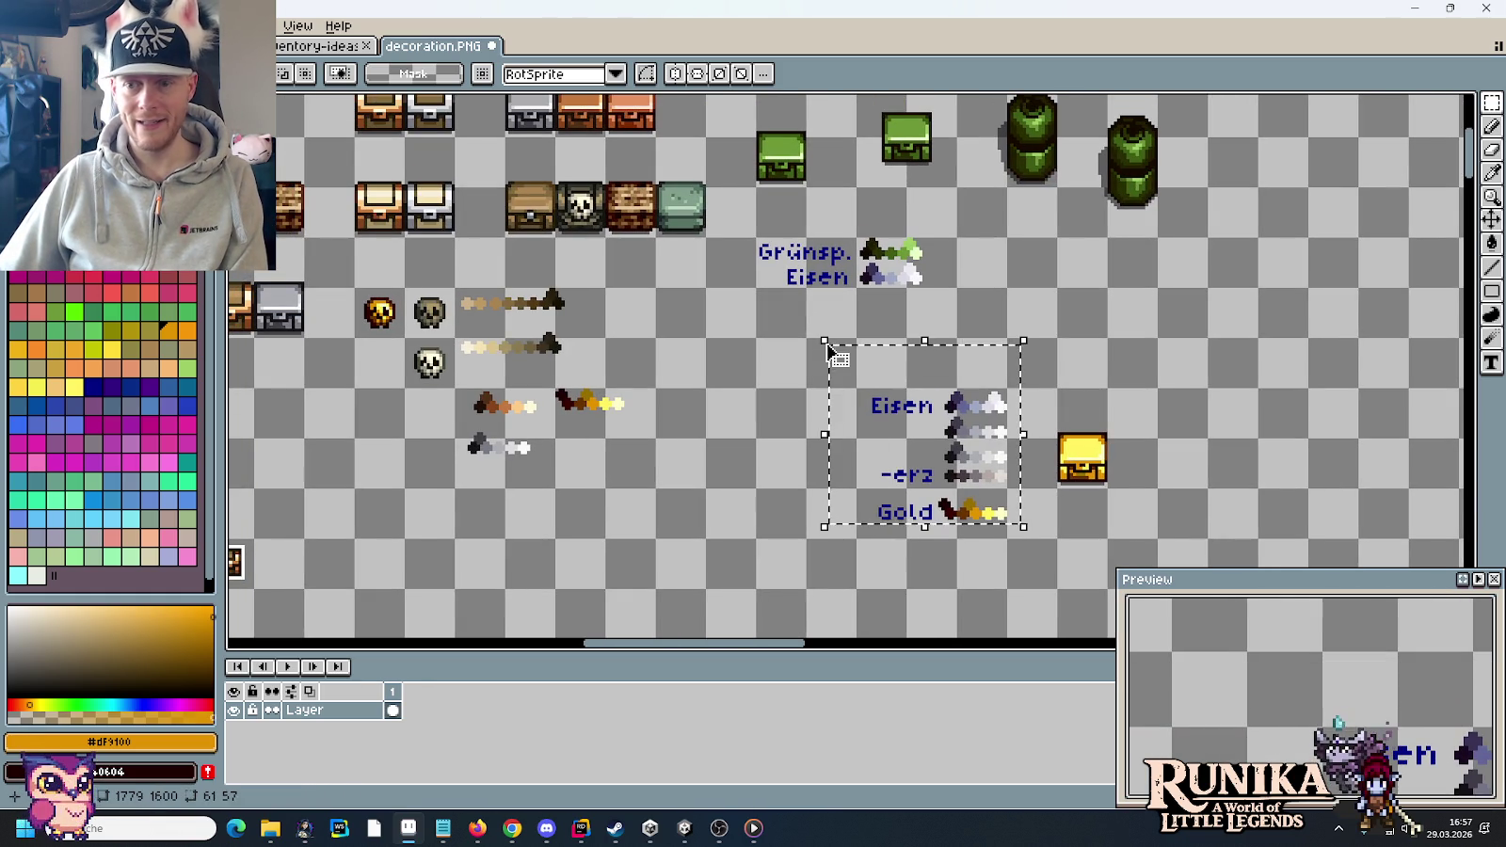
pyautogui.press('Delete')
# - Move the gold chest into the chest row beside the copper chests and save decoration.PNG
pyautogui.moveTo(1052, 384); pyautogui.dragTo(1113, 492)
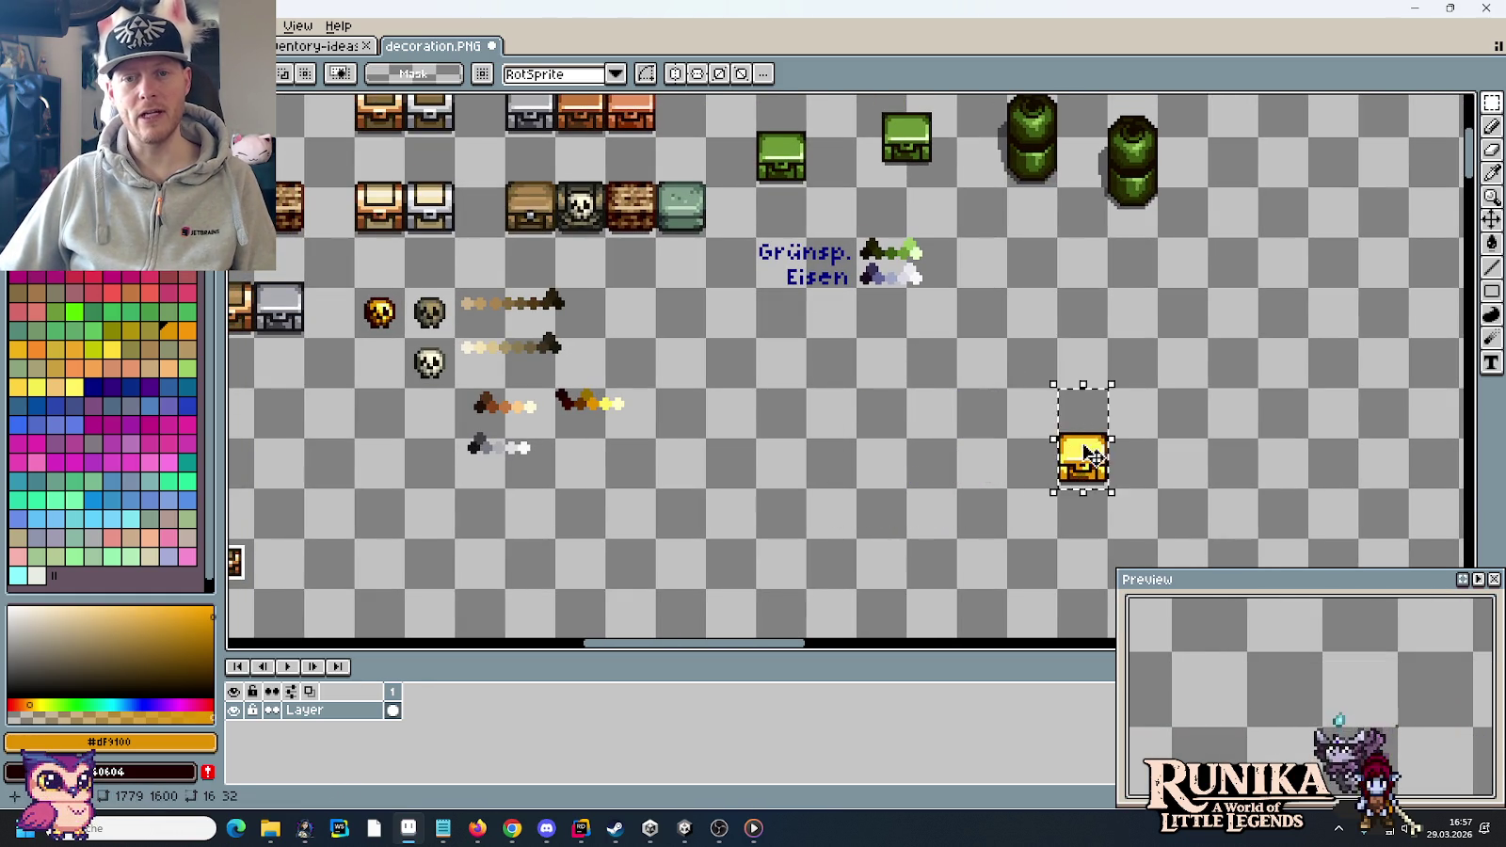
pyautogui.moveTo(1084, 442); pyautogui.dragTo(683, 235)
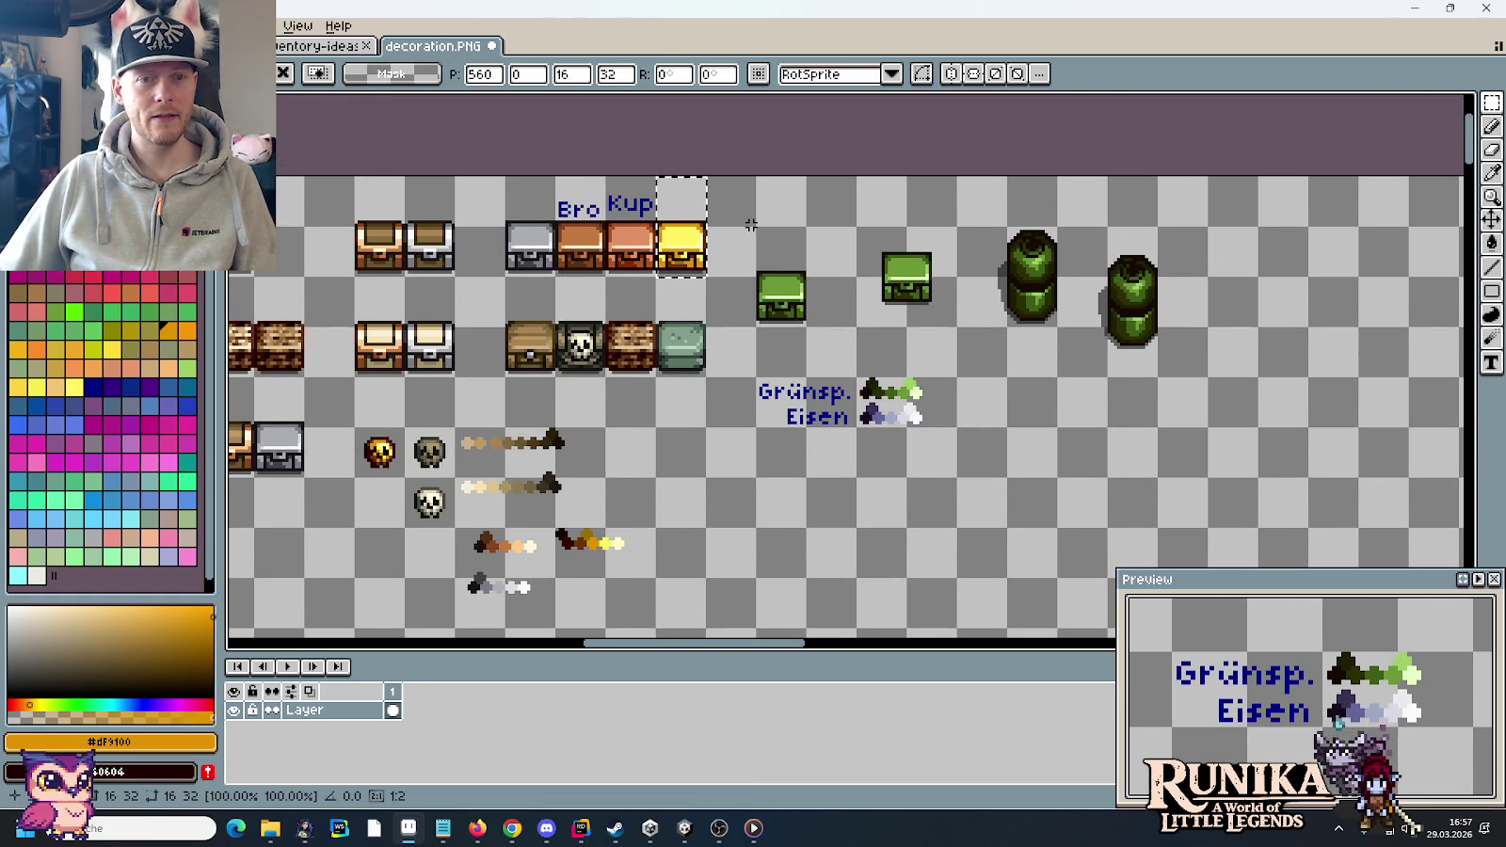
pyautogui.click(751, 225)
pyautogui.moveTo(665, 297); pyautogui.dragTo(882, 310)
pyautogui.hotkey('ctrl', 's')
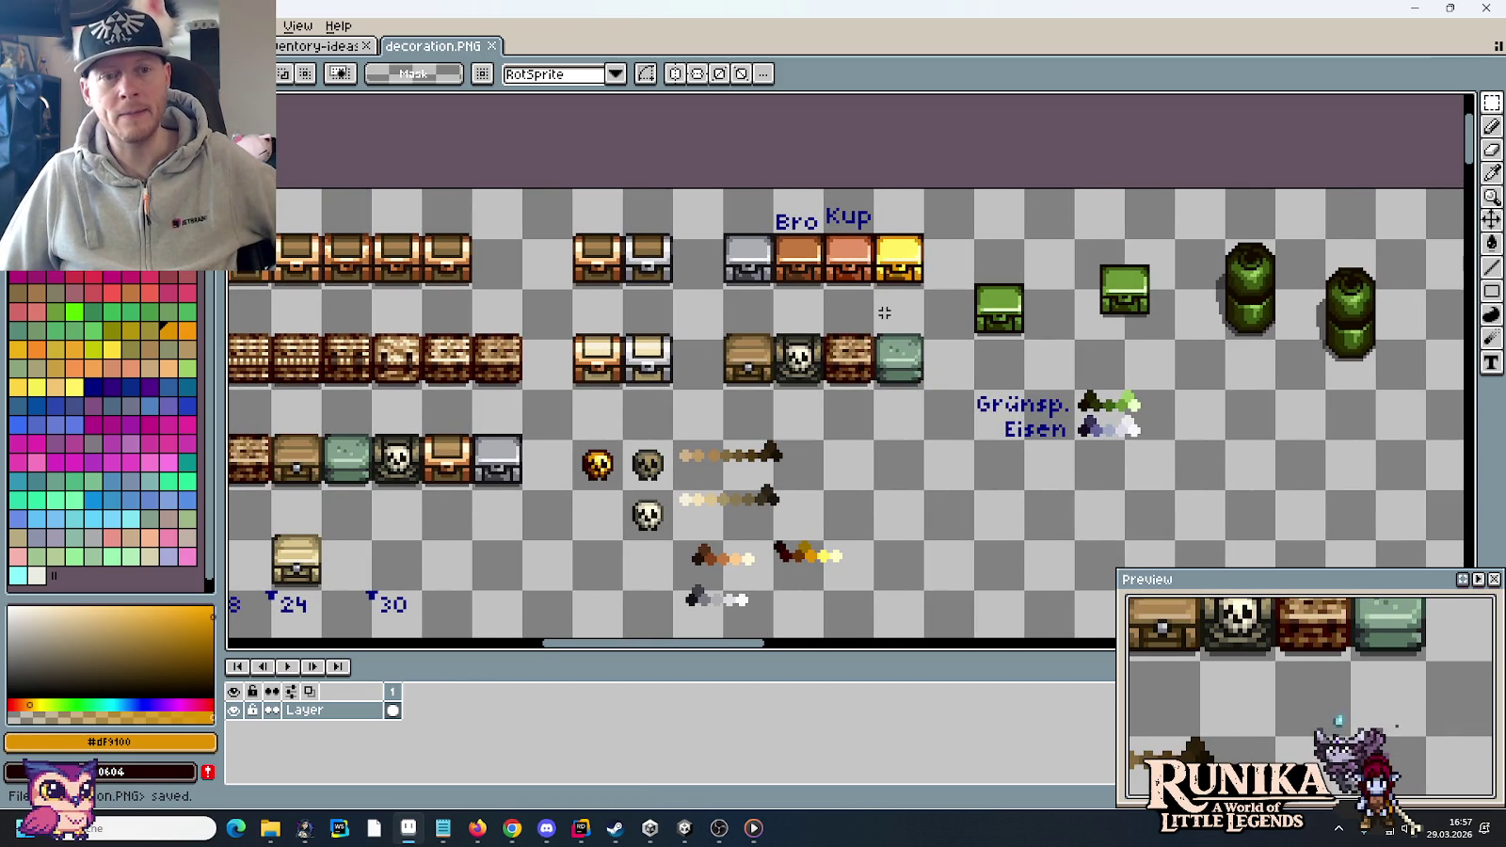
# - Close the early access notes and select the Goldkiste and Corodium Items lines in todo.txt
pyautogui.click(456, 828)
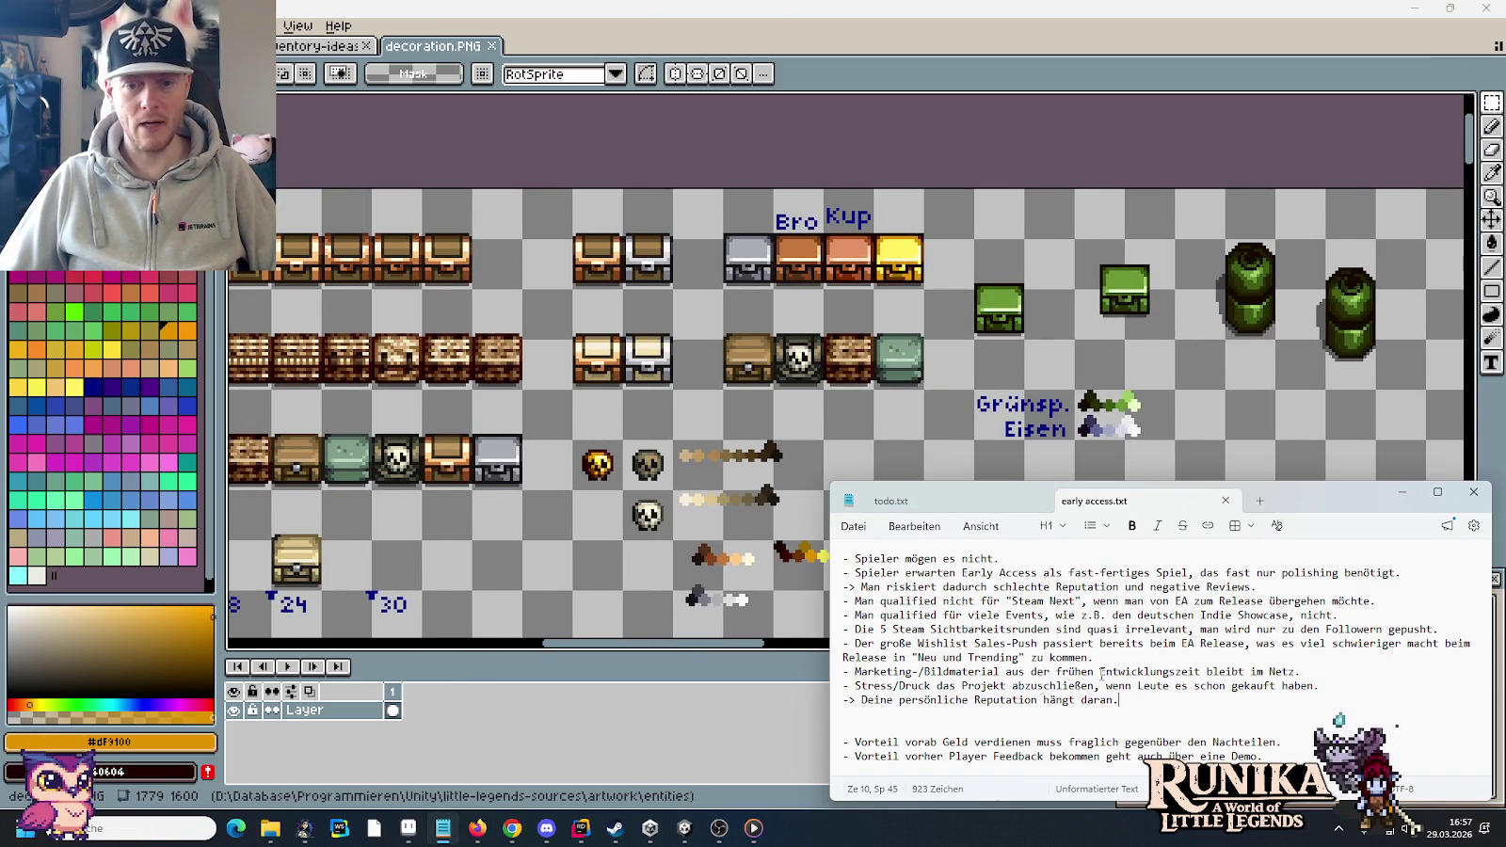
pyautogui.click(1226, 501)
pyautogui.scroll(-1, 1076, 636)
pyautogui.scroll(-2, 1012, 625)
pyautogui.moveTo(914, 627); pyautogui.dragTo(843, 631)
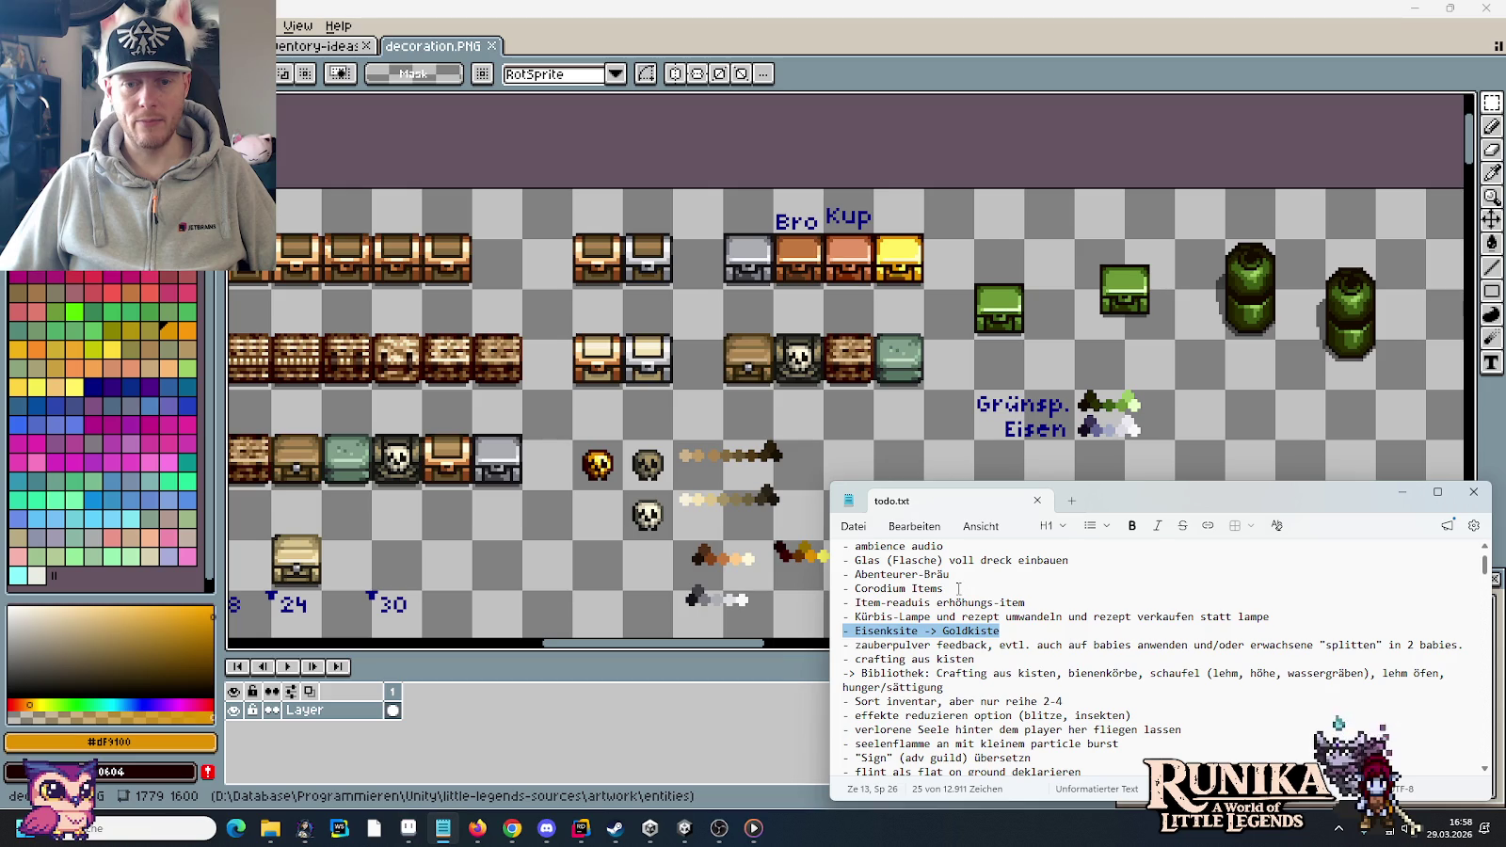
pyautogui.moveTo(944, 588); pyautogui.dragTo(834, 582)
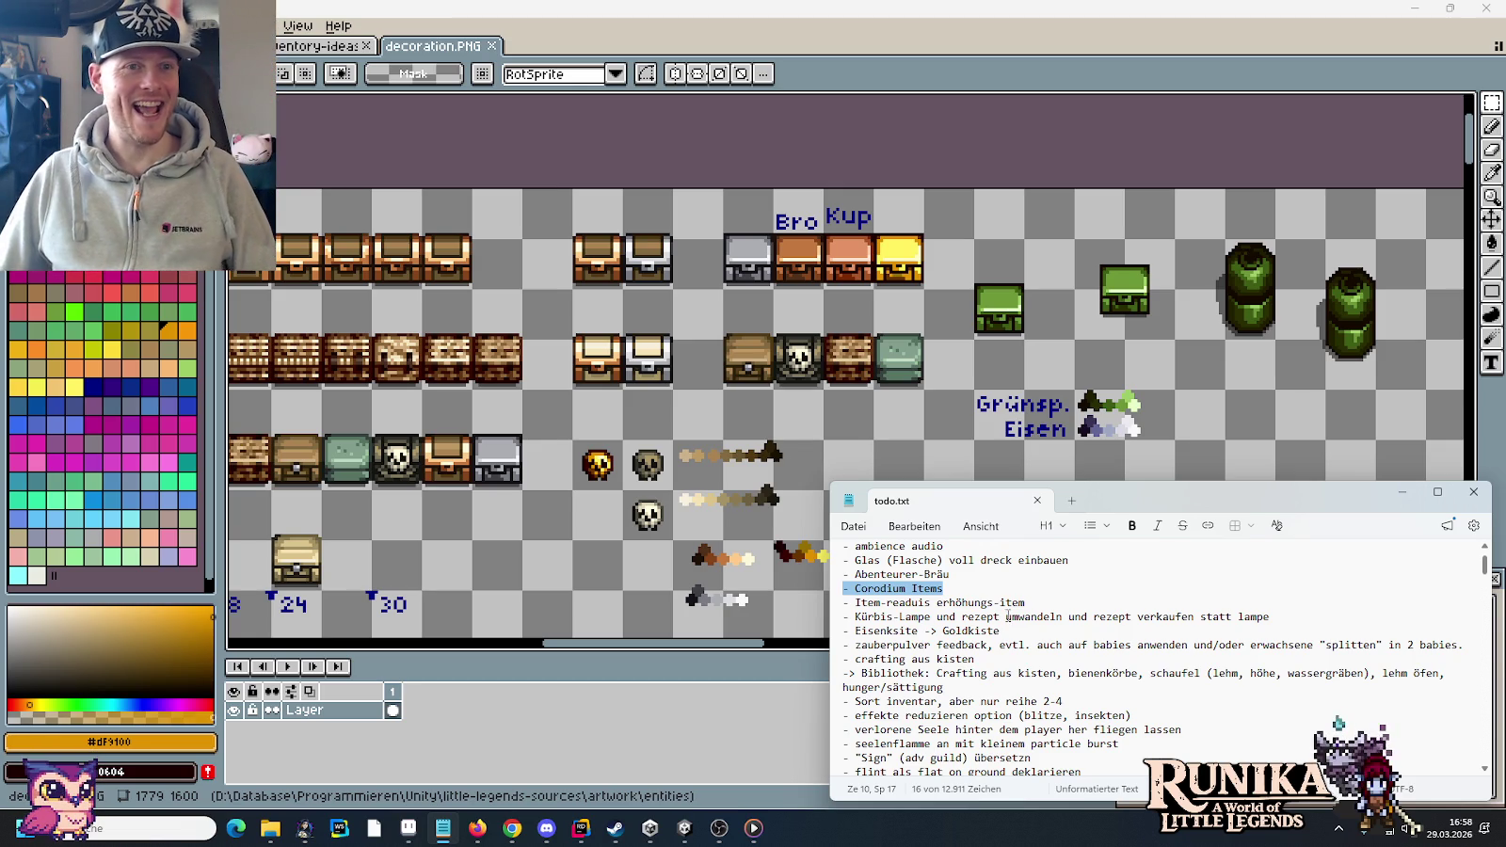
pyautogui.moveTo(269, 828)
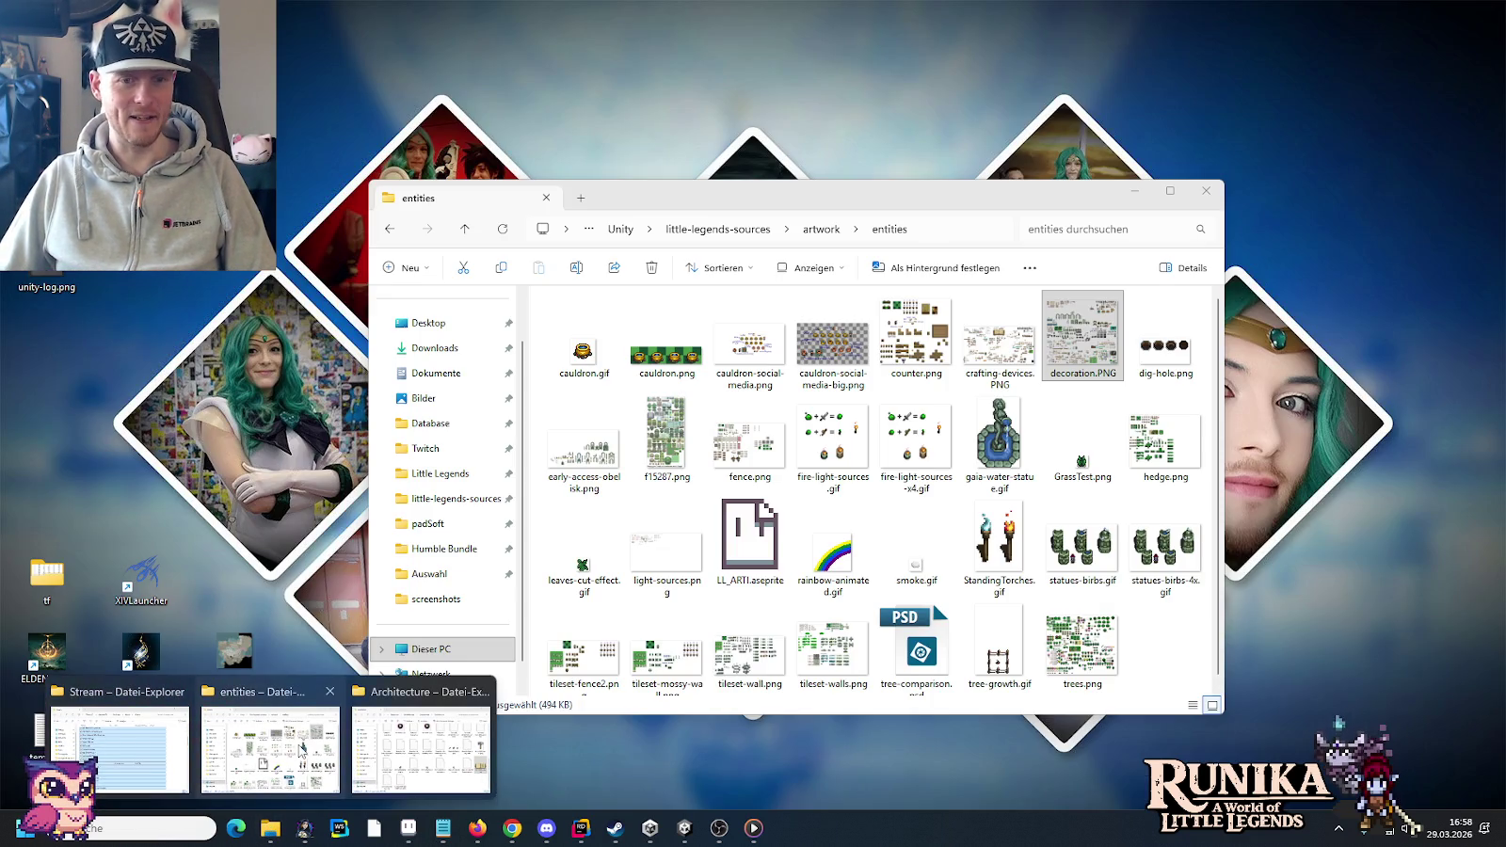
# - Open animal-products.png from the artwork\items folder in Aseprite and view the milk bottles
pyautogui.click(301, 750)
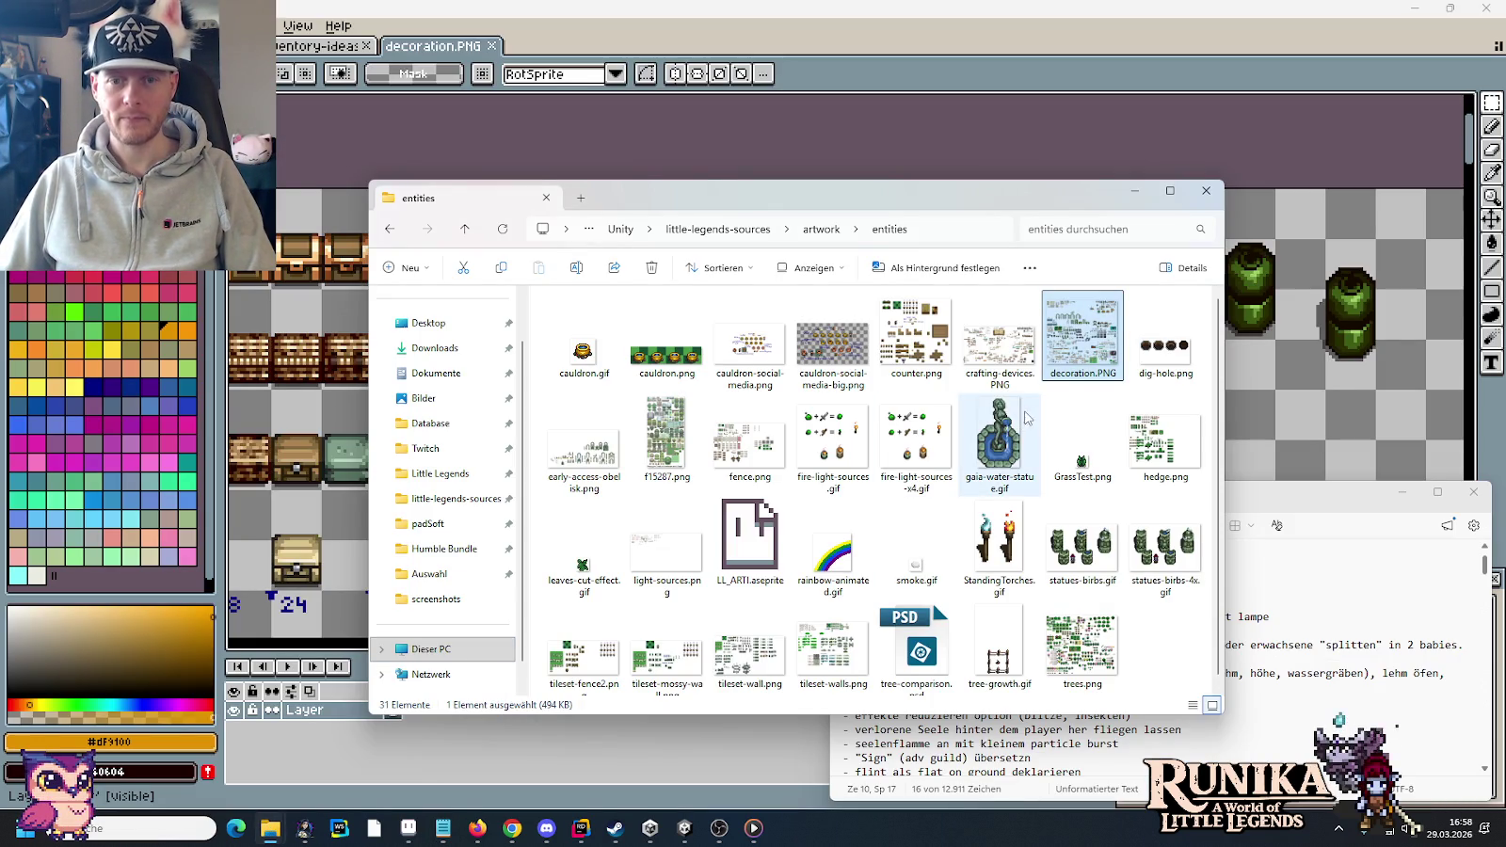
pyautogui.click(819, 229)
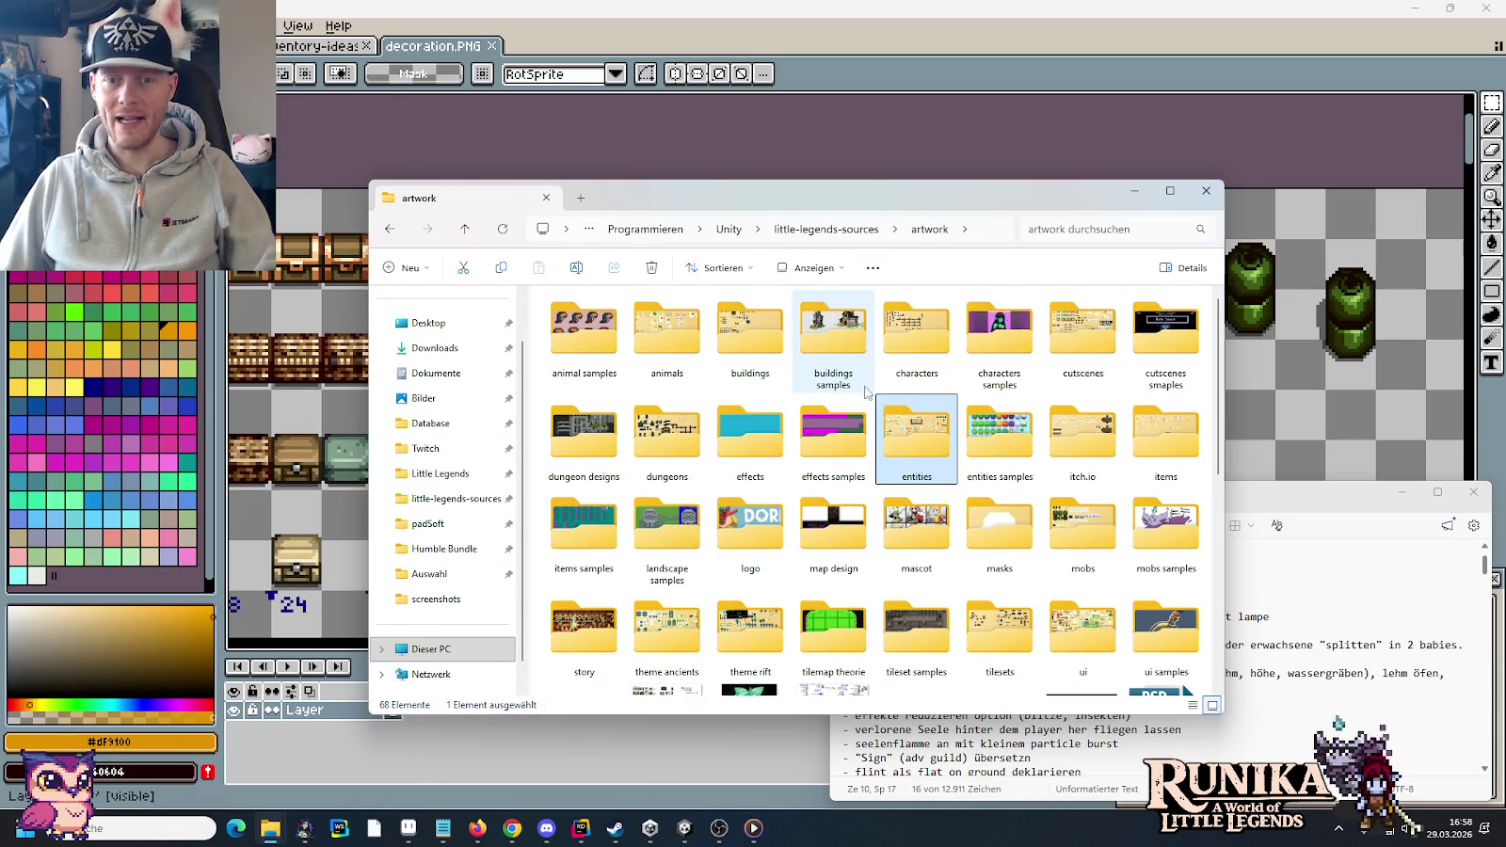
pyautogui.moveTo(917, 442)
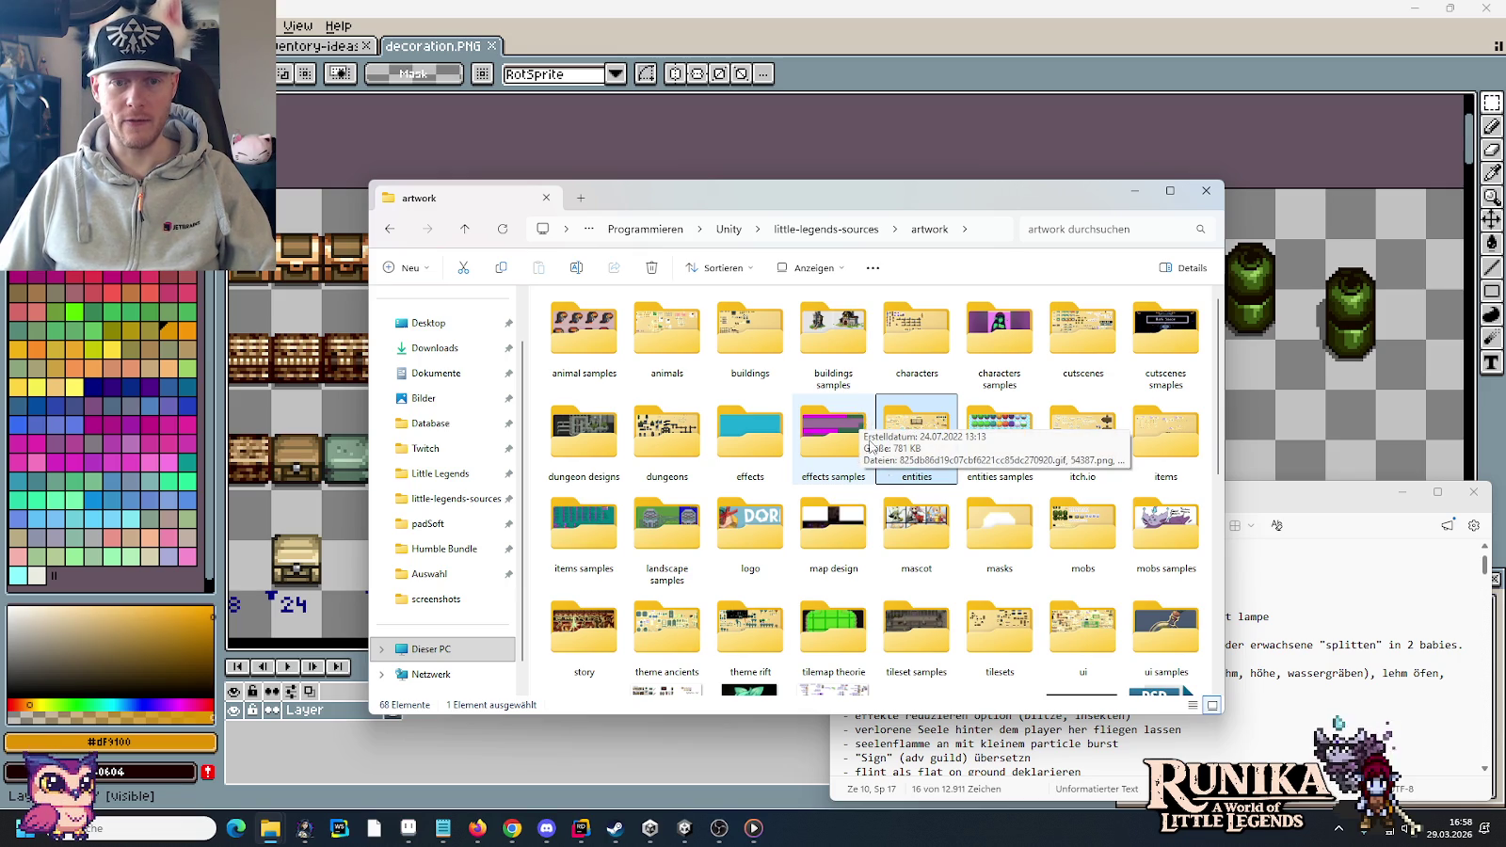
pyautogui.doubleClick(1157, 428)
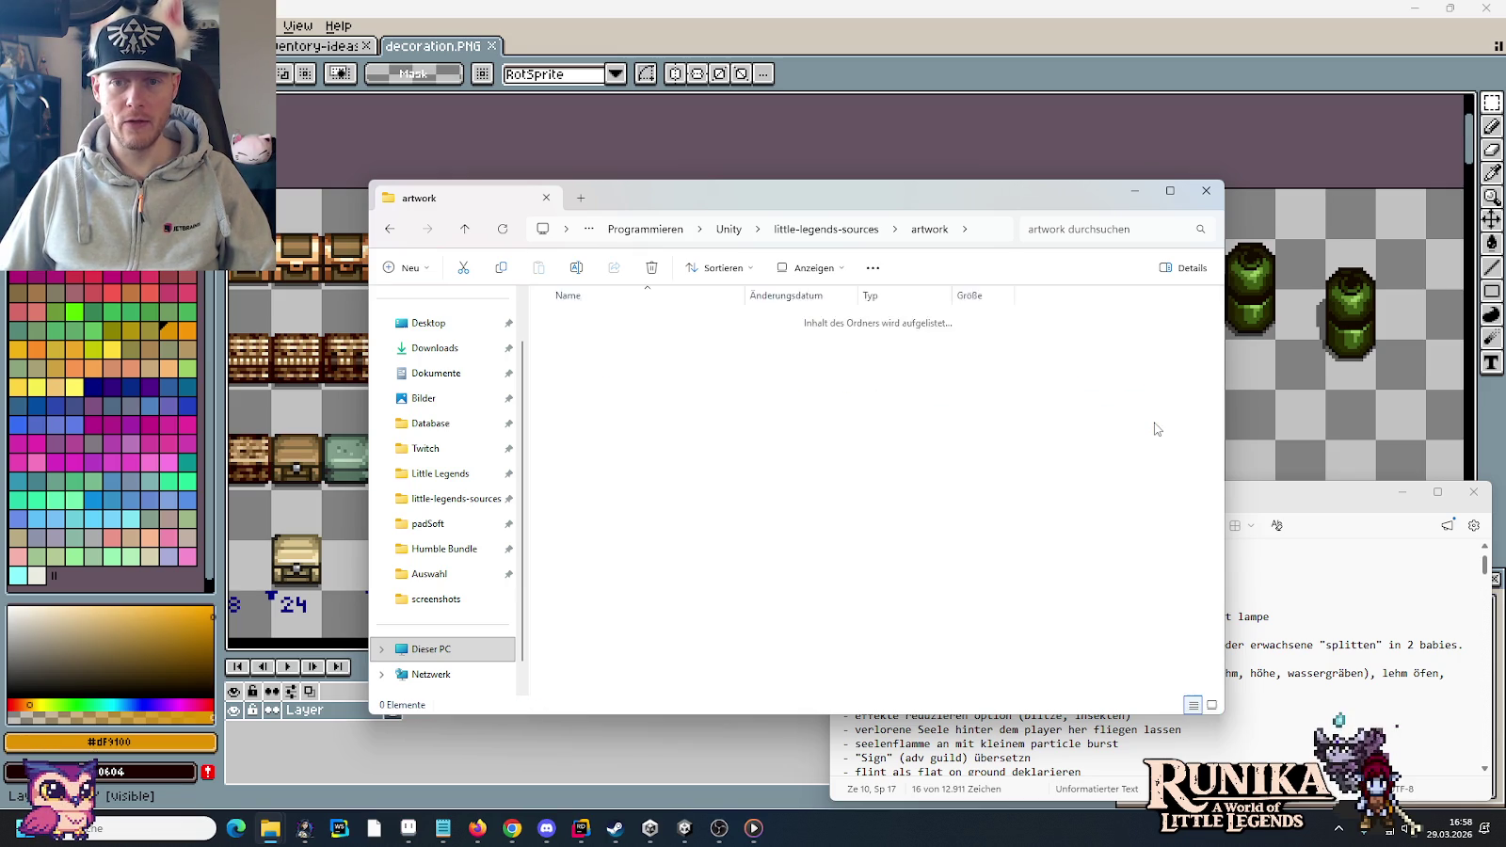
pyautogui.doubleClick(668, 347)
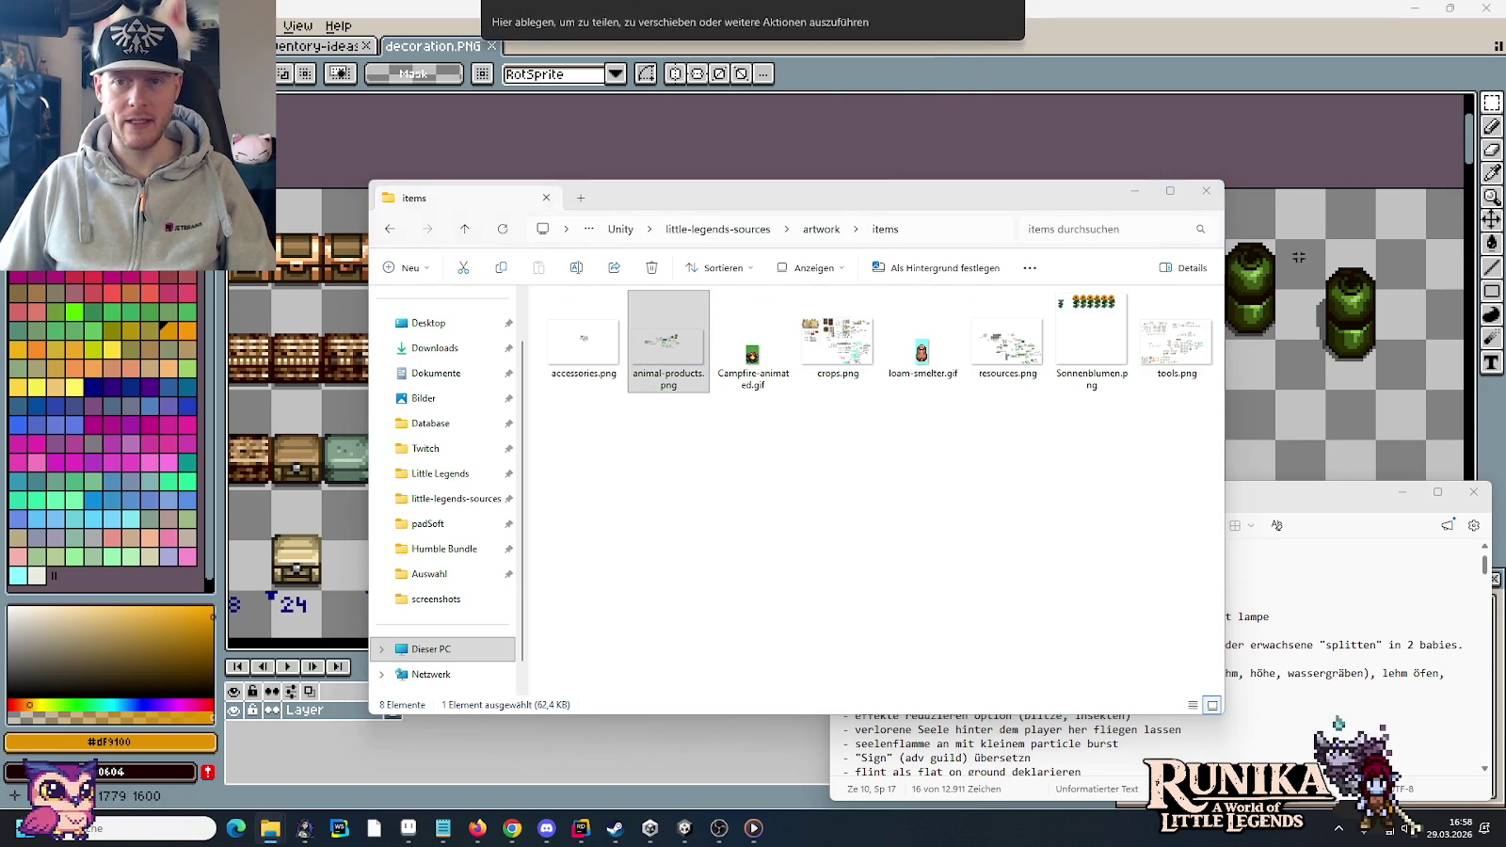
pyautogui.moveTo(574, 267); pyautogui.dragTo(970, 434)
pyautogui.scroll(1, 970, 435)
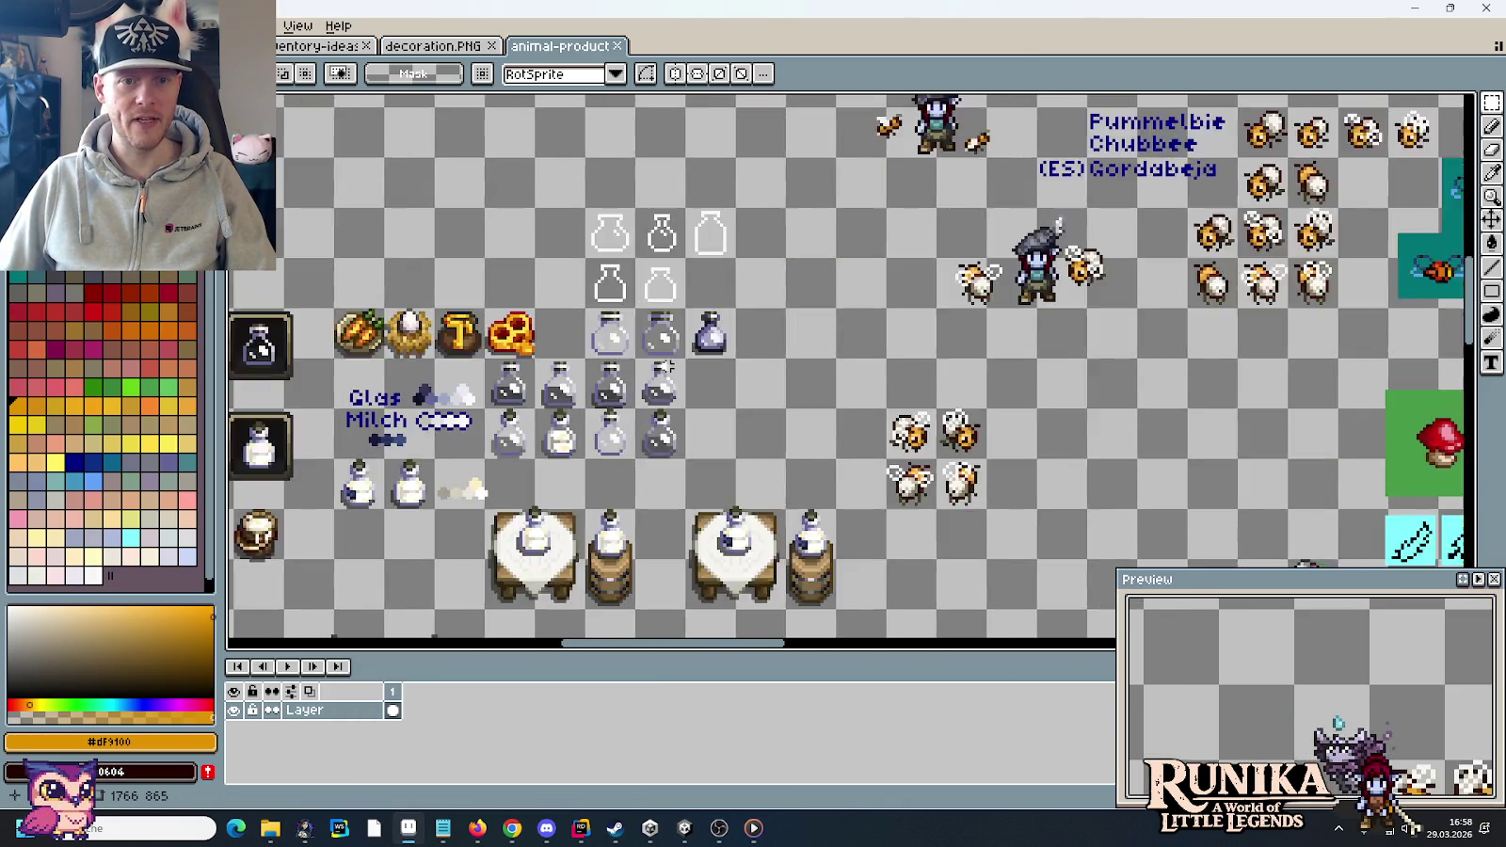
# - Marquee-select and copy the colour ramps from Erde through Dört 3
pyautogui.scroll(1, 970, 435)
pyautogui.moveTo(705, 445); pyautogui.dragTo(1035, 370)
pyautogui.scroll(-1, 1036, 370)
pyautogui.moveTo(821, 485); pyautogui.dragTo(789, 306)
pyautogui.scroll(-1, 649, 264)
pyautogui.moveTo(650, 263); pyautogui.dragTo(1129, 320)
pyautogui.scroll(1, 1080, 354)
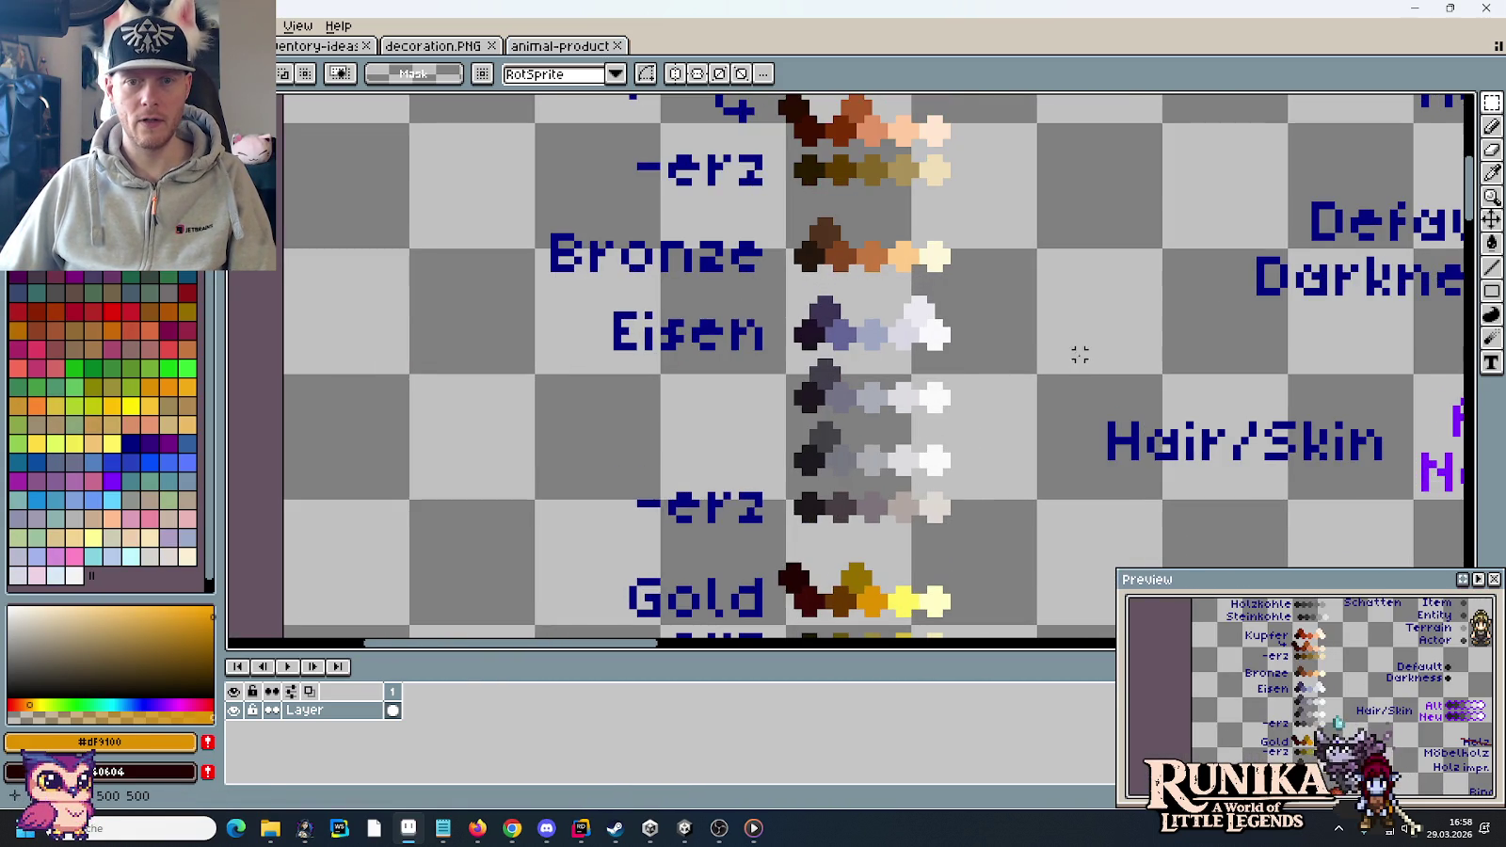
pyautogui.scroll(-2, 969, 518)
pyautogui.scroll(1, 833, 428)
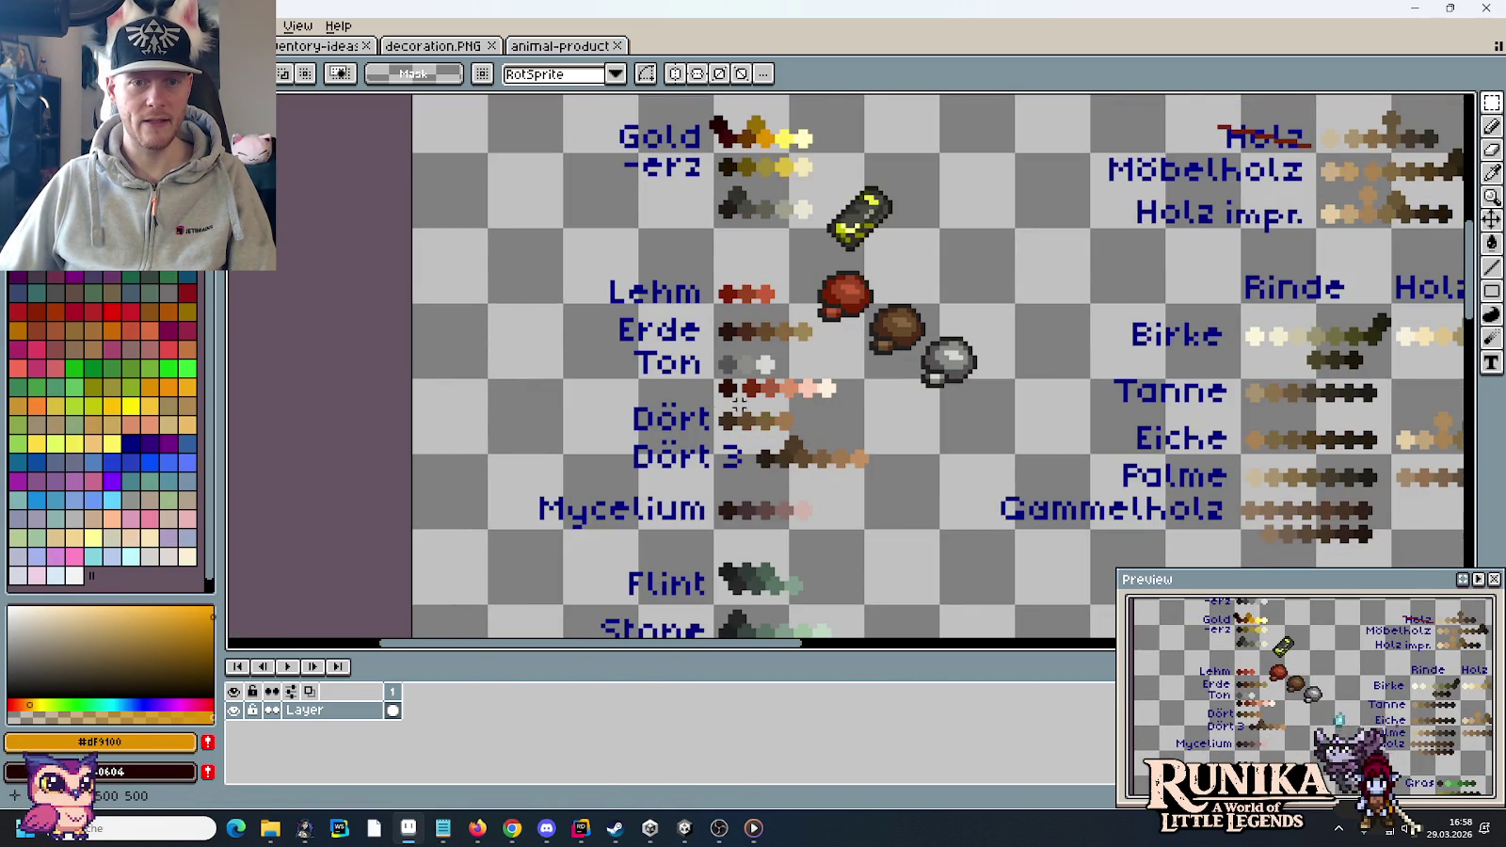
pyautogui.scroll(1, 744, 400)
pyautogui.scroll(1, 745, 397)
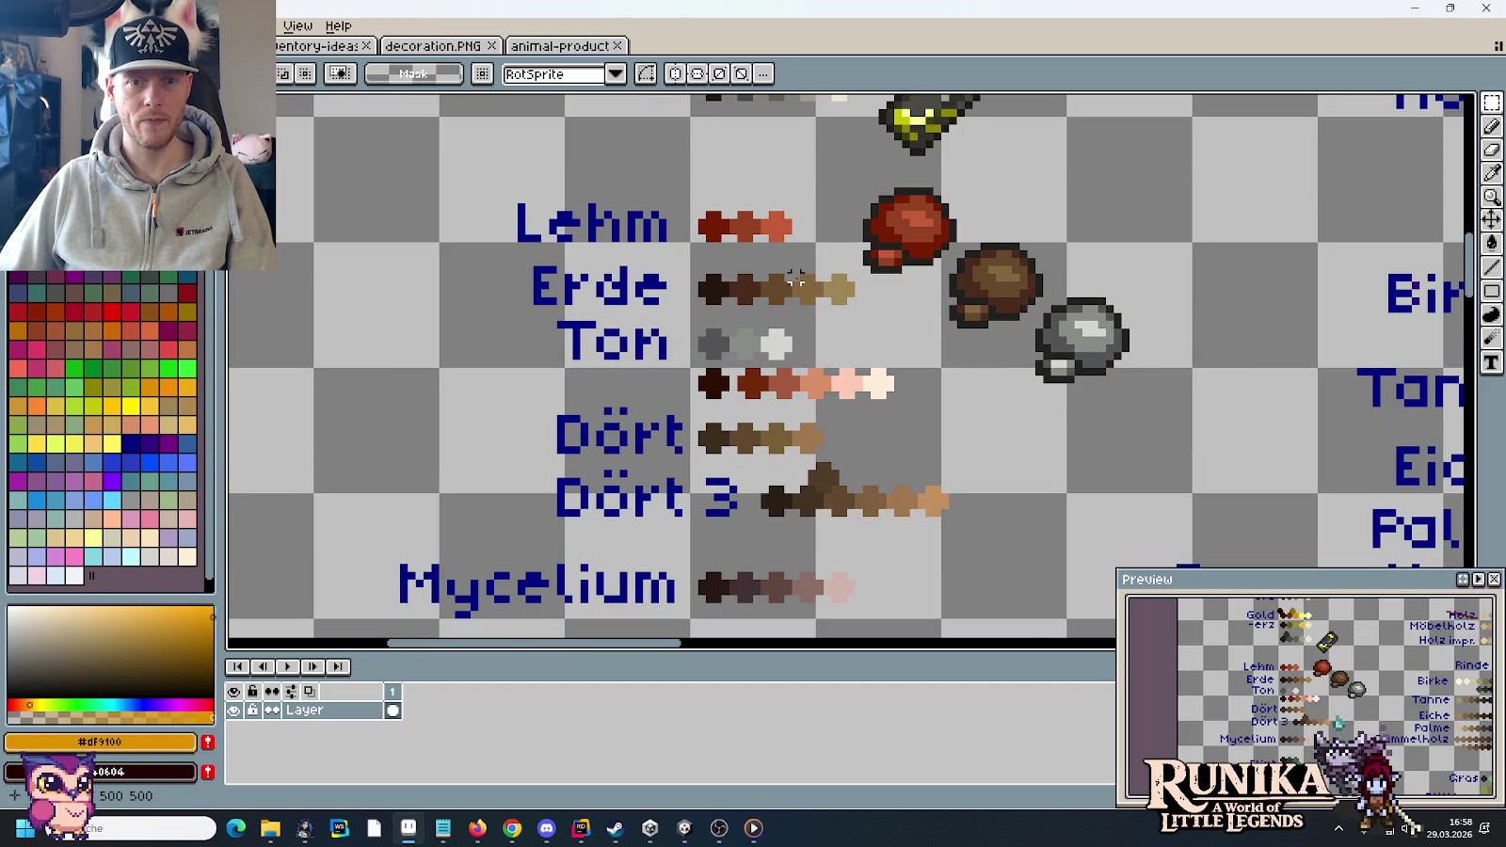
pyautogui.moveTo(849, 308); pyautogui.dragTo(525, 244)
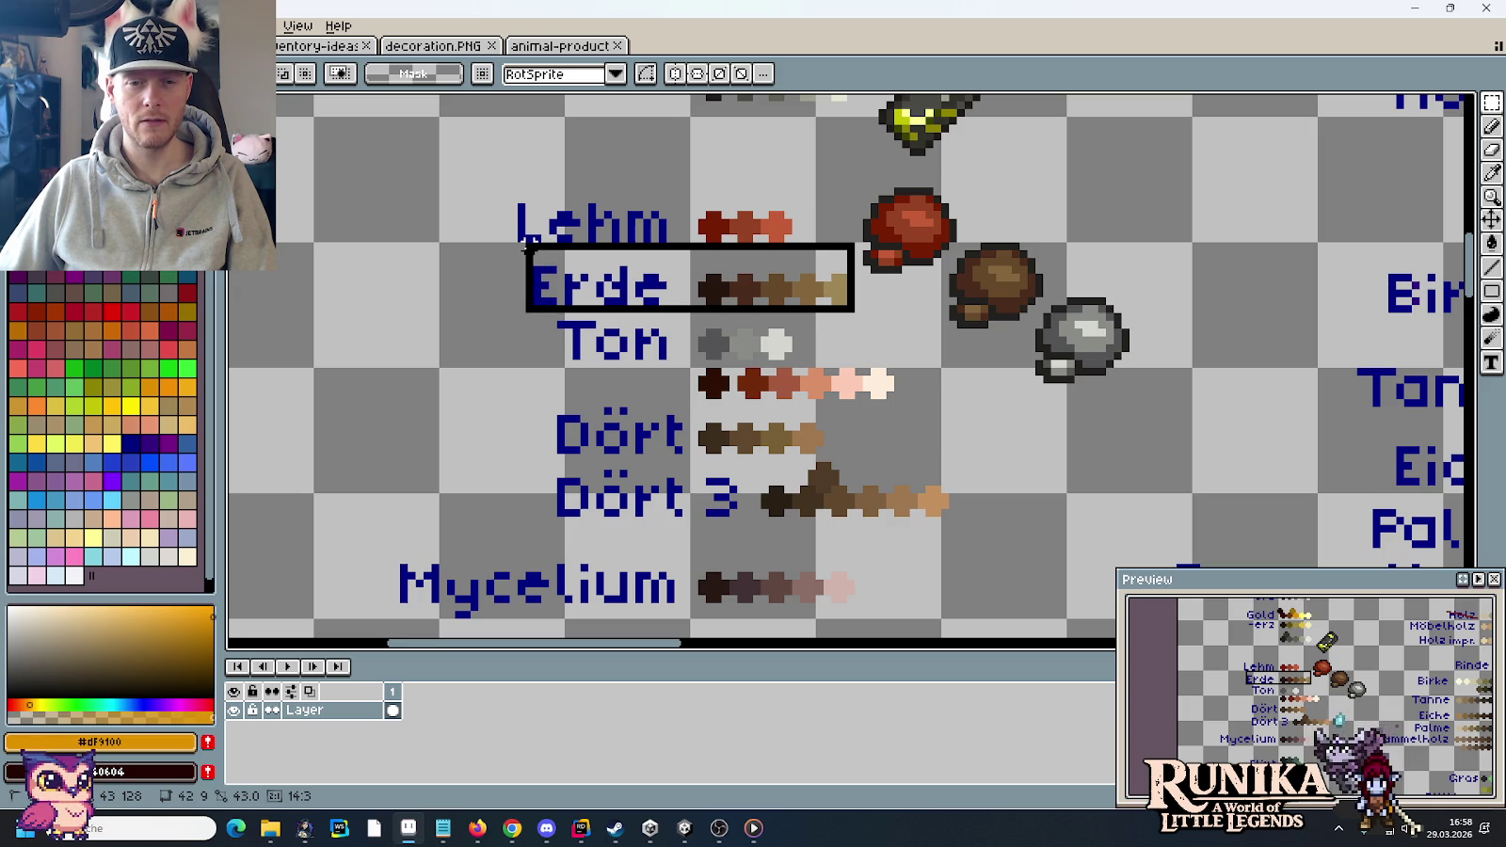
pyautogui.moveTo(525, 244); pyautogui.dragTo(525, 244)
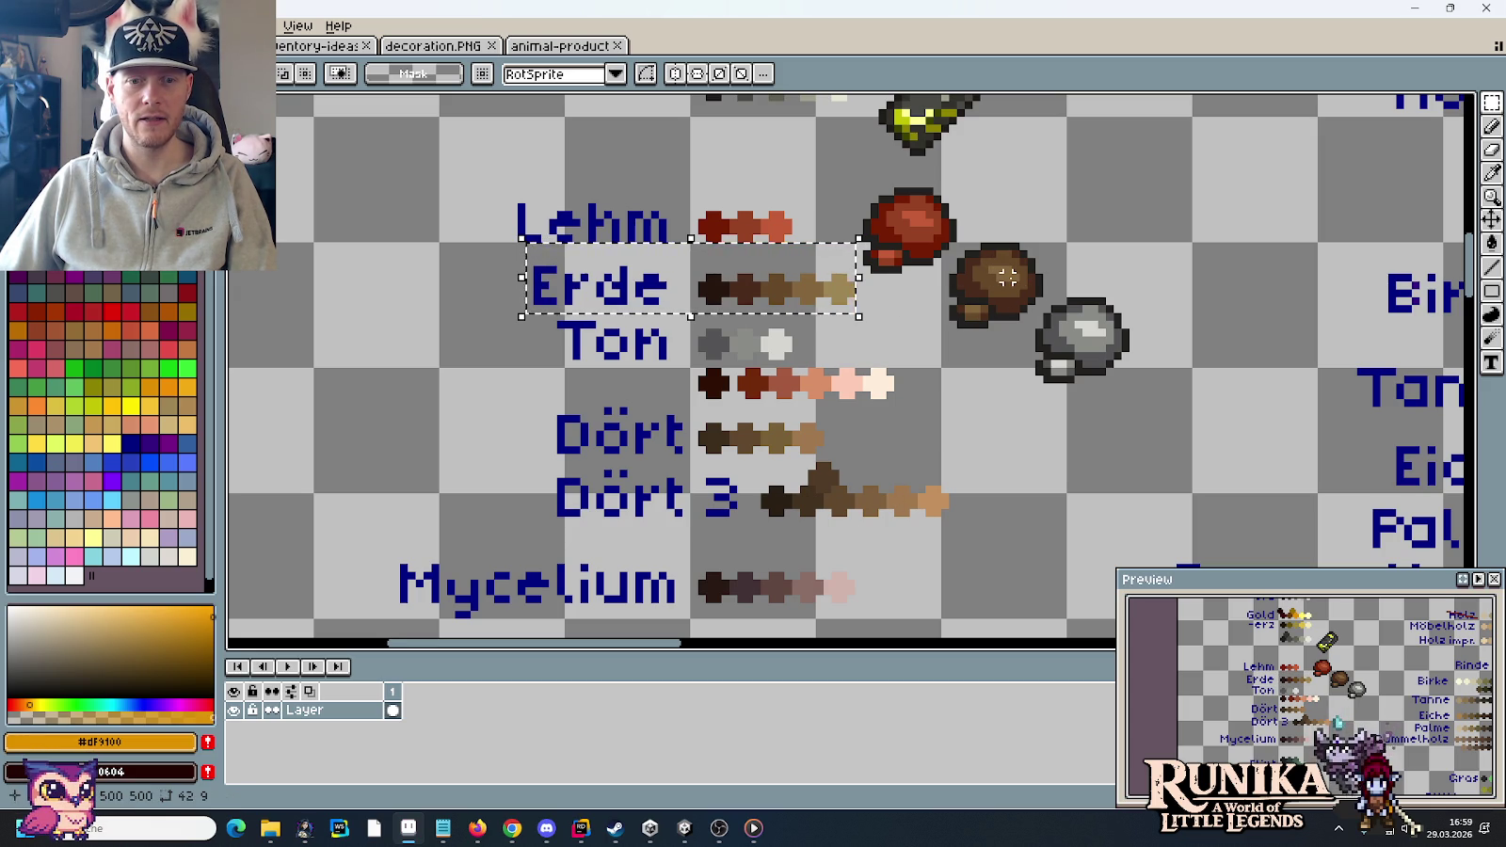
pyautogui.moveTo(978, 522); pyautogui.dragTo(453, 248)
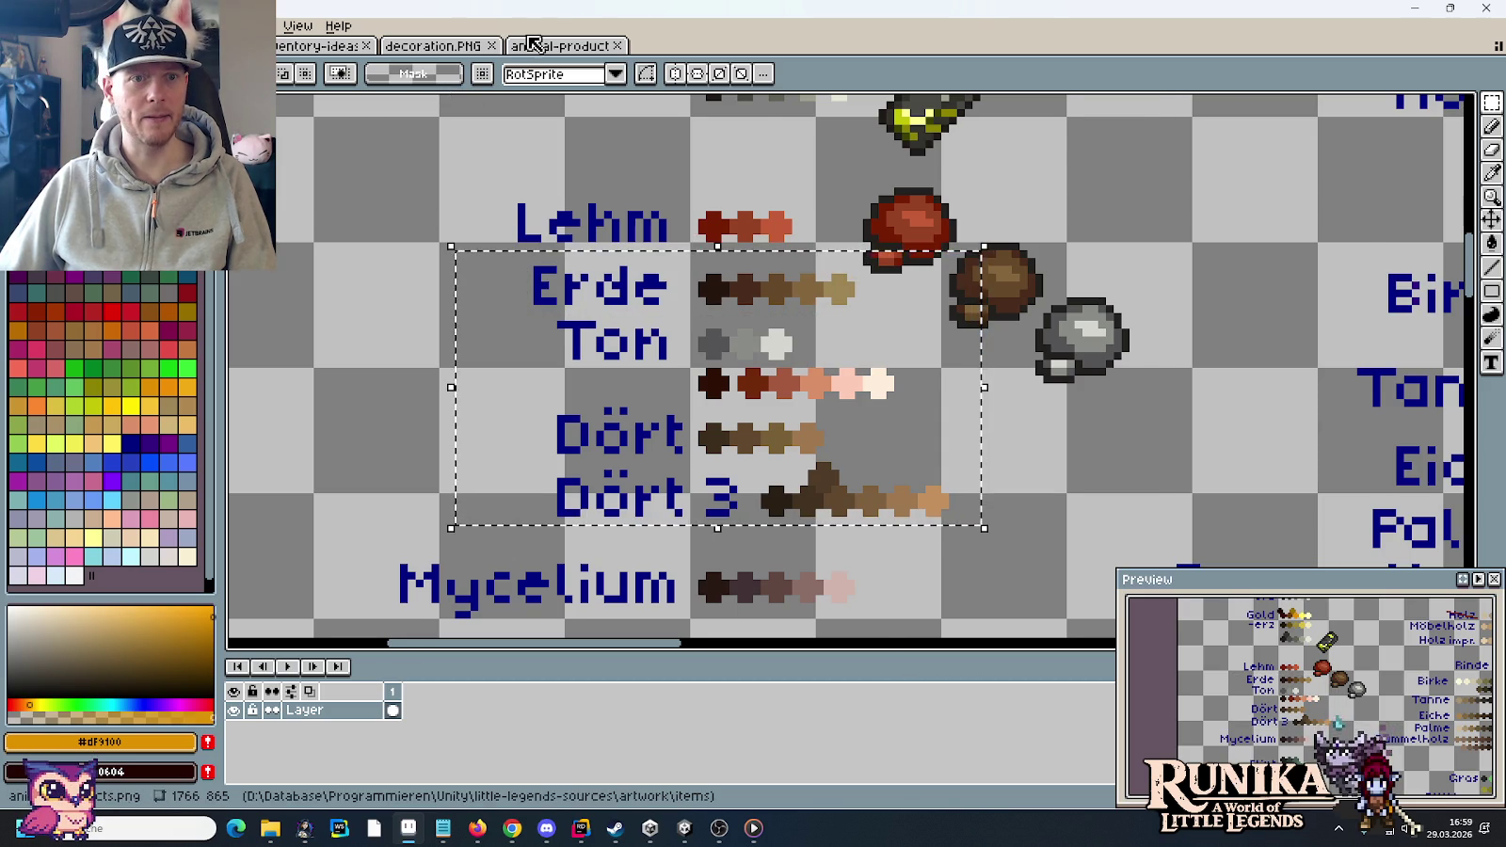
# - Paste the Erde, Ton and Dört ramps into animal-products.png
pyautogui.click(532, 44)
pyautogui.scroll(-3, 559, 373)
pyautogui.hotkey('ctrl', 'v')
pyautogui.moveTo(837, 365); pyautogui.dragTo(907, 419)
# - Duplicate the empty glass bottle sprite on the left
pyautogui.moveTo(387, 188); pyautogui.dragTo(531, 333)
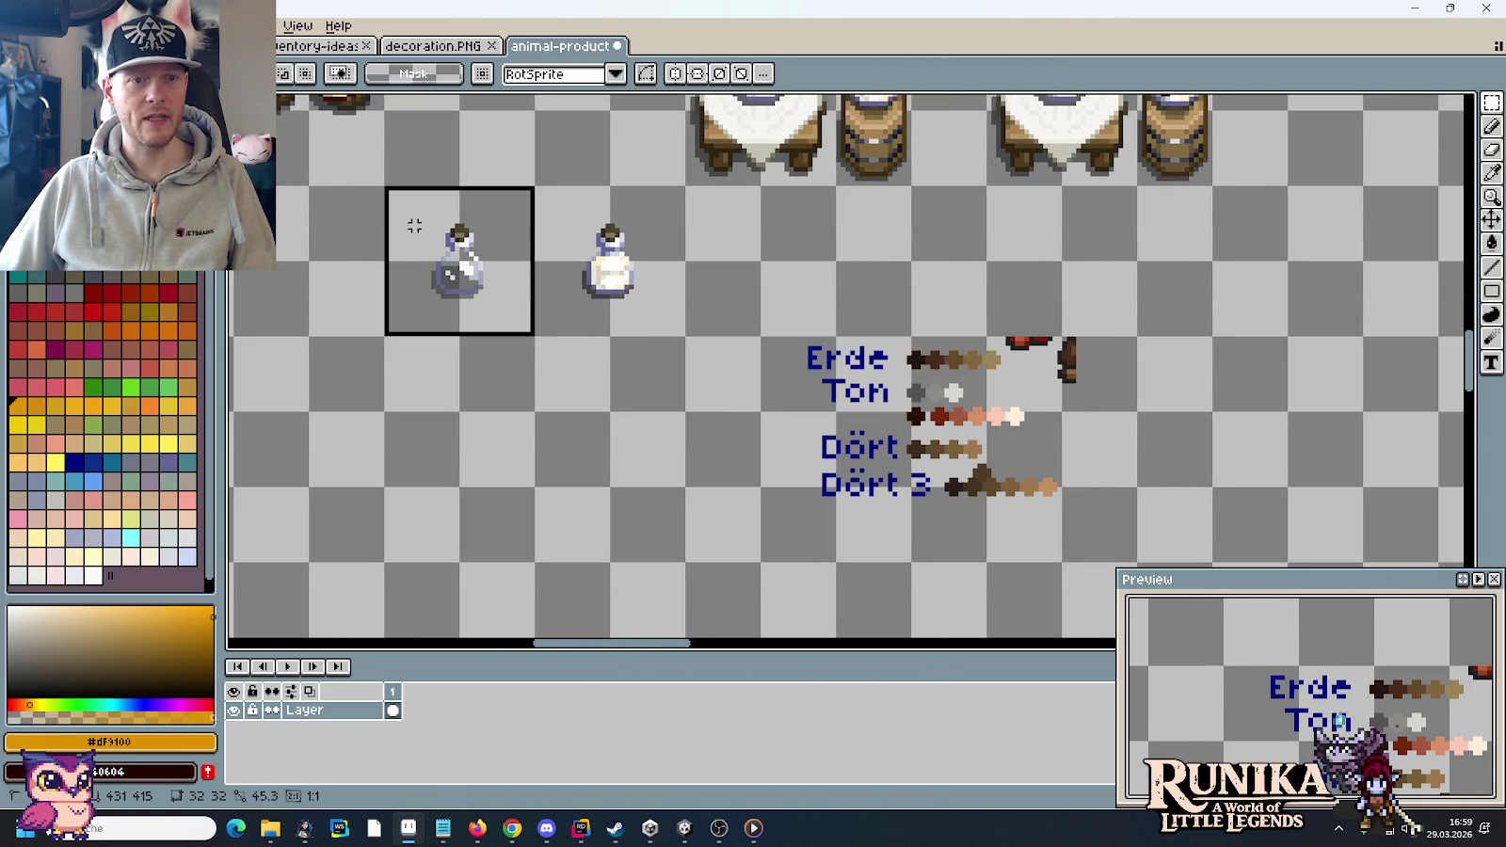
pyautogui.hotkey('ctrl', 'c')
pyautogui.hotkey('ctrl', 'v')
pyautogui.scroll(5, 1238, 428)
pyautogui.scroll(2, 969, 279)
pyautogui.press('Return')
# - Move the bottle copy one tile lower and add a white milk bottle copy beside it
pyautogui.moveTo(1005, 320)
pyautogui.mouseDown()
pyautogui.moveTo(1174, 153)
pyautogui.moveTo(1174, 225)
pyautogui.mouseUp()
pyautogui.scroll(4, 753, 268)
pyautogui.moveTo(753, 268)
pyautogui.mouseDown()
pyautogui.moveTo(670, 181)
pyautogui.moveTo(957, 426)
pyautogui.mouseUp()
pyautogui.click(1095, 451)
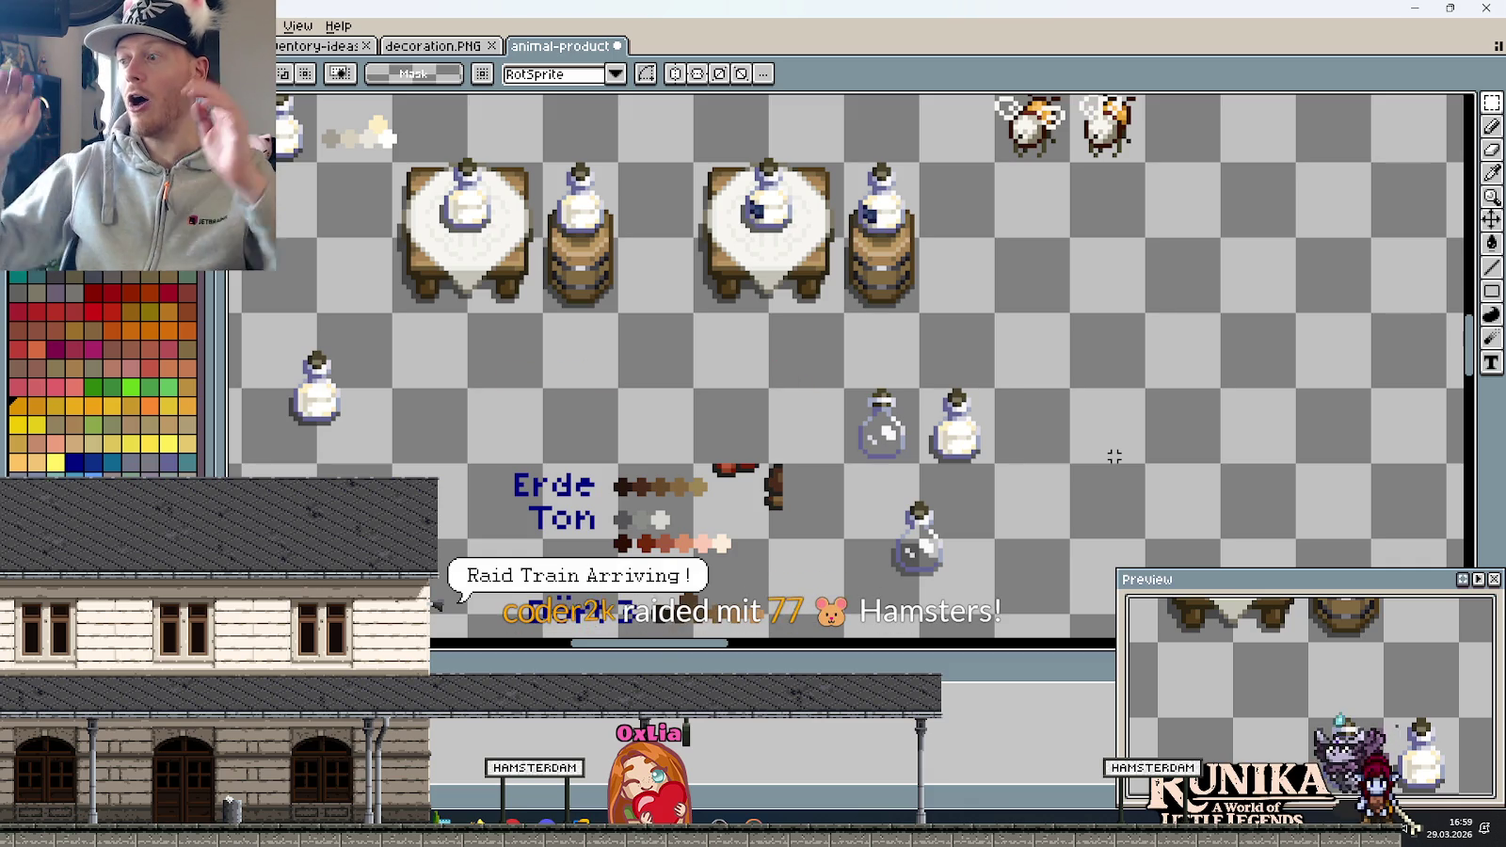
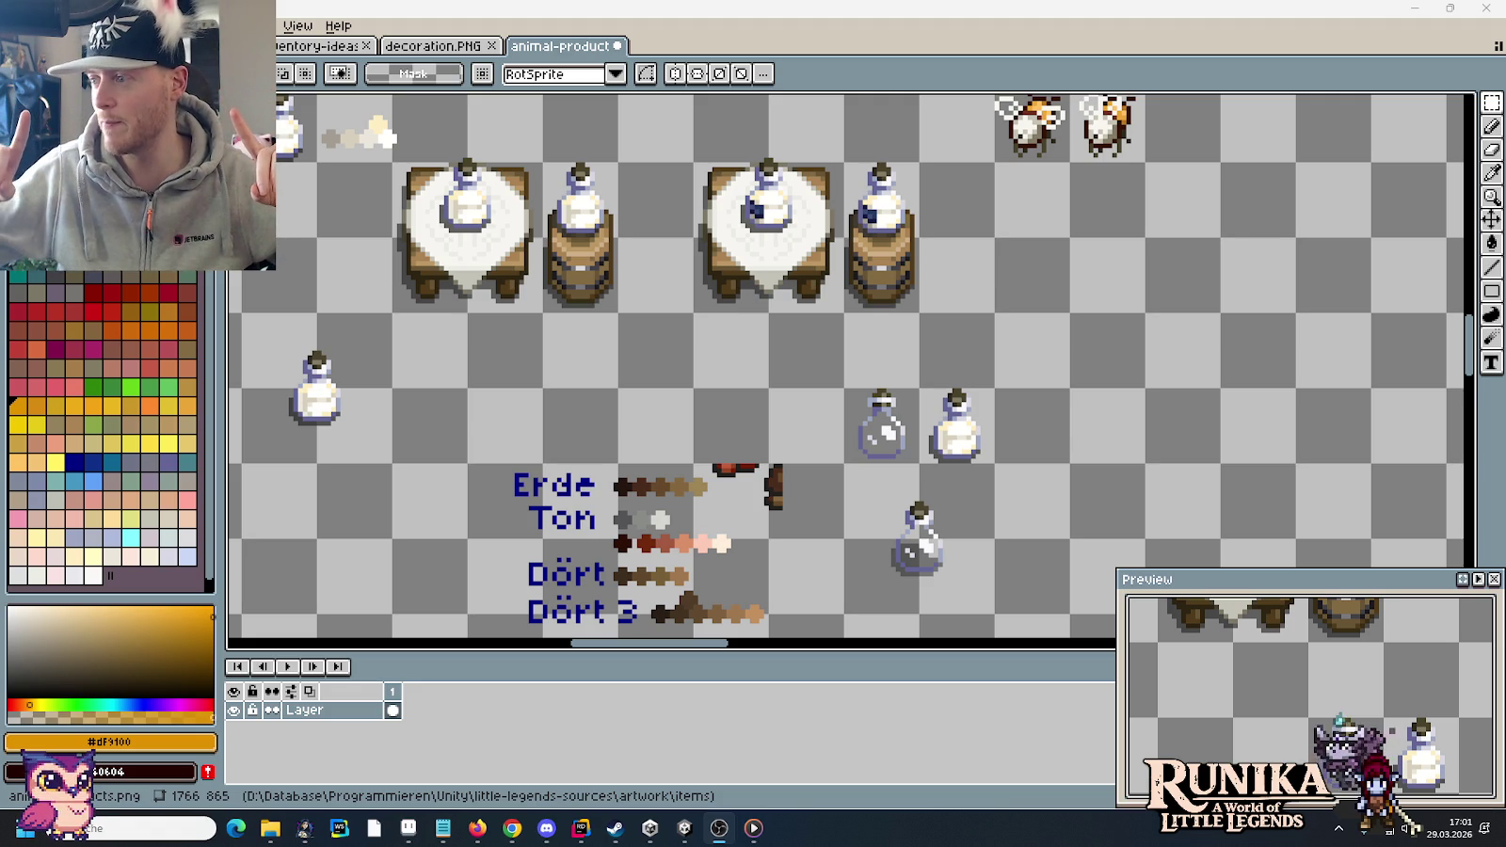
# - Toggle the Windows Start menu open and closed while launching Godot
pyautogui.press('super')
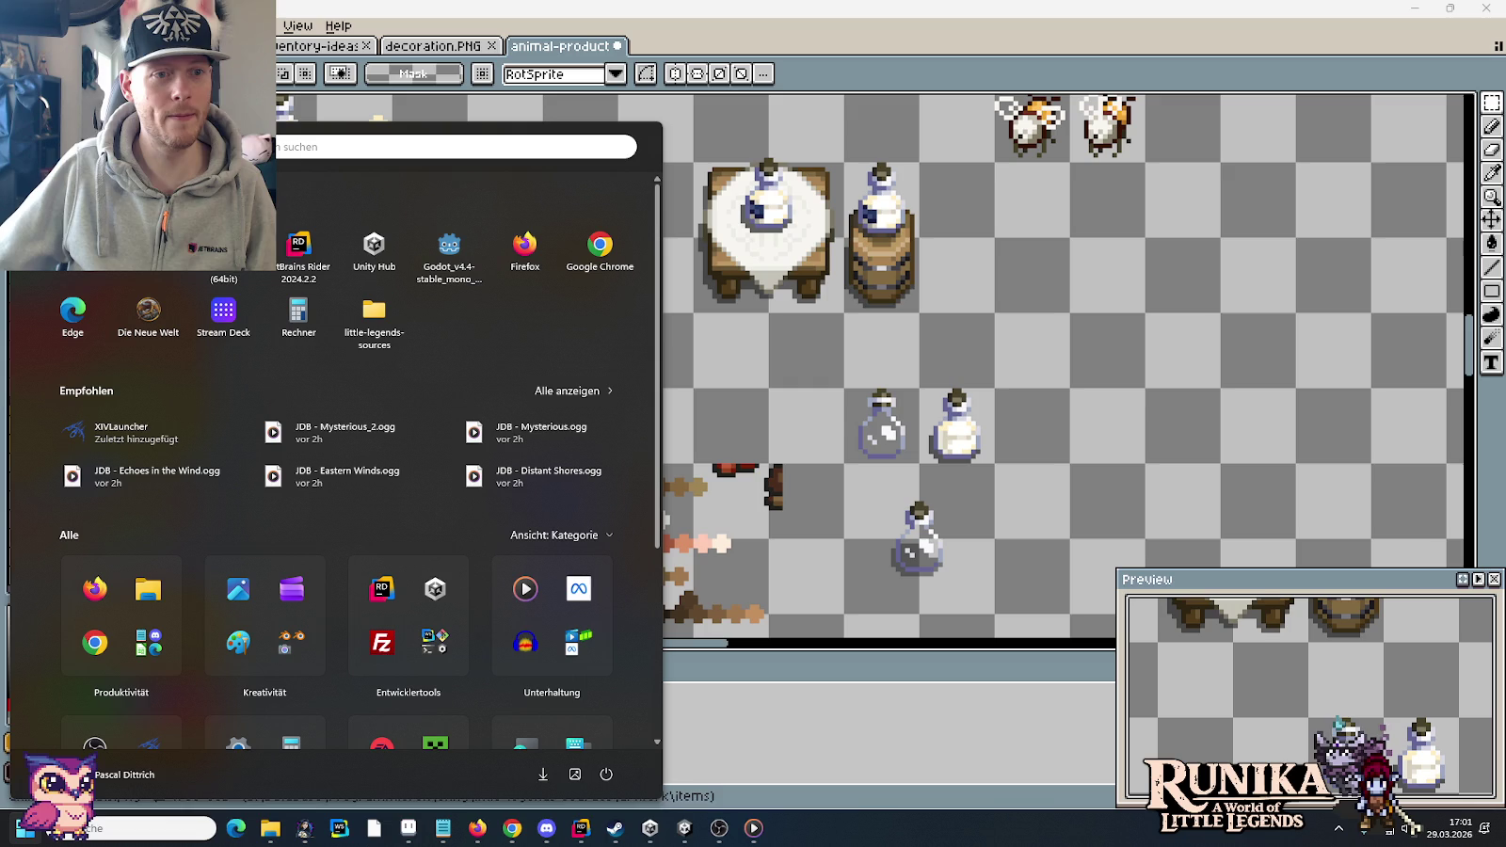
pyautogui.press('super')
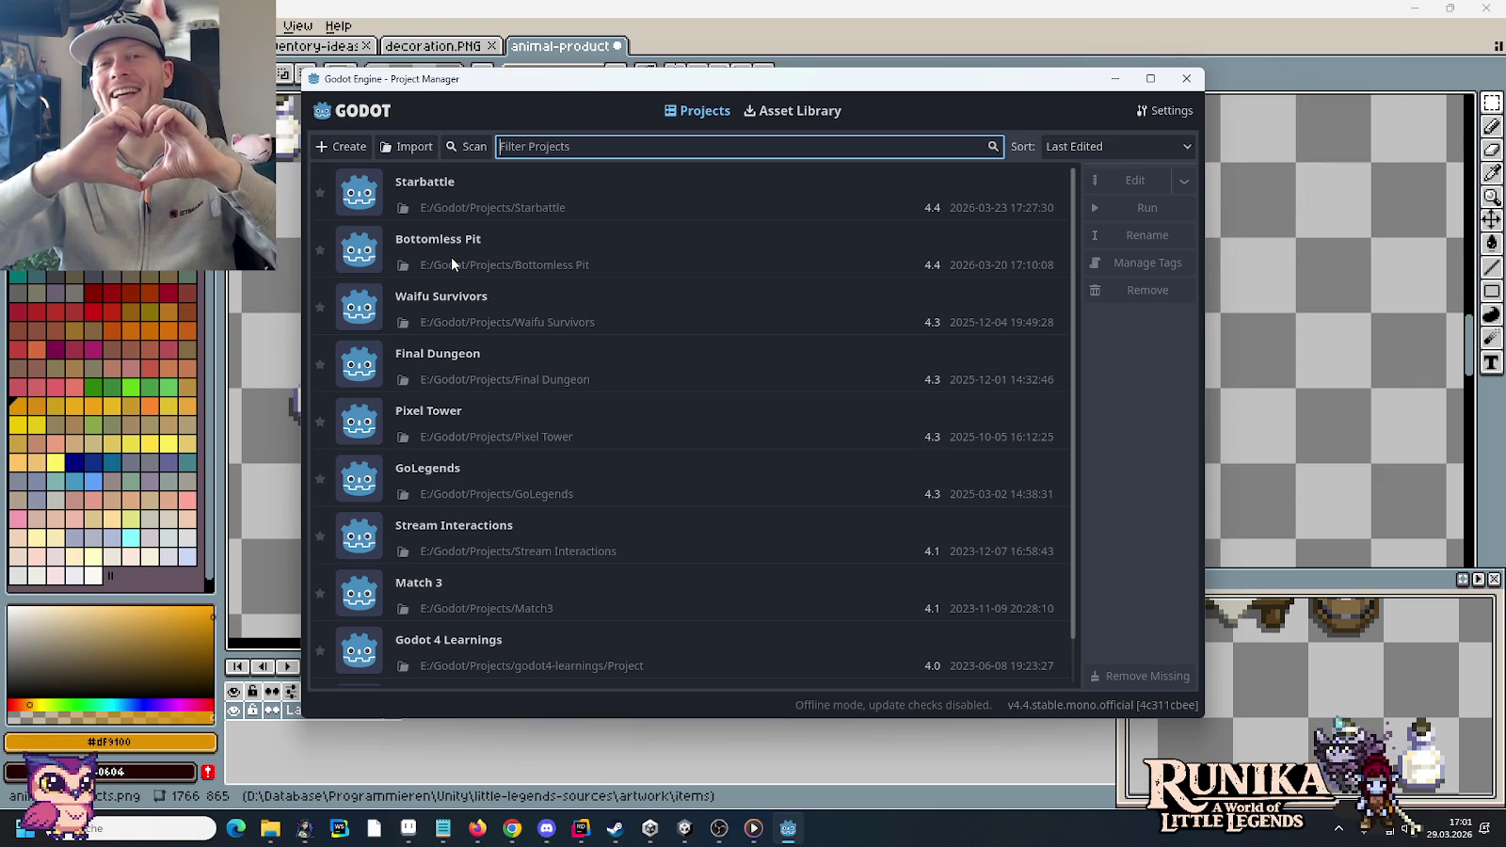
# - Open the Starbattle project in Godot, then save the scene and run it
pyautogui.doubleClick(610, 196)
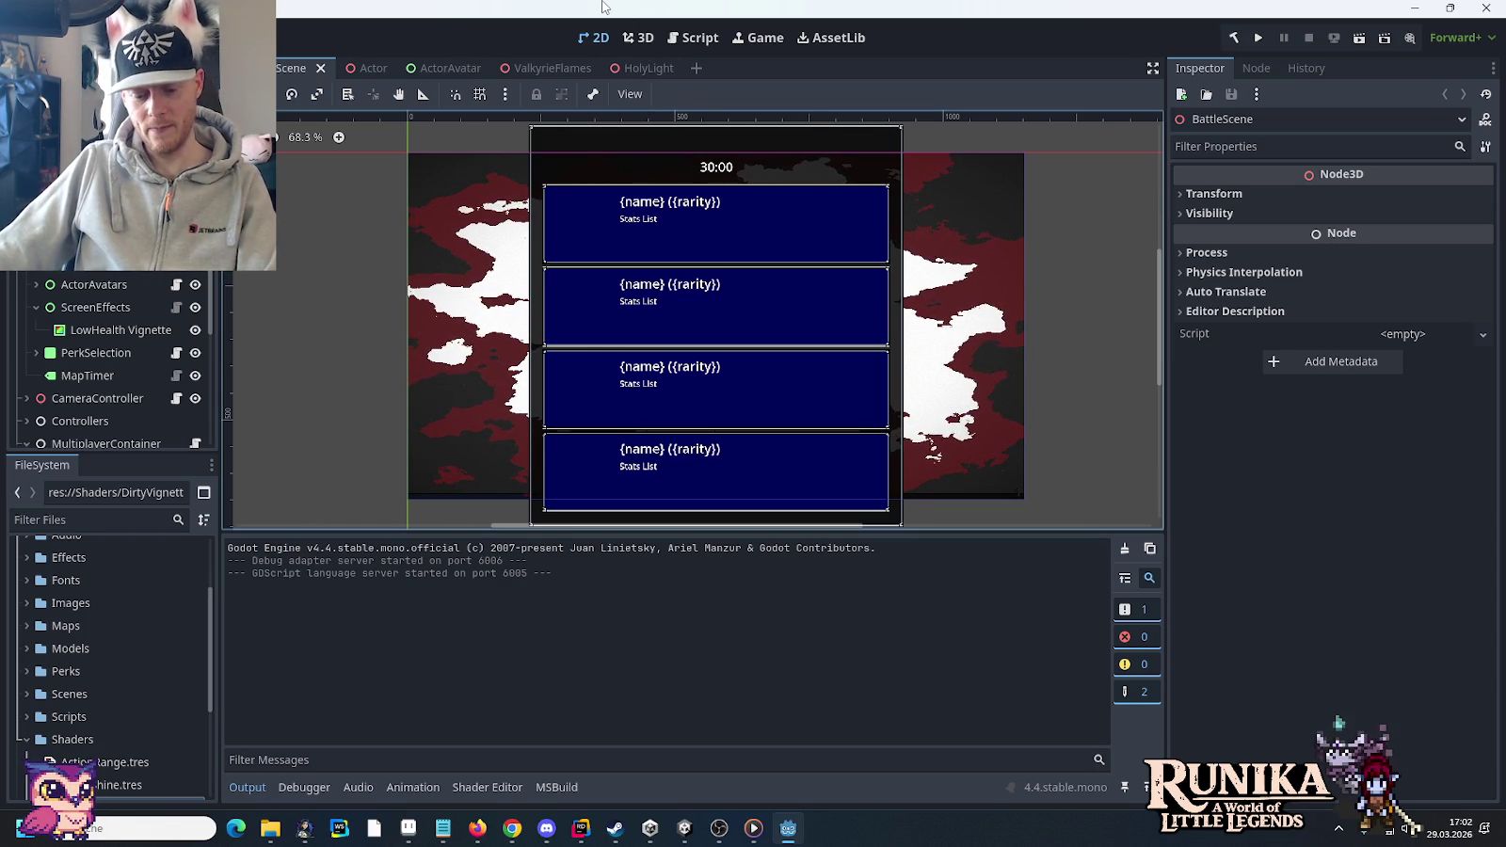
pyautogui.hotkey('ctrl', 's')
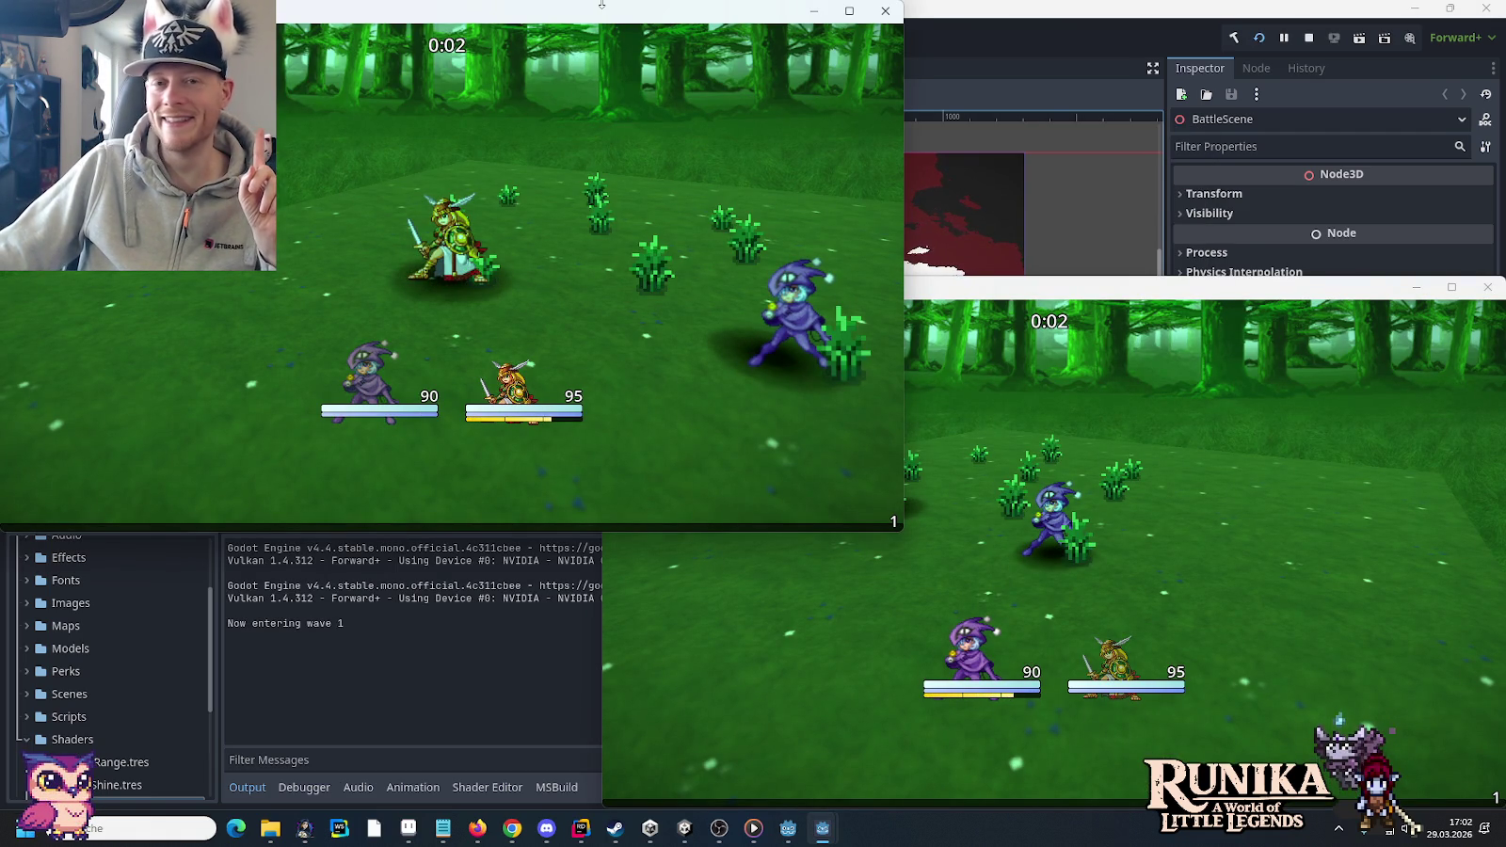
# - Alternate between the two Starbattle game windows to watch both players
pyautogui.click(1043, 491)
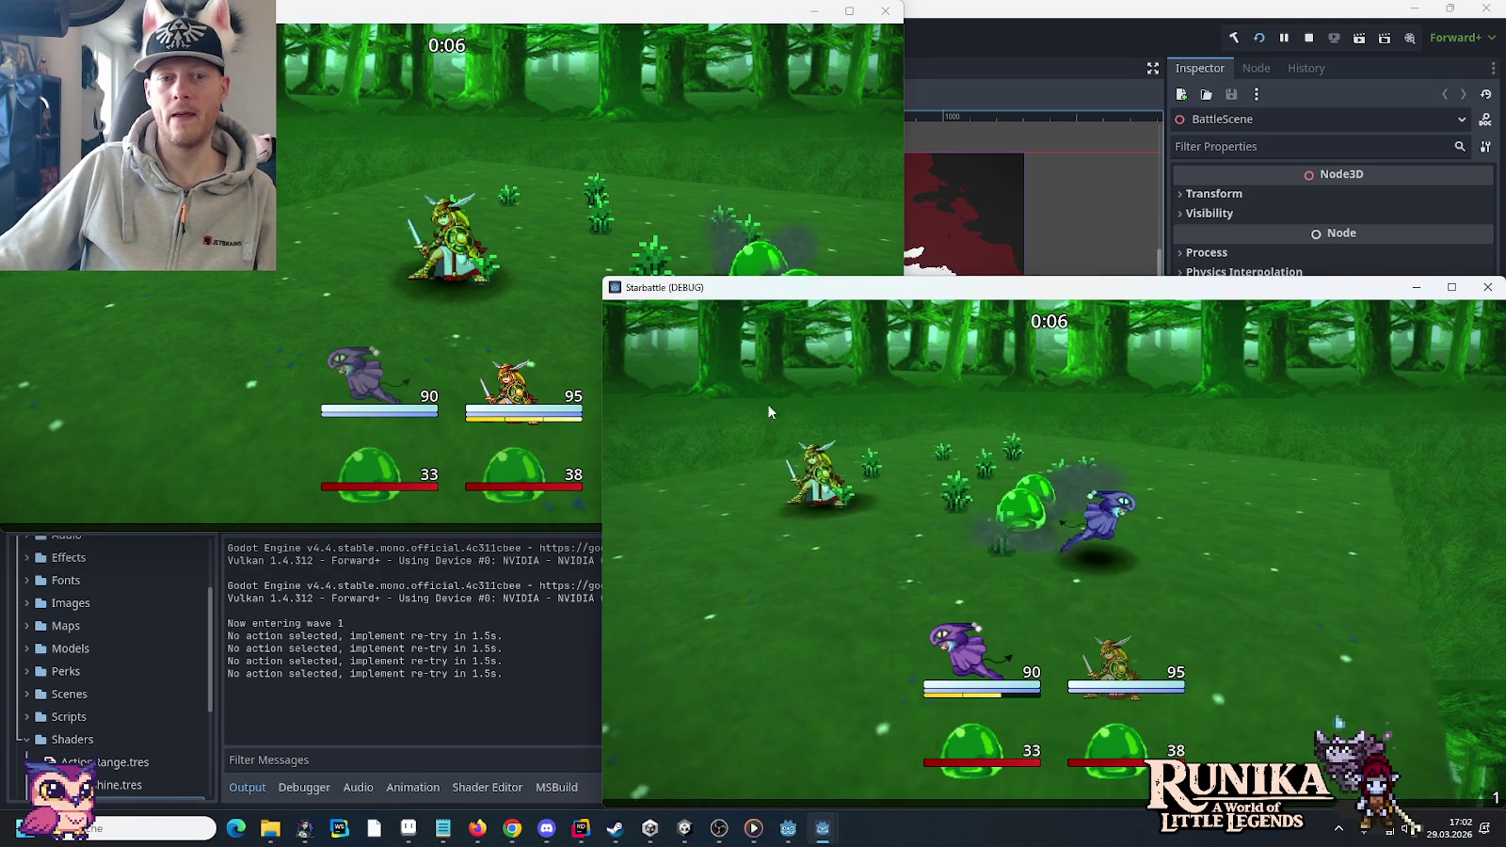
pyautogui.click(516, 283)
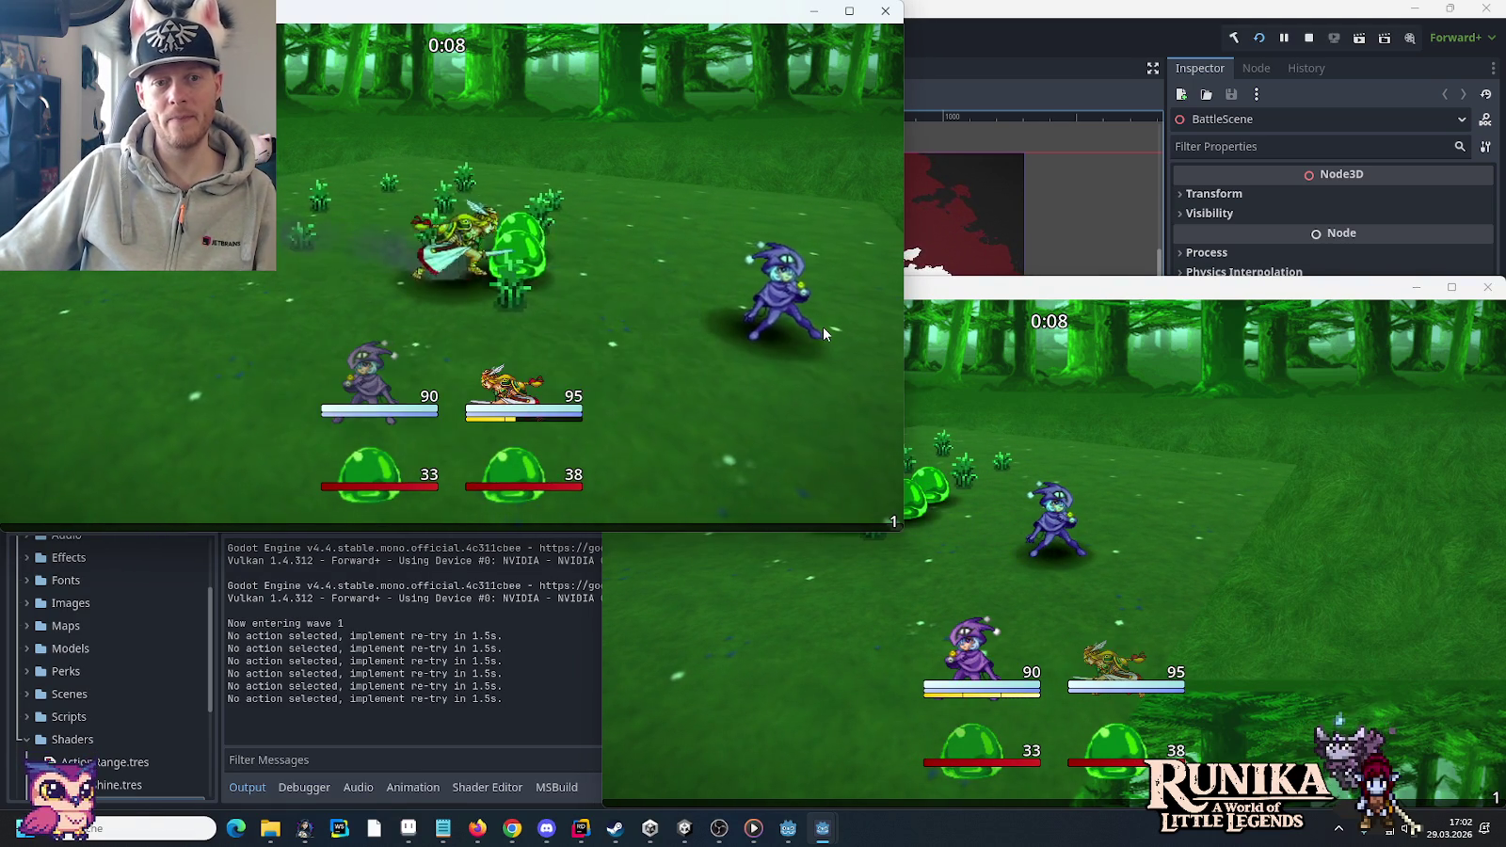
pyautogui.click(1156, 553)
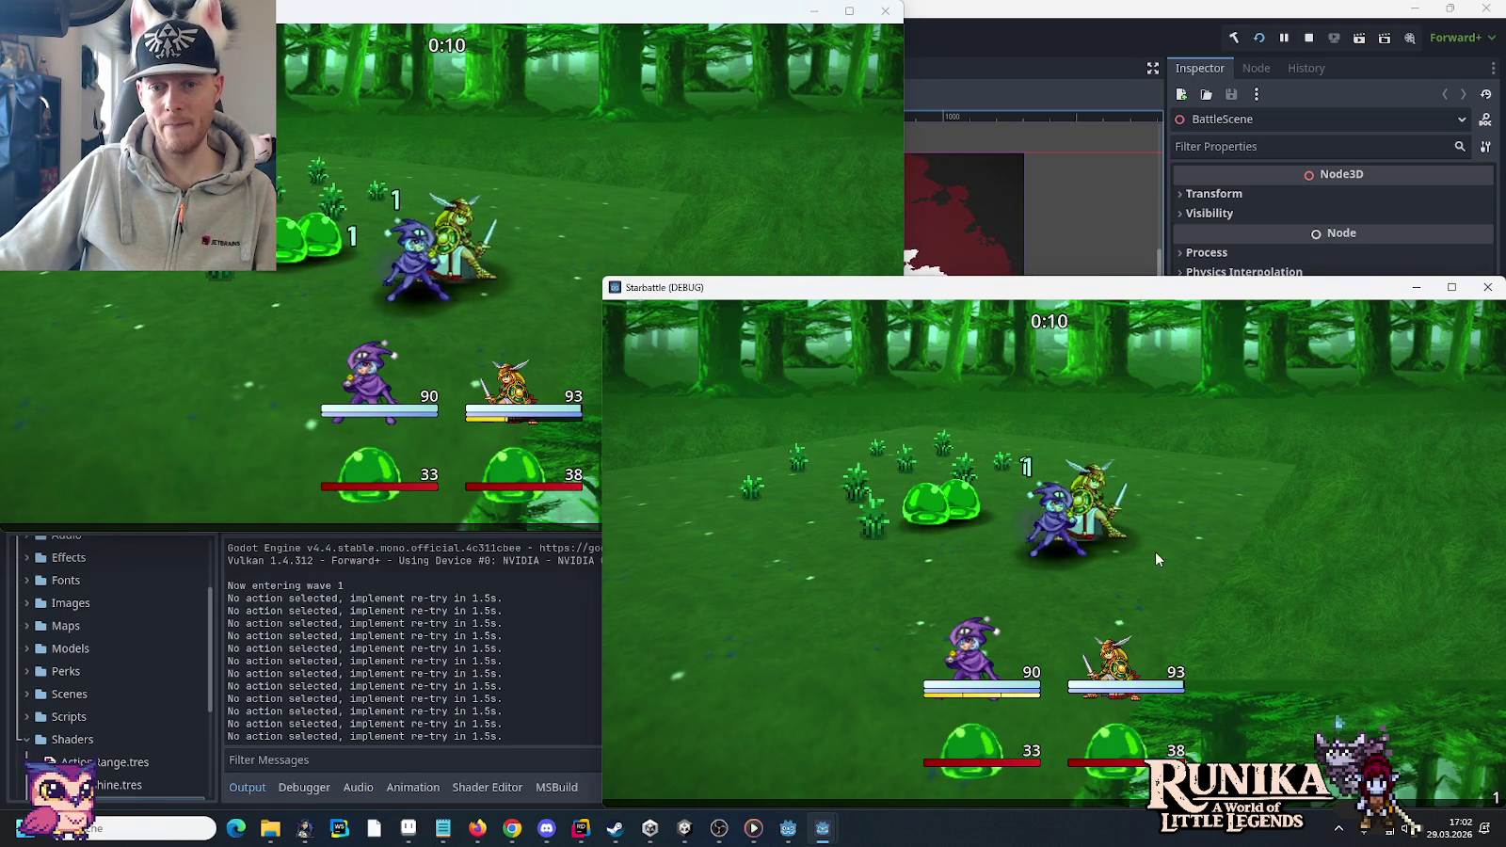
pyautogui.click(400, 287)
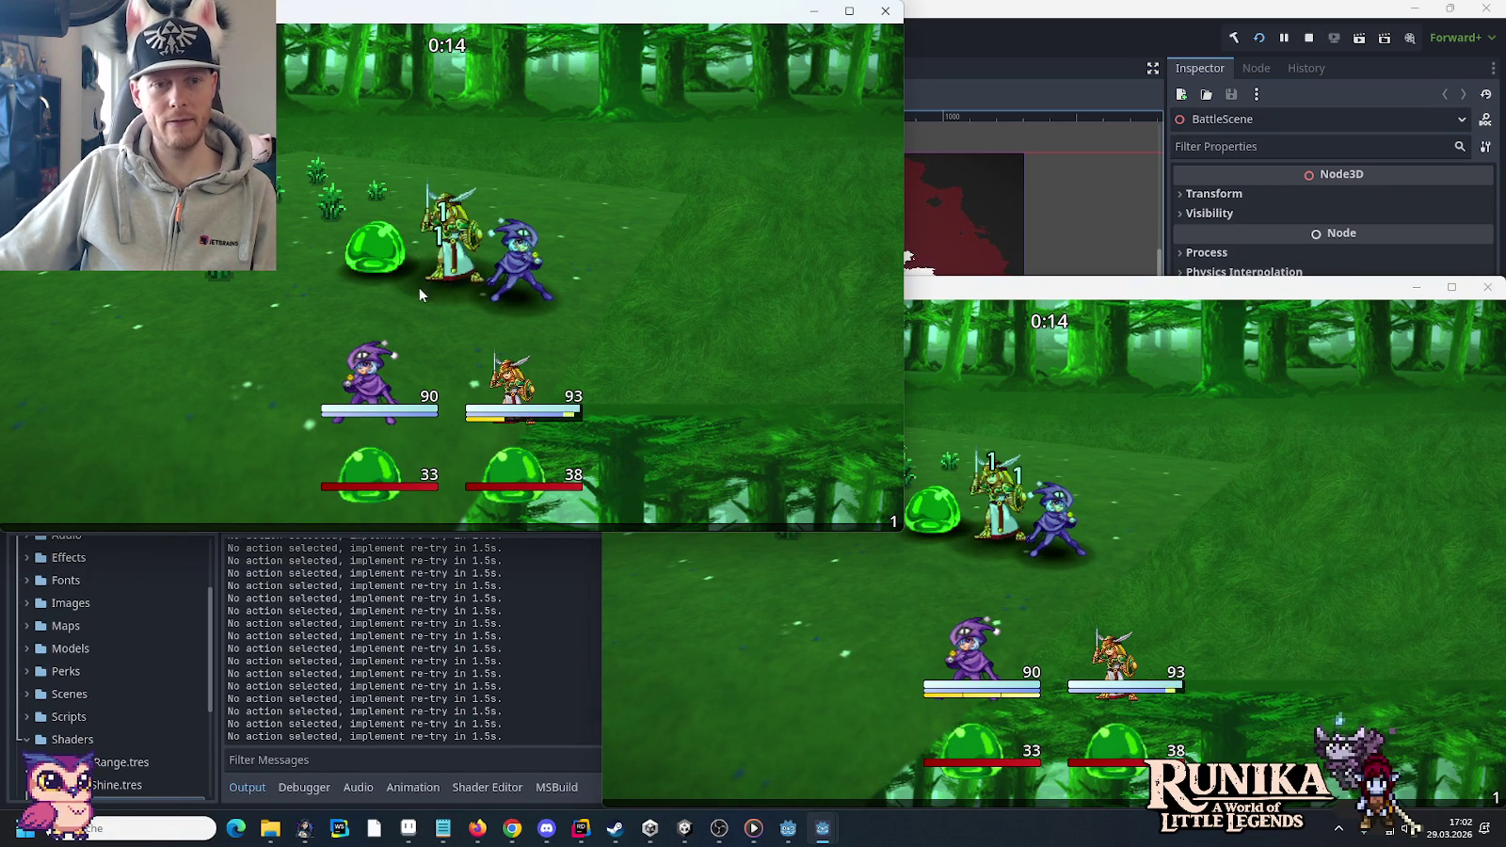
pyautogui.click(1234, 523)
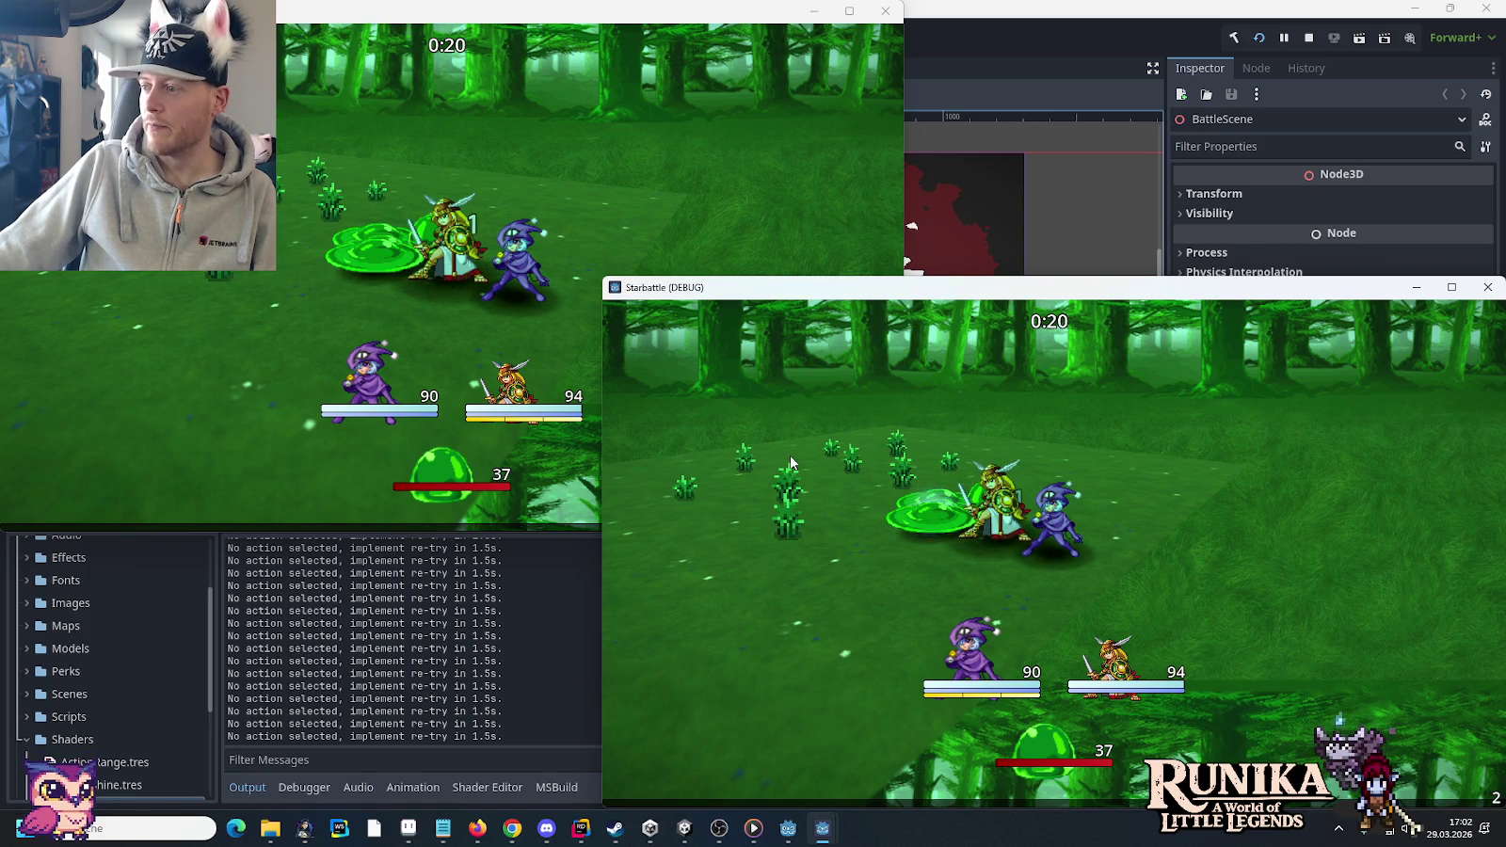
pyautogui.click(228, 278)
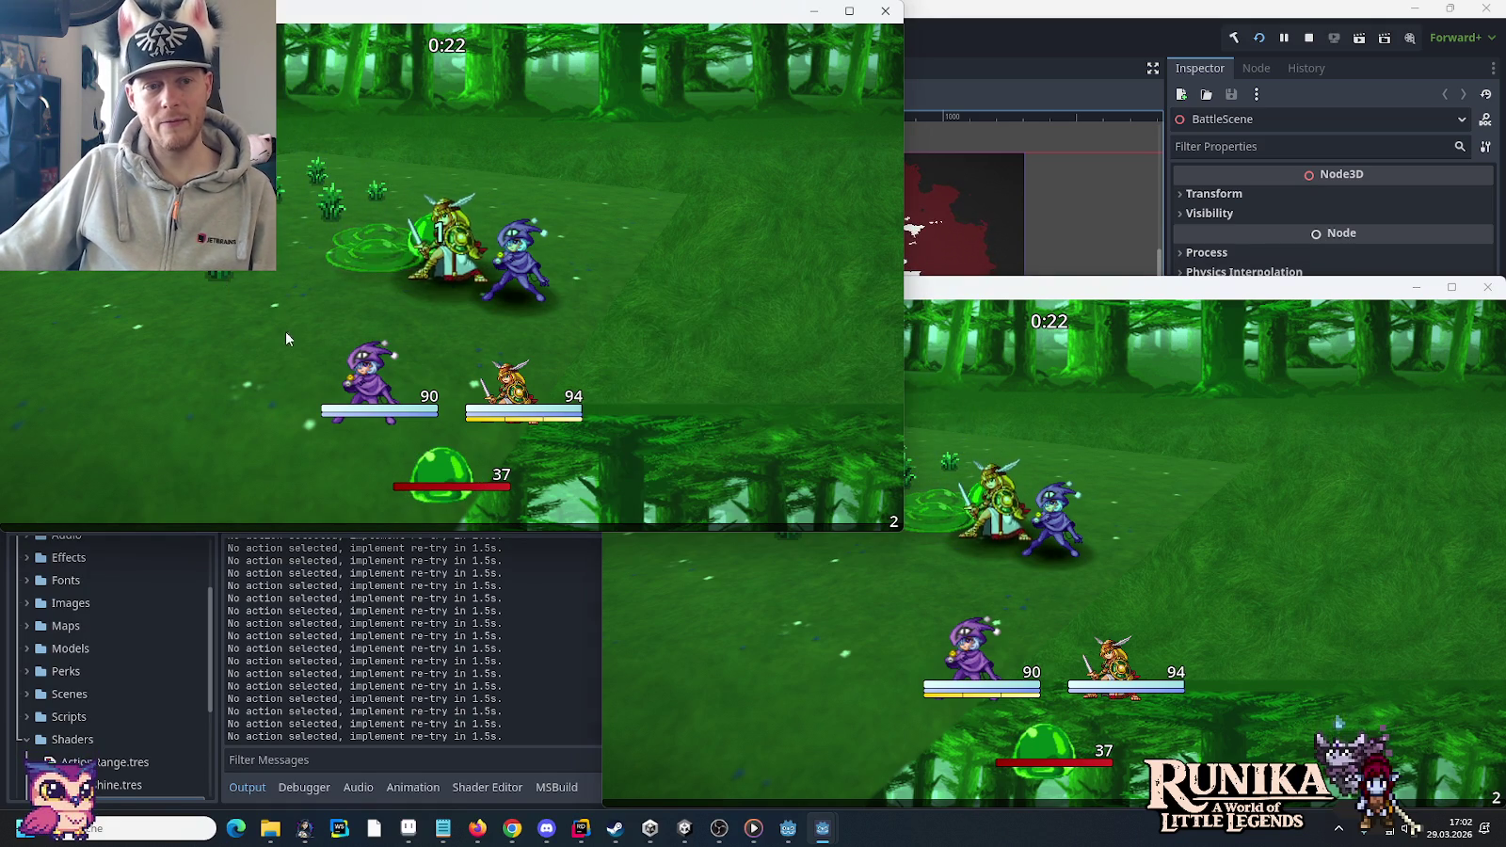
pyautogui.click(1203, 579)
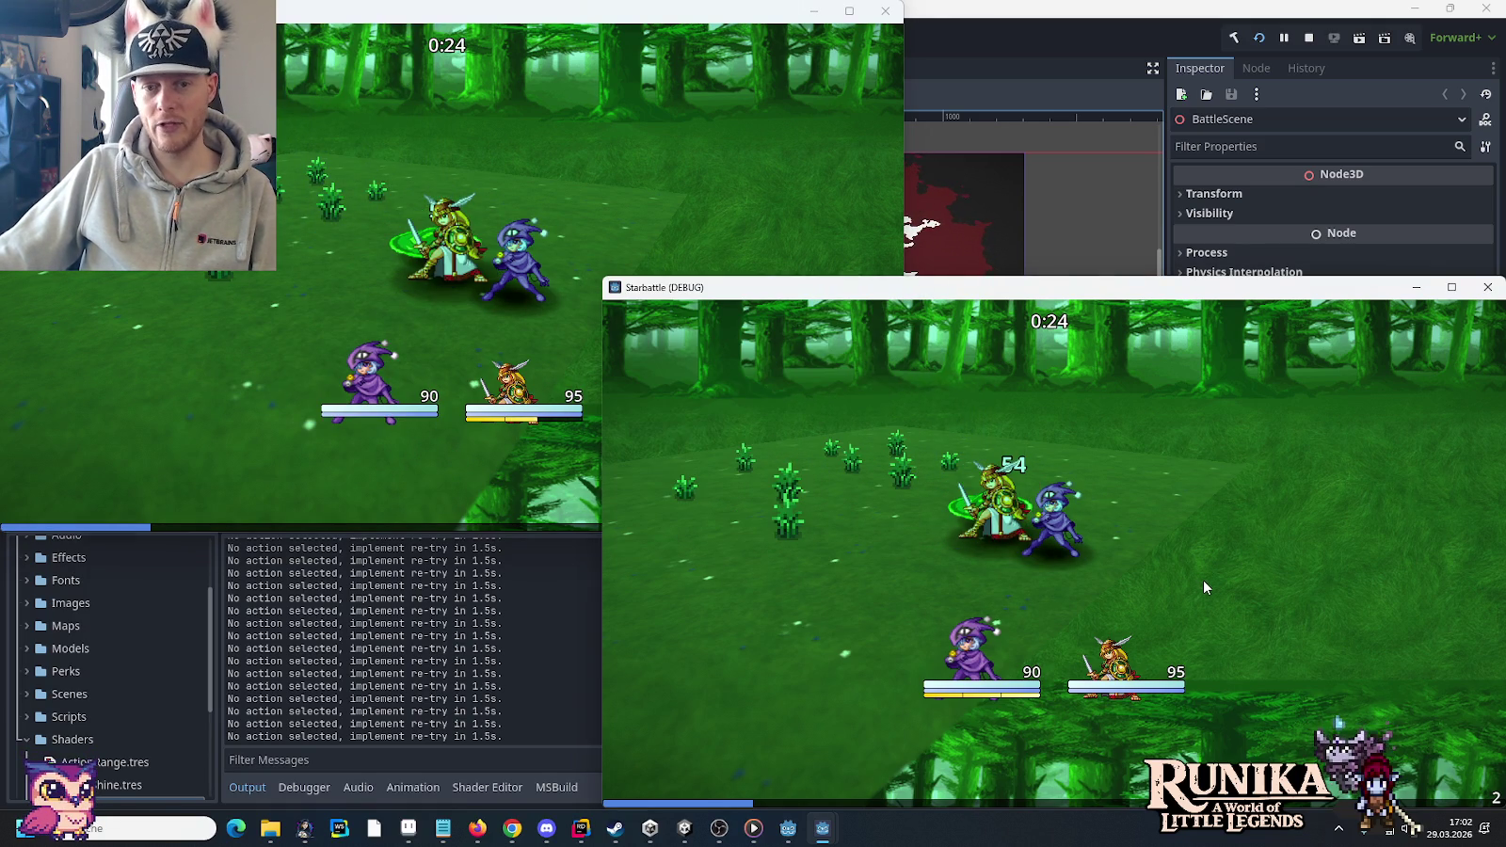
pyautogui.click(491, 366)
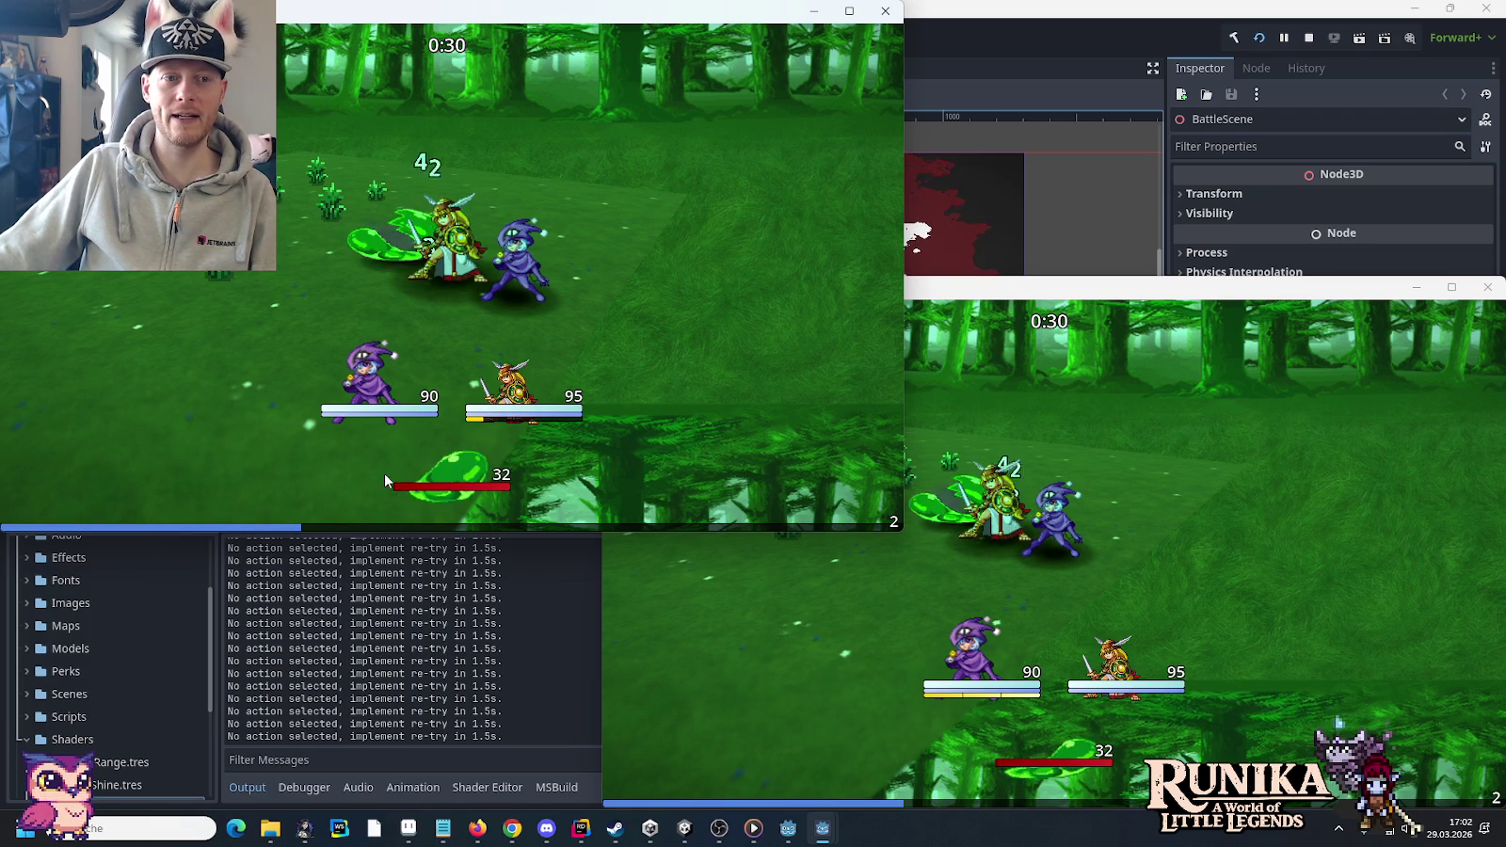
pyautogui.click(1184, 538)
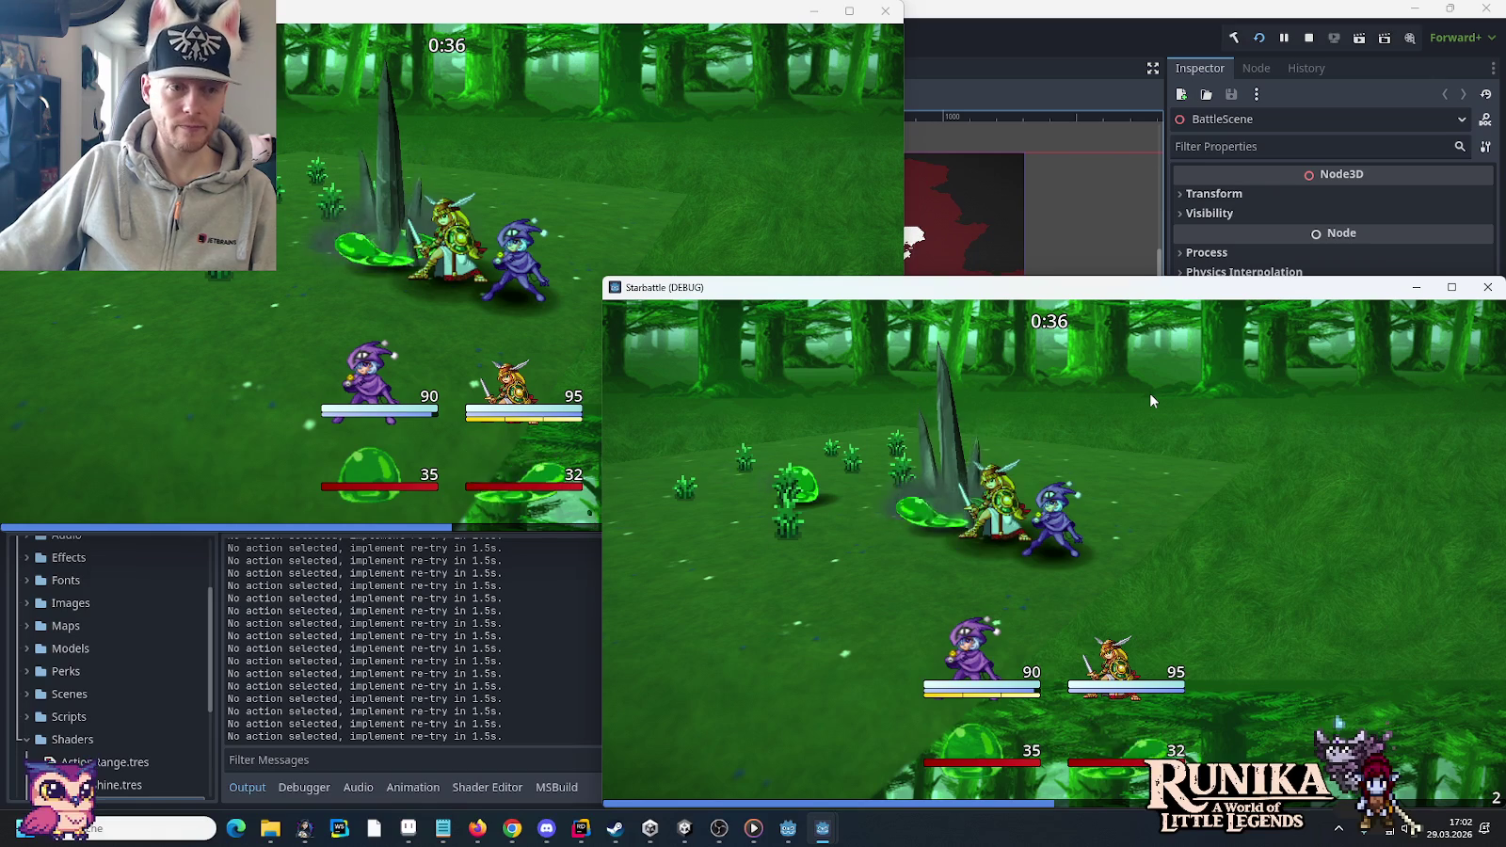
pyautogui.click(186, 280)
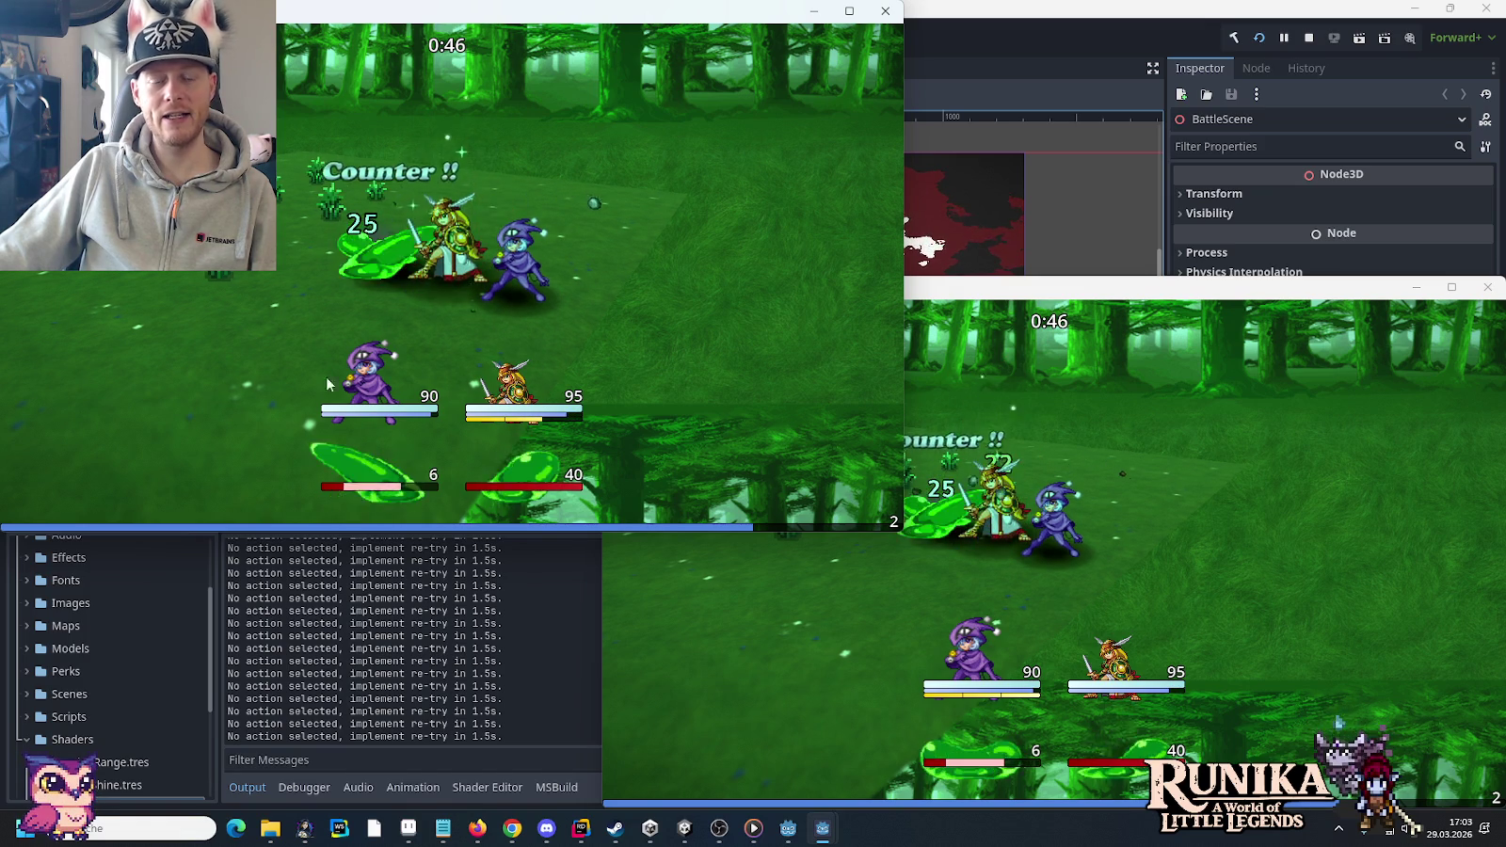
pyautogui.click(1028, 603)
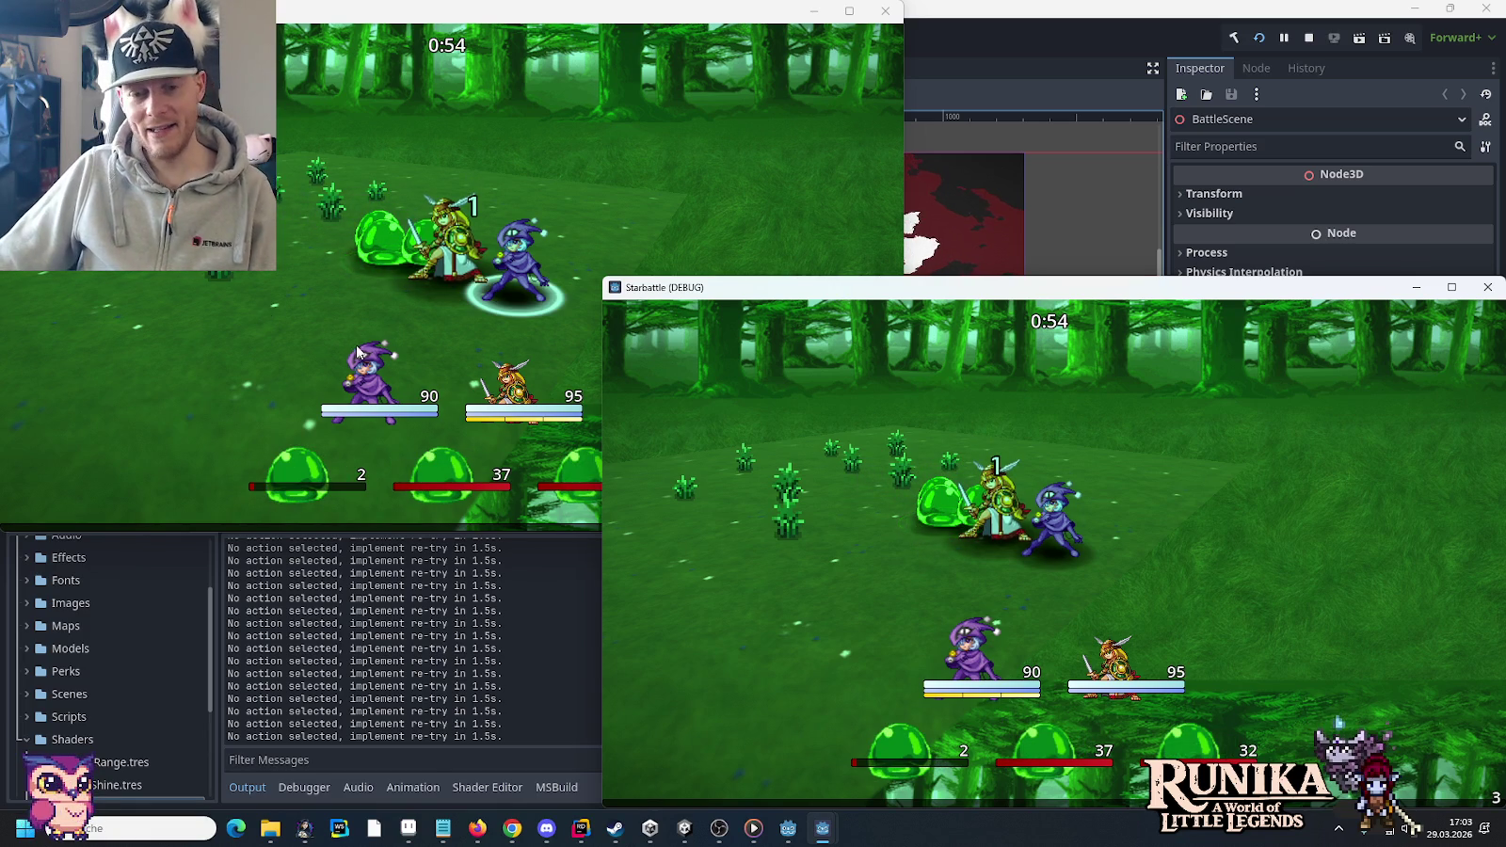
pyautogui.click(285, 332)
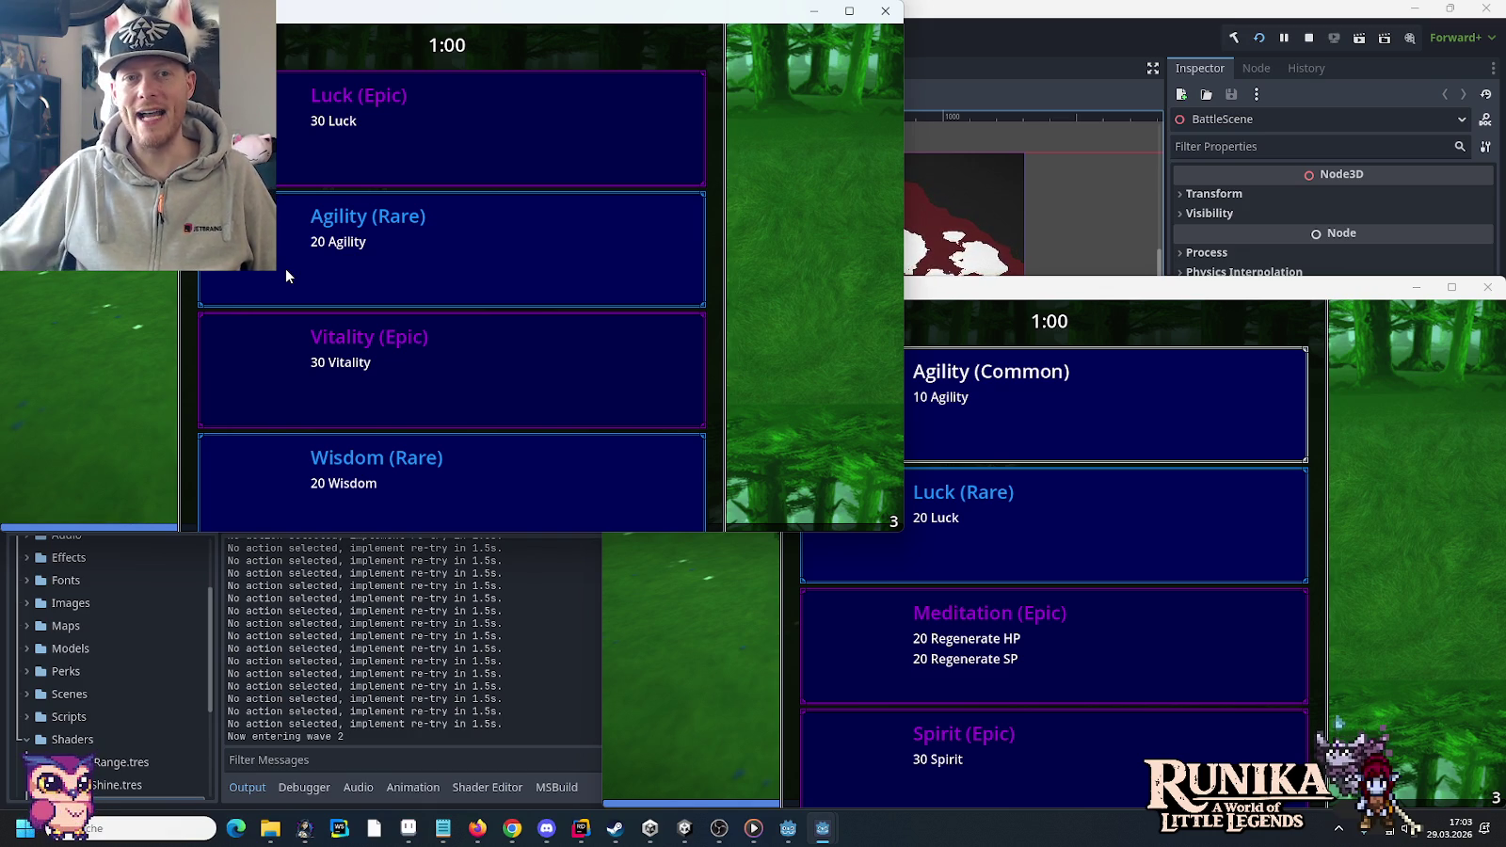
# - Stop the running game with F8 and close the Godot editor
pyautogui.click(973, 39)
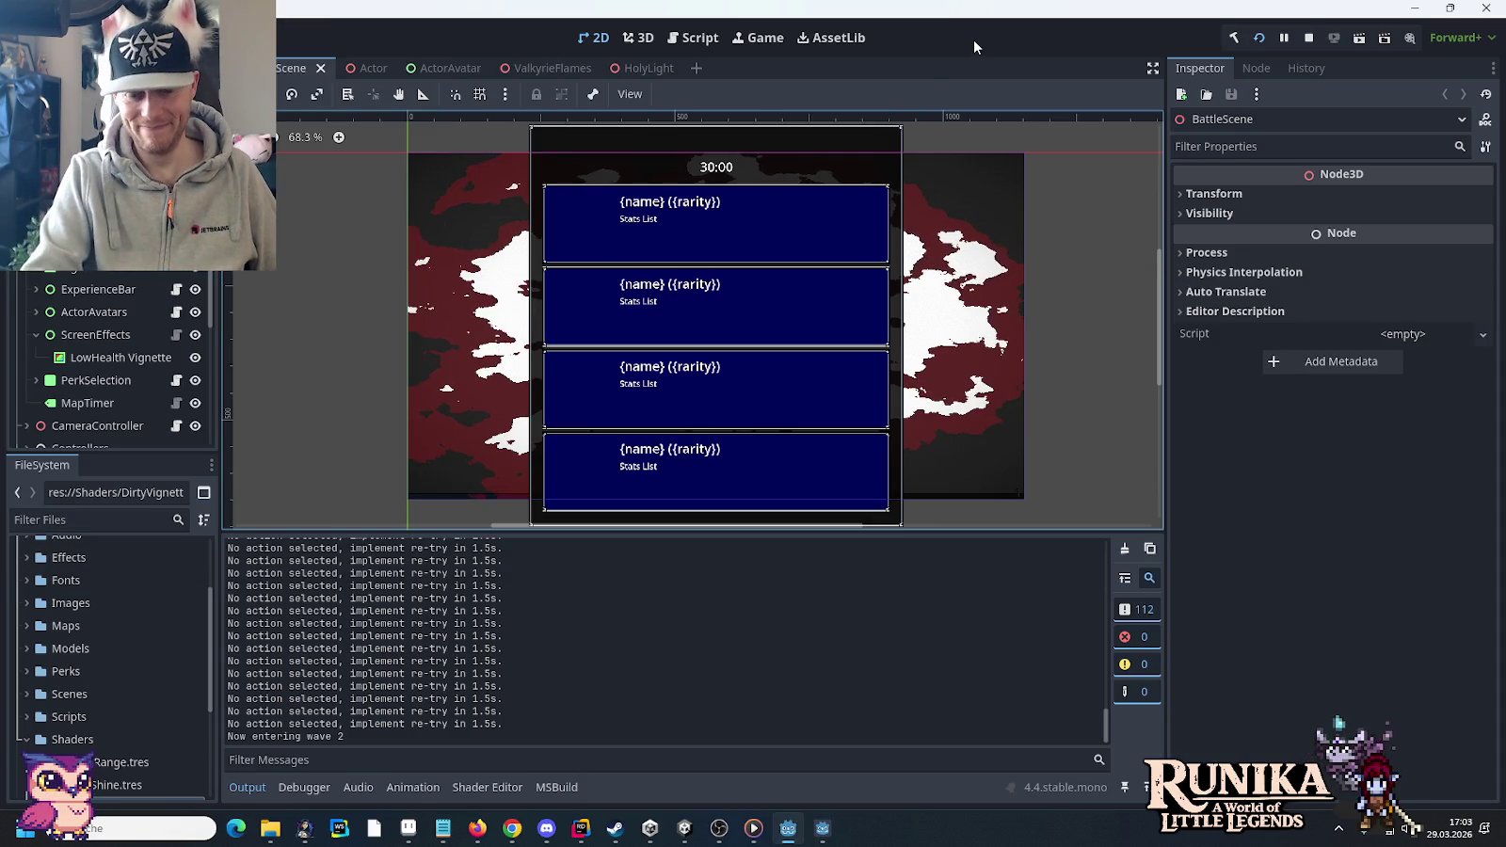
pyautogui.press('F8')
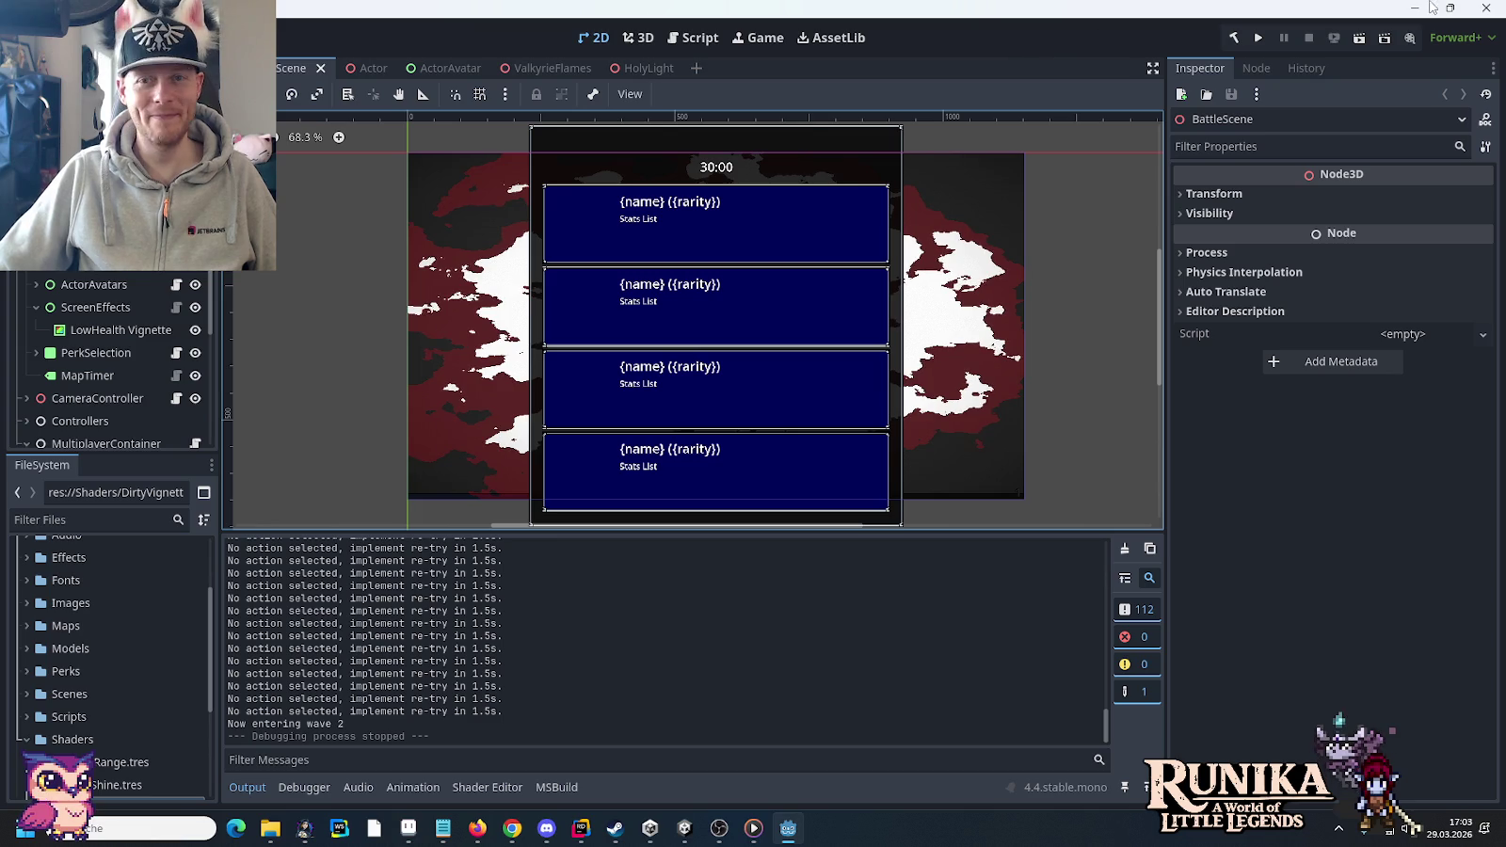
pyautogui.click(1497, 7)
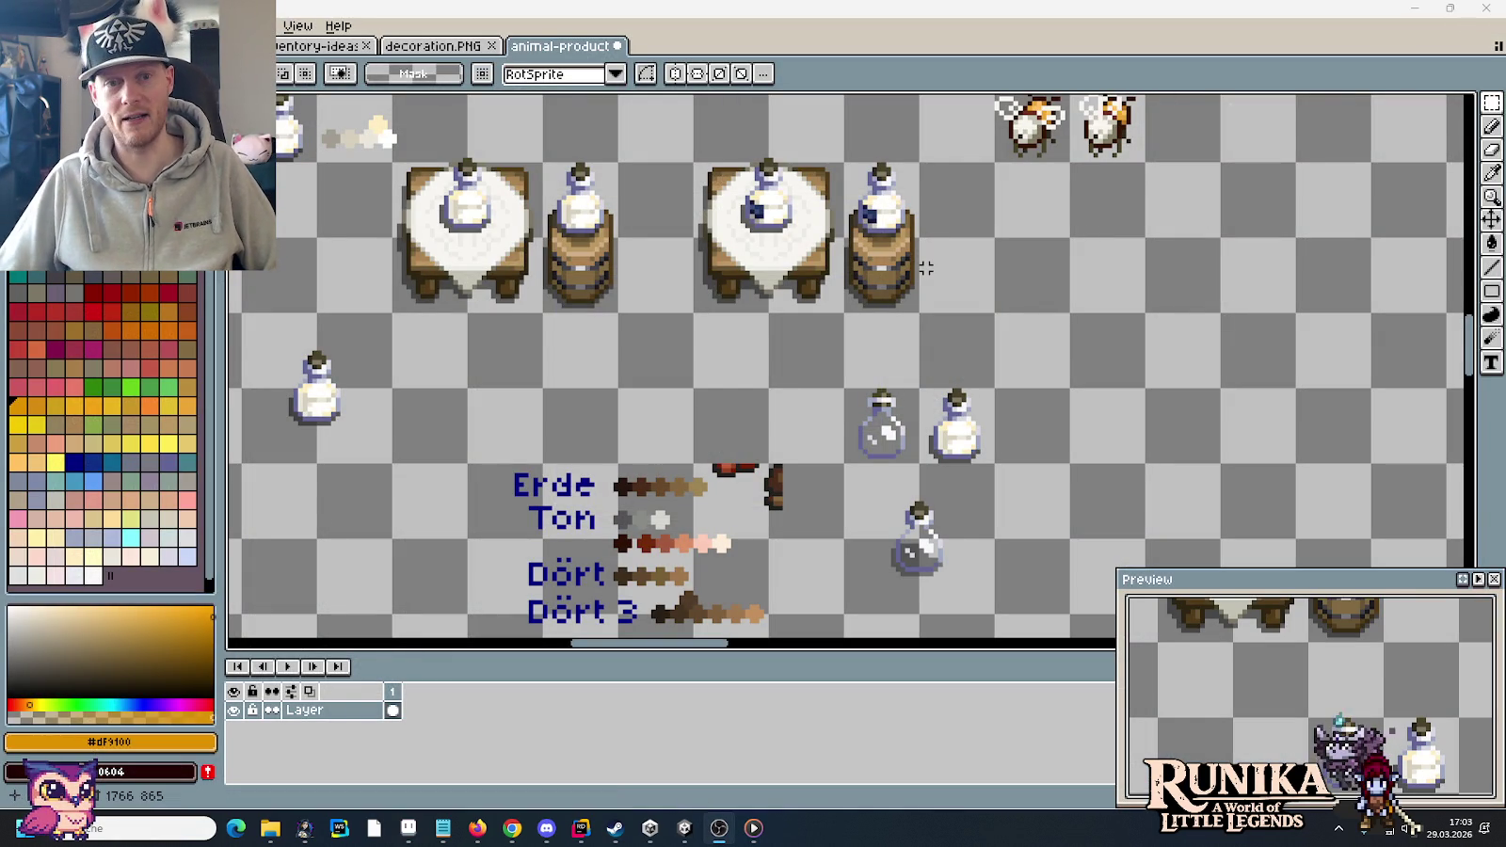
# - In the book-sketch image, try selections around the lower-middle book, then clear them
pyautogui.scroll(-3, 808, 532)
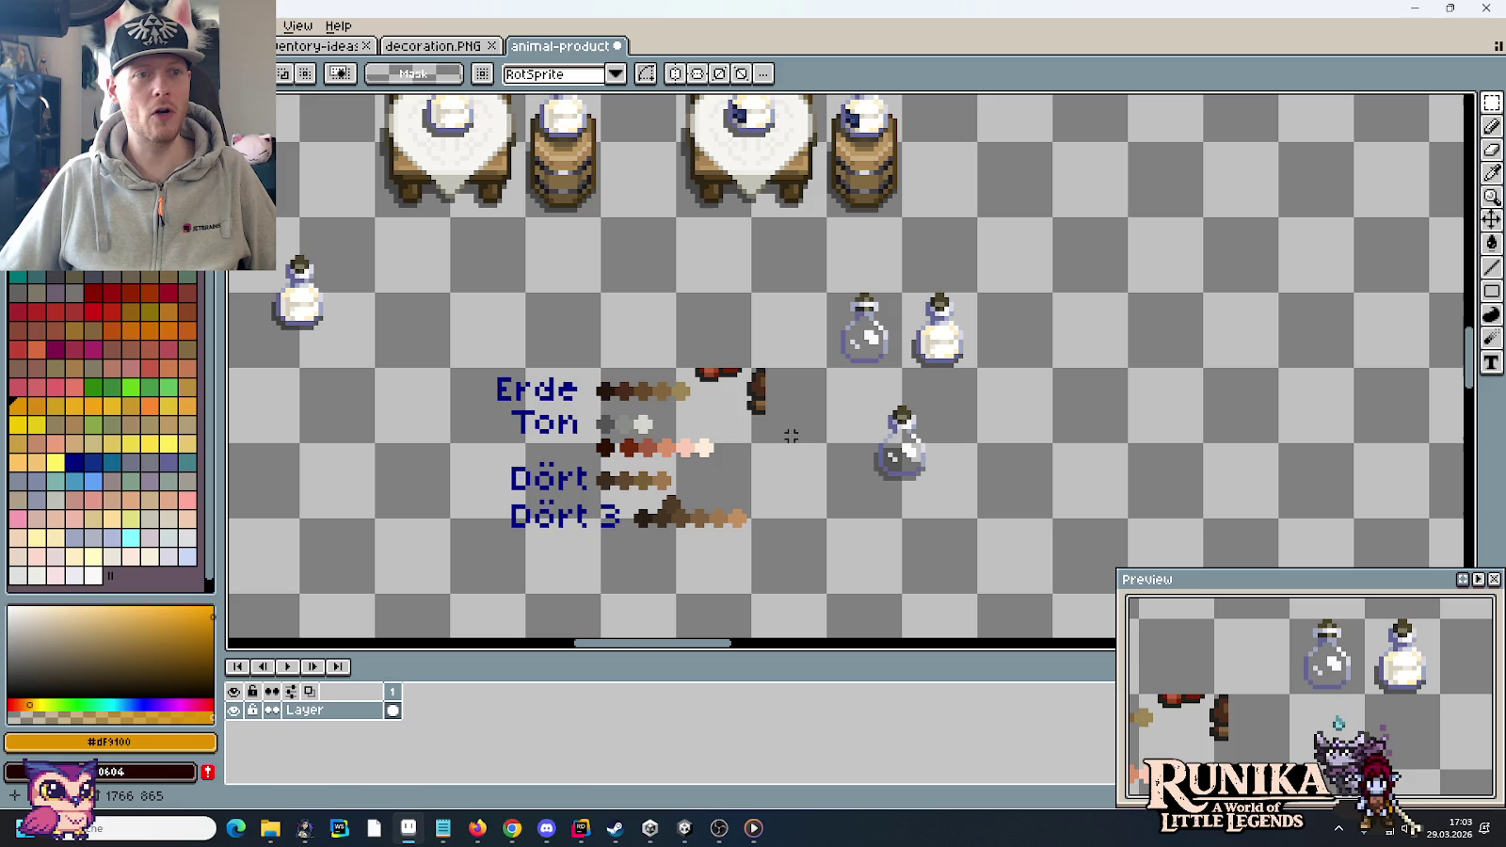
pyautogui.click(310, 49)
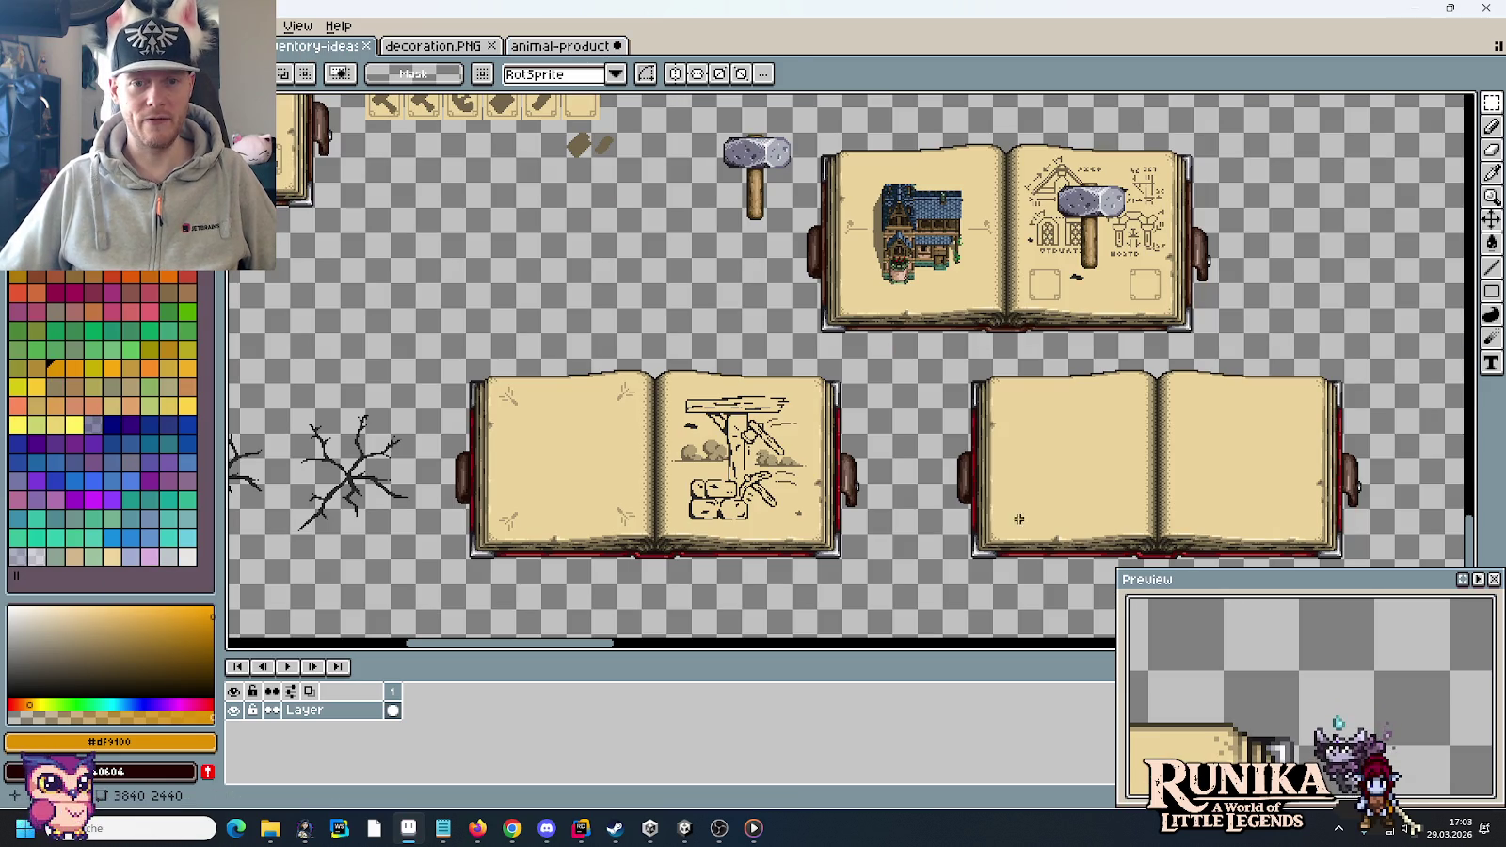
pyautogui.moveTo(671, 491); pyautogui.dragTo(879, 438)
pyautogui.scroll(2, 879, 438)
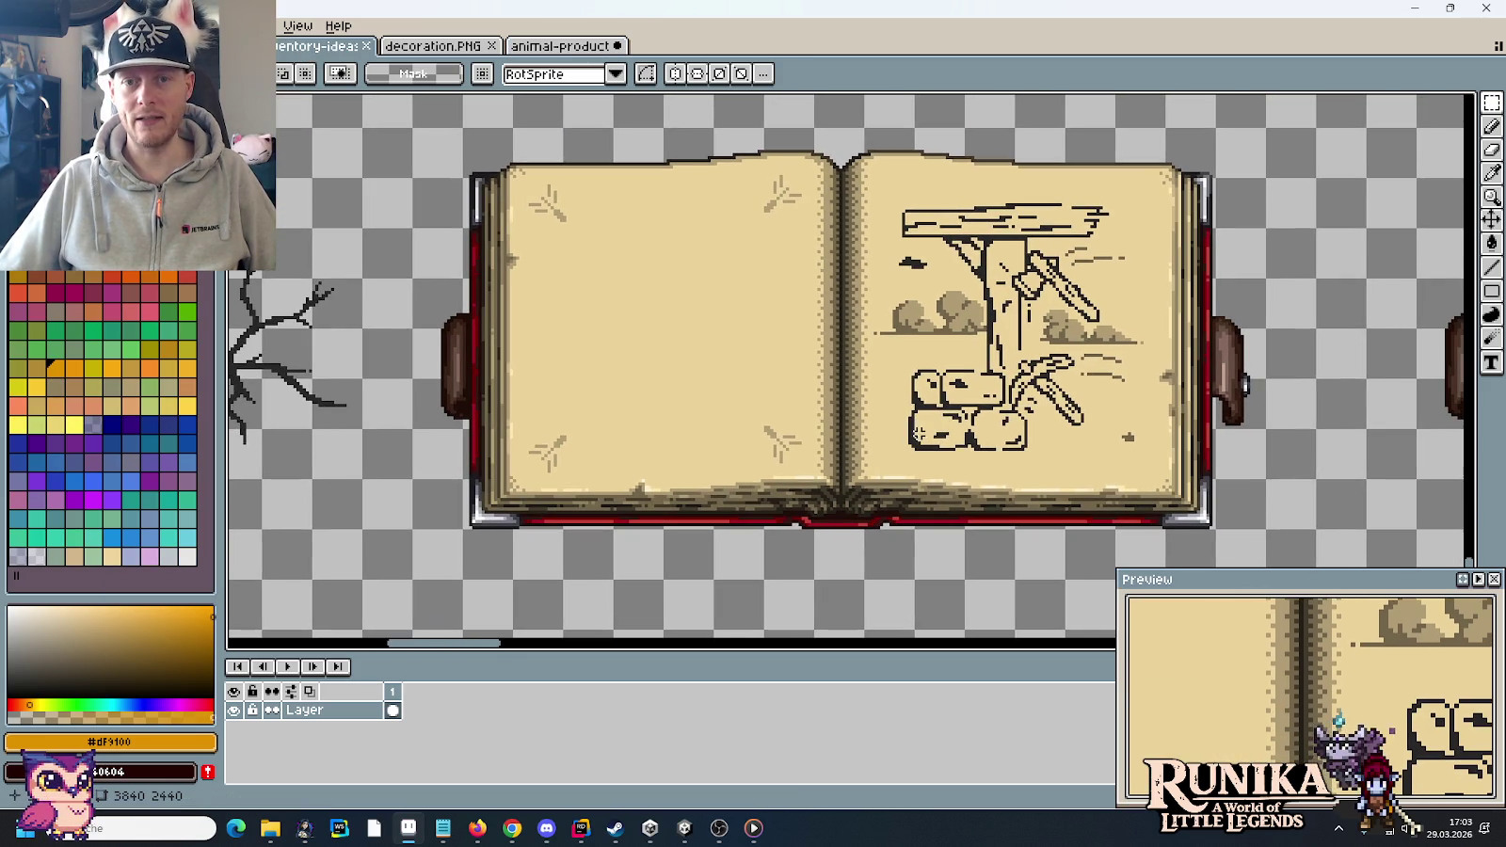
pyautogui.moveTo(1174, 205); pyautogui.dragTo(1263, 505)
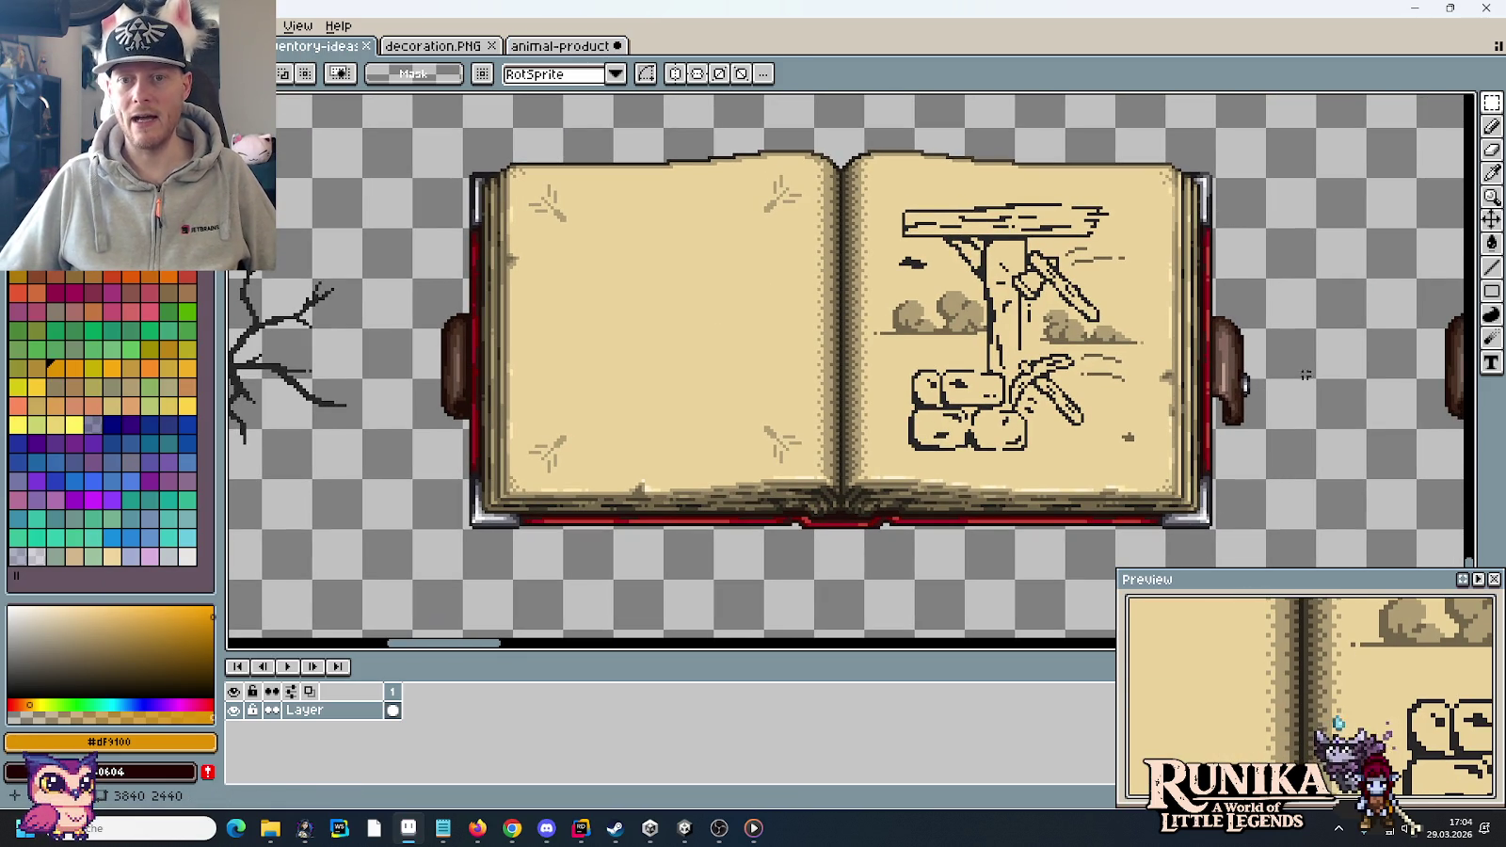
pyautogui.moveTo(1165, 187); pyautogui.dragTo(1254, 490)
pyautogui.moveTo(1207, 552); pyautogui.dragTo(461, 471)
pyautogui.hotkey('ctrl', 'd')
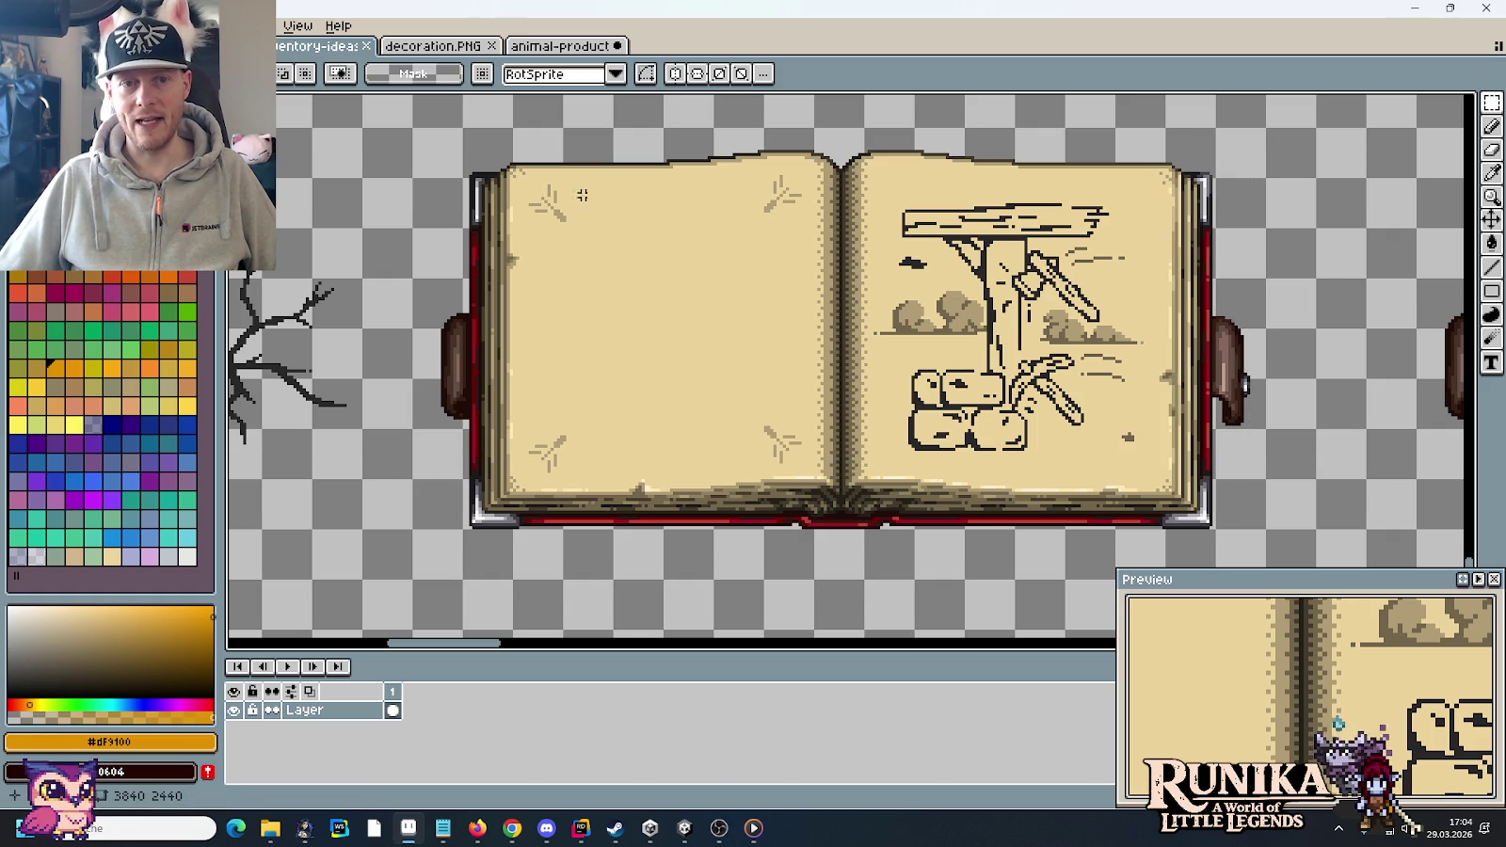
# - Inspect the tree-drawing book and crack sprites, then return to Unity's saved games
pyautogui.scroll(5, 574, 195)
pyautogui.hscroll(5, 745, 223)
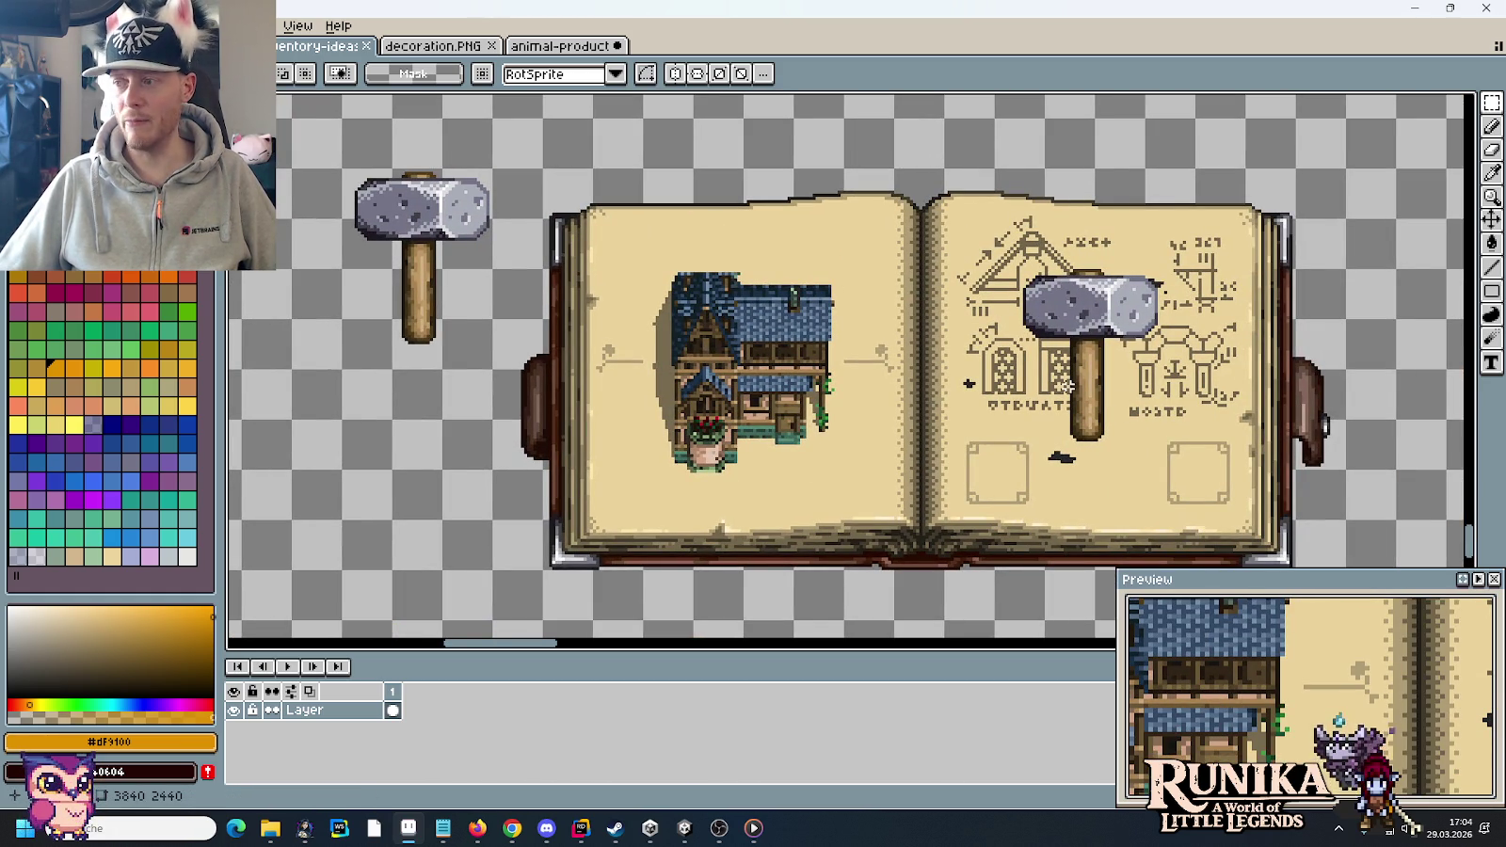
pyautogui.moveTo(650, 480); pyautogui.dragTo(1017, 273)
pyautogui.scroll(-1, 1017, 273)
pyautogui.scroll(1, 748, 471)
pyautogui.moveTo(748, 471); pyautogui.dragTo(915, 332)
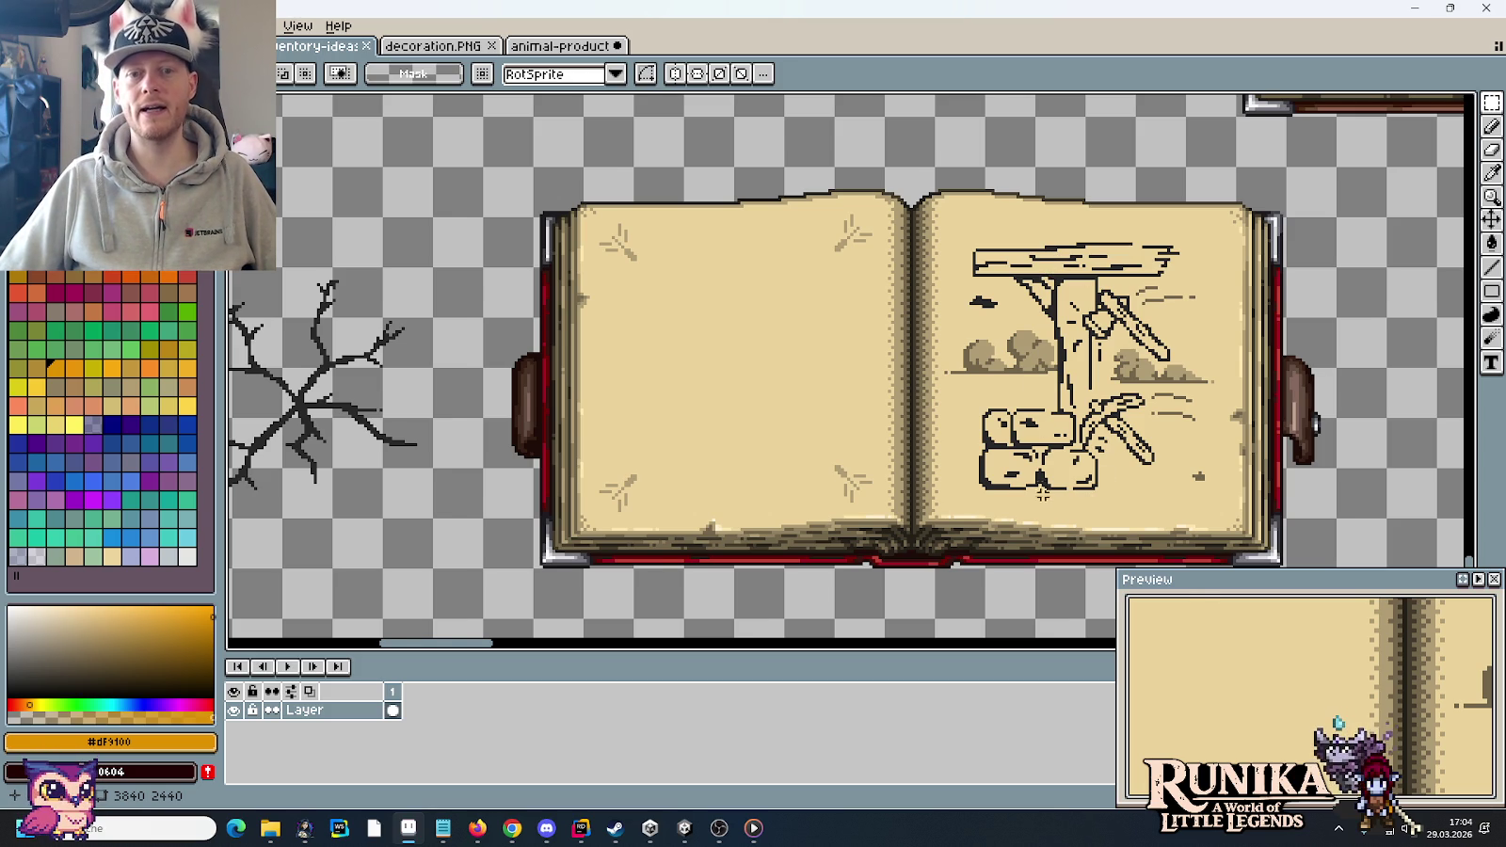
pyautogui.scroll(-2, 1031, 457)
pyautogui.moveTo(725, 467); pyautogui.dragTo(1026, 426)
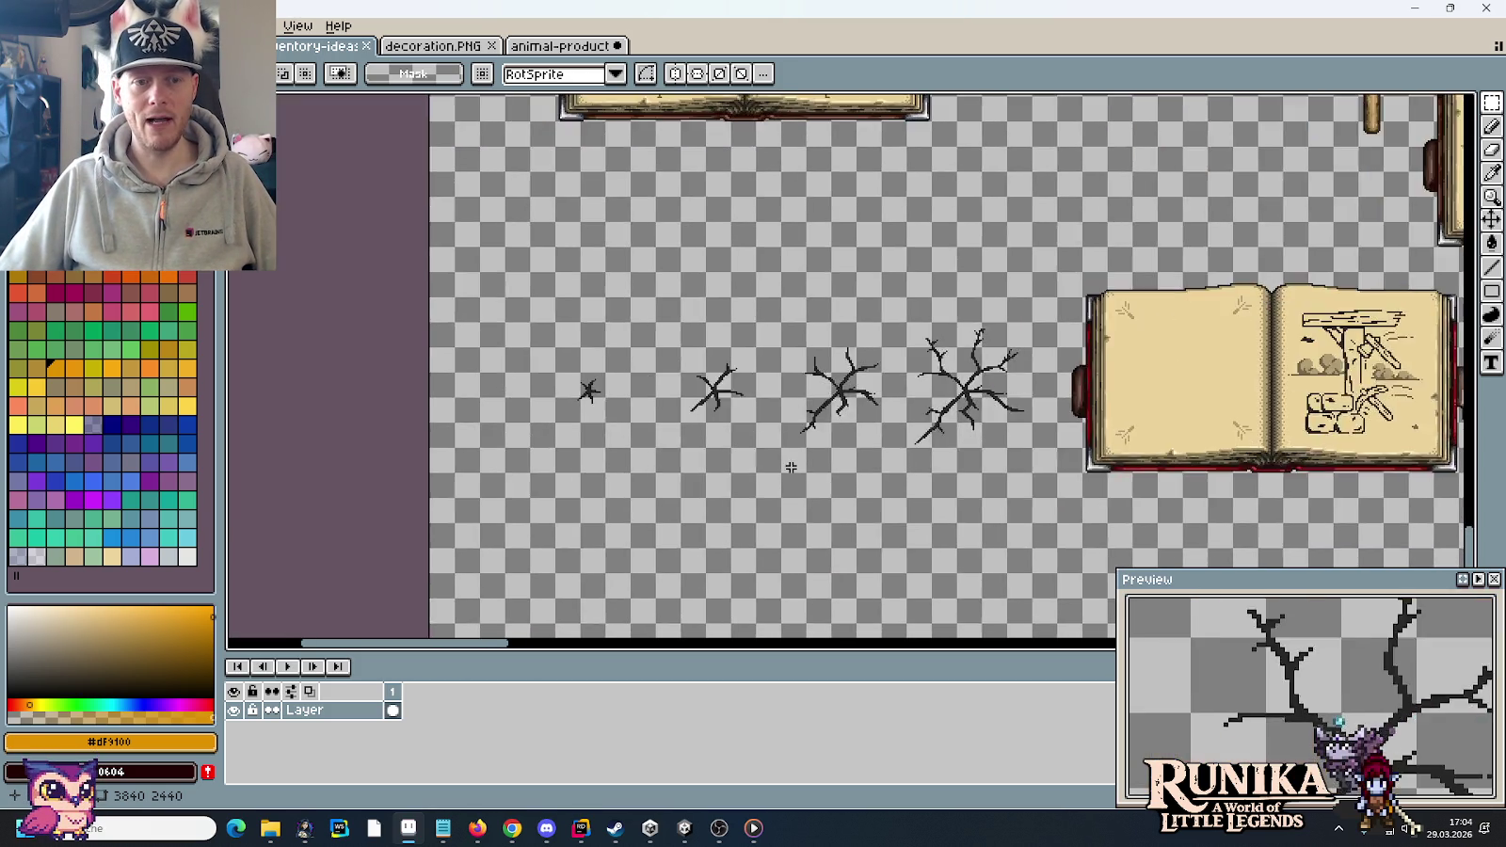
pyautogui.scroll(1, 791, 461)
pyautogui.moveTo(322, 193); pyautogui.dragTo(1251, 471)
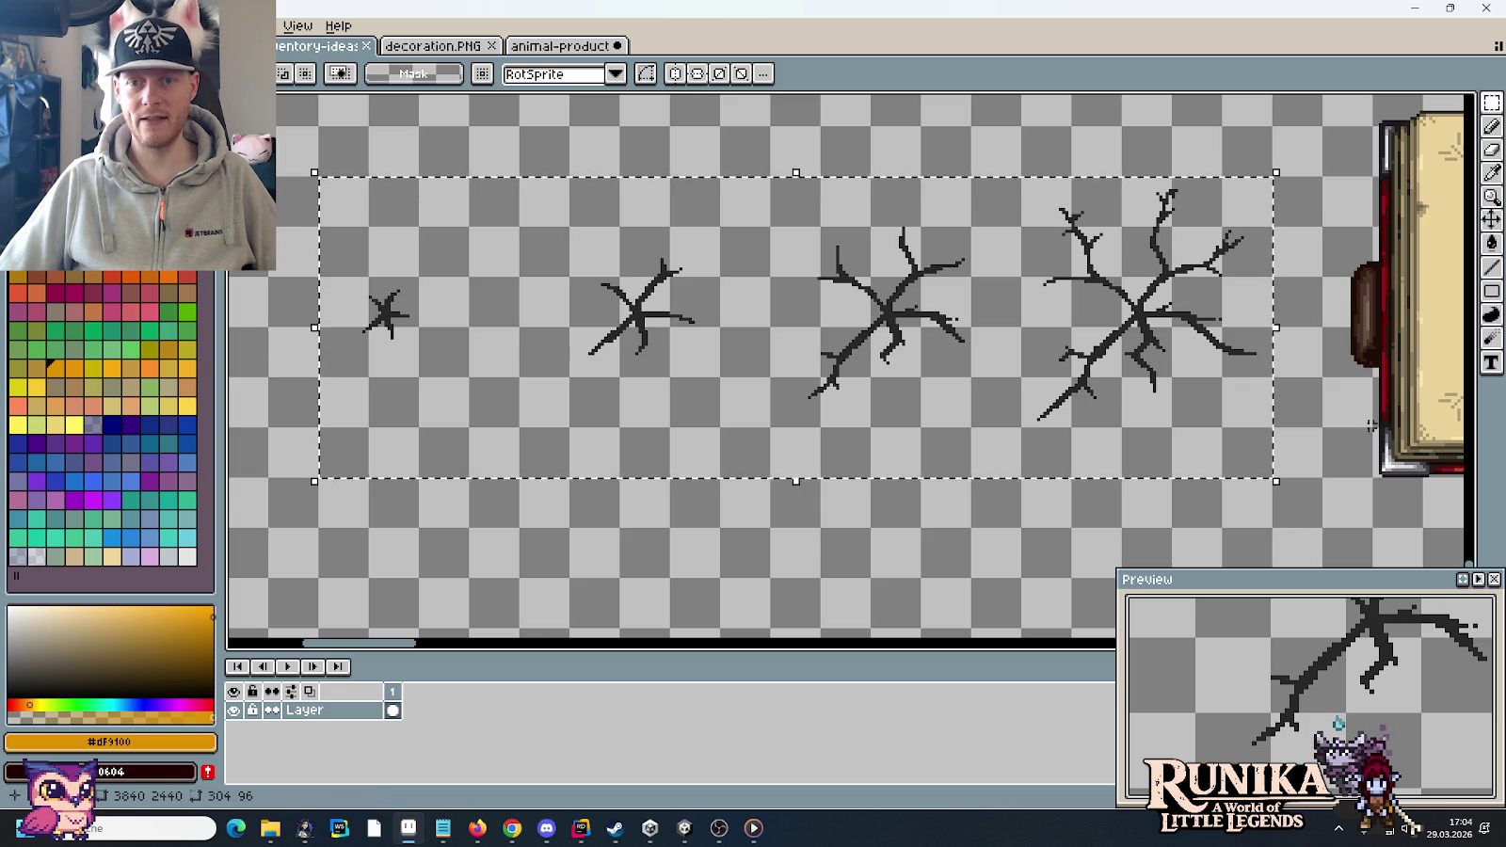
pyautogui.click(684, 830)
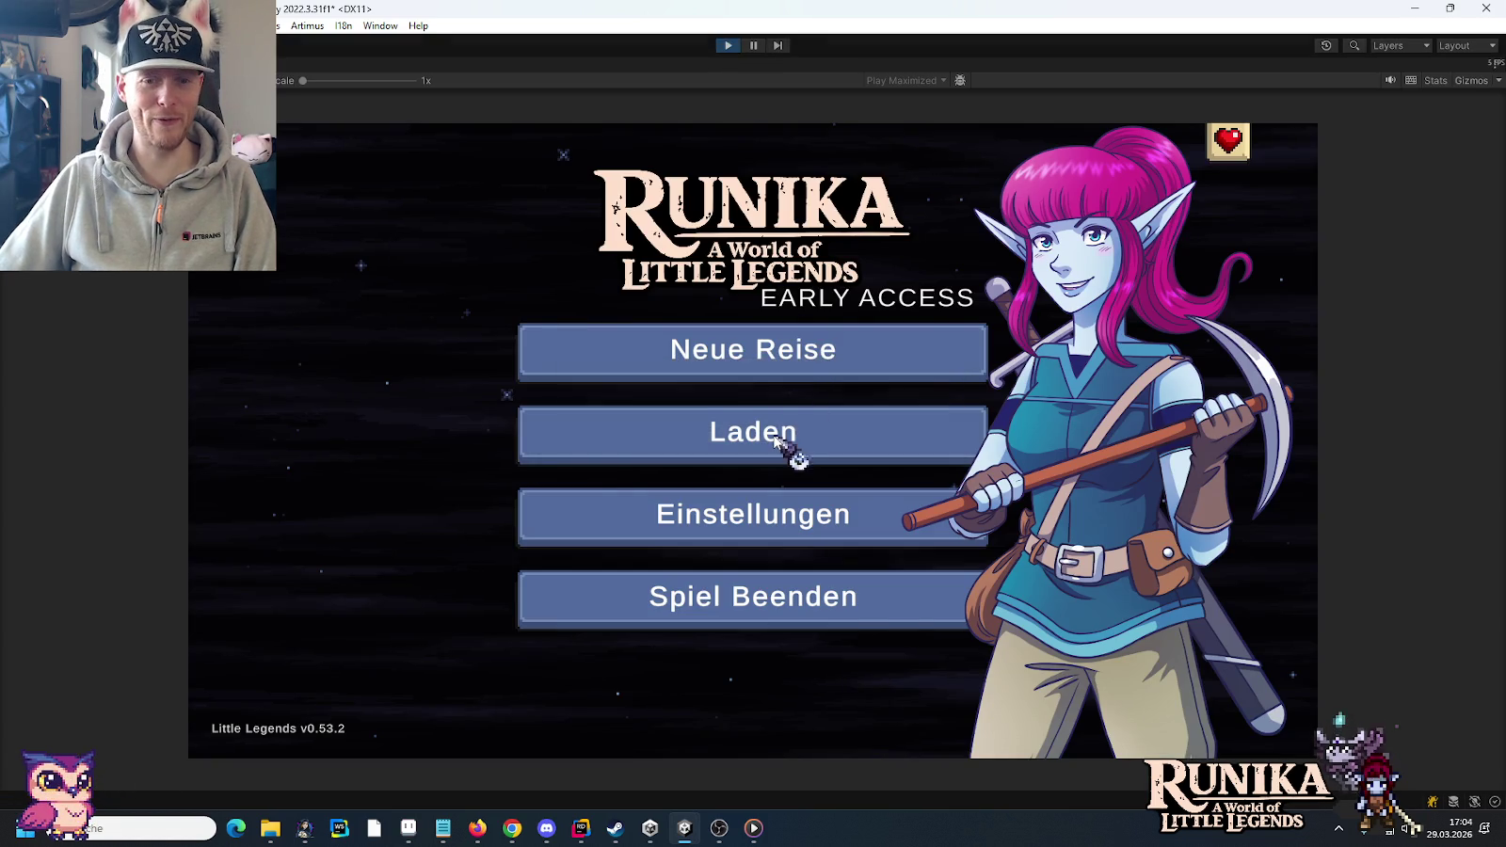
pyautogui.click(791, 454)
# - Load a saved game slot so the character appears in the village
pyautogui.click(626, 397)
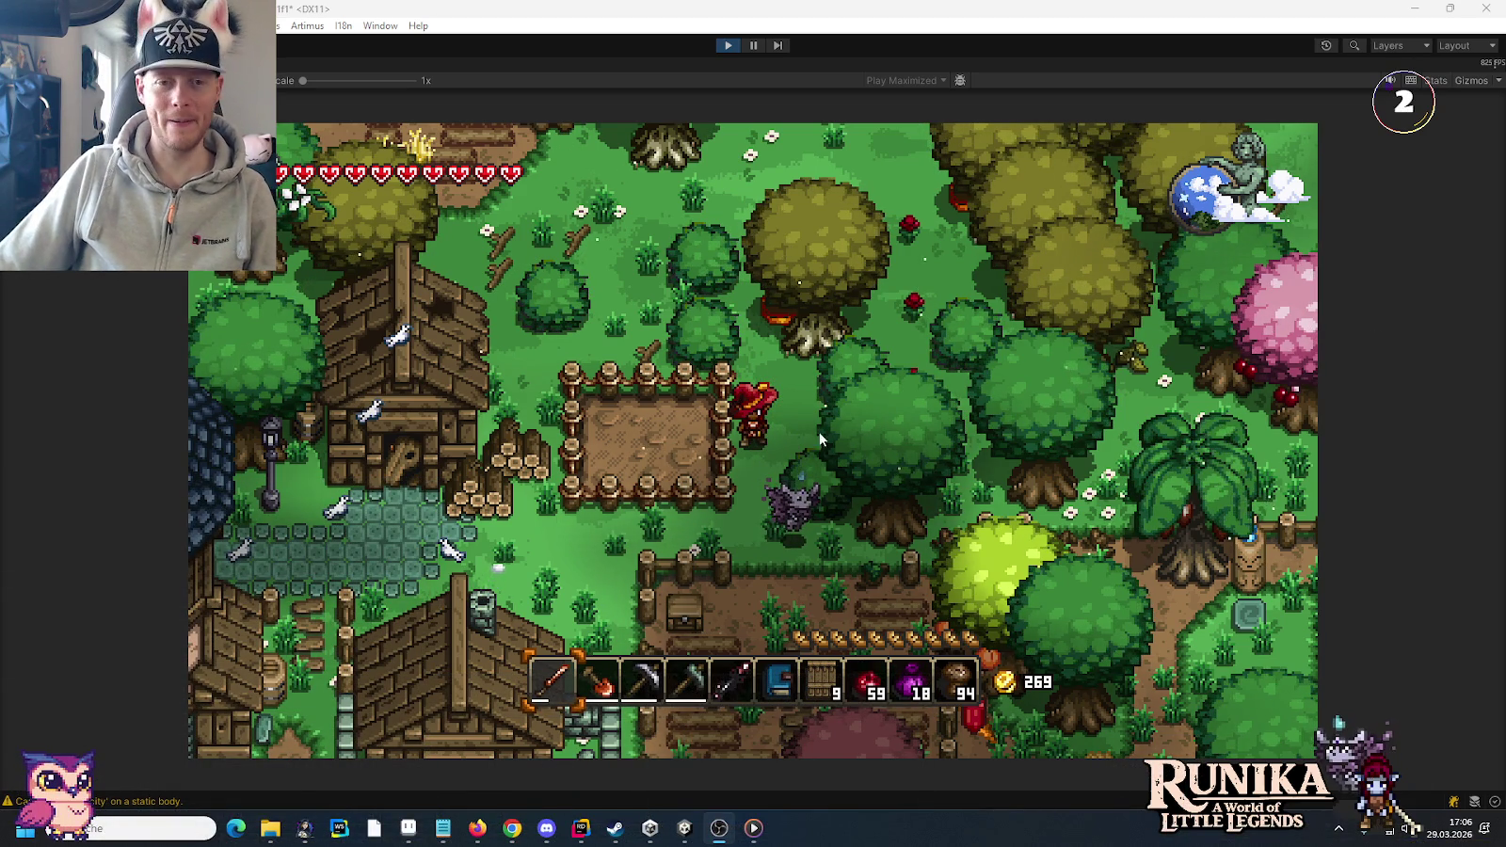
# - Walk the character north and east toward the stone tower and open the inventory
pyautogui.press('w')
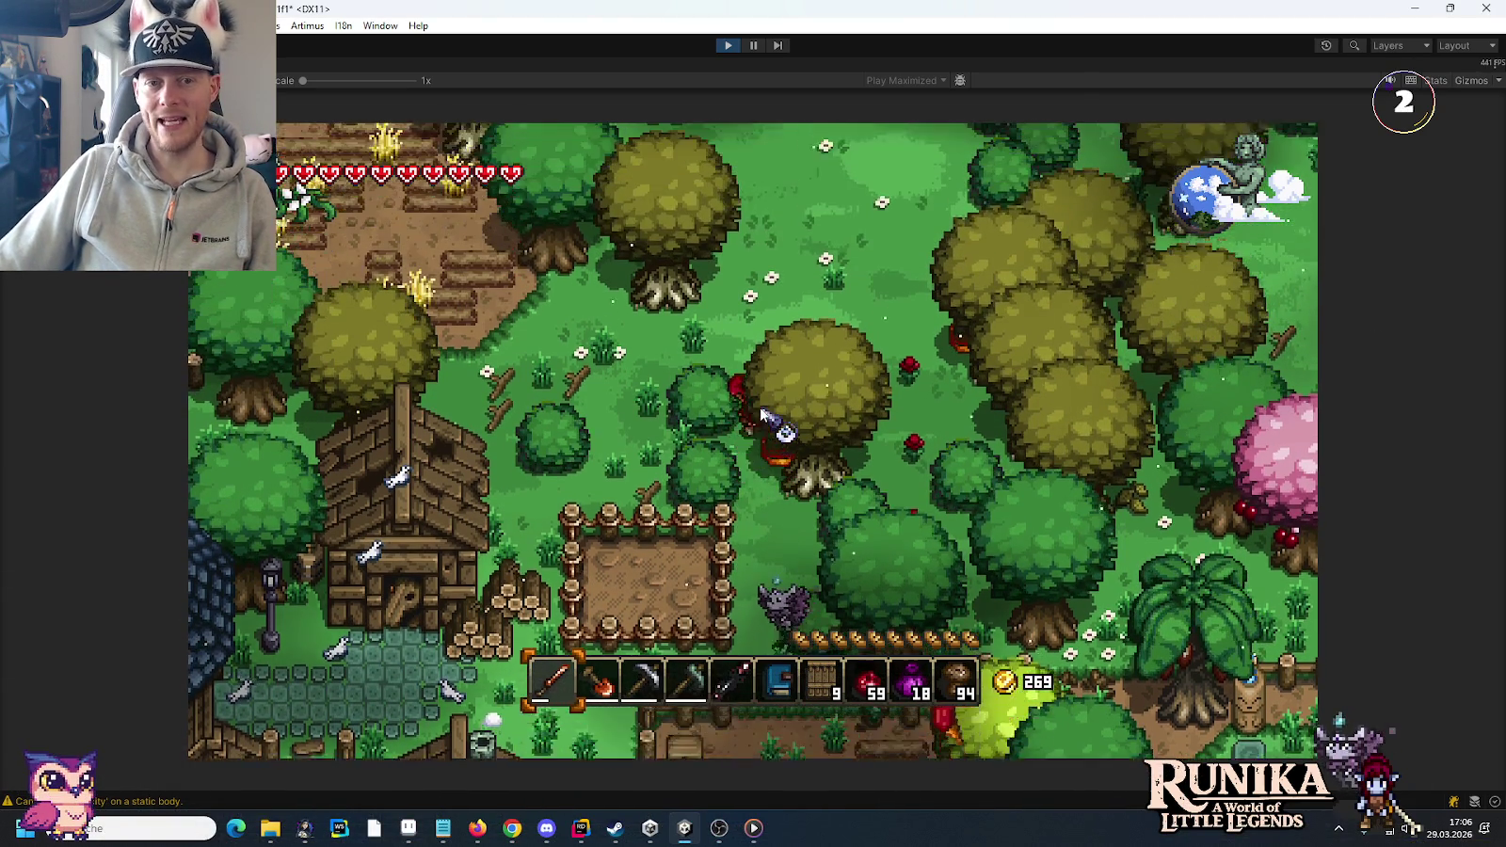
pyautogui.press('w')
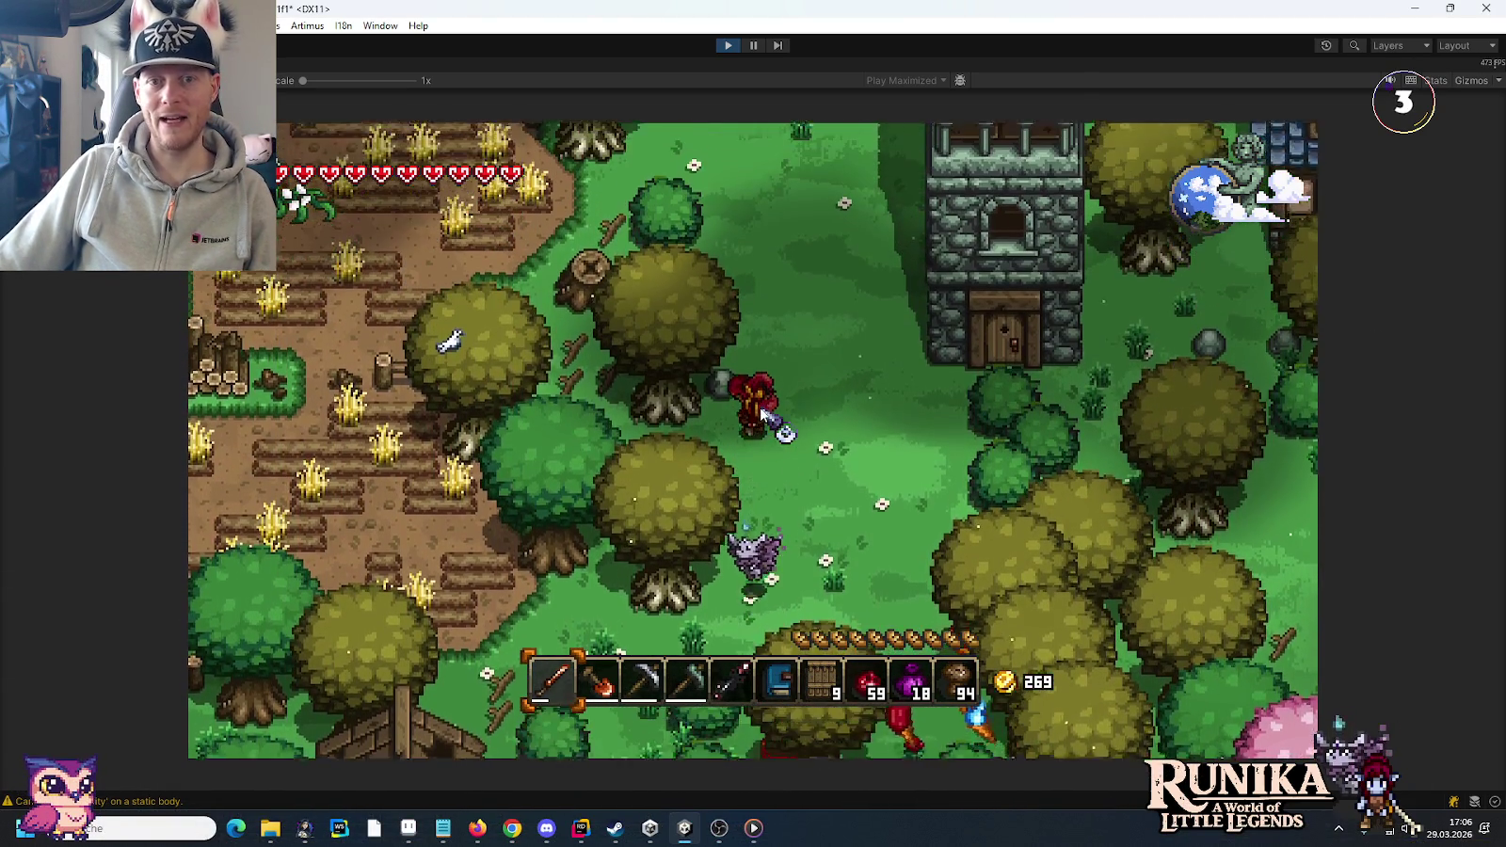
pyautogui.press('d')
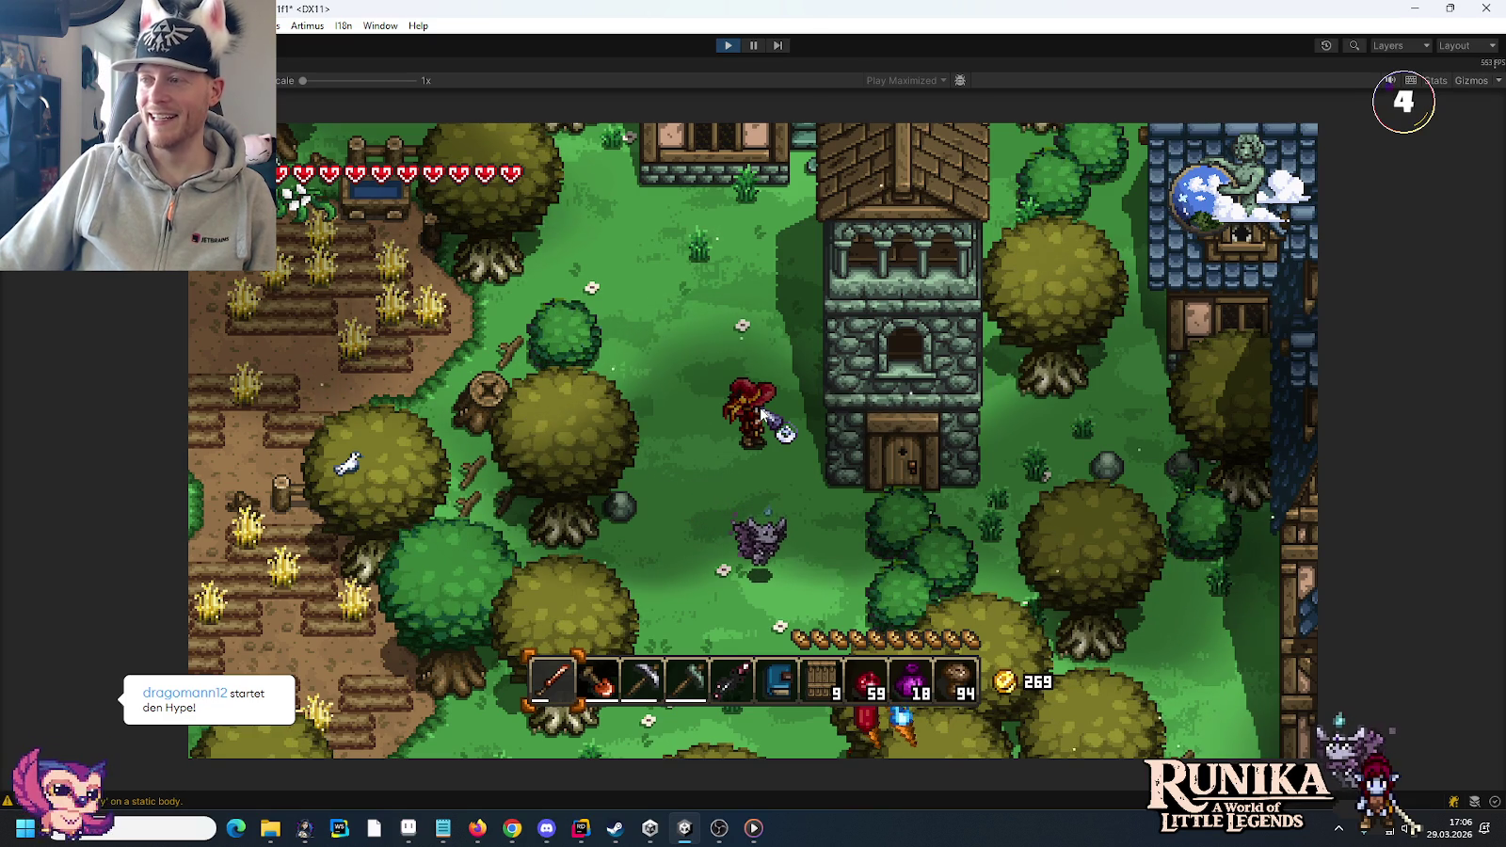
pyautogui.press('d')
pyautogui.press('e')
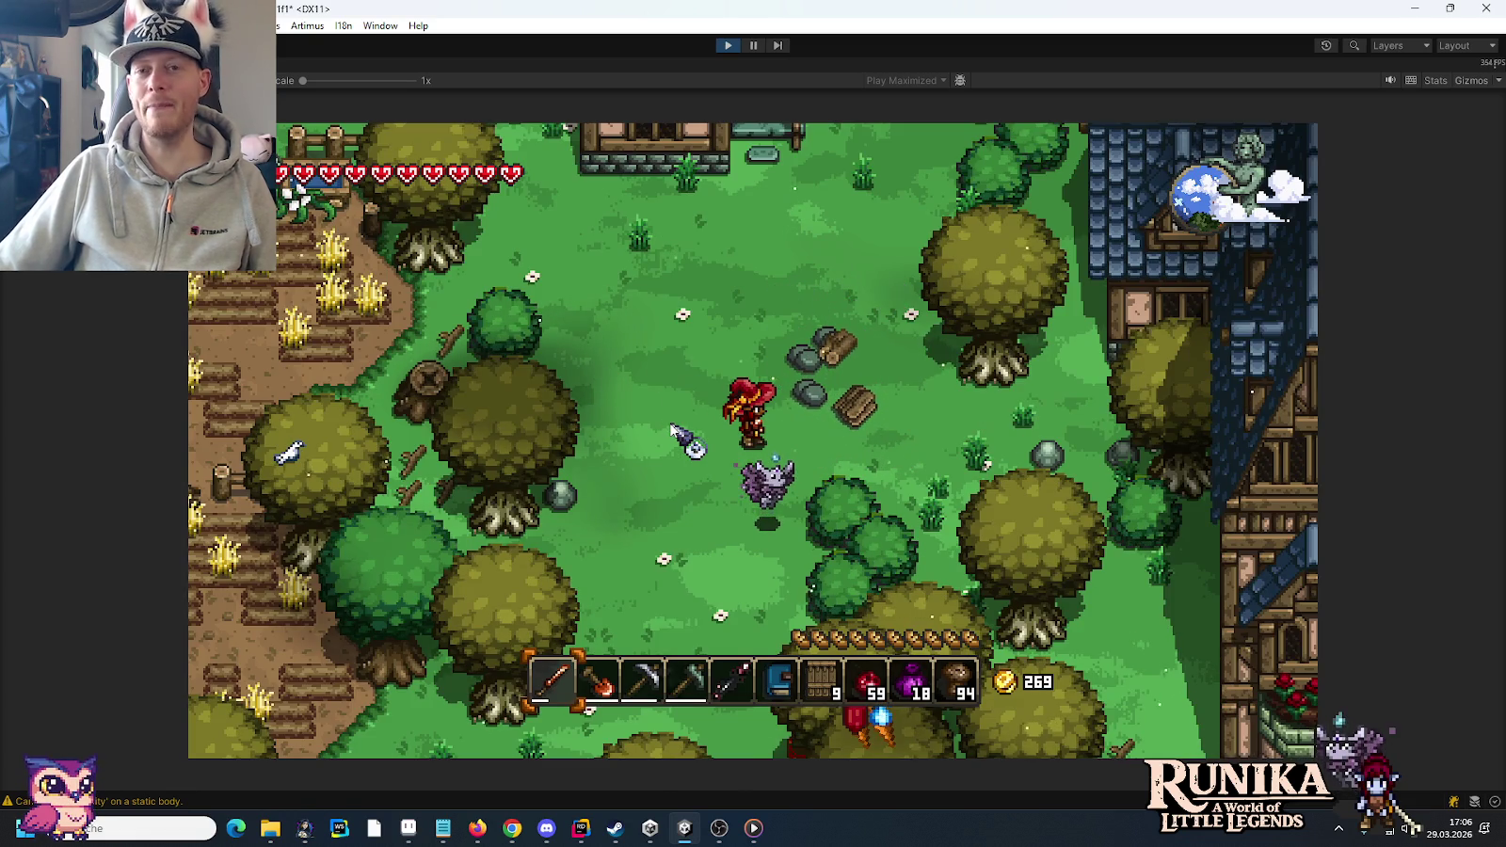
# - Stop play mode, minimize Unity, and pan across the book sprites in Pro Motion
pyautogui.click(727, 45)
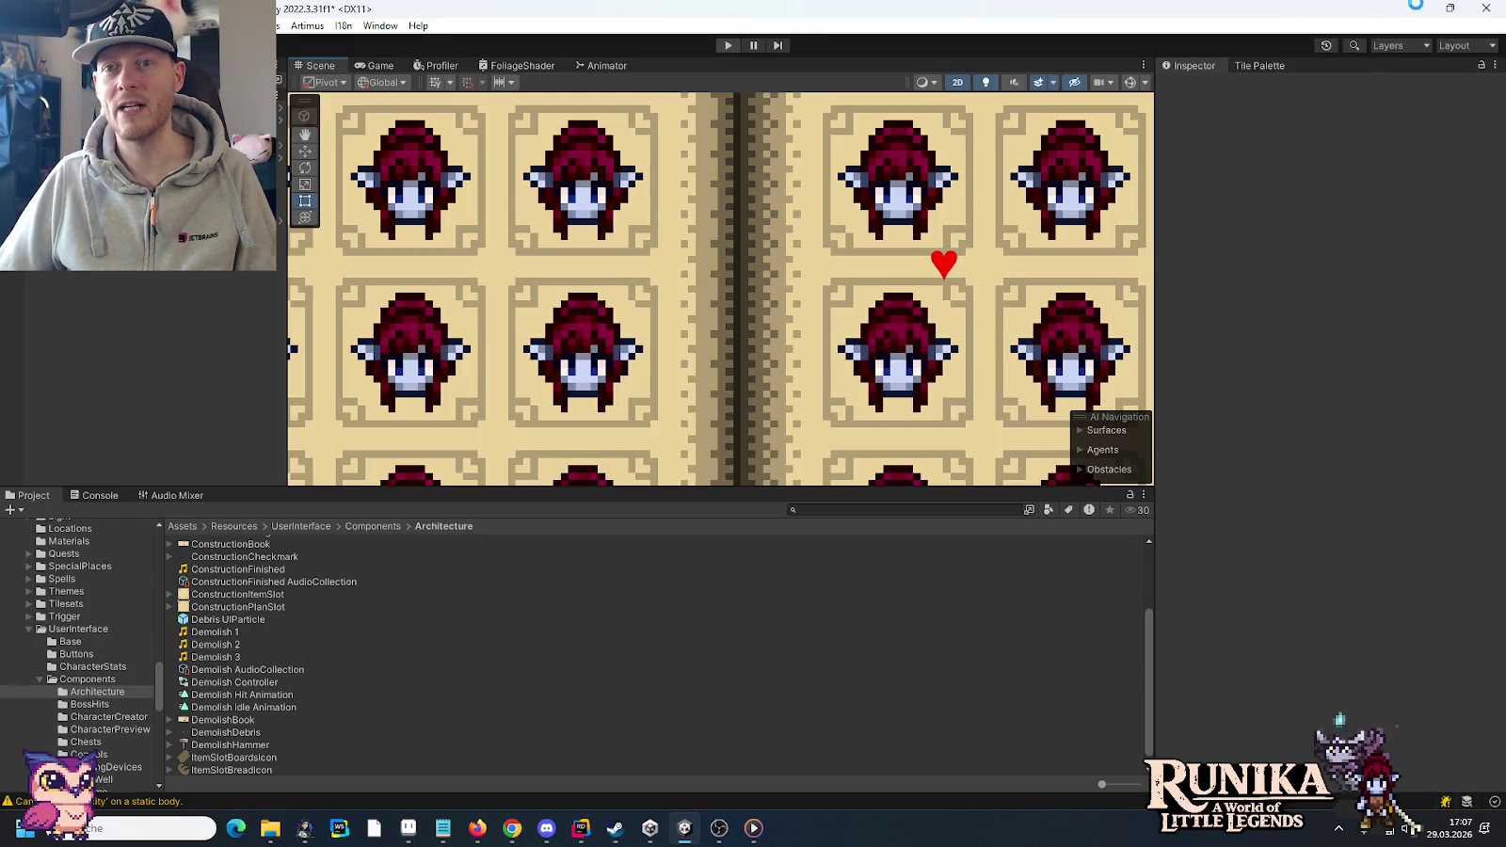
pyautogui.click(1415, 8)
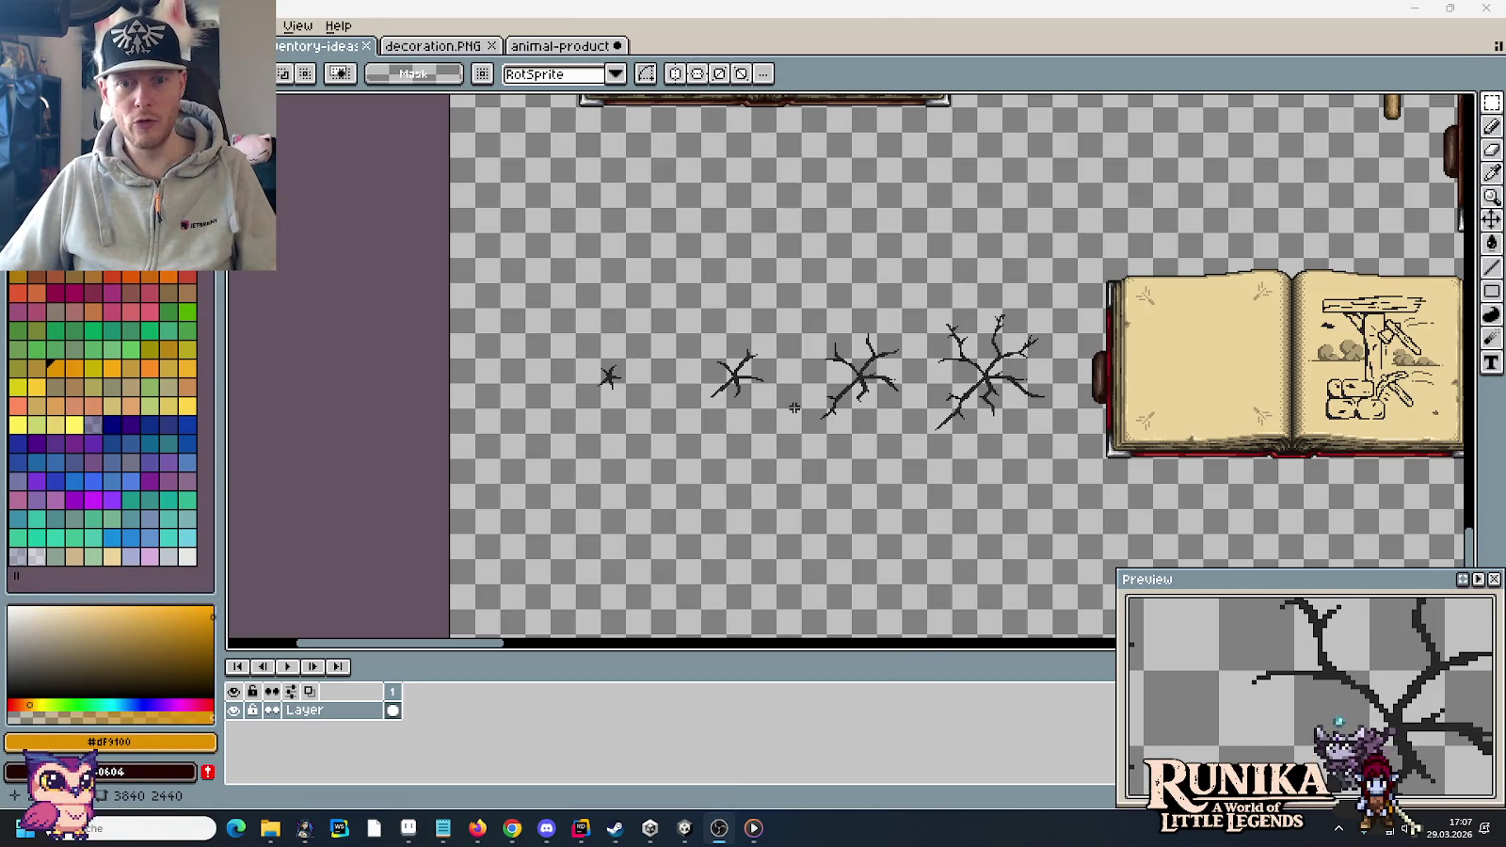
pyautogui.moveTo(1075, 472); pyautogui.dragTo(669, 470)
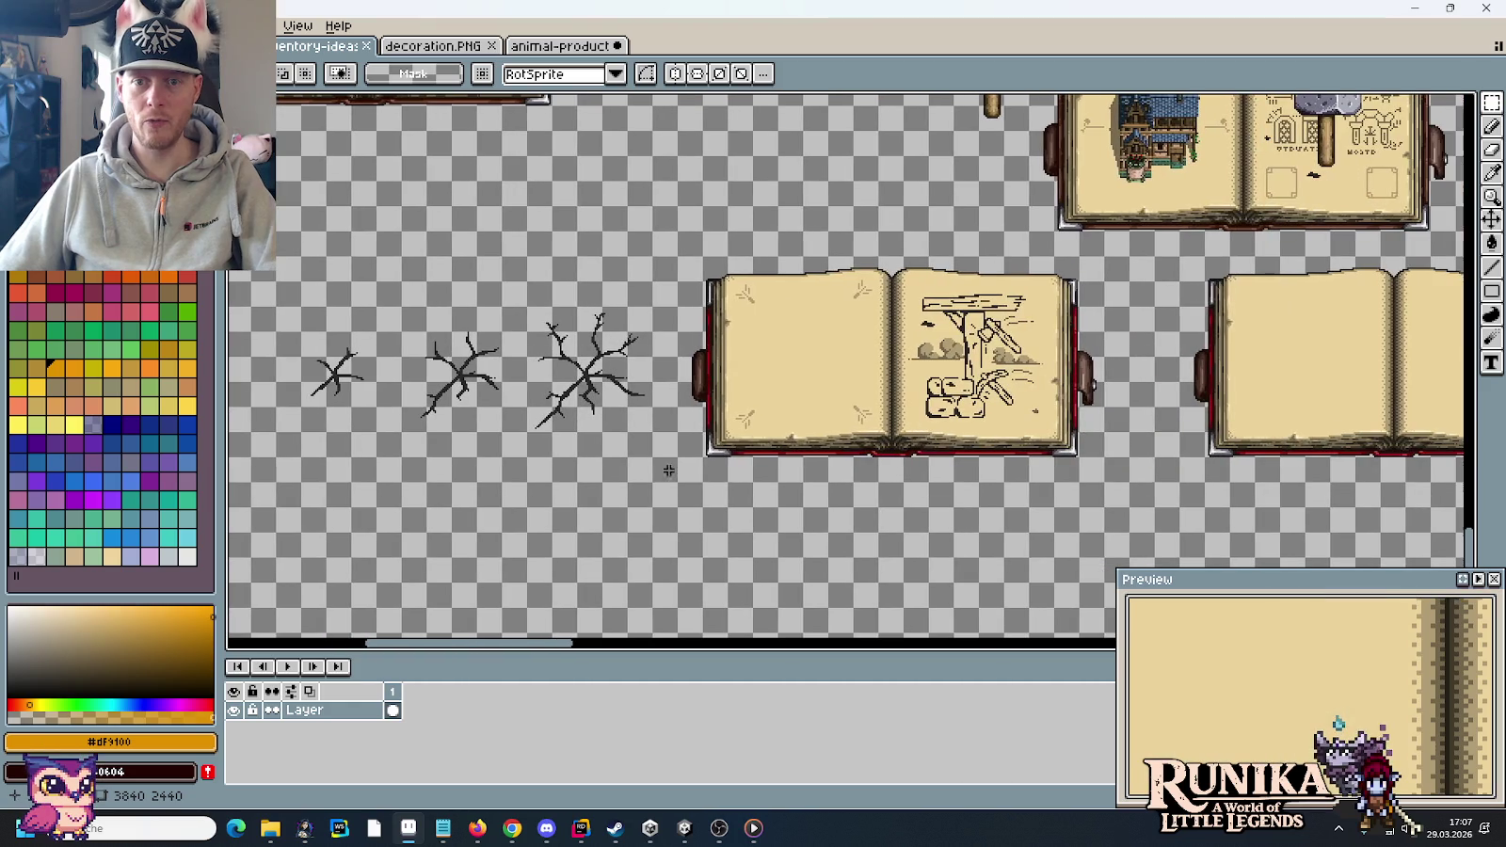
pyautogui.moveTo(1104, 452); pyautogui.dragTo(805, 464)
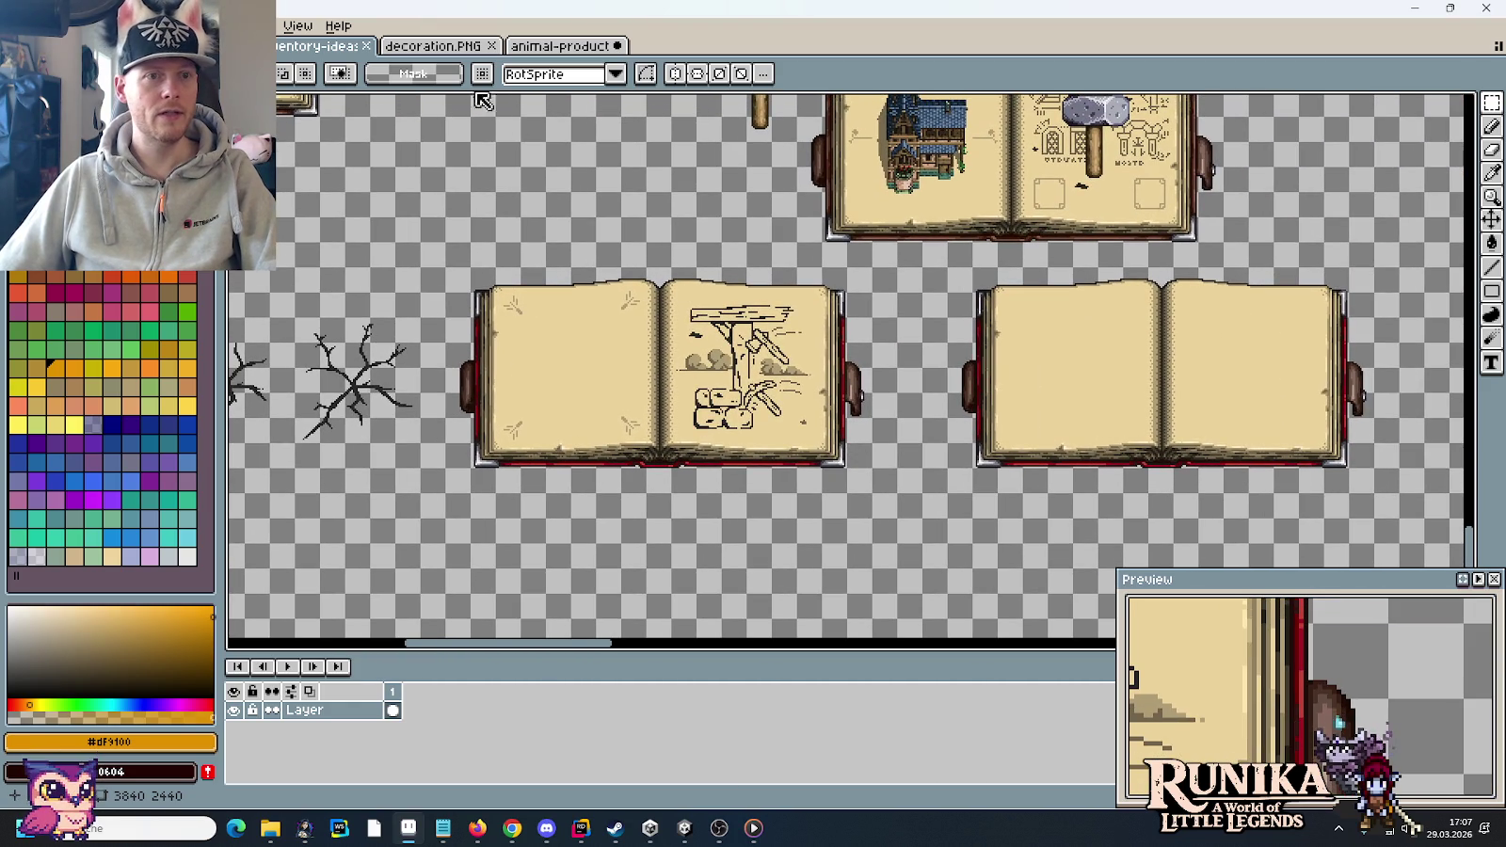
# - On decoration.PNG, marquee the Kup chest area, deselect, and go to the animal-product sheet
pyautogui.click(433, 46)
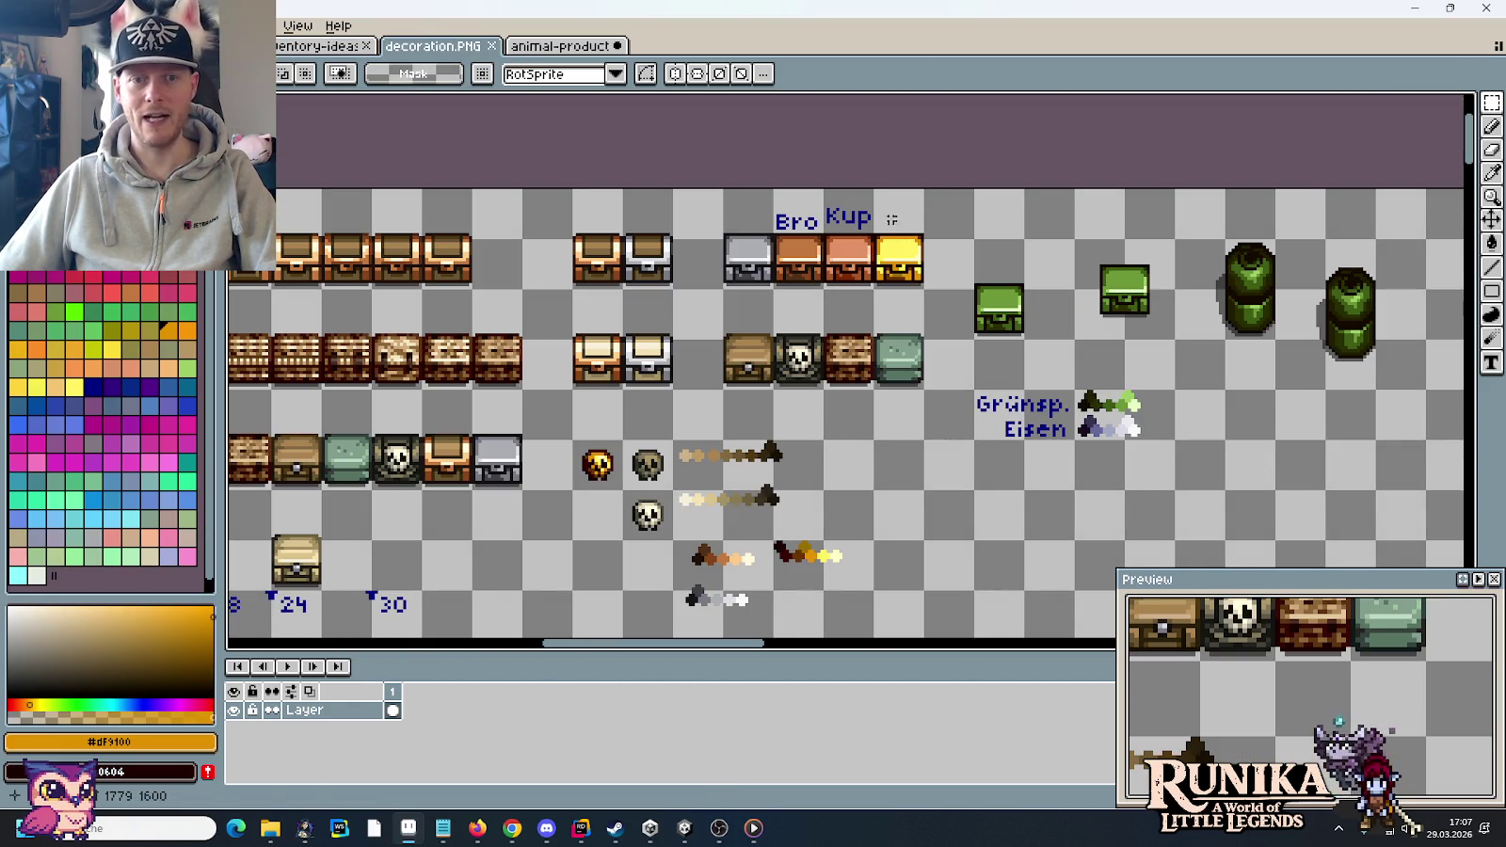
pyautogui.moveTo(893, 226); pyautogui.dragTo(901, 273)
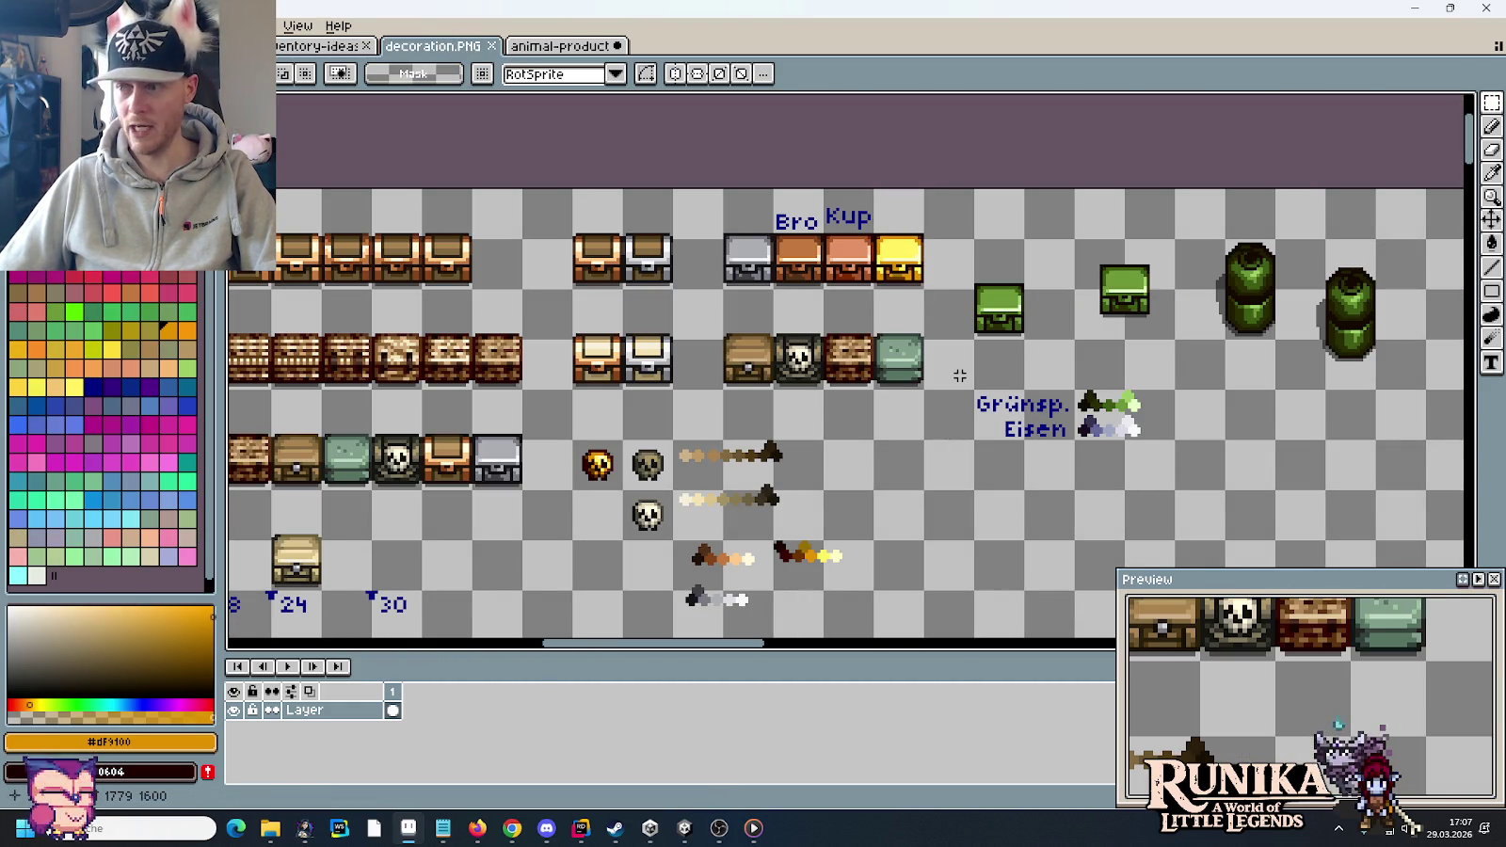
pyautogui.moveTo(824, 188); pyautogui.dragTo(924, 287)
pyautogui.click(1017, 302)
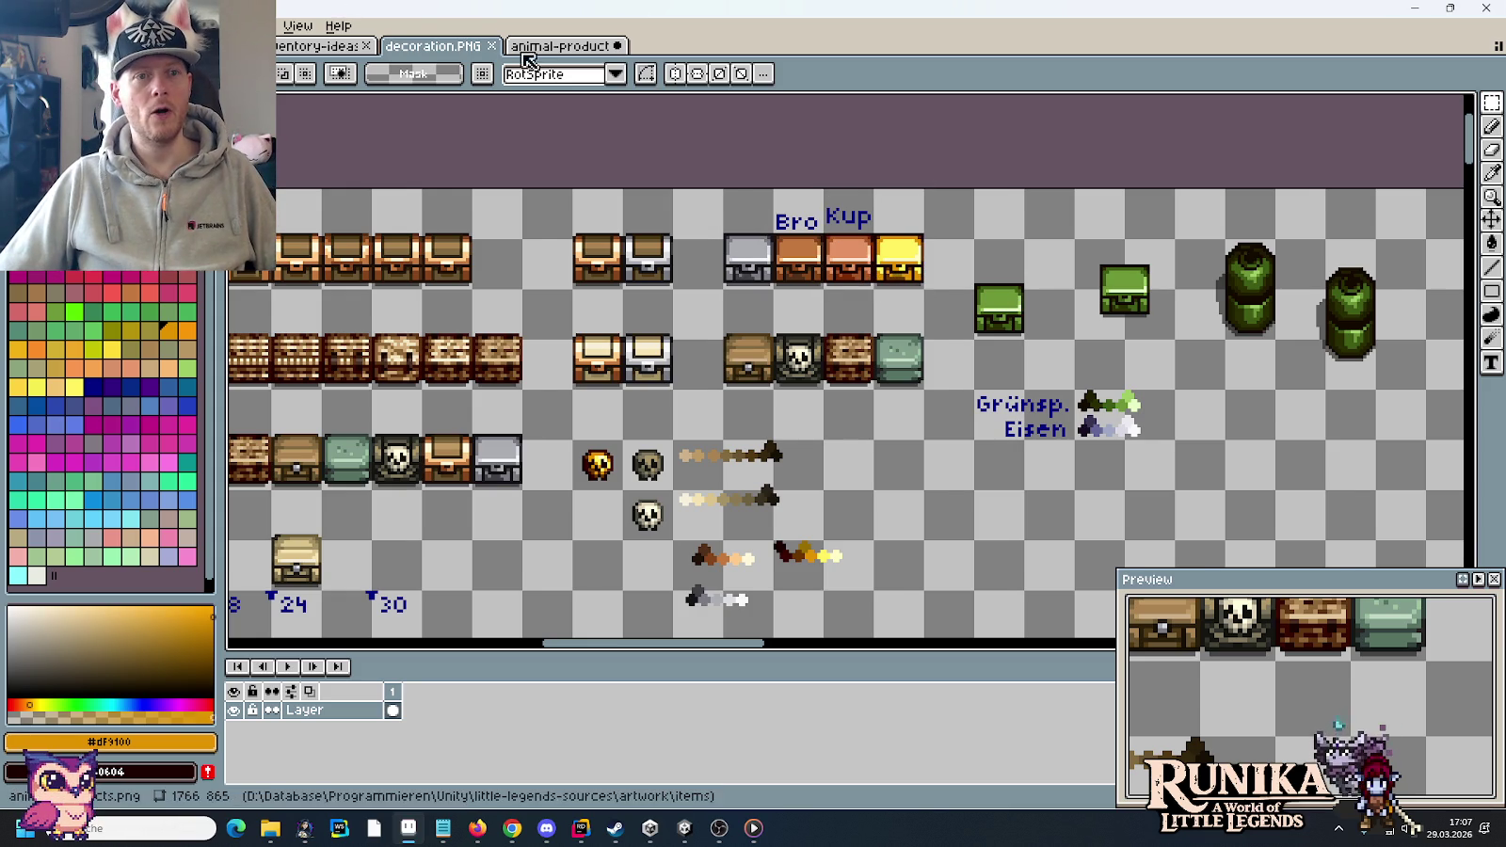
pyautogui.hotkey('ctrl', 'Tab')
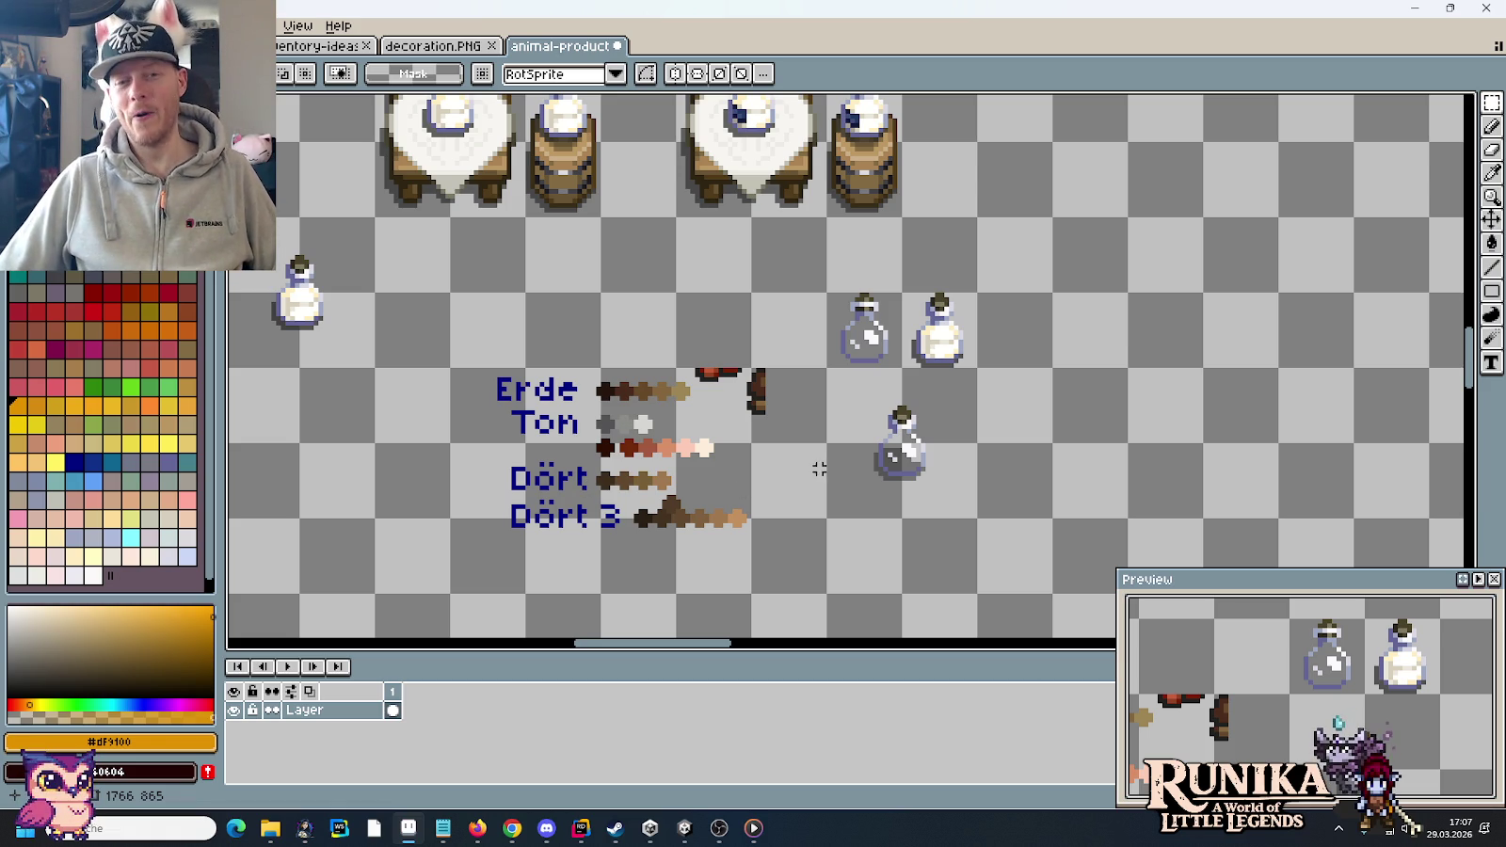
# - Move the lower bottle up-right and place a copy of the clear bottle one cell down
pyautogui.moveTo(975, 518); pyautogui.dragTo(829, 369)
pyautogui.moveTo(902, 442); pyautogui.dragTo(1052, 291)
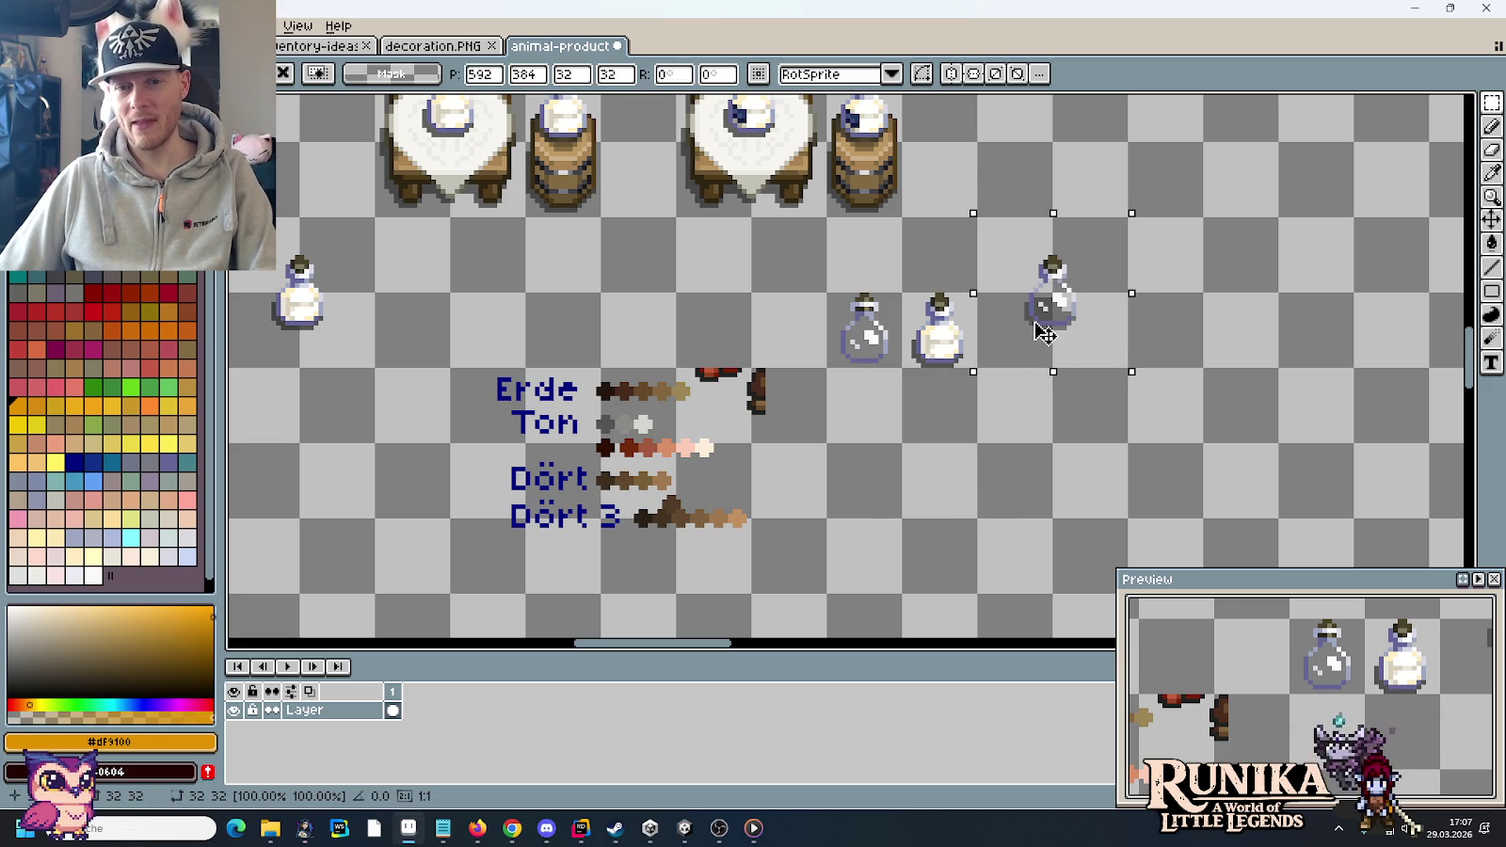
pyautogui.hotkey('ctrl', 'd')
pyautogui.moveTo(885, 350)
pyautogui.mouseDown()
pyautogui.moveTo(828, 294)
pyautogui.moveTo(866, 405)
pyautogui.mouseUp()
pyautogui.hotkey('ctrl', 'd')
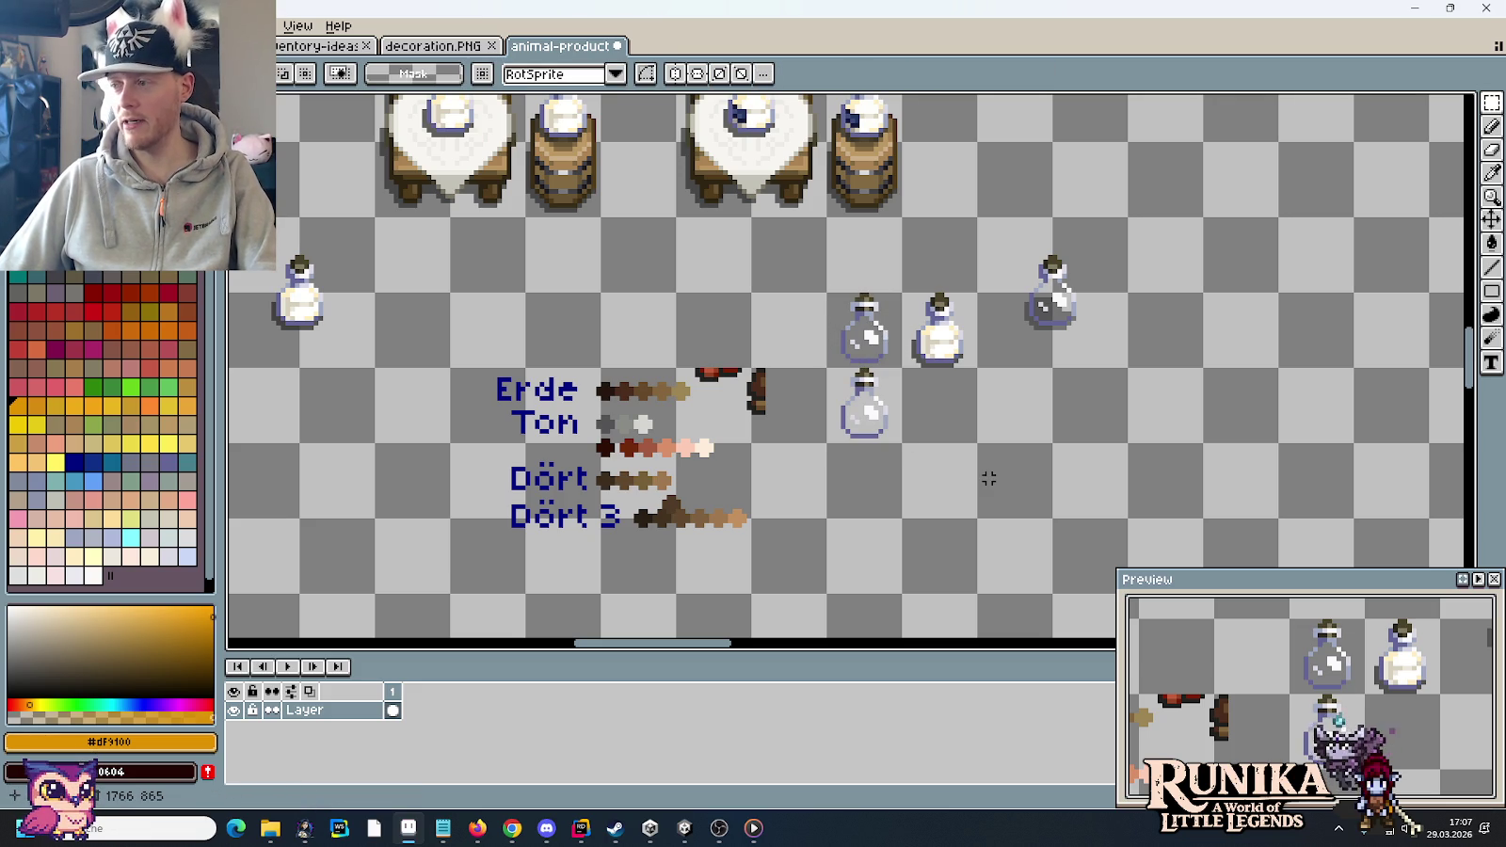
# - Zoom in and copy the Erde colour row beneath the new bottle
pyautogui.scroll(1, 852, 436)
pyautogui.scroll(1, 838, 442)
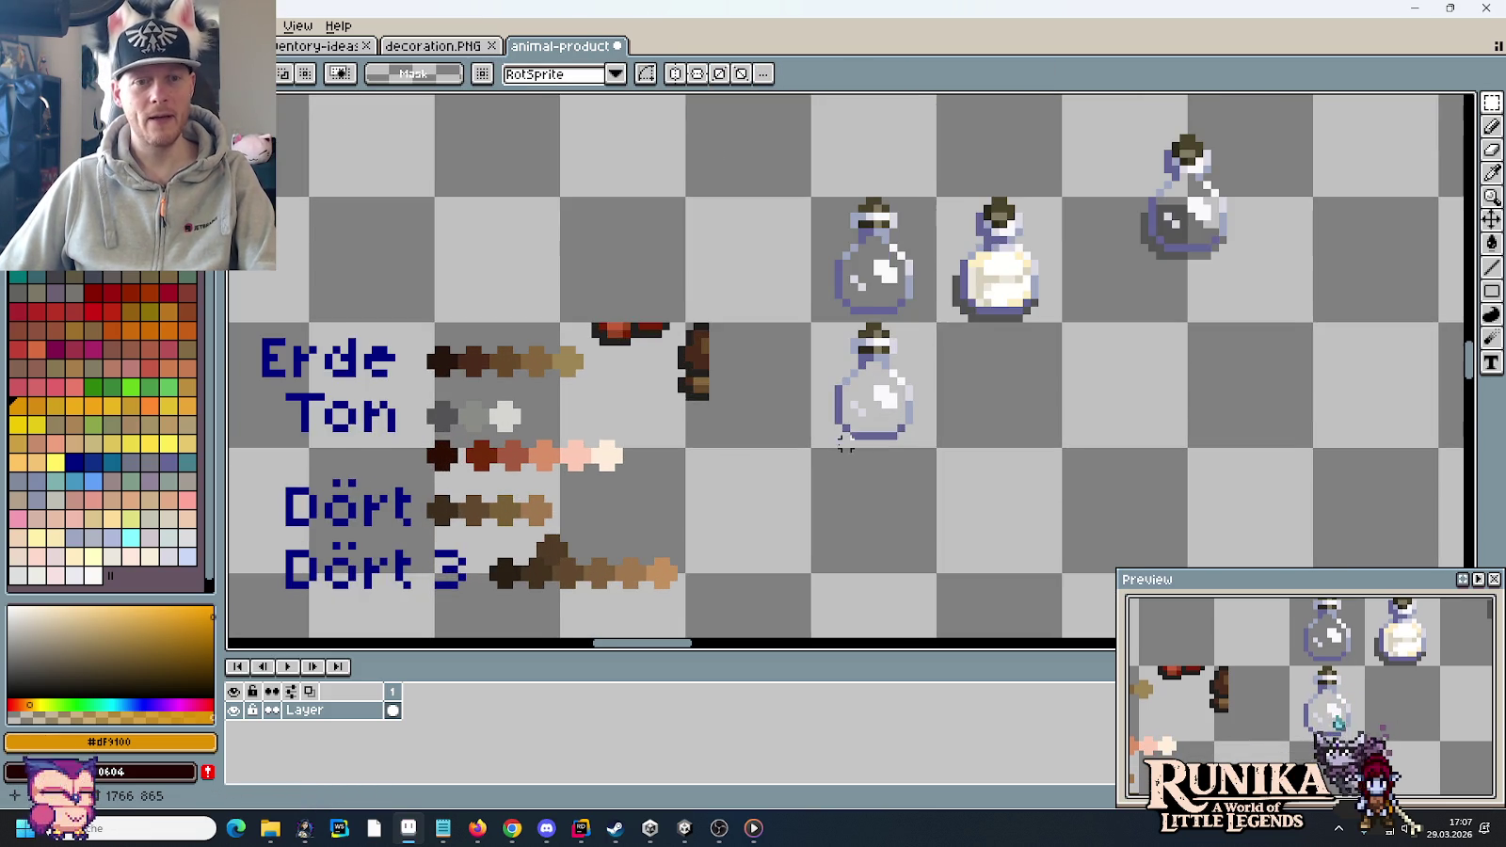
pyautogui.scroll(1, 824, 452)
pyautogui.moveTo(698, 508); pyautogui.dragTo(792, 472)
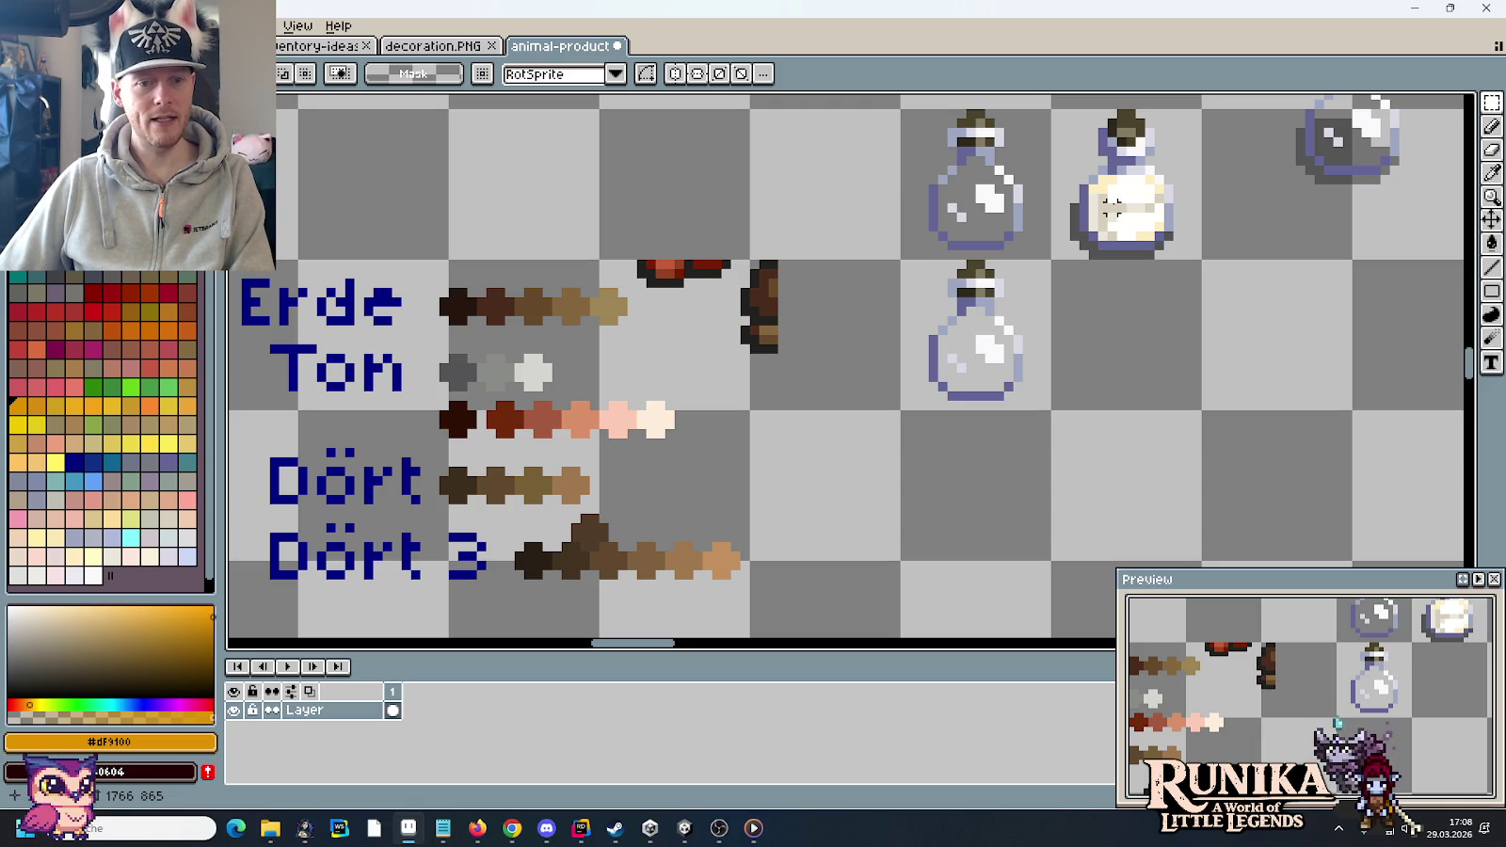
pyautogui.scroll(3, 1129, 188)
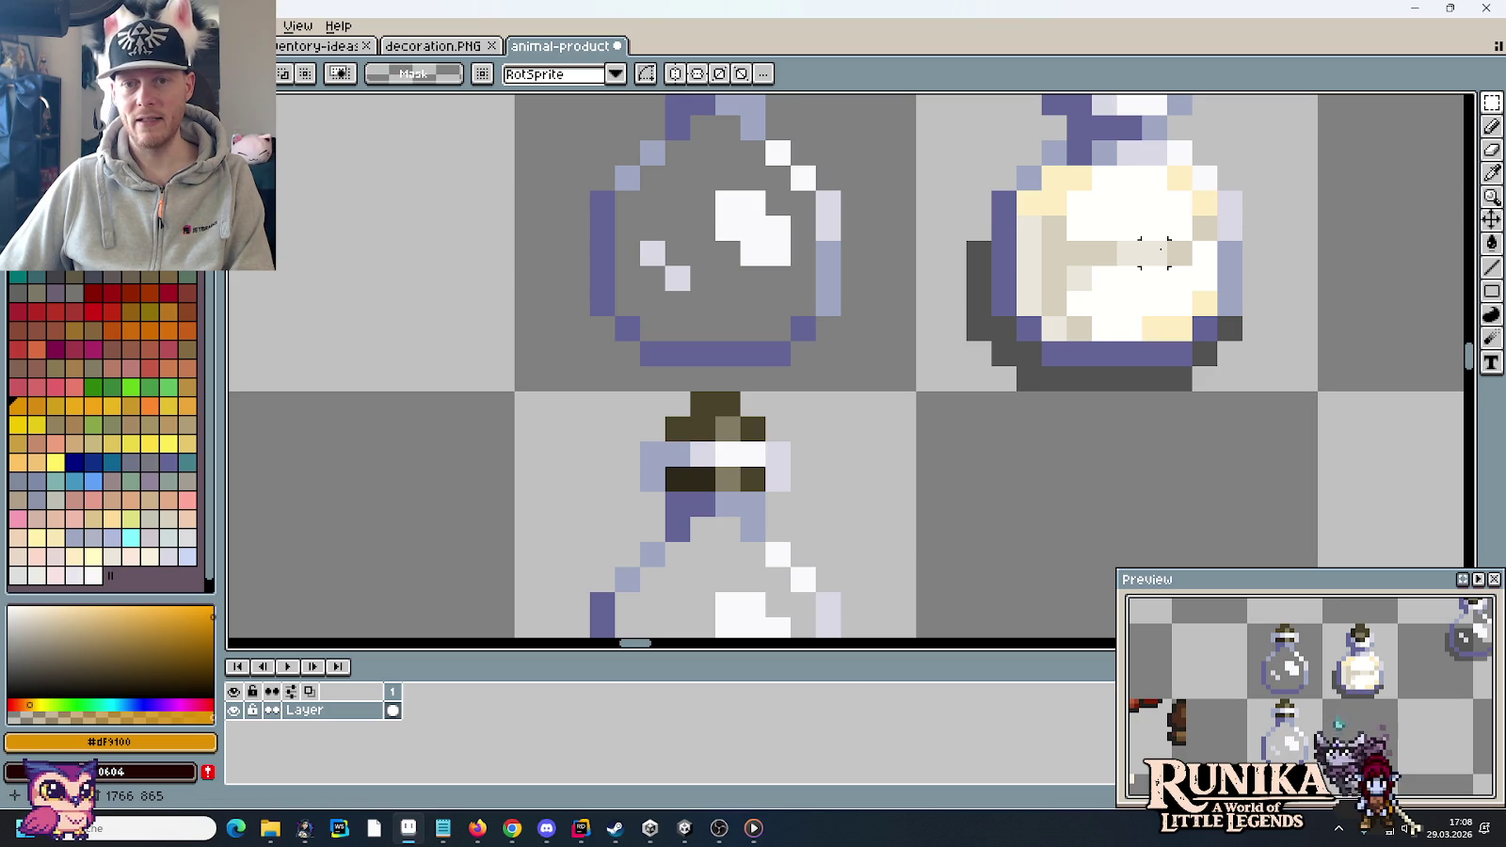
pyautogui.scroll(-3, 1179, 252)
pyautogui.scroll(-2, 1181, 250)
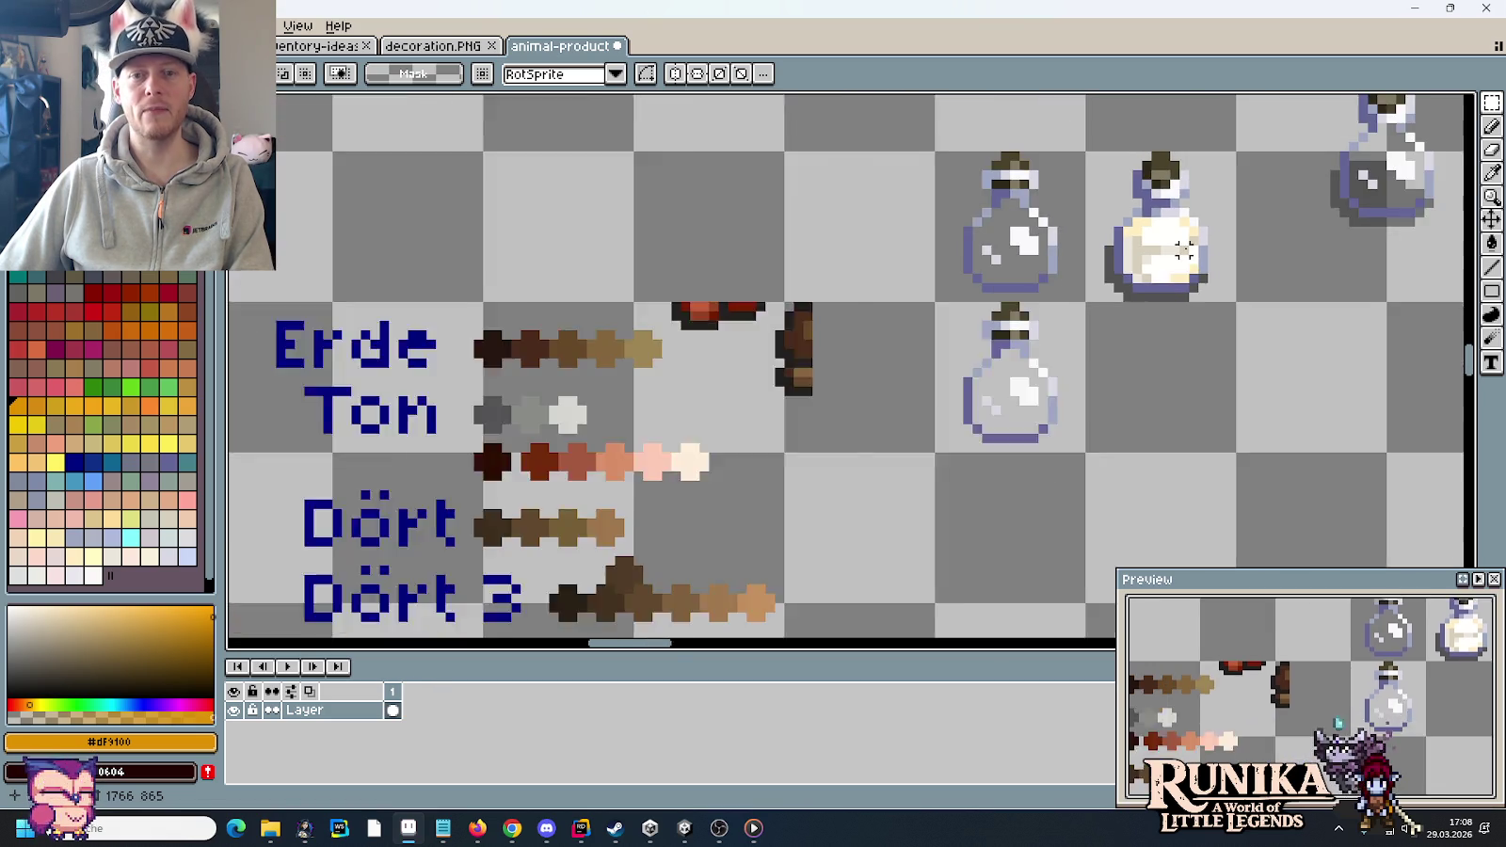
pyautogui.scroll(1, 1184, 250)
pyautogui.moveTo(454, 306); pyautogui.dragTo(1040, 485)
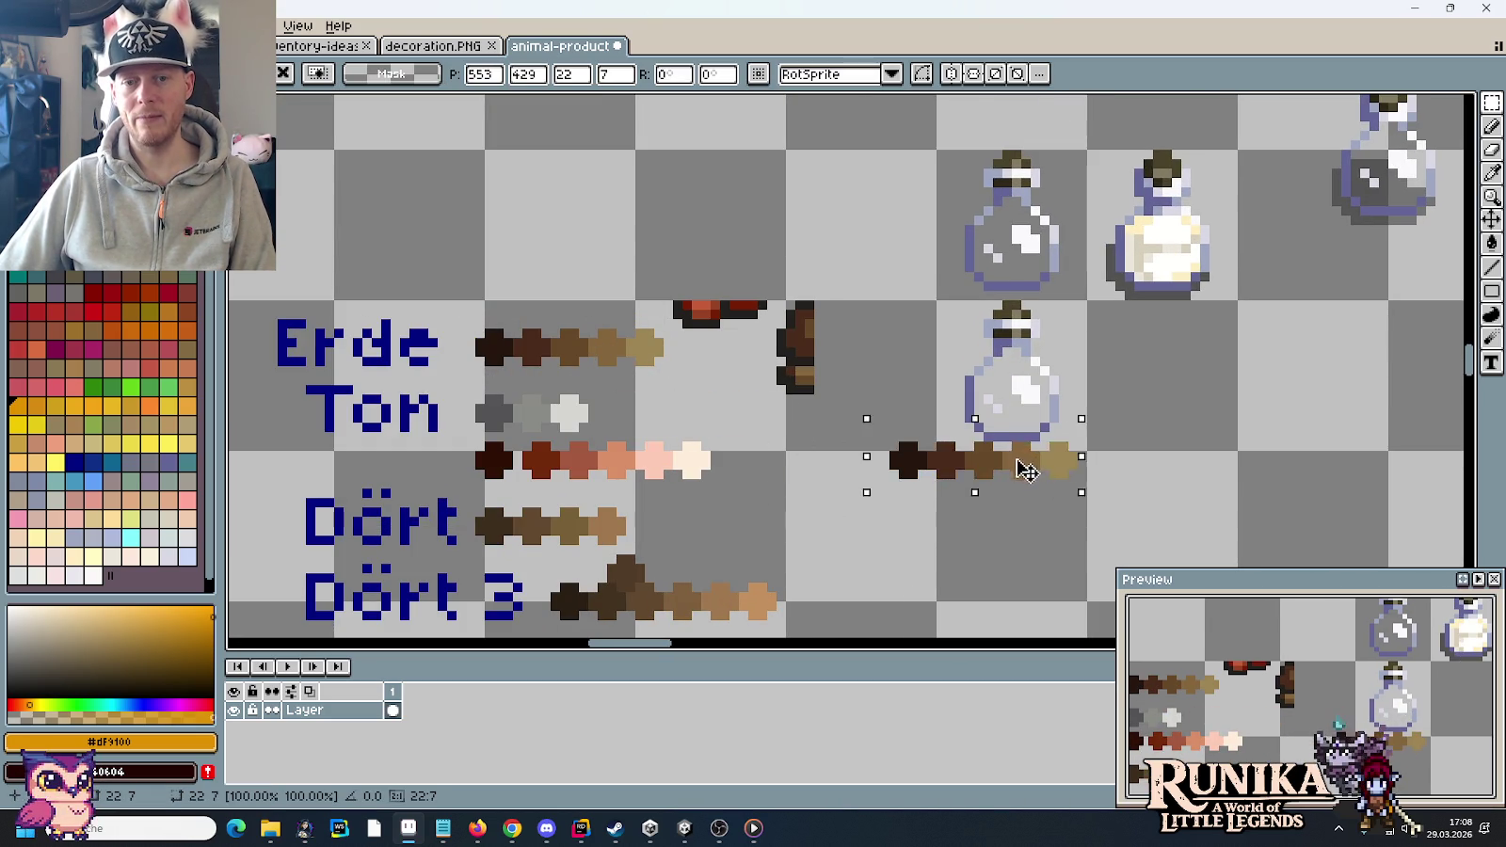
# - Fix the copied Erde colour row in place below the lower clear bottle
pyautogui.click(1100, 390)
pyautogui.scroll(2, 1128, 379)
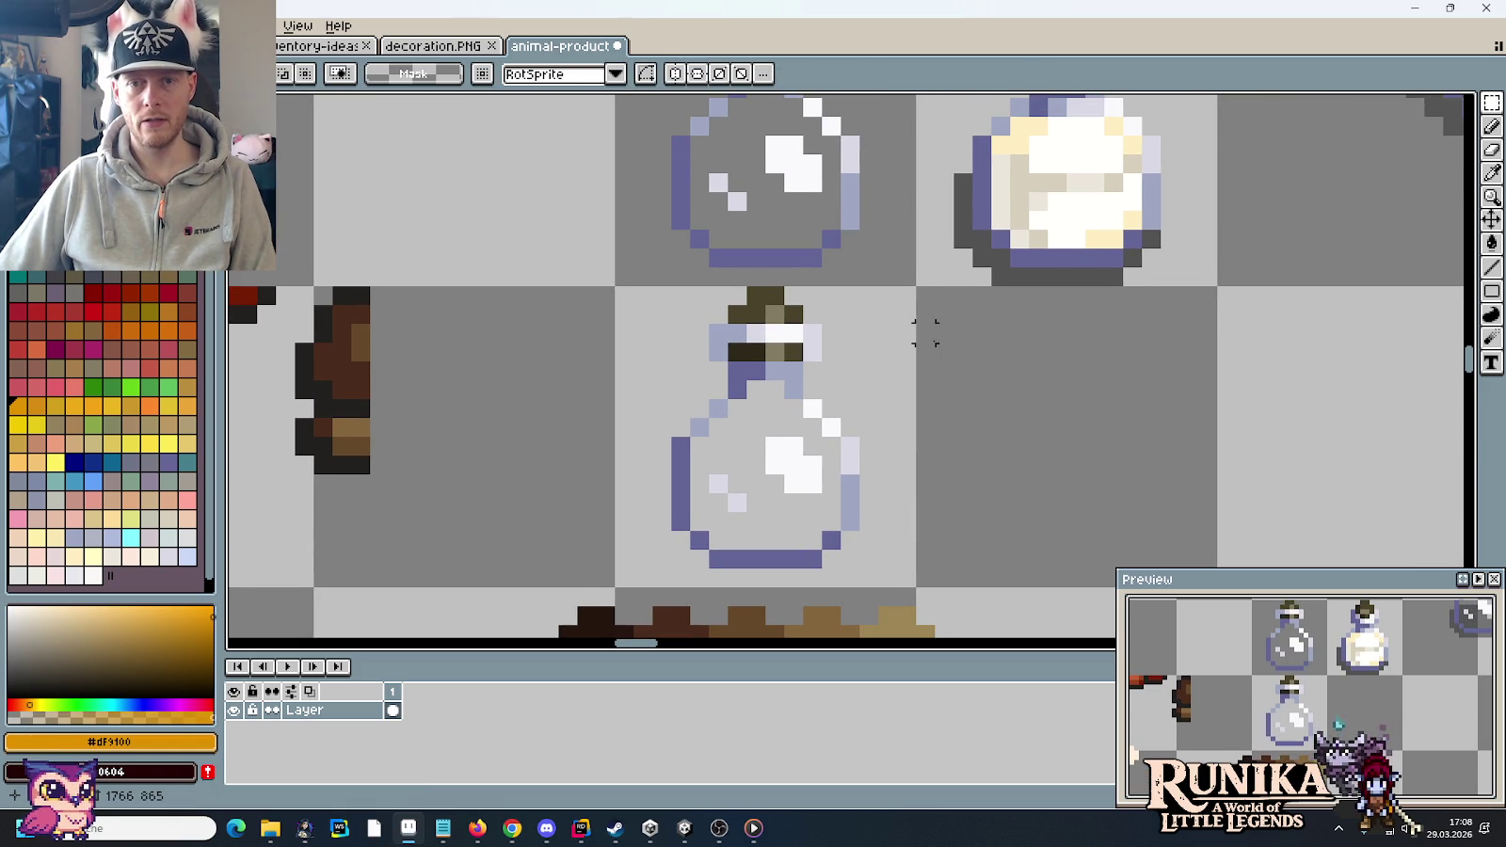
pyautogui.moveTo(925, 332)
pyautogui.mouseDown()
pyautogui.moveTo(975, 298)
pyautogui.moveTo(968, 376)
pyautogui.mouseUp()
pyautogui.scroll(-2, 967, 306)
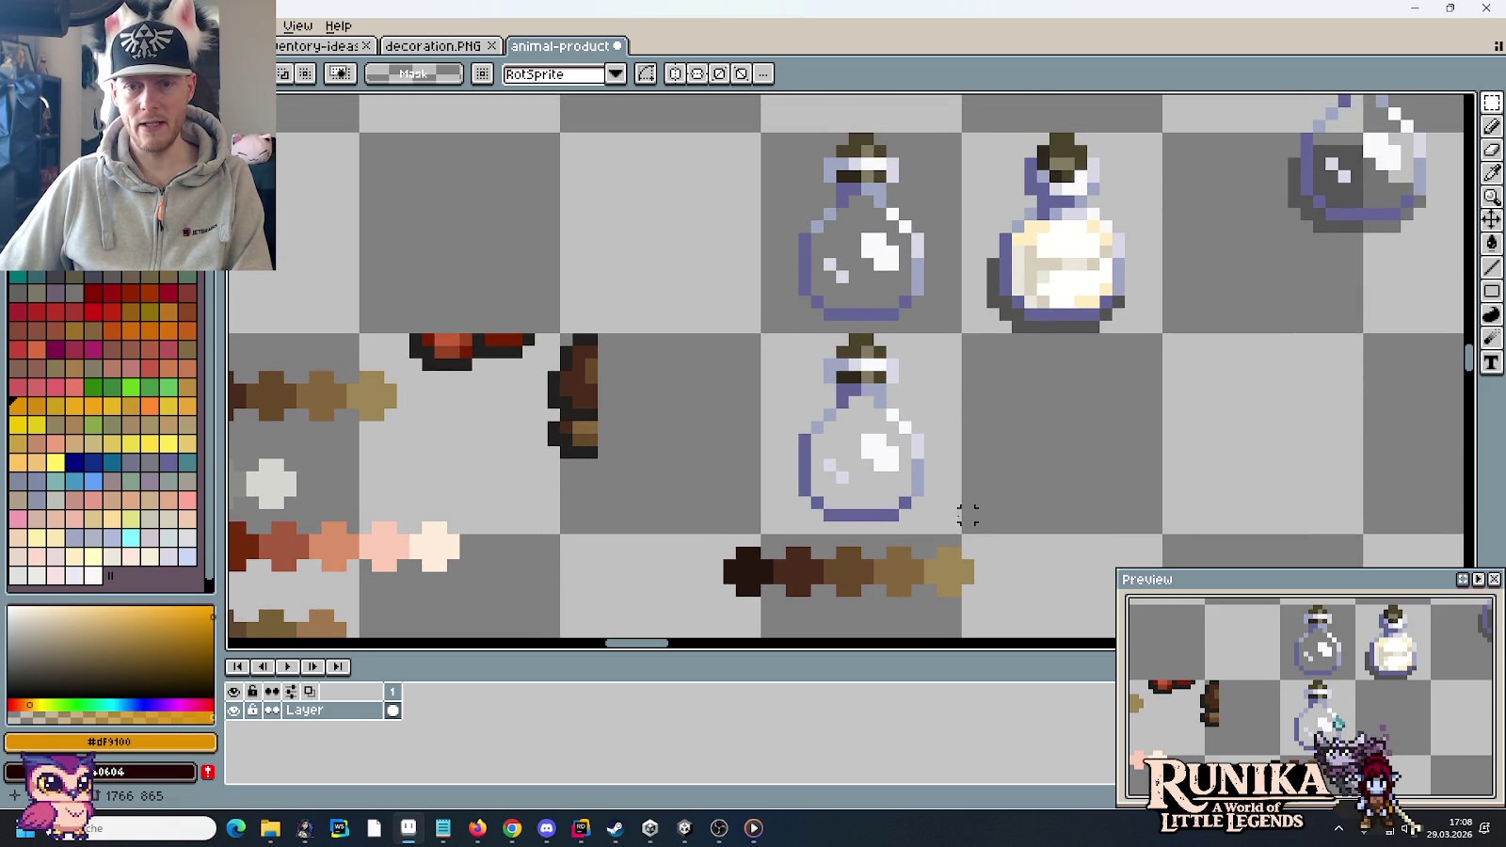
# - Pick the bottle-outline colour #9da7c2 from the canvas and pan to the Glas and Milch bottles
pyautogui.click(960, 565)
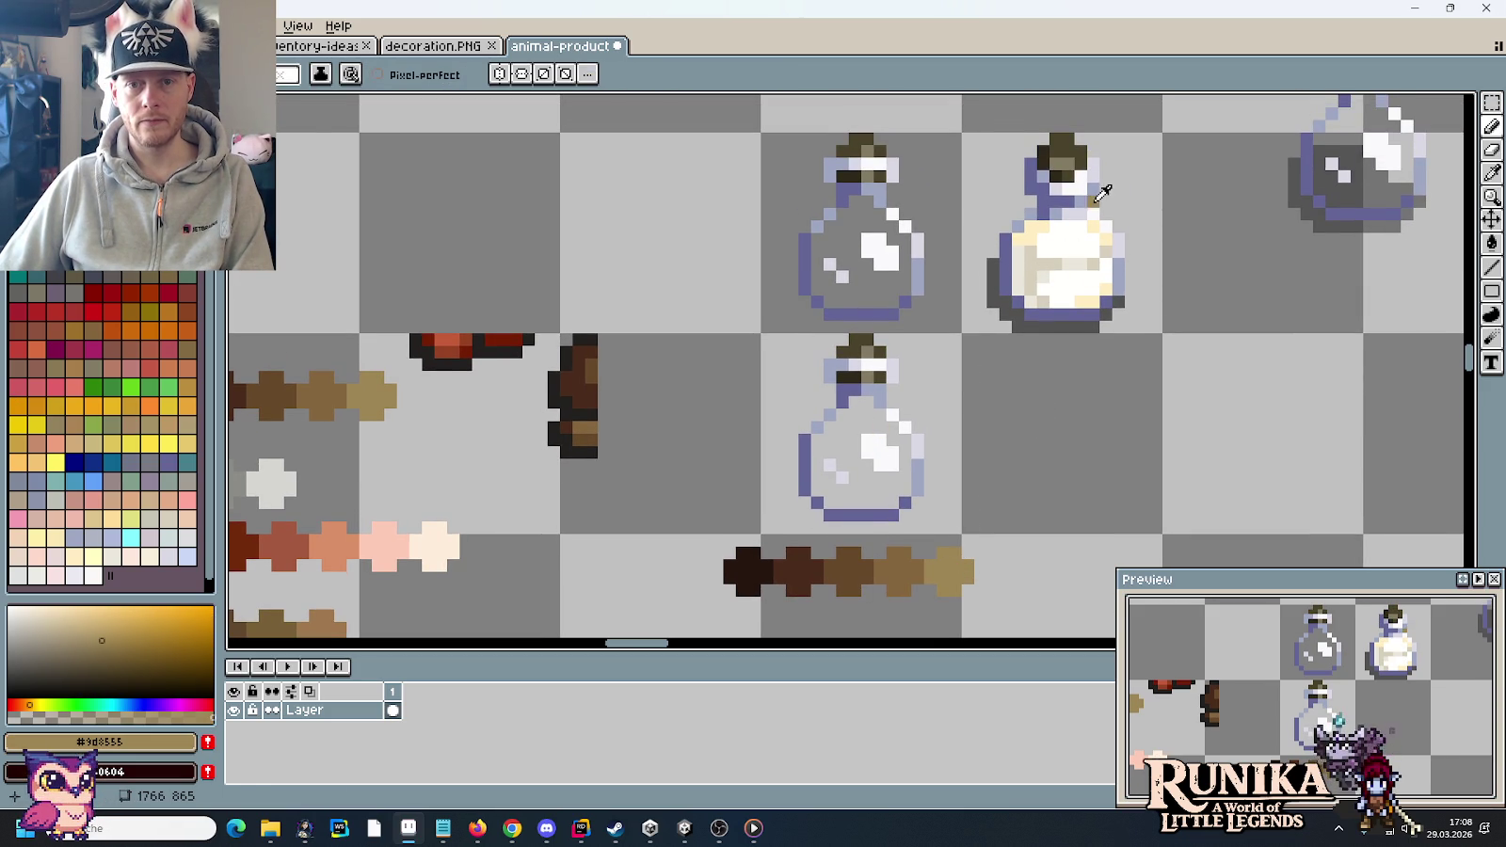
pyautogui.press('i')
pyautogui.click(873, 395)
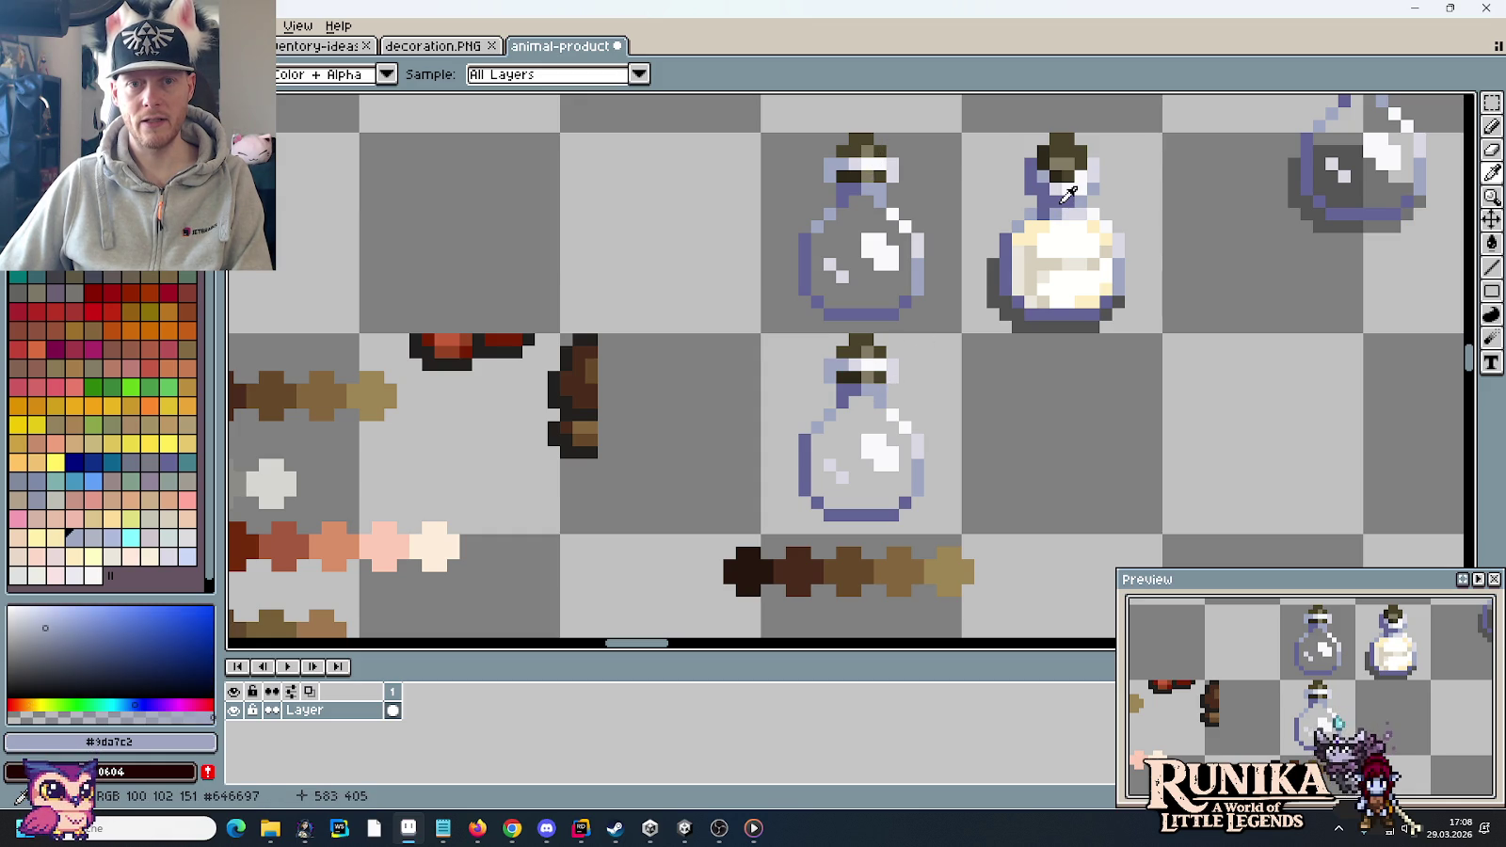
pyautogui.scroll(-3, 894, 226)
pyautogui.scroll(-1, 892, 228)
pyautogui.moveTo(892, 229)
pyautogui.mouseDown()
pyautogui.moveTo(883, 443)
pyautogui.moveTo(998, 368)
pyautogui.mouseUp()
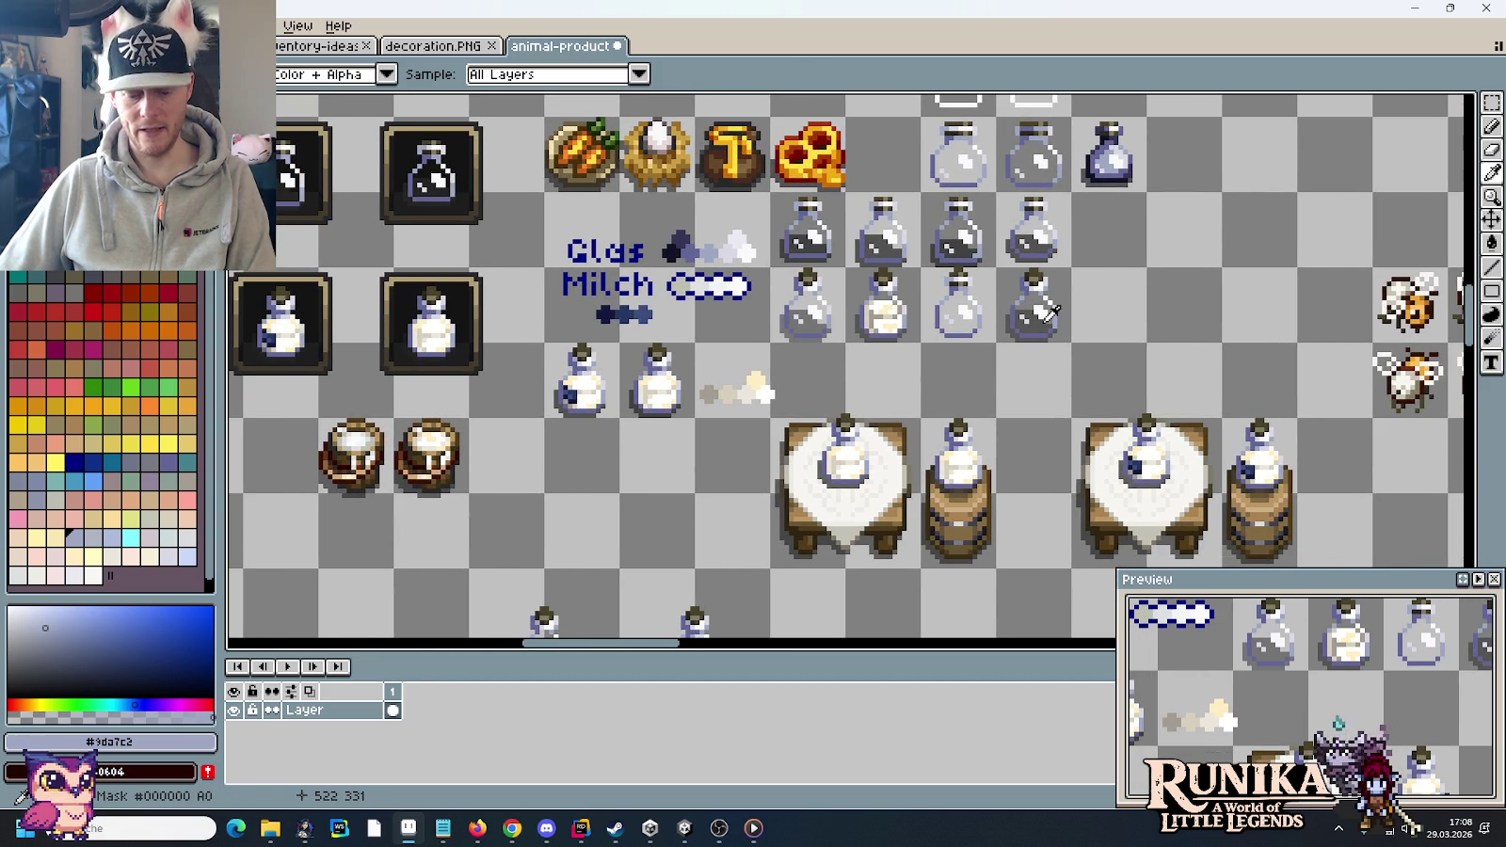
# - Pan to the Erde, Ton and Dört rows and erase the two stacked bottles
pyautogui.press('m')
pyautogui.moveTo(993, 264); pyautogui.dragTo(1074, 347)
pyautogui.moveTo(1087, 249)
pyautogui.mouseDown()
pyautogui.moveTo(1092, 387)
pyautogui.moveTo(1115, 189)
pyautogui.mouseUp()
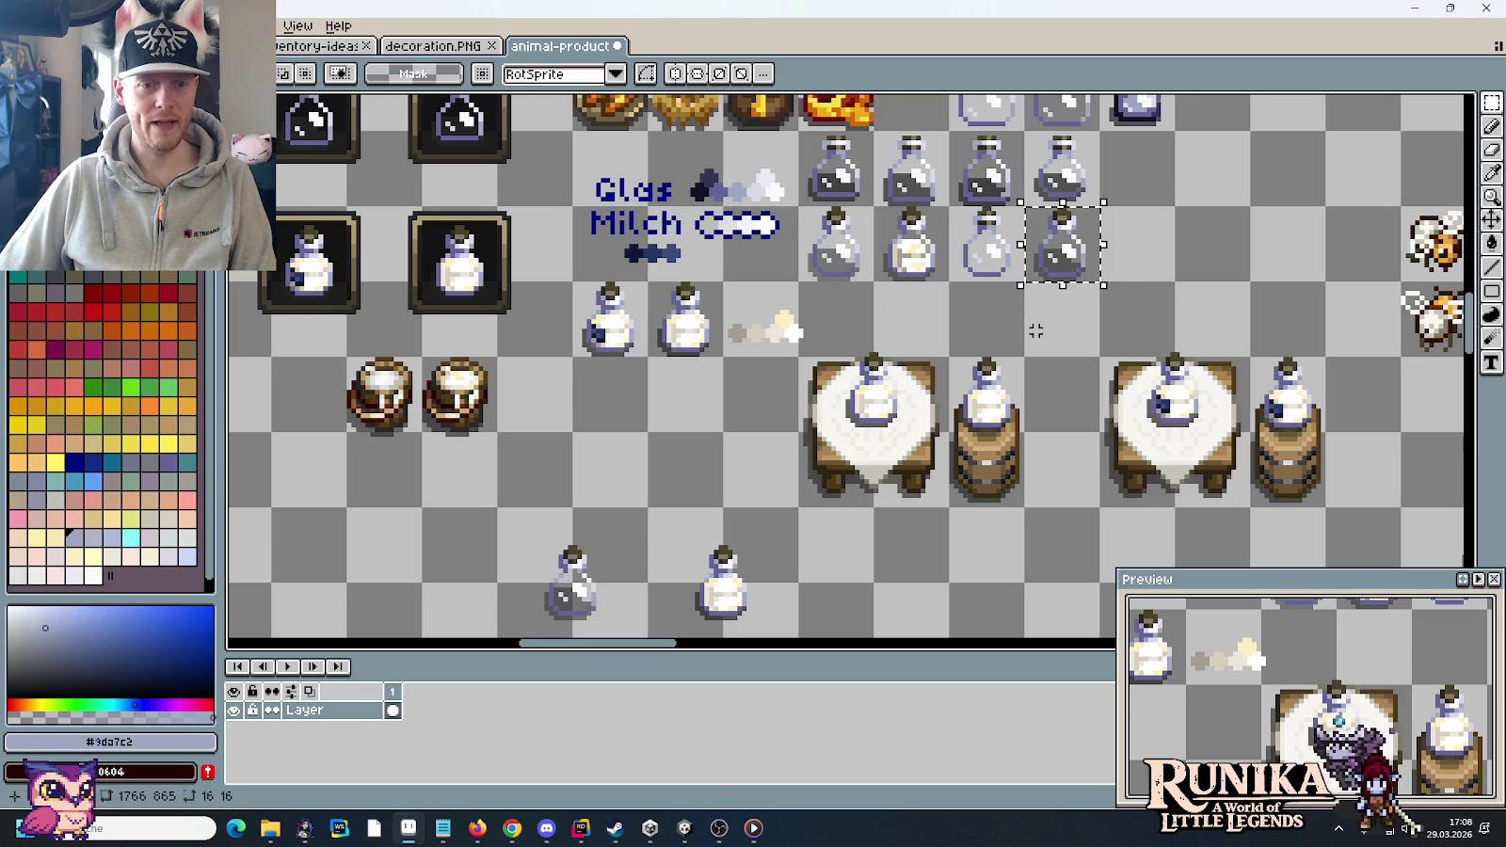
pyautogui.moveTo(694, 562); pyautogui.dragTo(681, 374)
pyautogui.moveTo(900, 297); pyautogui.dragTo(780, 381)
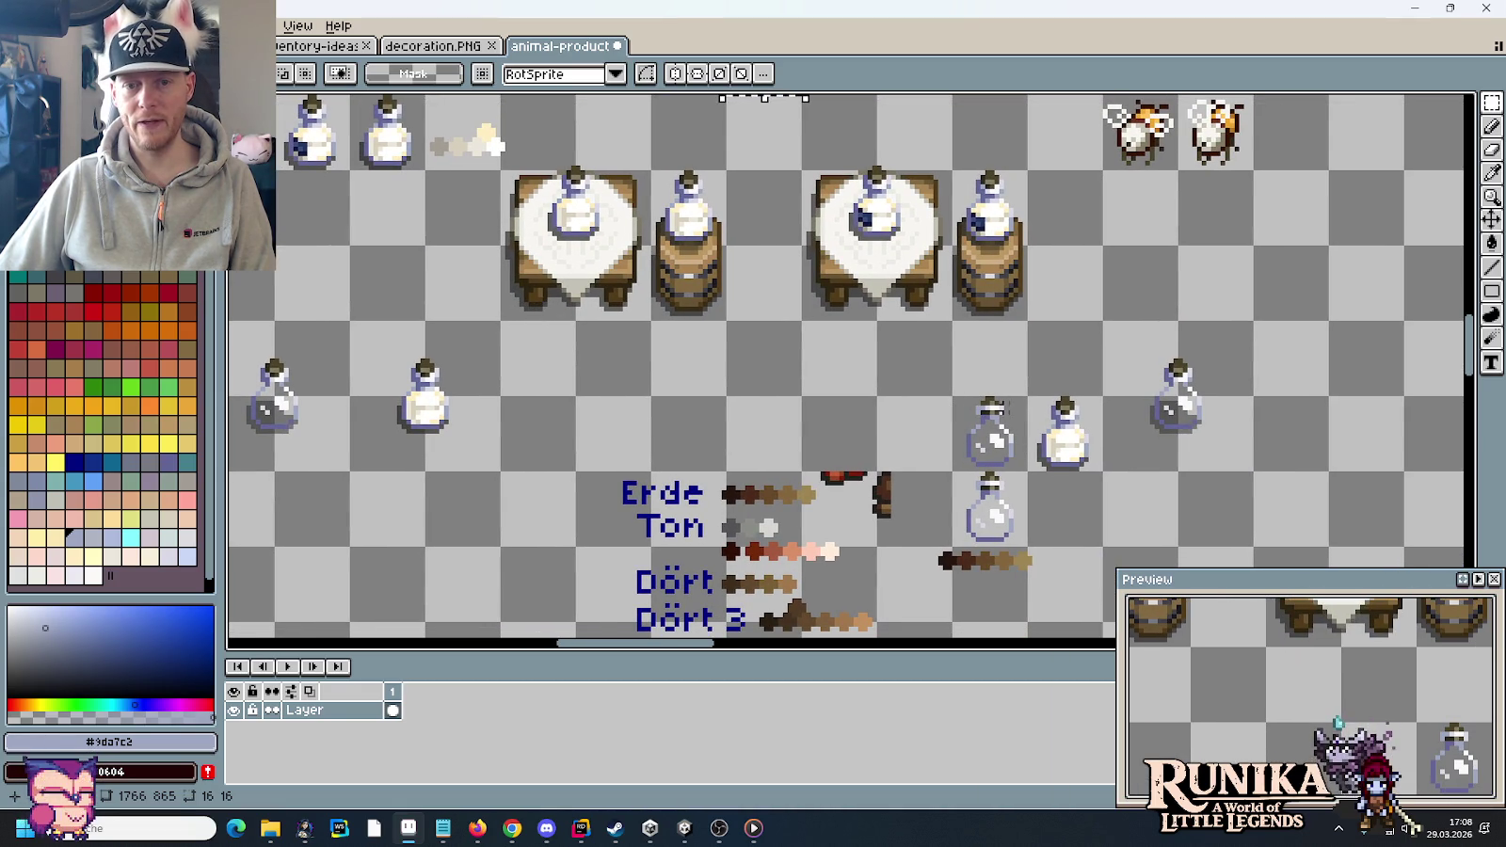
pyautogui.moveTo(988, 527); pyautogui.dragTo(996, 439)
pyautogui.press('Delete')
# - Drop a grey bottle copy one row lower, just above the brown colour swatches
pyautogui.scroll(3, 1217, 447)
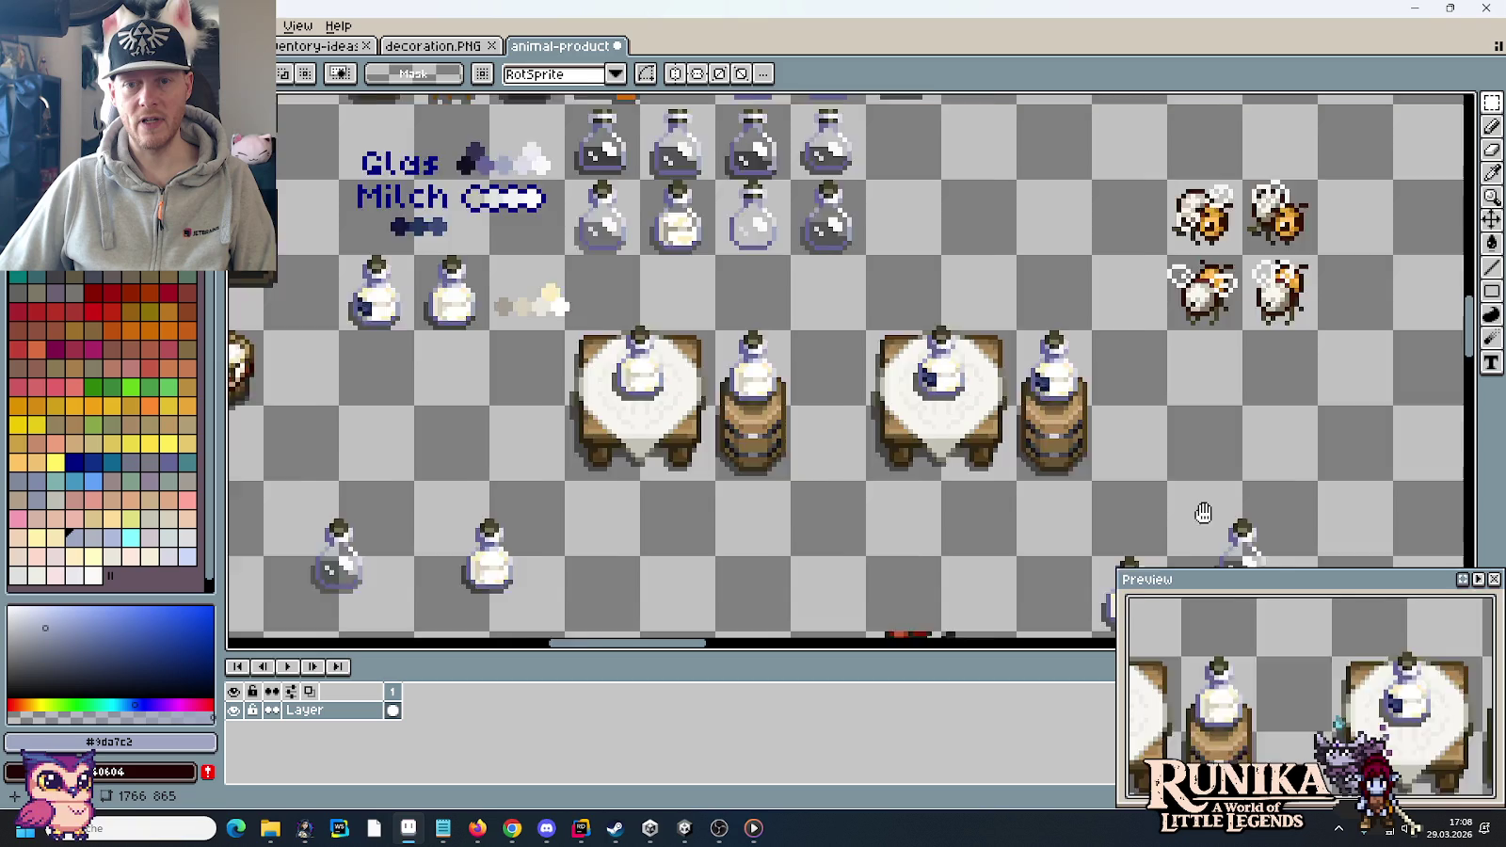
pyautogui.moveTo(856, 292)
pyautogui.mouseDown()
pyautogui.moveTo(1091, 433)
pyautogui.moveTo(1088, 503)
pyautogui.mouseUp()
pyautogui.scroll(-3, 1007, 471)
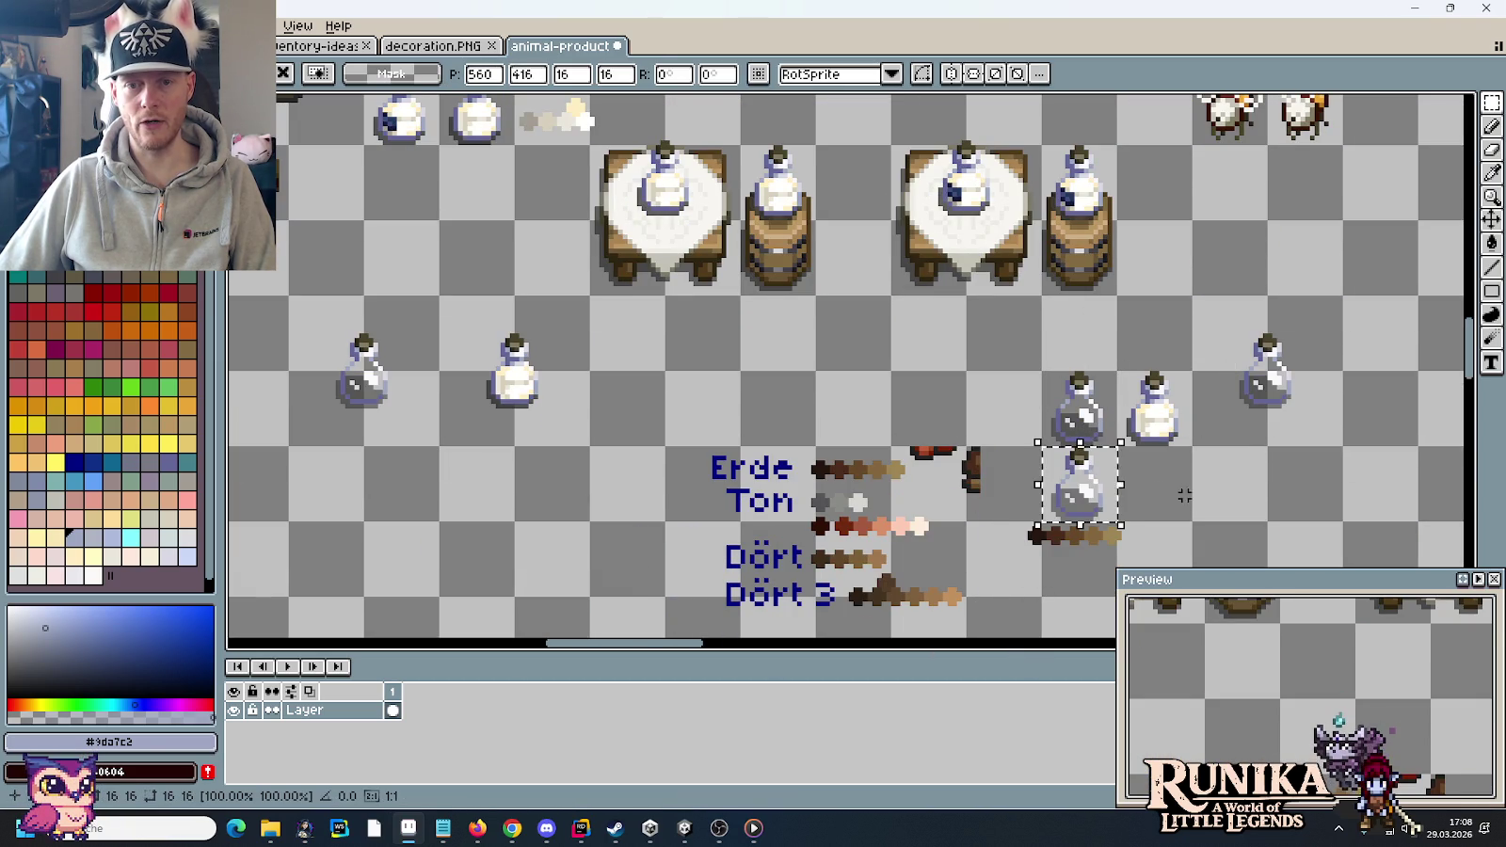
pyautogui.hotkey('ctrl', 'd')
pyautogui.scroll(2, 1112, 463)
pyautogui.scroll(3, 1007, 274)
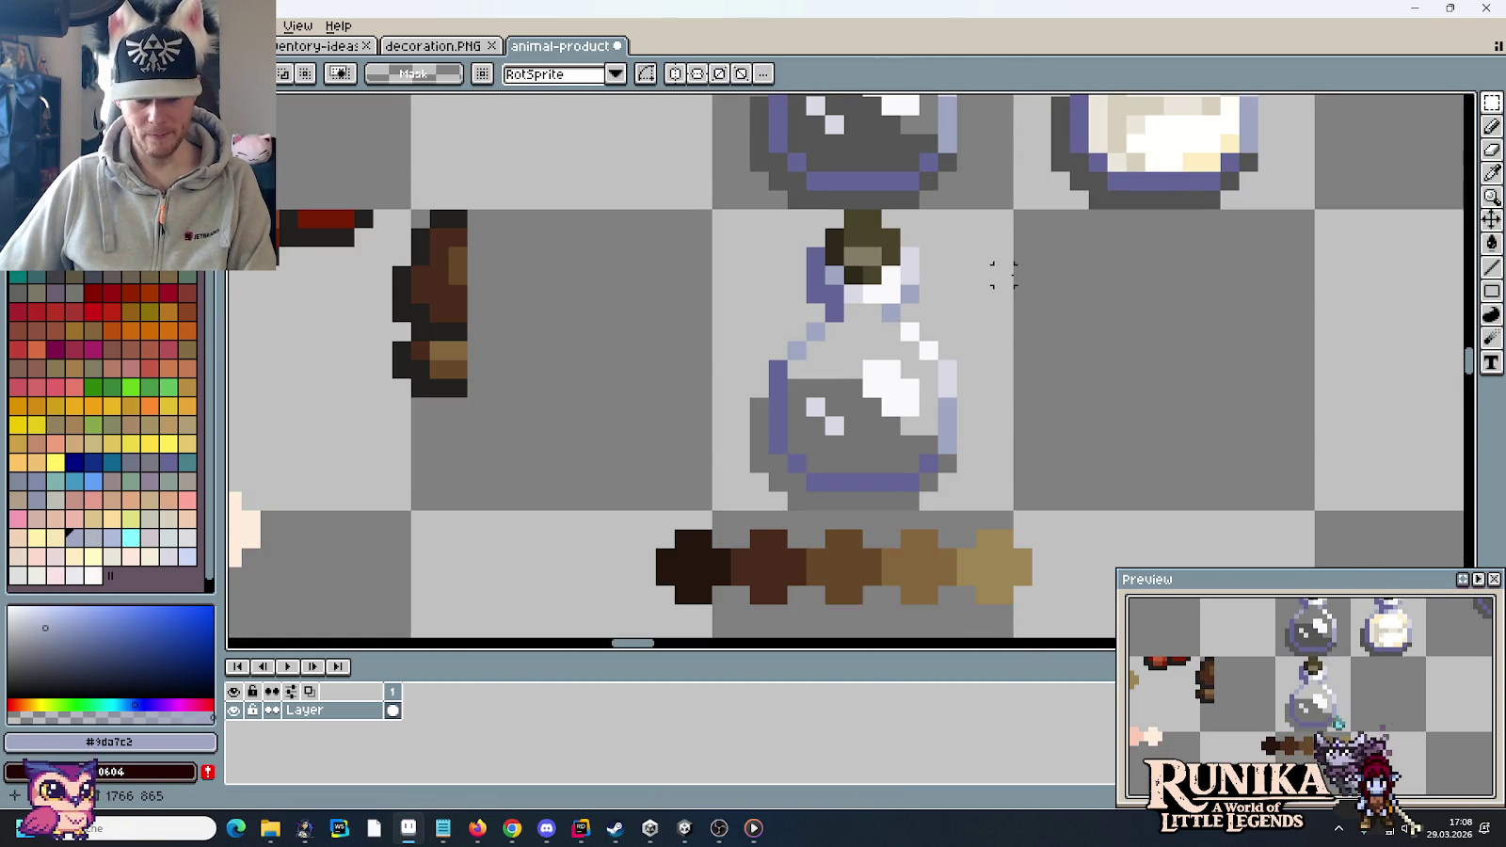
# - Sample purple, blue-grey and lavender from the bottles and paint a lavender pixel on the bottle neck
pyautogui.scroll(-3, 972, 342)
pyautogui.press('i')
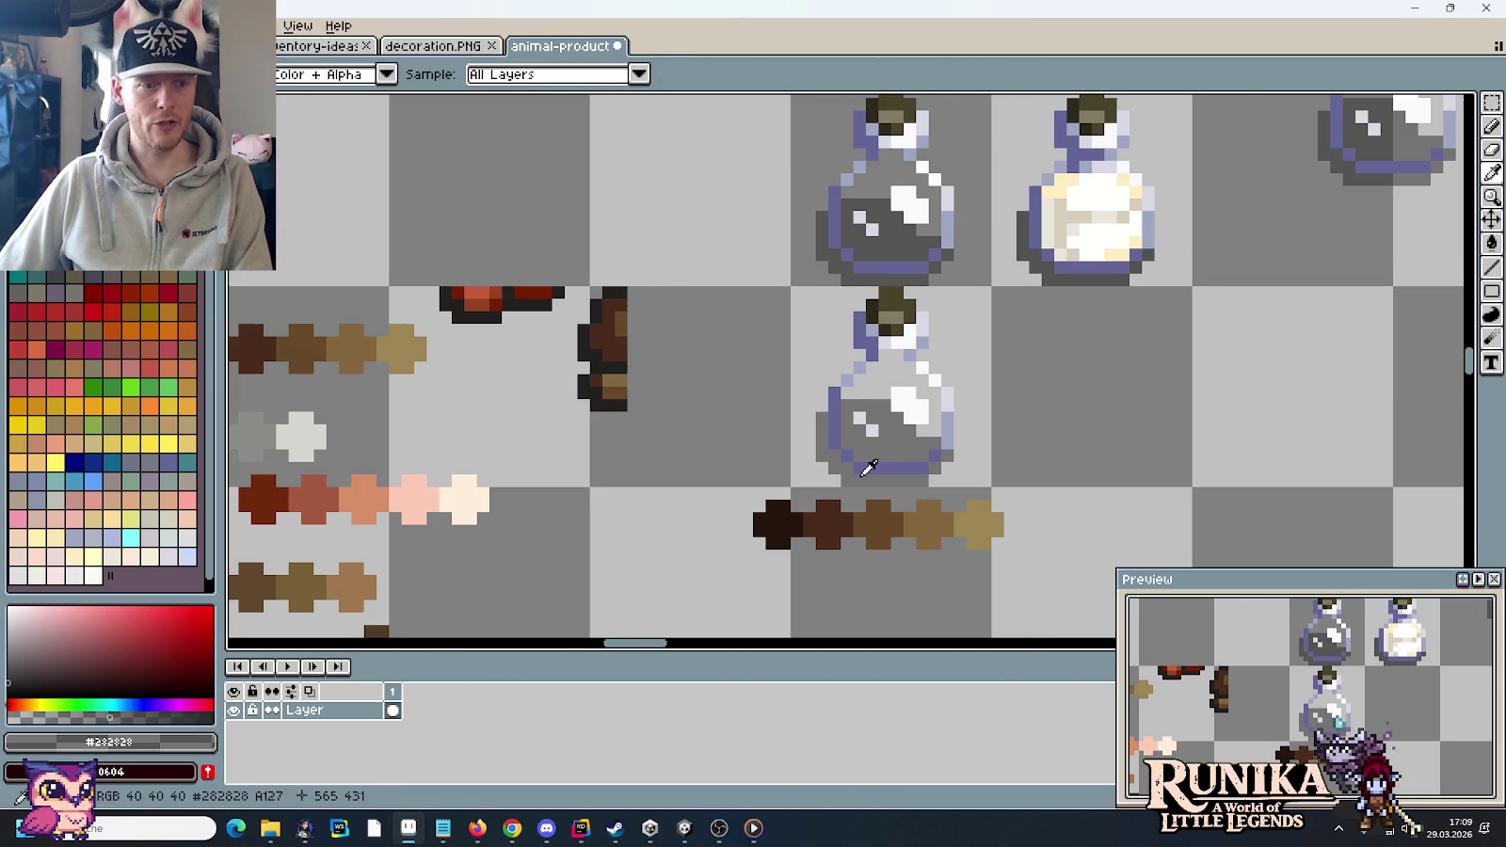
pyautogui.scroll(1, 987, 529)
pyautogui.click(975, 563)
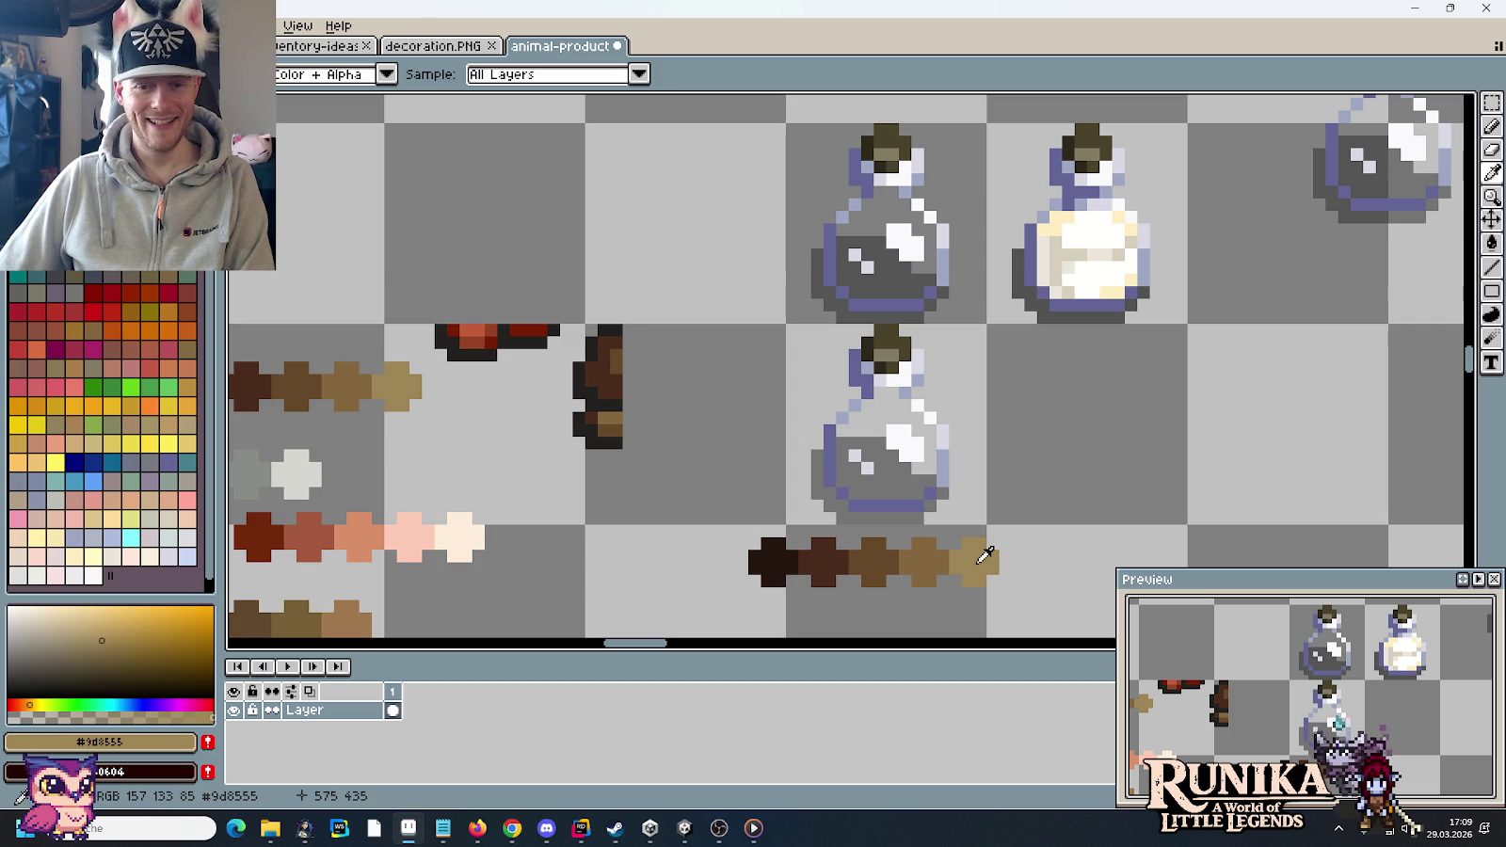
pyautogui.scroll(1, 978, 557)
pyautogui.moveTo(906, 381); pyautogui.dragTo(904, 480)
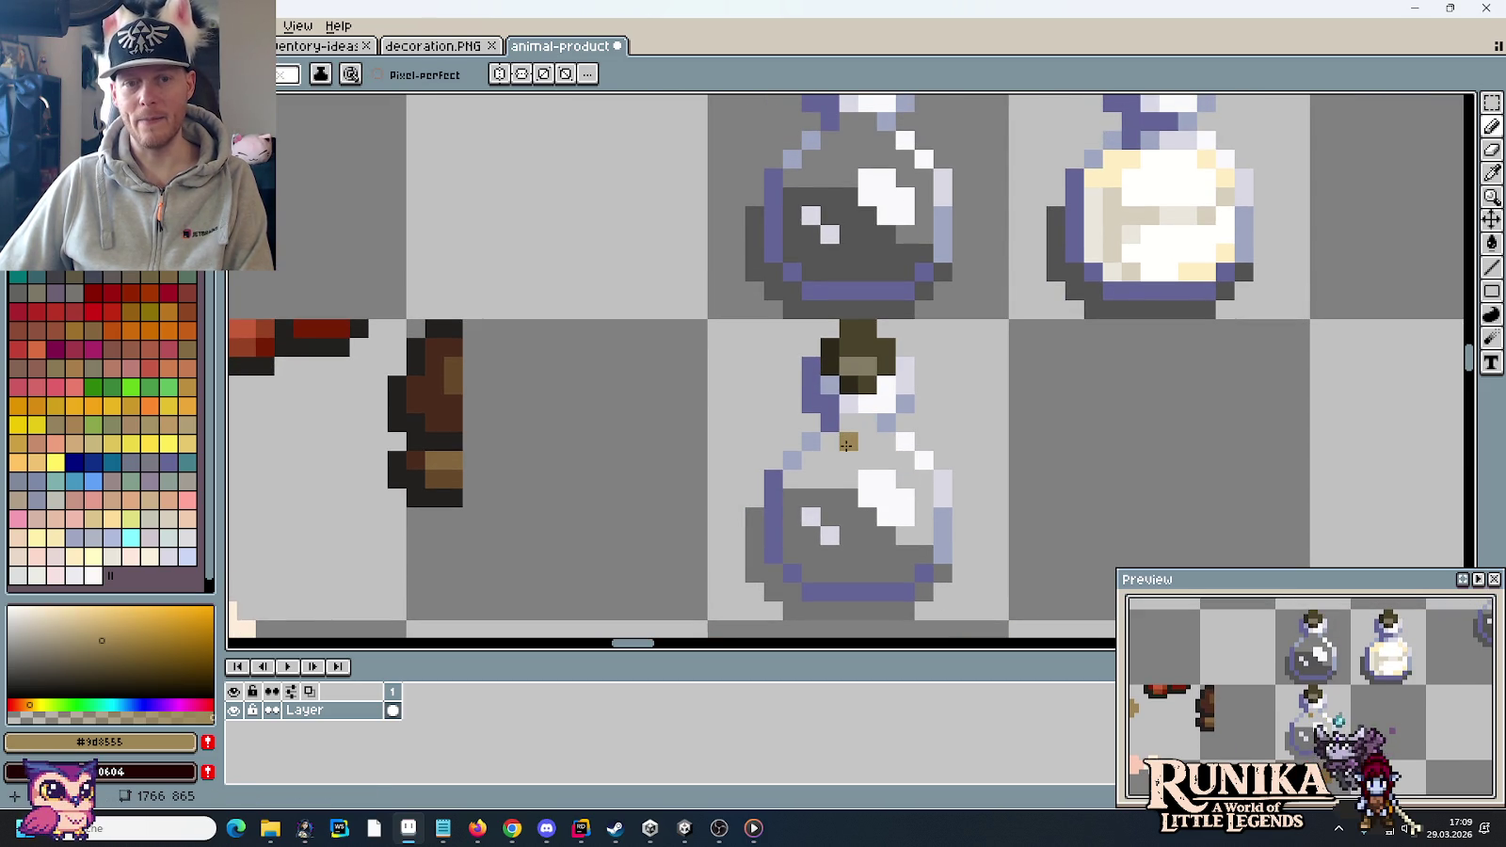
pyautogui.moveTo(1084, 325); pyautogui.dragTo(1061, 389)
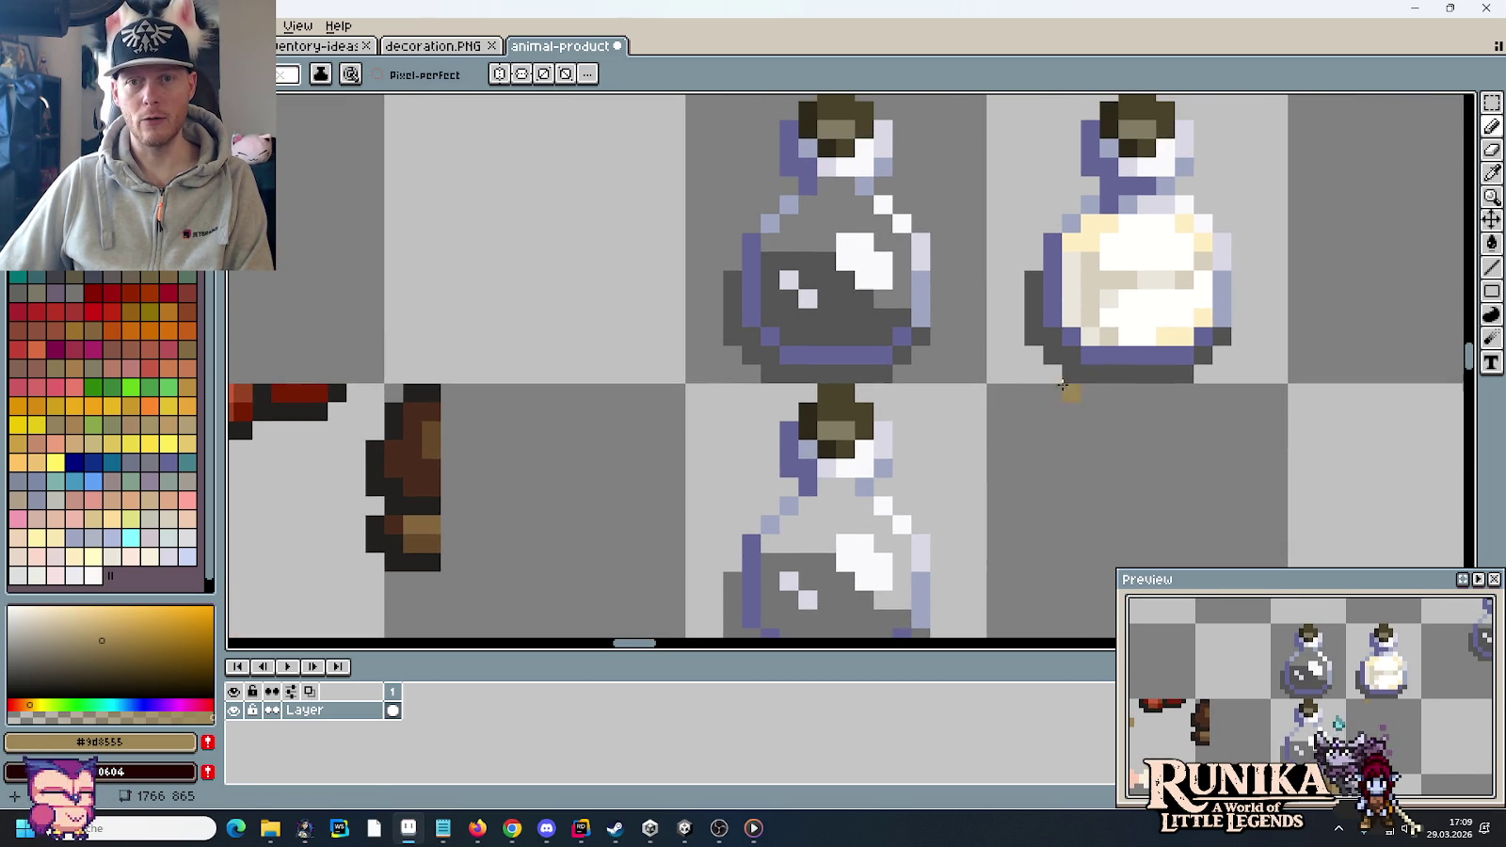
pyautogui.keyDown('alt'); pyautogui.click(832, 483); pyautogui.keyUp('alt')
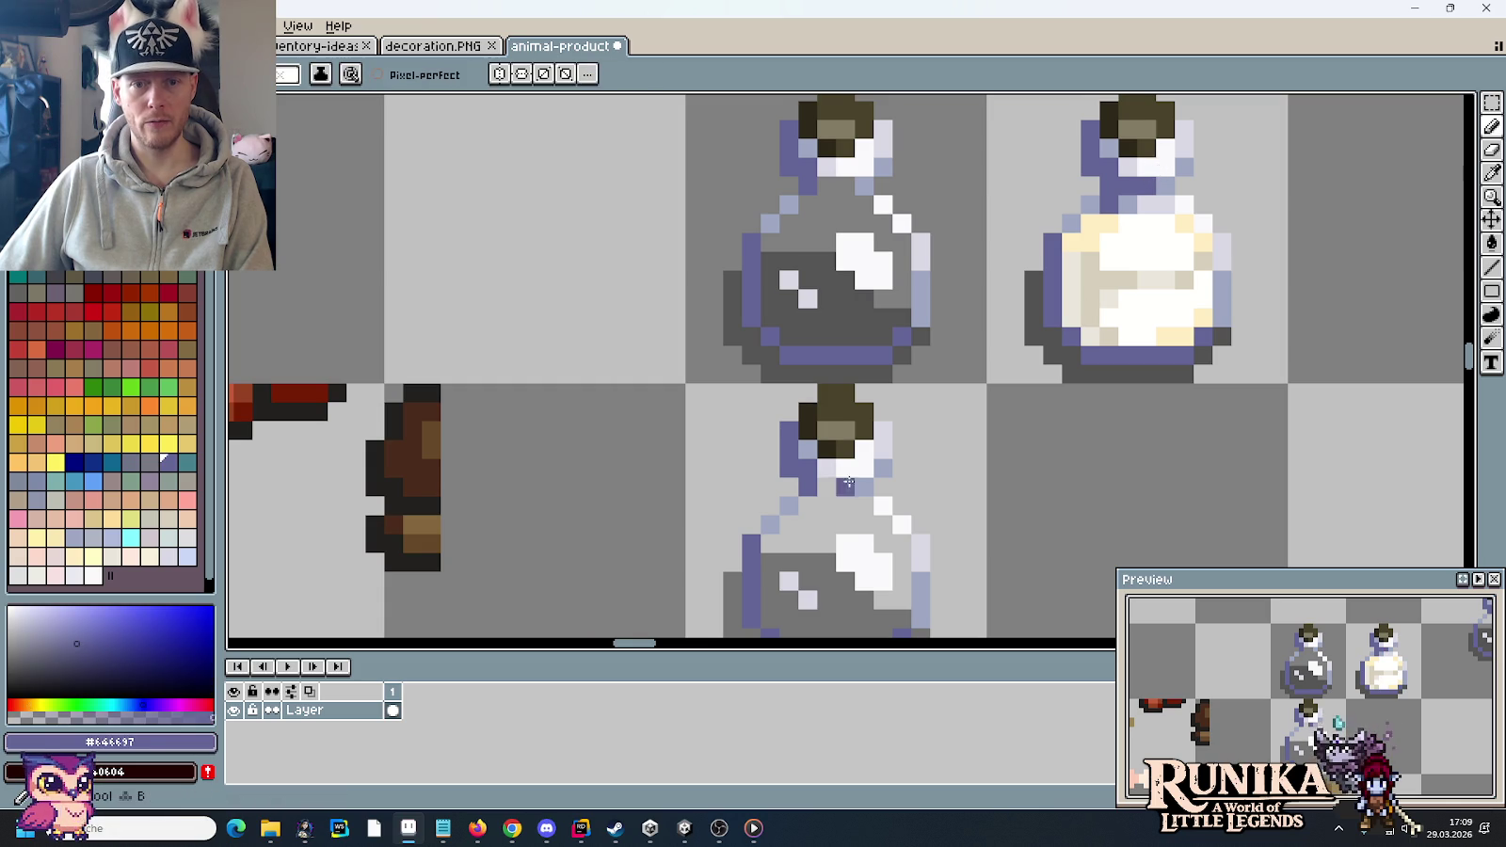
pyautogui.keyDown('alt'); pyautogui.click(883, 448); pyautogui.keyUp('alt')
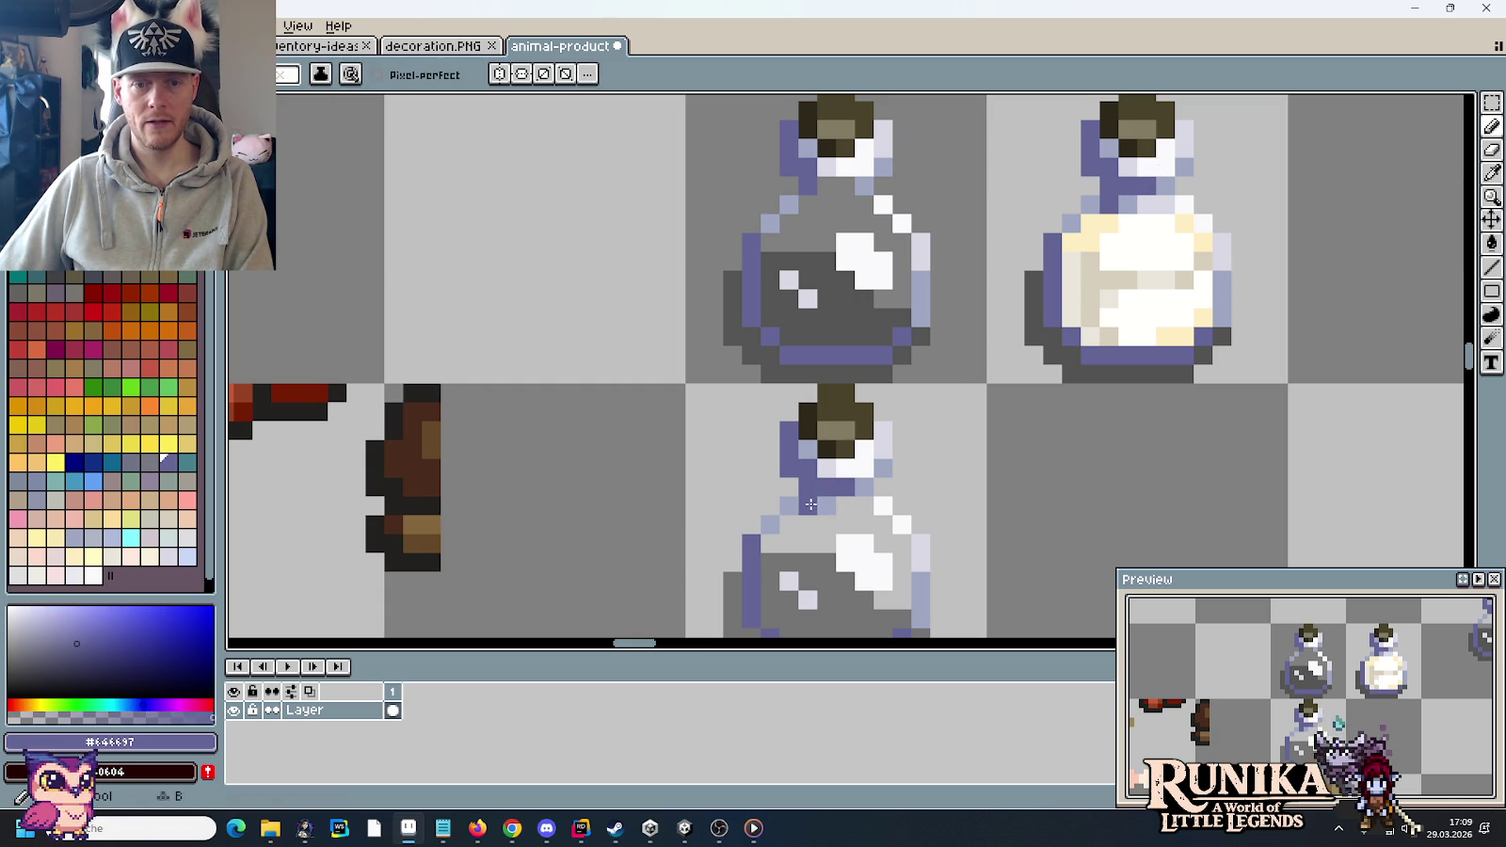
pyautogui.keyDown('alt'); pyautogui.click(882, 431); pyautogui.keyUp('alt')
pyautogui.click(845, 508)
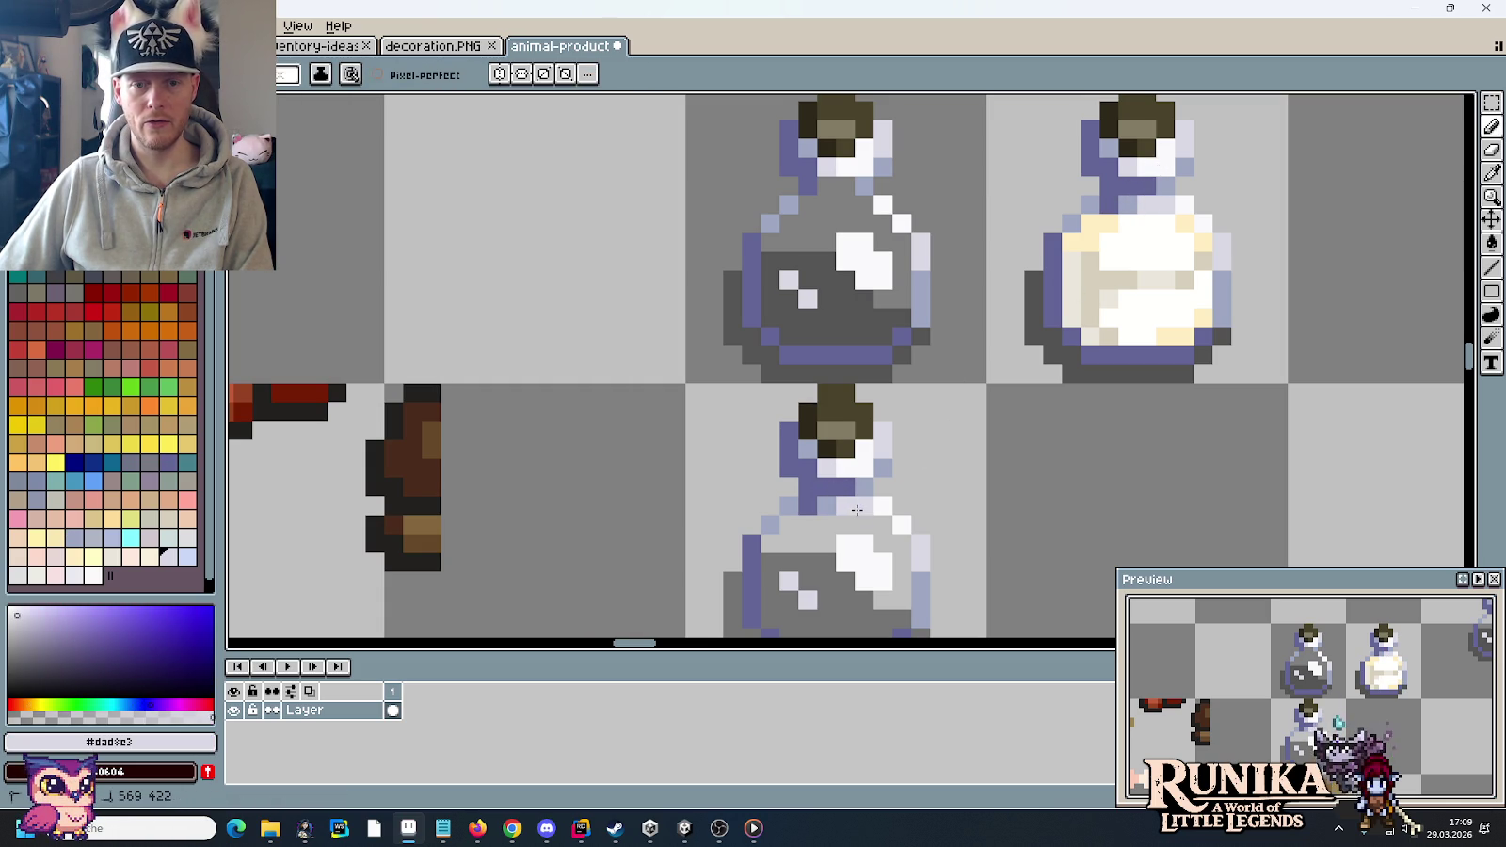
# - Pick the tan swatch and paint a tan band across the lower bottle's upper body
pyautogui.moveTo(1001, 514); pyautogui.dragTo(1025, 343)
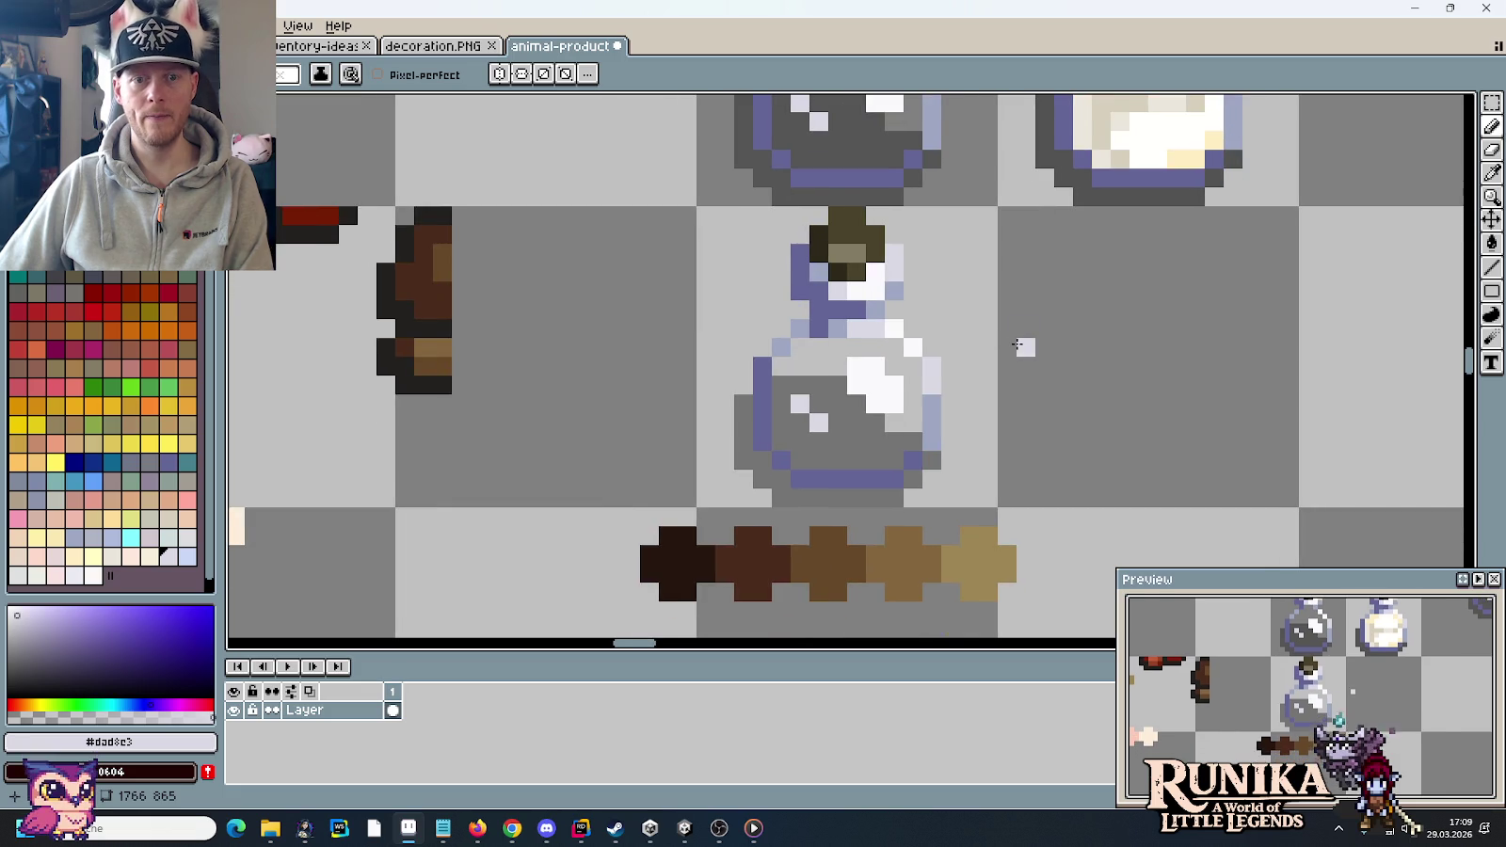
pyautogui.scroll(-1, 1019, 346)
pyautogui.scroll(1, 1020, 345)
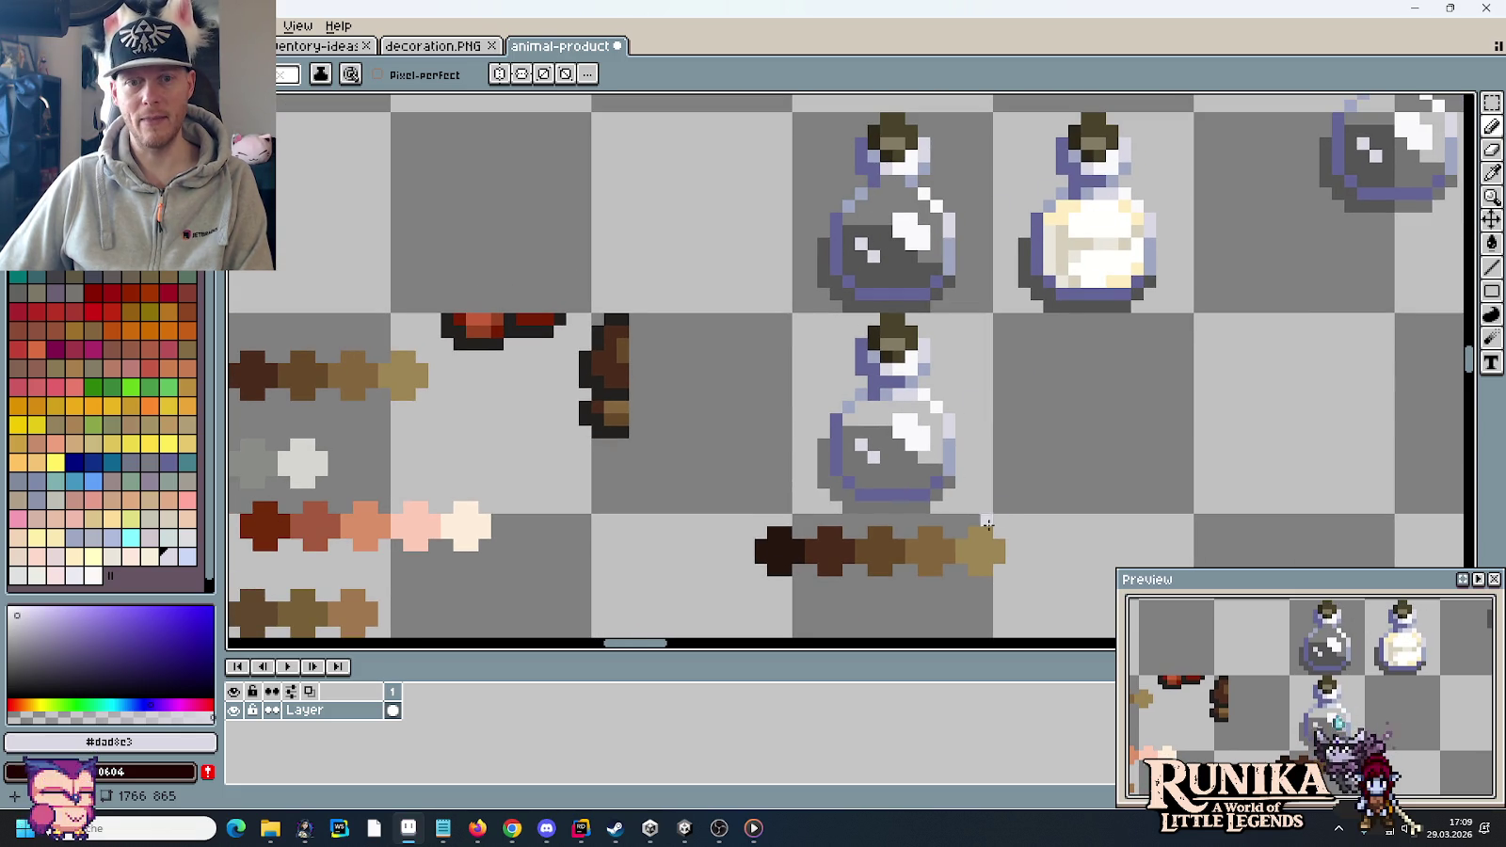
pyautogui.keyDown('alt'); pyautogui.click(984, 531); pyautogui.keyUp('alt')
pyautogui.scroll(1, 953, 446)
pyautogui.click(913, 405)
pyautogui.hotkey('ctrl', 'z')
pyautogui.moveTo(847, 386)
pyautogui.mouseDown()
pyautogui.moveTo(885, 386)
pyautogui.moveTo(847, 405)
pyautogui.mouseUp()
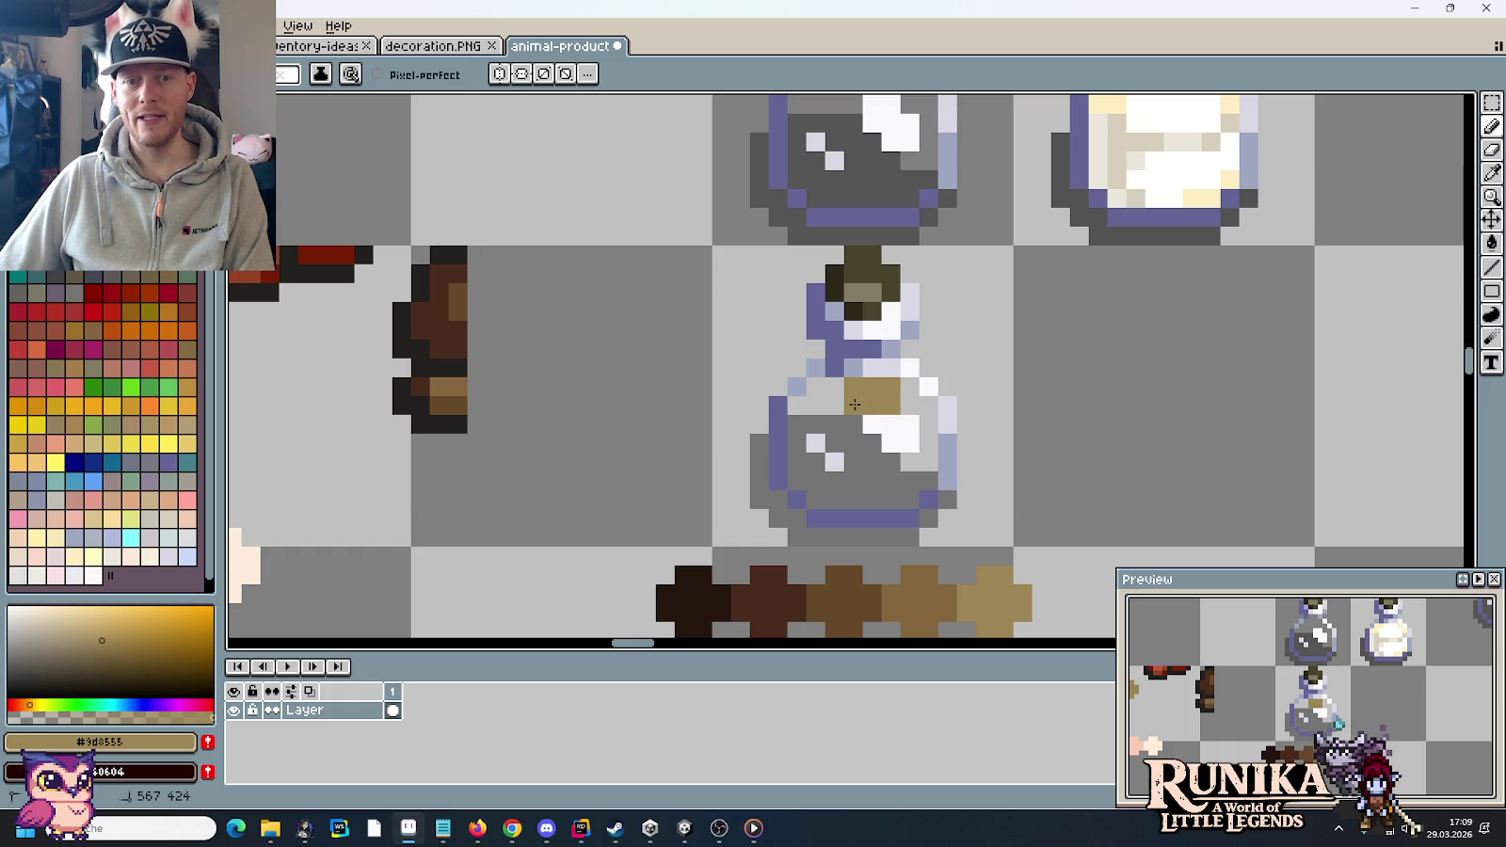
pyautogui.scroll(1, 847, 414)
pyautogui.click(846, 506)
pyautogui.moveTo(846, 506)
pyautogui.mouseDown()
pyautogui.moveTo(828, 494)
pyautogui.moveTo(909, 496)
pyautogui.mouseUp()
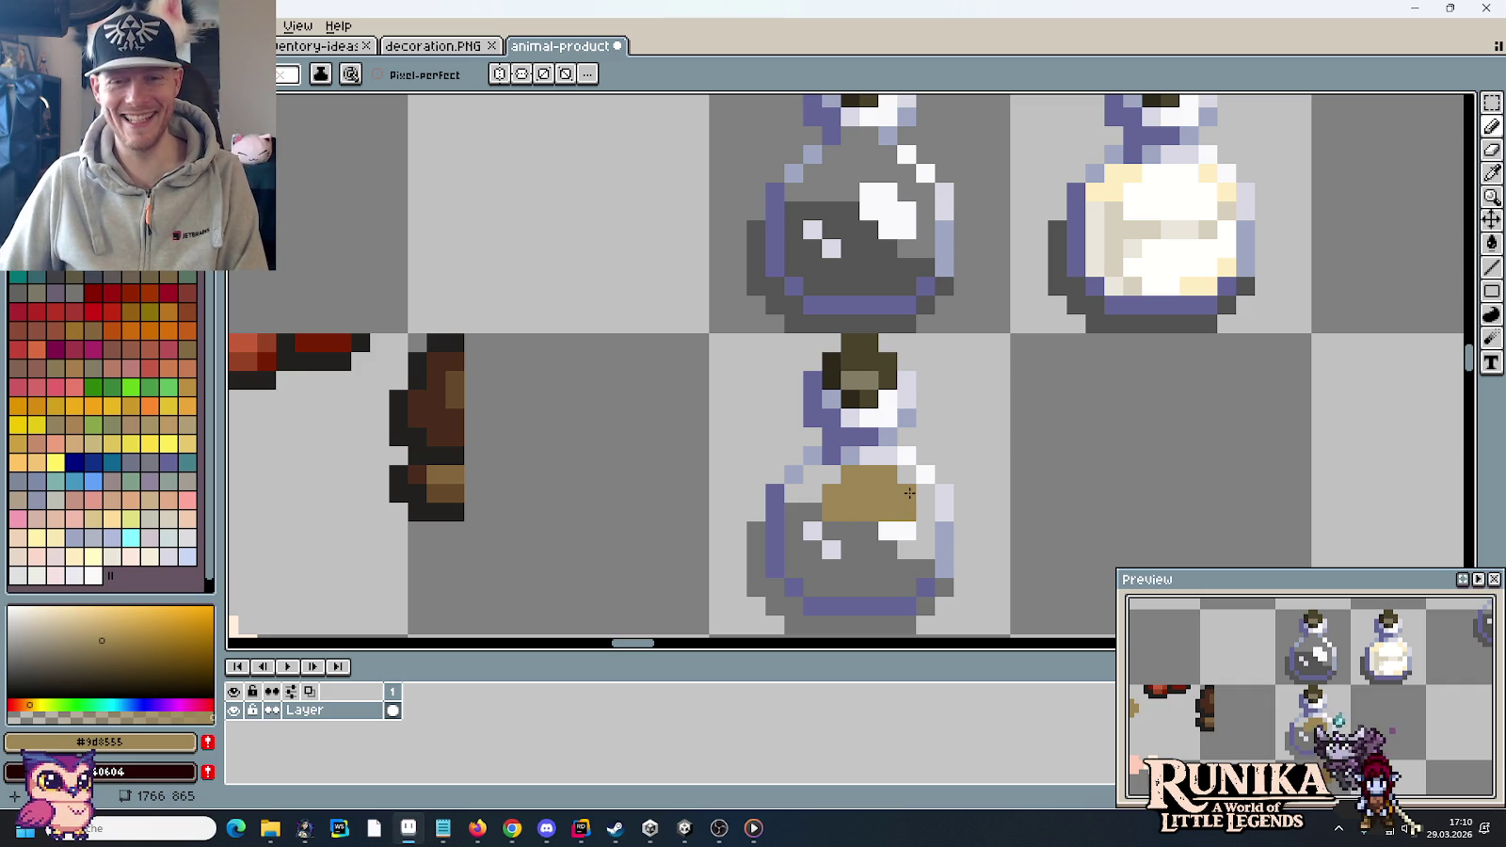
pyautogui.moveTo(978, 511)
pyautogui.mouseDown()
pyautogui.moveTo(937, 496)
pyautogui.moveTo(947, 396)
pyautogui.mouseUp()
# - Paint mid brown pixels along the bottle's upper rim, left edge, lower band and right edge
pyautogui.press('i')
pyautogui.click(884, 572)
pyautogui.moveTo(925, 447); pyautogui.dragTo(922, 527)
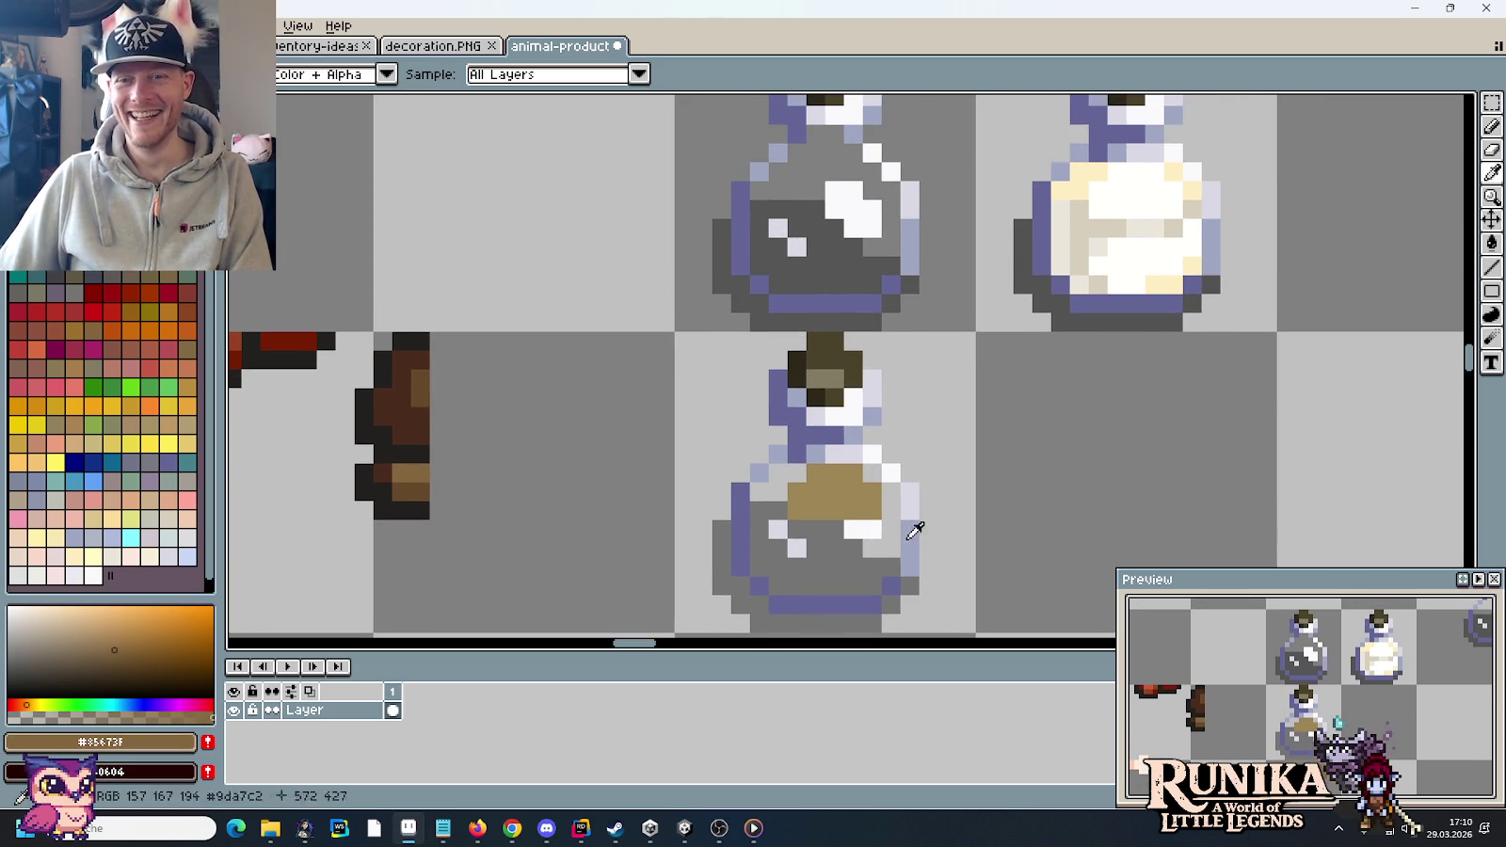
pyautogui.press('b')
pyautogui.click(891, 492)
pyautogui.click(873, 473)
pyautogui.click(797, 473)
pyautogui.click(778, 472)
pyautogui.click(759, 491)
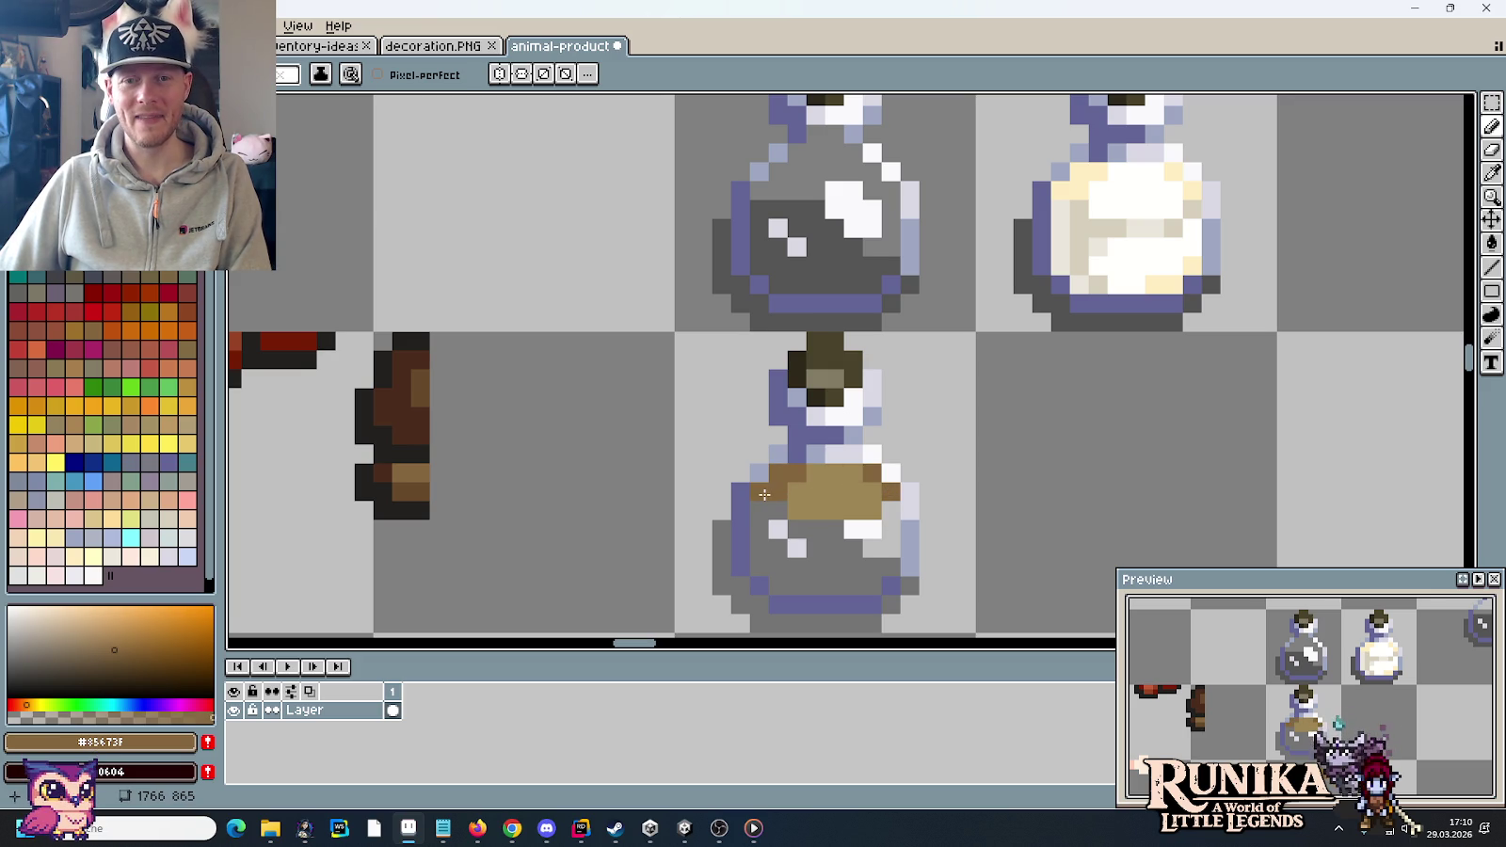
pyautogui.click(872, 585)
pyautogui.click(854, 586)
pyautogui.click(892, 566)
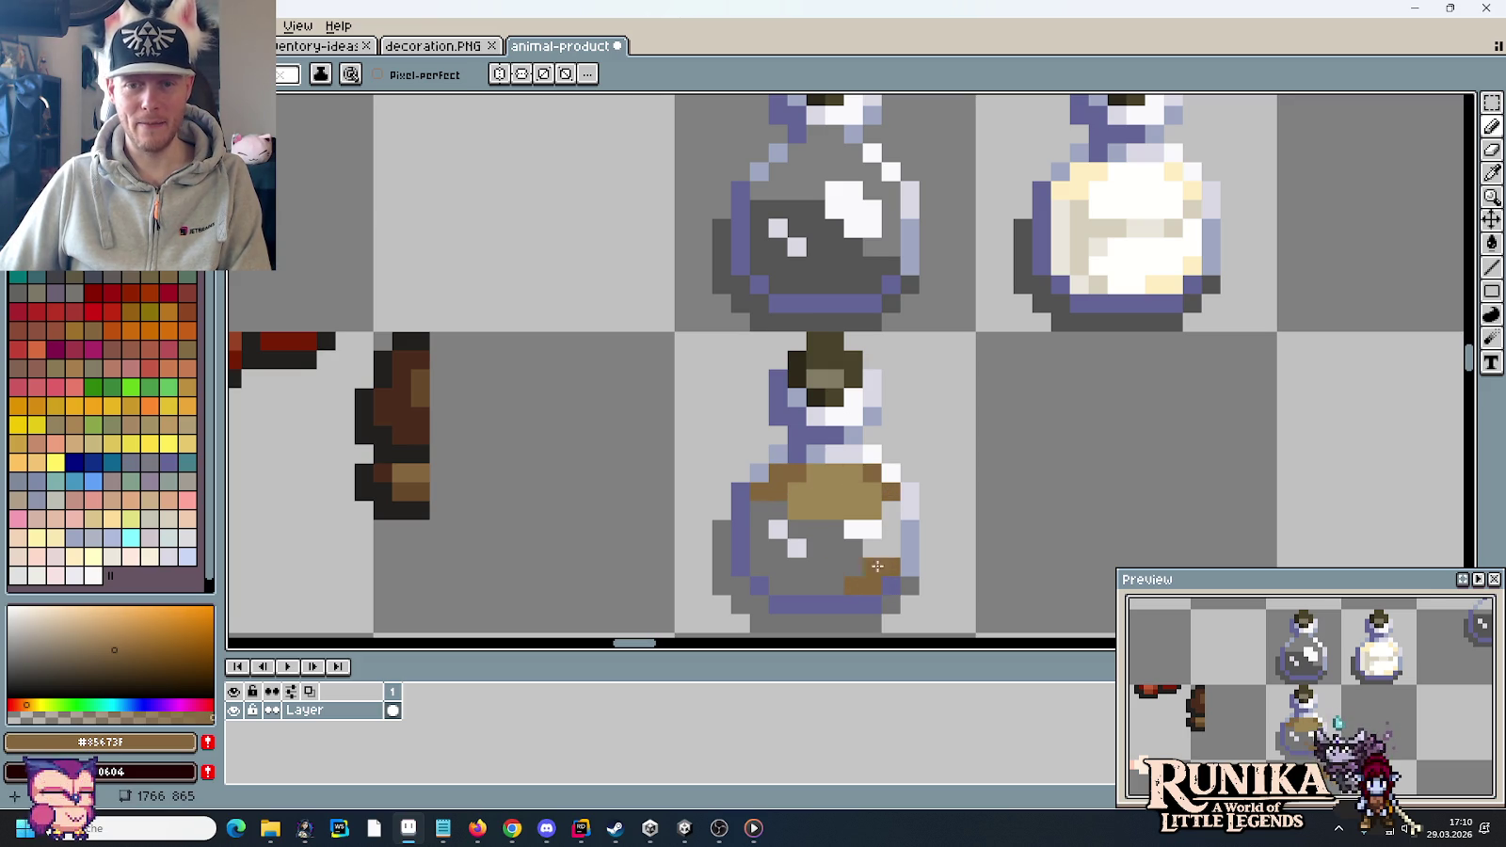
pyautogui.moveTo(796, 562); pyautogui.dragTo(806, 438)
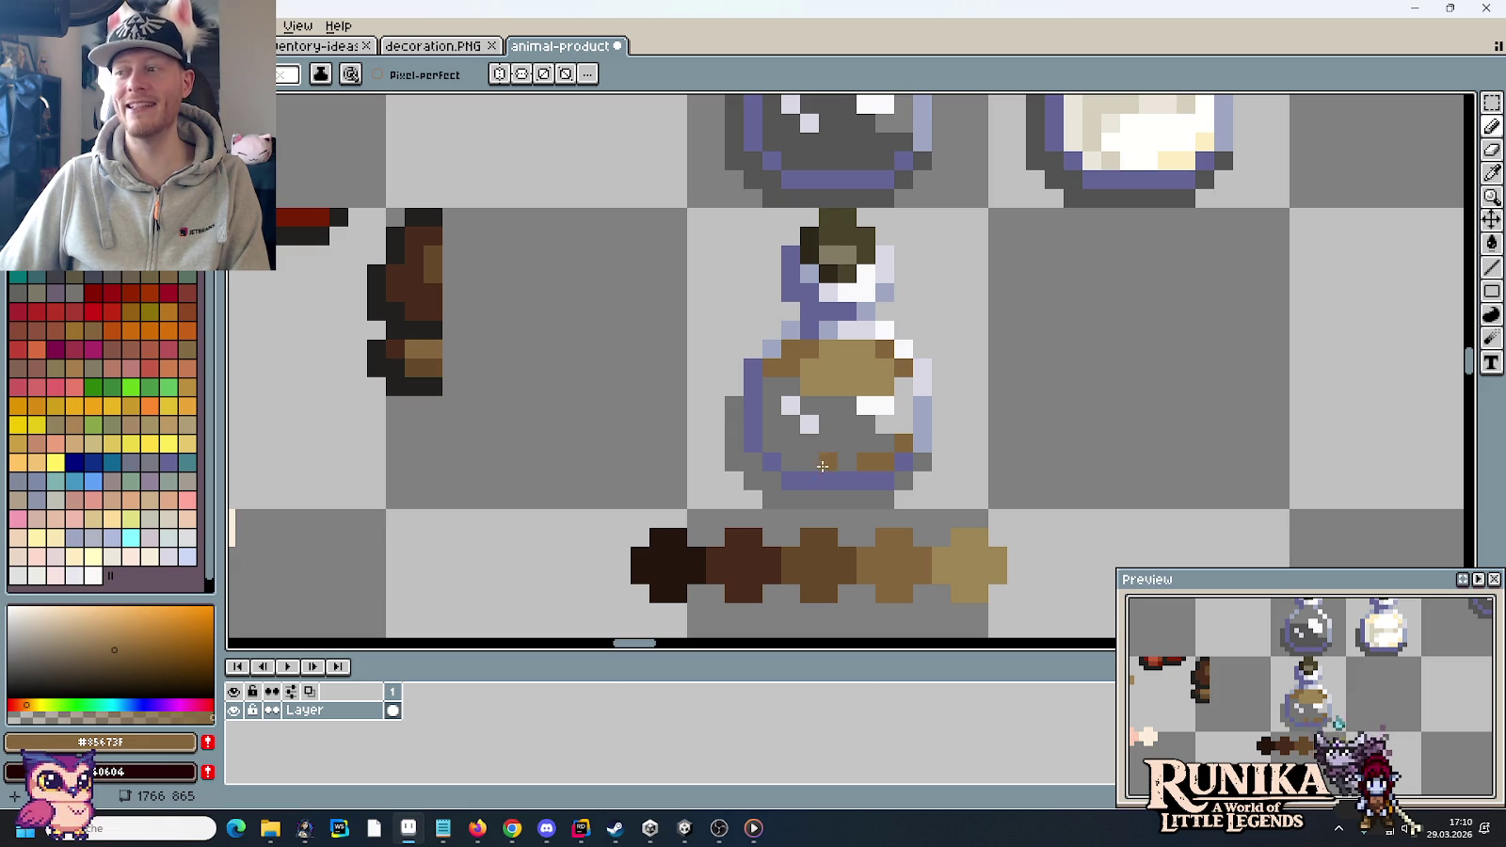
# - Shade the bottle's left side and right interior with darker and darkest brown
pyautogui.press('i')
pyautogui.click(815, 544)
pyautogui.scroll(3, 904, 518)
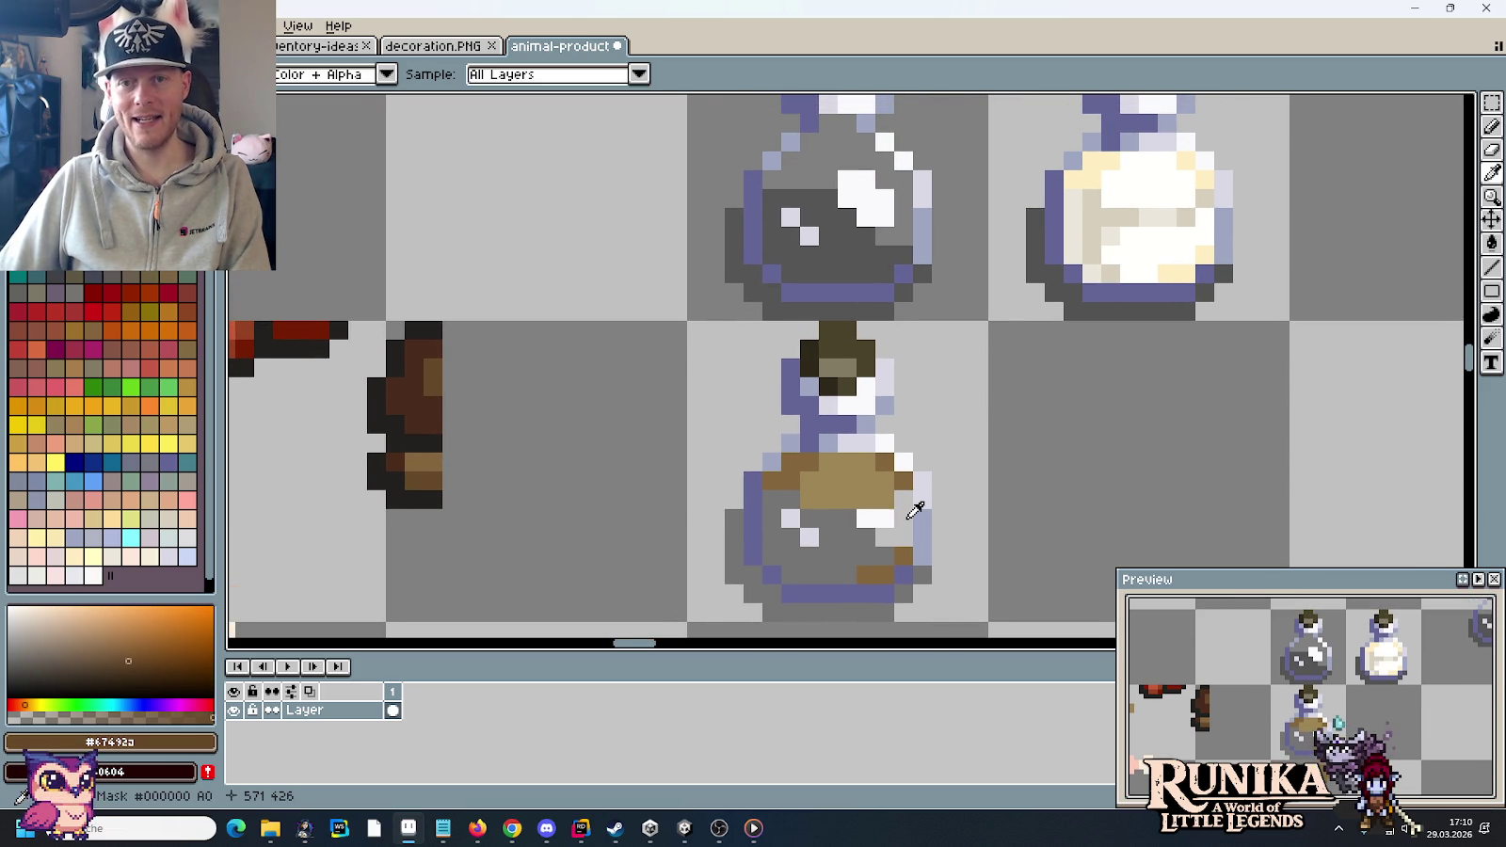
pyautogui.press('b')
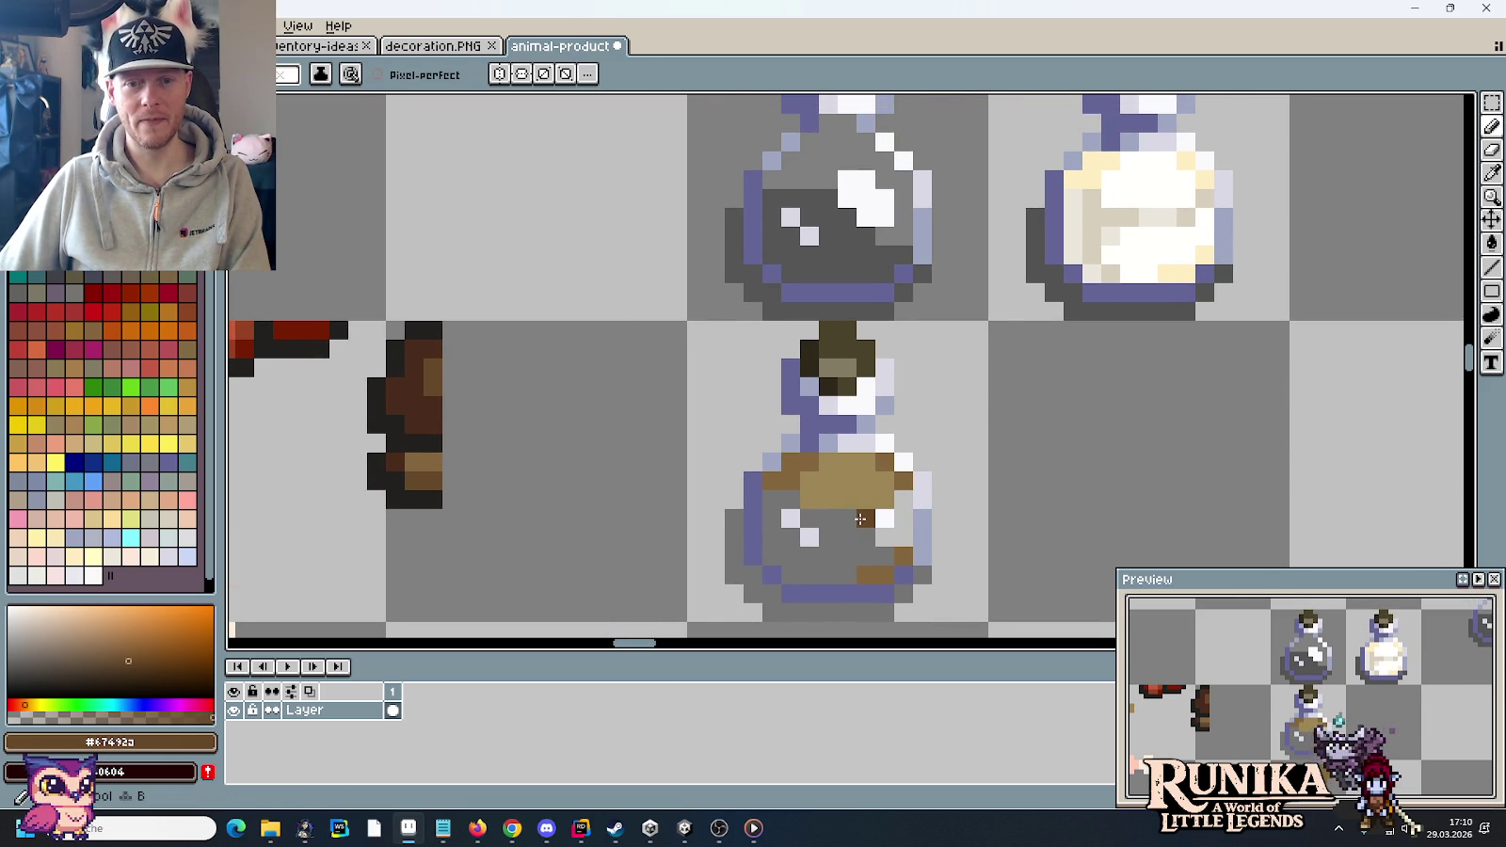
pyautogui.moveTo(863, 517); pyautogui.dragTo(838, 517)
pyautogui.click(808, 534)
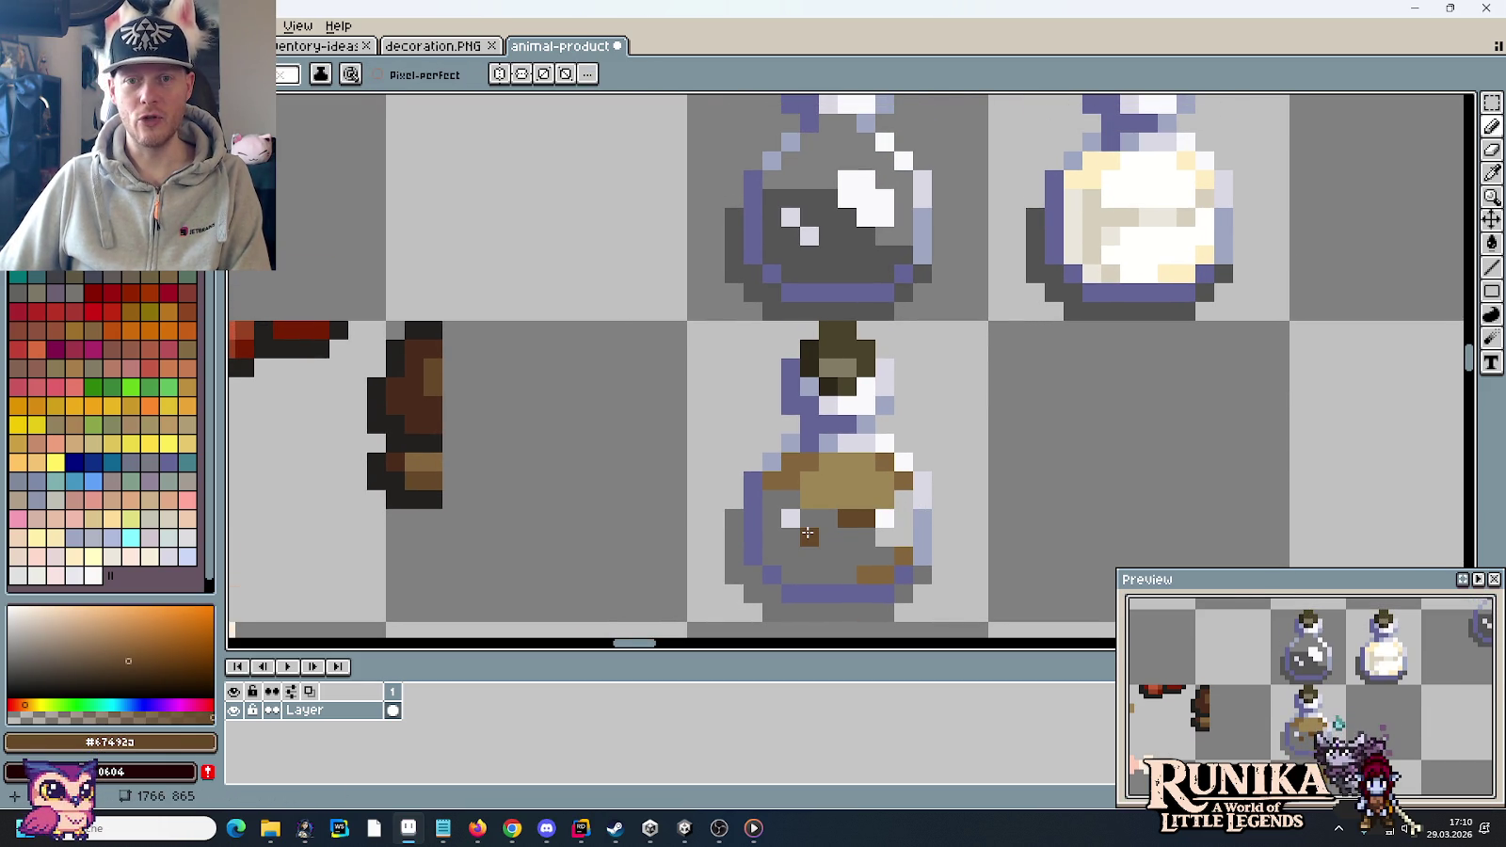
pyautogui.moveTo(772, 497)
pyautogui.mouseDown()
pyautogui.moveTo(770, 538)
pyautogui.moveTo(793, 570)
pyautogui.mouseUp()
pyautogui.scroll(-3, 831, 572)
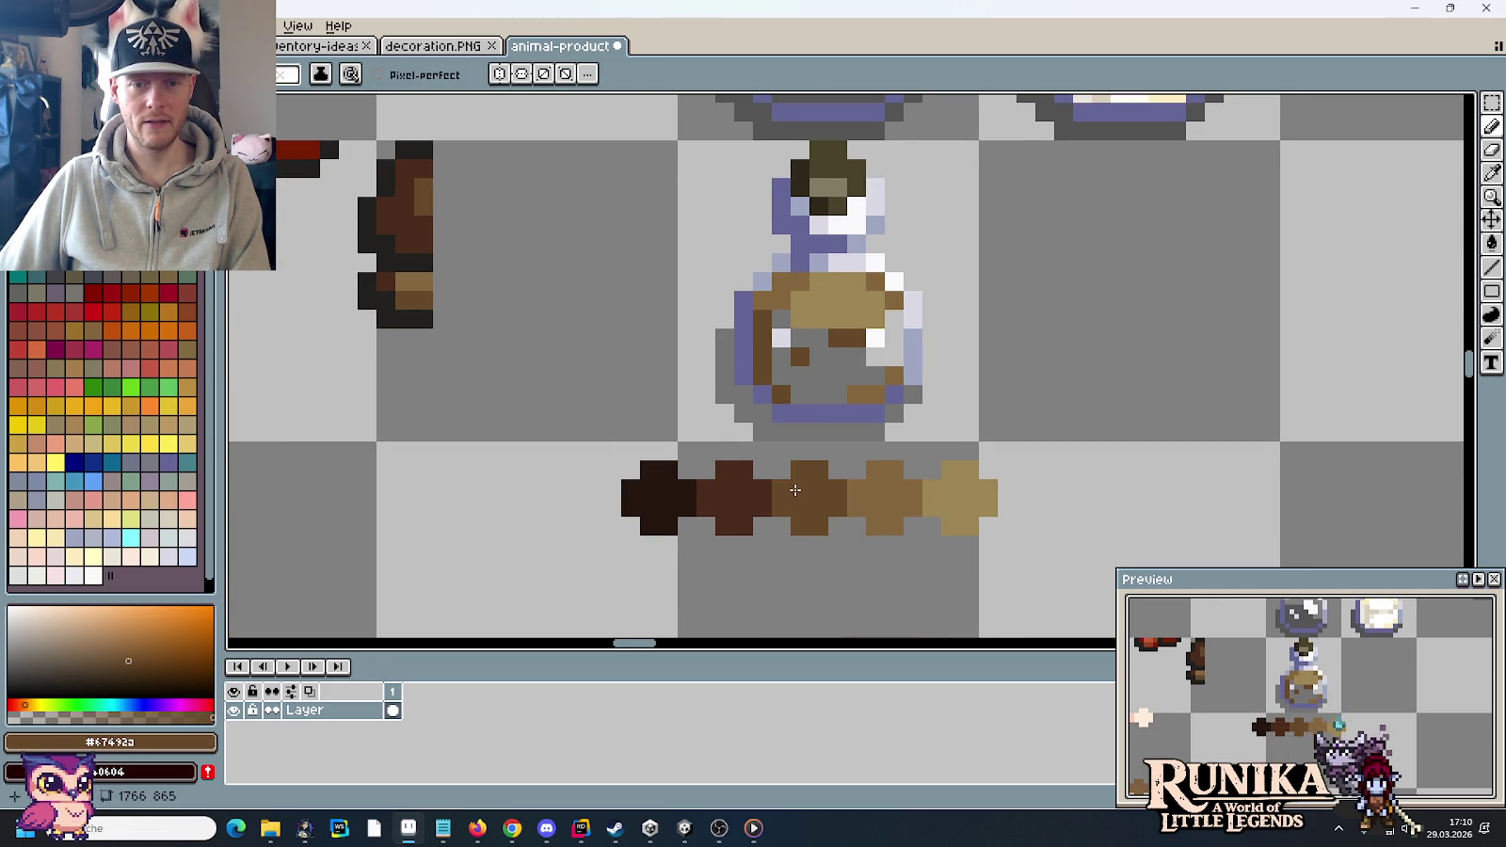
pyautogui.keyDown('alt'); pyautogui.click(756, 495); pyautogui.keyUp('alt')
pyautogui.scroll(3, 835, 480)
pyautogui.press('b')
pyautogui.moveTo(798, 501)
pyautogui.mouseDown()
pyautogui.moveTo(771, 484)
pyautogui.moveTo(772, 541)
pyautogui.moveTo(794, 551)
pyautogui.mouseUp()
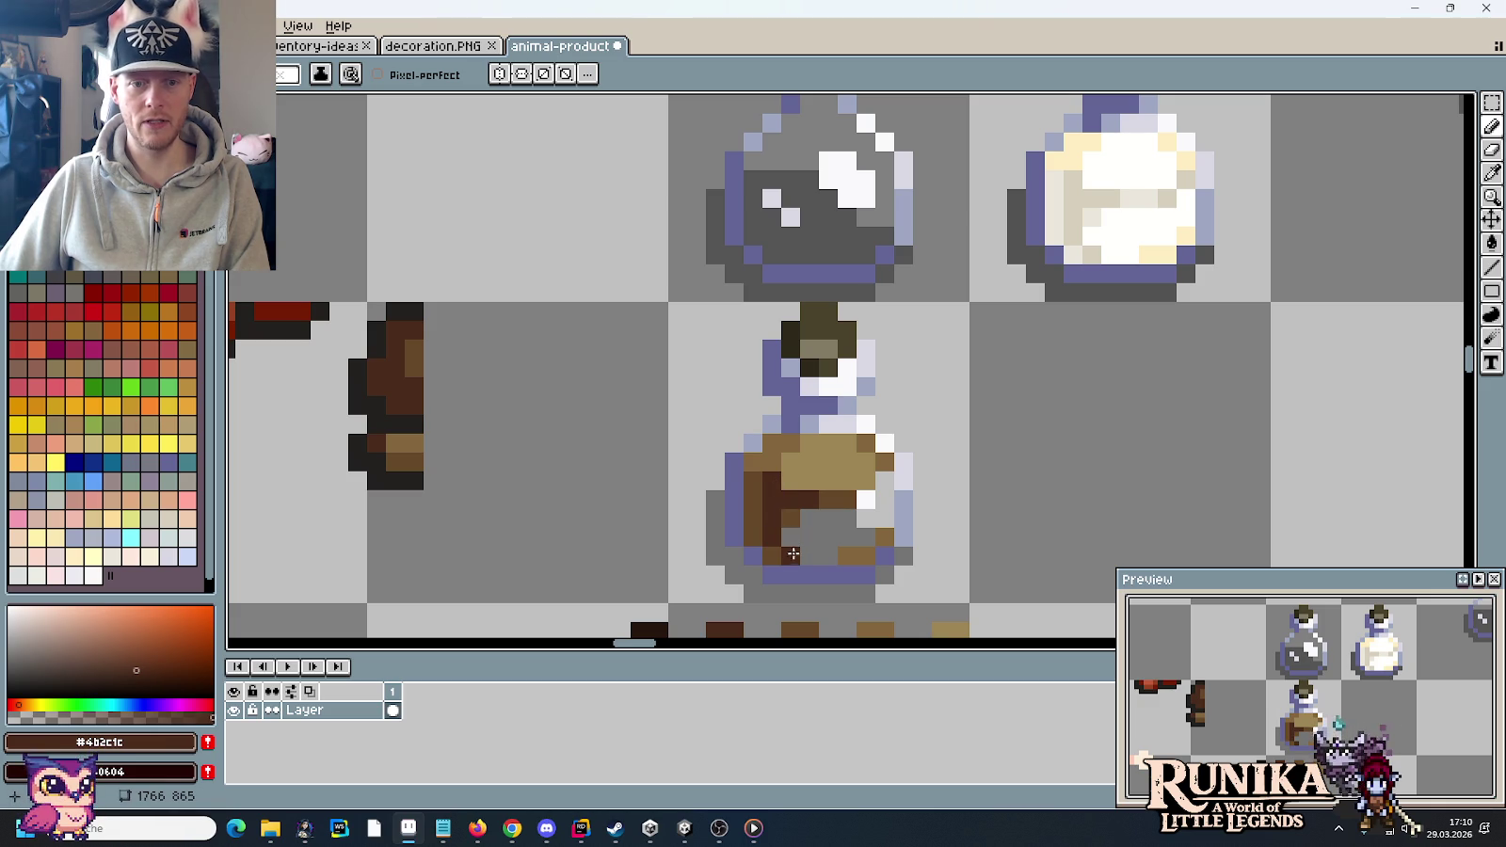
pyautogui.click(866, 498)
pyautogui.click(884, 480)
# - Fill the bottle's remaining grey interior with tan sampled from the bottle
pyautogui.click(866, 470)
pyautogui.keyDown('alt'); pyautogui.click(863, 528); pyautogui.keyUp('alt')
pyautogui.moveTo(863, 528)
pyautogui.mouseDown()
pyautogui.moveTo(884, 499)
pyautogui.moveTo(885, 523)
pyautogui.moveTo(809, 517)
pyautogui.moveTo(861, 536)
pyautogui.moveTo(804, 555)
pyautogui.mouseUp()
pyautogui.scroll(-2, 847, 541)
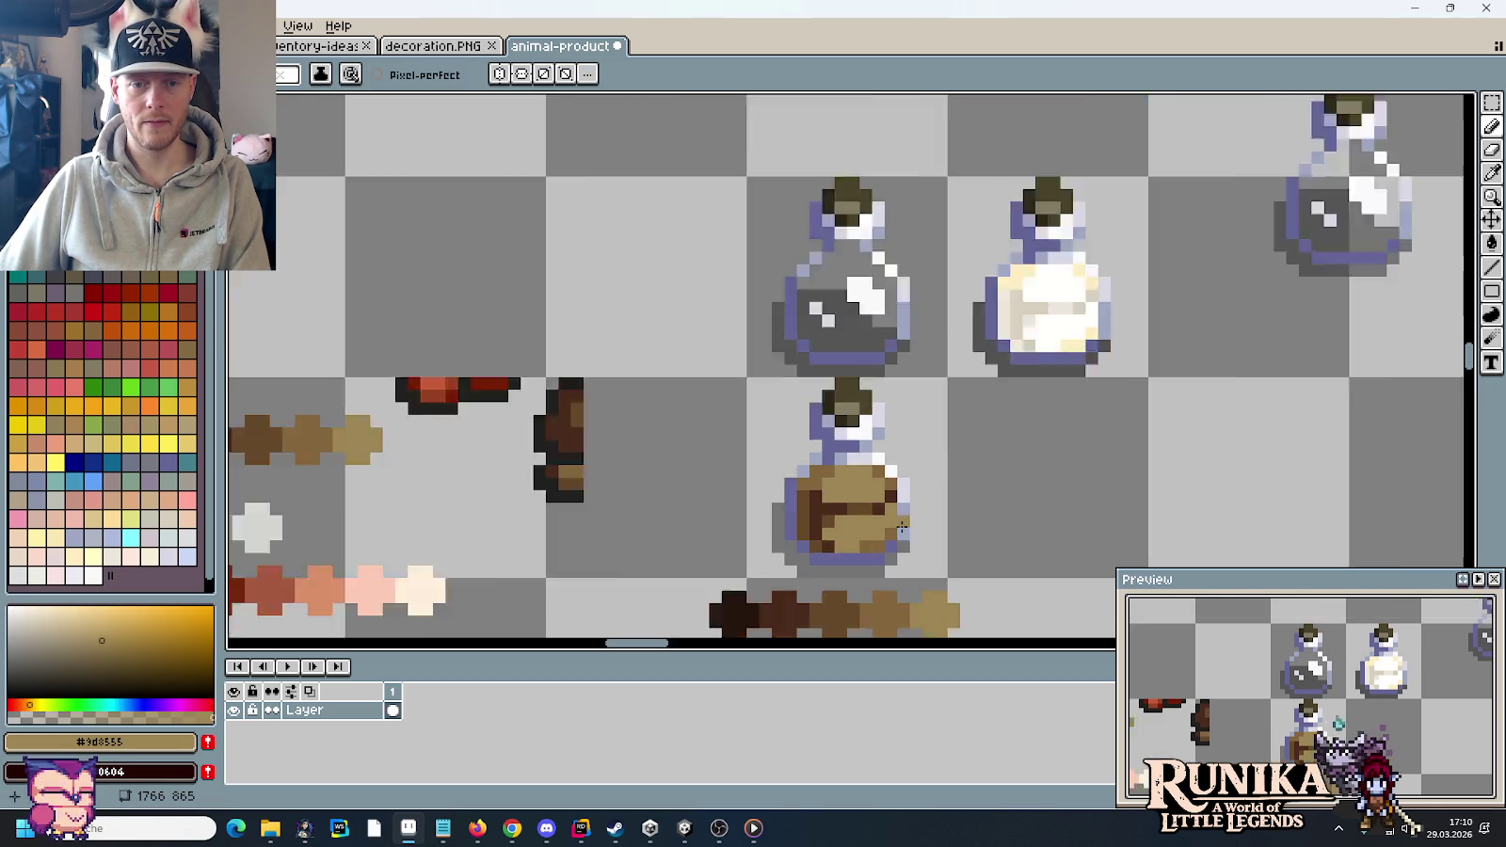
pyautogui.scroll(-1, 901, 528)
pyautogui.moveTo(925, 556); pyautogui.dragTo(938, 447)
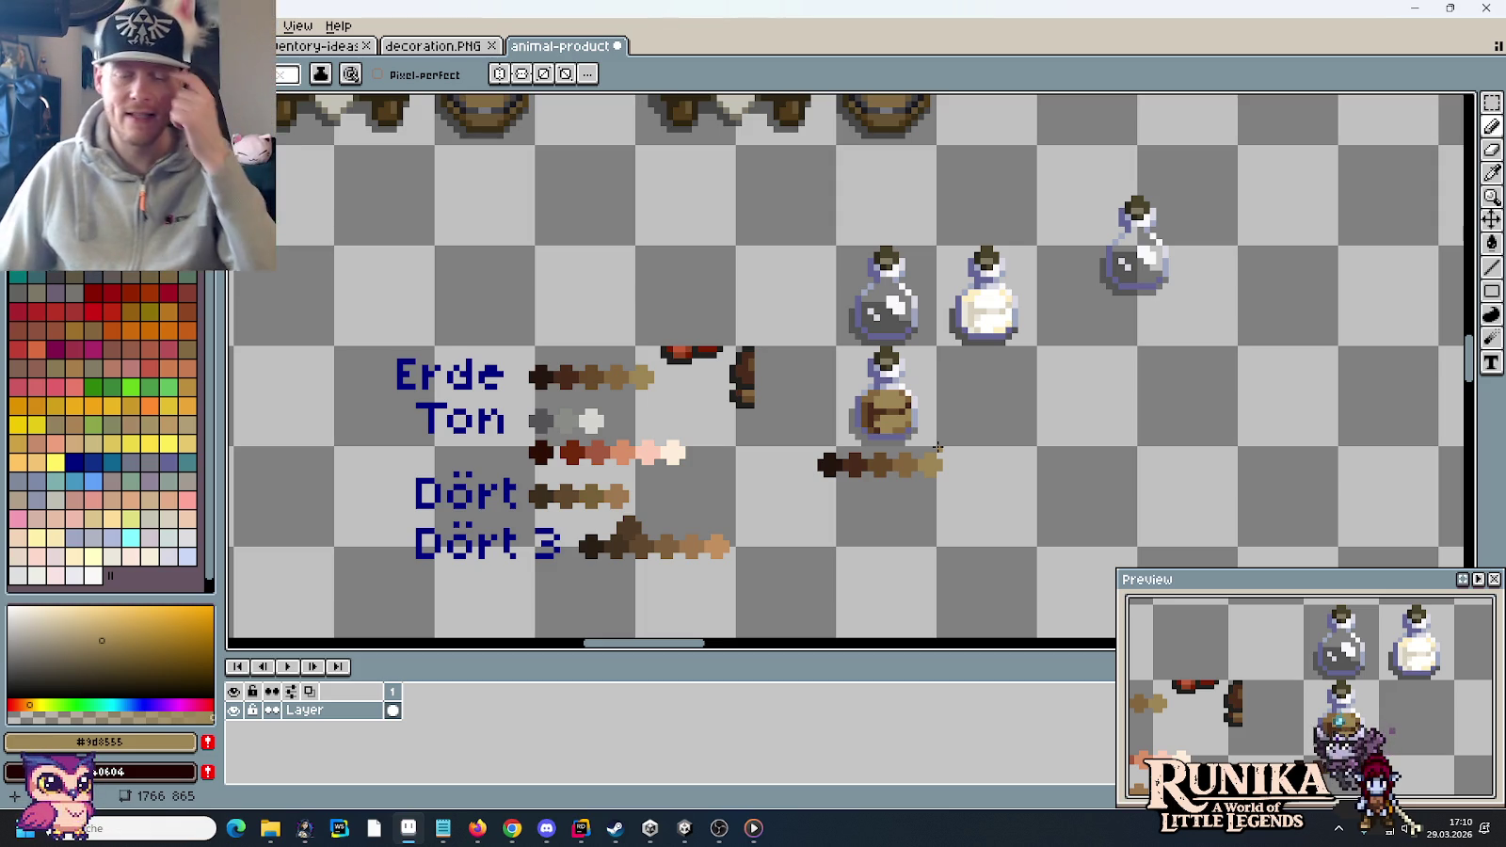
# - Sample the mid brown from the jar and re-centre the view on the brown bottle
pyautogui.scroll(5, 937, 444)
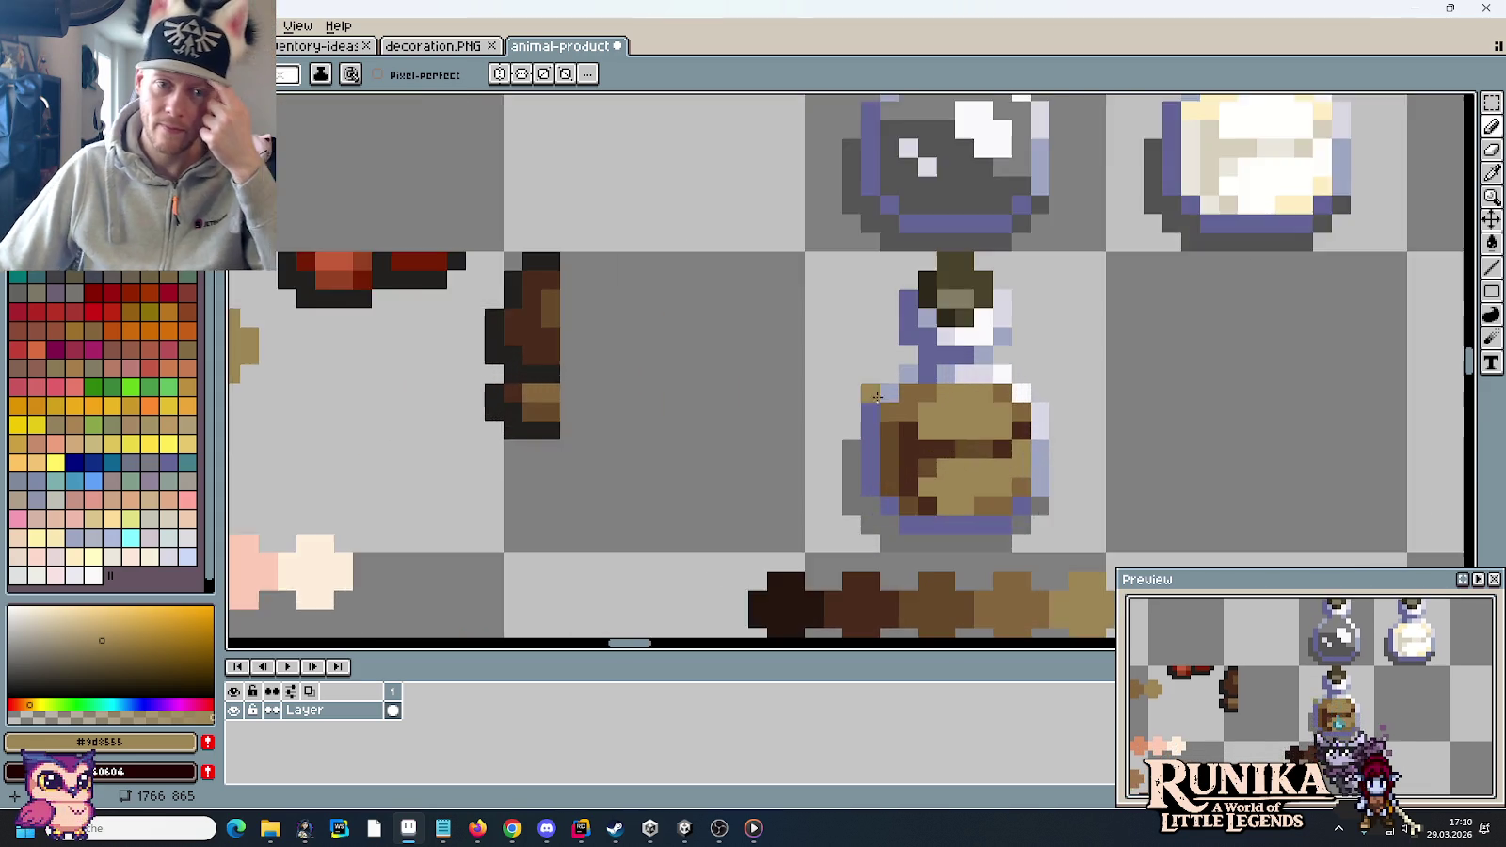
pyautogui.scroll(3, 879, 449)
pyautogui.scroll(-2, 626, 362)
pyautogui.scroll(-3, 610, 377)
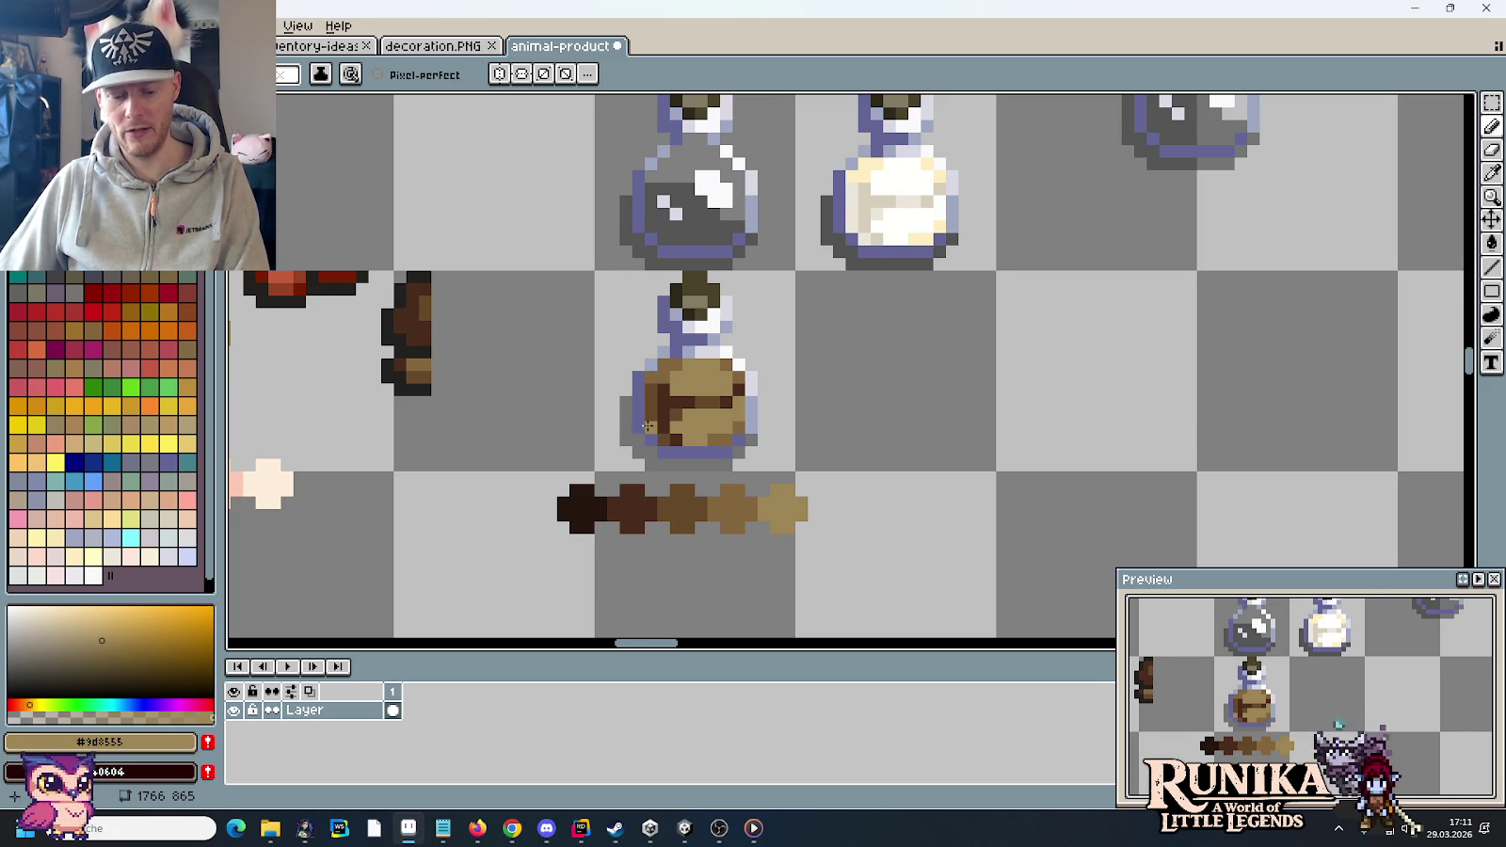
pyautogui.scroll(2, 647, 425)
pyautogui.keyDown('alt'); pyautogui.click(683, 328); pyautogui.keyUp('alt')
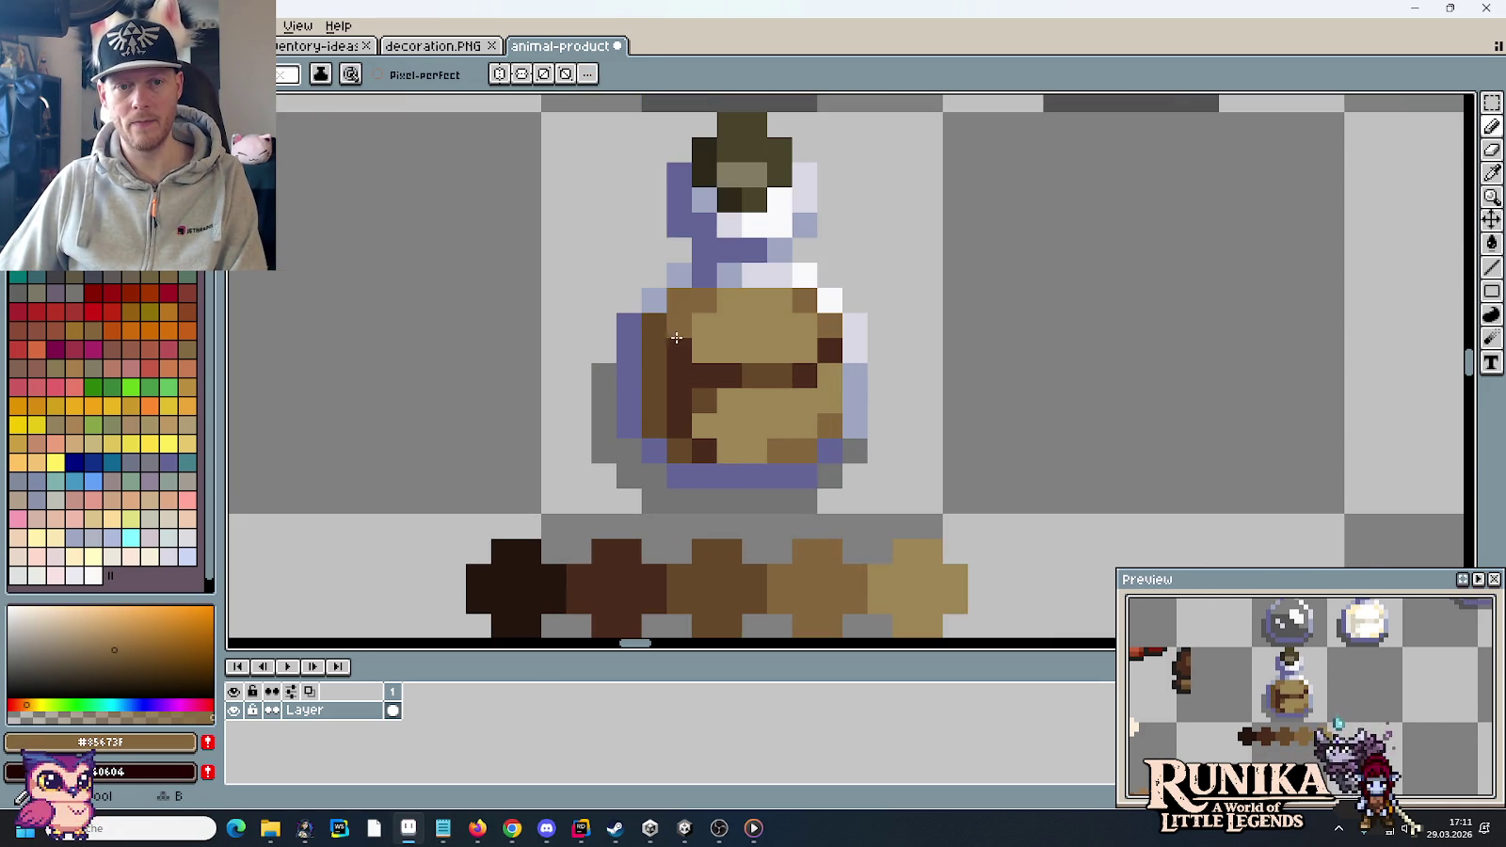
pyautogui.scroll(-4, 599, 377)
pyautogui.moveTo(530, 375); pyautogui.dragTo(582, 328)
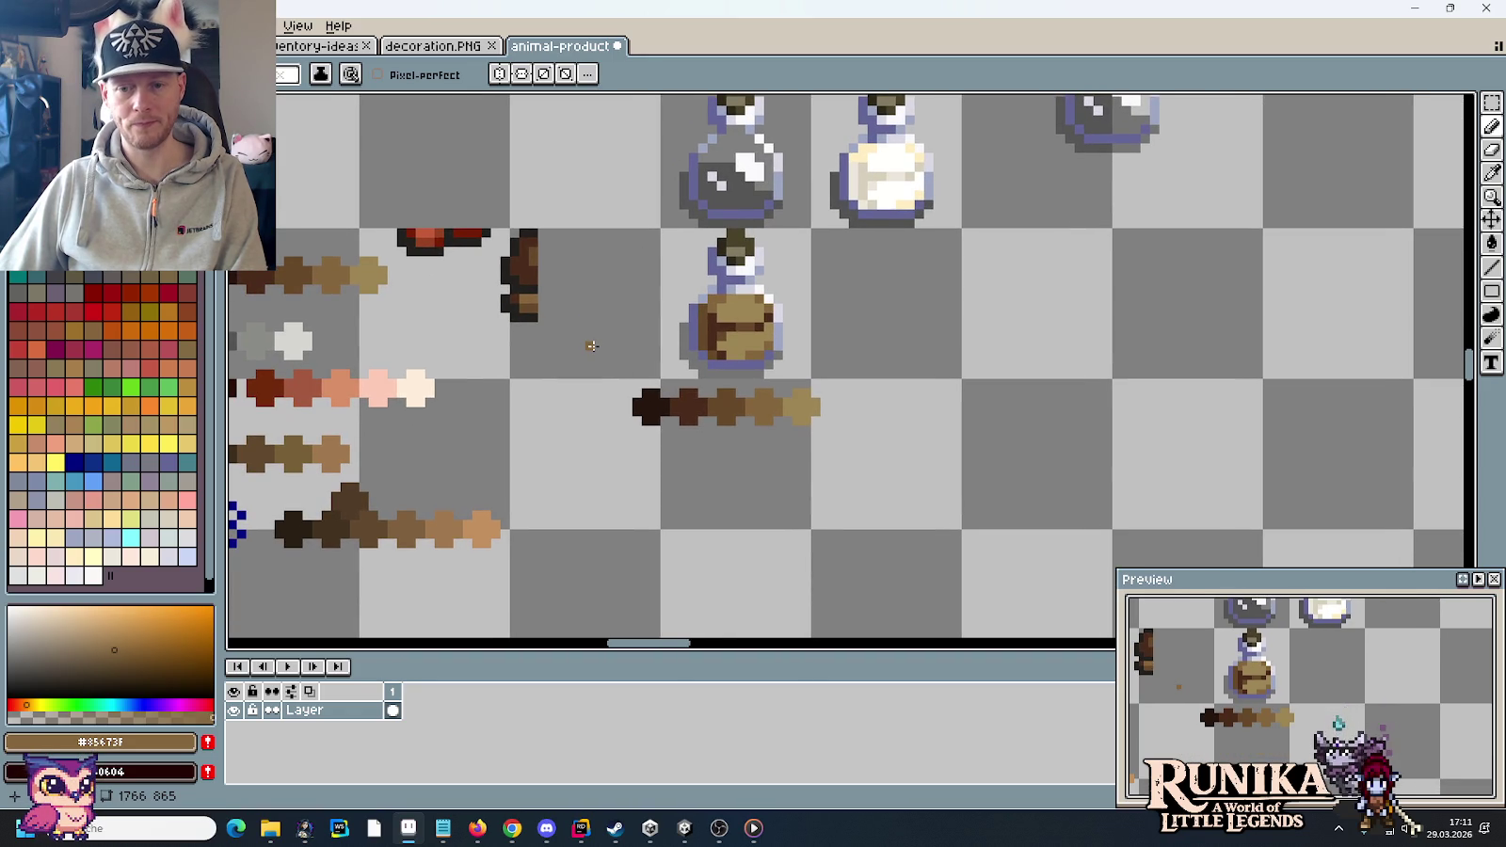
pyautogui.moveTo(637, 294); pyautogui.dragTo(653, 386)
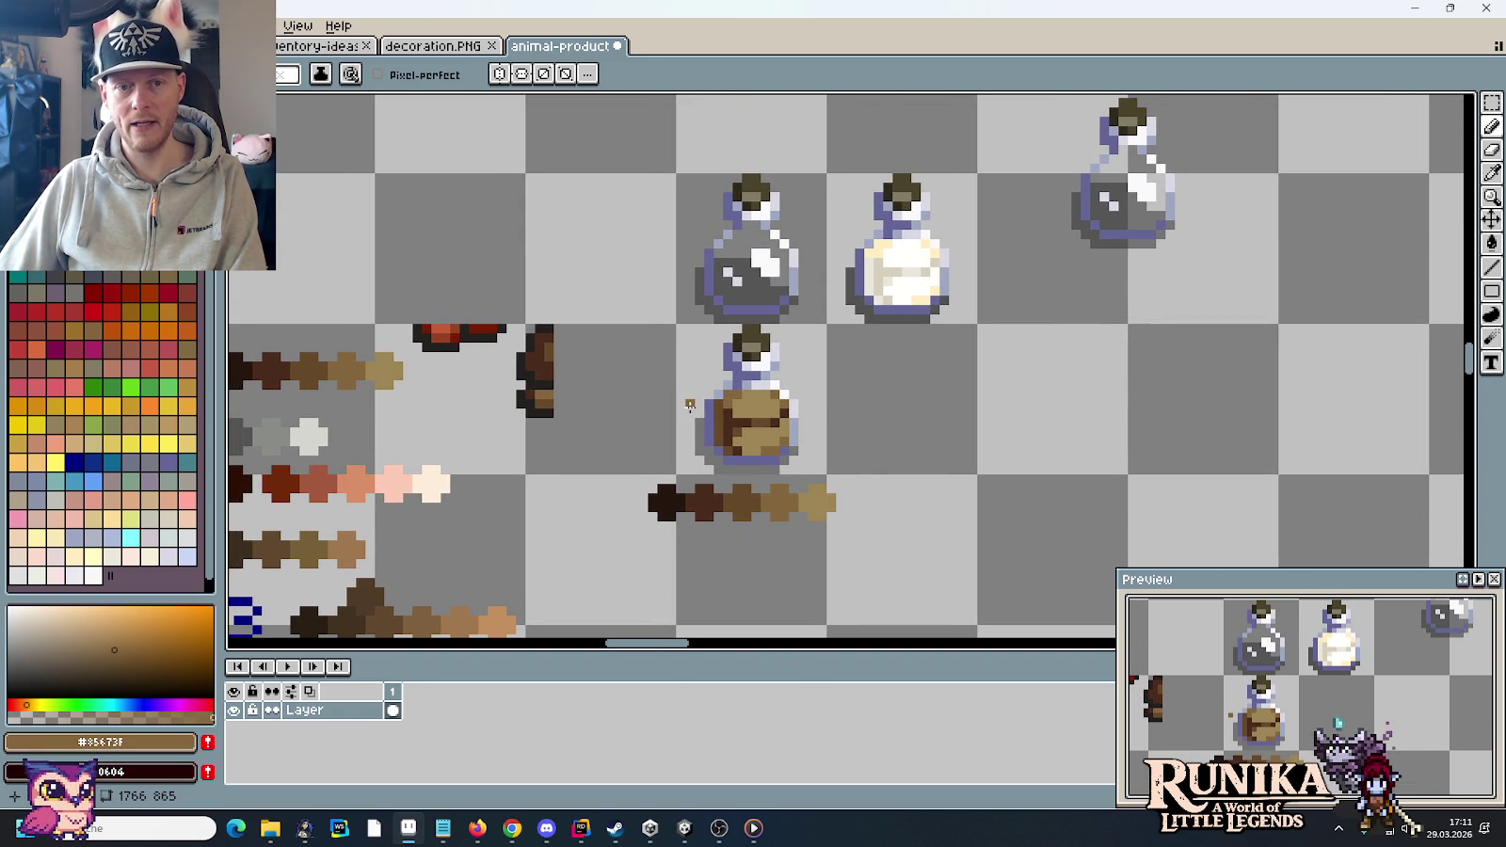
pyautogui.scroll(2, 689, 405)
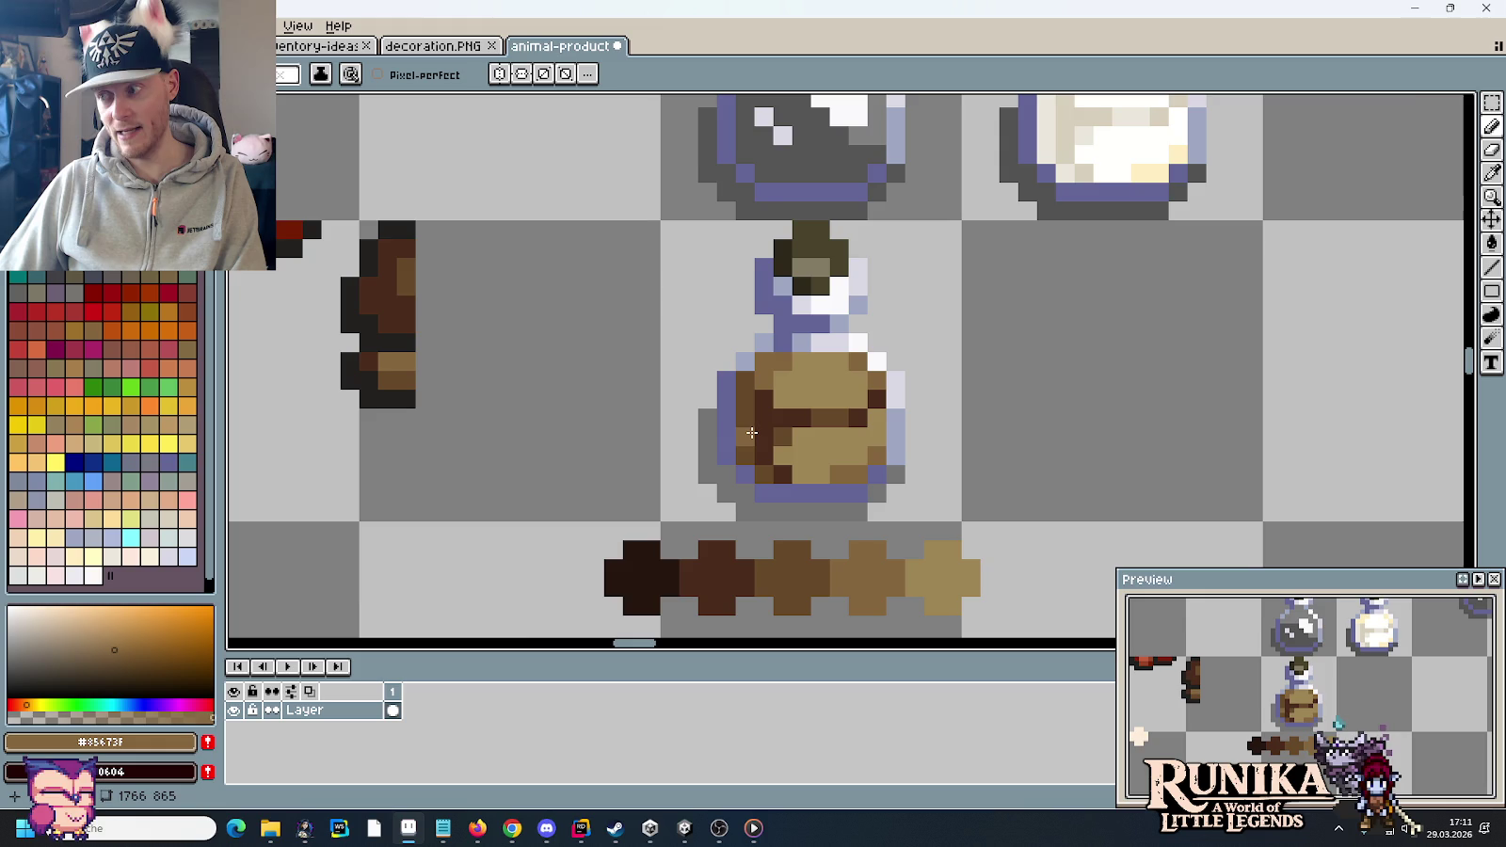
pyautogui.scroll(1, 785, 341)
pyautogui.scroll(-2, 674, 395)
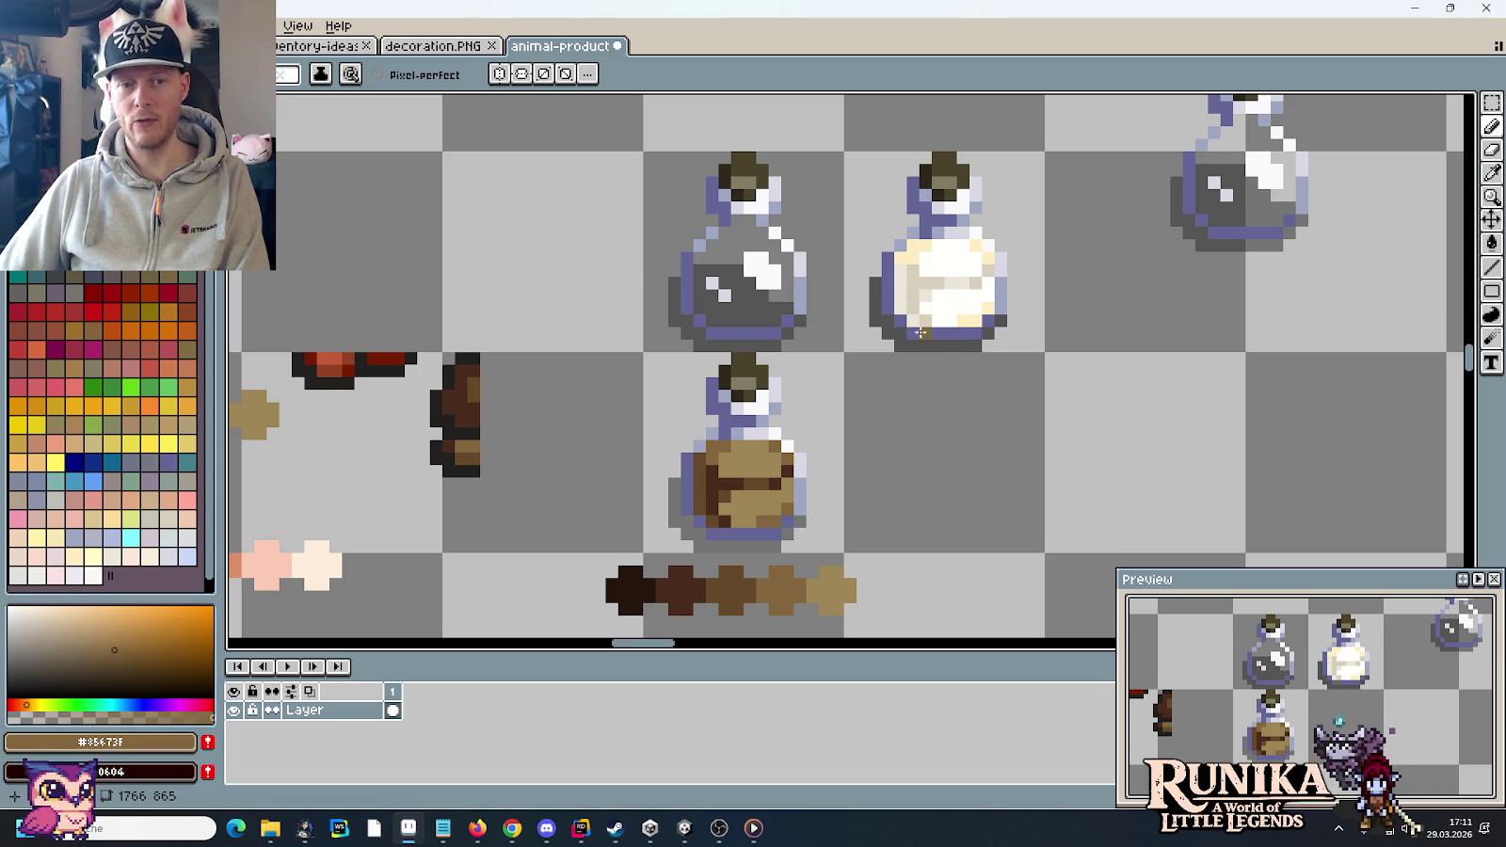
pyautogui.scroll(2, 708, 534)
pyautogui.scroll(-1, 782, 501)
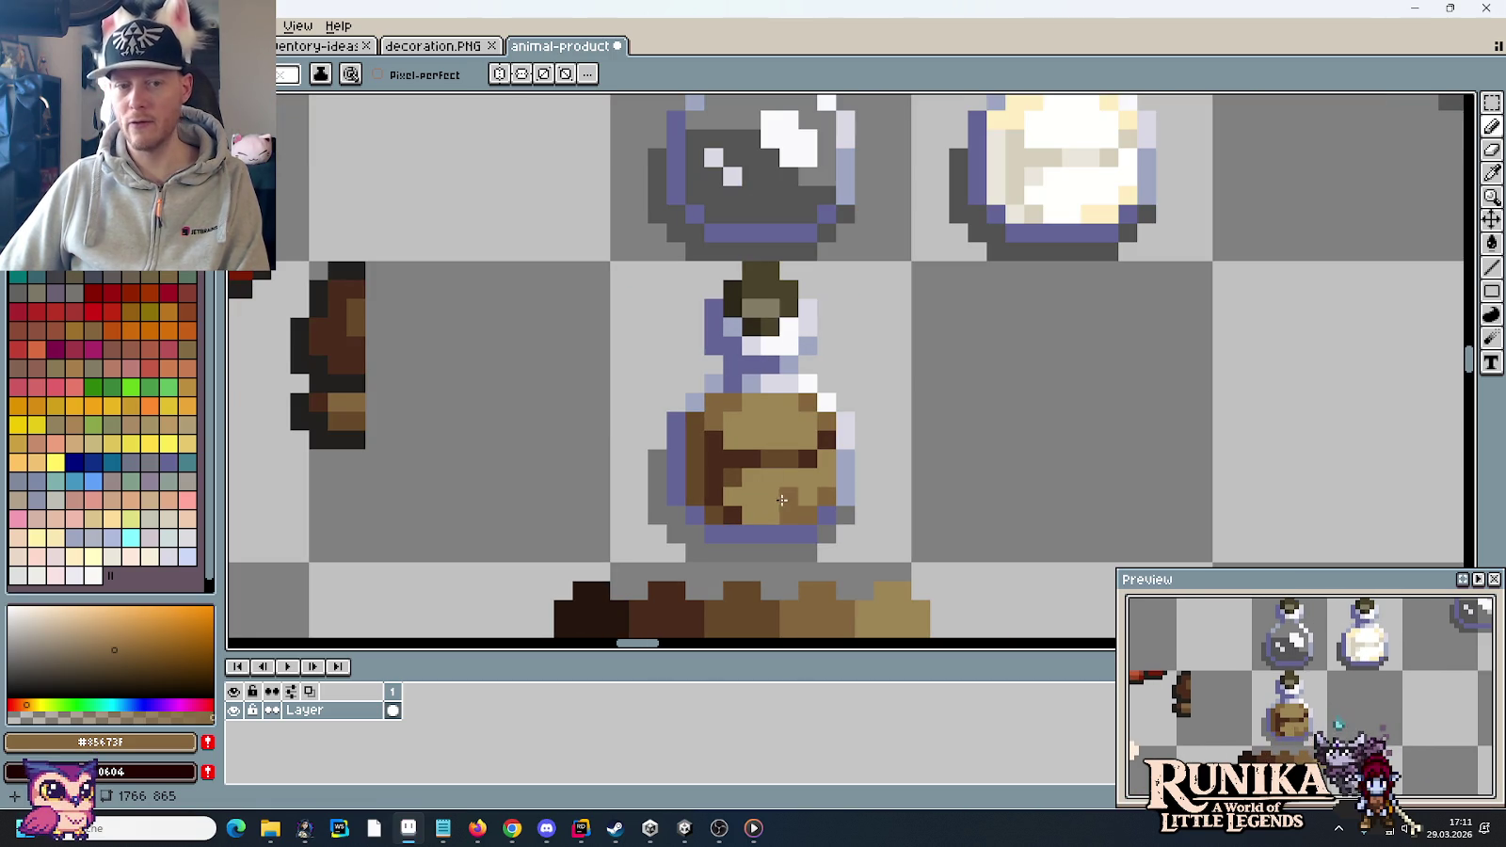
# - Paint dark brown shading down the sack's left edge, then sample light tan and mid brown
pyautogui.press('i')
pyautogui.moveTo(692, 442); pyautogui.dragTo(715, 510)
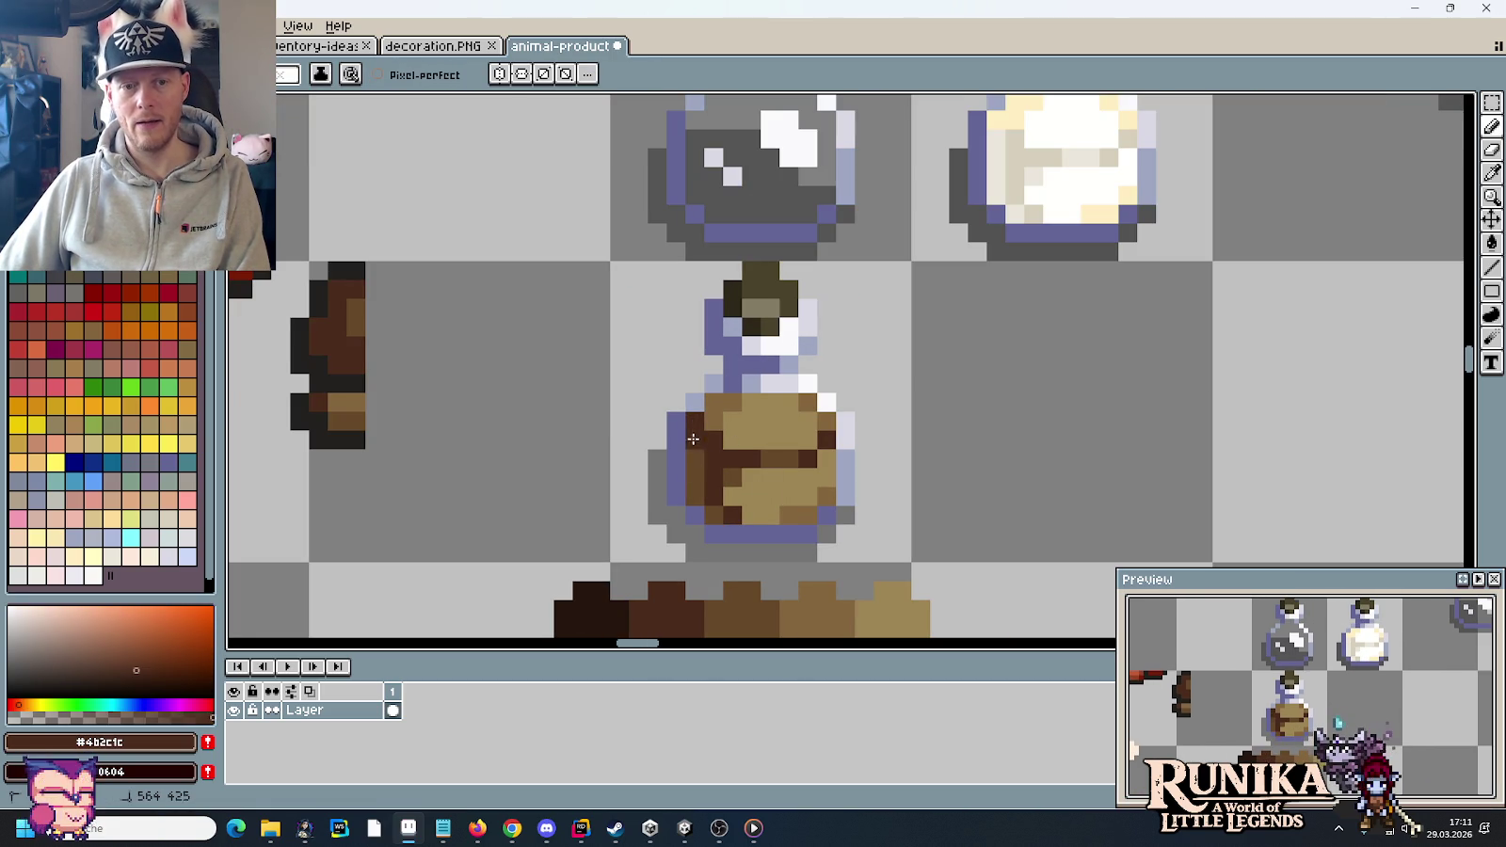
pyautogui.keyDown('alt'); pyautogui.click(775, 462); pyautogui.keyUp('alt')
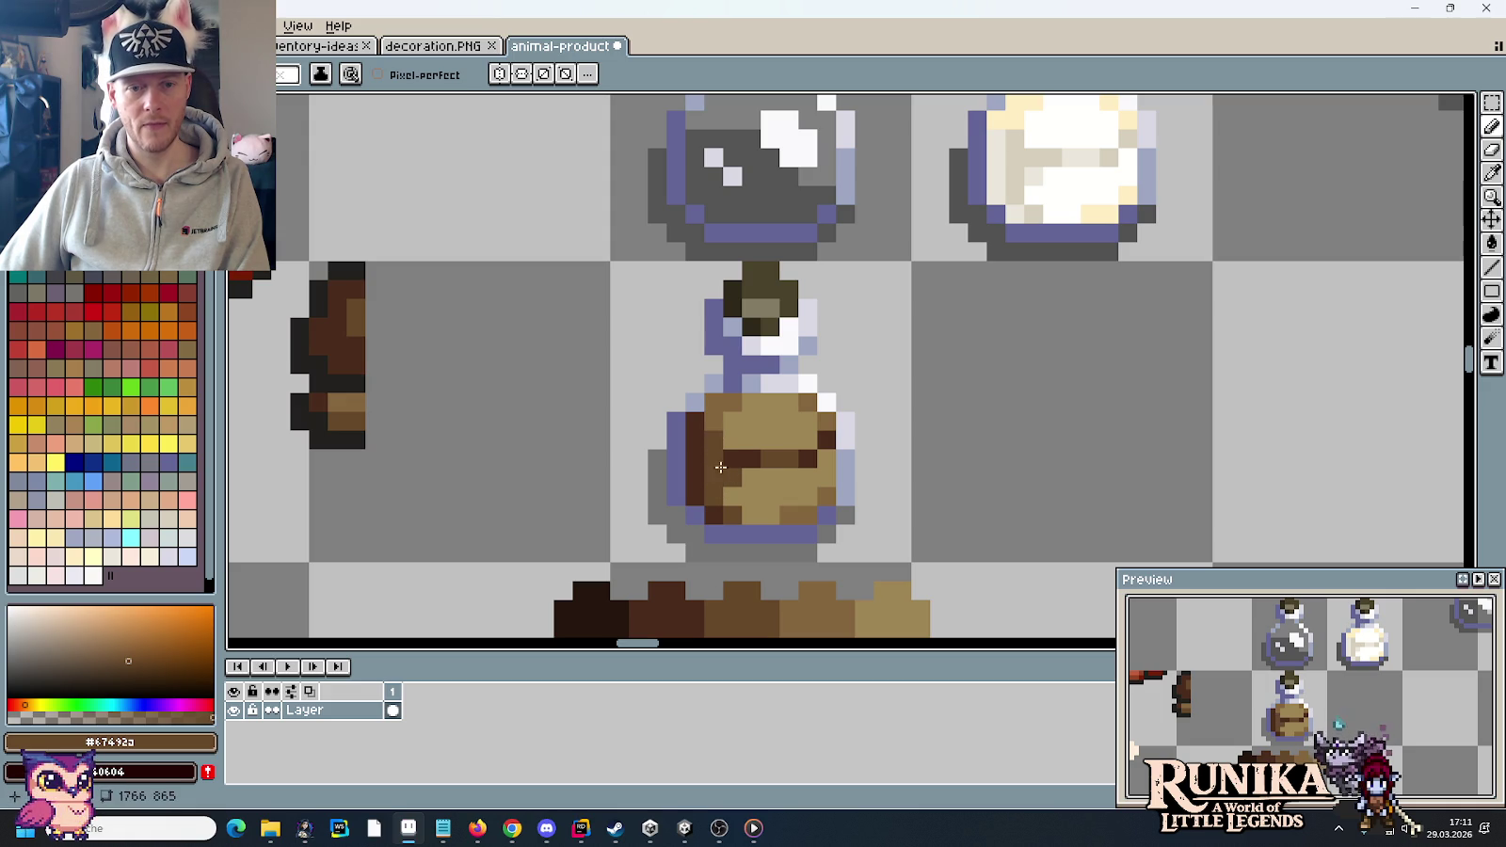
pyautogui.keyDown('alt'); pyautogui.click(711, 457); pyautogui.keyUp('alt')
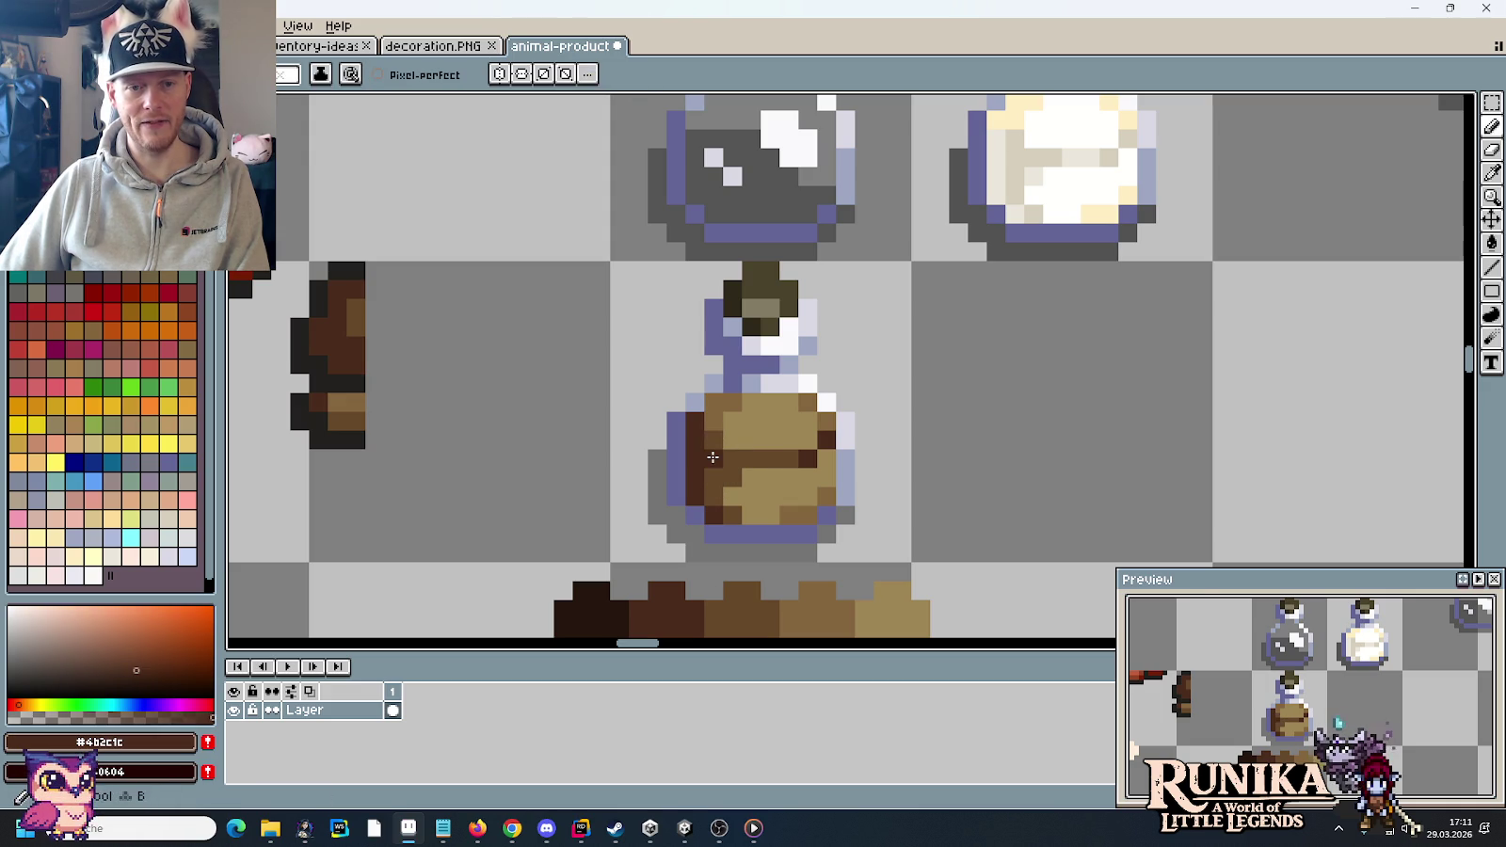
pyautogui.scroll(-3, 836, 475)
pyautogui.scroll(4, 814, 478)
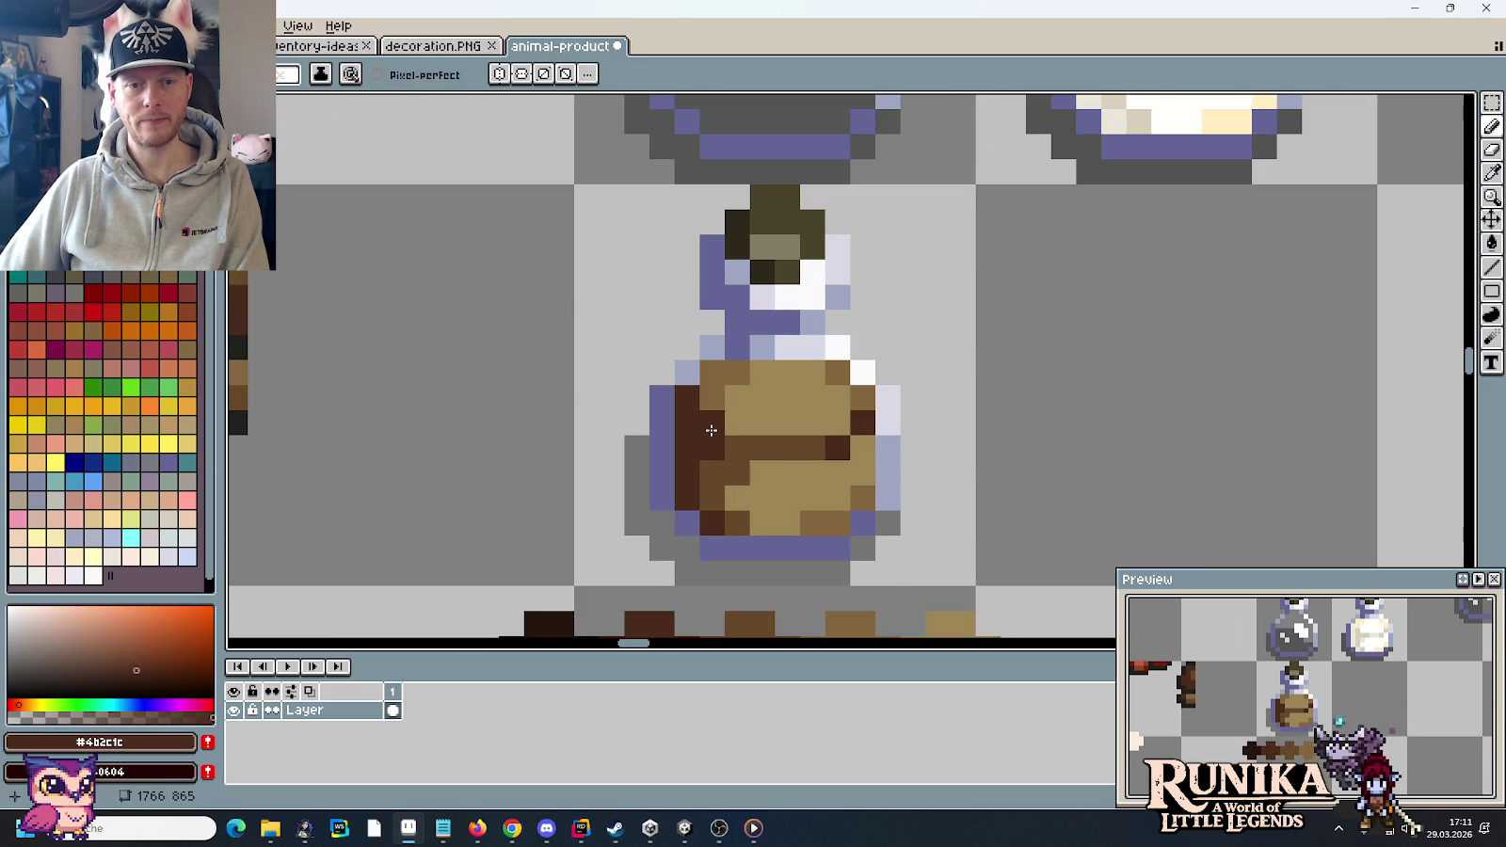
pyautogui.scroll(-4, 836, 468)
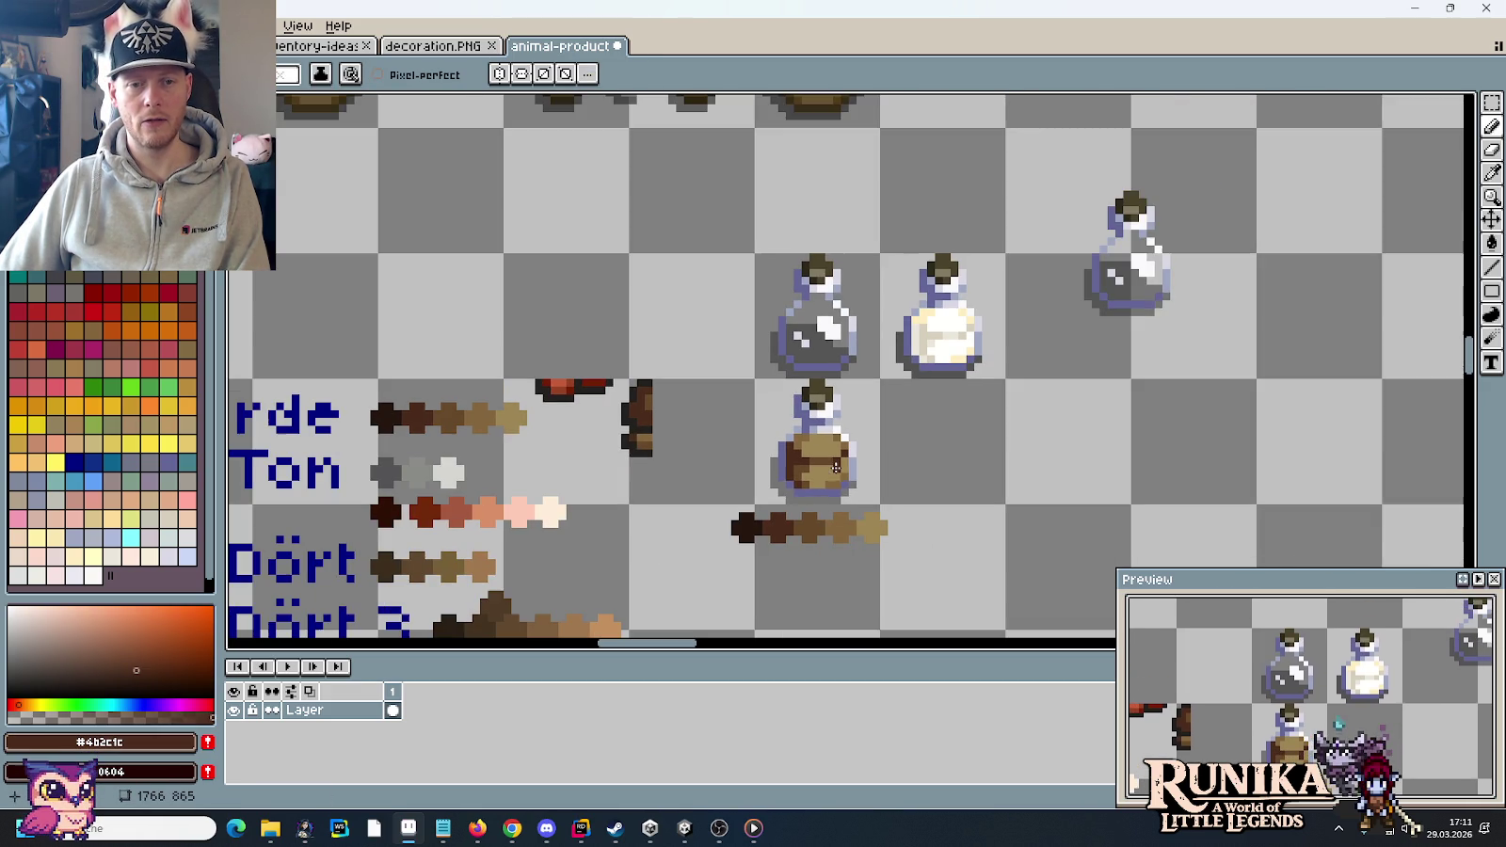
pyautogui.scroll(-2, 818, 508)
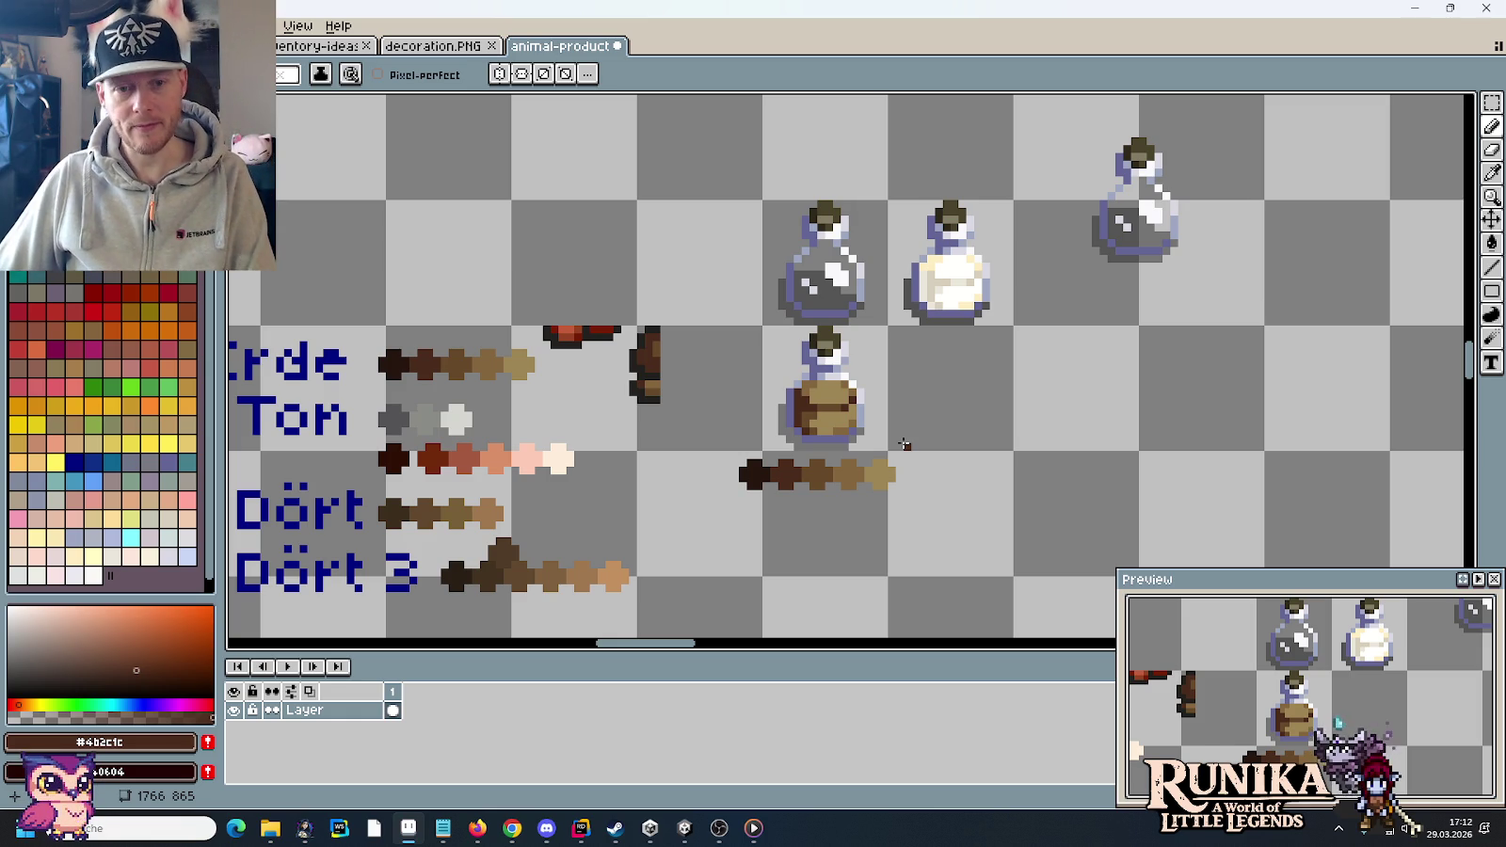
pyautogui.scroll(1, 833, 406)
pyautogui.press('b')
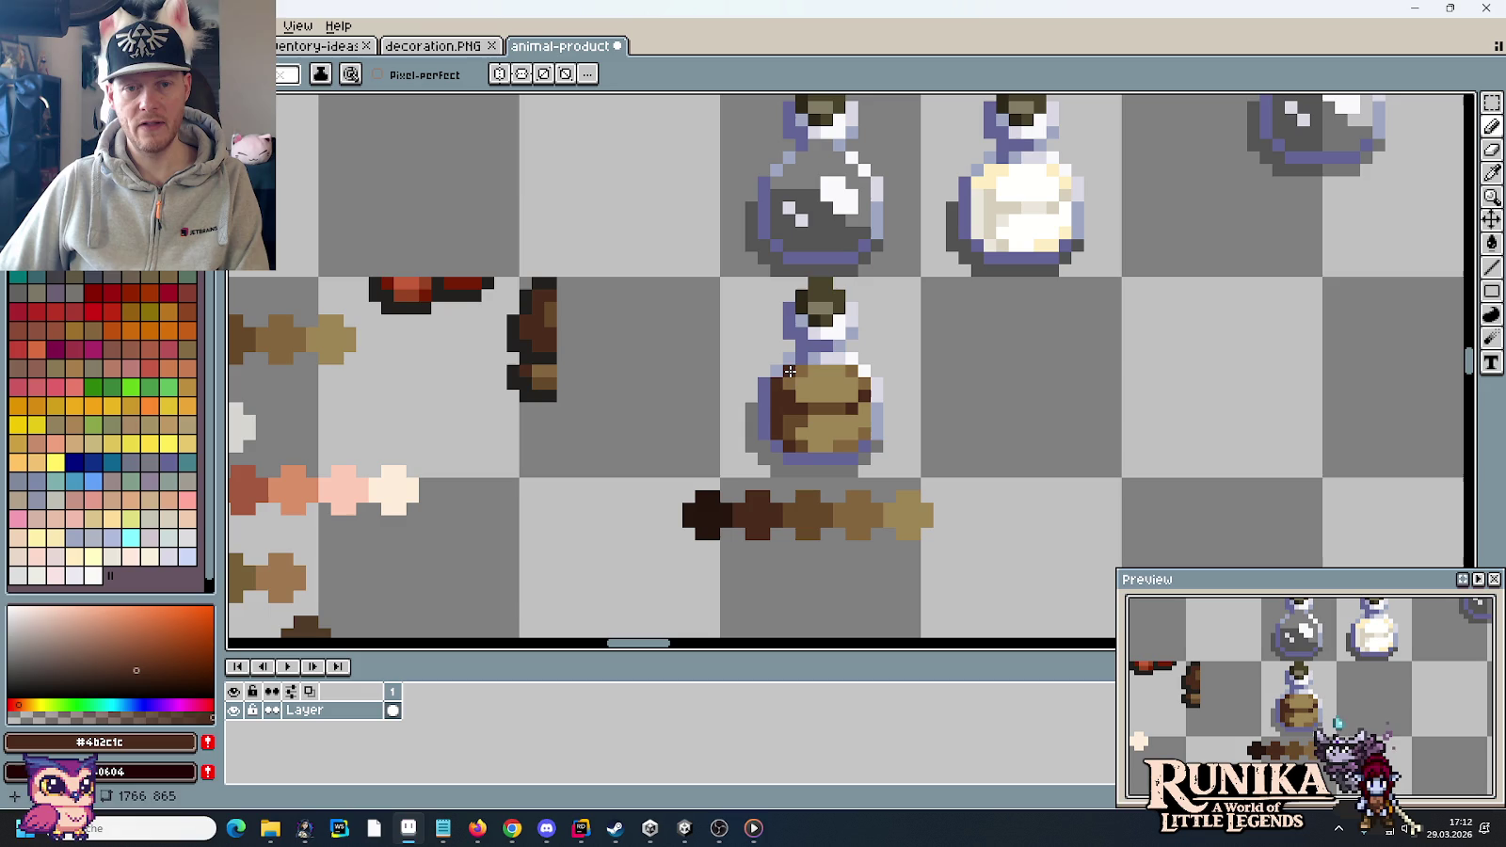
pyautogui.scroll(1, 795, 414)
pyautogui.keyDown('alt'); pyautogui.click(790, 368); pyautogui.keyUp('alt')
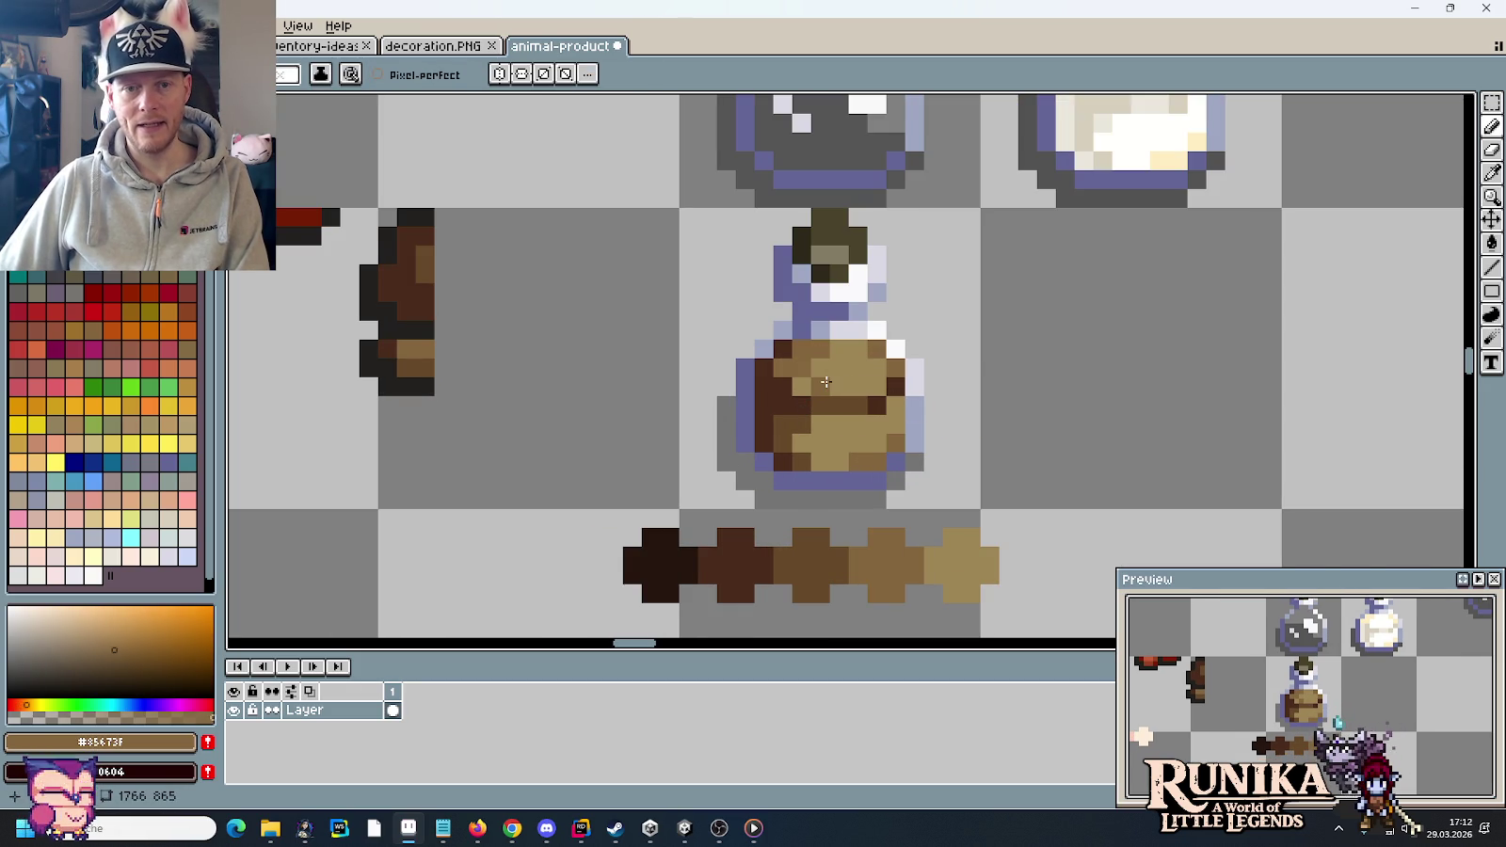
pyautogui.keyDown('alt'); pyautogui.click(863, 373); pyautogui.keyUp('alt')
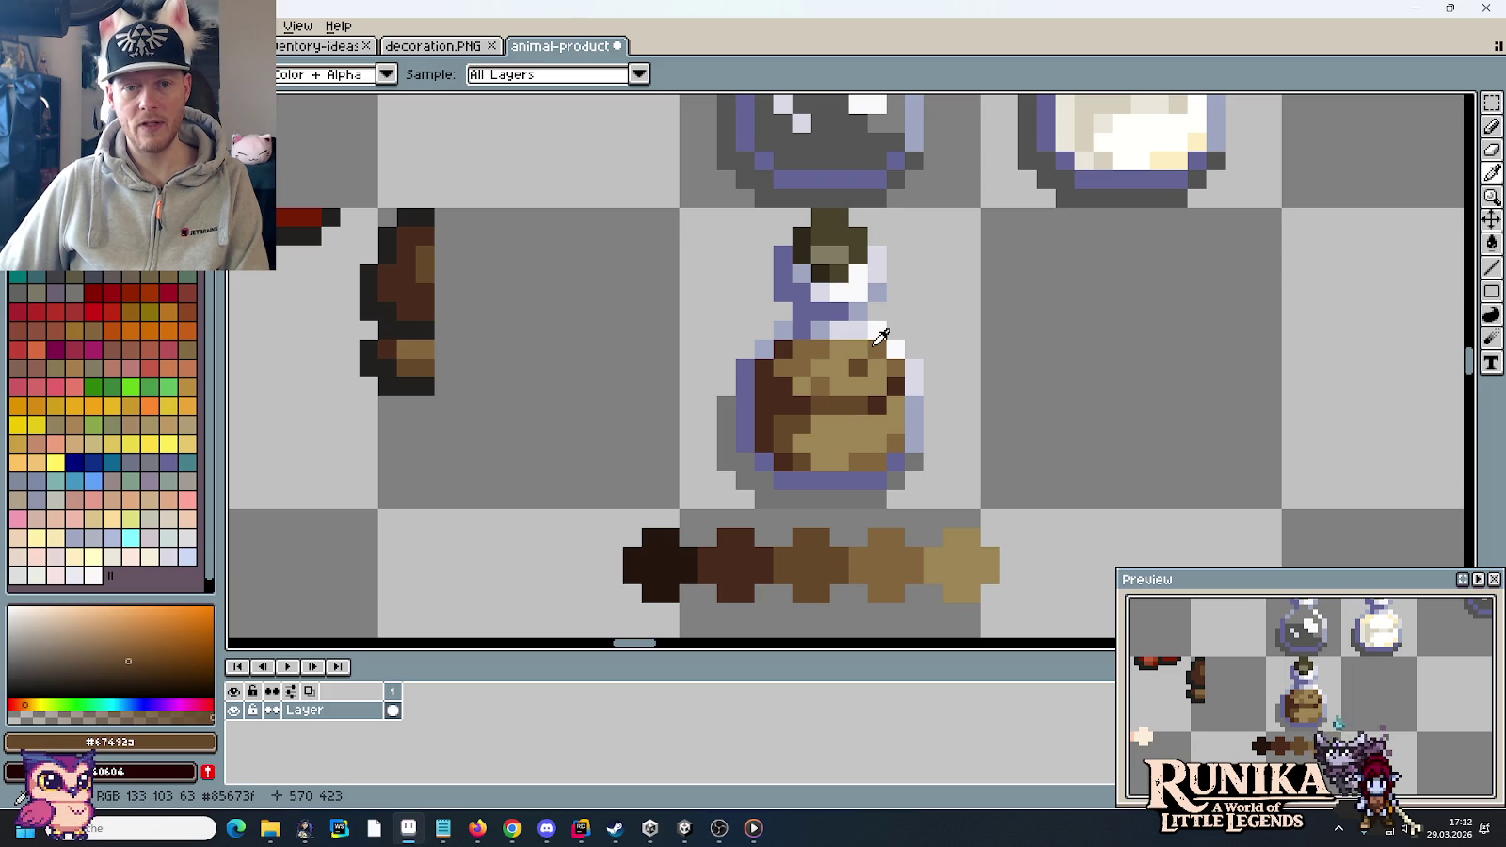
# - Paint light tan highlights across the sack on the brown bottle
pyautogui.keyDown('alt'); pyautogui.click(854, 350); pyautogui.keyUp('alt')
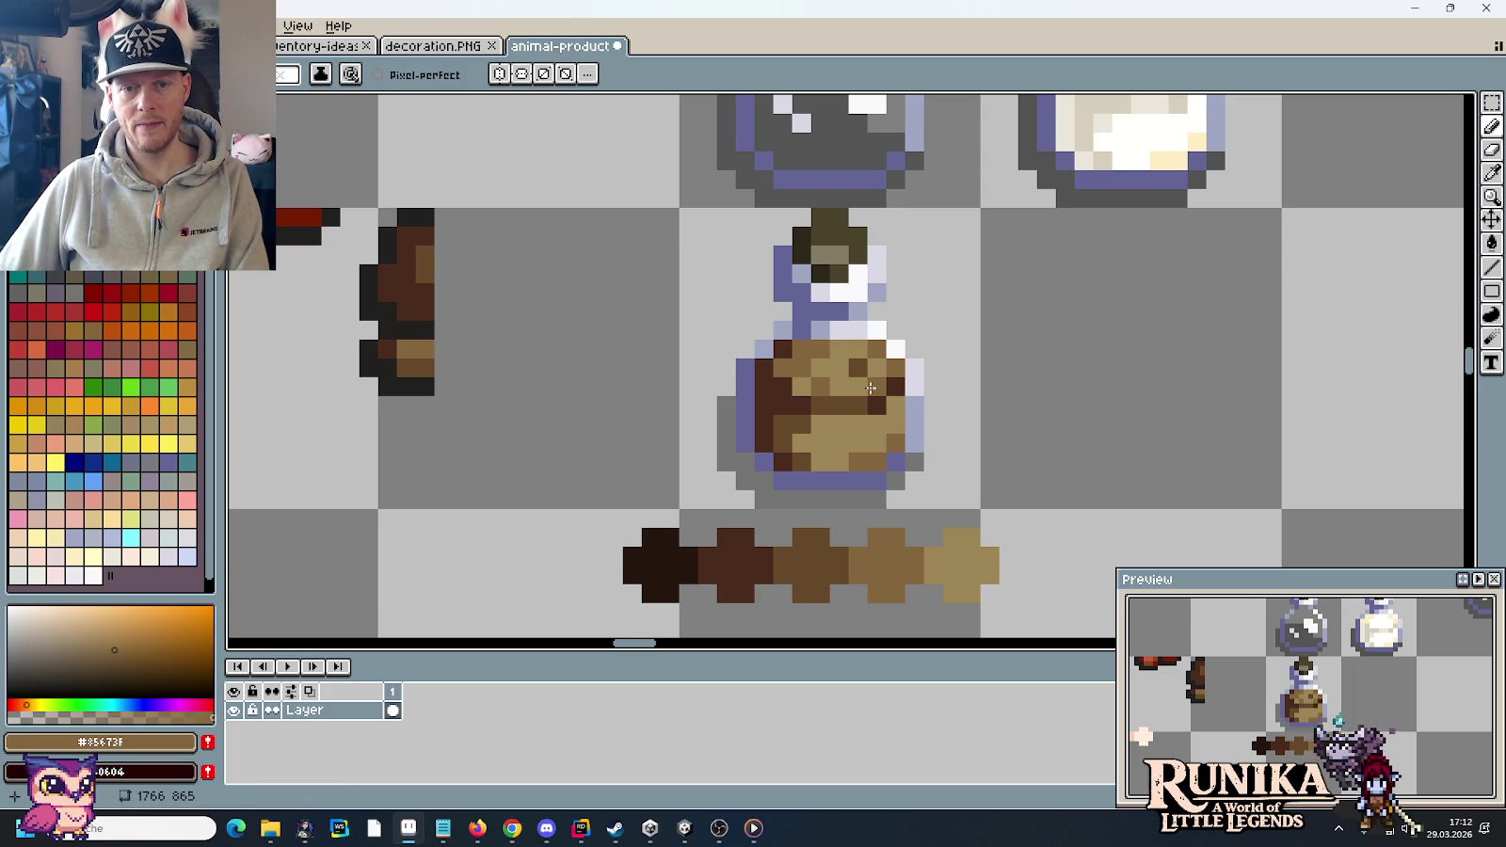
pyautogui.click(853, 372)
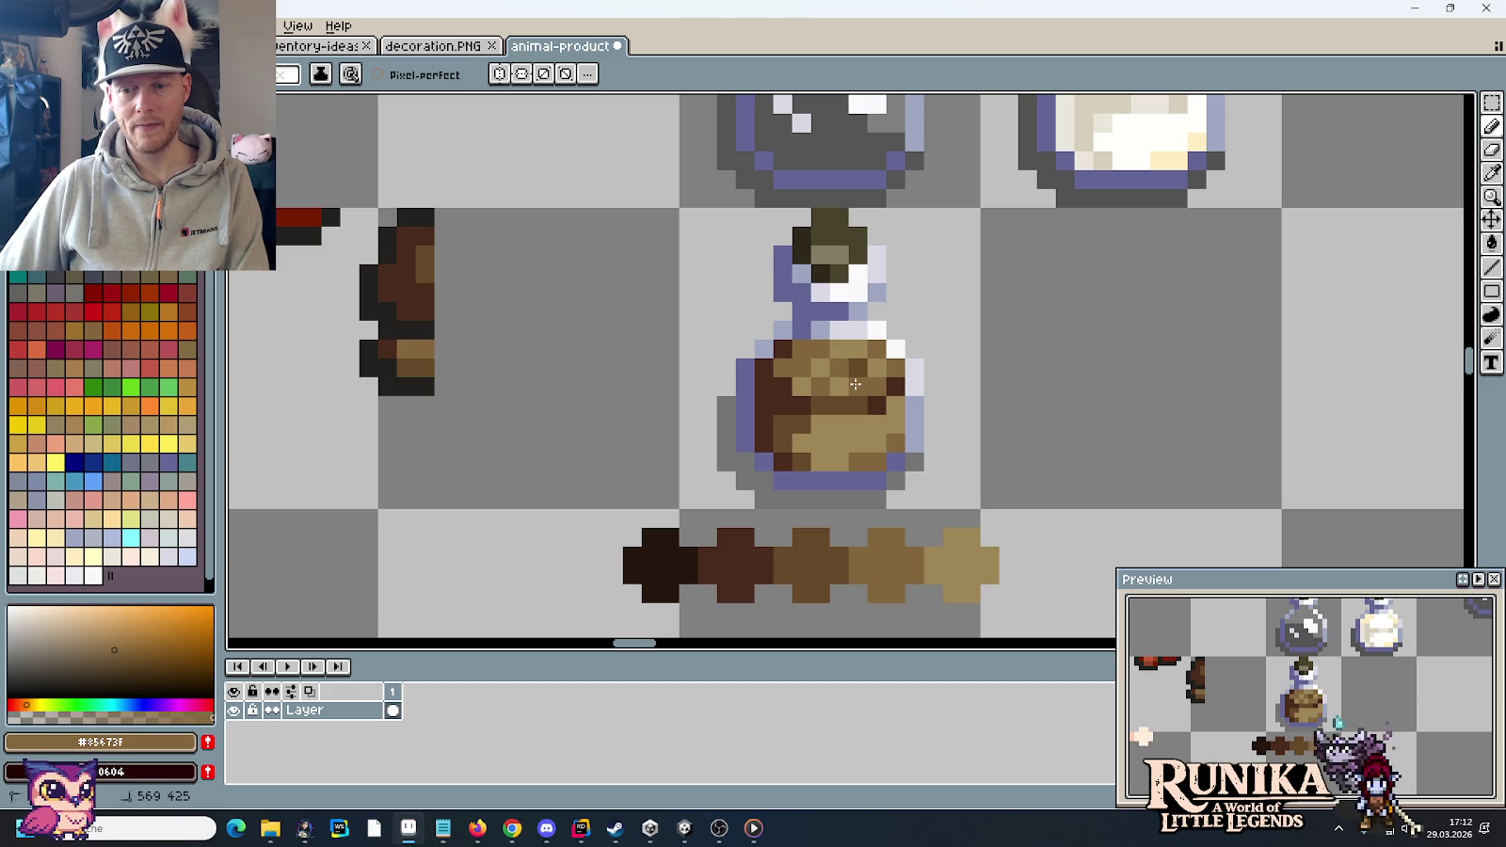
pyautogui.scroll(-1, 951, 447)
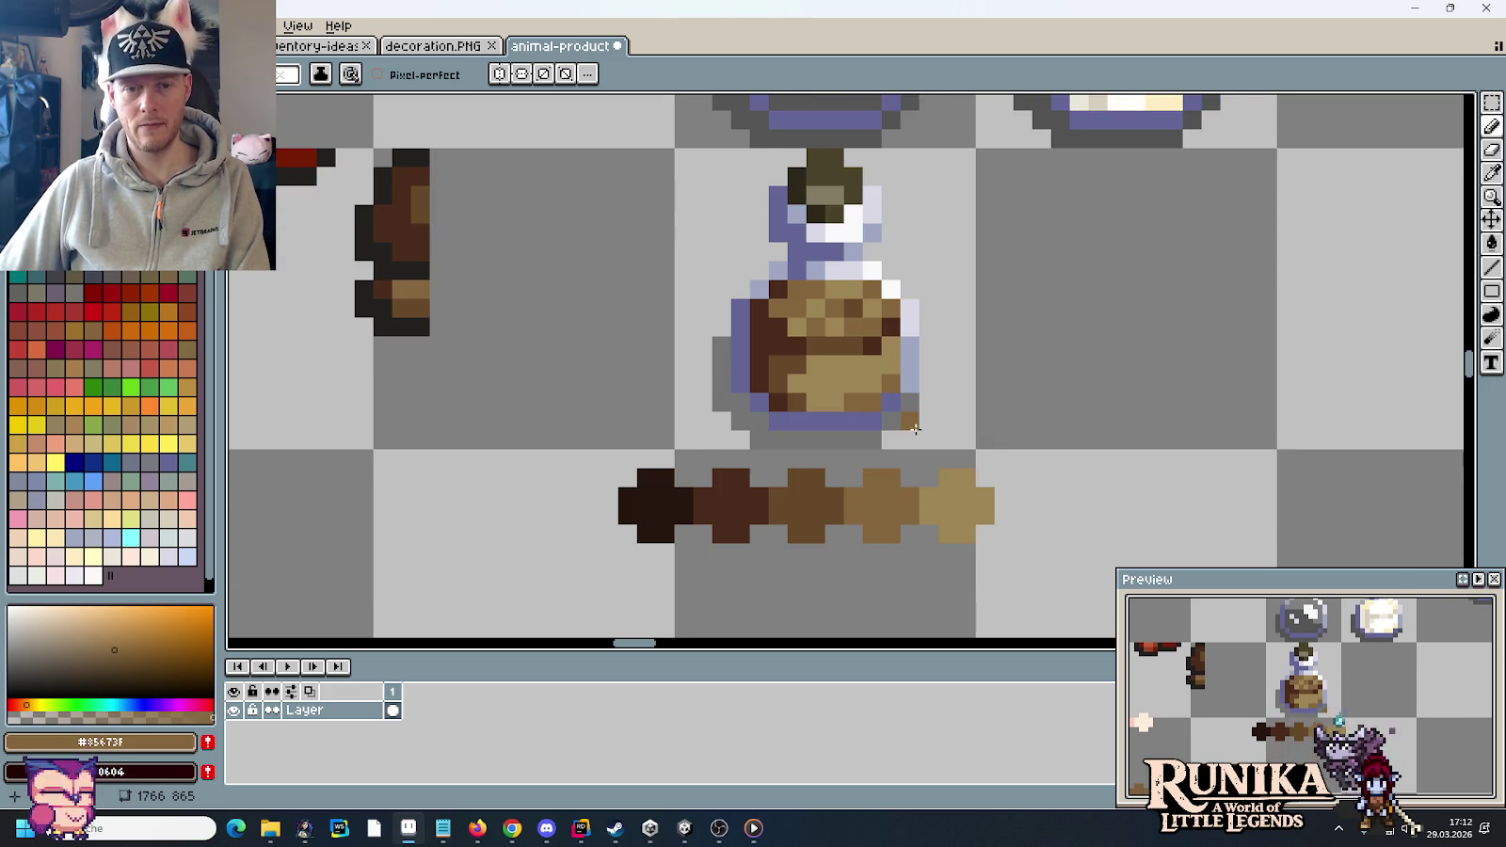
pyautogui.scroll(1, 916, 428)
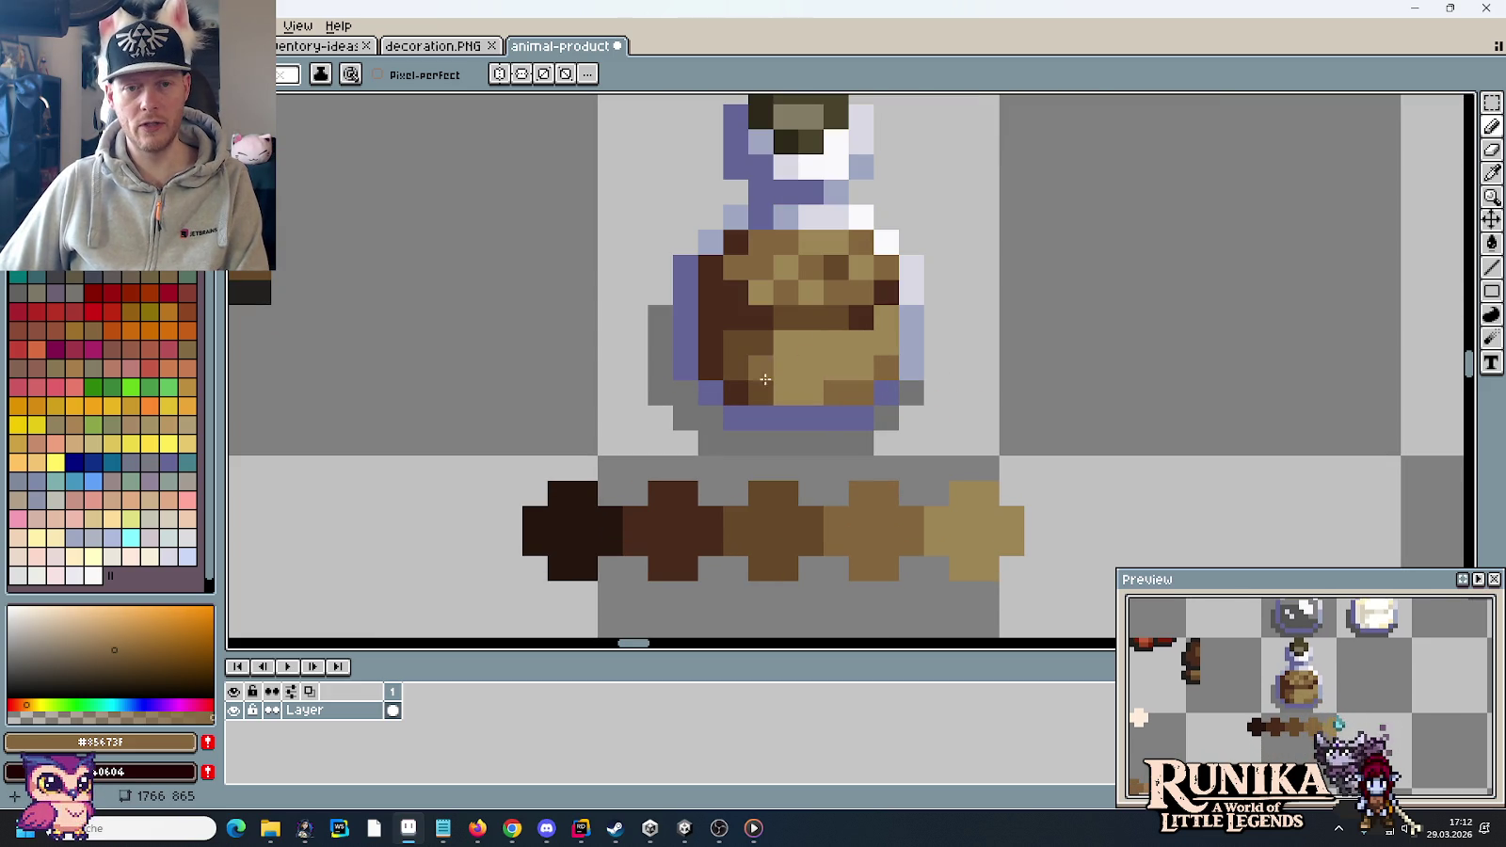
pyautogui.keyDown('alt'); pyautogui.click(734, 357); pyautogui.keyUp('alt')
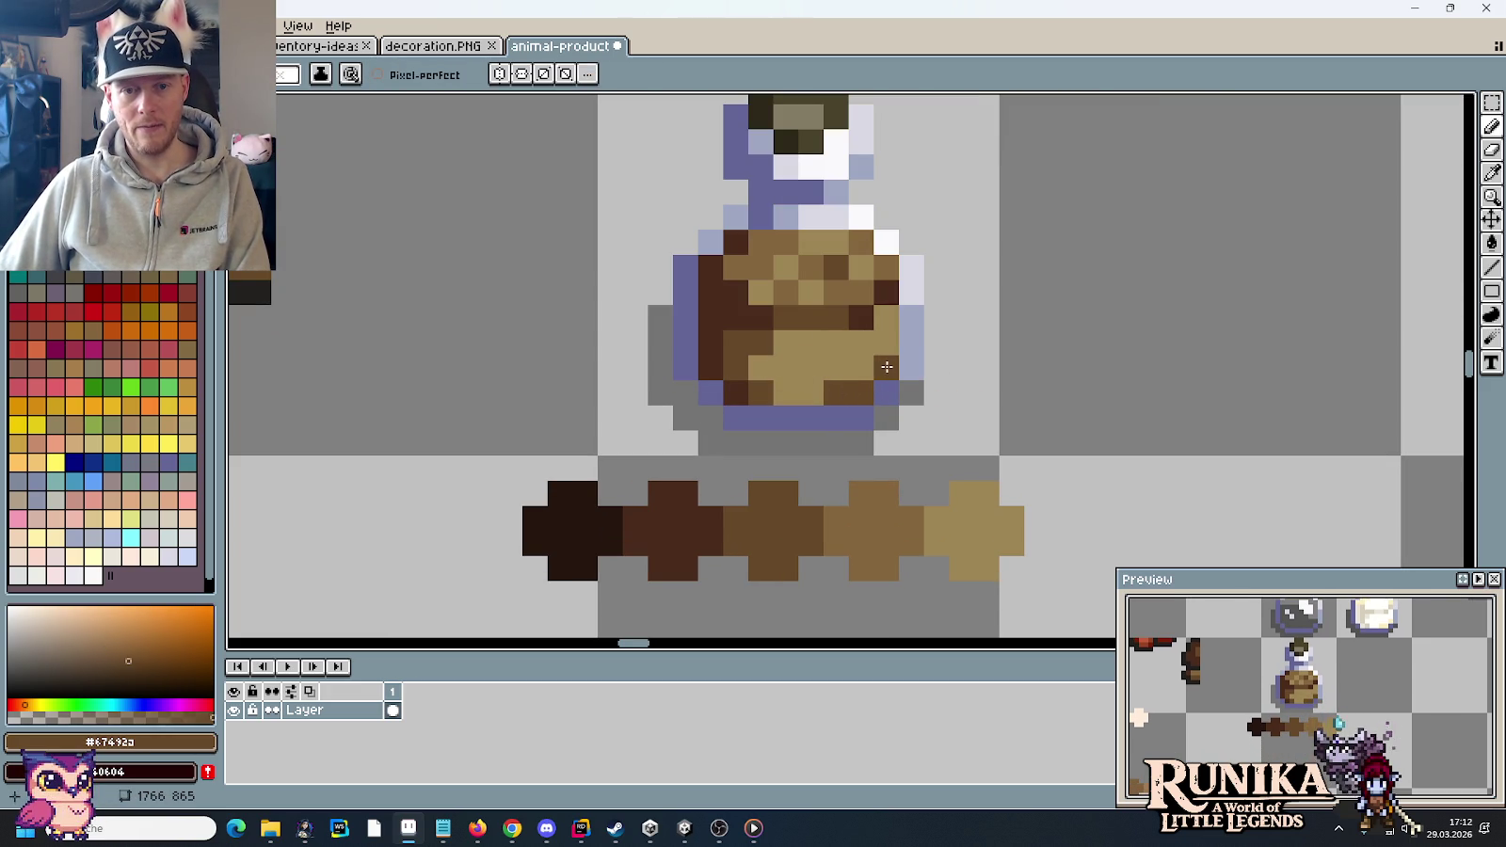
pyautogui.press('i')
pyautogui.press('b')
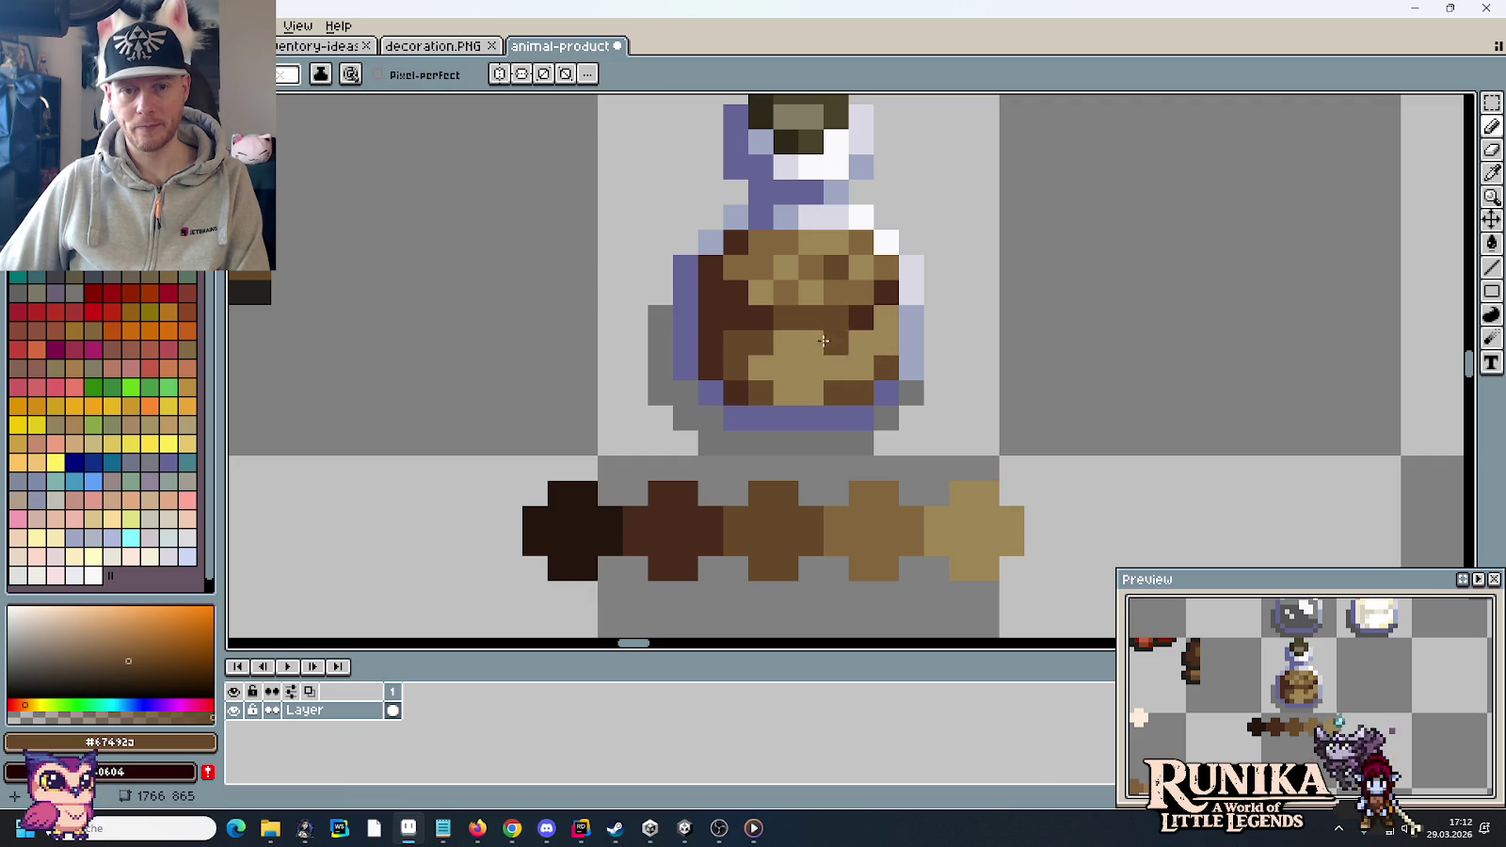
pyautogui.keyDown('alt'); pyautogui.click(824, 292); pyautogui.keyUp('alt')
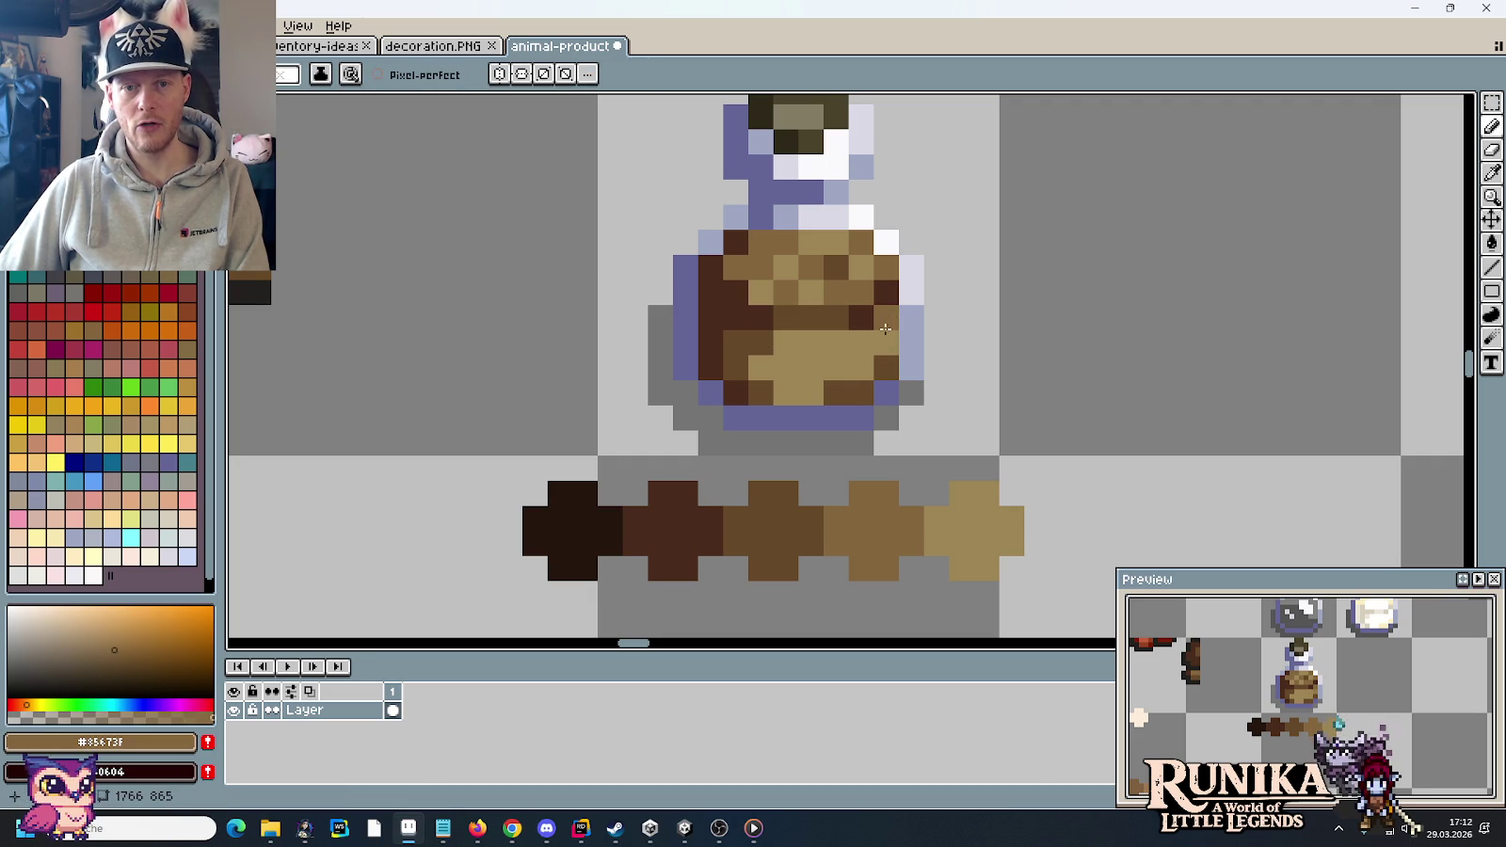
pyautogui.moveTo(809, 374)
pyautogui.mouseDown()
pyautogui.moveTo(836, 370)
pyautogui.moveTo(810, 344)
pyautogui.mouseUp()
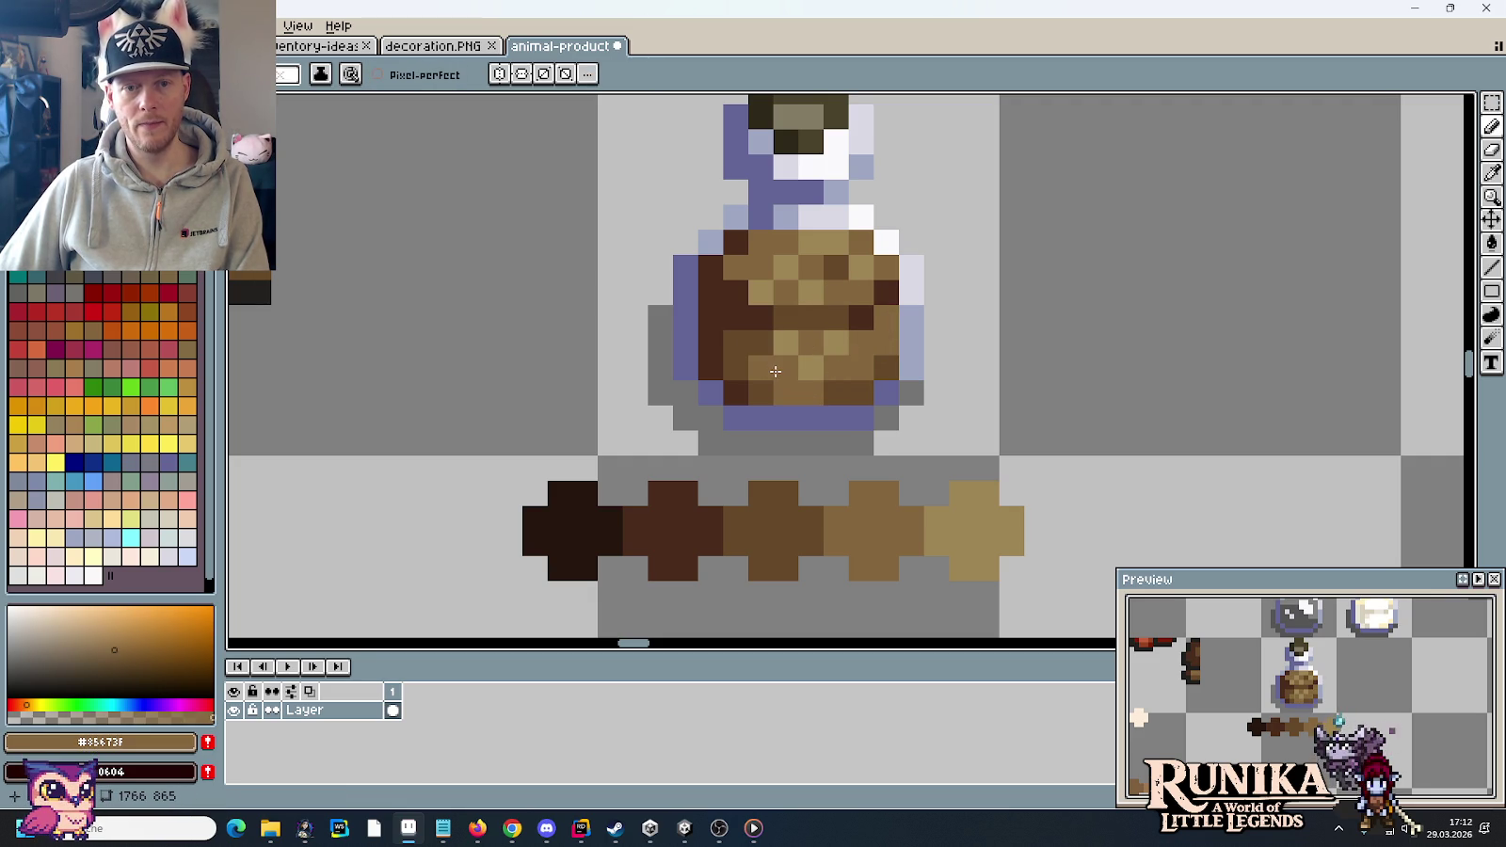
# - Add mid brown texture pixels across the sack toward its right edge
pyautogui.scroll(-5, 1083, 318)
pyautogui.moveTo(1097, 360); pyautogui.dragTo(969, 406)
pyautogui.scroll(2, 859, 395)
pyautogui.scroll(2, 858, 376)
pyautogui.scroll(1, 866, 320)
pyautogui.press('i')
pyautogui.click(872, 233)
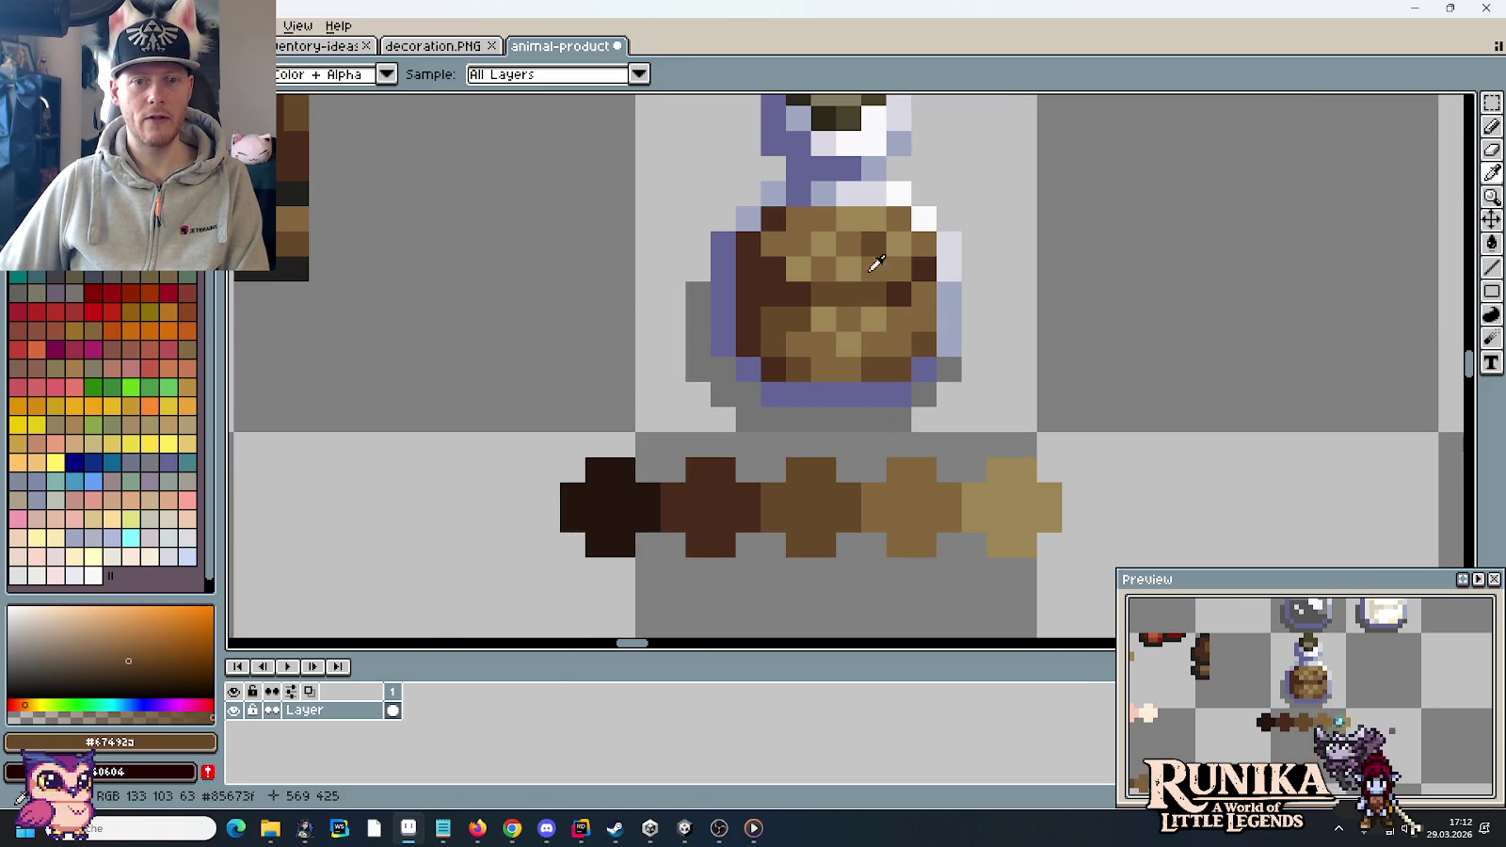
pyautogui.press('b')
pyautogui.click(835, 371)
pyautogui.click(836, 358)
pyautogui.click(845, 332)
pyautogui.click(863, 334)
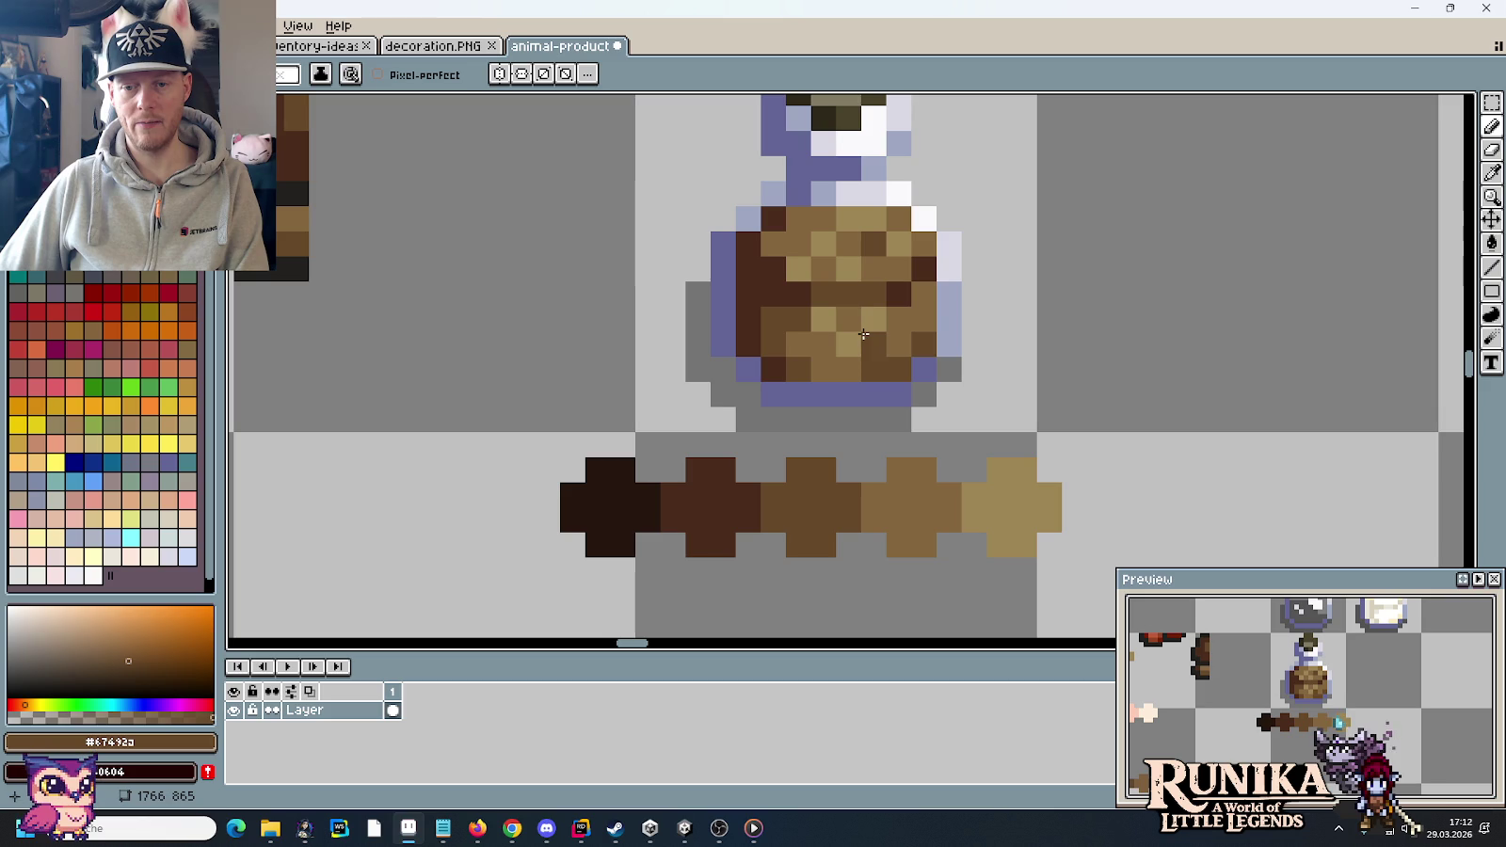
pyautogui.moveTo(864, 334)
pyautogui.mouseDown()
pyautogui.moveTo(933, 300)
pyautogui.moveTo(927, 322)
pyautogui.mouseUp()
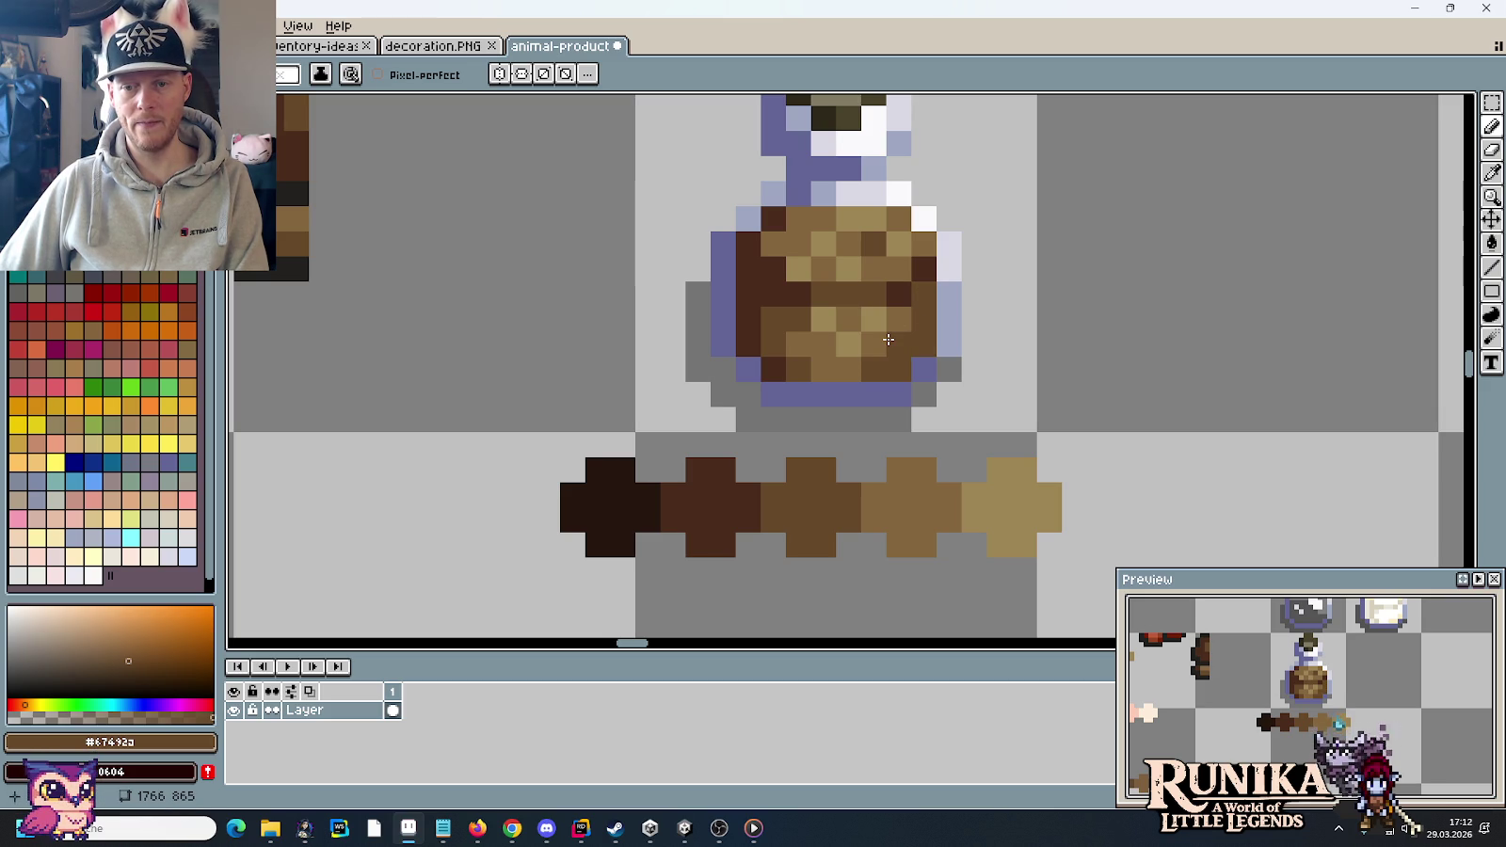
# - Sample light tan and mid brown from the bottle, then undo the last stroke on the jar
pyautogui.scroll(-5, 1135, 349)
pyautogui.scroll(-1, 1130, 340)
pyautogui.scroll(2, 1104, 333)
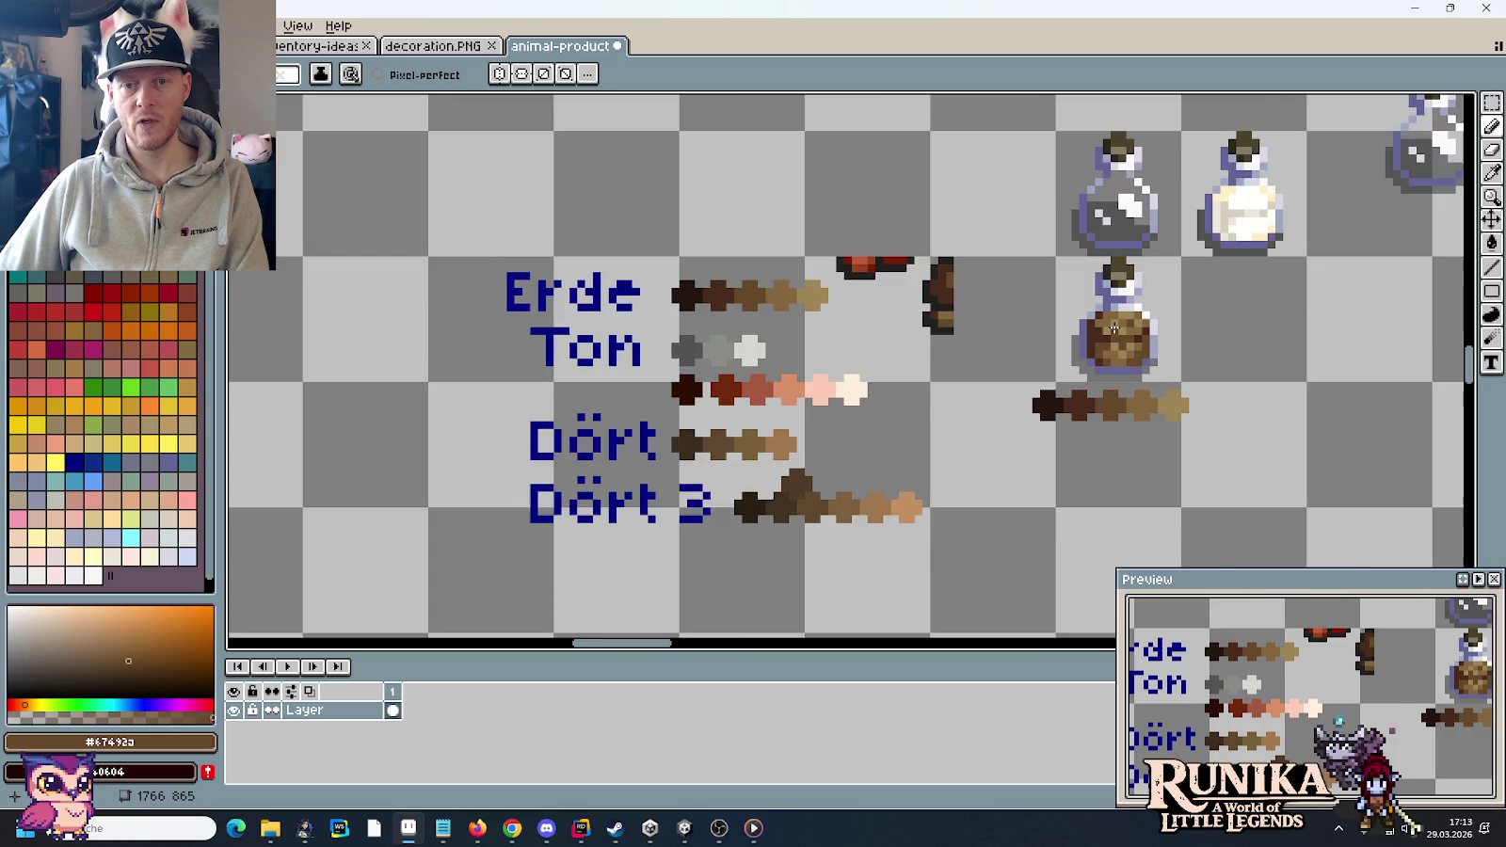
pyautogui.scroll(3, 1105, 333)
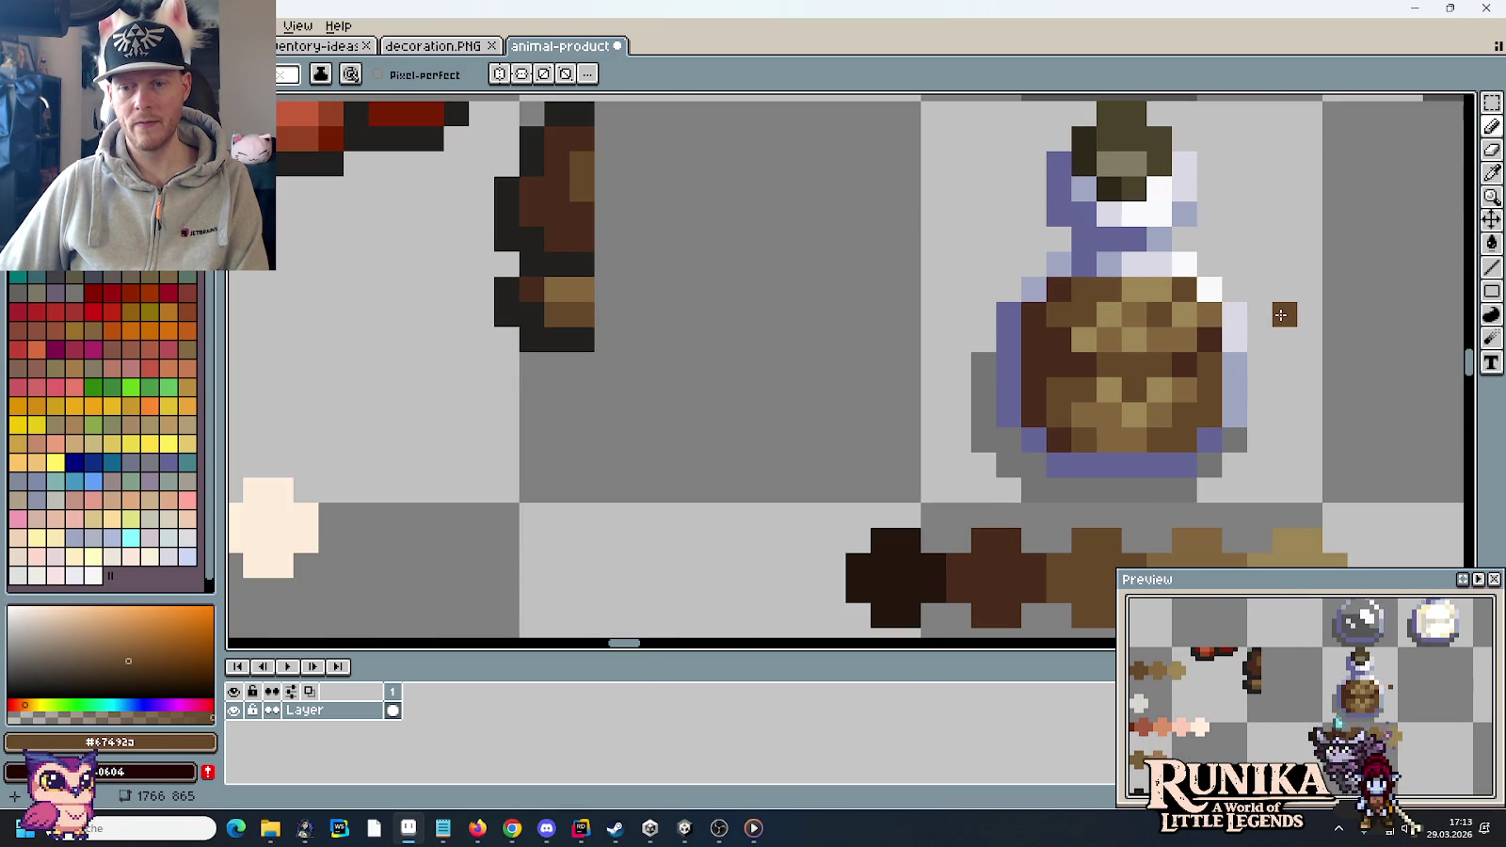
pyautogui.scroll(2, 1223, 297)
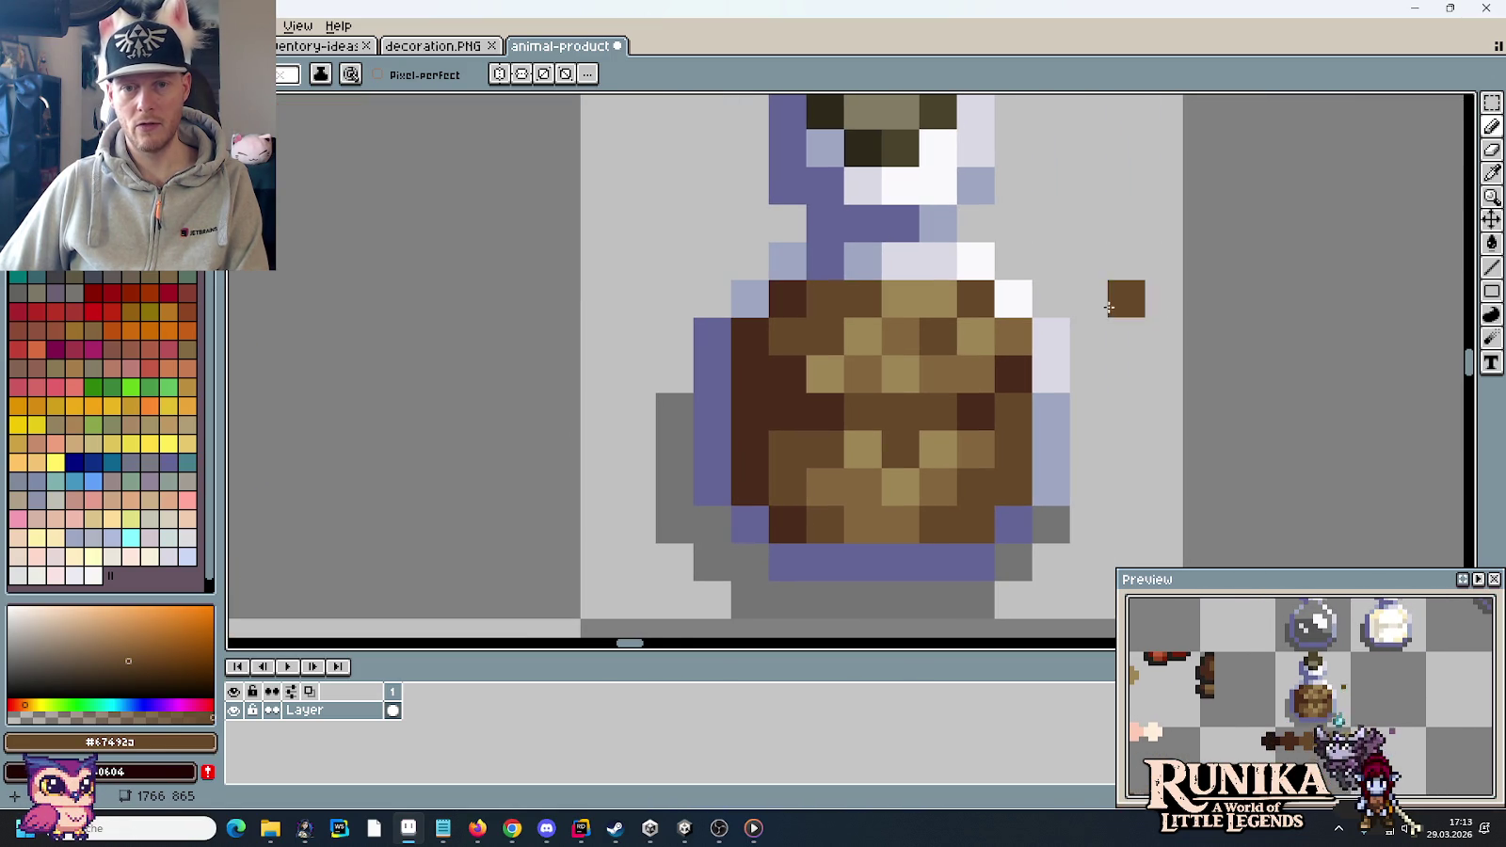
pyautogui.press('i')
pyautogui.click(905, 327)
pyautogui.press('b')
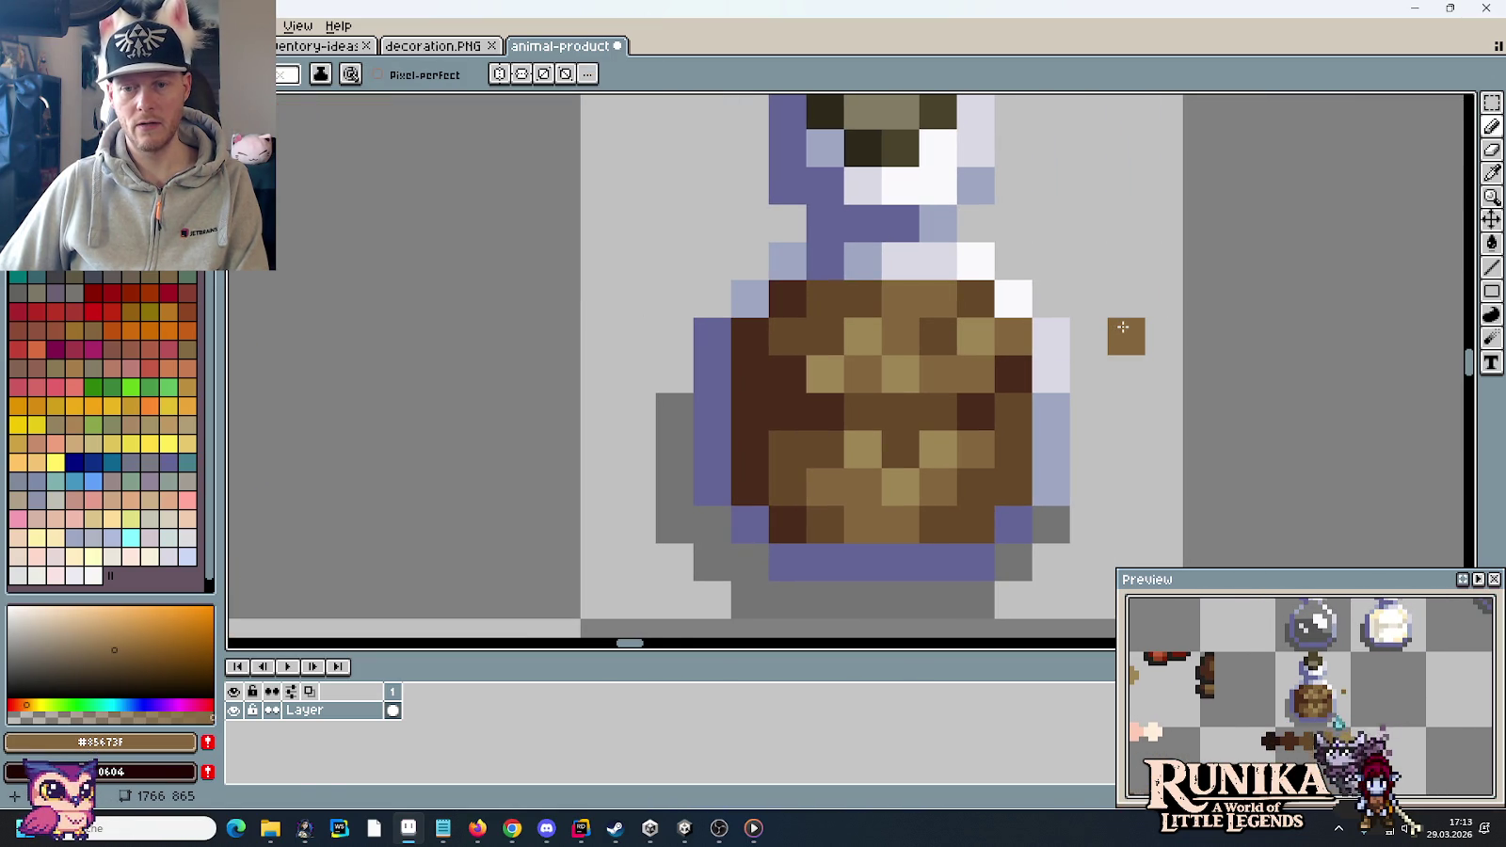
pyautogui.scroll(-2, 1001, 295)
pyautogui.scroll(1, 1032, 303)
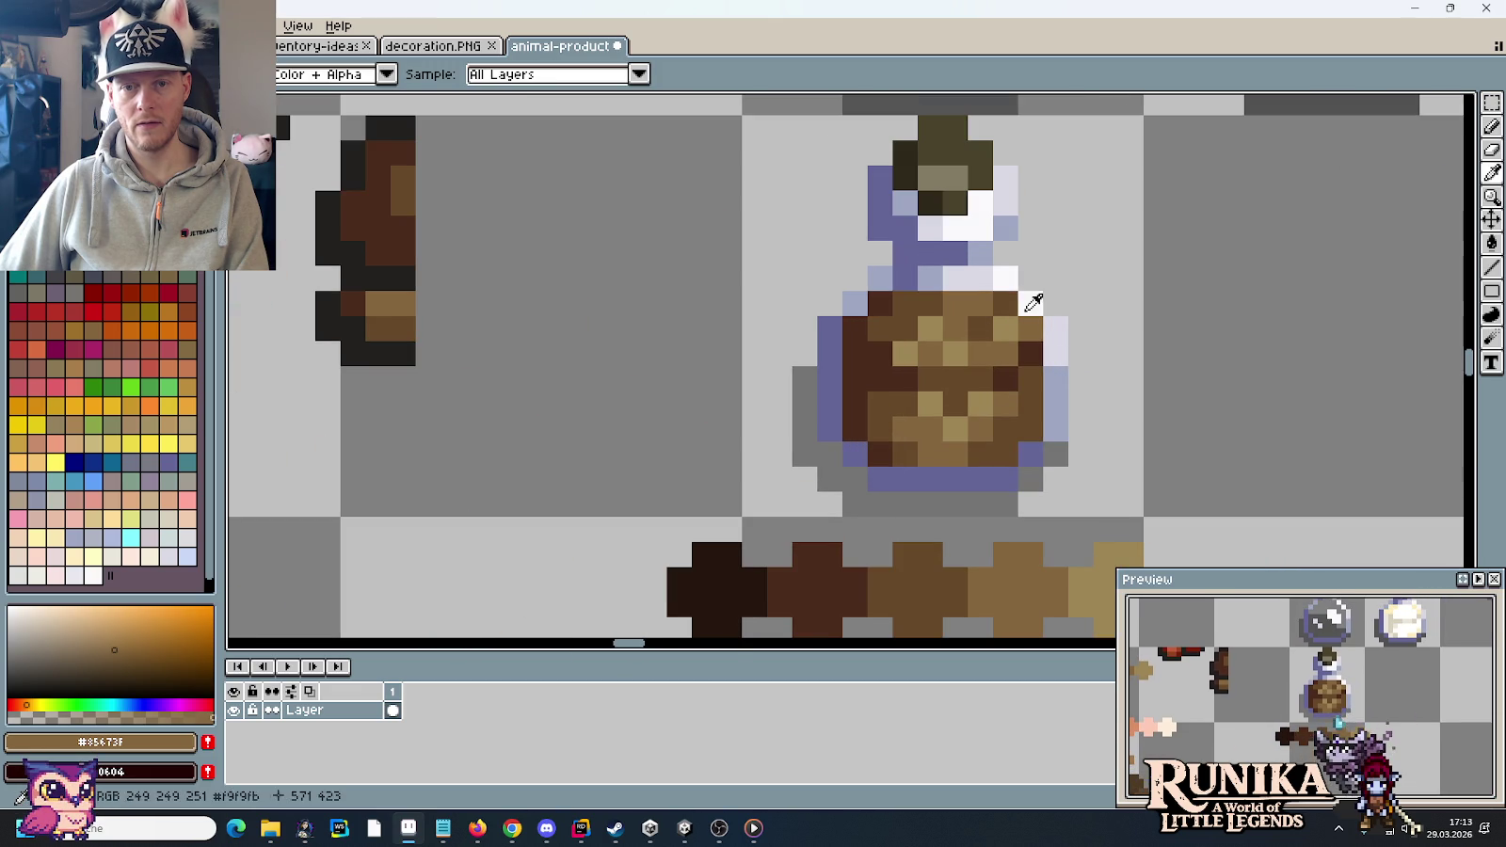
pyautogui.keyDown('alt'); pyautogui.click(980, 304); pyautogui.keyUp('alt')
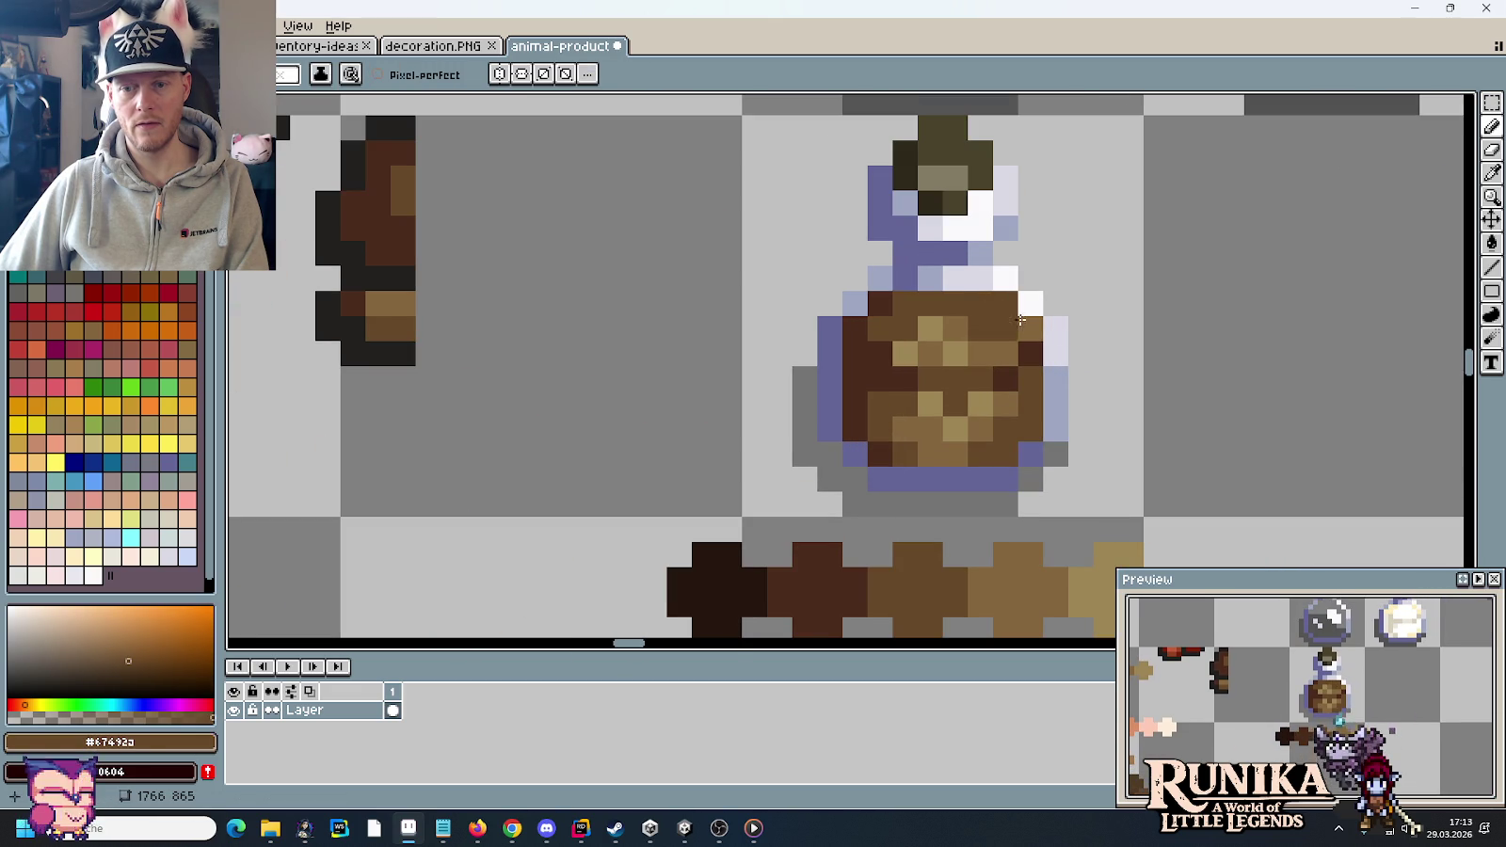
pyautogui.hotkey('ctrl', 'z')
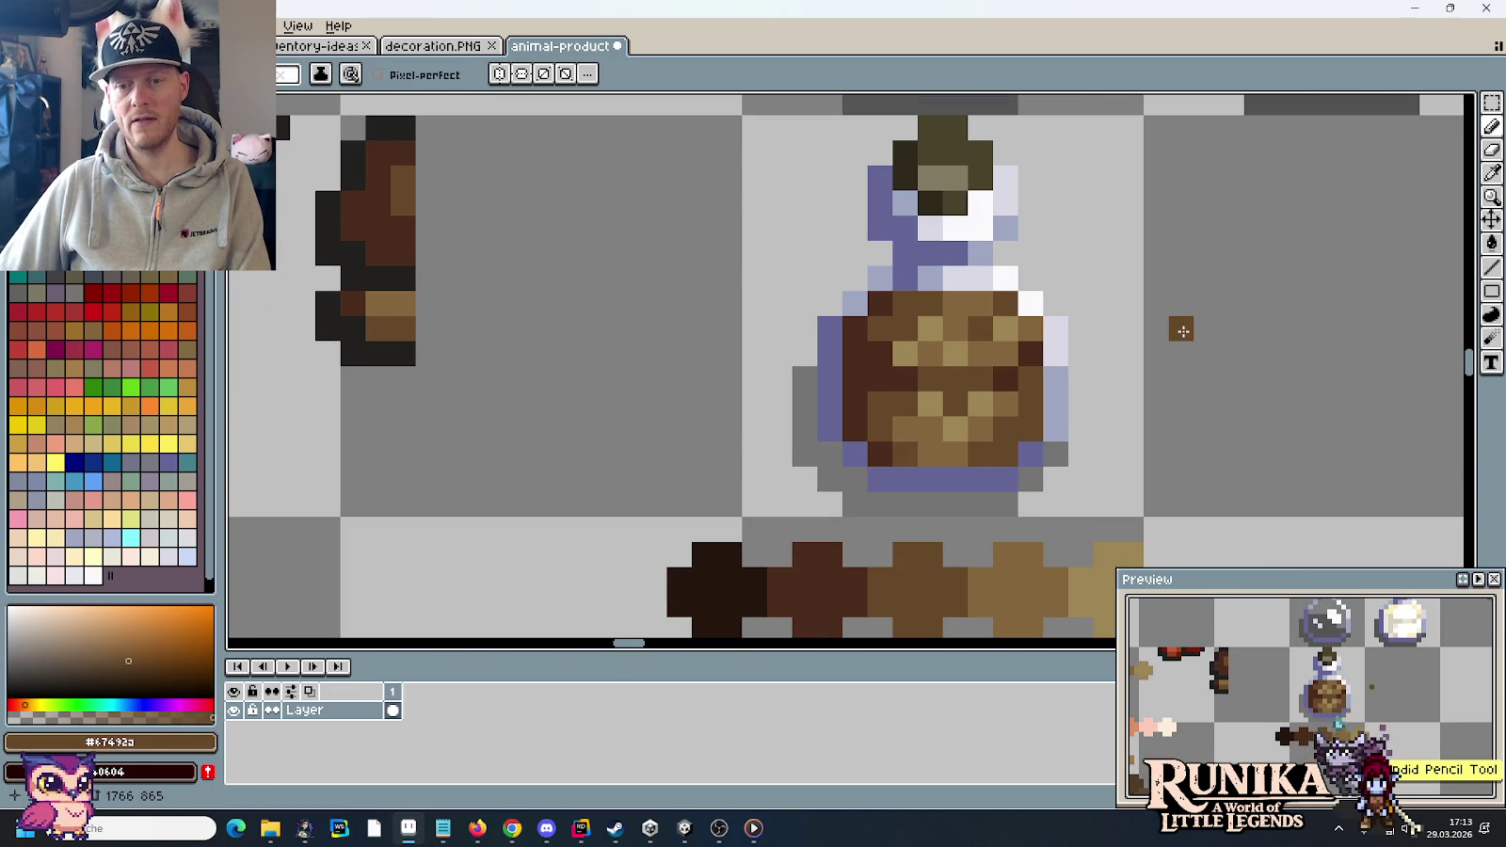
pyautogui.scroll(-5, 1176, 331)
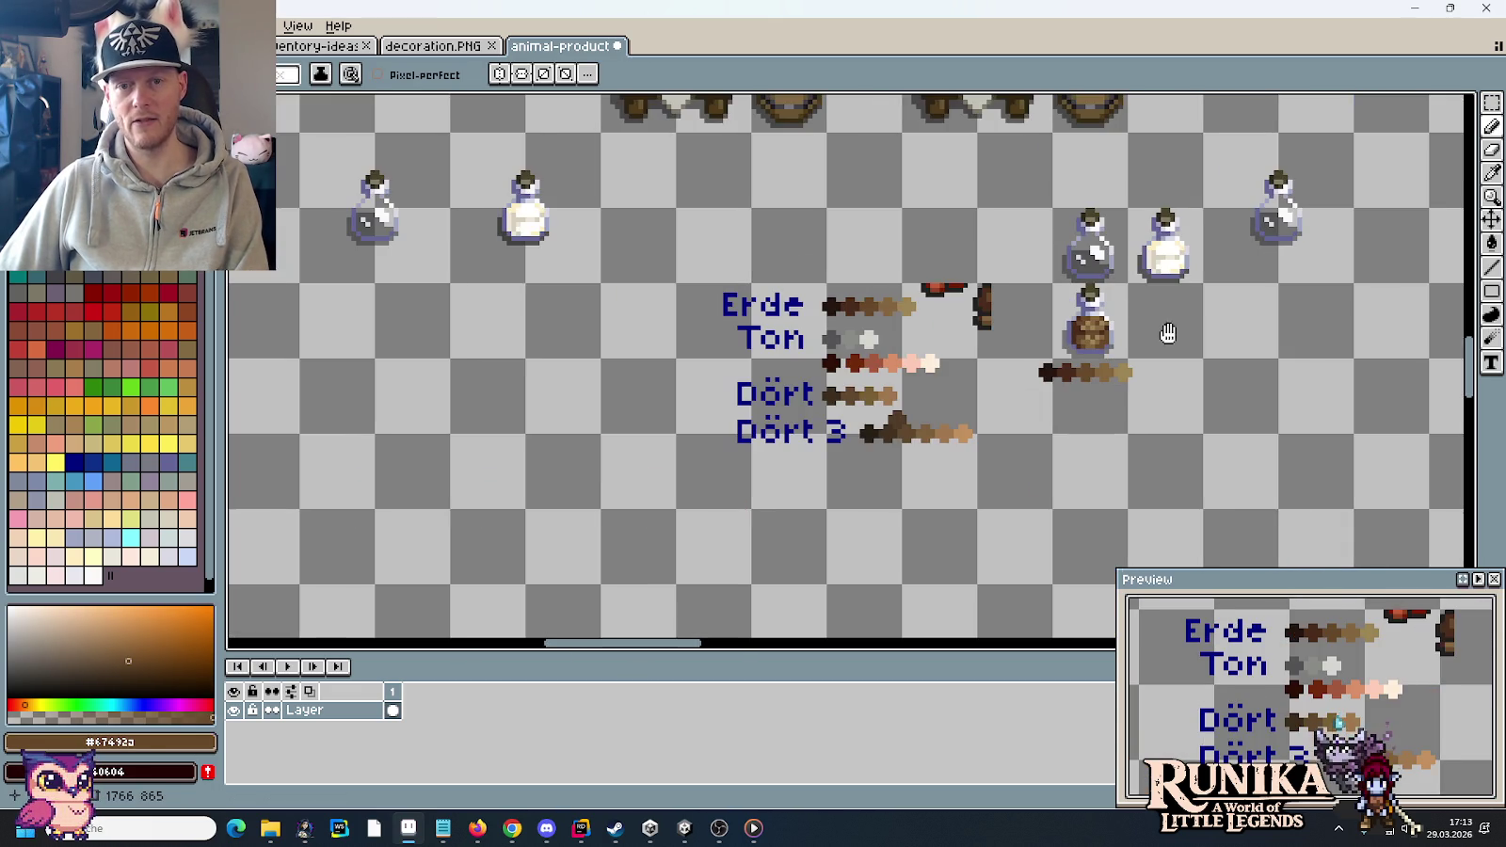
# - Duplicate the brown-filled jar one tile to the right
pyautogui.moveTo(1171, 334); pyautogui.dragTo(1021, 336)
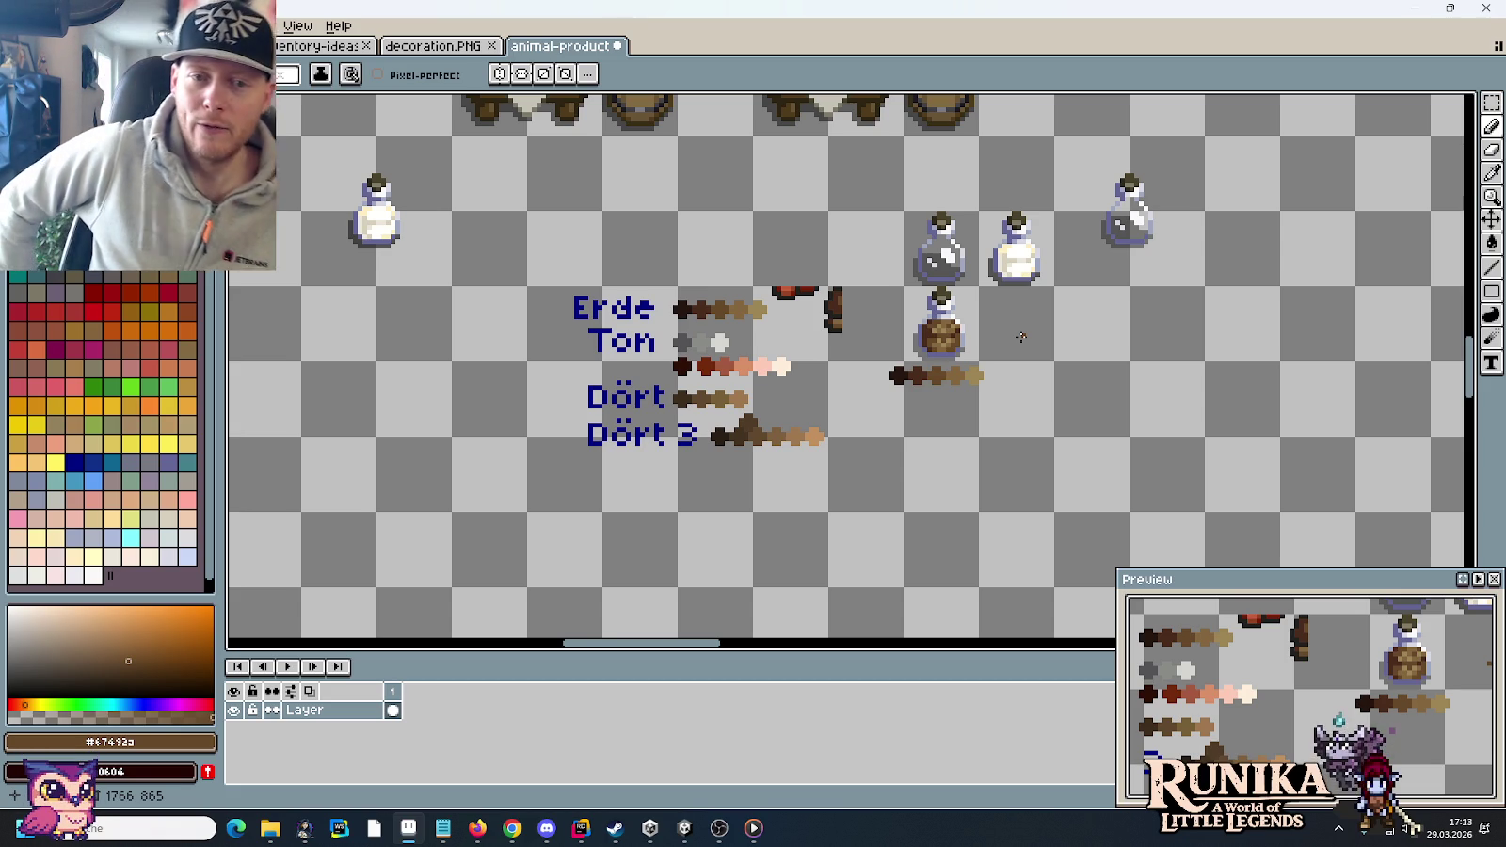
pyautogui.press('m')
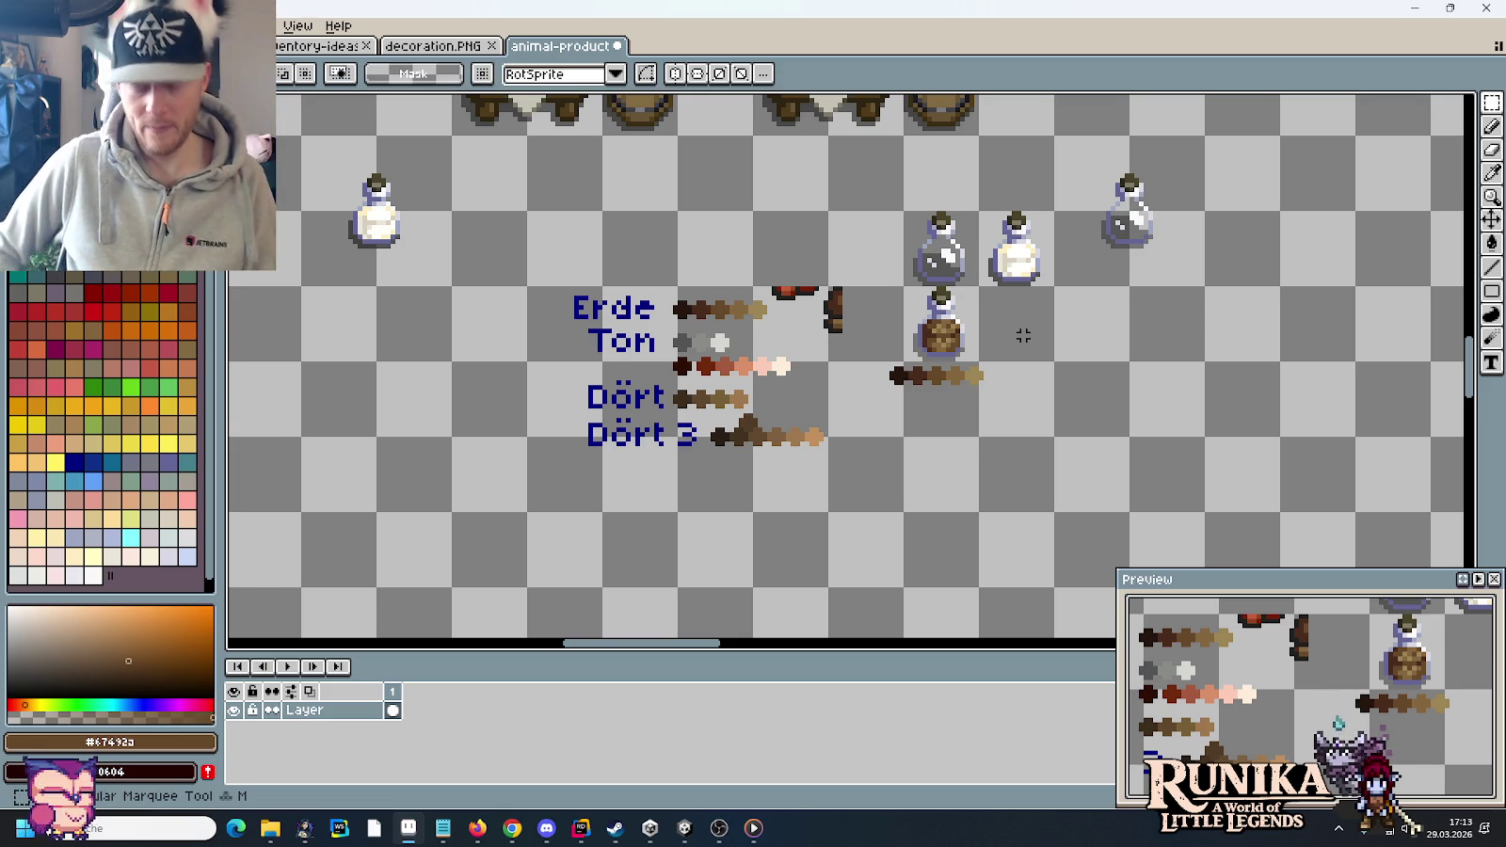
pyautogui.moveTo(1020, 291); pyautogui.dragTo(932, 532)
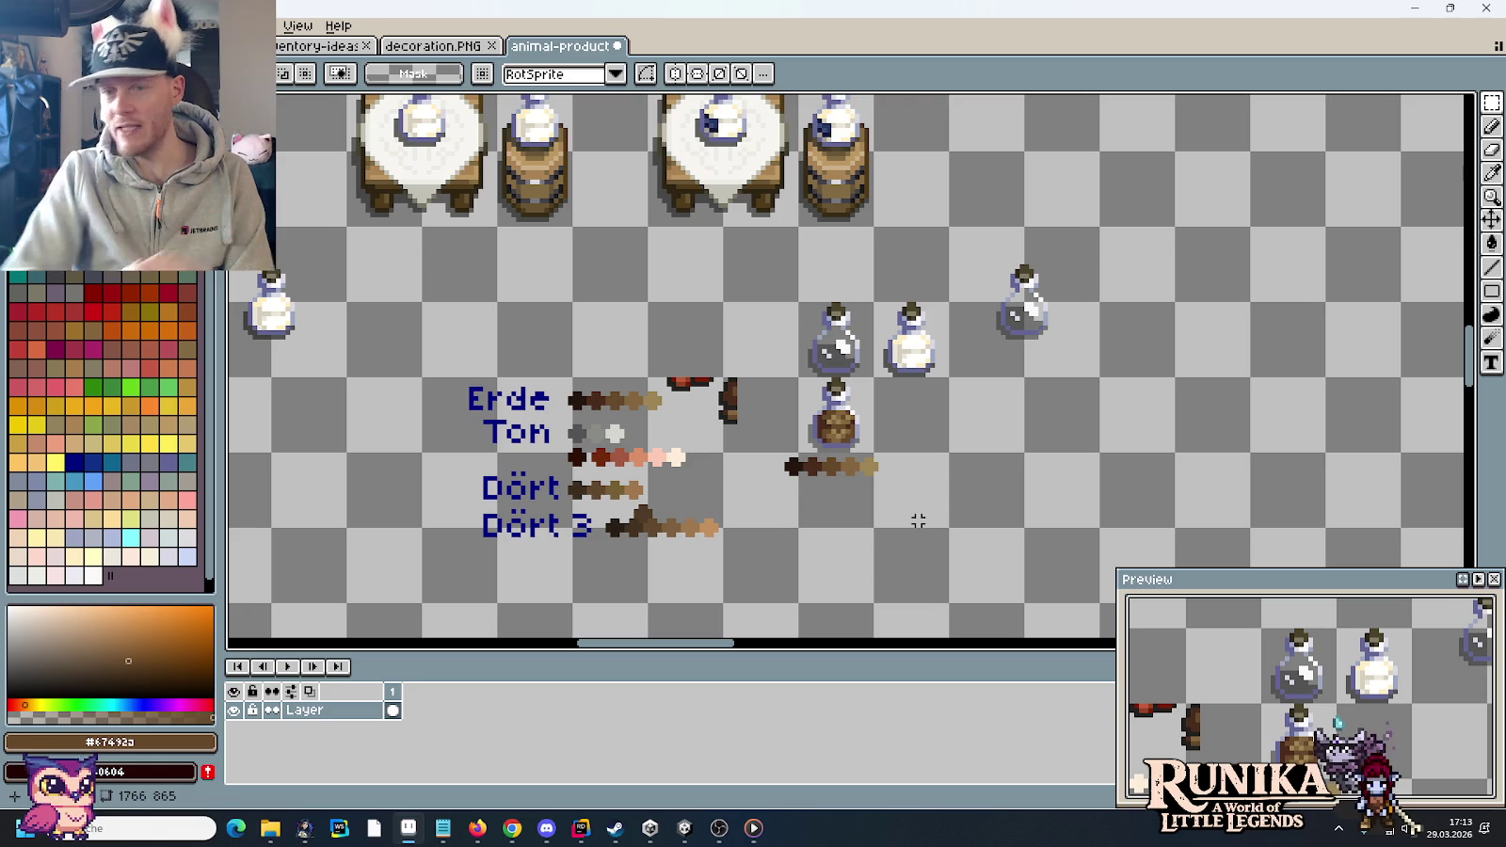
pyautogui.scroll(3, 918, 521)
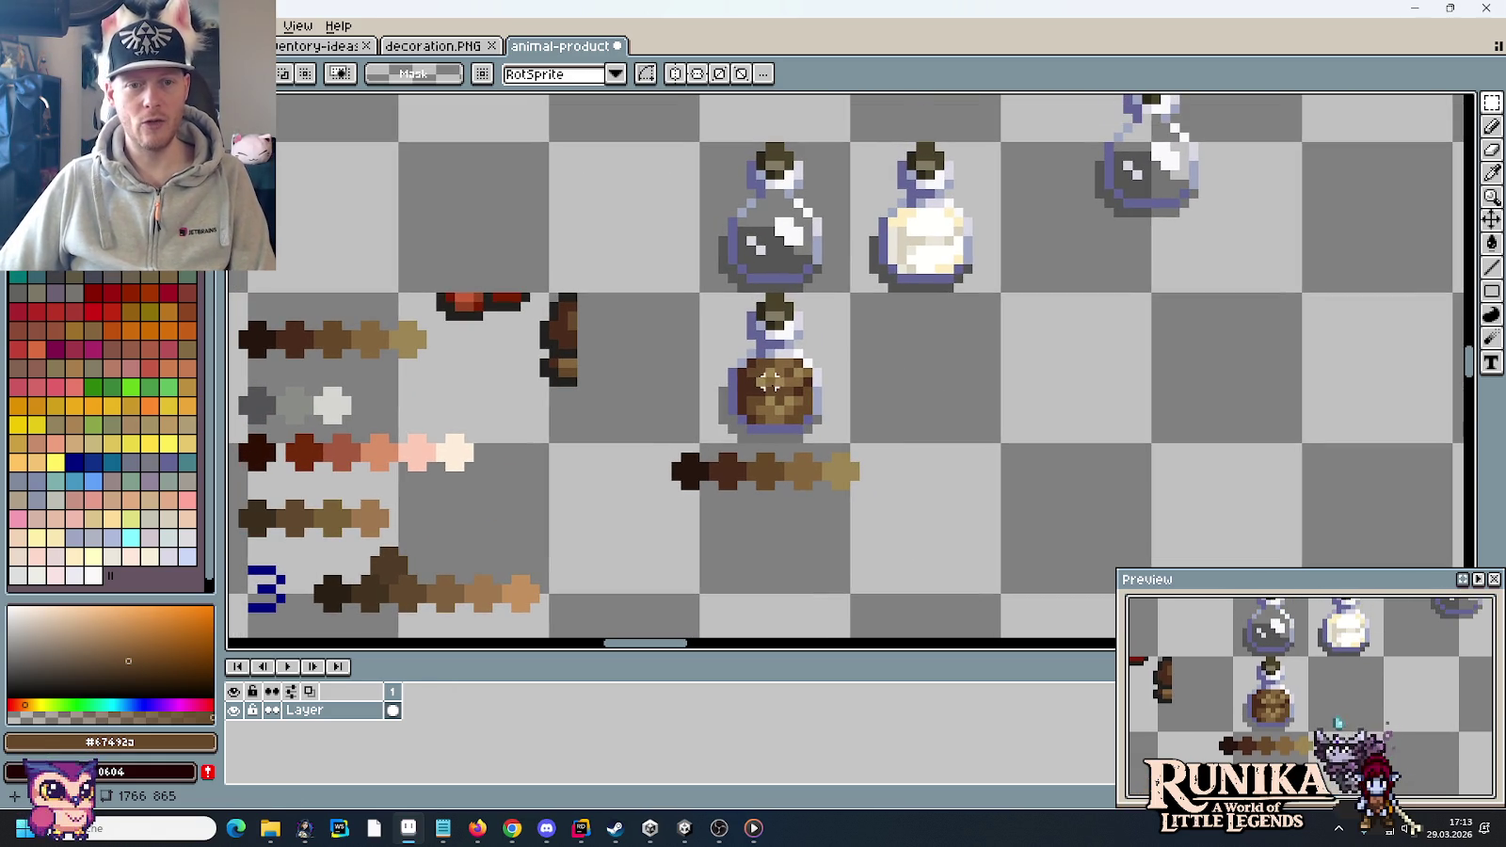
pyautogui.moveTo(696, 289); pyautogui.dragTo(854, 446)
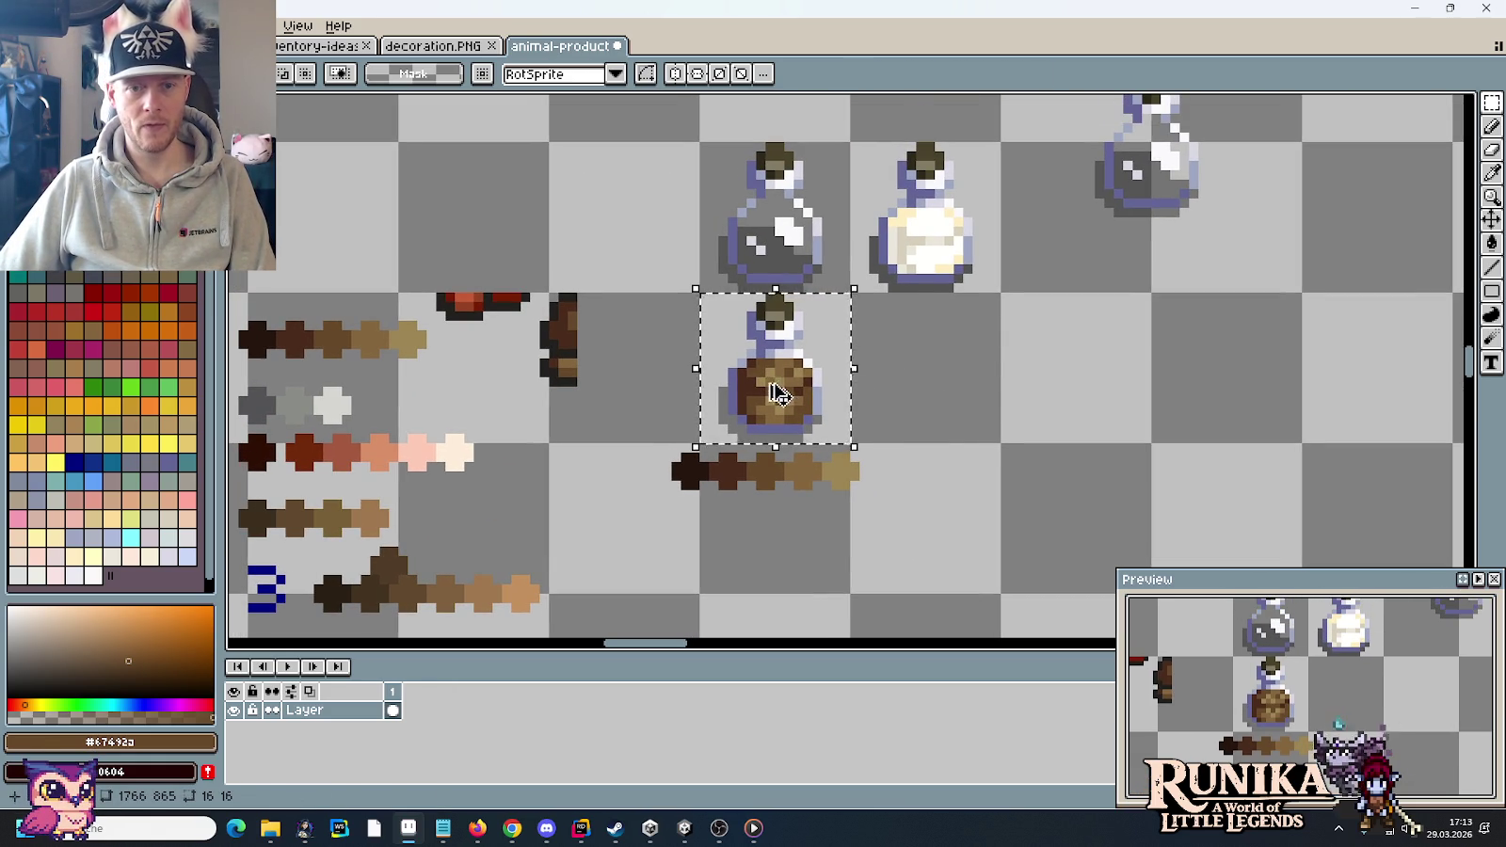
pyautogui.moveTo(779, 396); pyautogui.dragTo(930, 395)
# - Copy the brown colour ramp and place it beneath the two jars
pyautogui.moveTo(913, 553); pyautogui.dragTo(656, 443)
pyautogui.hotkey('ctrl', 'x')
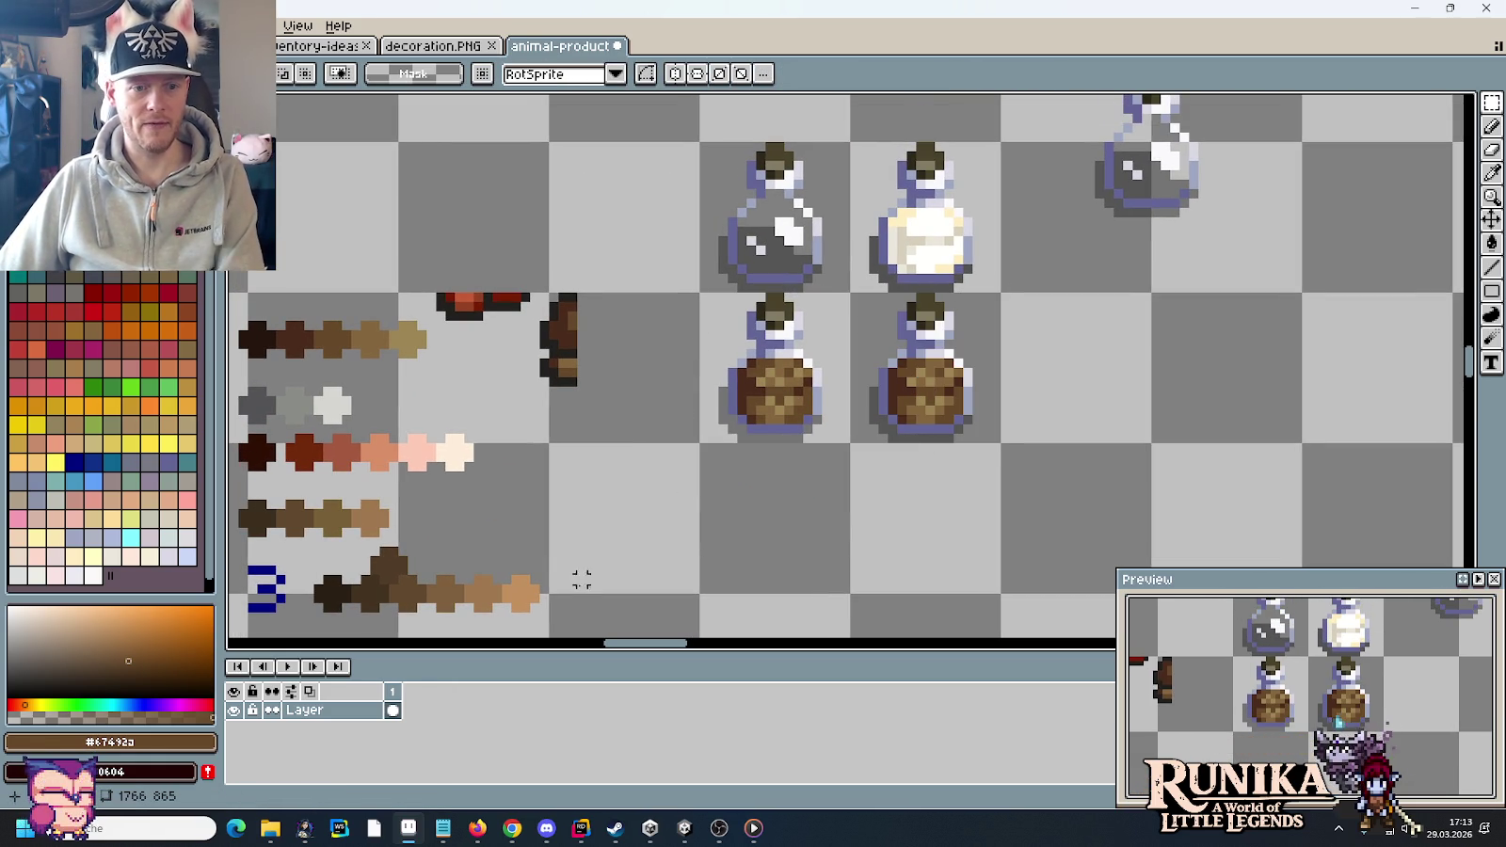
pyautogui.hotkey('ctrl', 'v')
pyautogui.moveTo(451, 568); pyautogui.dragTo(913, 464)
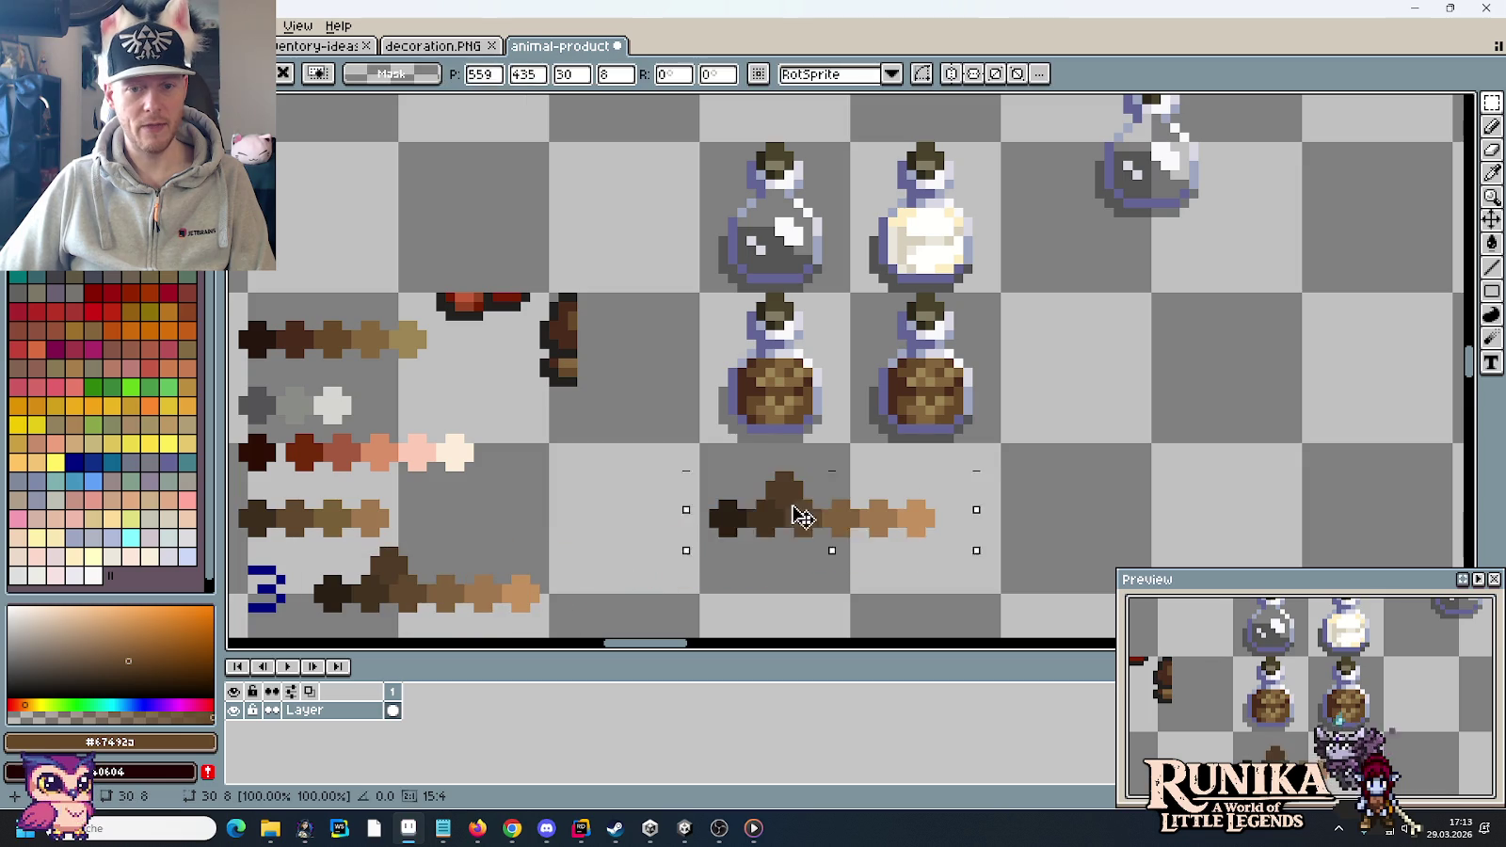
pyautogui.press('Return')
pyautogui.scroll(2, 913, 464)
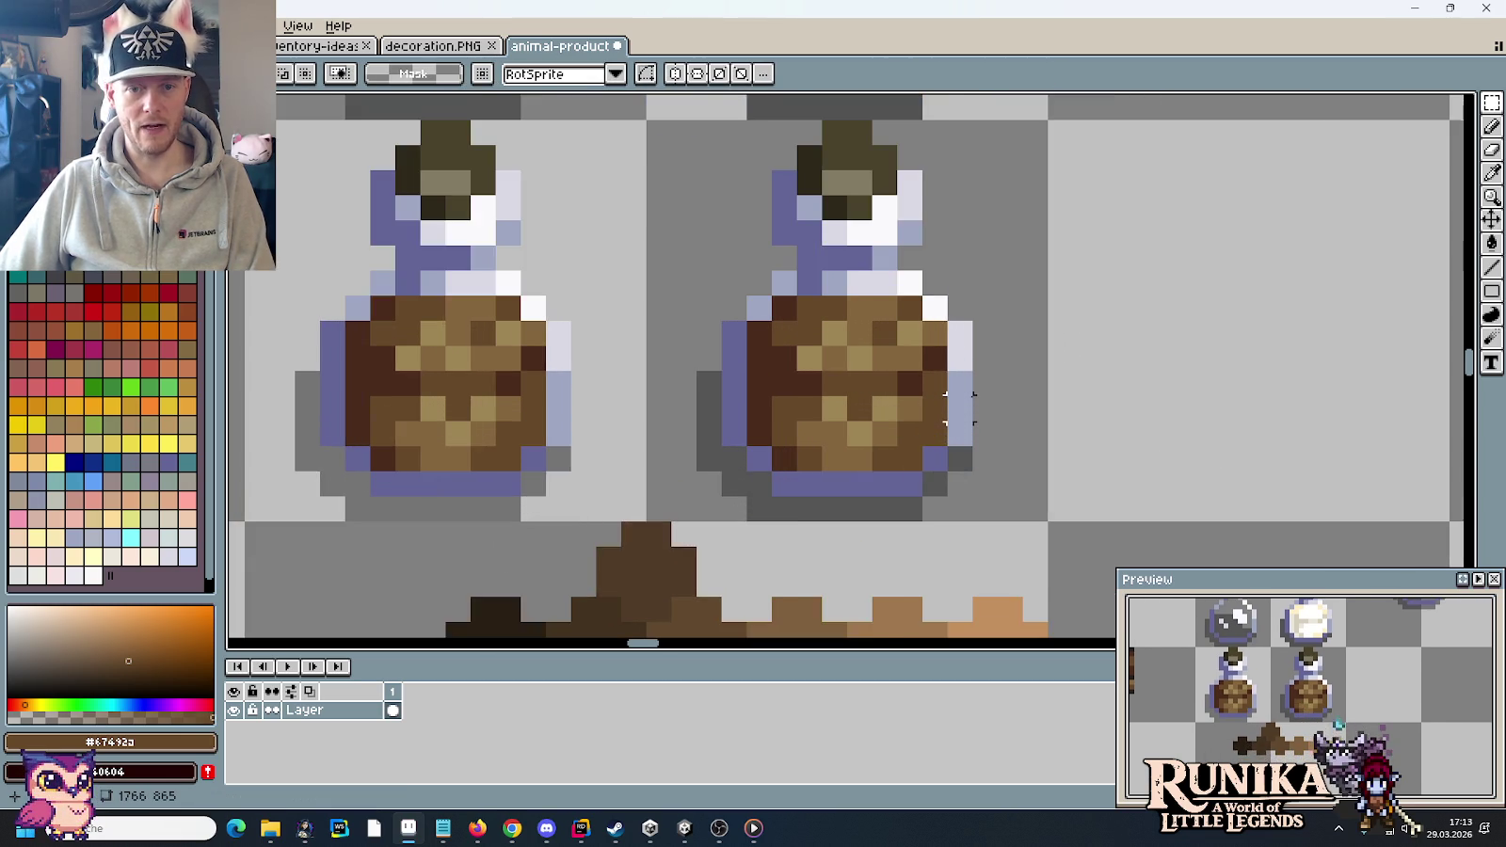
# - Paint lighter tan, orange and mid-brown #85673f pixels, sampled from the canvas, onto the right jar
pyautogui.scroll(-1, 894, 329)
pyautogui.scroll(-2, 1035, 329)
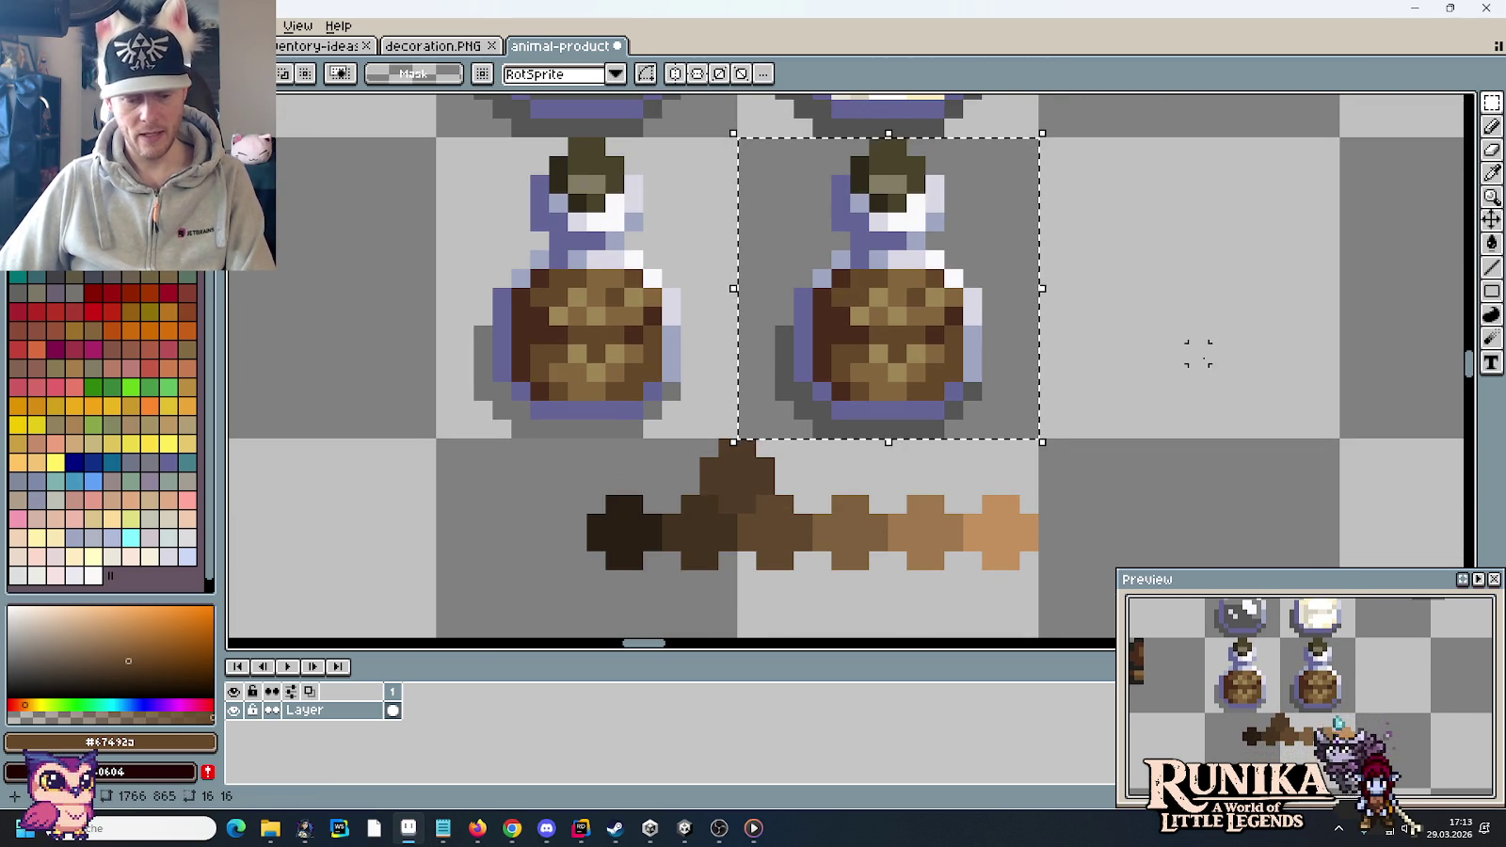
pyautogui.press('i')
pyautogui.click(897, 308)
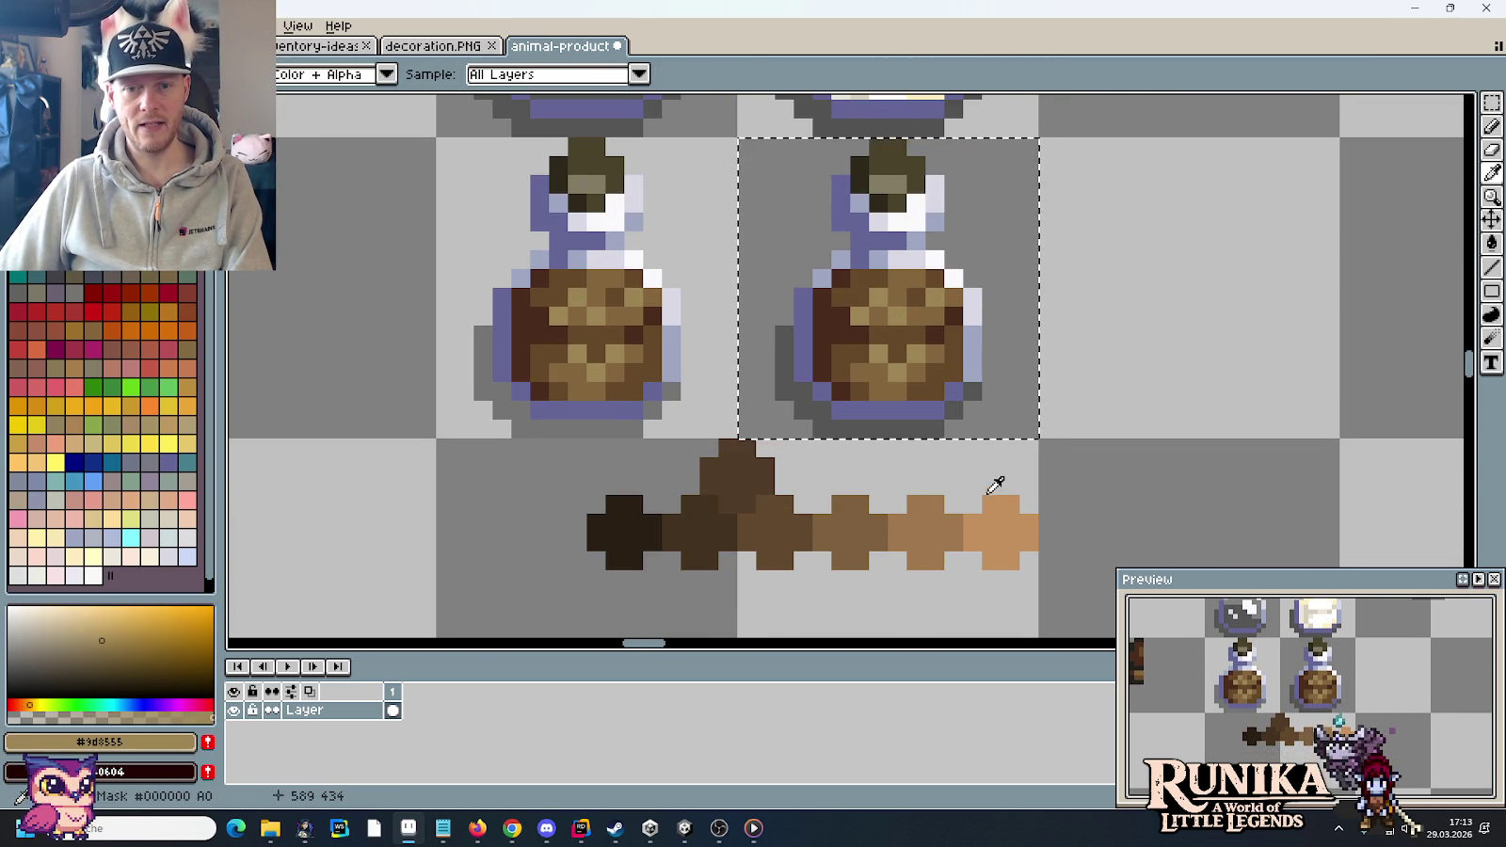
pyautogui.rightClick(1000, 508)
pyautogui.press('b')
pyautogui.moveTo(859, 312); pyautogui.dragTo(904, 354)
pyautogui.press('i')
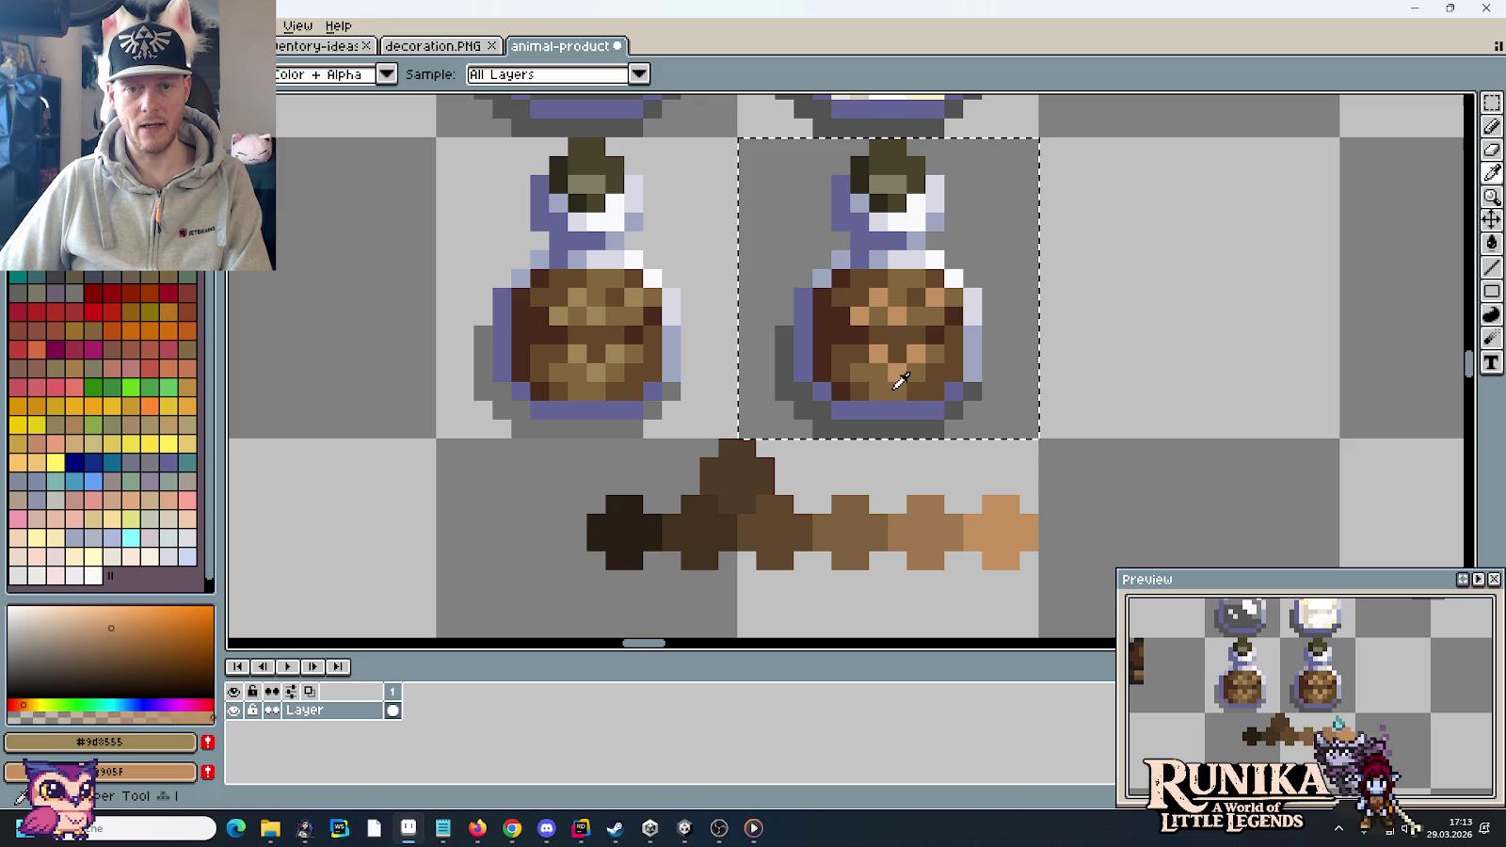
pyautogui.click(900, 379)
pyautogui.press('b')
pyautogui.moveTo(914, 296)
pyautogui.mouseDown()
pyautogui.moveTo(896, 371)
pyautogui.moveTo(866, 329)
pyautogui.mouseUp()
# - Keep sampling browns #7e603e, #4b2c1c and #61492f to repaint the right jar's contents
pyautogui.press('i')
pyautogui.click(775, 532)
pyautogui.rightClick(866, 508)
pyautogui.press('b')
pyautogui.press('i')
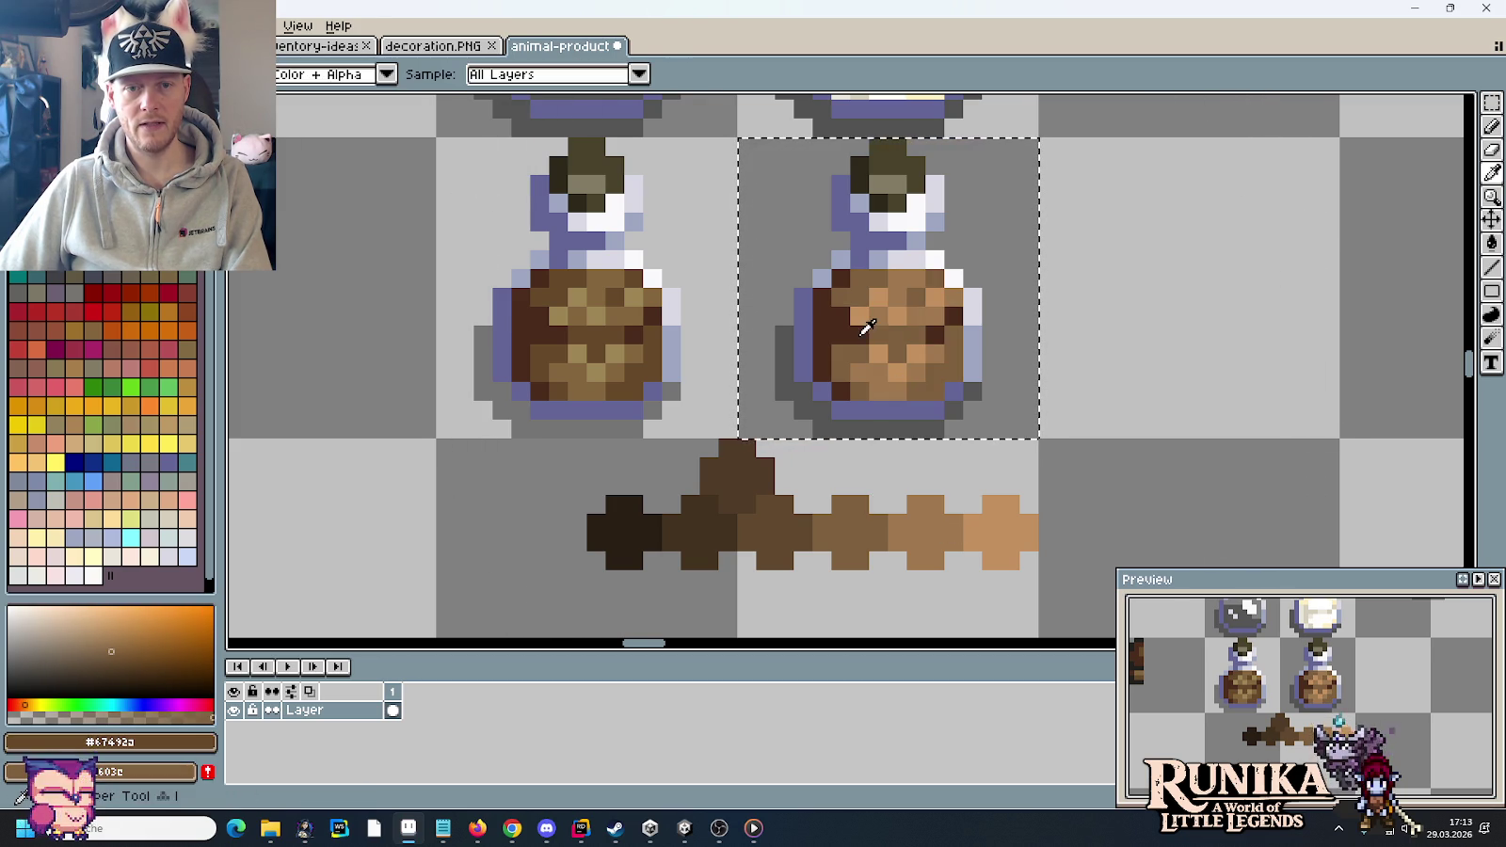
pyautogui.click(860, 325)
pyautogui.rightClick(805, 491)
pyautogui.press('b')
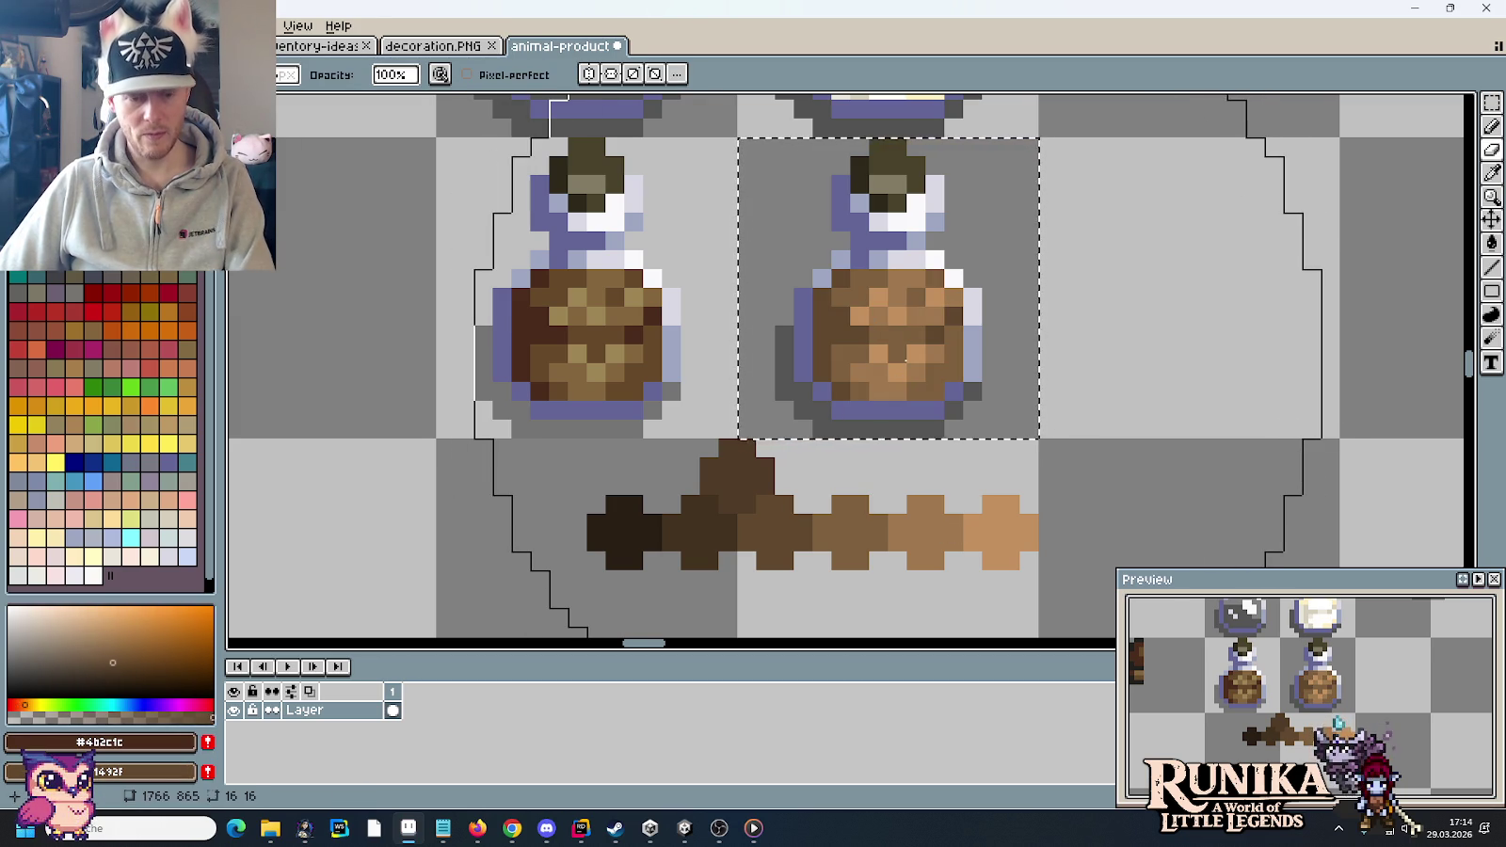
pyautogui.press('i')
pyautogui.click(830, 309)
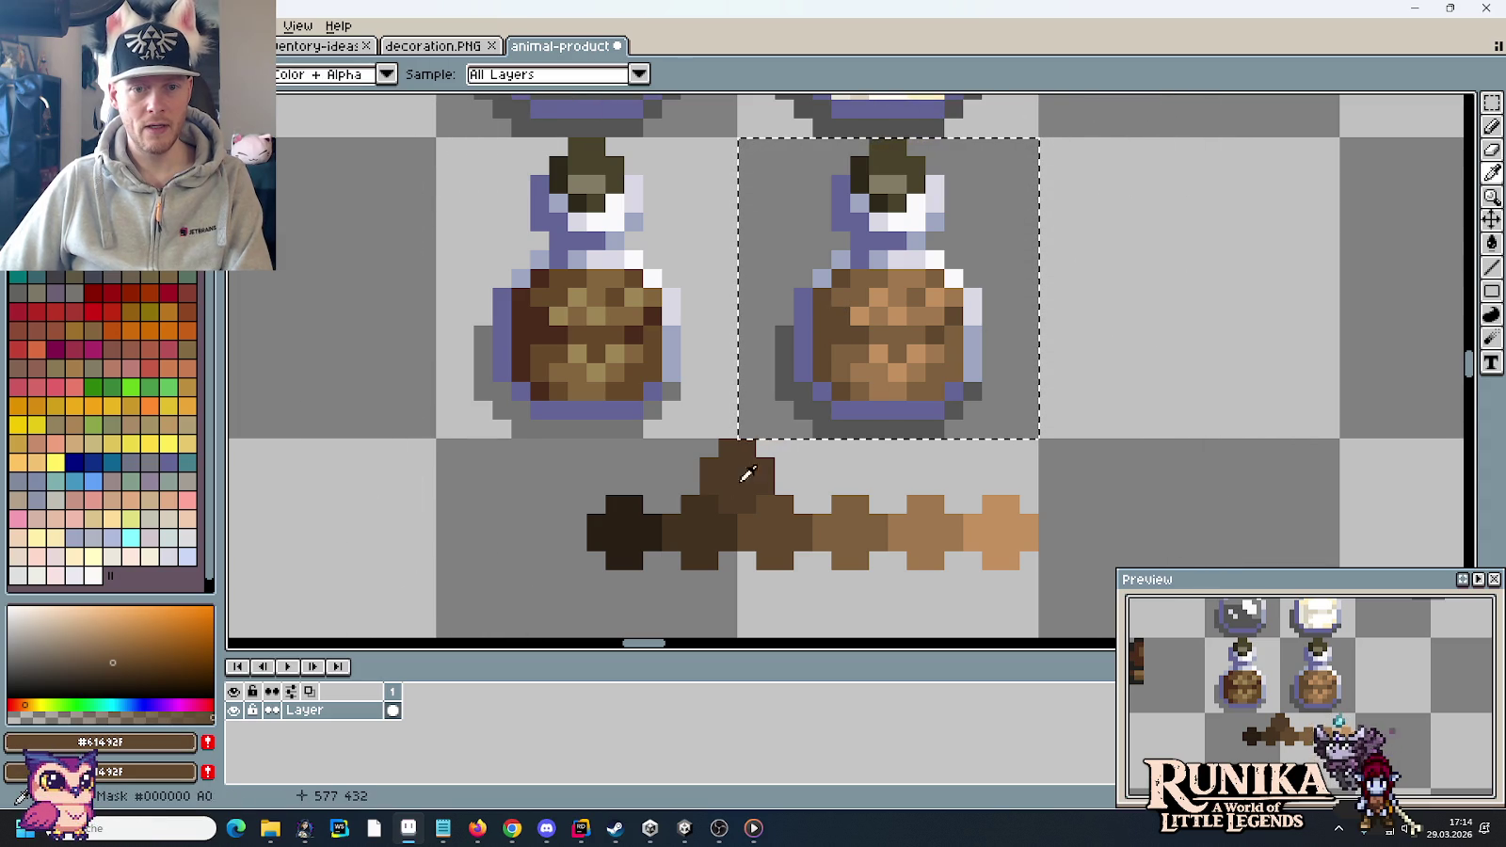
pyautogui.rightClick(744, 450)
pyautogui.press('b')
pyautogui.press('i')
pyautogui.click(851, 365)
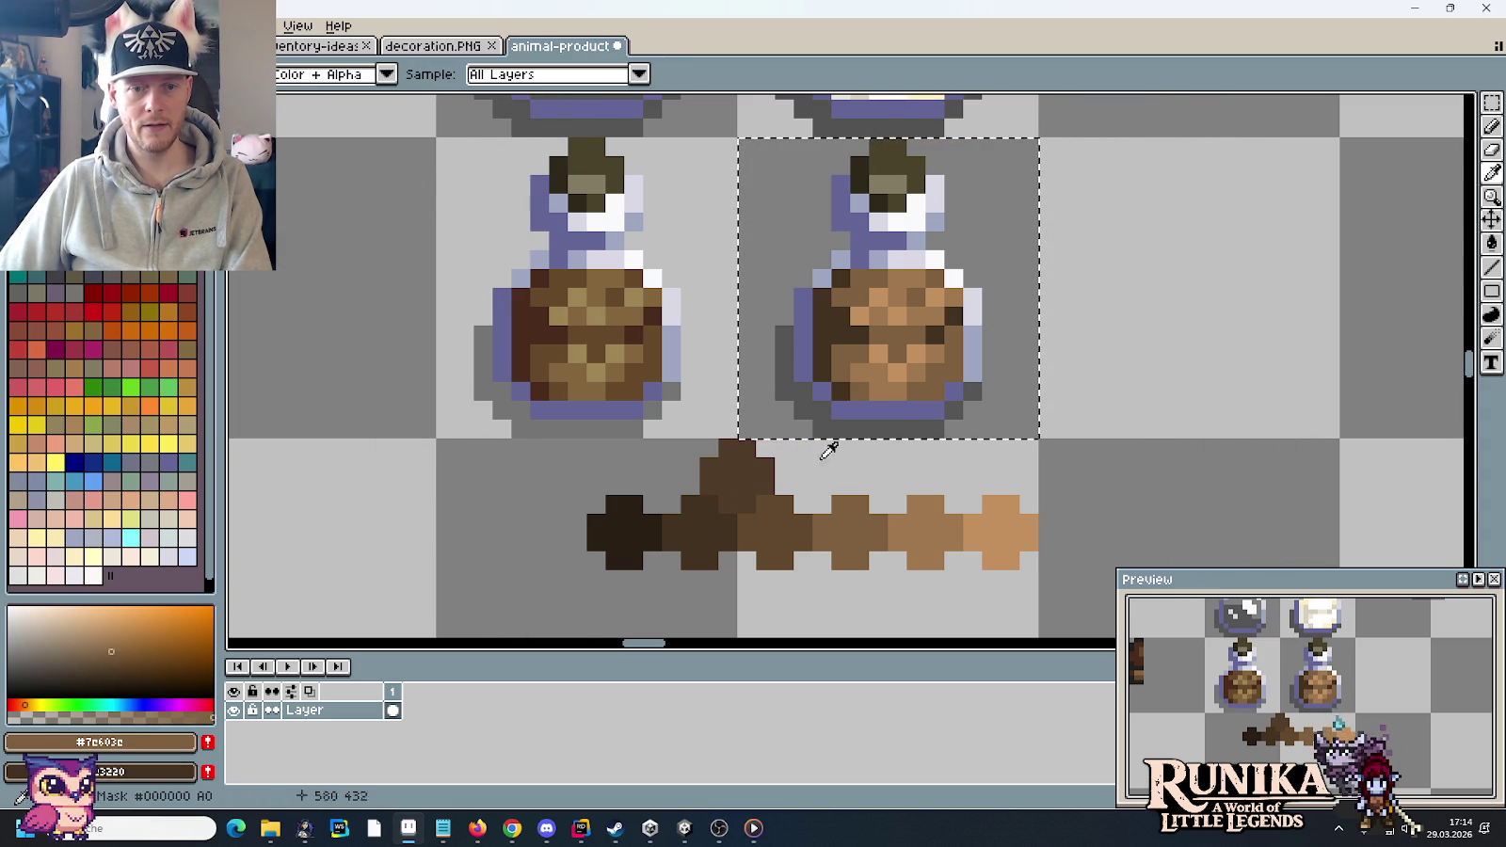
pyautogui.rightClick(790, 514)
pyautogui.press('b')
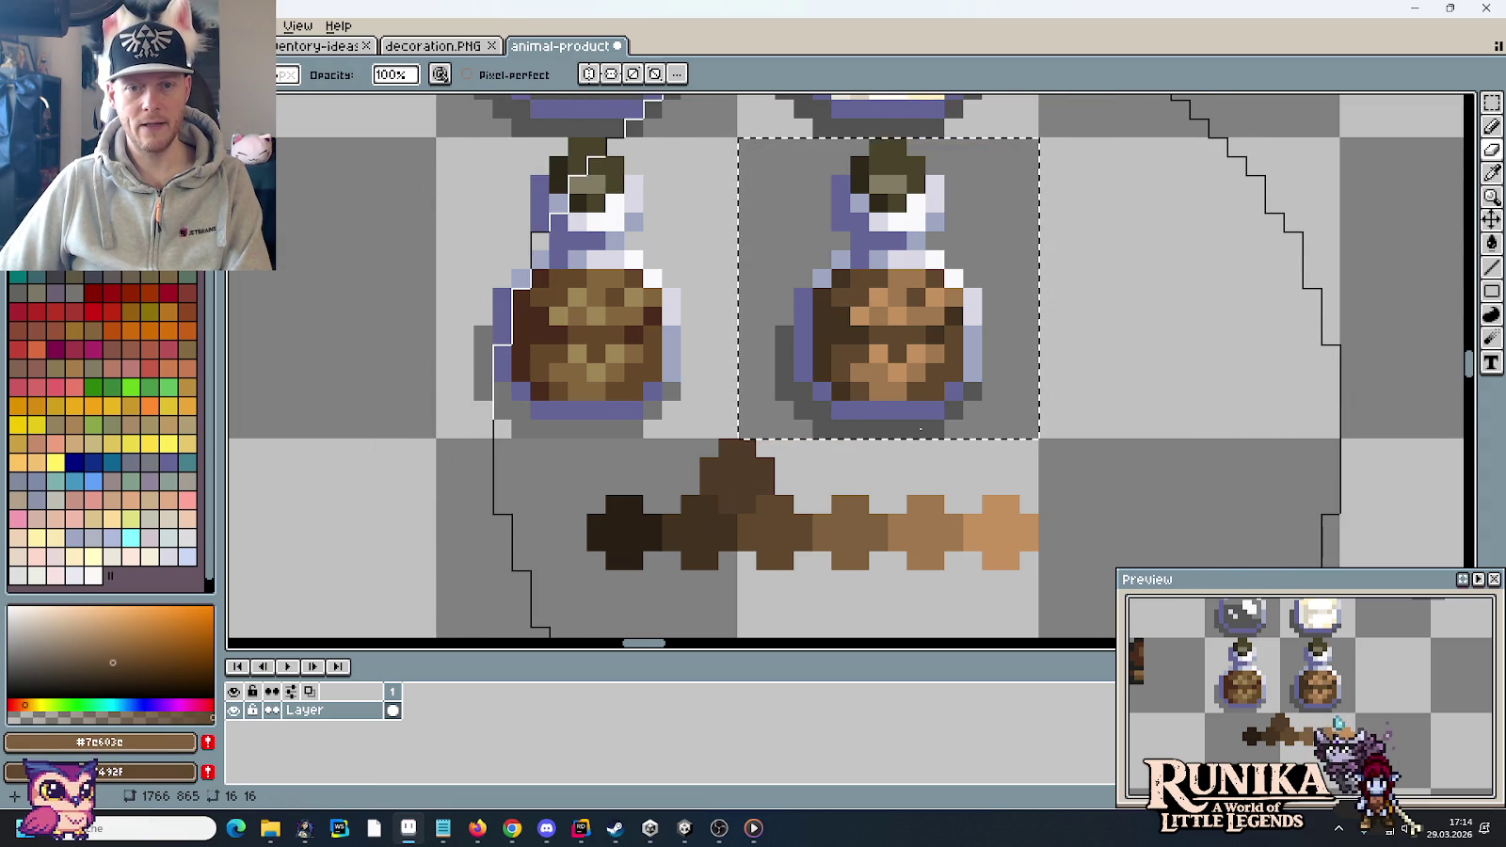
# - Finish the jar with light tan #a0784f, swapping main and secondary colours, then drop the selection
pyautogui.press('i')
pyautogui.click(894, 357)
pyautogui.press('b')
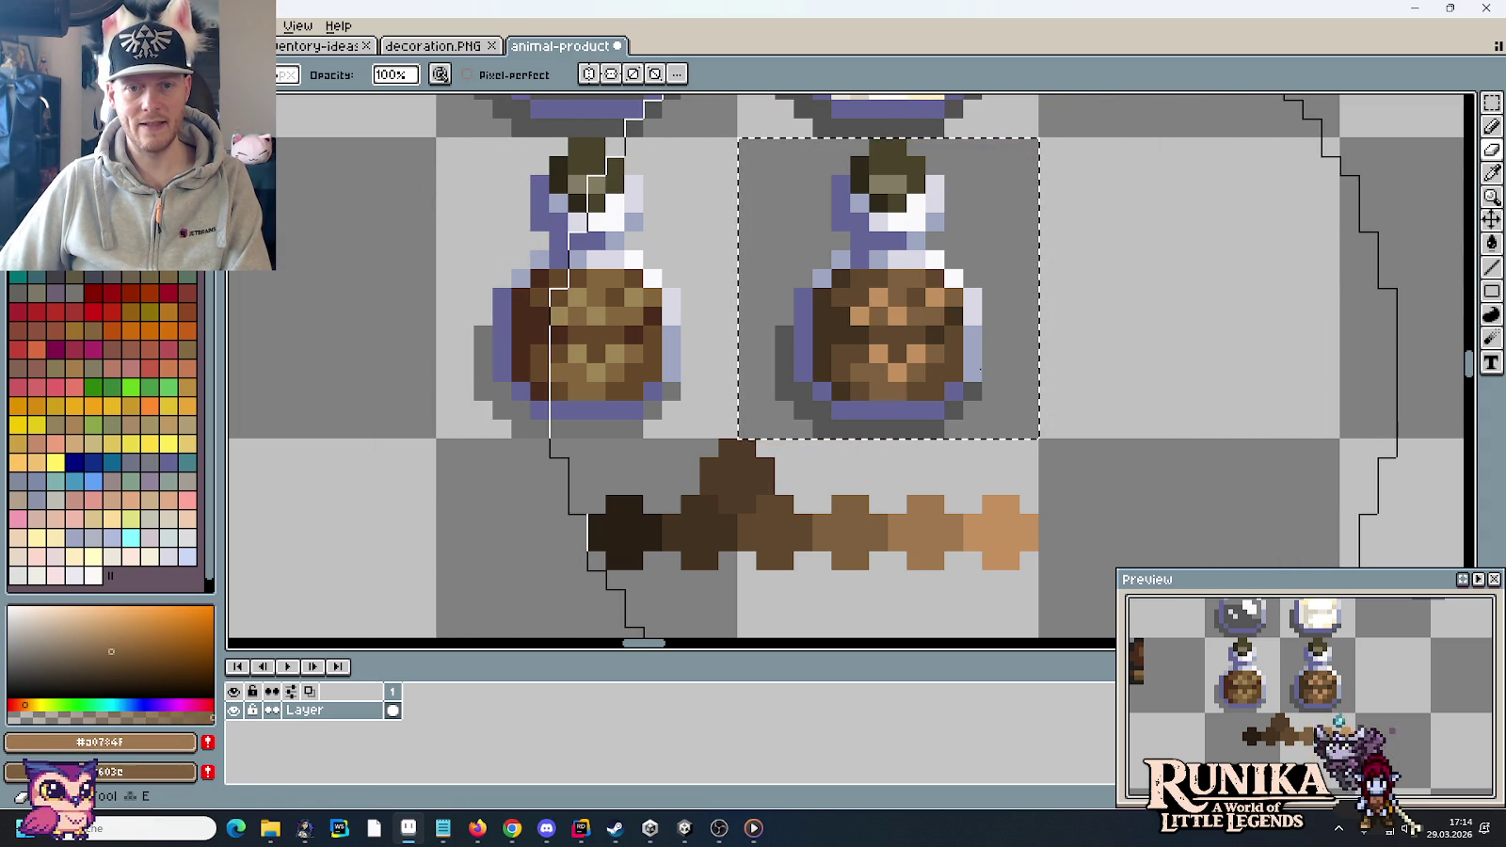
pyautogui.press('i')
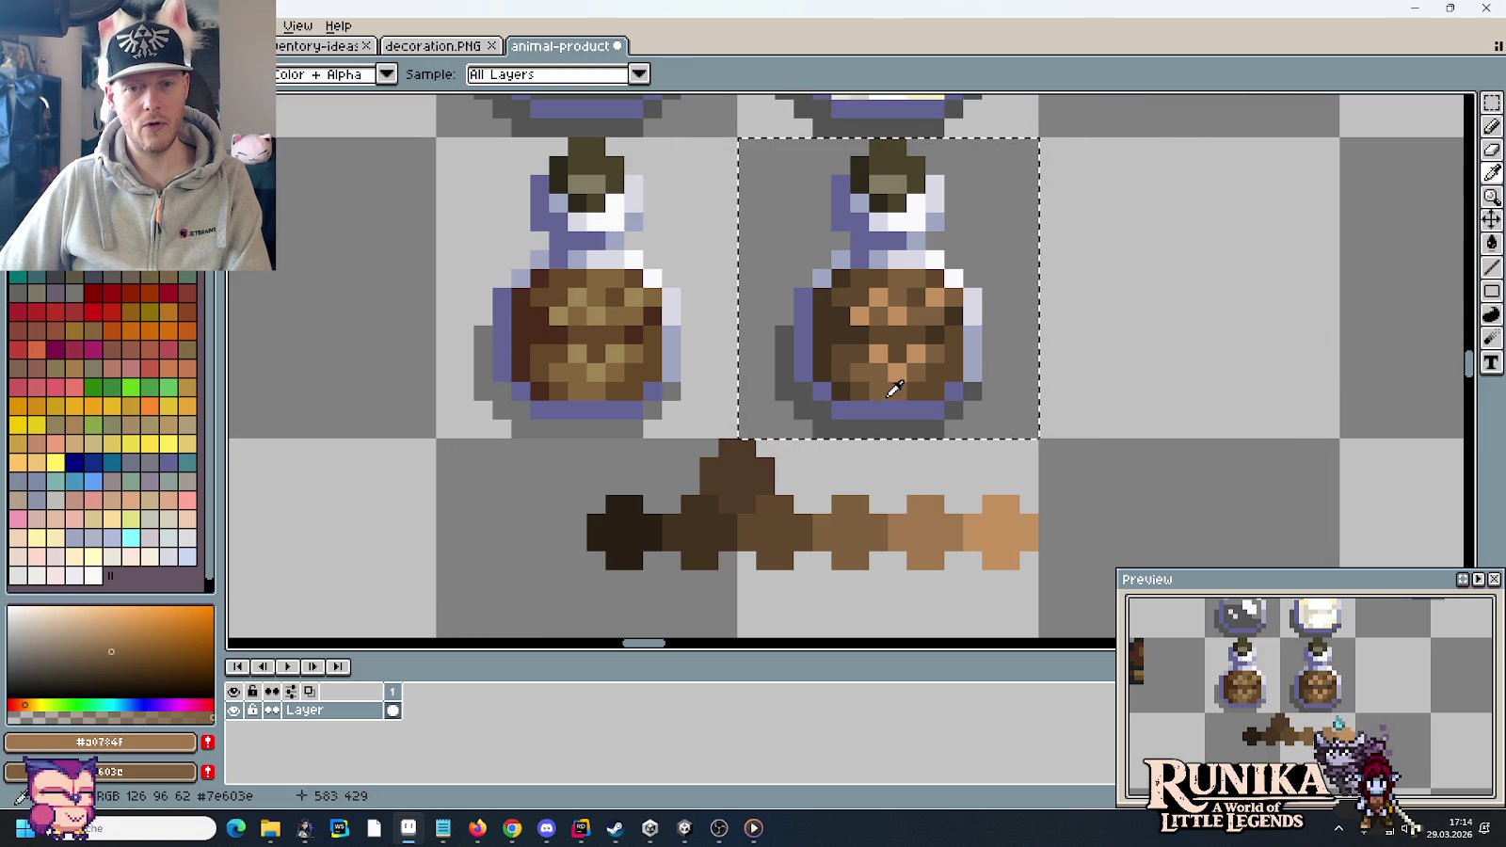
pyautogui.press('x')
pyautogui.press('b')
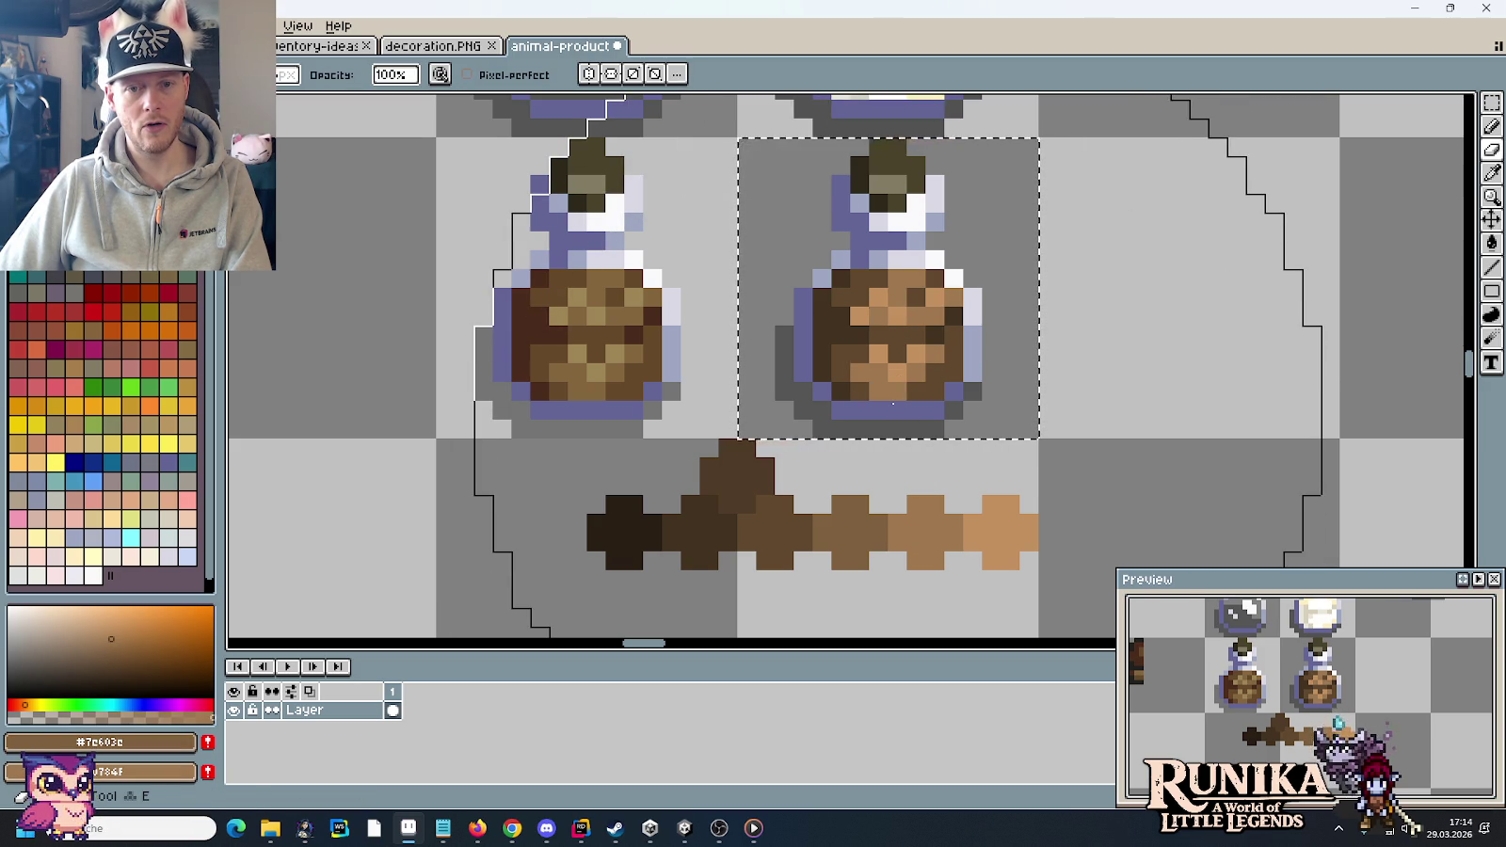
pyautogui.scroll(-3, 892, 403)
pyautogui.hotkey('ctrl', 'd')
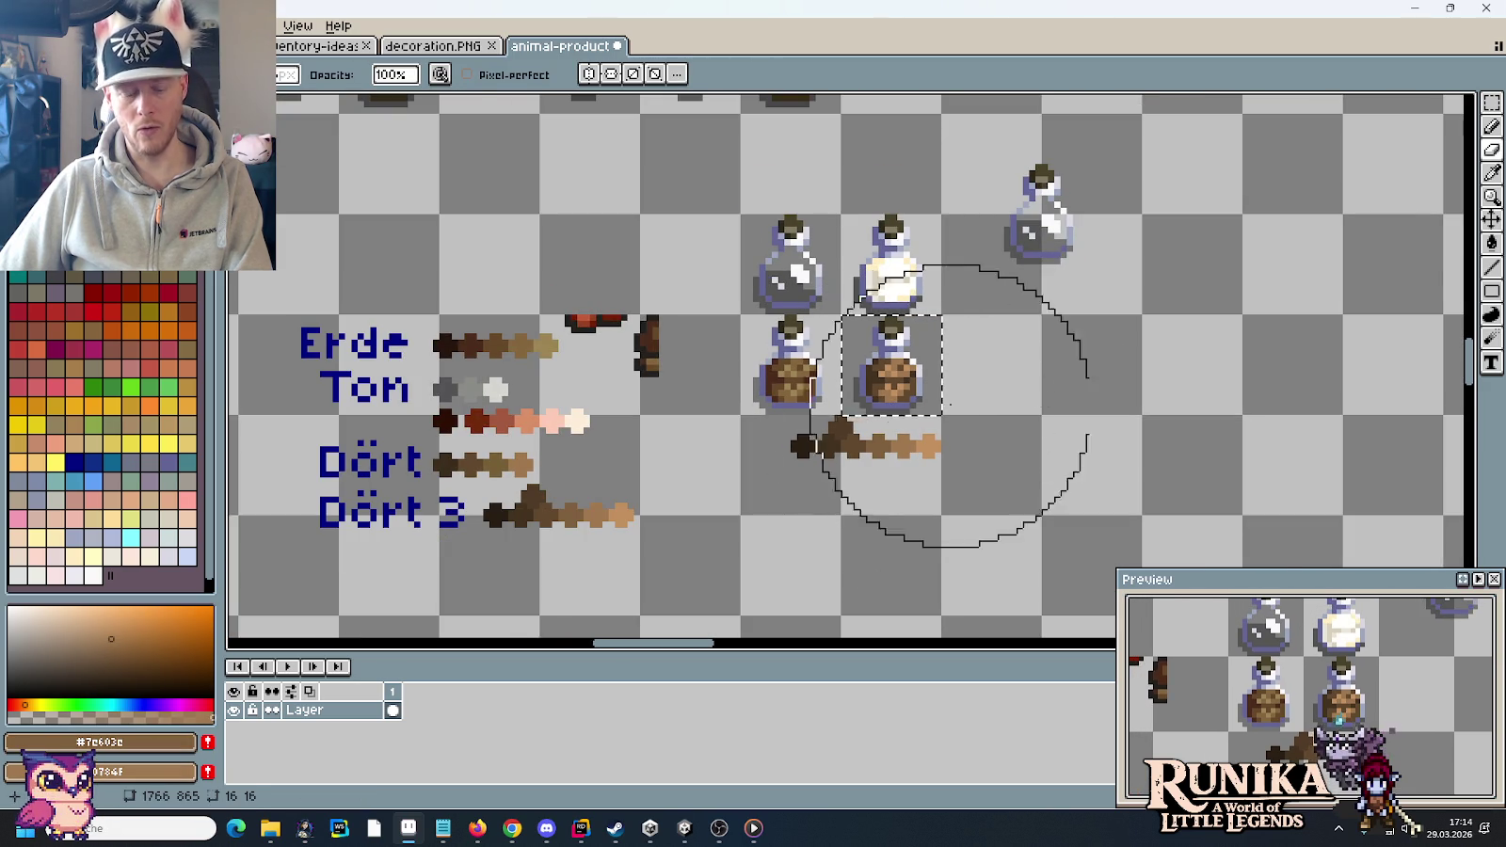
# - Delete the copied brown colour ramp beneath the jars with a rectangular selection
pyautogui.press('m')
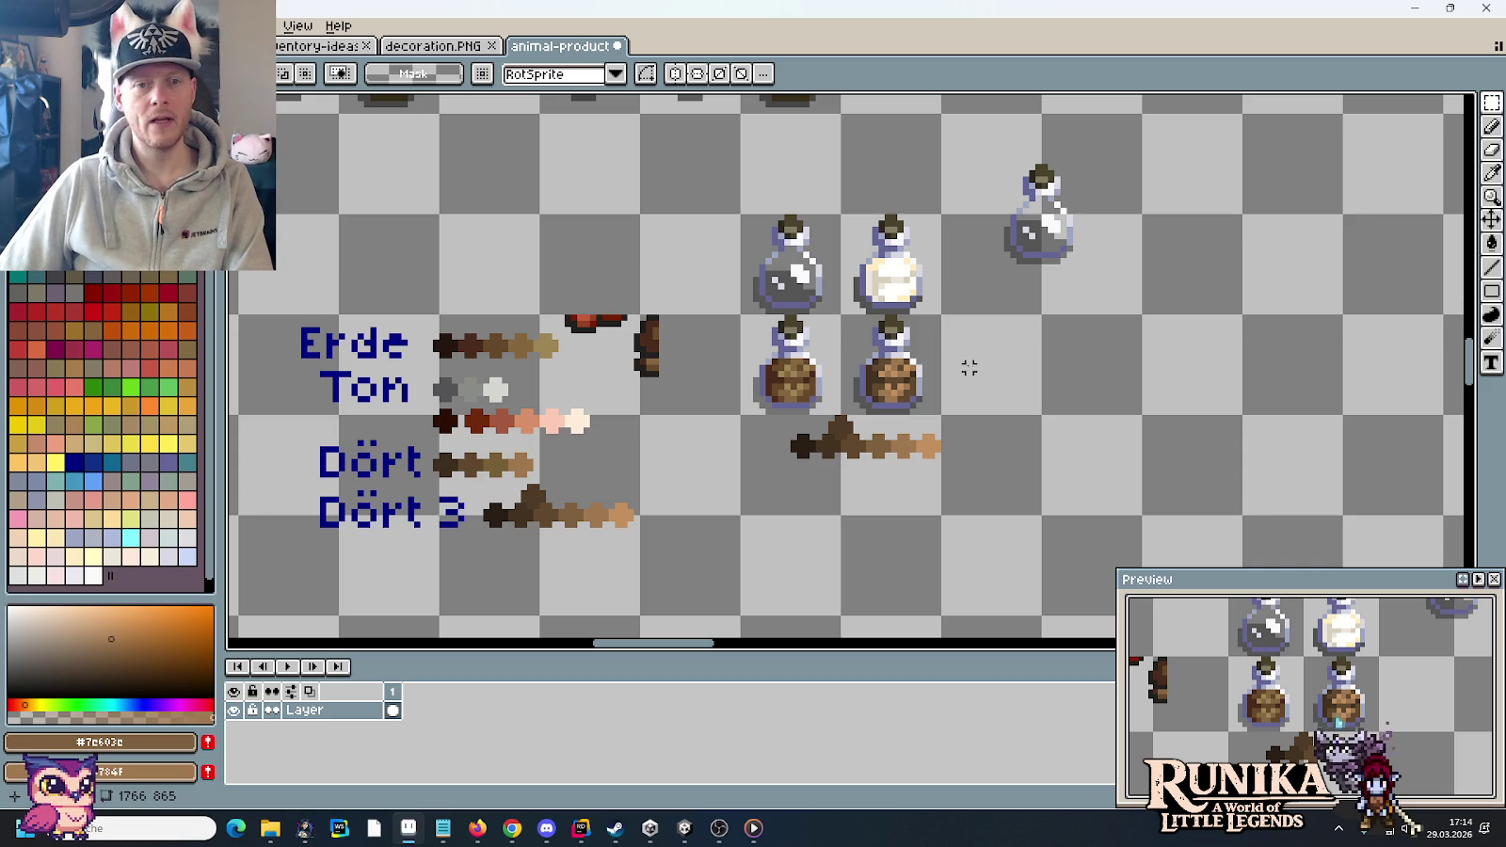
pyautogui.moveTo(841, 314); pyautogui.dragTo(942, 415)
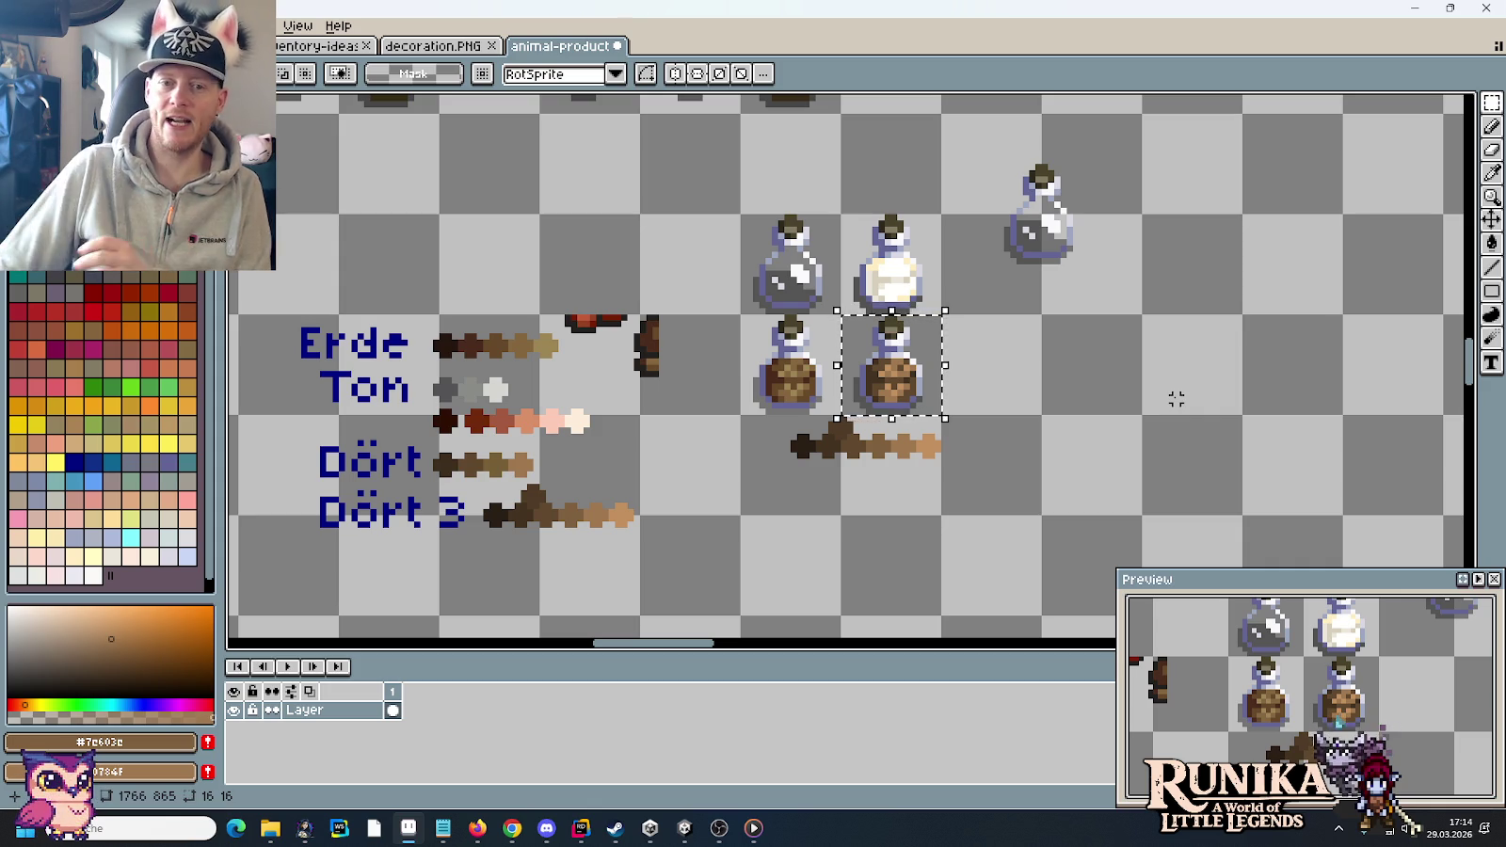
pyautogui.moveTo(1028, 501); pyautogui.dragTo(737, 414)
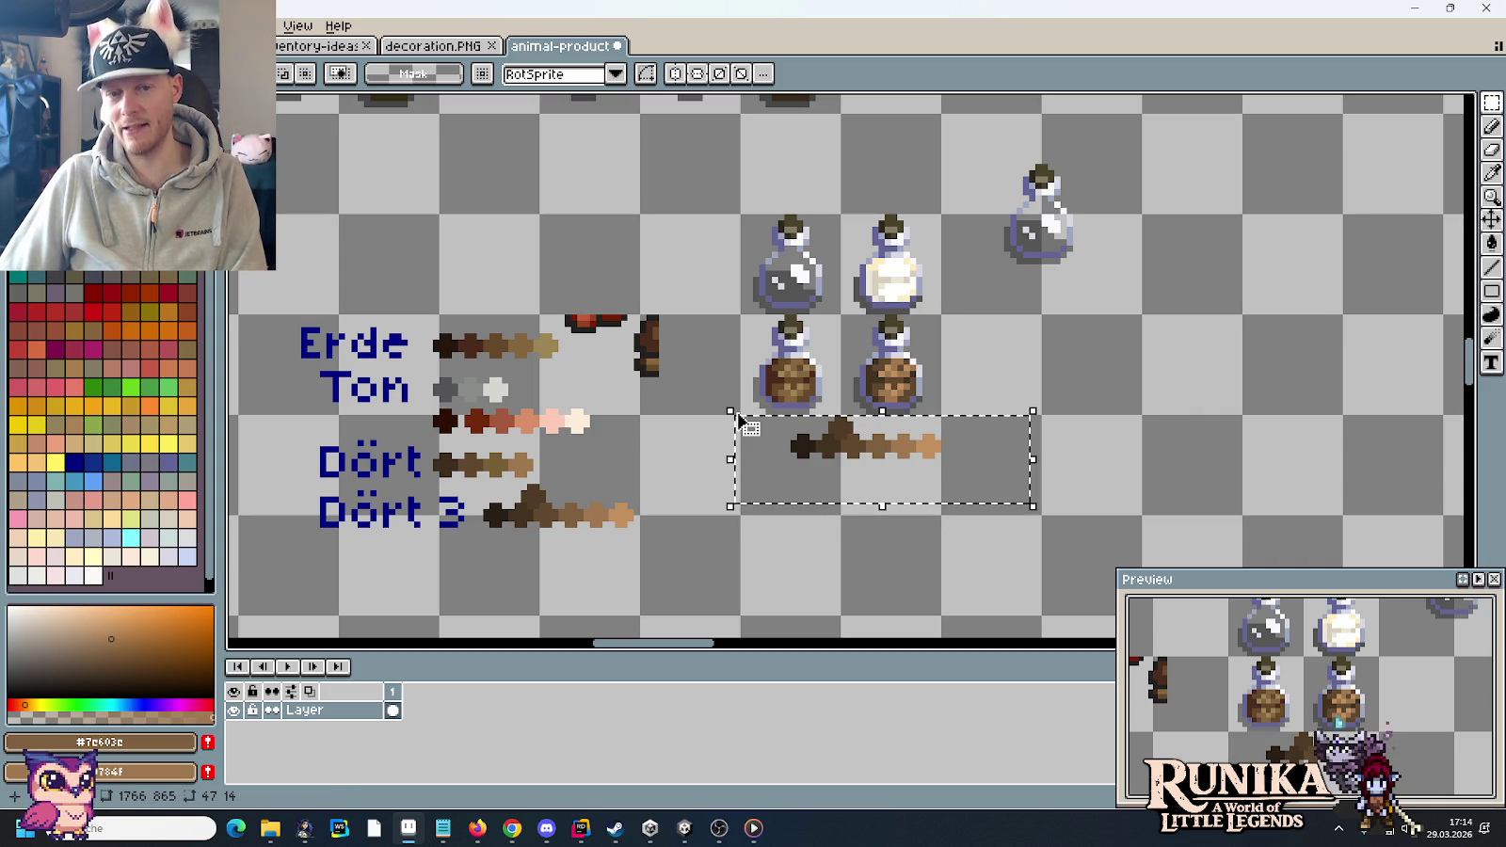
pyautogui.press('Delete')
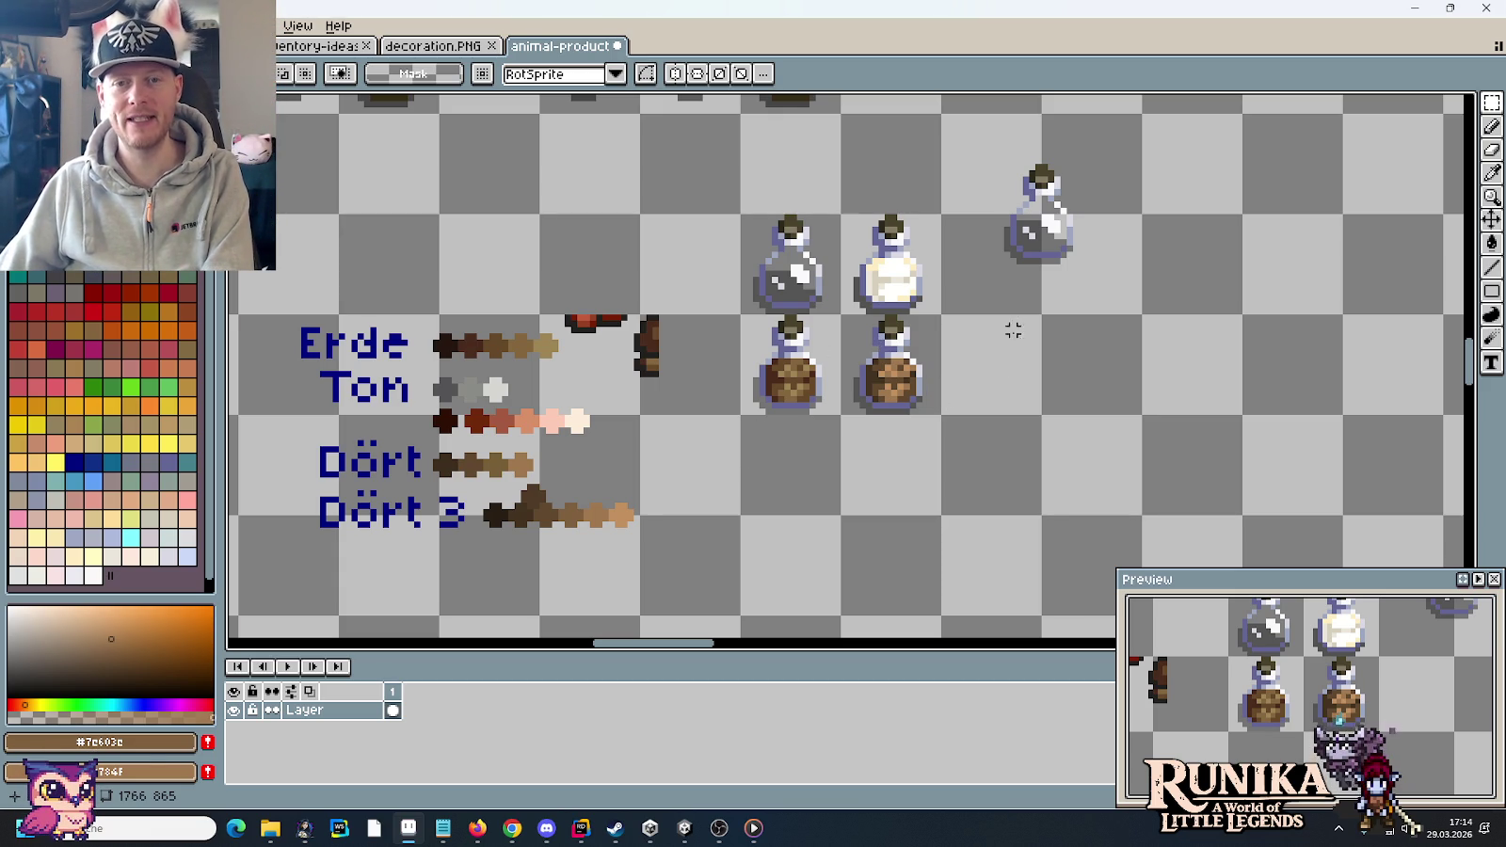
# - Copy the second brown jar one tile to the right and save the sprite sheet
pyautogui.click(881, 353)
pyautogui.moveTo(885, 362); pyautogui.dragTo(1000, 381)
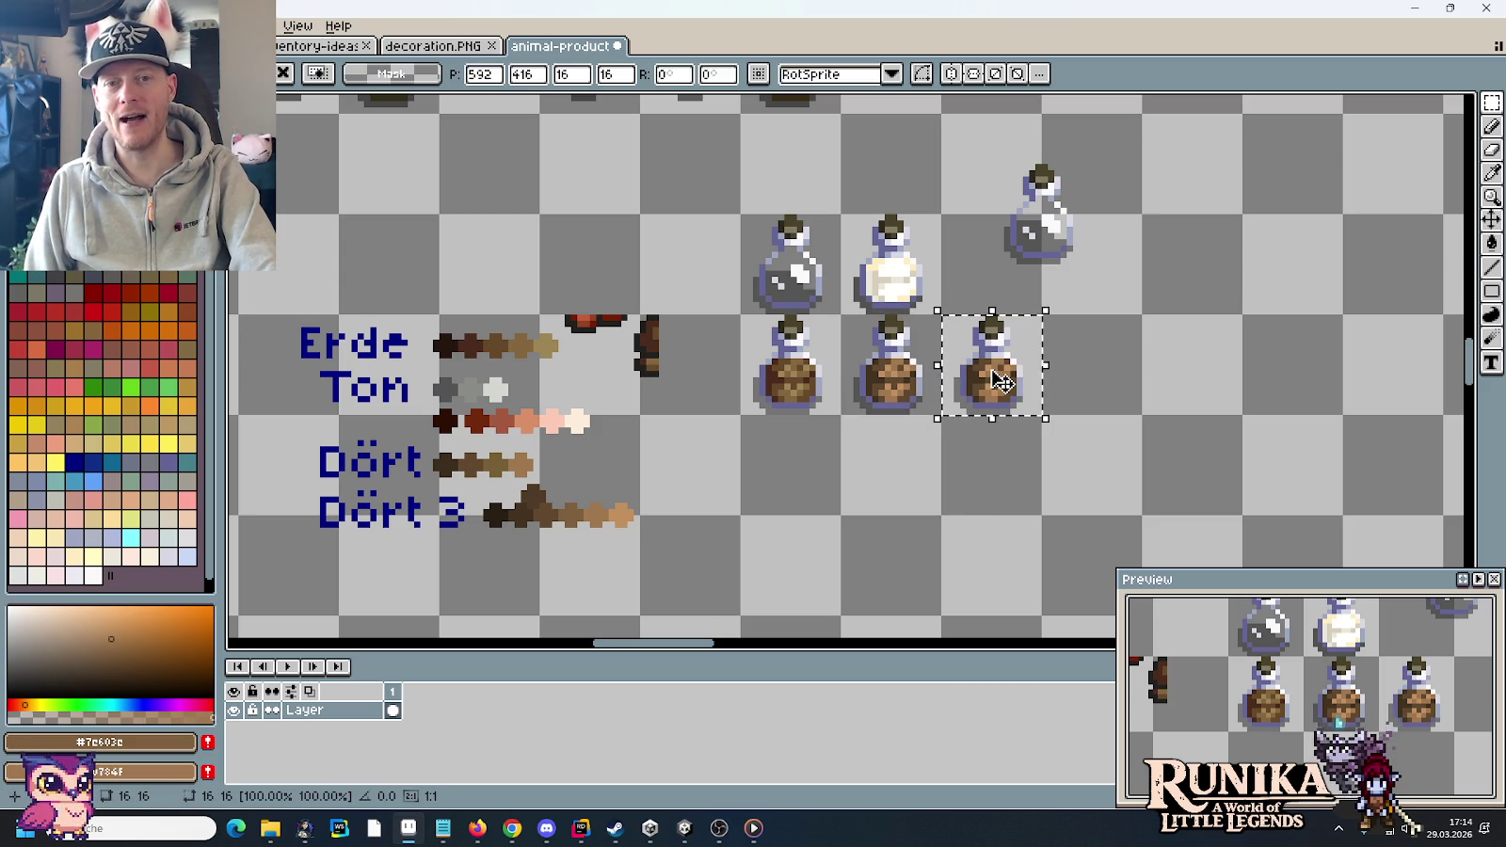
pyautogui.scroll(-2, 1060, 414)
pyautogui.hotkey('ctrl', 's')
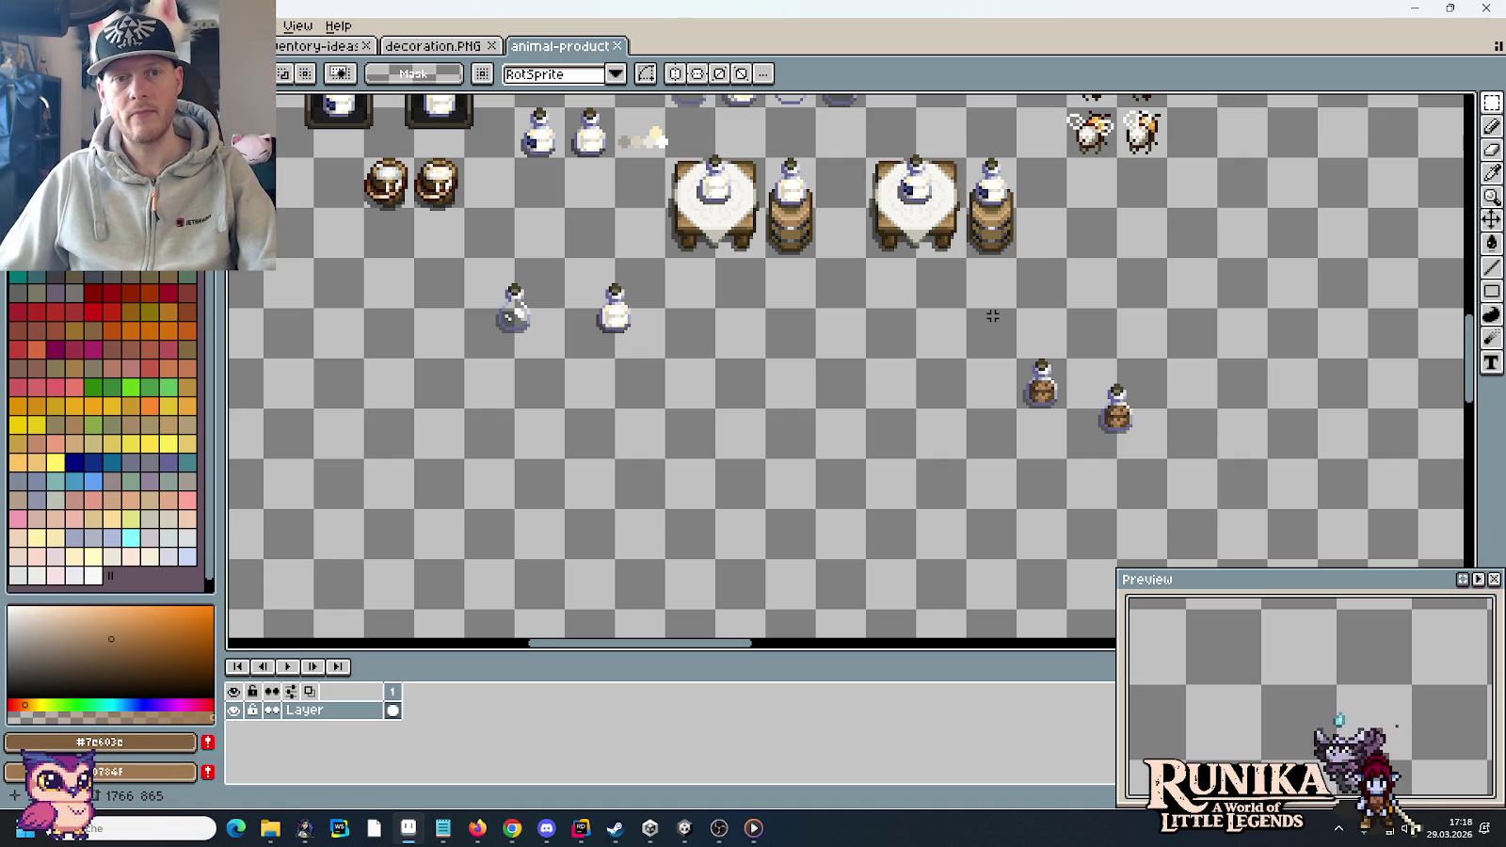
# - Bring the top-right sprites into view and save the animal-product sheet
pyautogui.scroll(-2, 1062, 303)
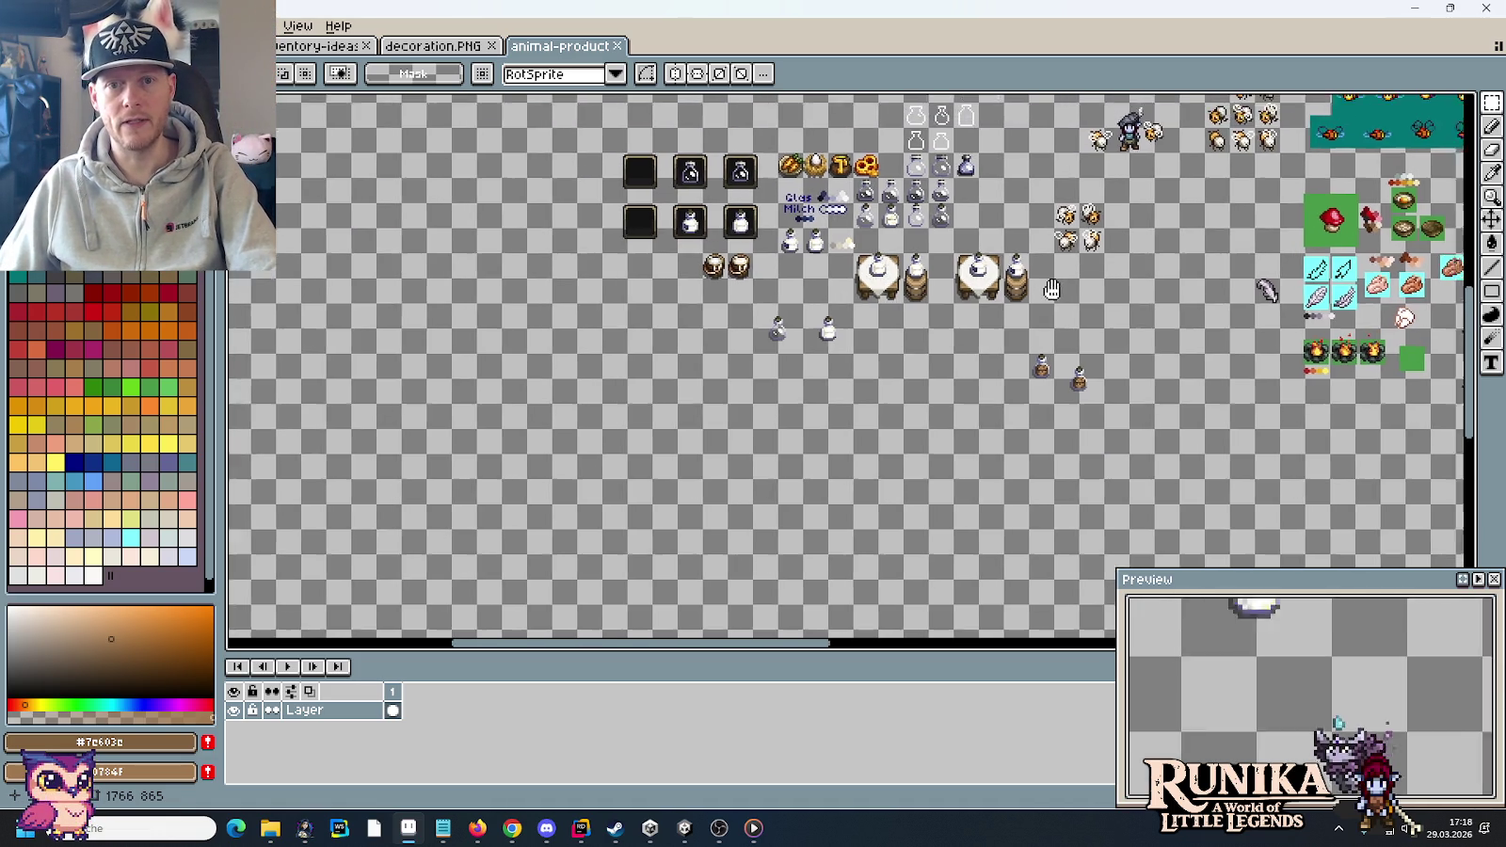
pyautogui.moveTo(1063, 300)
pyautogui.mouseDown()
pyautogui.moveTo(1015, 404)
pyautogui.moveTo(928, 480)
pyautogui.moveTo(790, 409)
pyautogui.mouseUp()
pyautogui.hotkey('ctrl', 's')
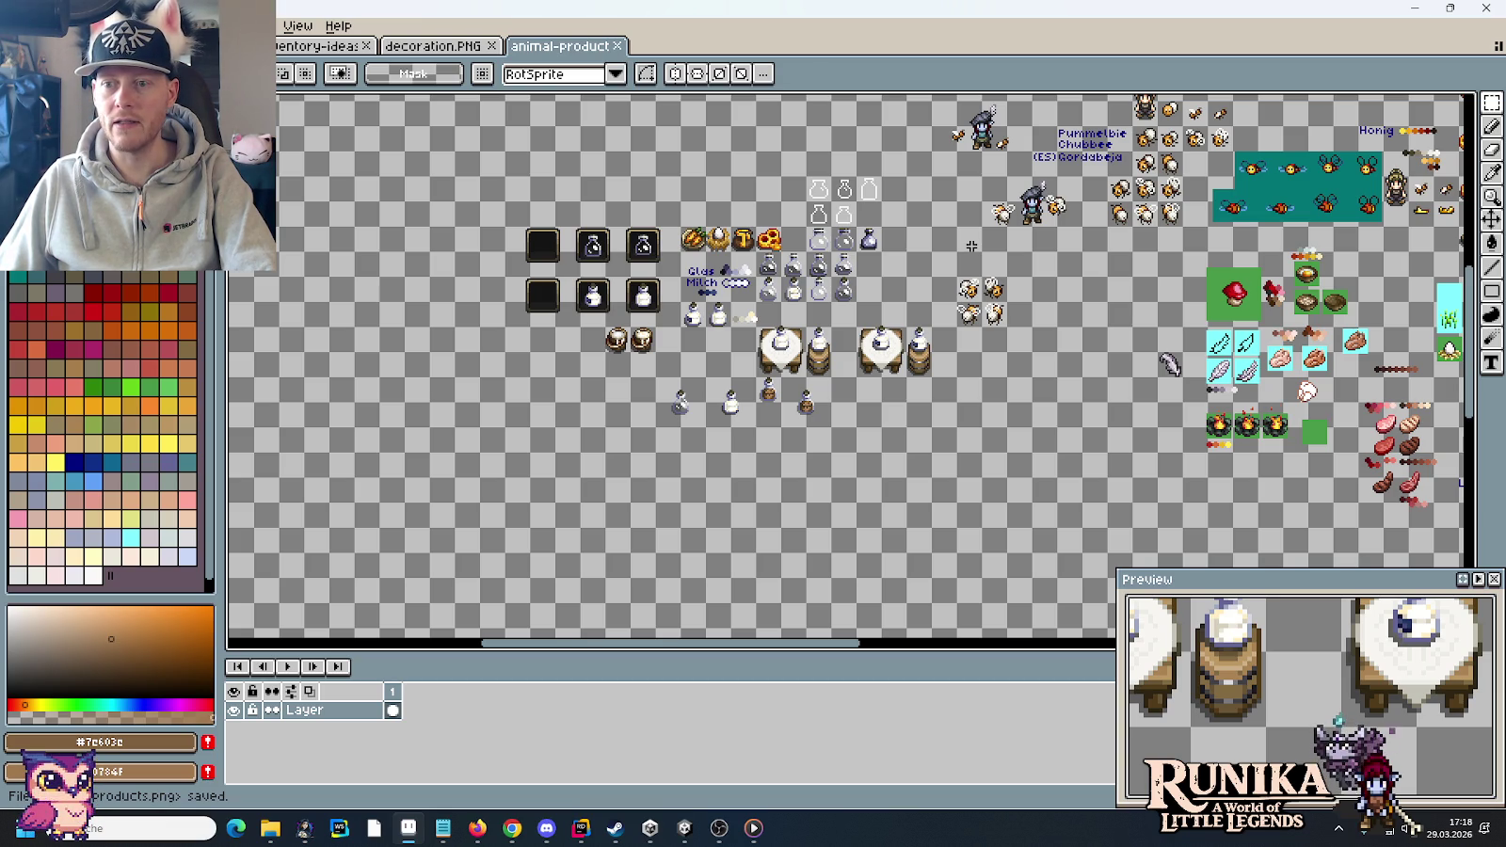
# - Switch from the animal-product sheet to the inventory-ideas document
pyautogui.moveTo(971, 245); pyautogui.dragTo(984, 296)
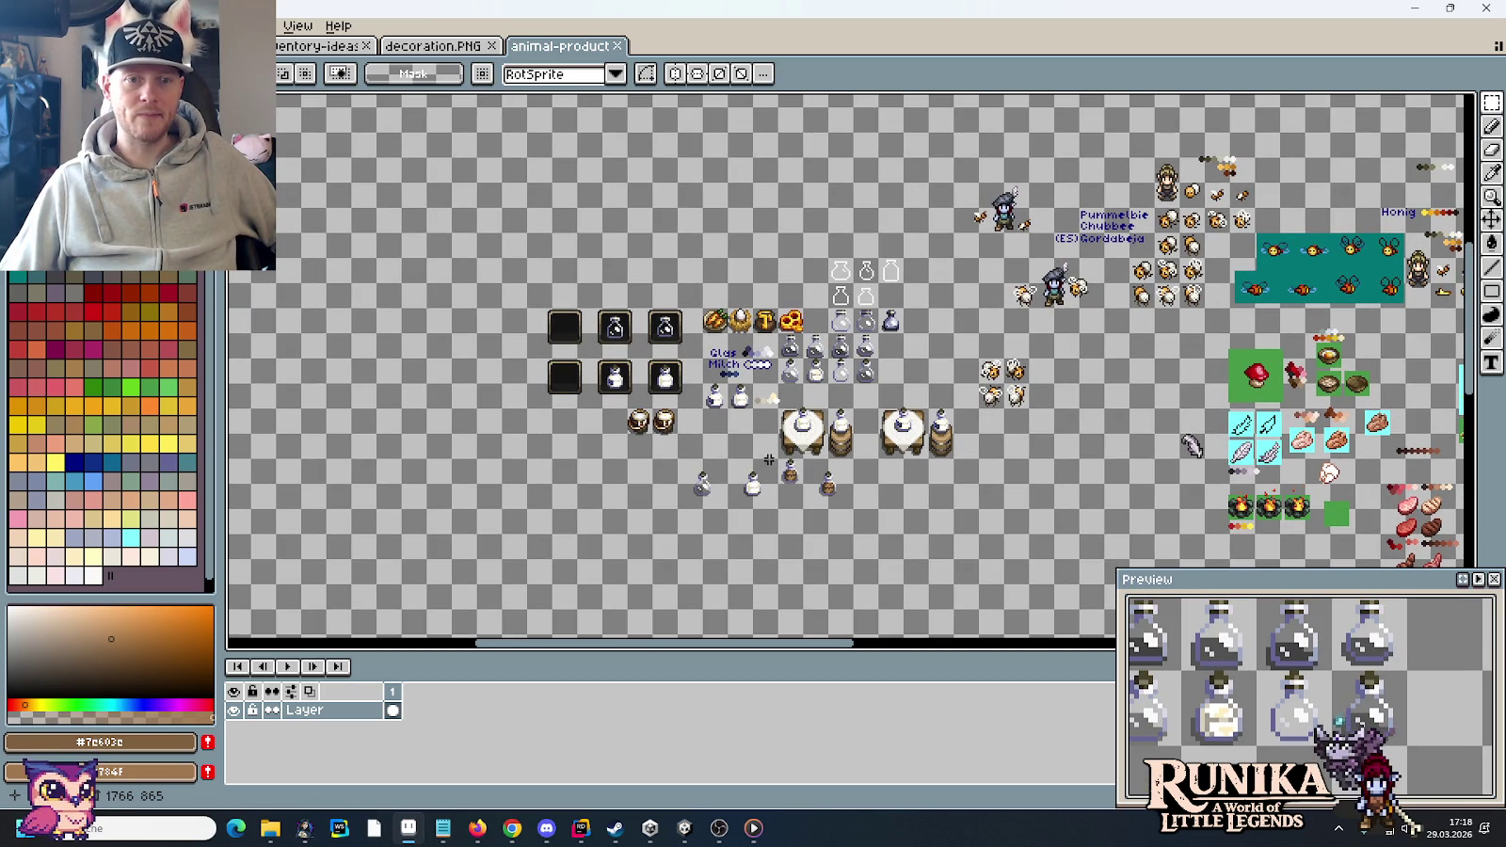
pyautogui.scroll(1, 739, 485)
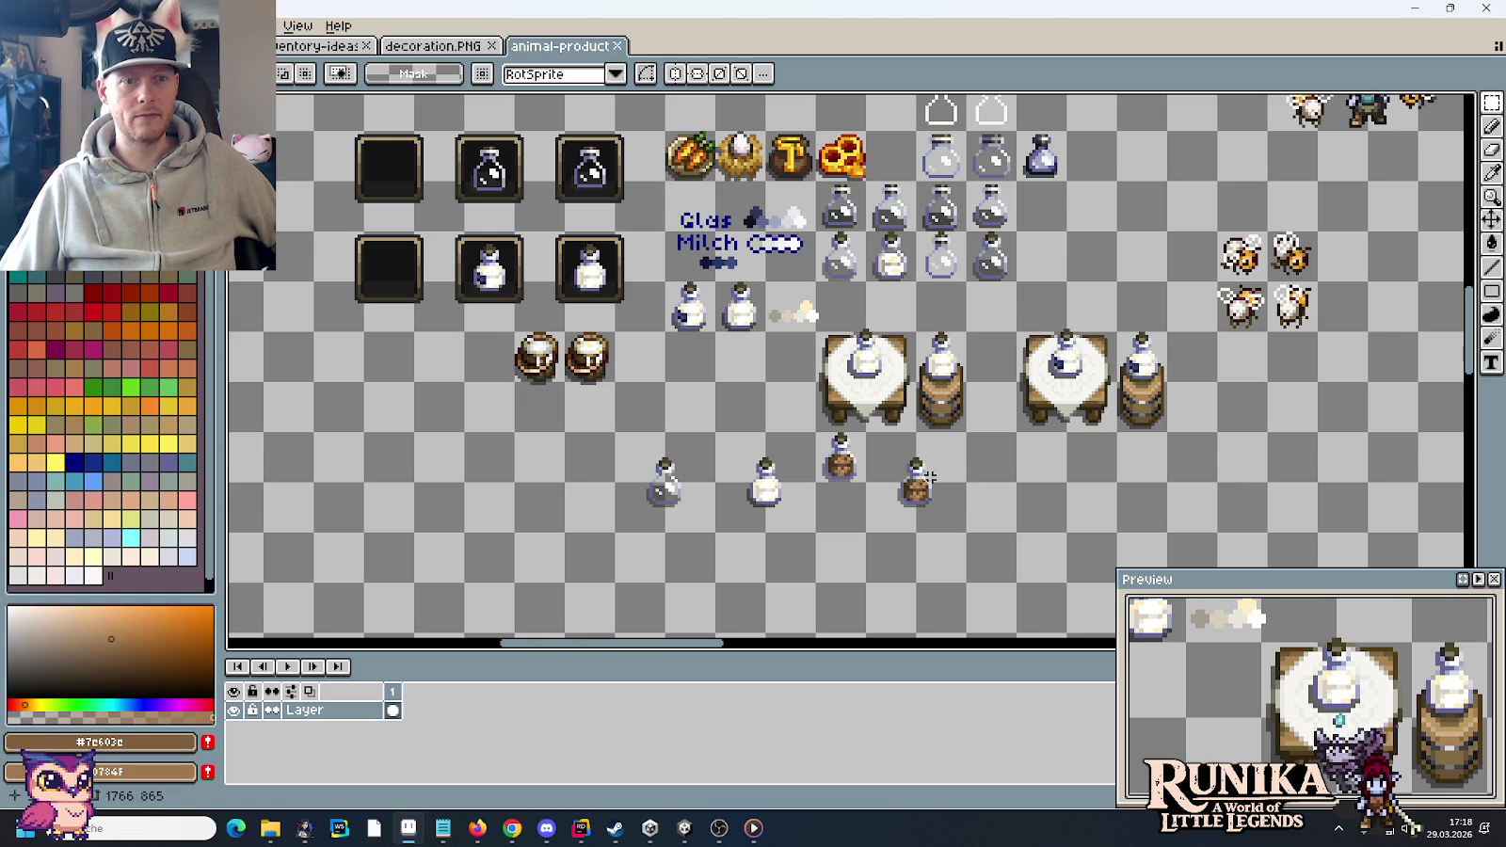
pyautogui.scroll(2, 702, 345)
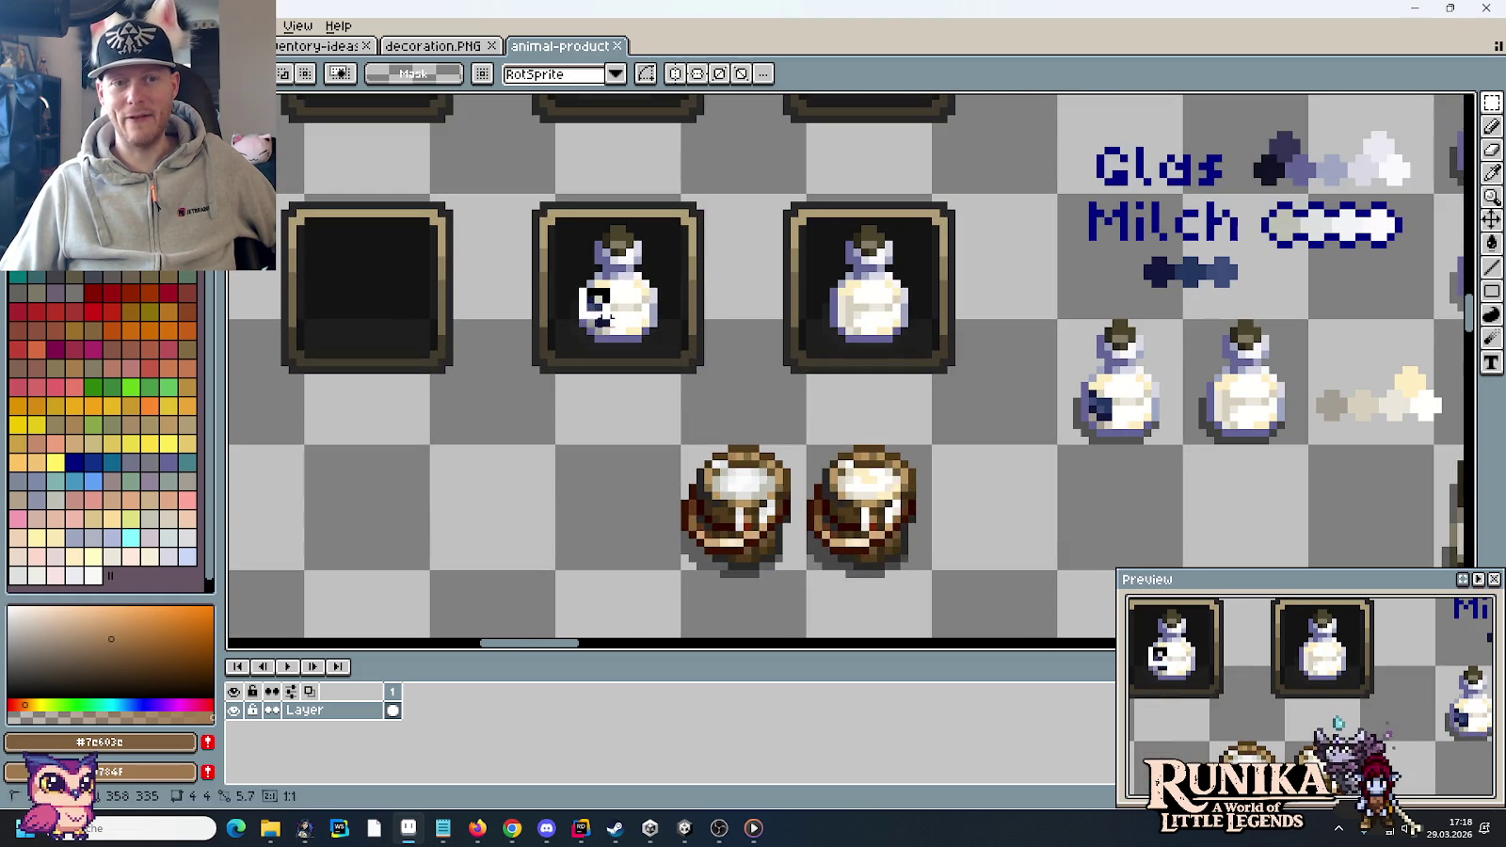
pyautogui.scroll(-1, 735, 344)
pyautogui.scroll(-2, 737, 348)
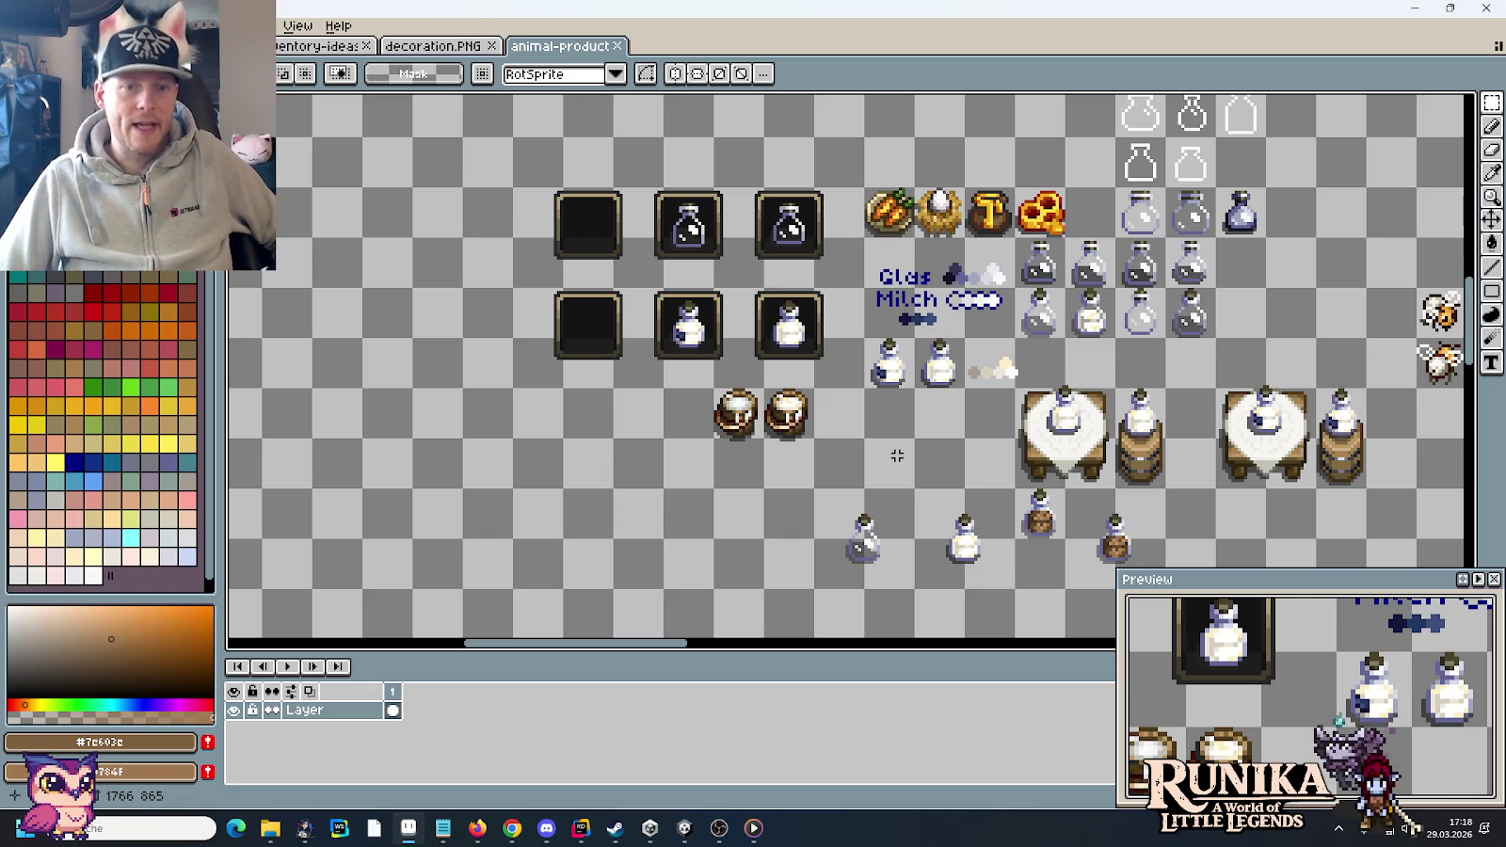
pyautogui.click(318, 45)
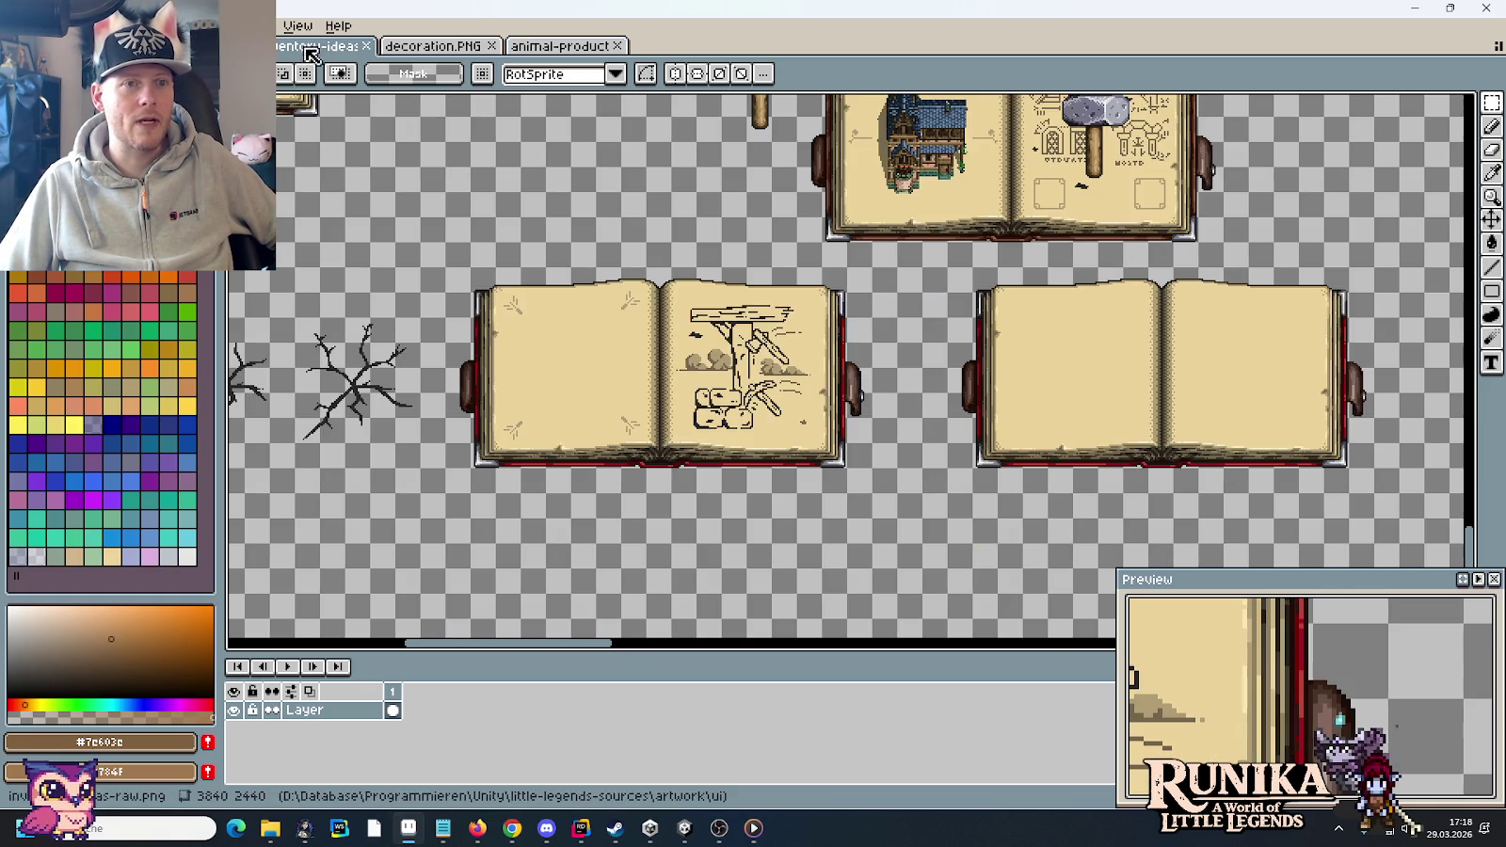
pyautogui.scroll(-2, 830, 397)
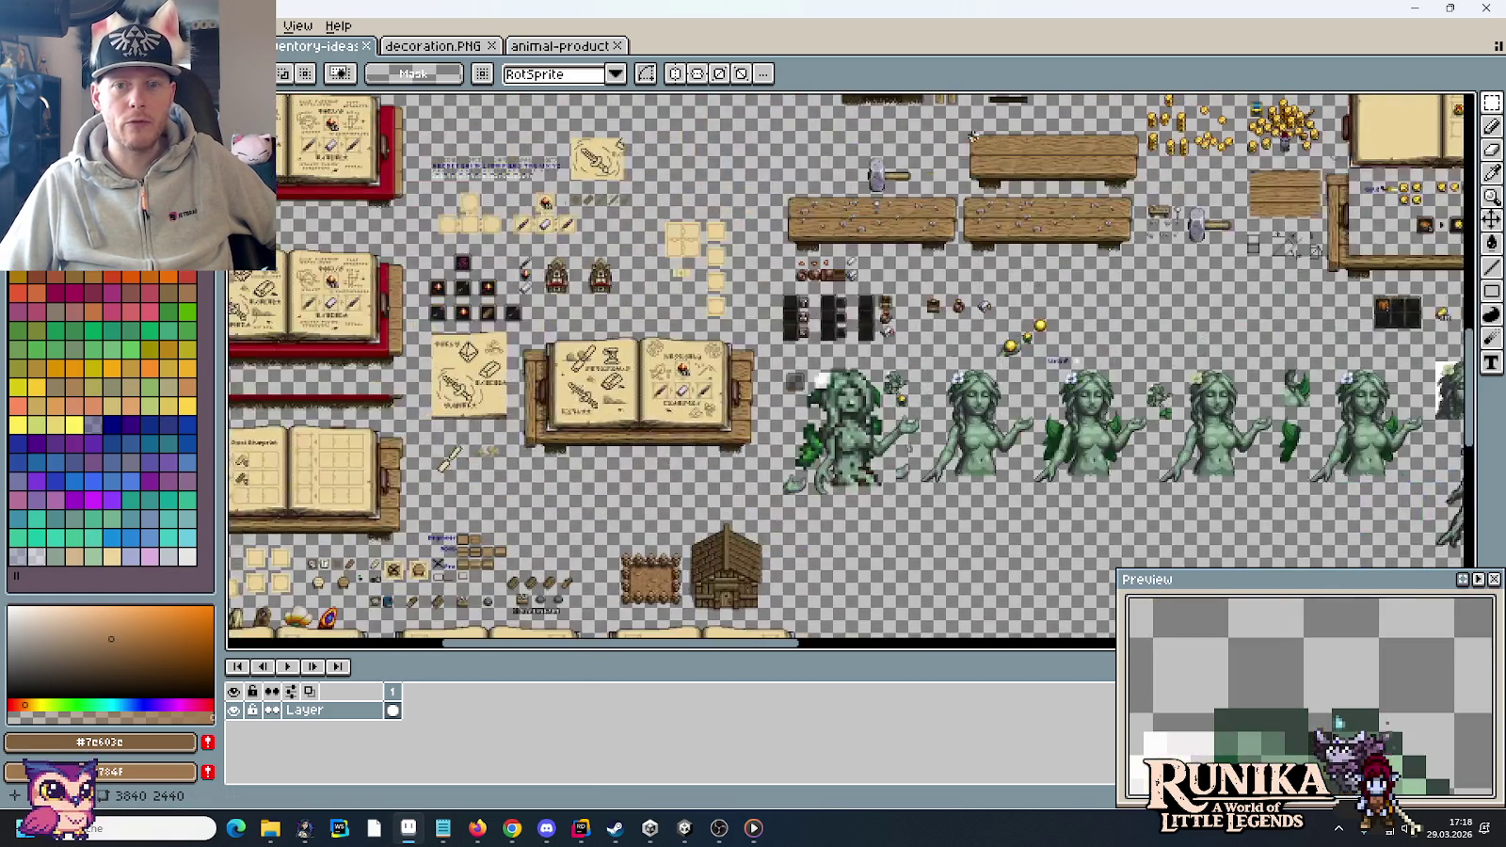
pyautogui.scroll(-1, 830, 397)
pyautogui.scroll(1, 942, 295)
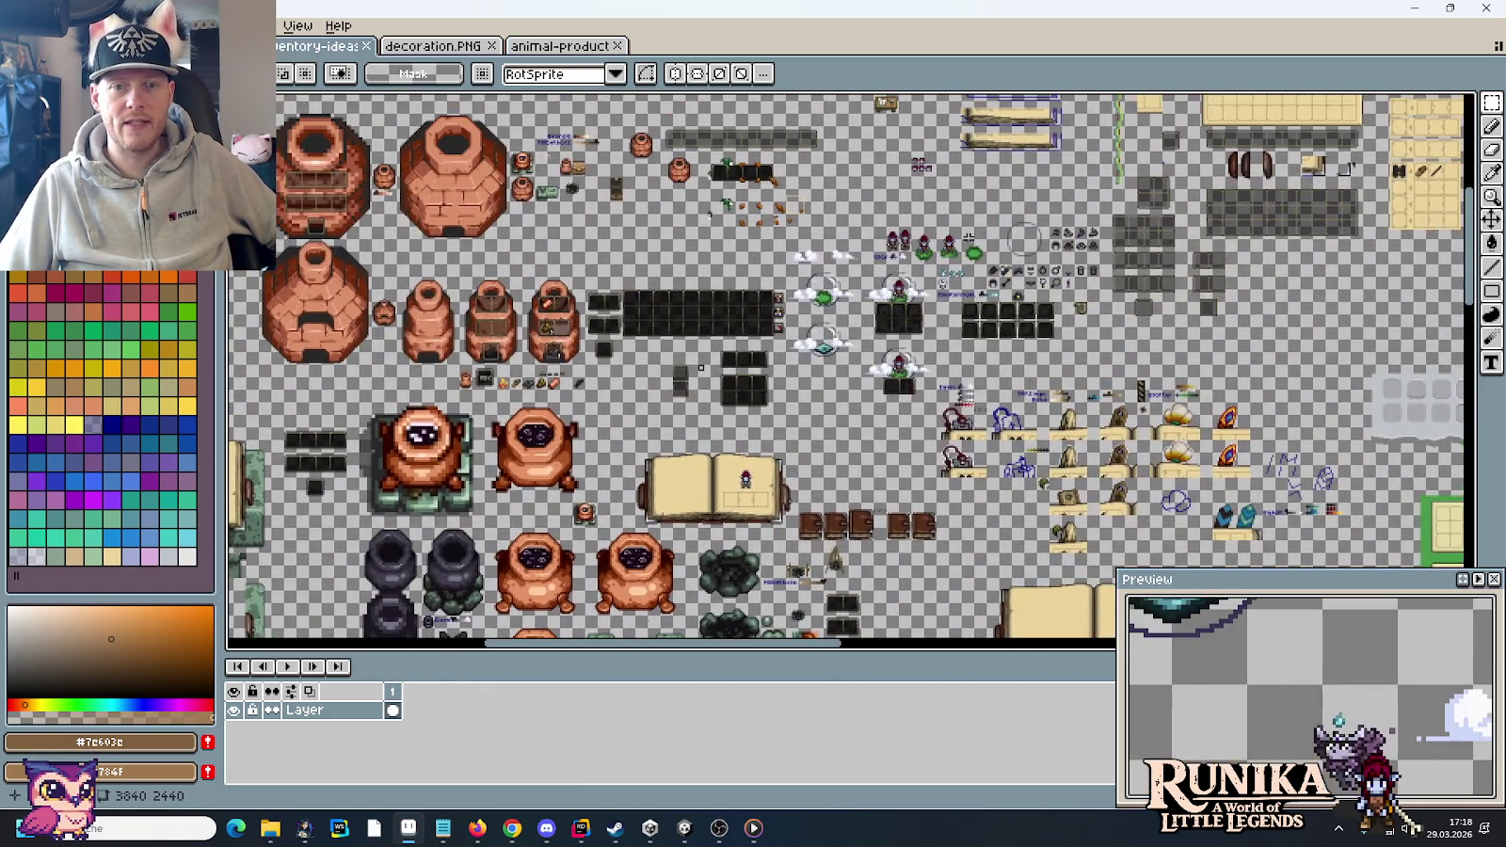
pyautogui.scroll(2, 942, 294)
pyautogui.scroll(1, 942, 295)
pyautogui.moveTo(942, 295)
pyautogui.mouseDown()
pyautogui.moveTo(1054, 205)
pyautogui.moveTo(980, 258)
pyautogui.mouseUp()
pyautogui.scroll(-1, 1040, 217)
pyautogui.moveTo(754, 299); pyautogui.dragTo(961, 368)
pyautogui.click(1036, 371)
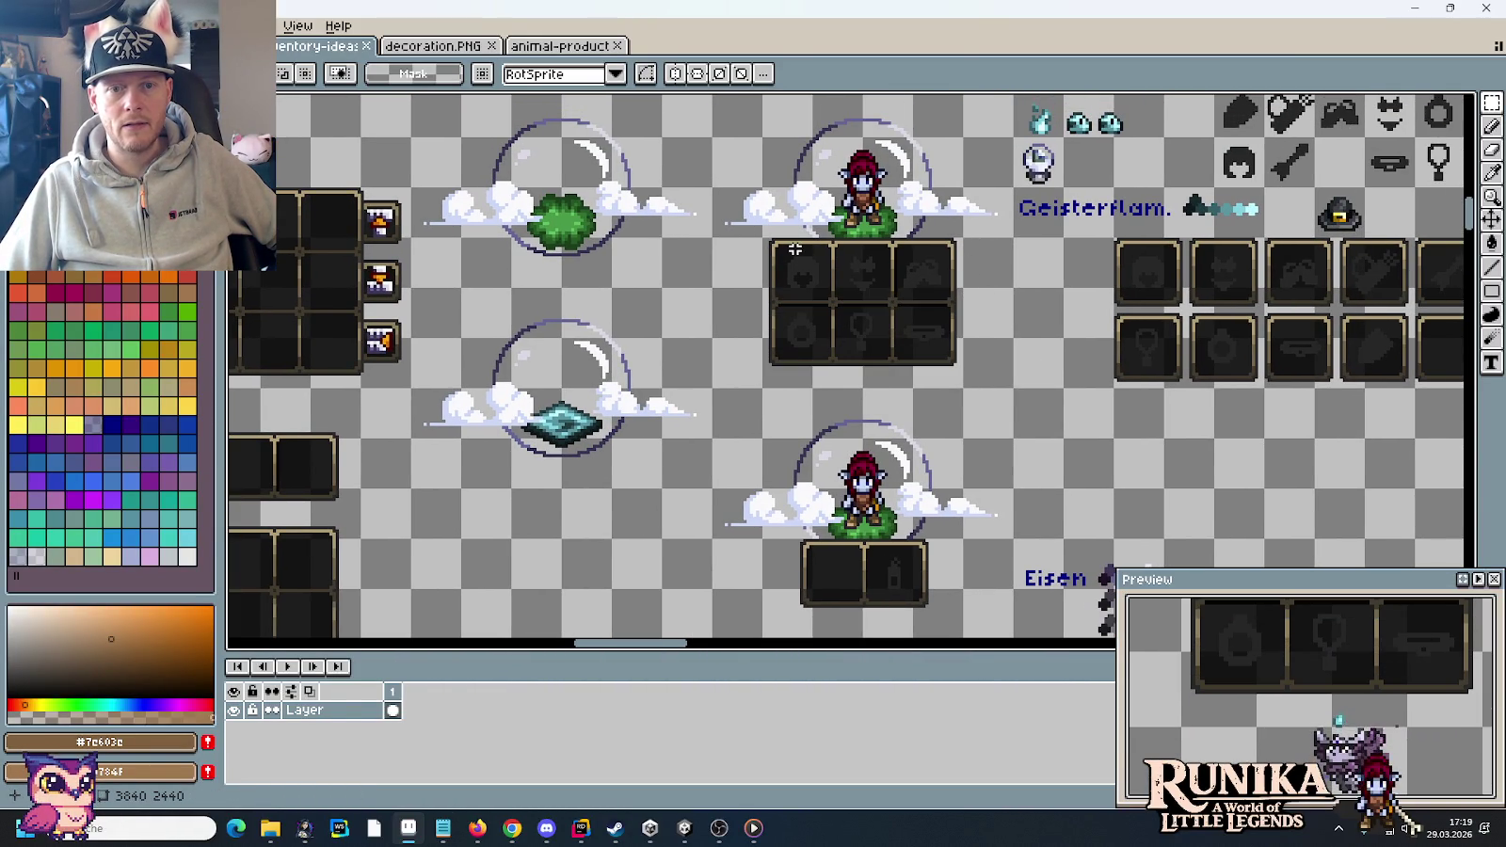
pyautogui.moveTo(775, 304); pyautogui.dragTo(819, 361)
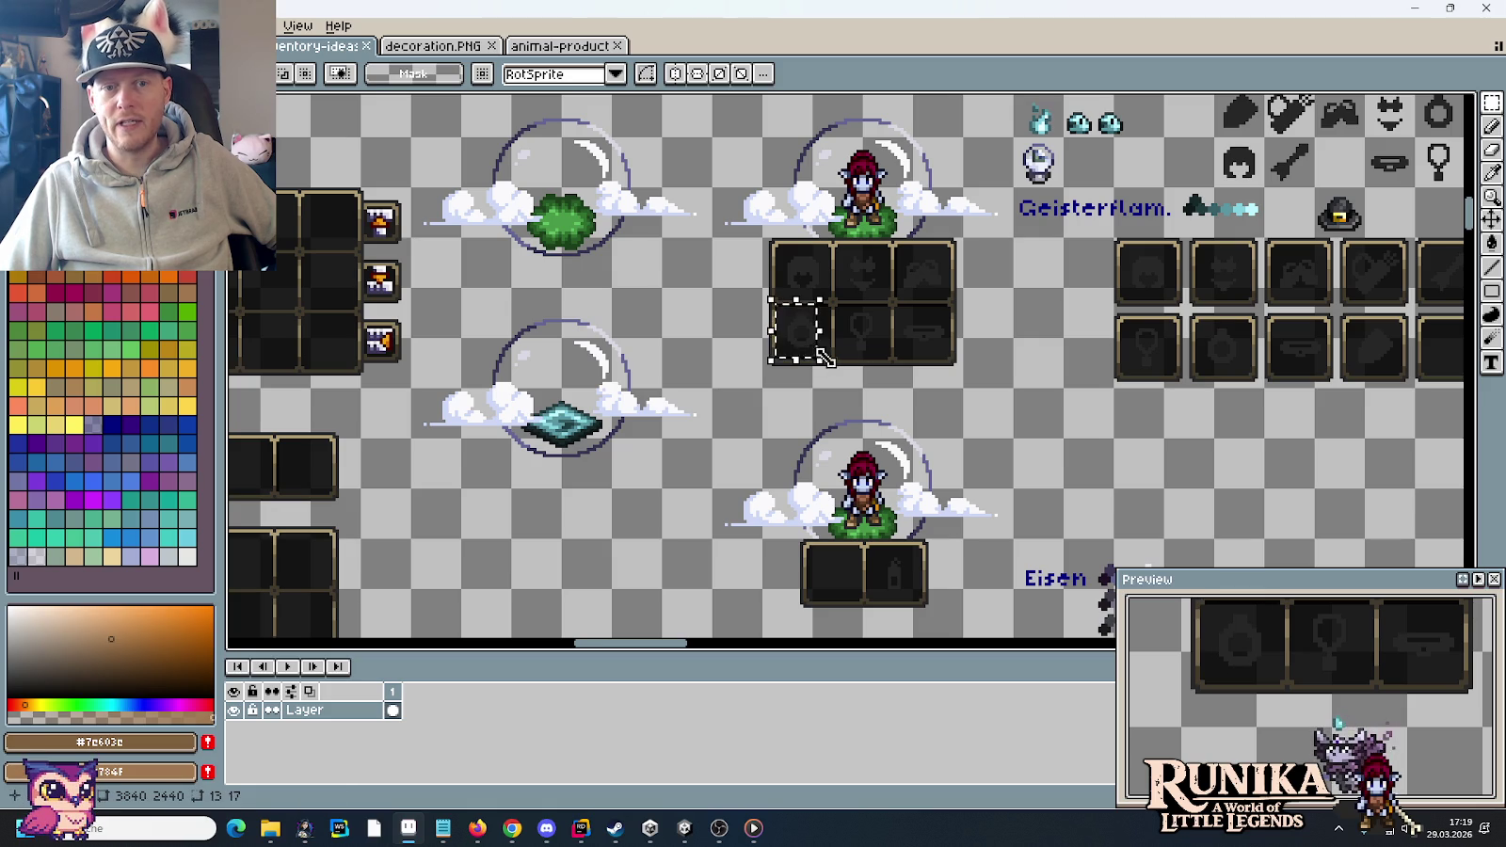
pyautogui.moveTo(838, 308); pyautogui.dragTo(885, 363)
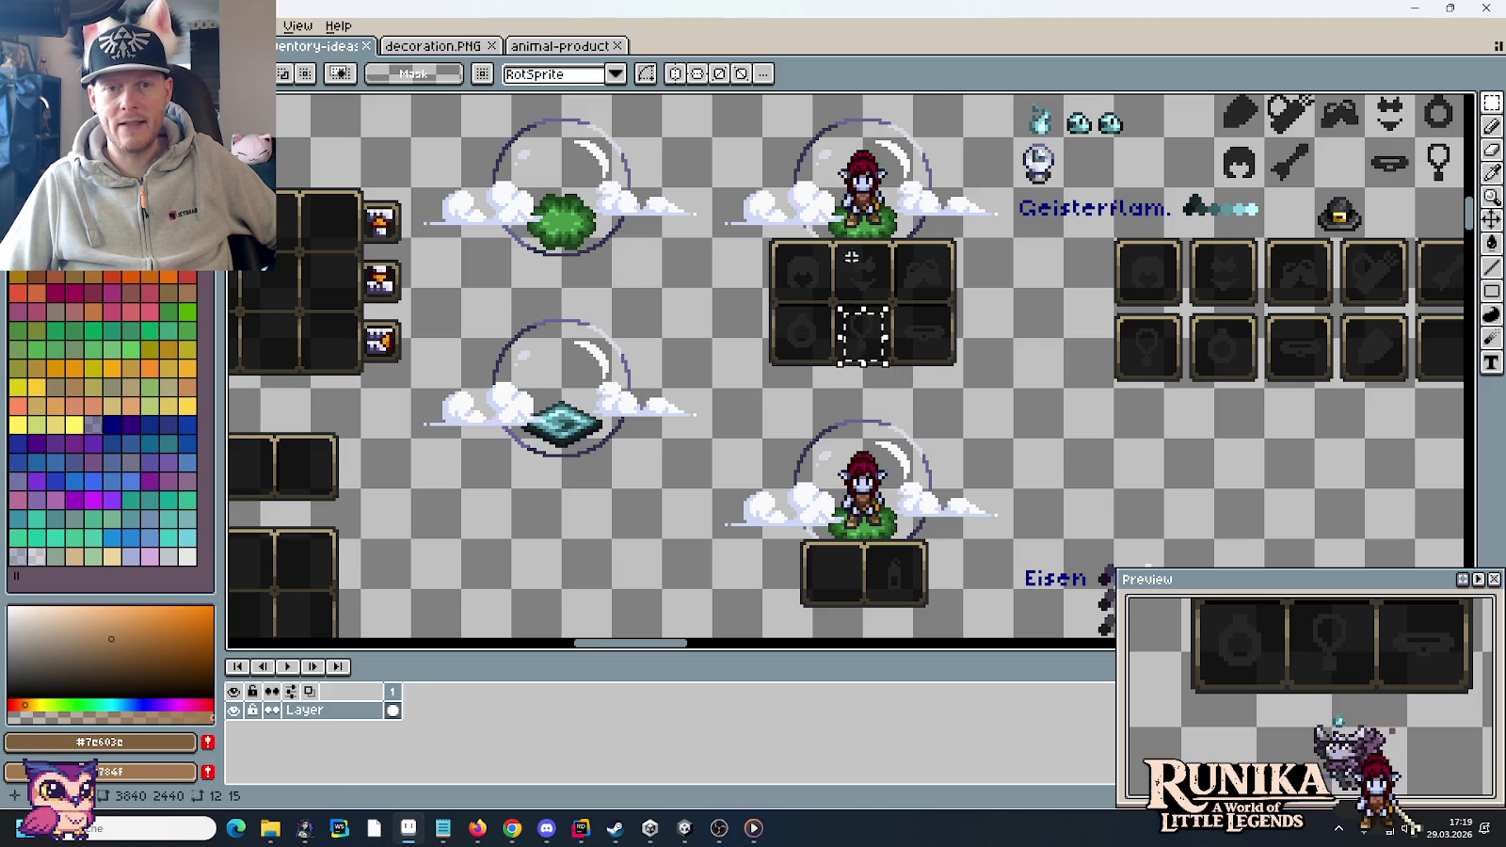
pyautogui.click(953, 352)
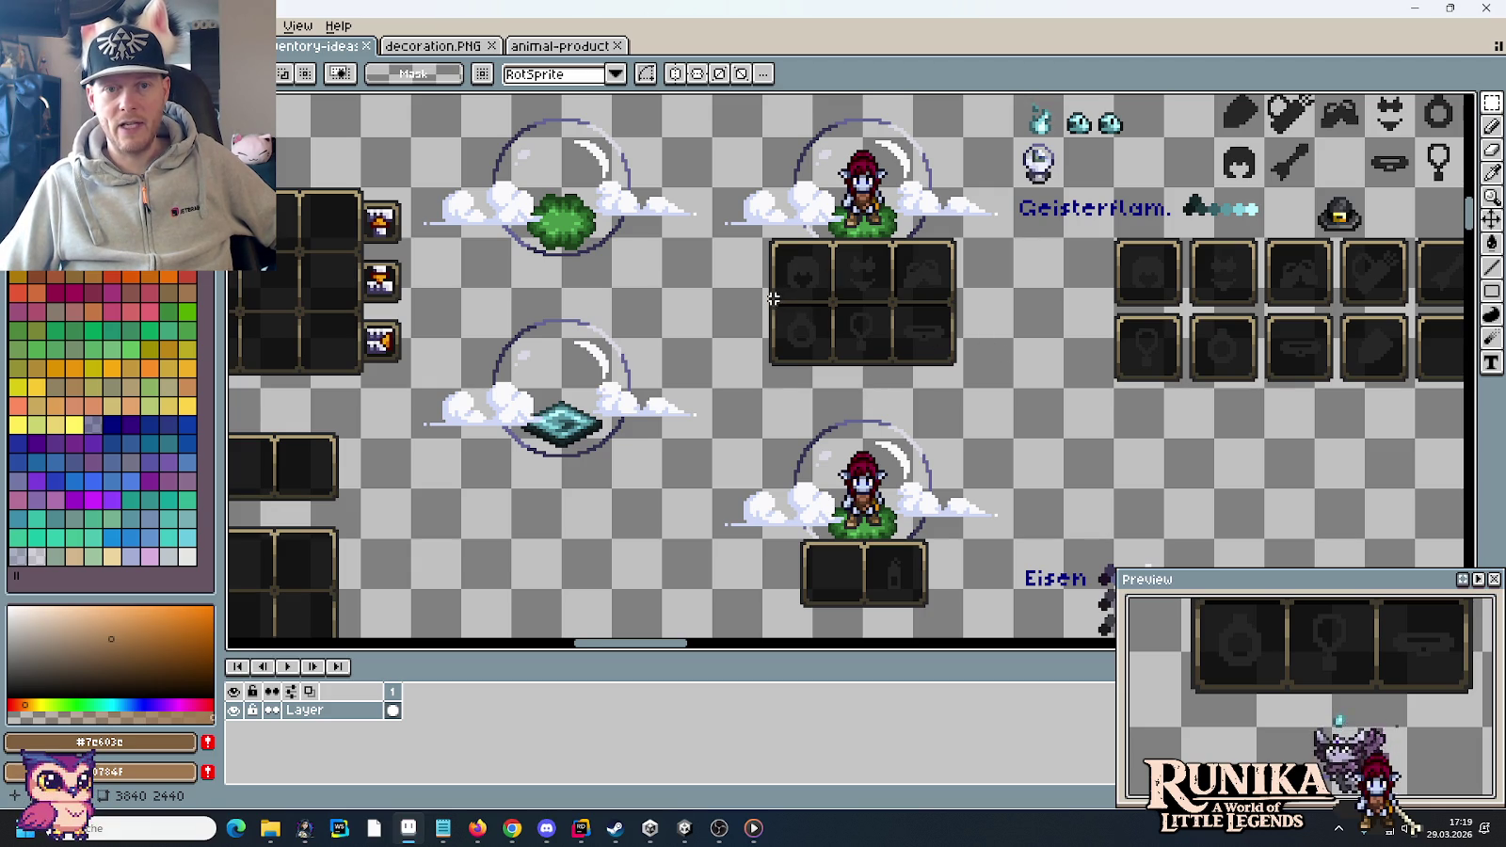
pyautogui.moveTo(770, 302); pyautogui.dragTo(832, 370)
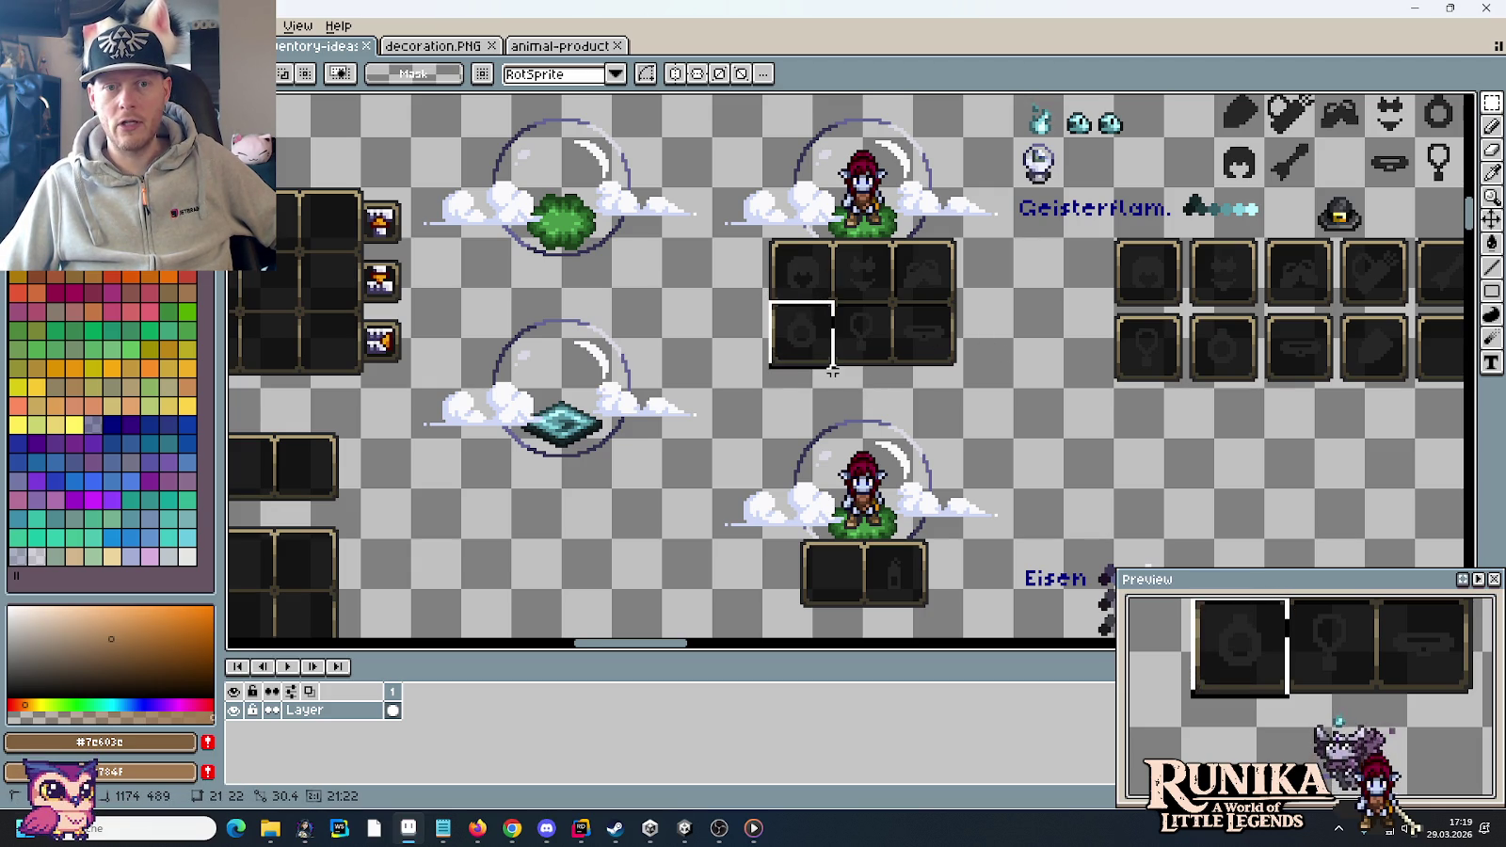
pyautogui.click(963, 367)
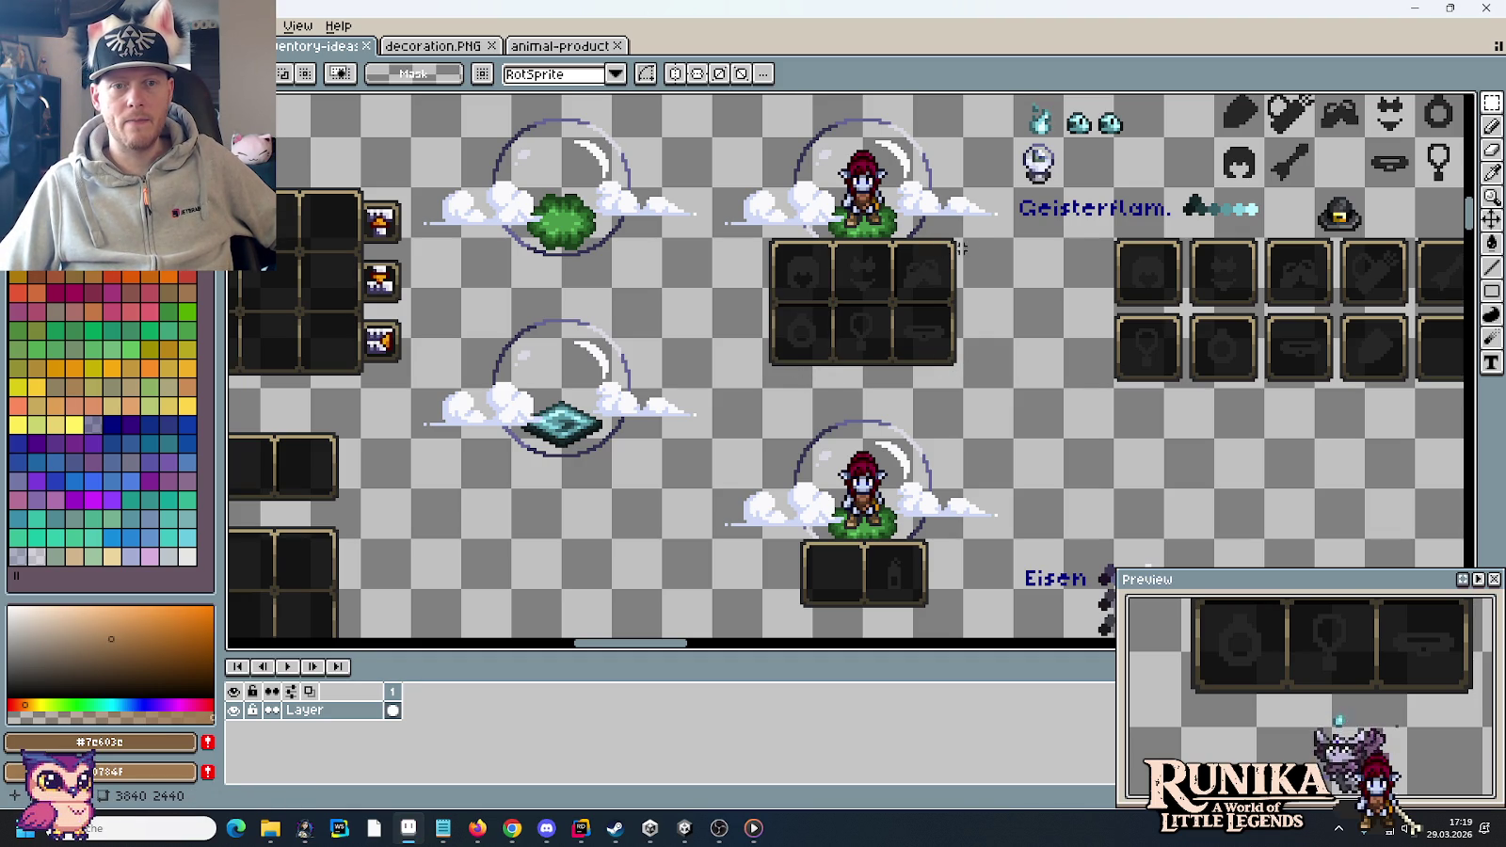
pyautogui.moveTo(897, 236); pyautogui.dragTo(959, 302)
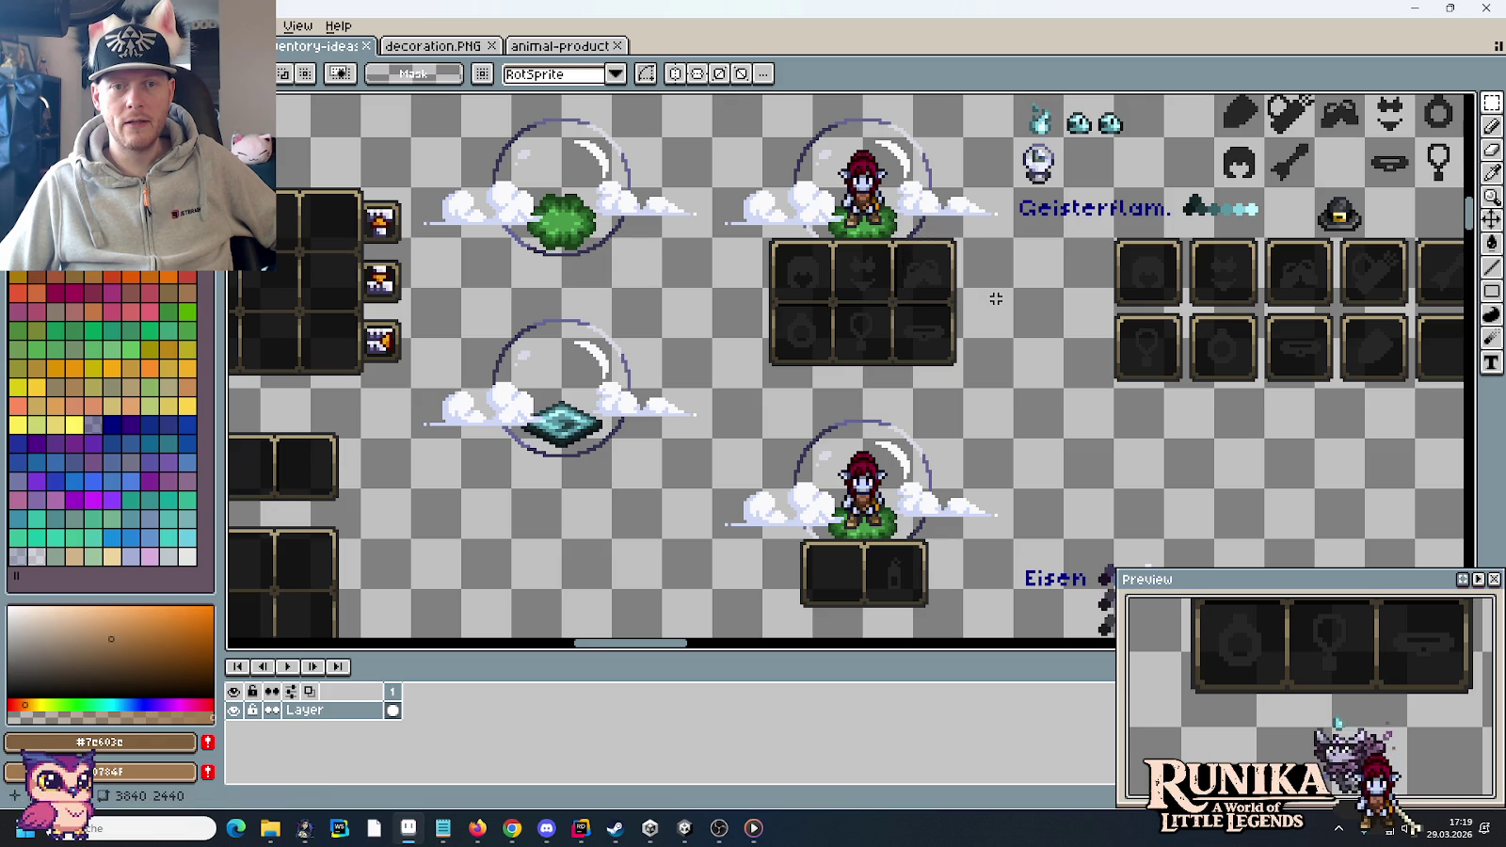
pyautogui.moveTo(1120, 315)
pyautogui.mouseDown()
pyautogui.moveTo(731, 342)
pyautogui.moveTo(763, 442)
pyautogui.mouseUp()
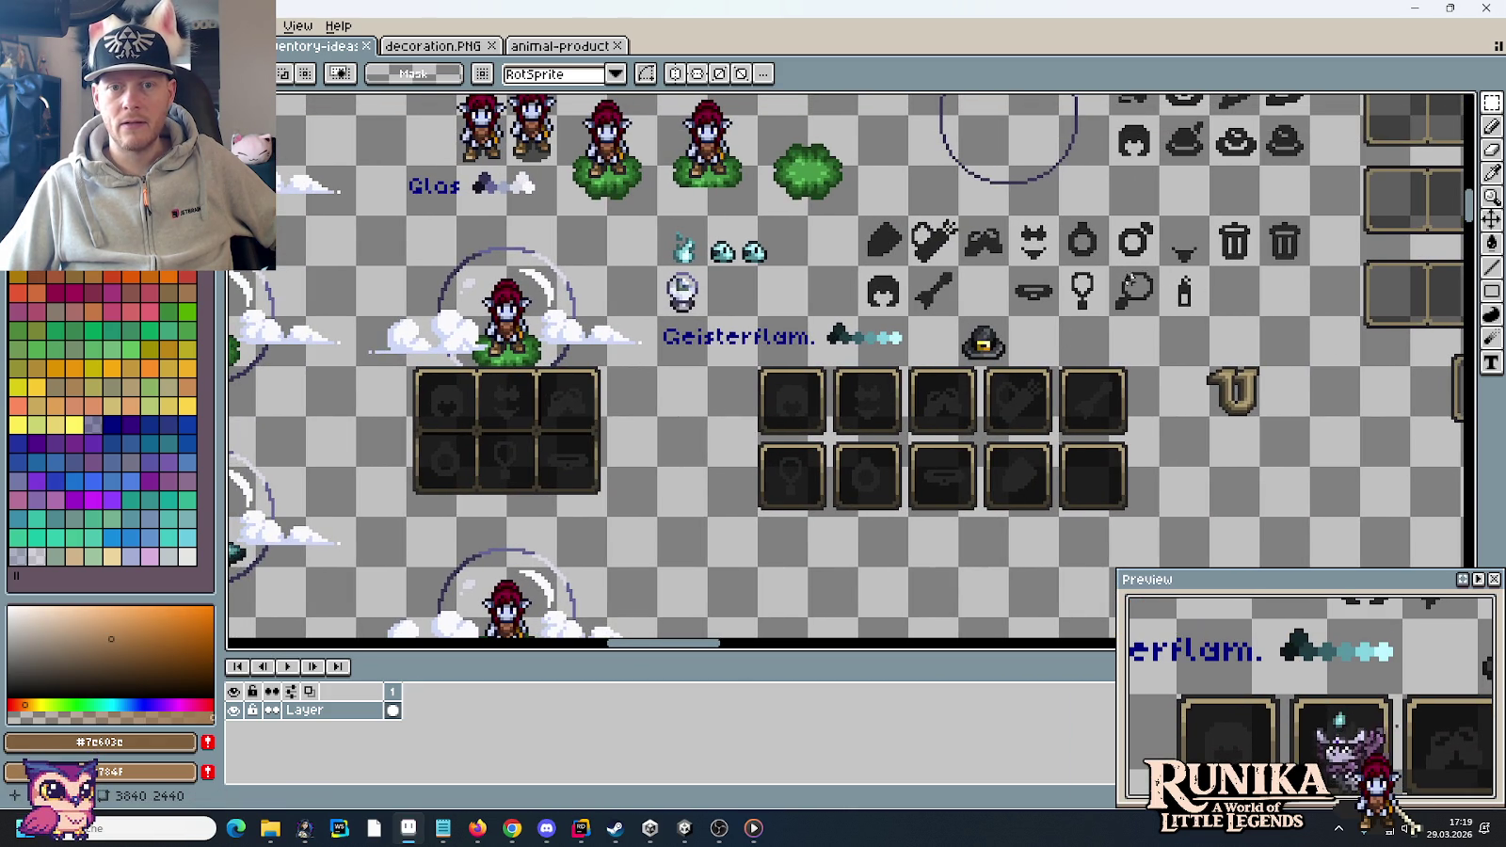
# - Select the small bottle icon, measure the top-right inventory slot, then select and clear the top icon row
pyautogui.moveTo(1212, 263); pyautogui.dragTo(1156, 320)
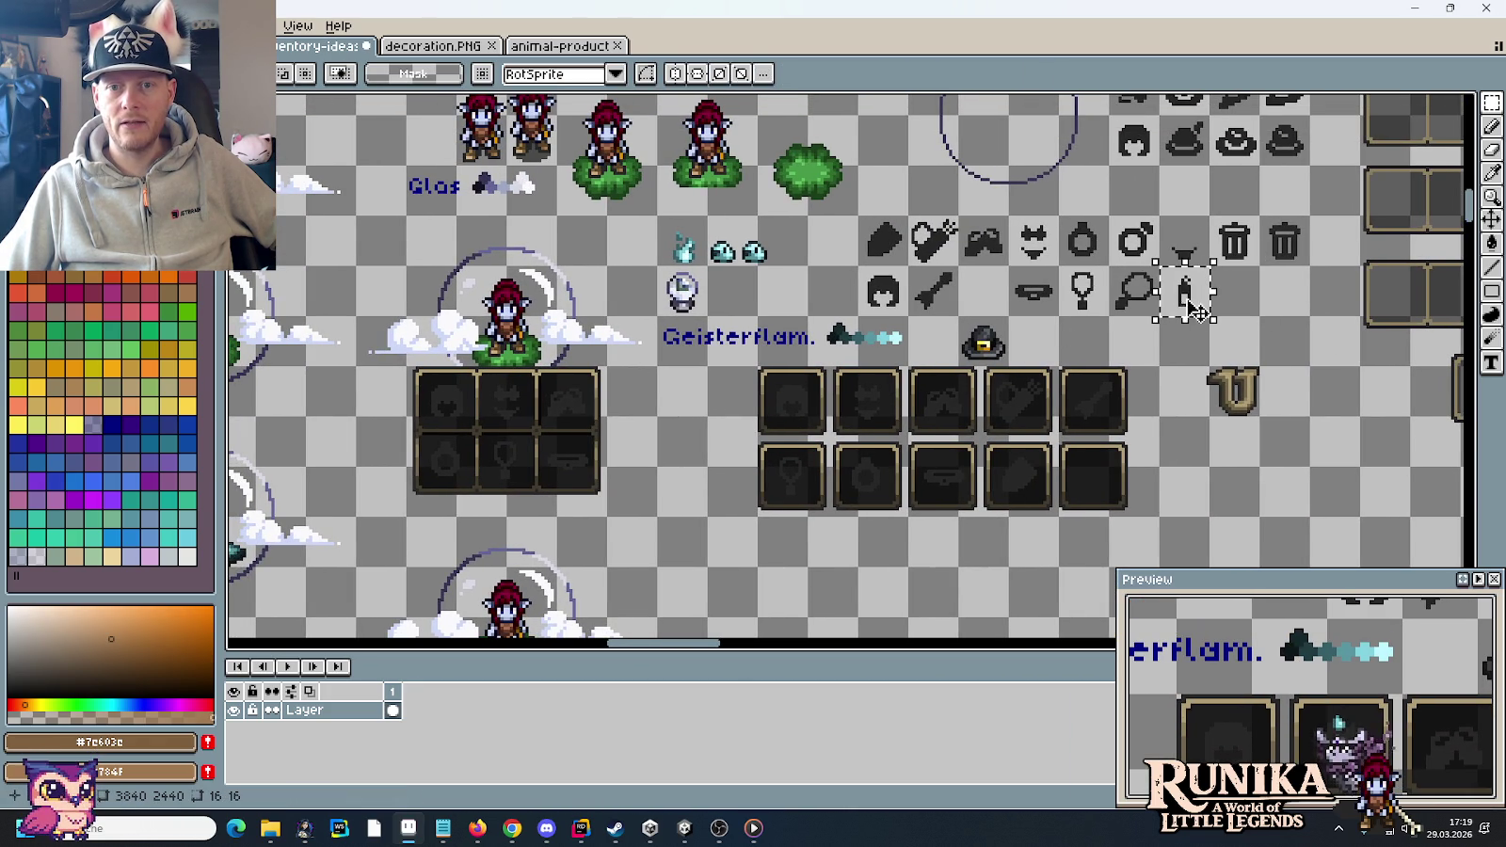
pyautogui.moveTo(631, 420); pyautogui.dragTo(910, 372)
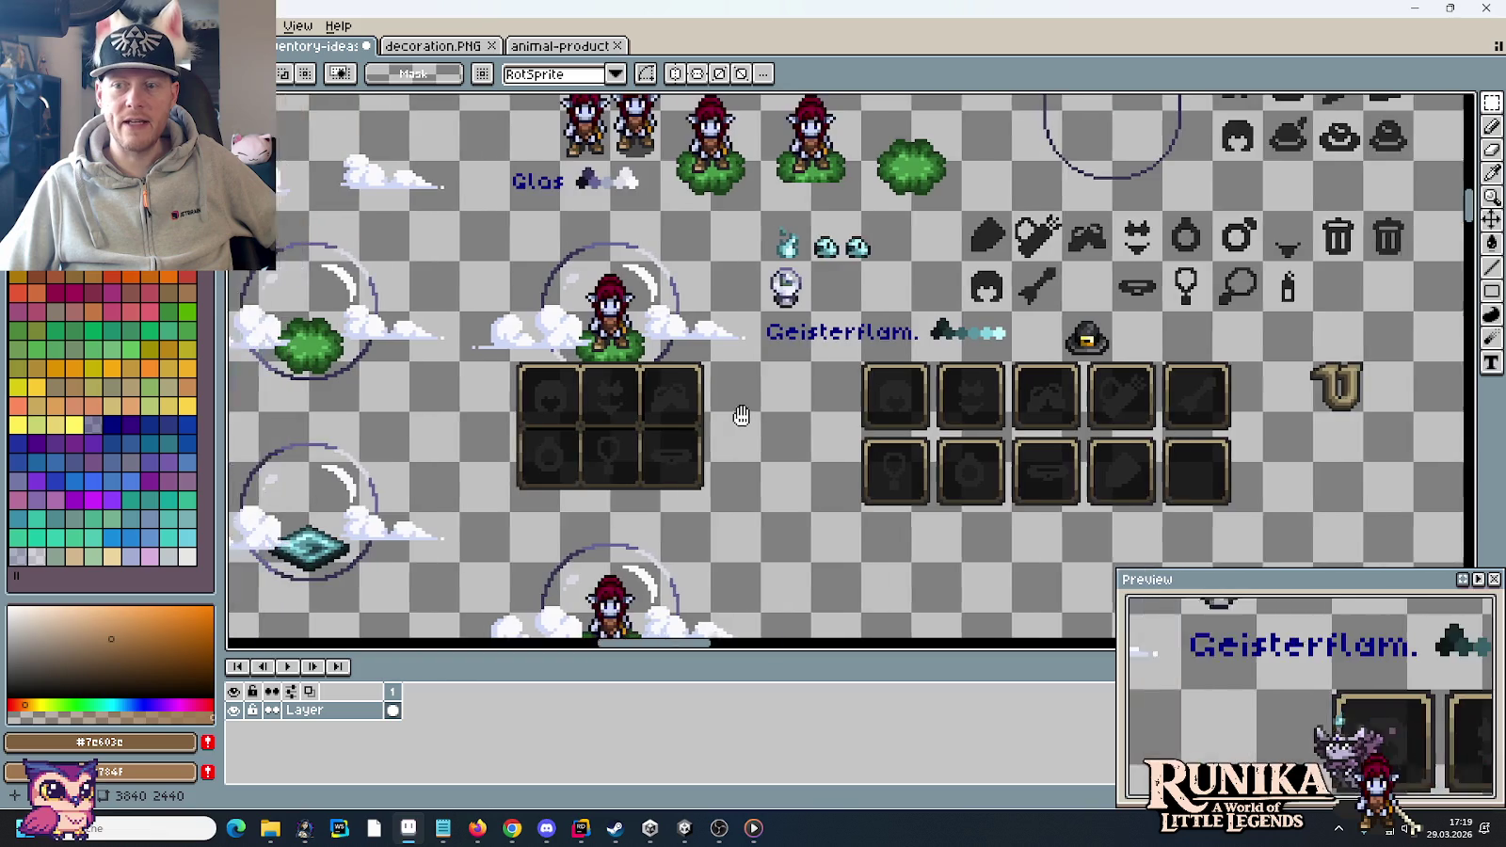
pyautogui.moveTo(817, 317); pyautogui.dragTo(890, 375)
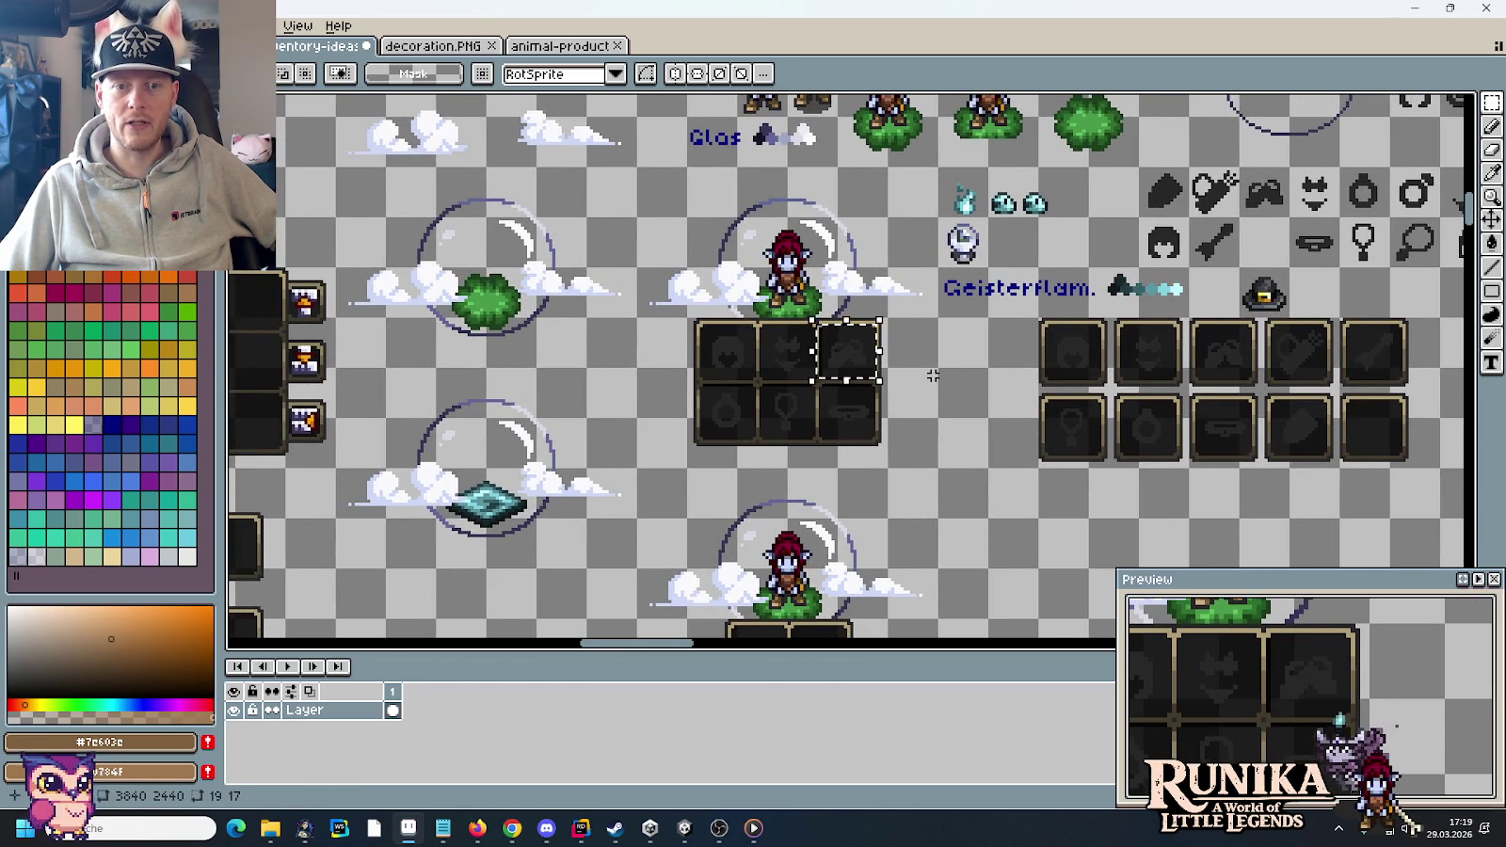
pyautogui.hscroll(-3, 876, 385)
pyautogui.scroll(-1, 941, 367)
pyautogui.moveTo(1021, 356); pyautogui.dragTo(1063, 391)
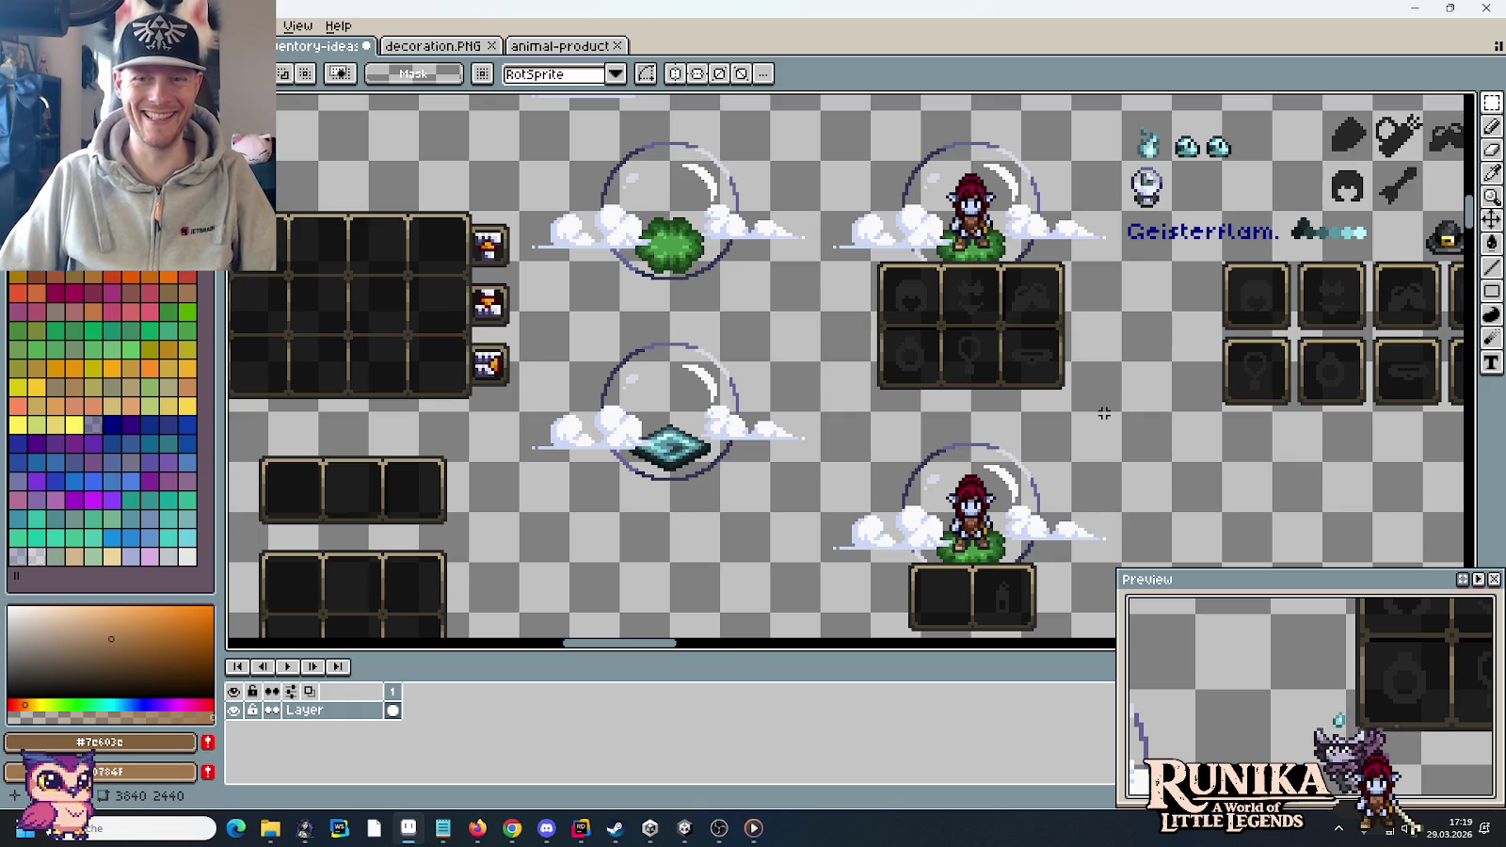
pyautogui.moveTo(1104, 413); pyautogui.dragTo(956, 512)
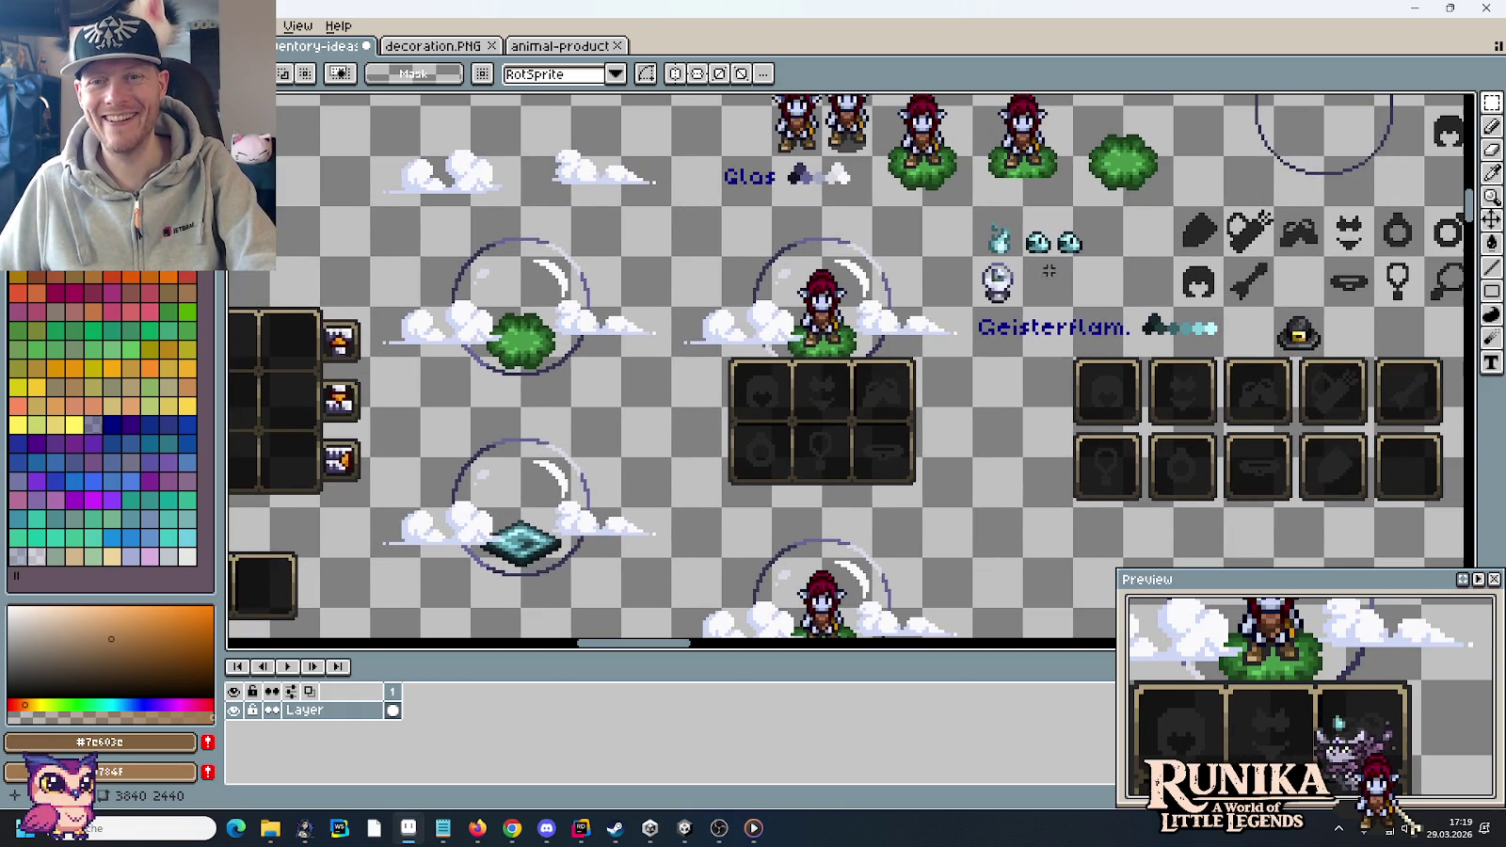
pyautogui.moveTo(973, 207)
pyautogui.mouseDown()
pyautogui.moveTo(1089, 240)
pyautogui.moveTo(1007, 282)
pyautogui.moveTo(866, 247)
pyautogui.mouseUp()
pyautogui.hotkey('ctrl', 'd')
pyautogui.hotkey('ctrl', 'd')
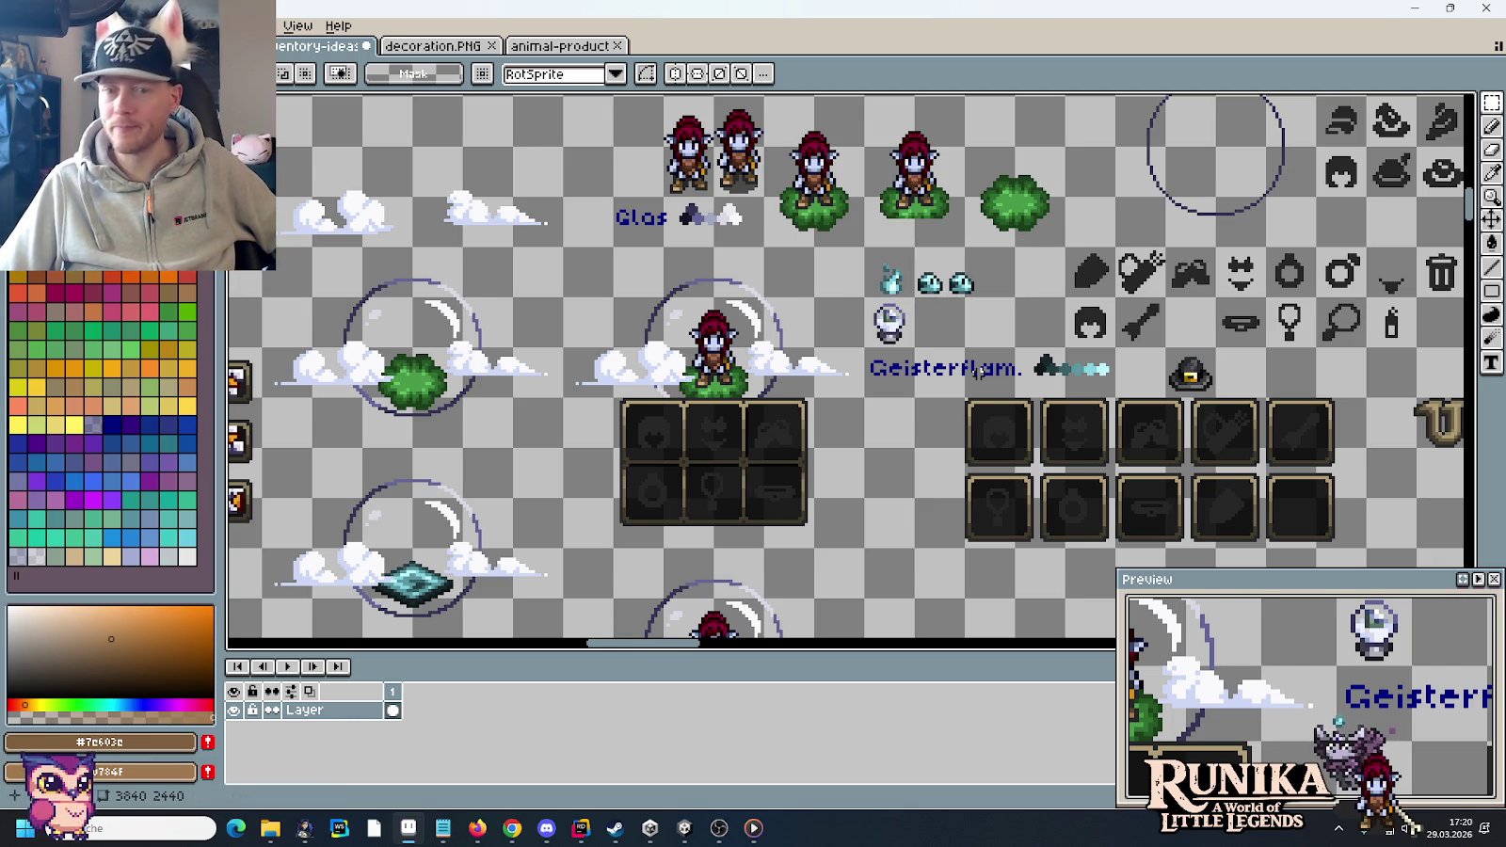
# - Measure an inventory slot and several top-row icons with selection boxes
pyautogui.moveTo(683, 461); pyautogui.dragTo(743, 523)
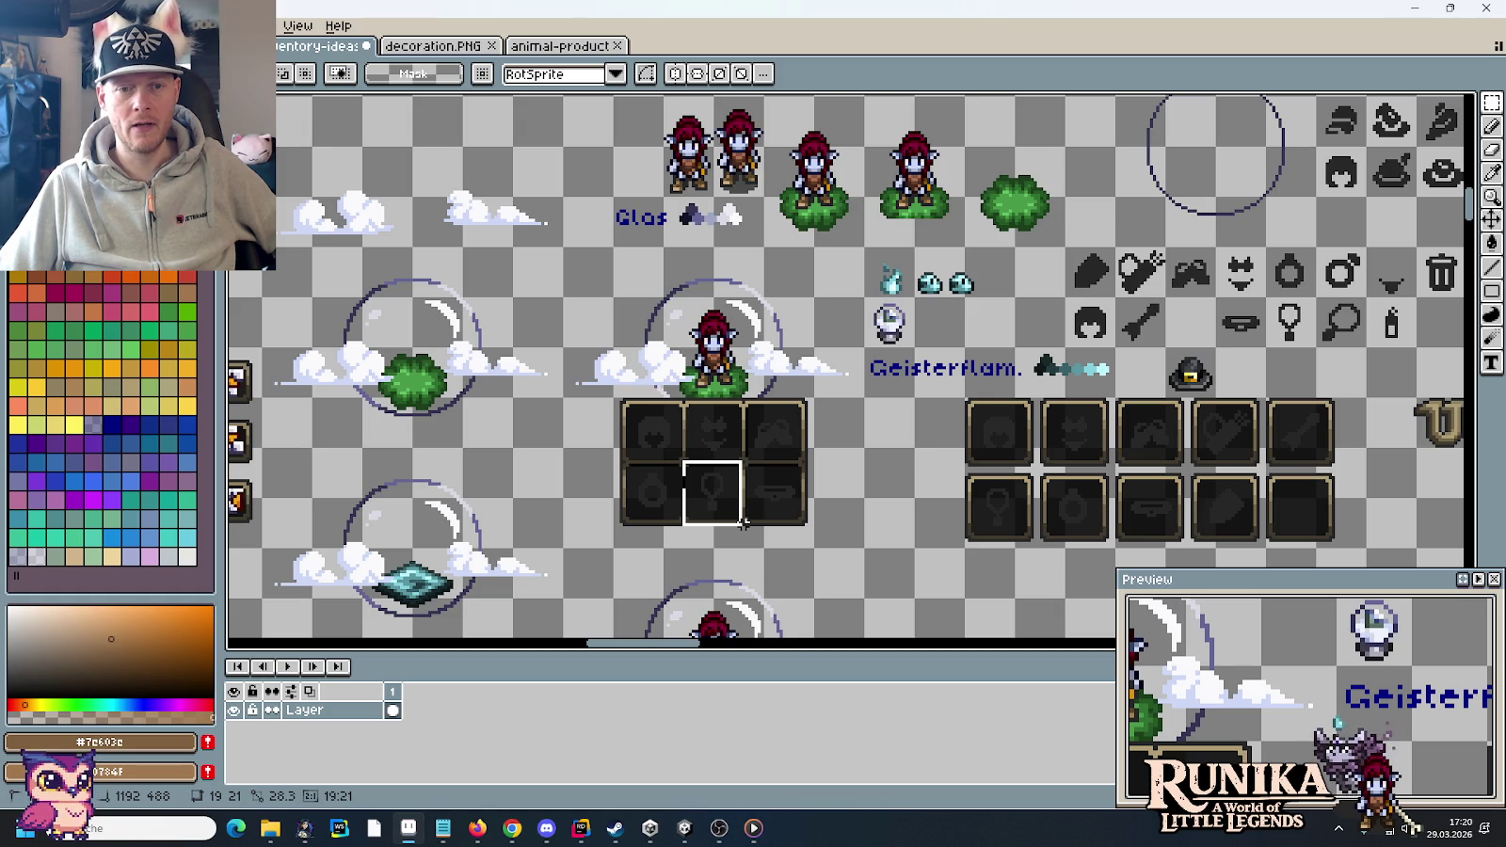
pyautogui.click(881, 512)
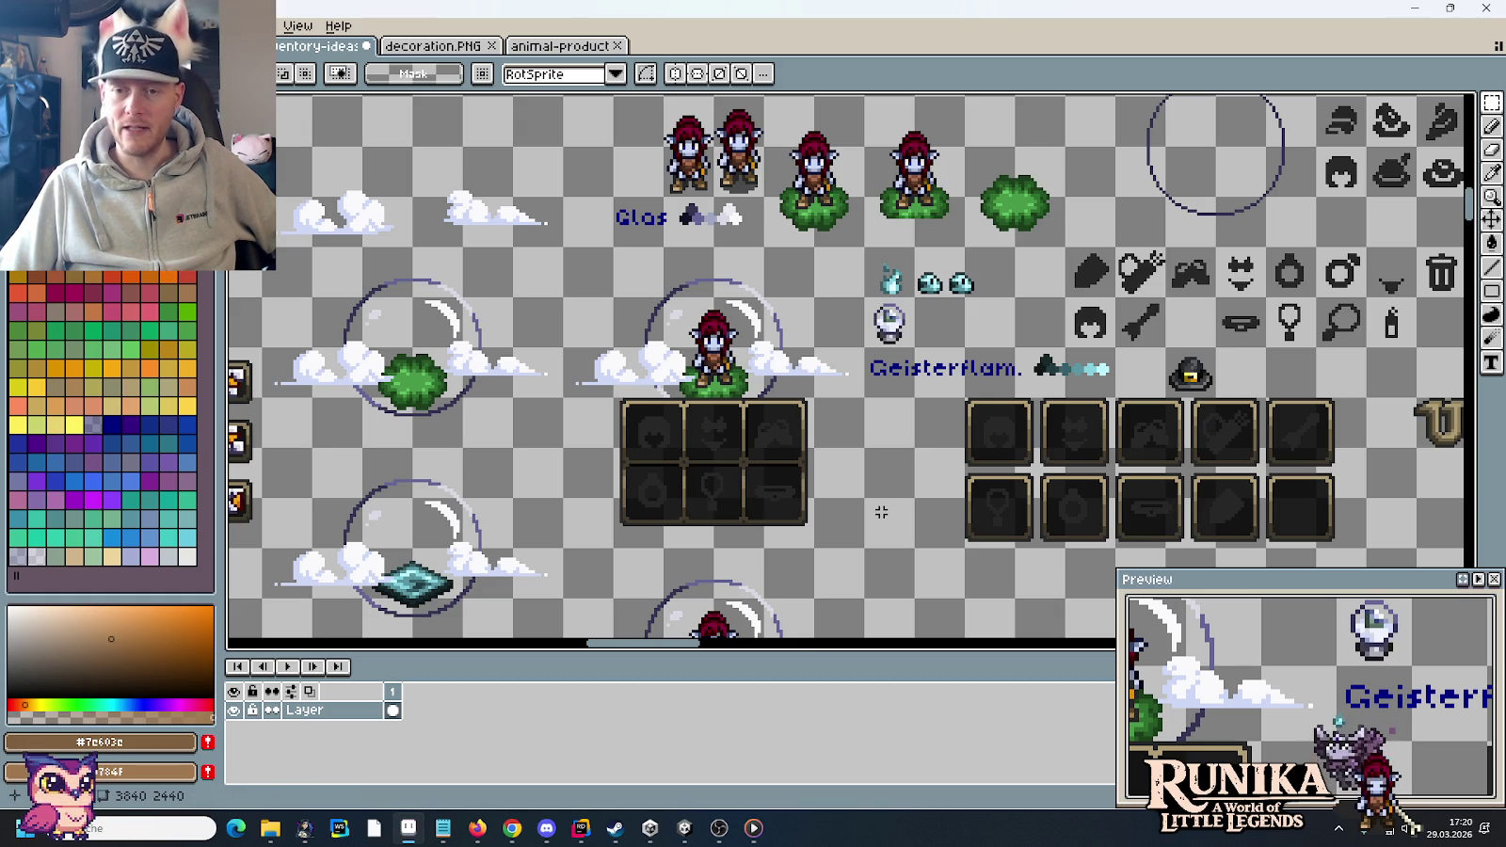
pyautogui.moveTo(956, 493); pyautogui.dragTo(772, 557)
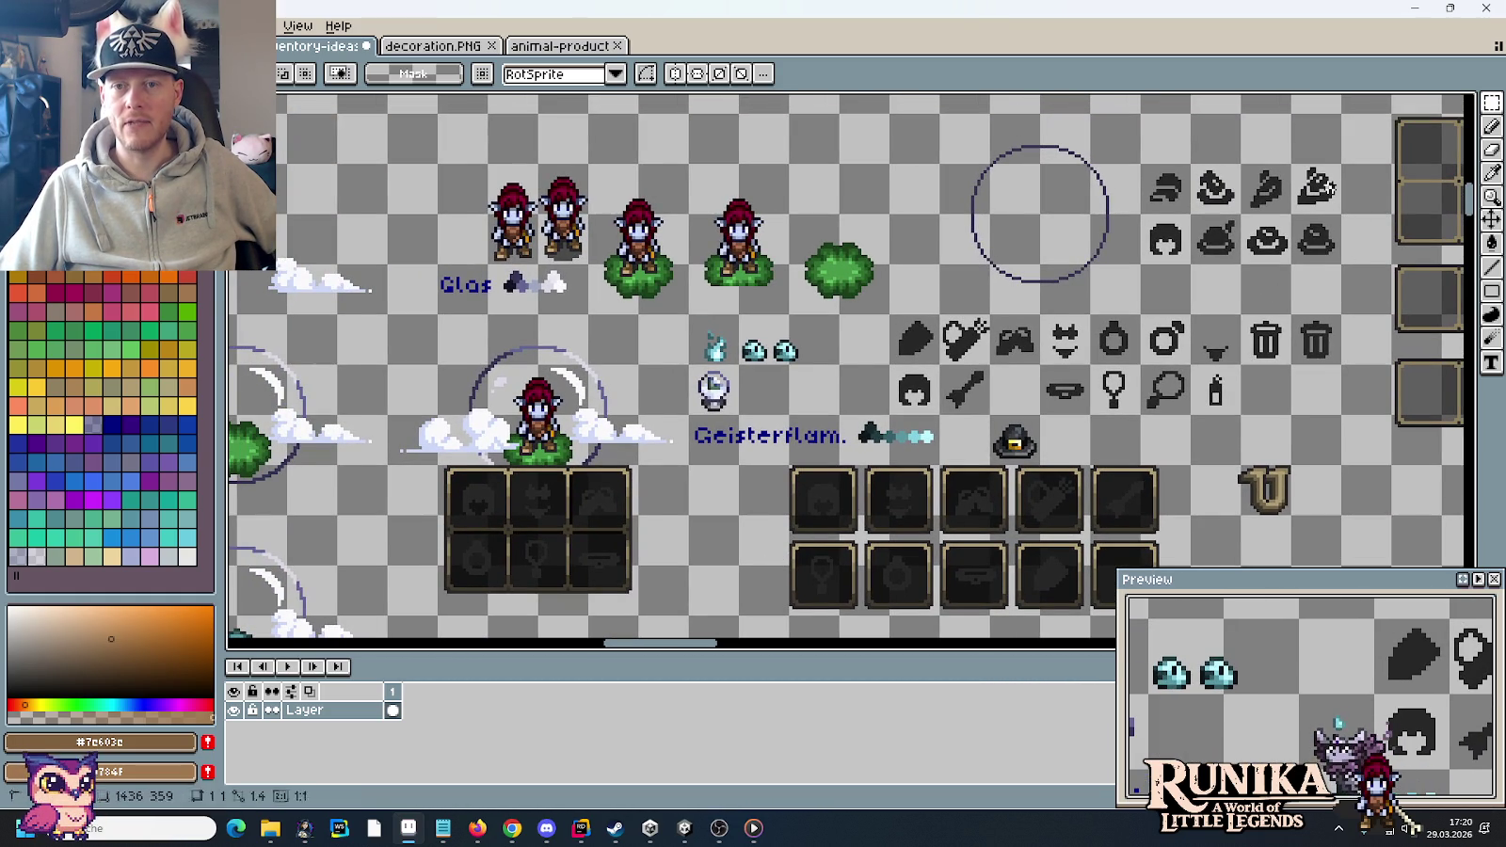
pyautogui.moveTo(1336, 190); pyautogui.dragTo(1299, 169)
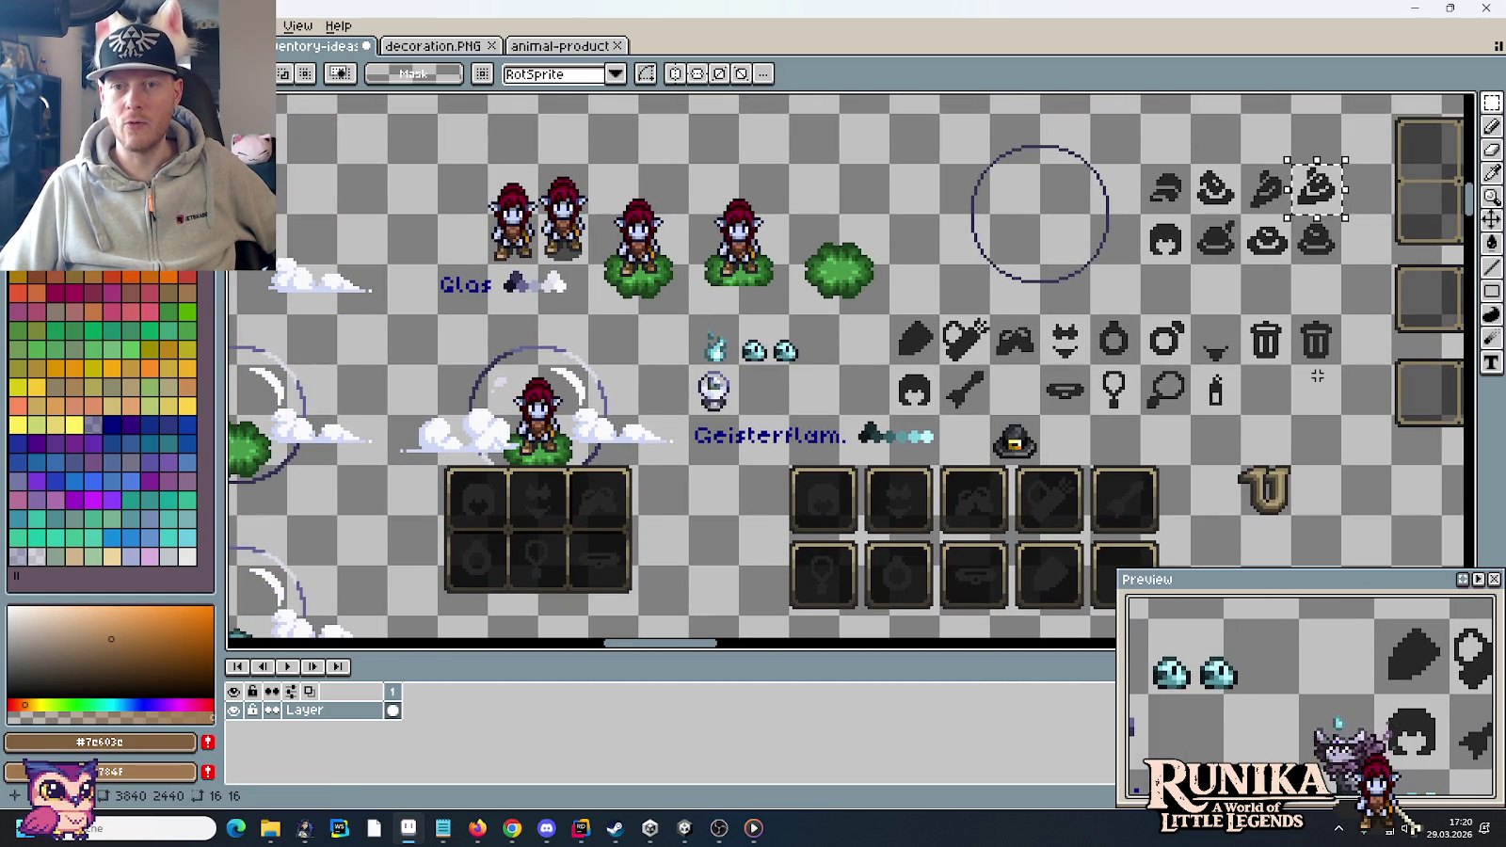
pyautogui.moveTo(1143, 167)
pyautogui.mouseDown()
pyautogui.moveTo(1187, 212)
pyautogui.moveTo(1244, 217)
pyautogui.mouseUp()
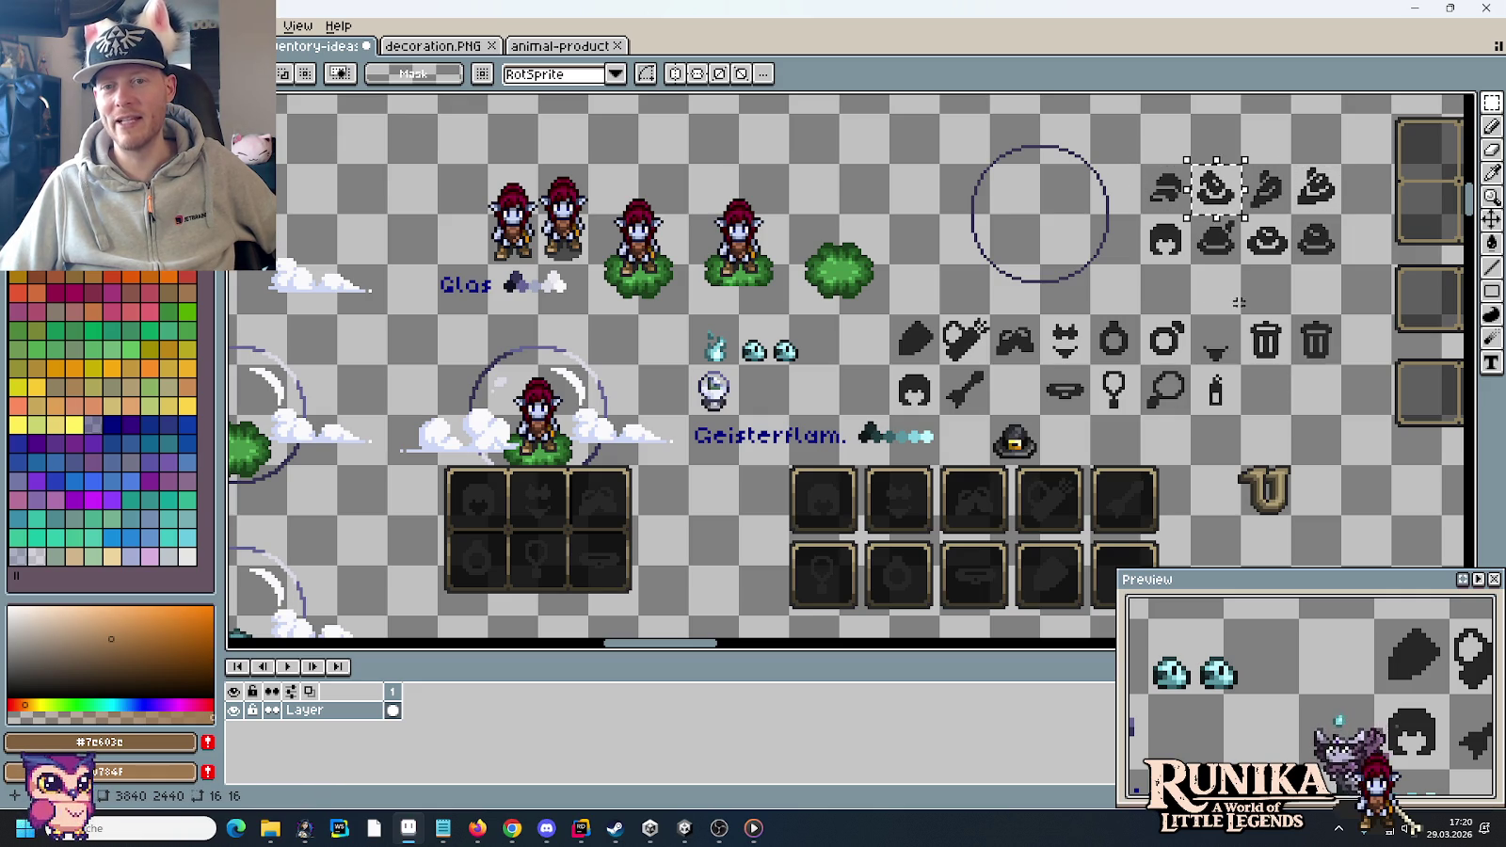
pyautogui.moveTo(1288, 162); pyautogui.dragTo(1344, 217)
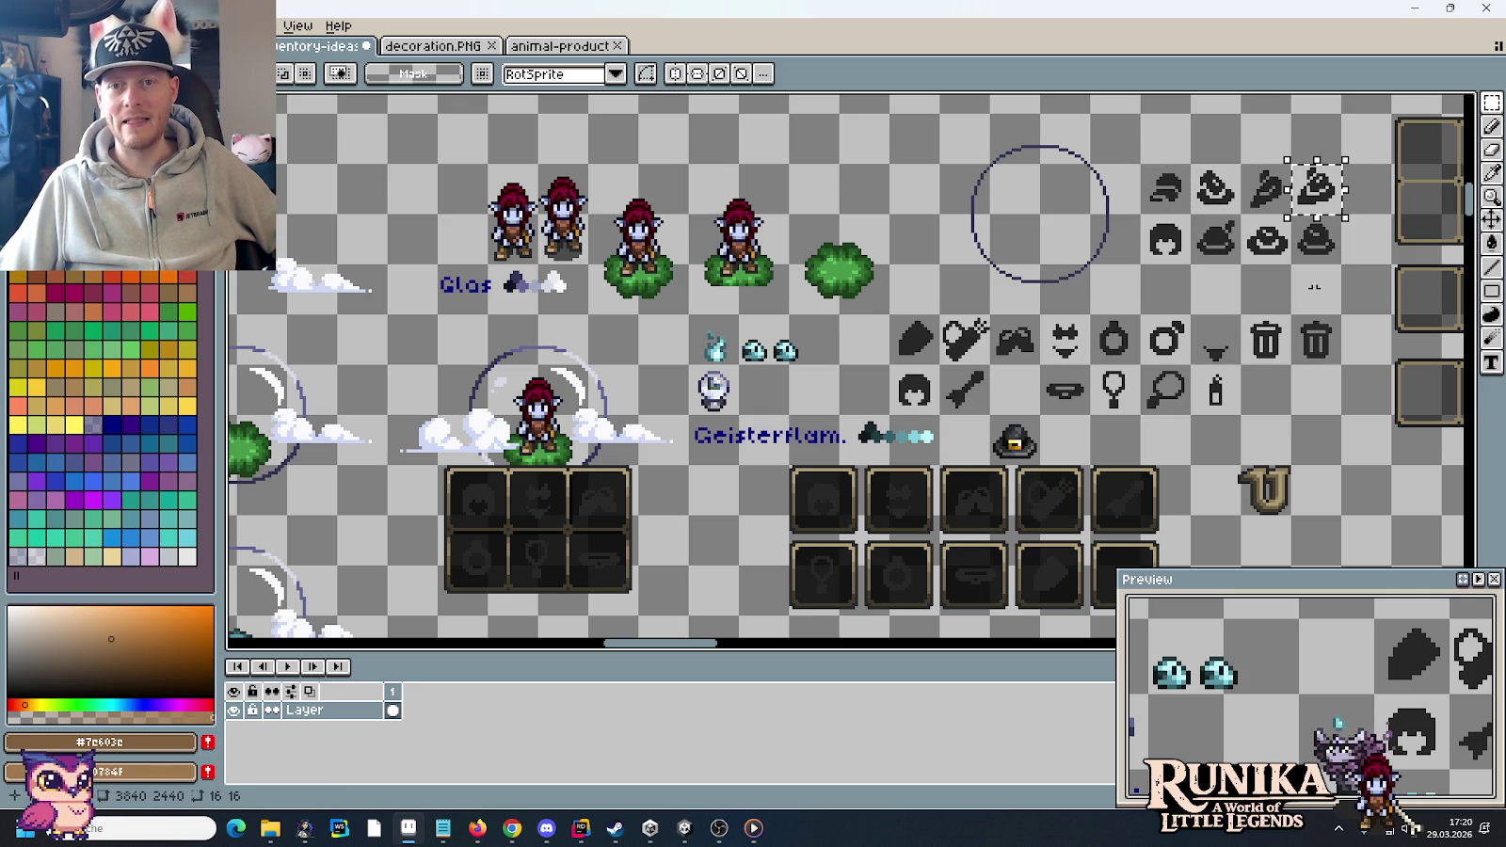
# - Drop the icon selection, save inventory-ideas-raw.png and zoom out to the whole sheet
pyautogui.click(809, 407)
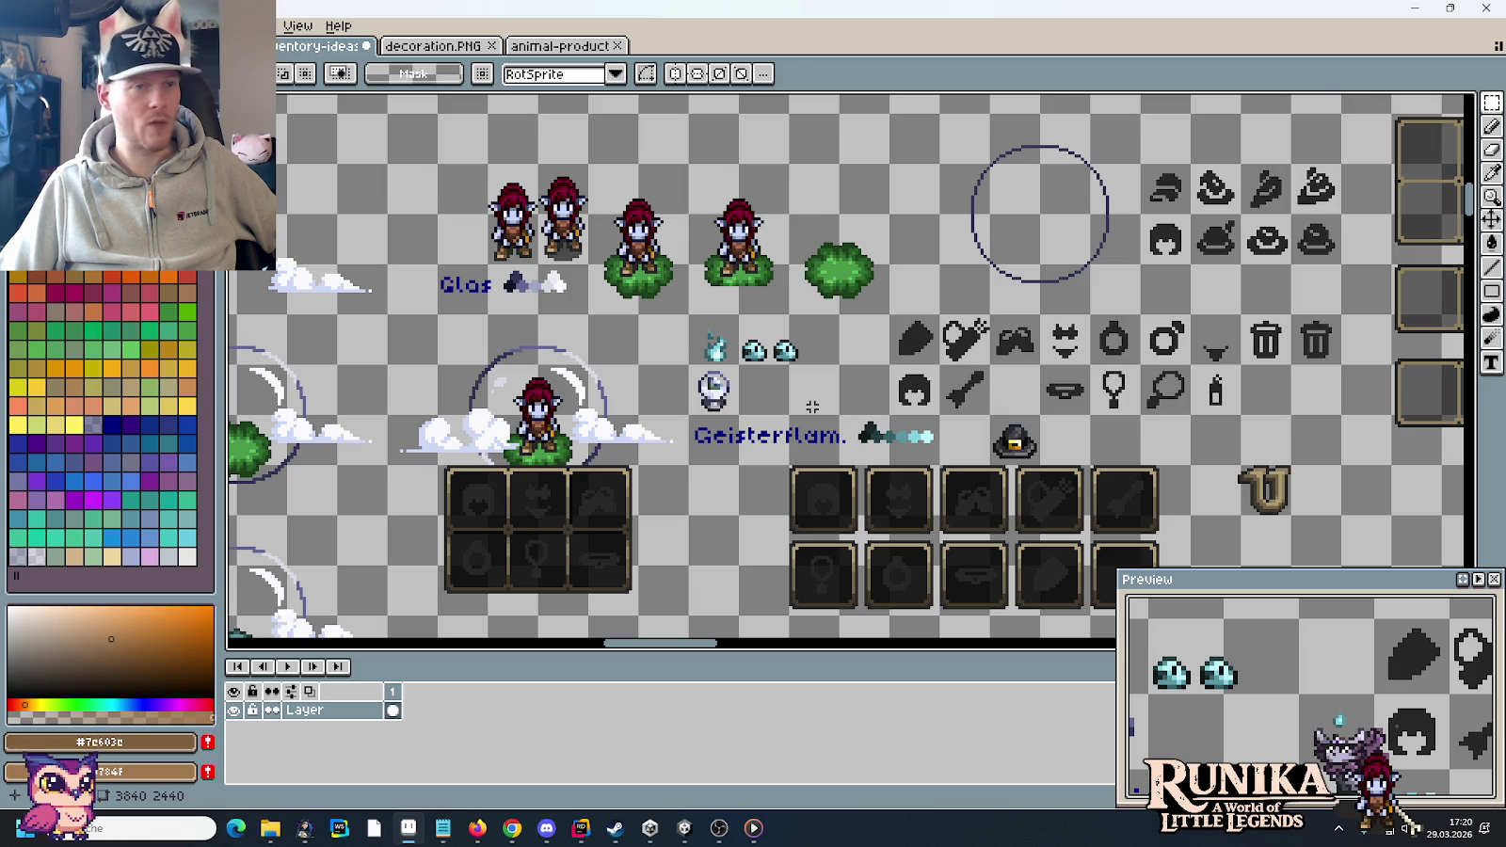
pyautogui.hotkey('ctrl', 's')
pyautogui.scroll(-3, 812, 406)
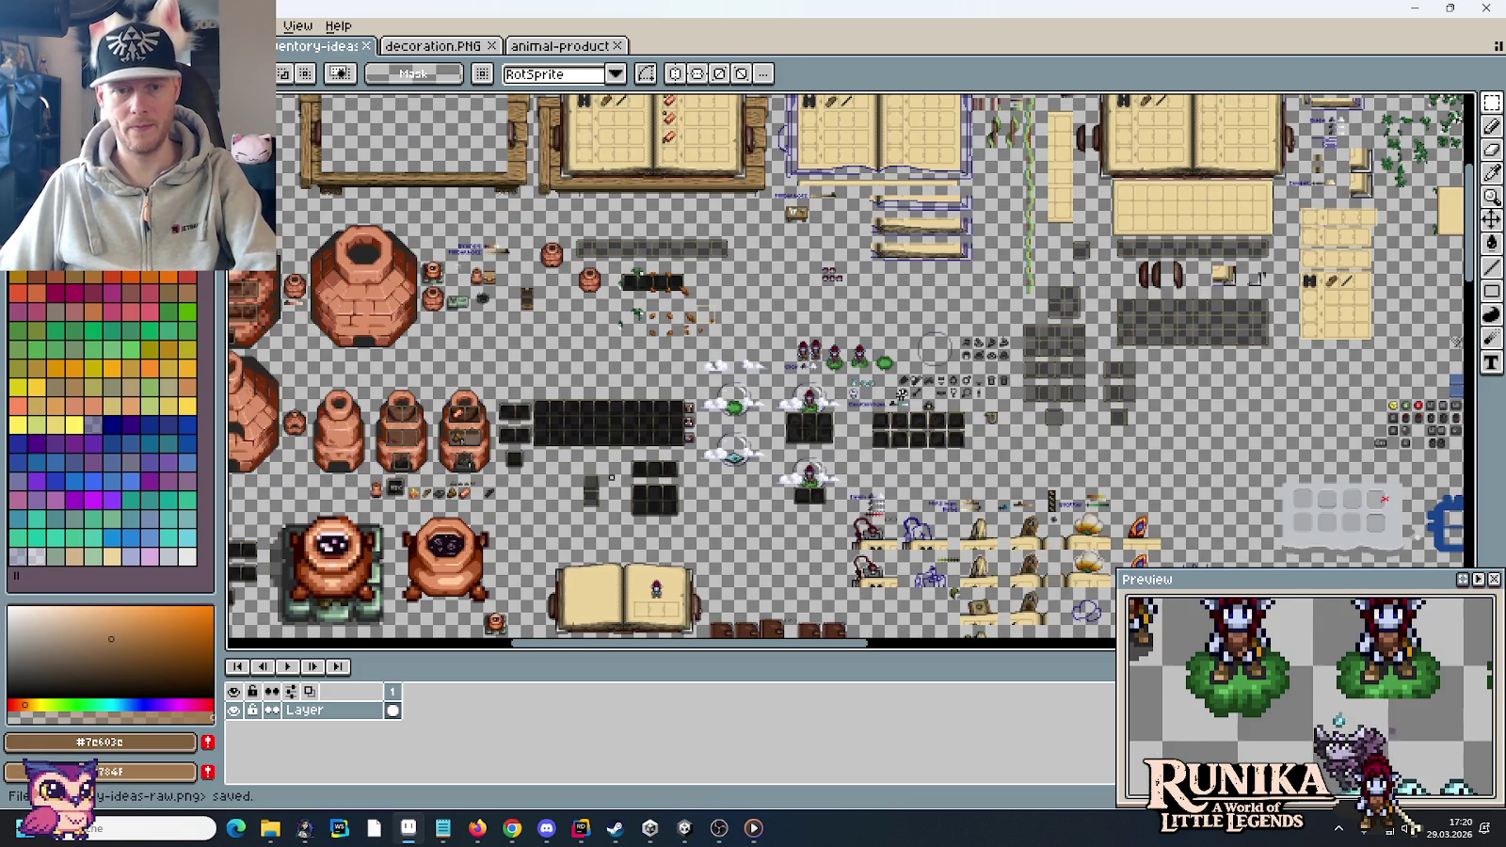
# - Read through todo.txt in Notepad, briefly highlighting the craftbar and fountain notes without editing
pyautogui.click(442, 829)
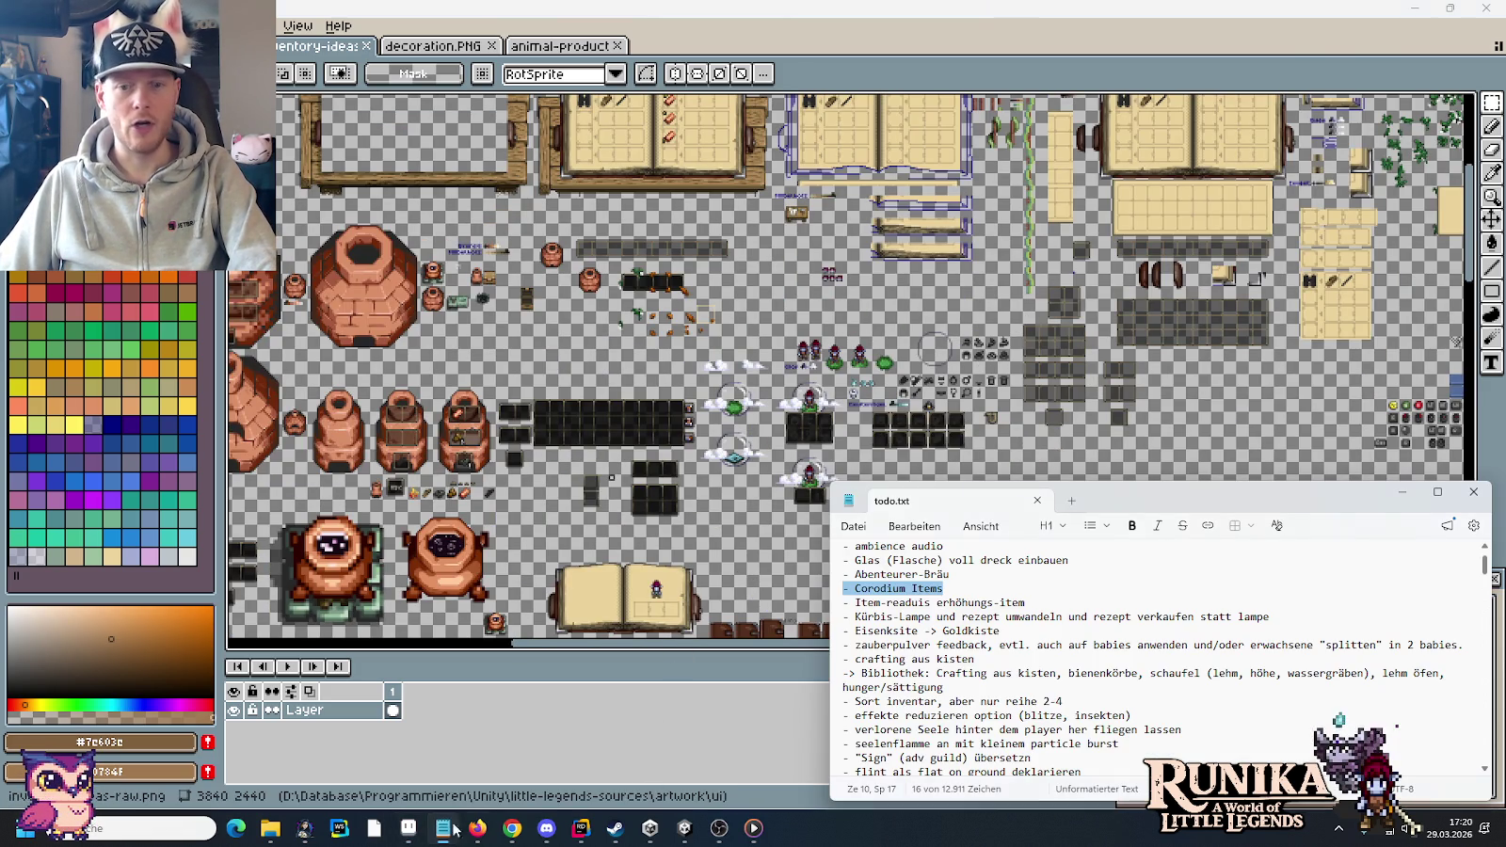
pyautogui.click(955, 571)
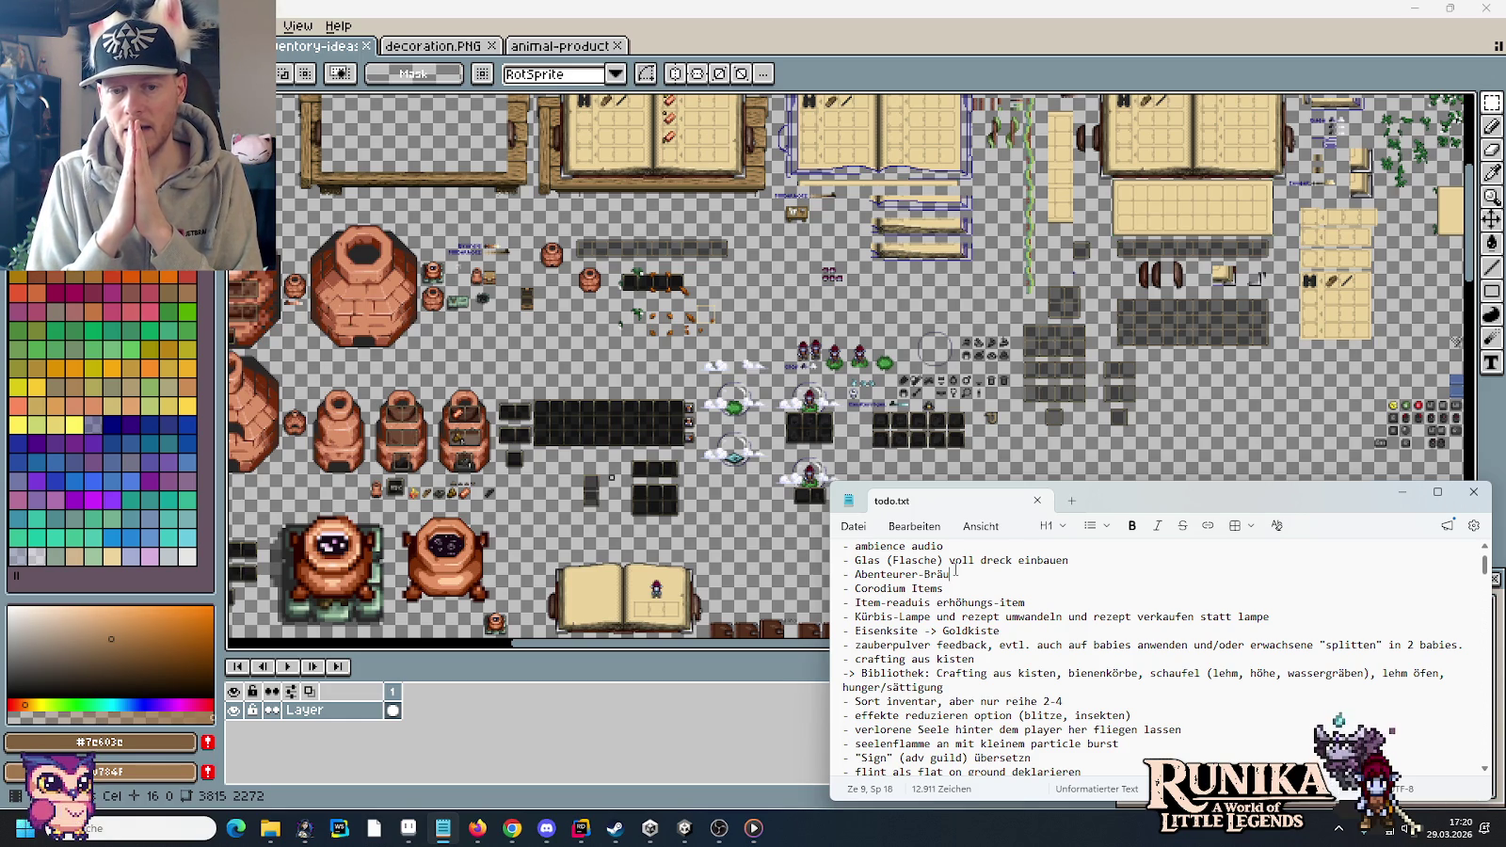
pyautogui.scroll(-1, 956, 569)
pyautogui.scroll(-1, 953, 631)
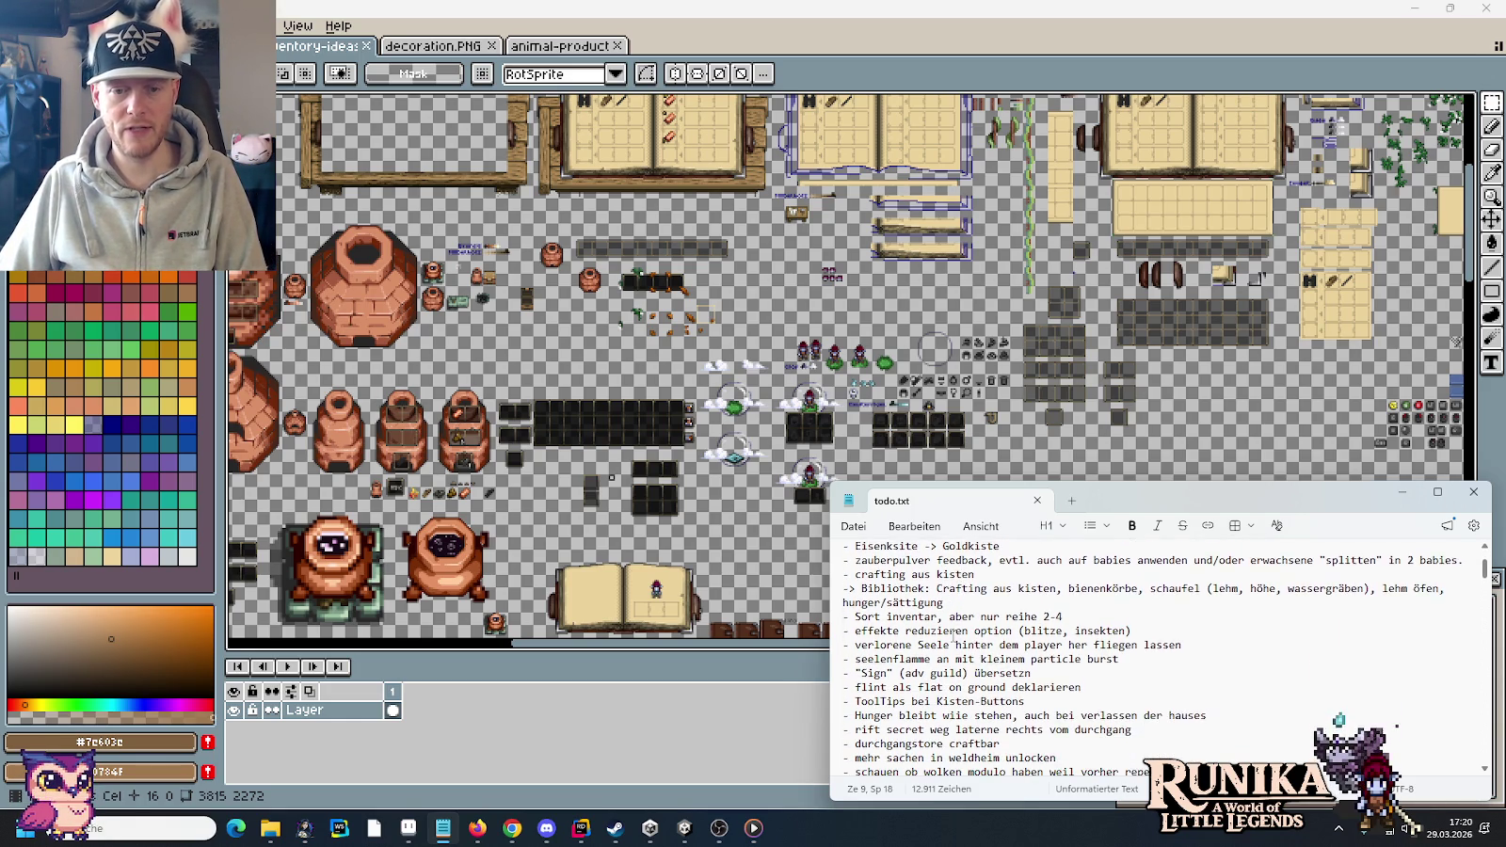
pyautogui.scroll(-1, 954, 637)
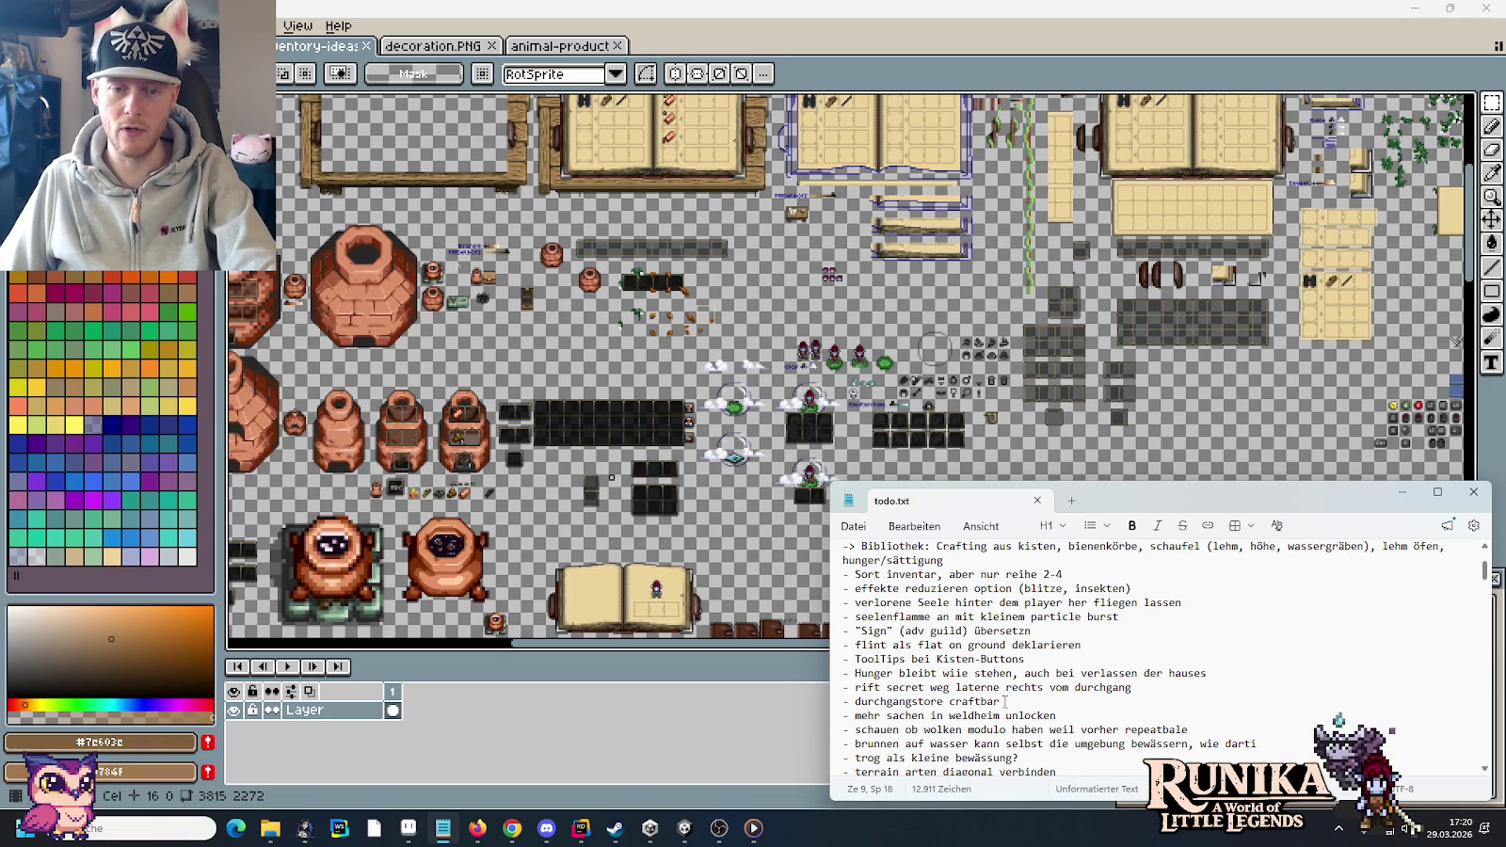
pyautogui.tripleClick(1004, 701)
pyautogui.click(1045, 715)
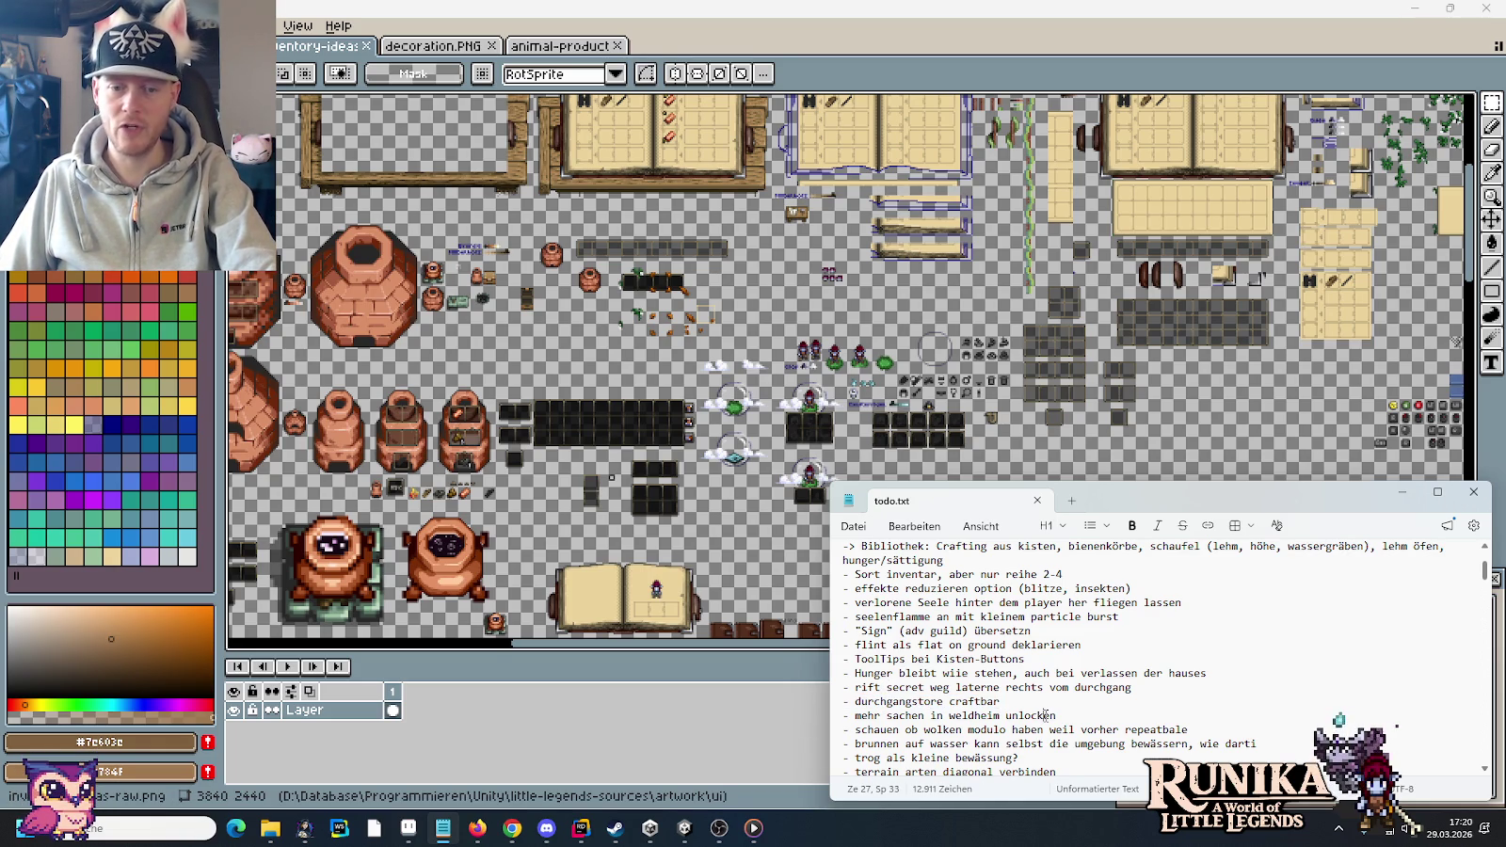
pyautogui.scroll(-1, 1037, 715)
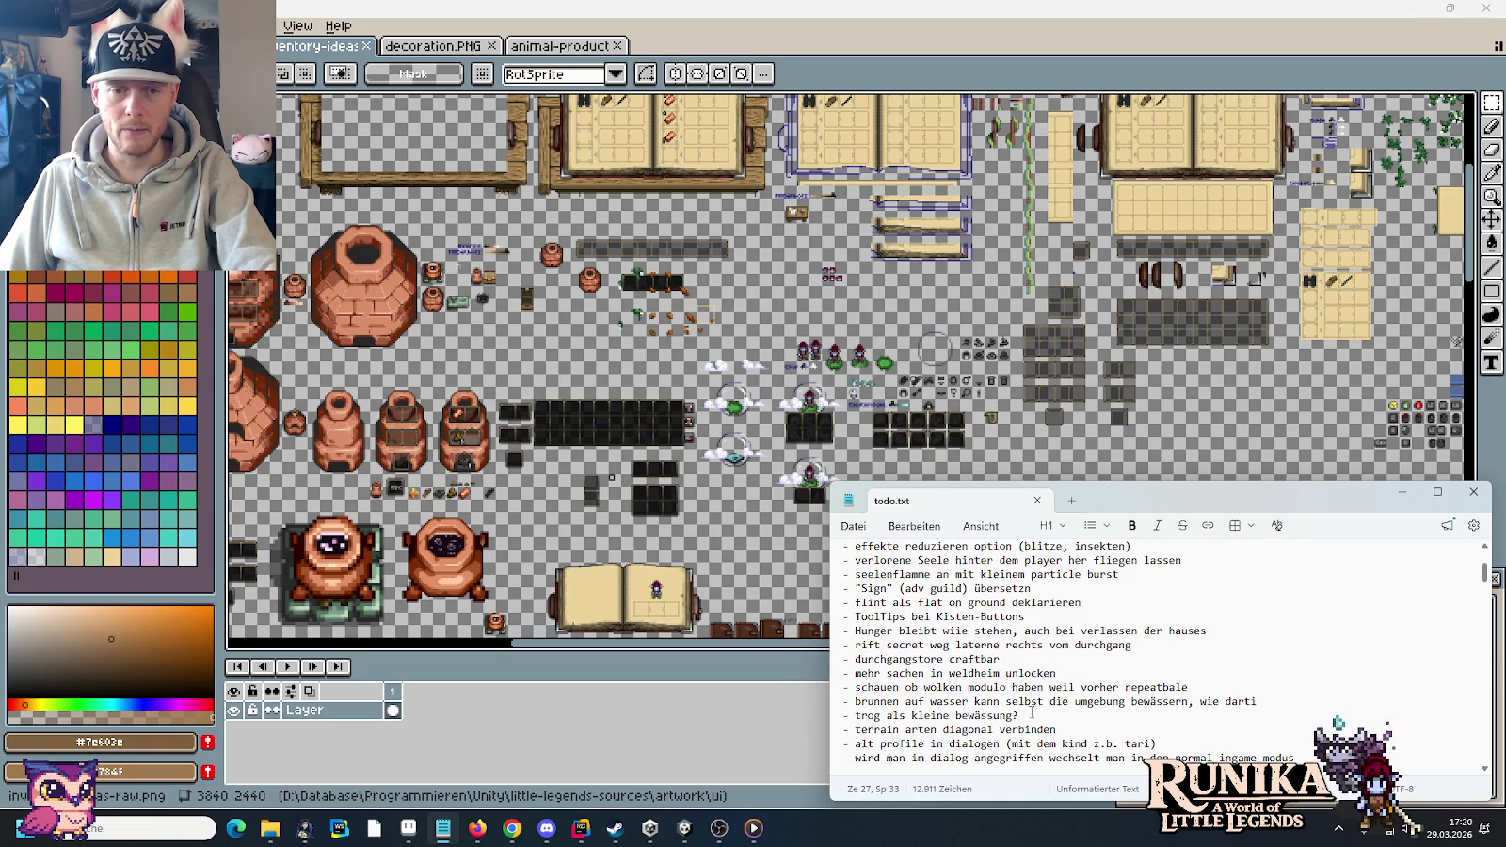
pyautogui.moveTo(935, 701)
pyautogui.mouseDown()
pyautogui.moveTo(975, 715)
pyautogui.moveTo(1211, 706)
pyautogui.mouseUp()
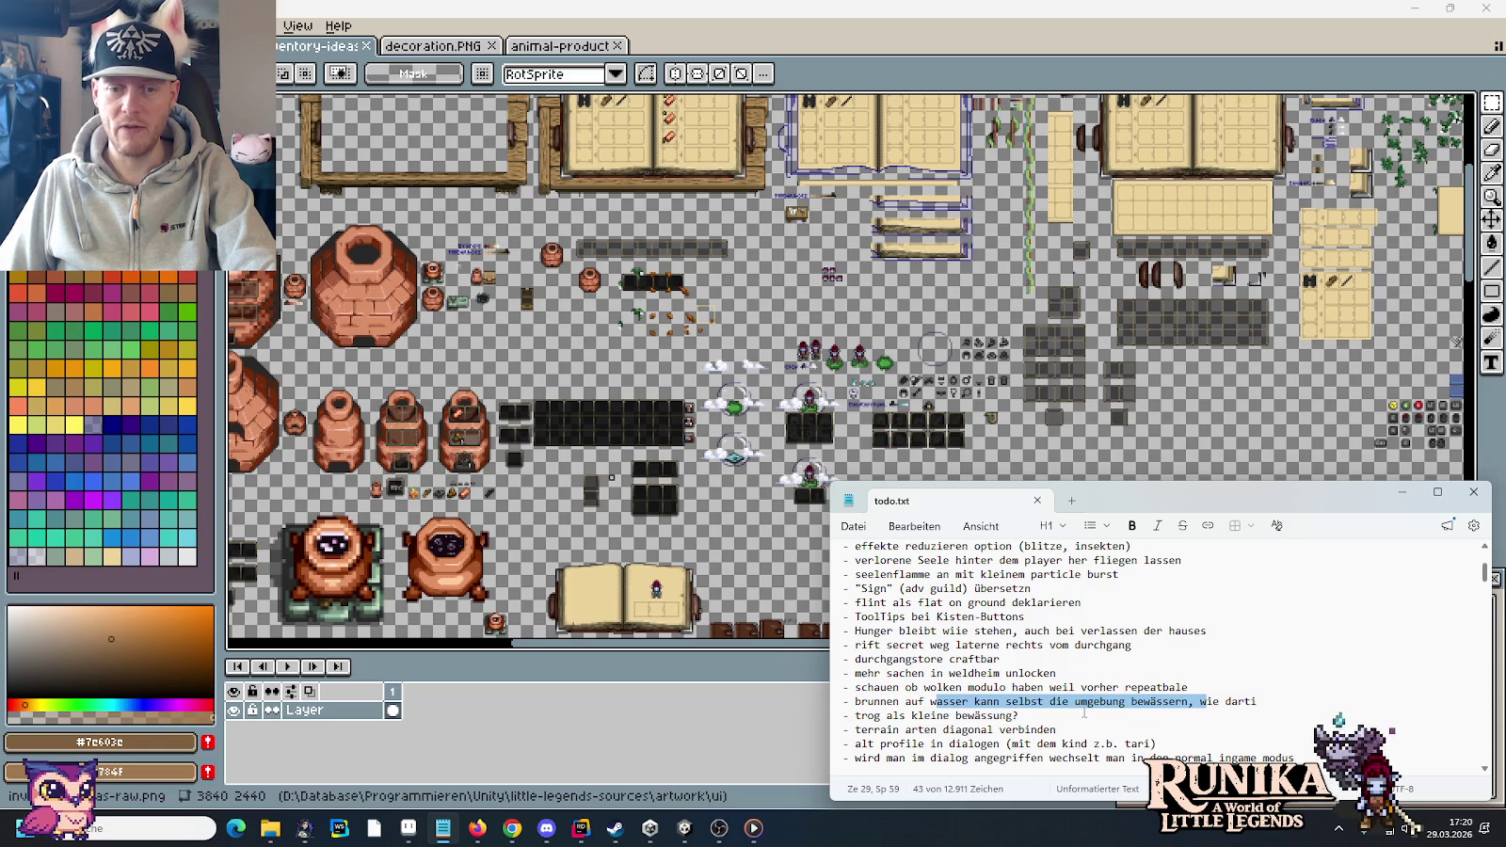
pyautogui.click(1057, 712)
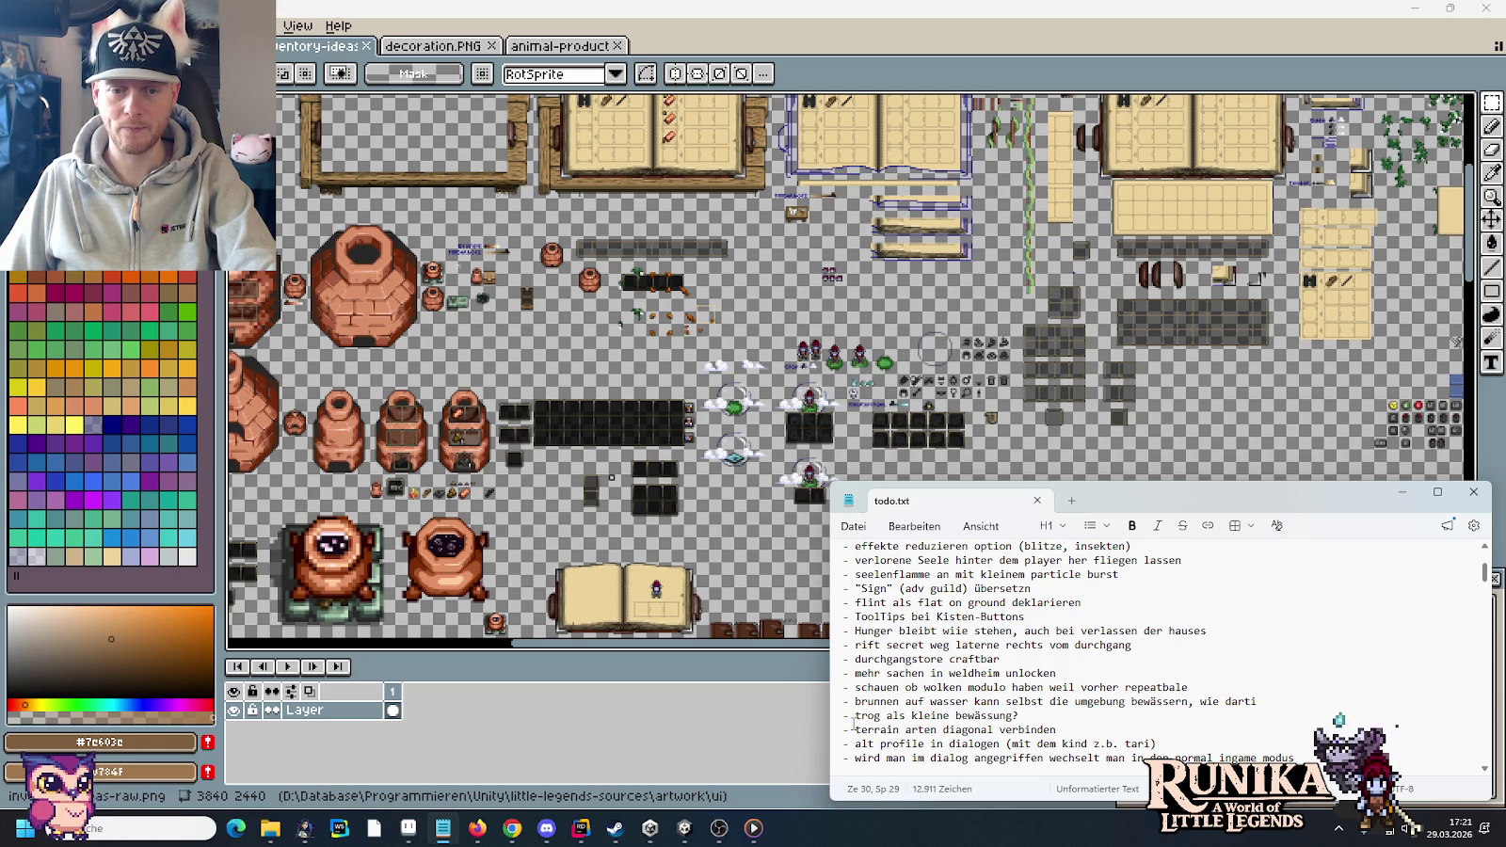
pyautogui.scroll(-1, 993, 725)
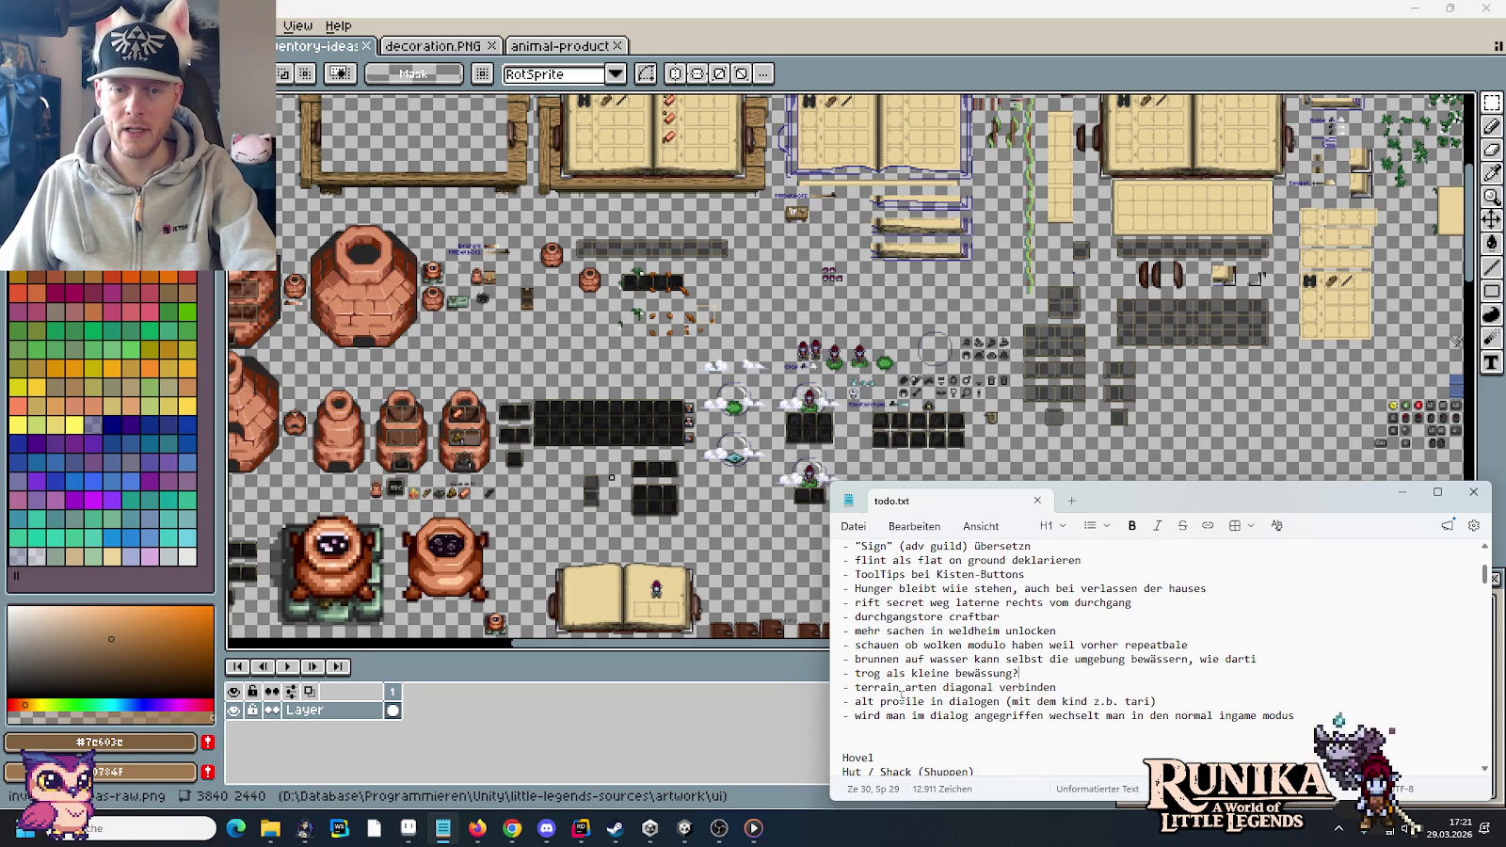
pyautogui.scroll(3, 920, 715)
pyautogui.scroll(5, 919, 715)
pyautogui.scroll(2, 920, 716)
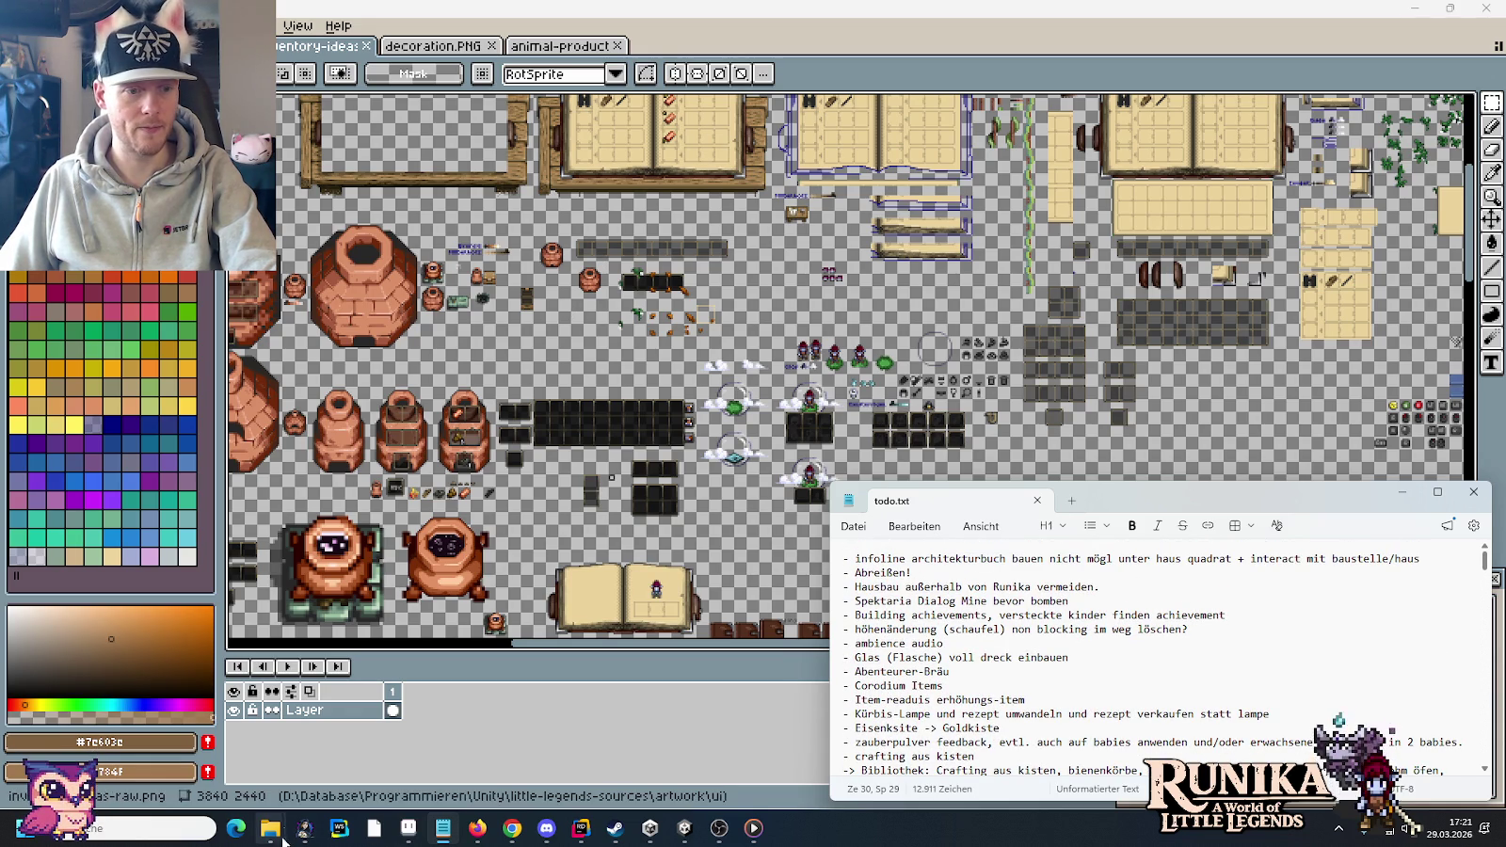
pyautogui.moveTo(270, 829)
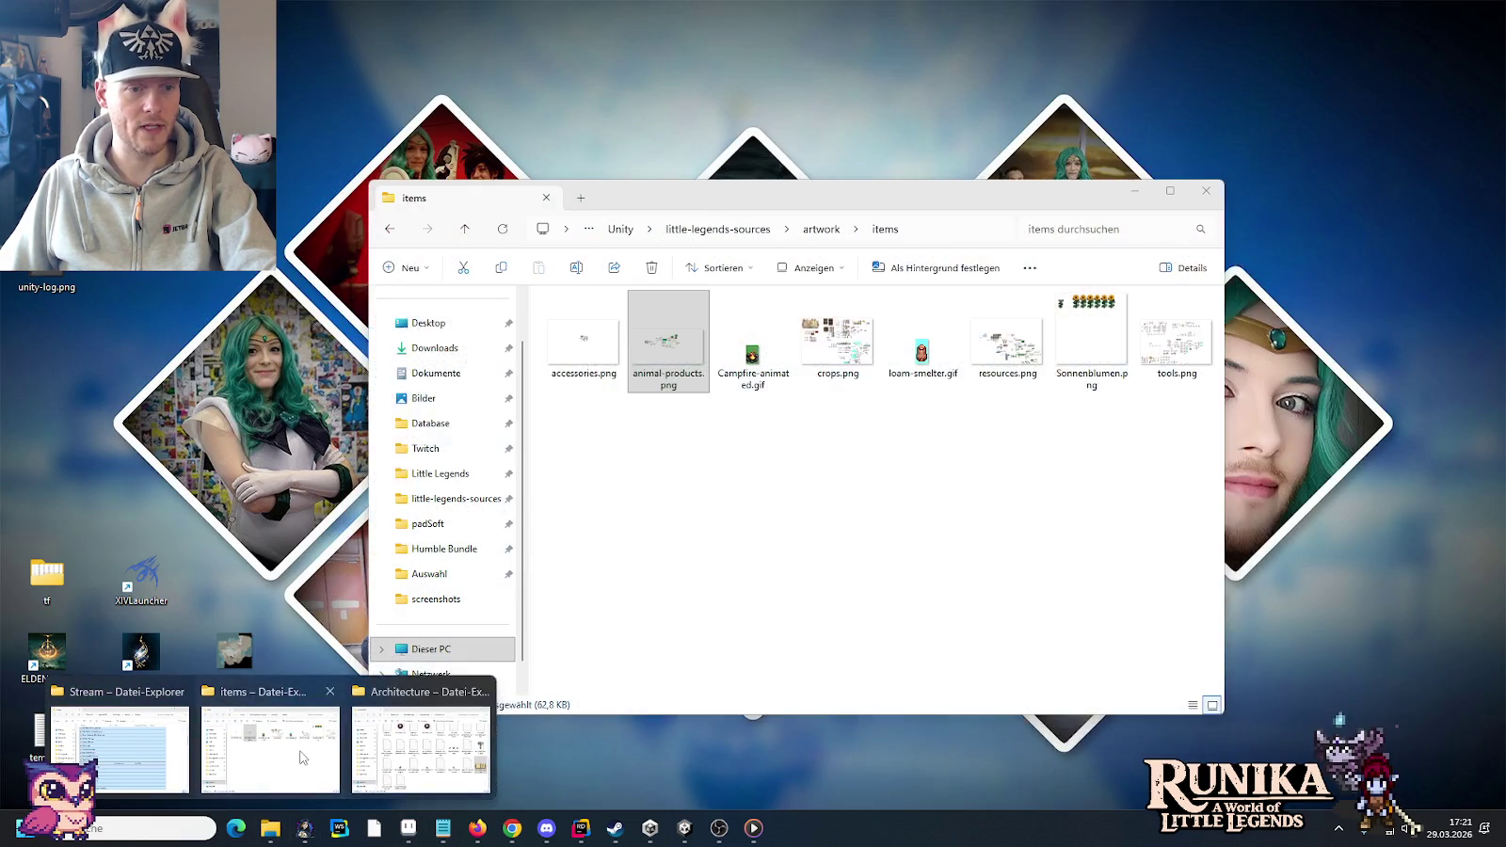
# - Open tools.png from the items folder in Pro Motion NG
pyautogui.click(270, 748)
pyautogui.click(1177, 343)
pyautogui.doubleClick(1176, 343)
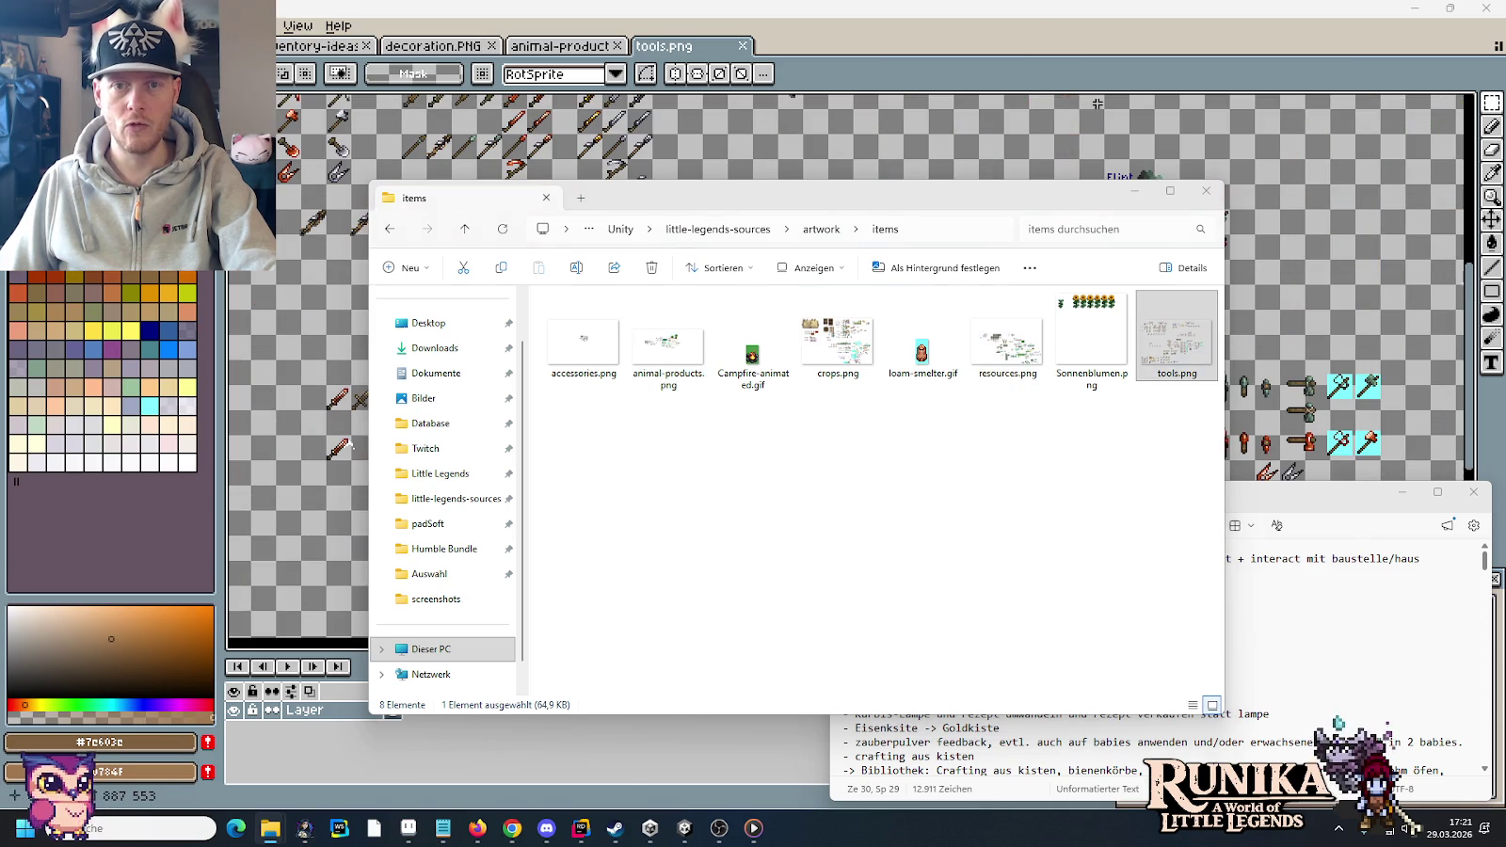
pyautogui.moveTo(681, 279); pyautogui.dragTo(983, 593)
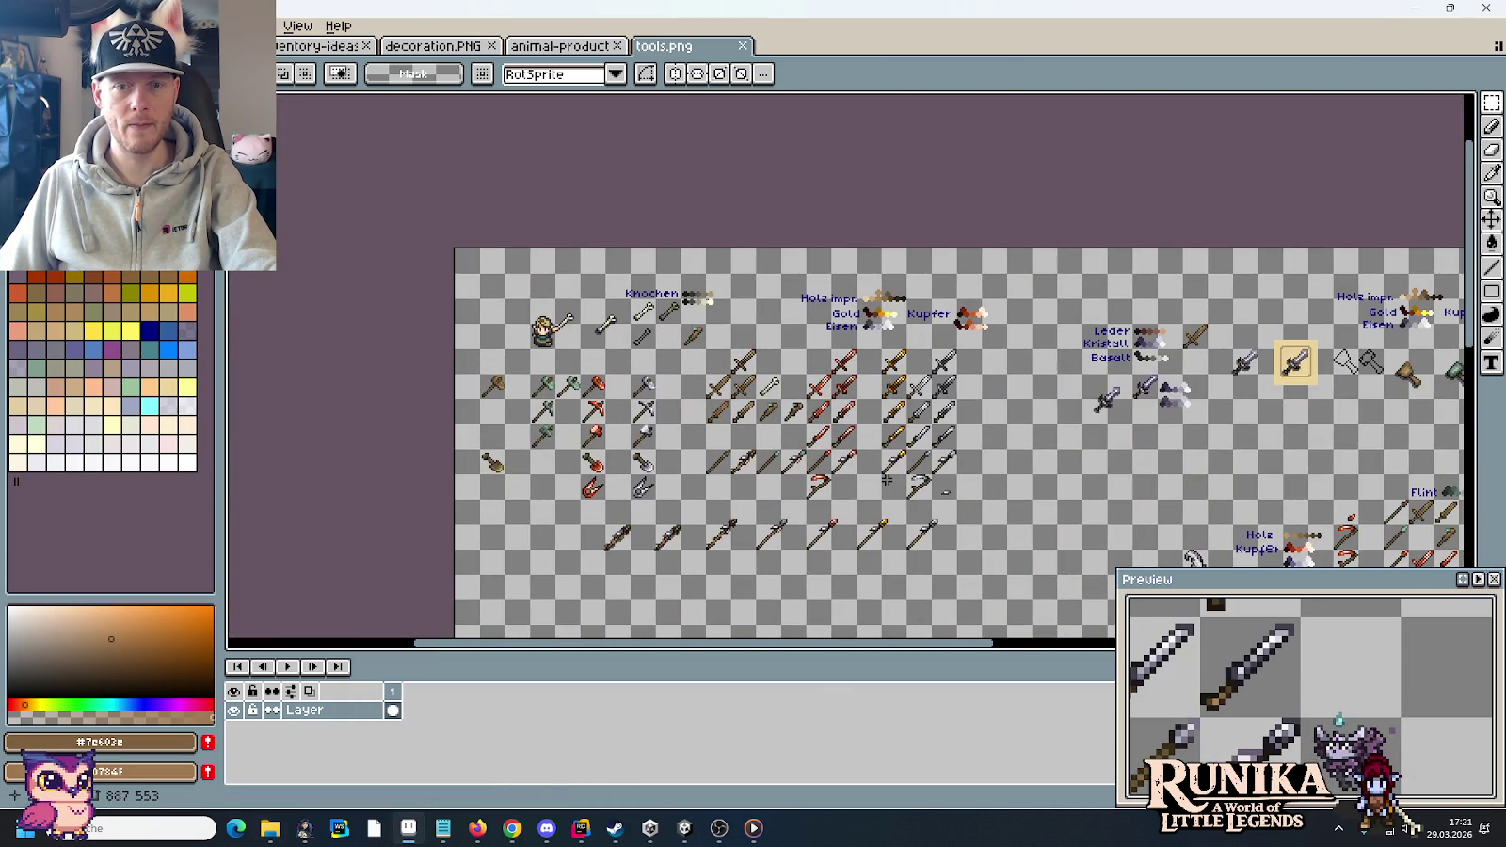
pyautogui.scroll(1, 886, 479)
pyautogui.scroll(2, 875, 451)
pyautogui.scroll(1, 862, 421)
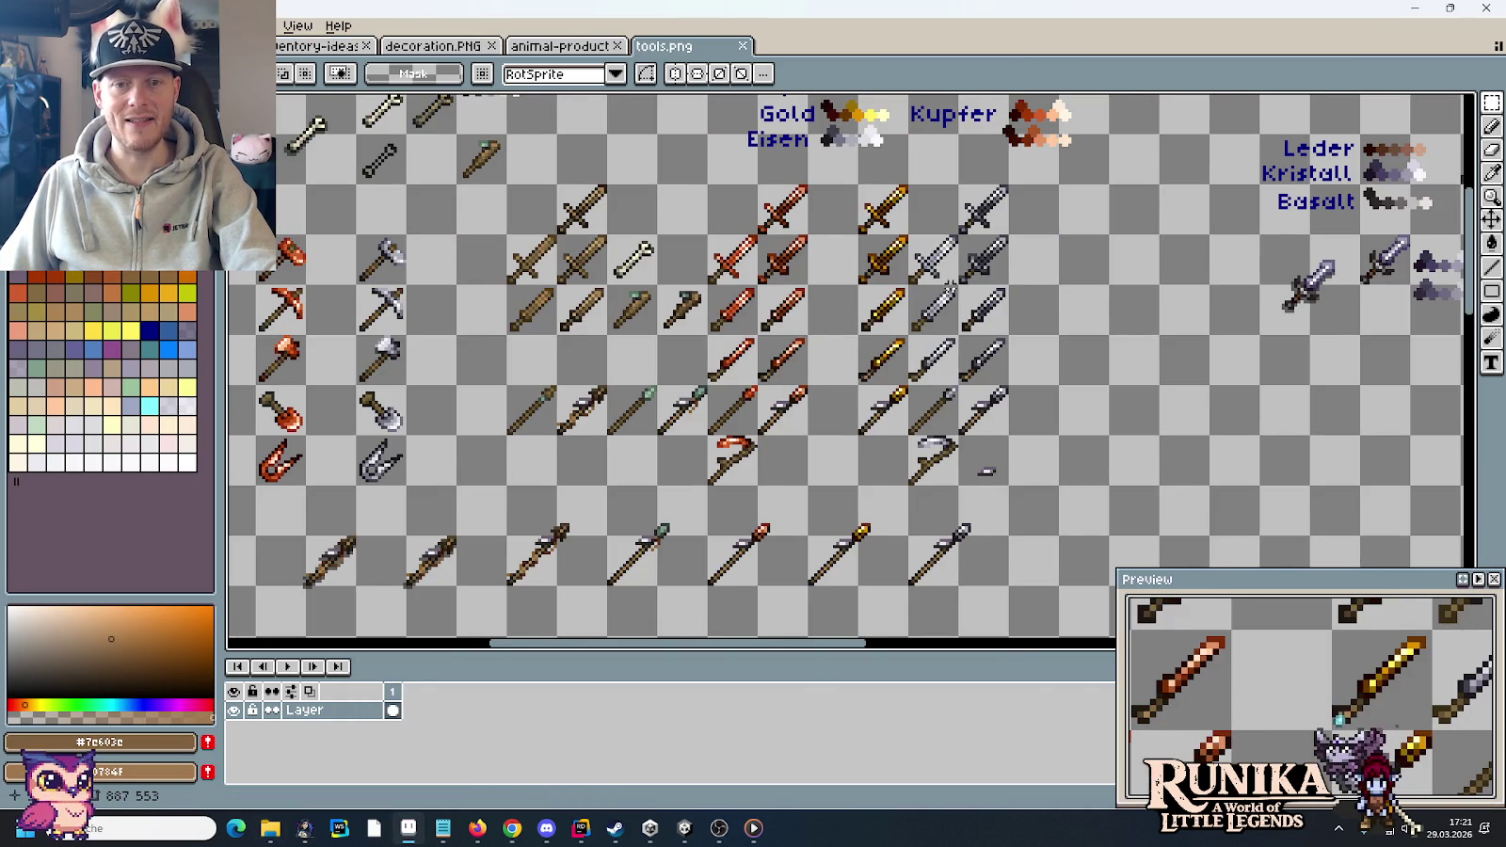
pyautogui.moveTo(948, 282); pyautogui.dragTo(852, 320)
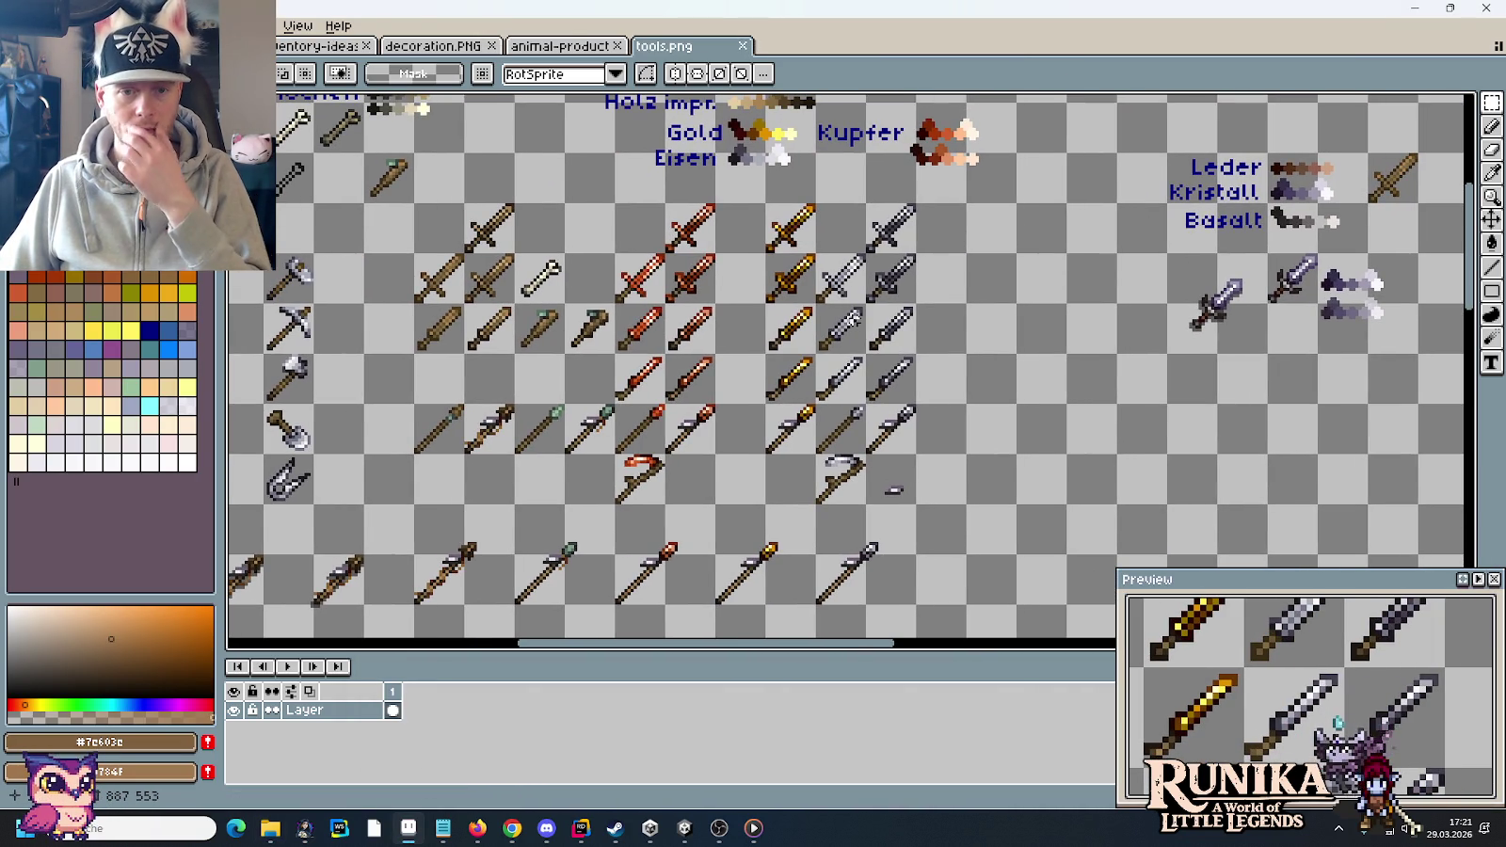
pyautogui.moveTo(892, 591)
pyautogui.mouseDown()
pyautogui.moveTo(874, 525)
pyautogui.moveTo(831, 486)
pyautogui.mouseUp()
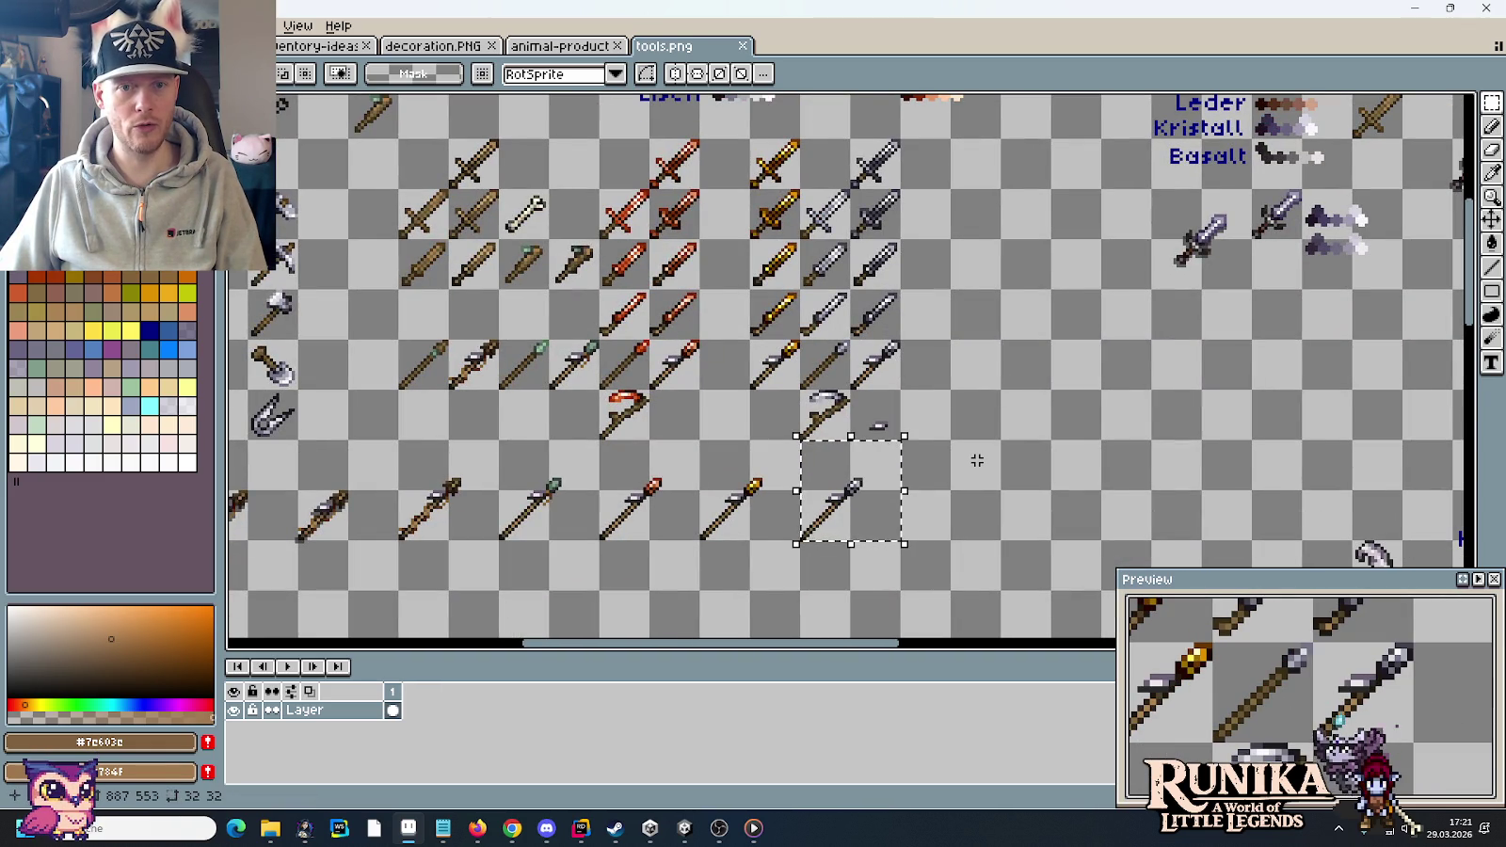
pyautogui.scroll(2, 931, 273)
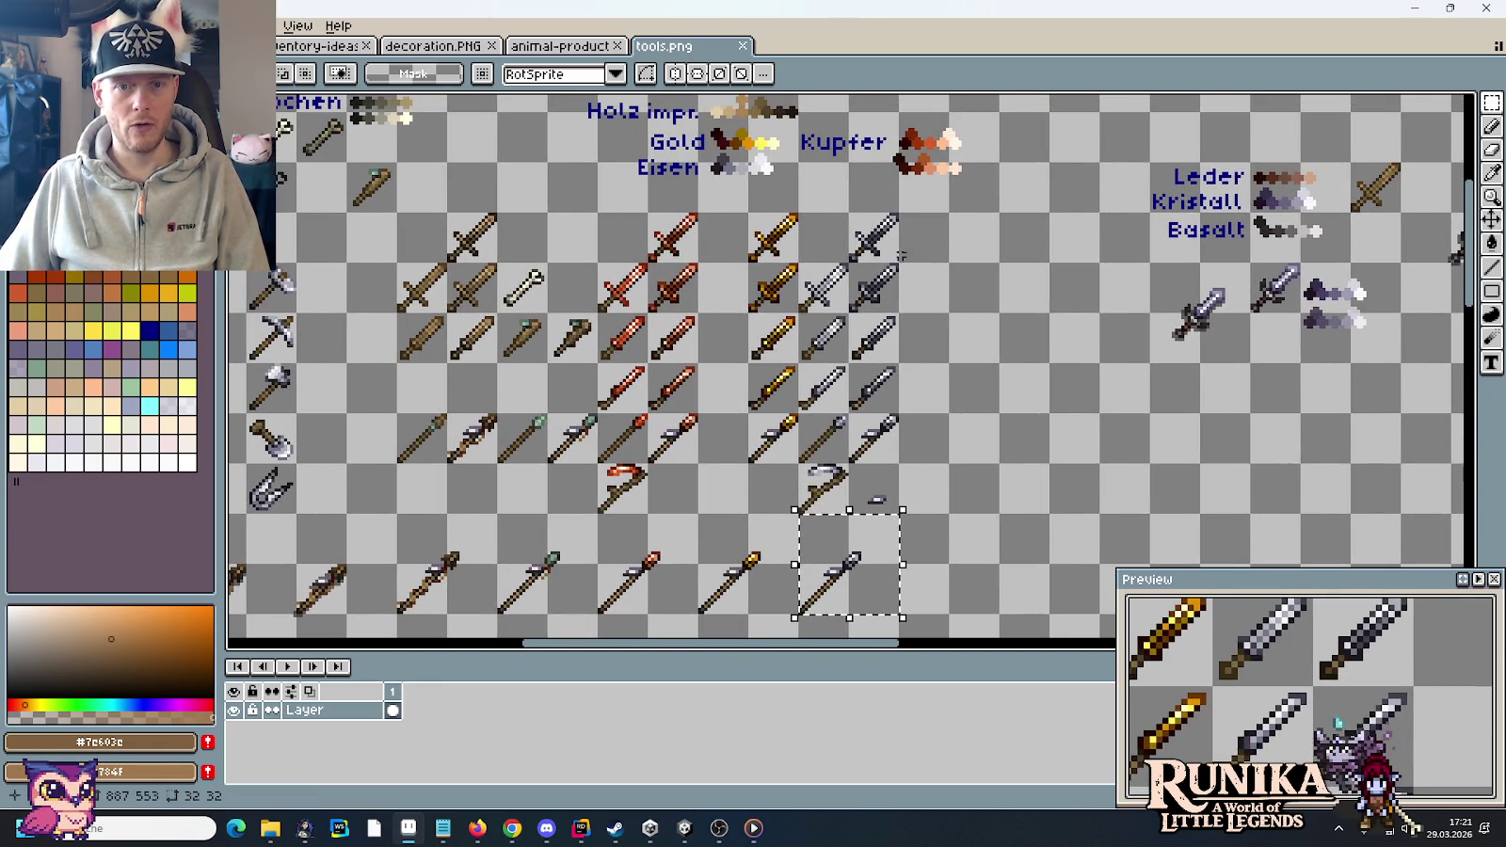
pyautogui.moveTo(851, 217)
pyautogui.mouseDown()
pyautogui.moveTo(890, 235)
pyautogui.moveTo(865, 550)
pyautogui.moveTo(875, 447)
pyautogui.mouseUp()
pyautogui.scroll(3, 838, 270)
pyautogui.moveTo(790, 263); pyautogui.dragTo(798, 270)
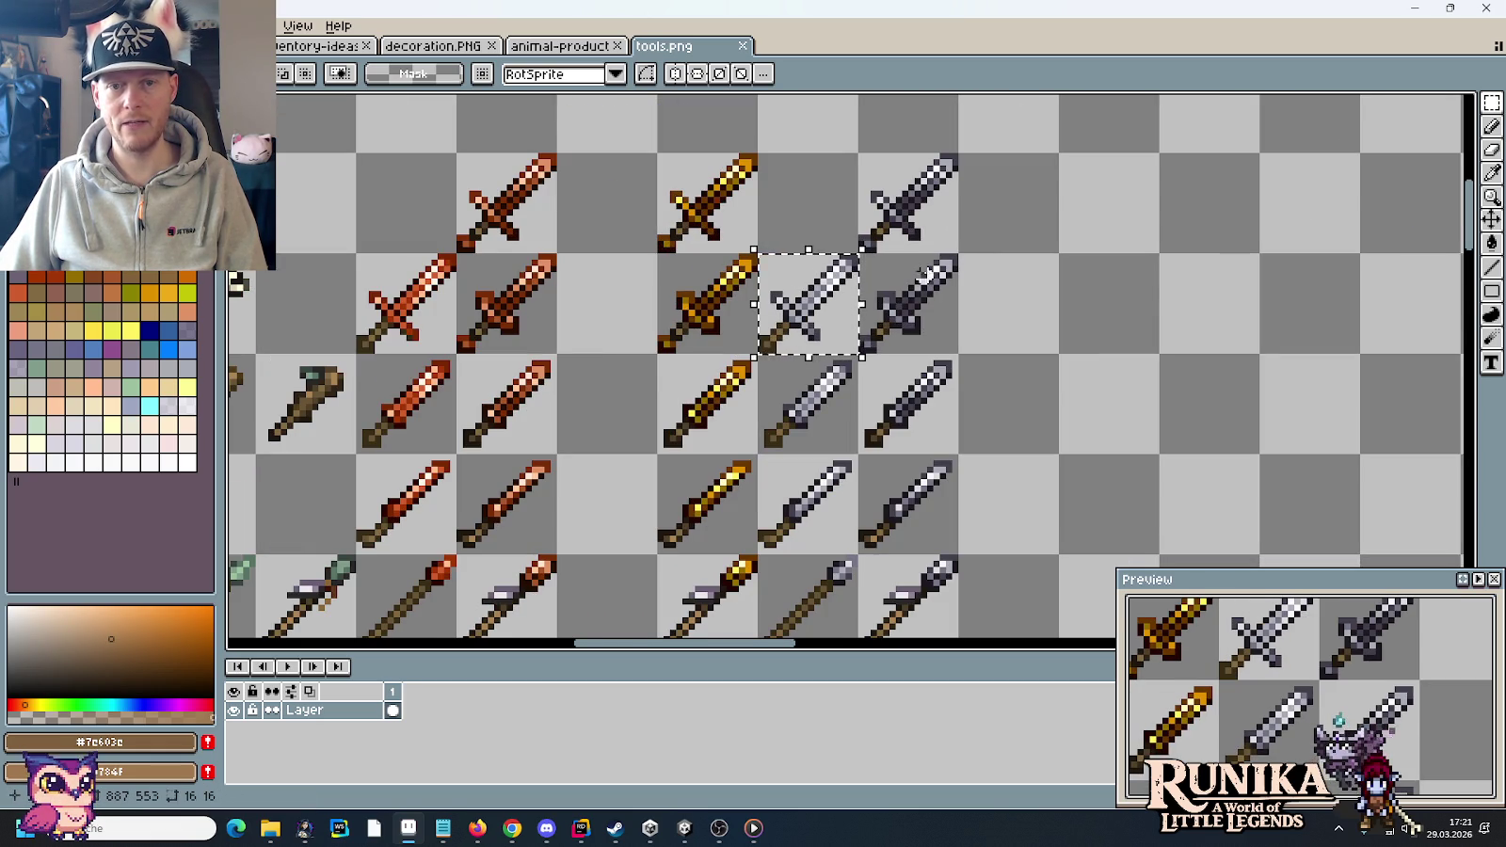
pyautogui.click(925, 299)
pyautogui.scroll(-1, 925, 299)
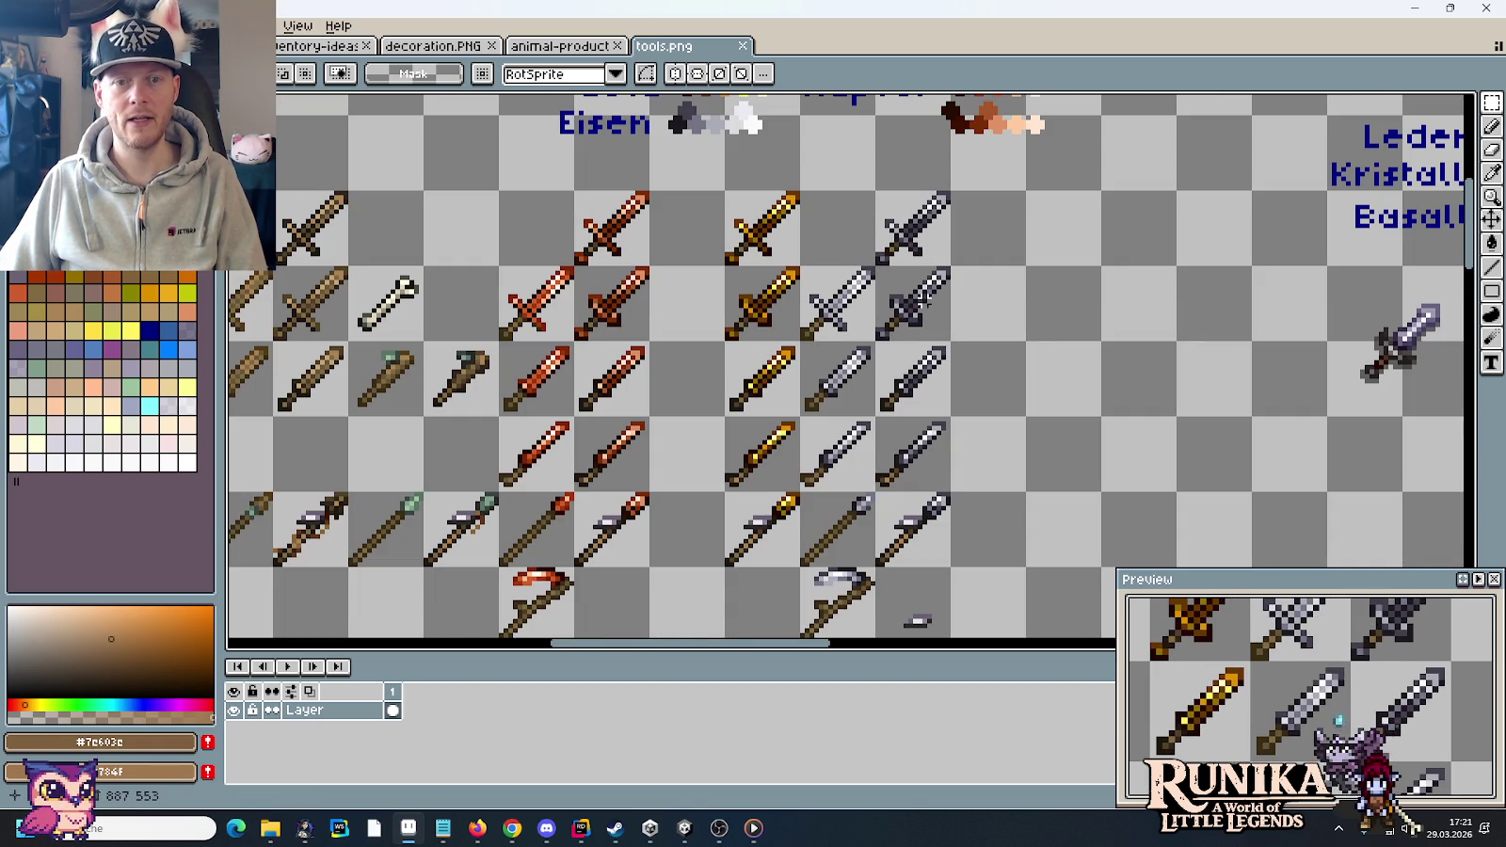
pyautogui.scroll(1, 904, 306)
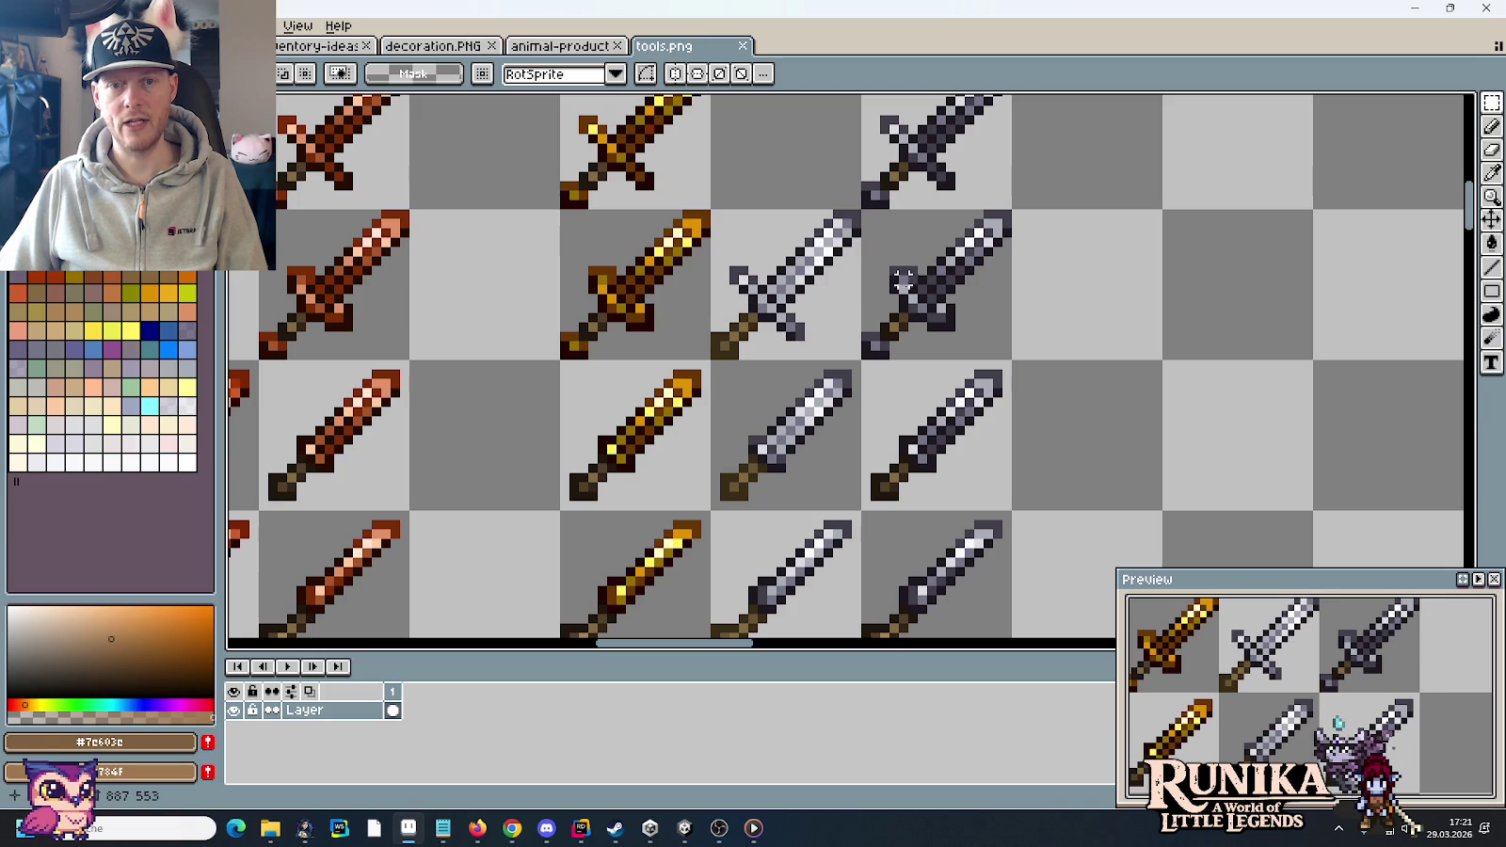
pyautogui.scroll(-1, 912, 365)
pyautogui.scroll(-1, 912, 365)
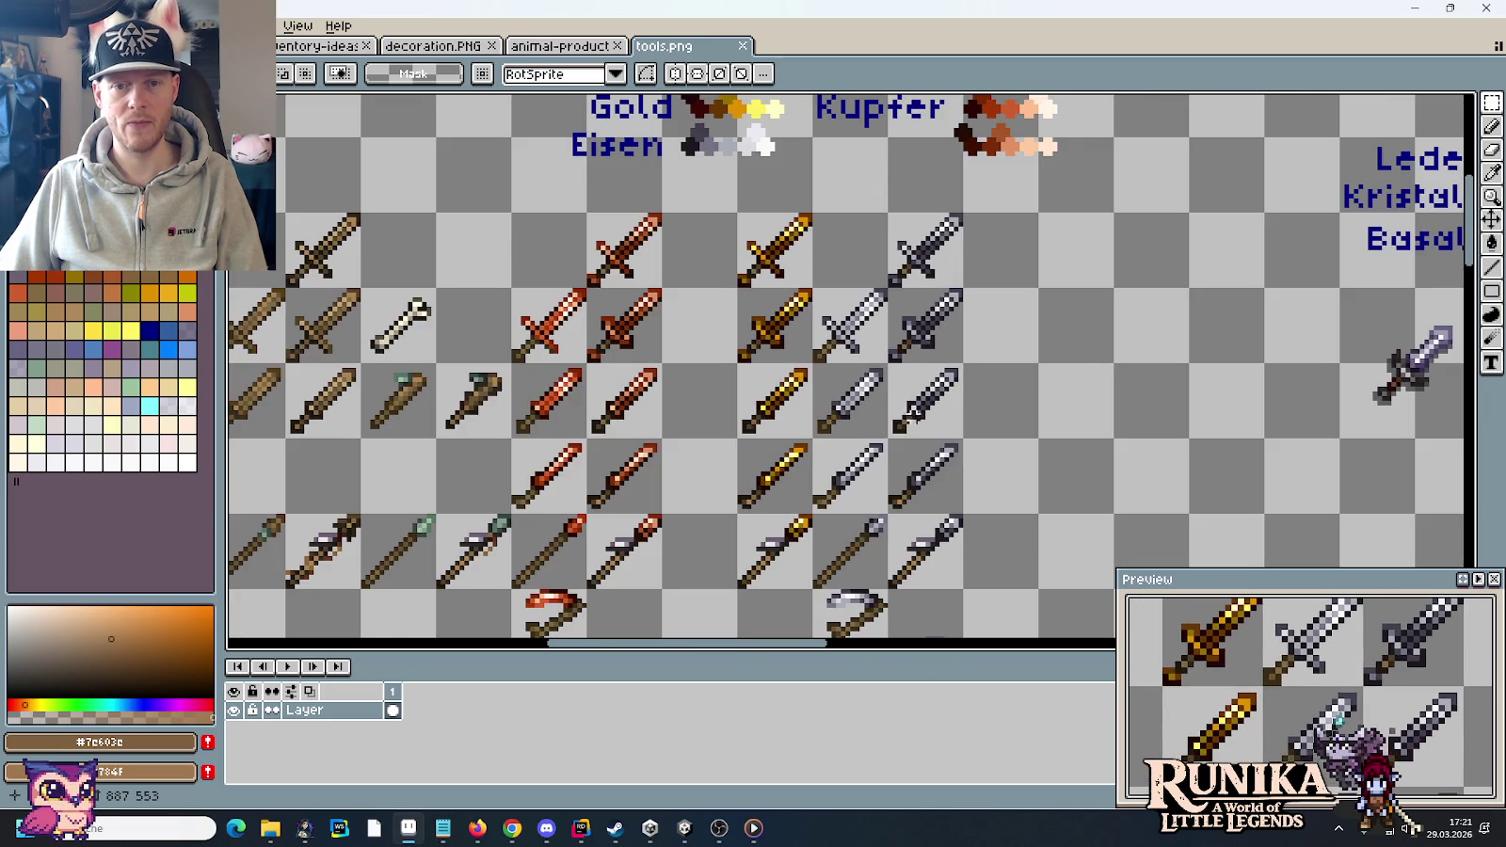
pyautogui.click(850, 401)
pyautogui.moveTo(850, 401); pyautogui.dragTo(932, 405)
pyautogui.click(1016, 422)
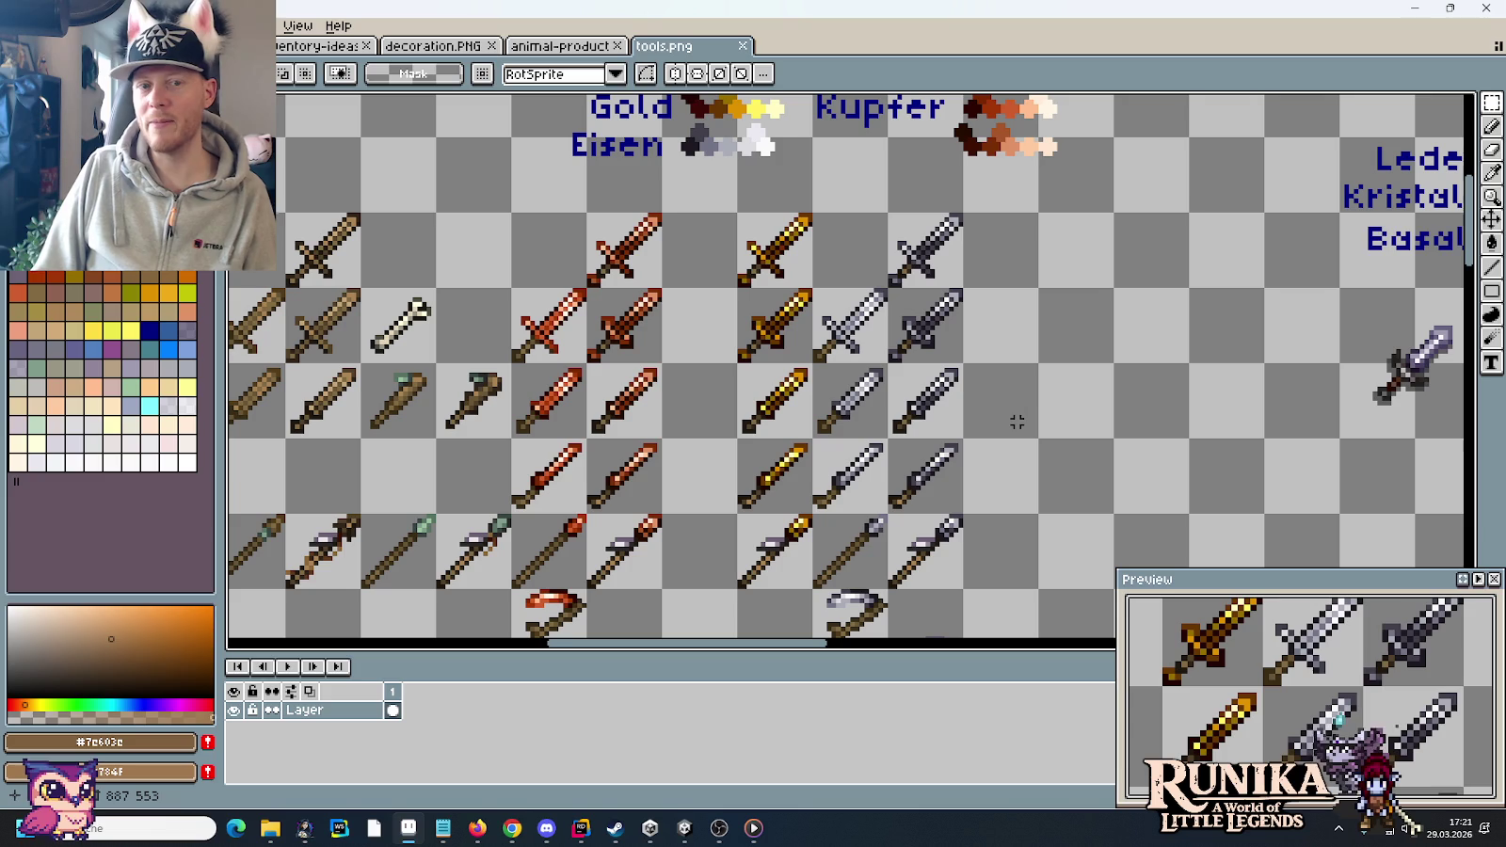
pyautogui.scroll(-2, 1016, 421)
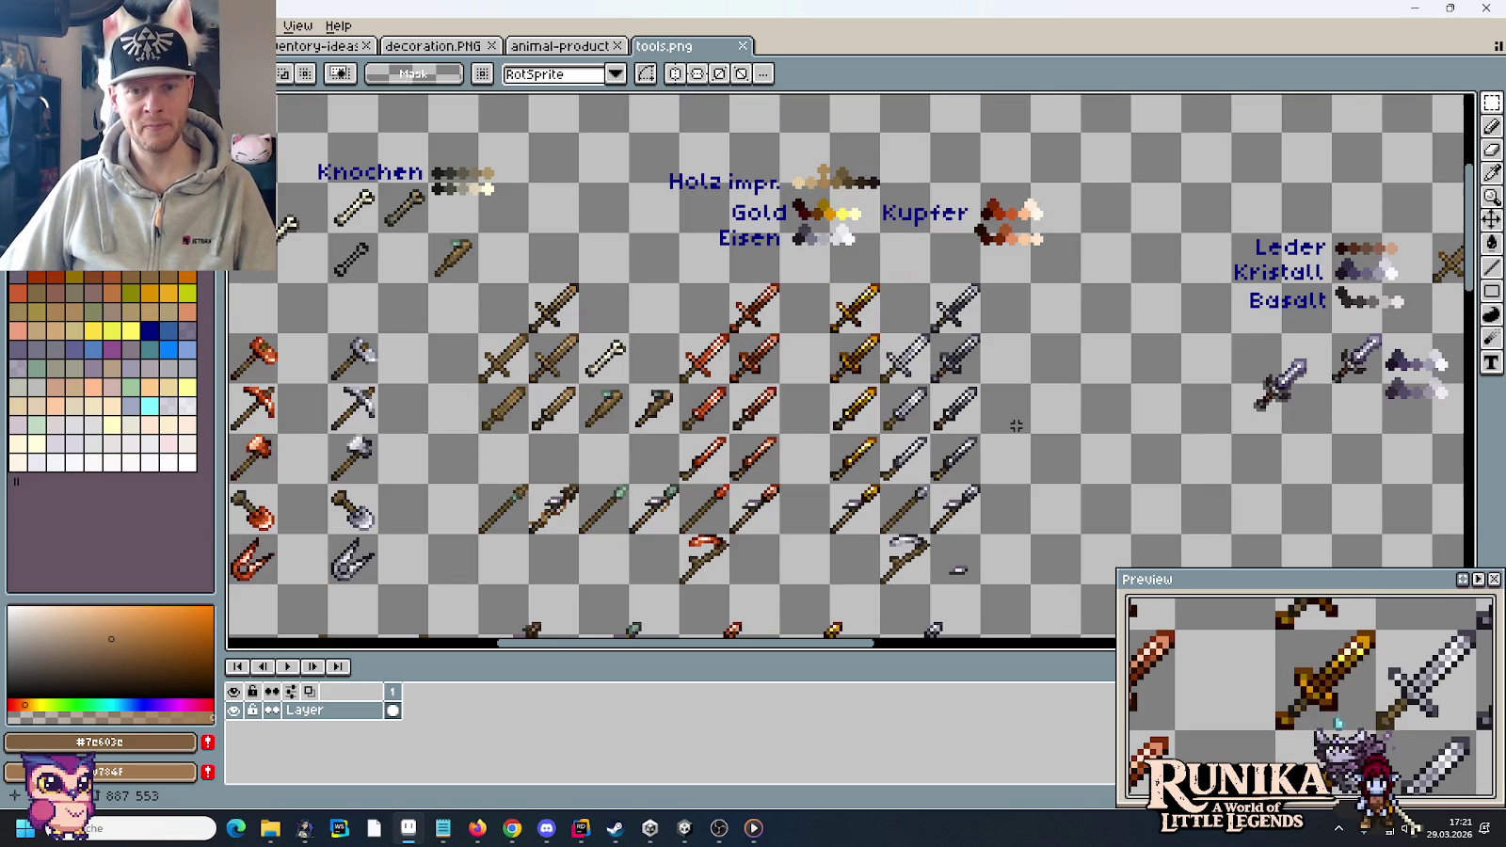
pyautogui.moveTo(466, 433)
pyautogui.mouseDown()
pyautogui.moveTo(901, 396)
pyautogui.moveTo(619, 215)
pyautogui.mouseUp()
pyautogui.scroll(-2, 1046, 268)
pyautogui.moveTo(1046, 267); pyautogui.dragTo(727, 267)
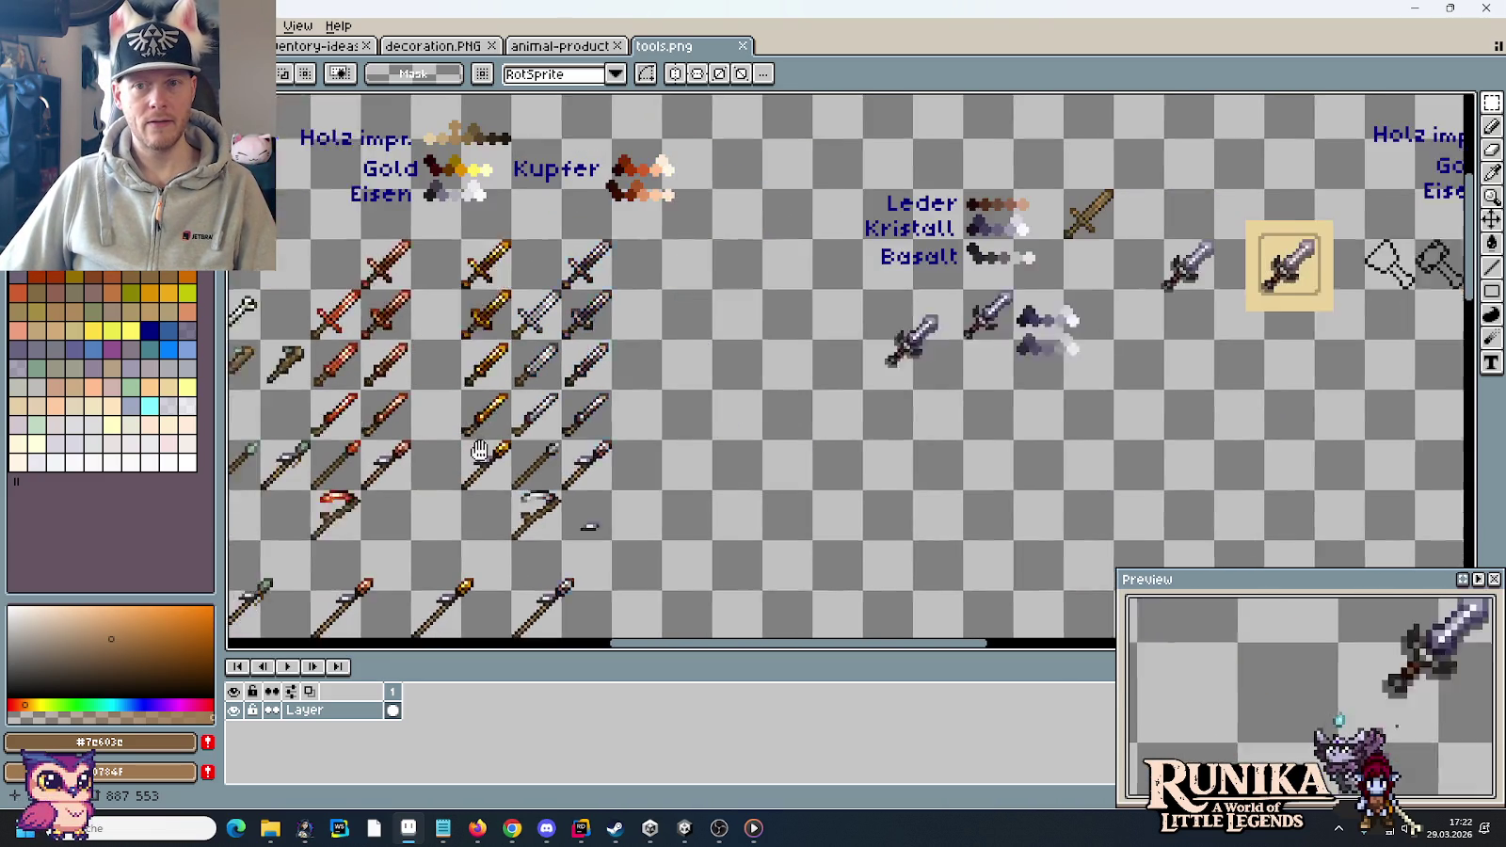
pyautogui.scroll(2, 588, 215)
pyautogui.scroll(-1, 937, 391)
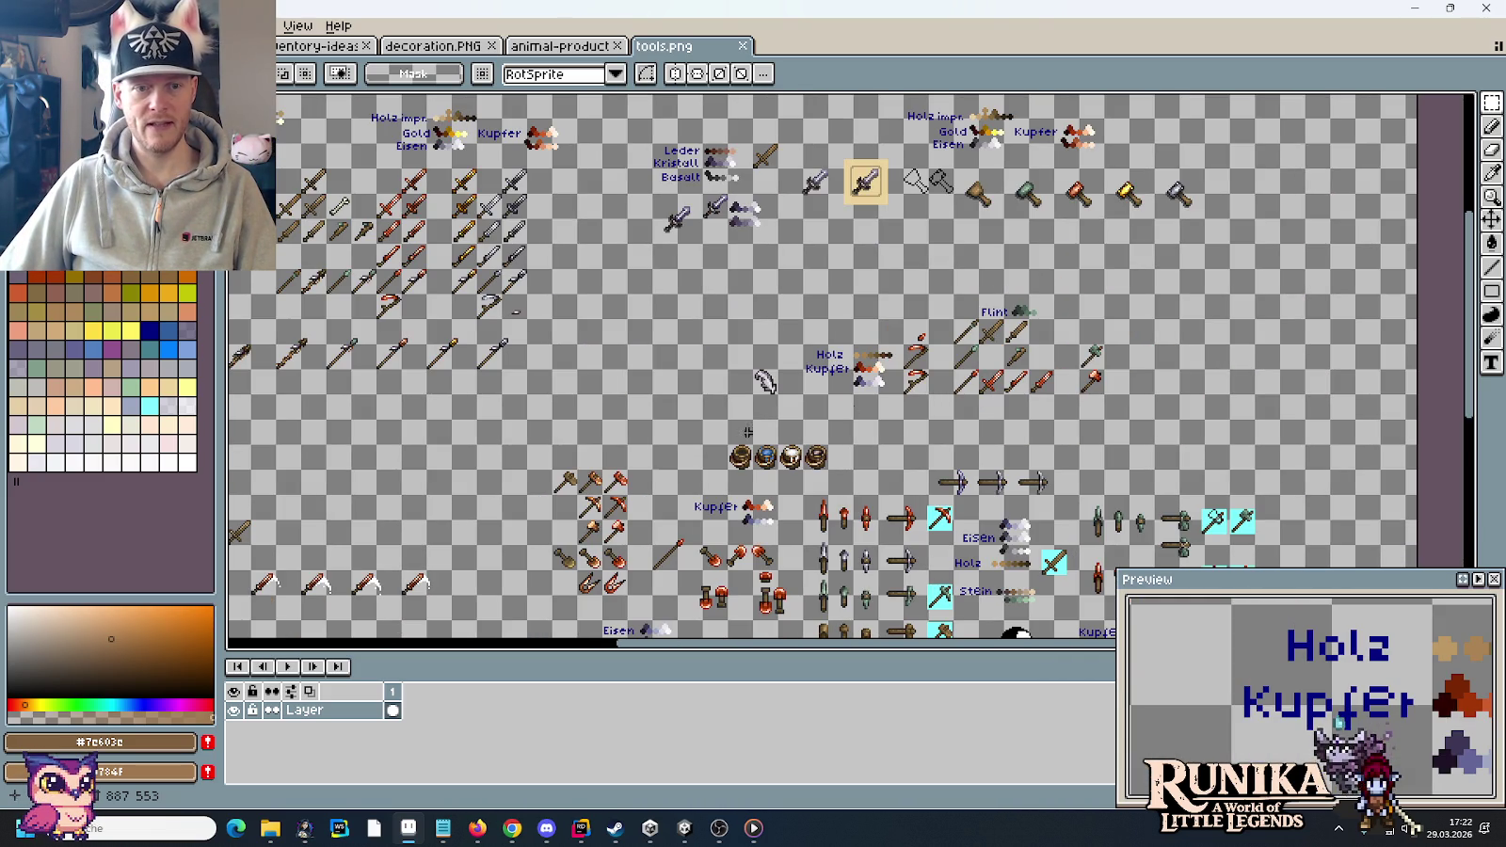
pyautogui.moveTo(765, 381); pyautogui.dragTo(528, 316)
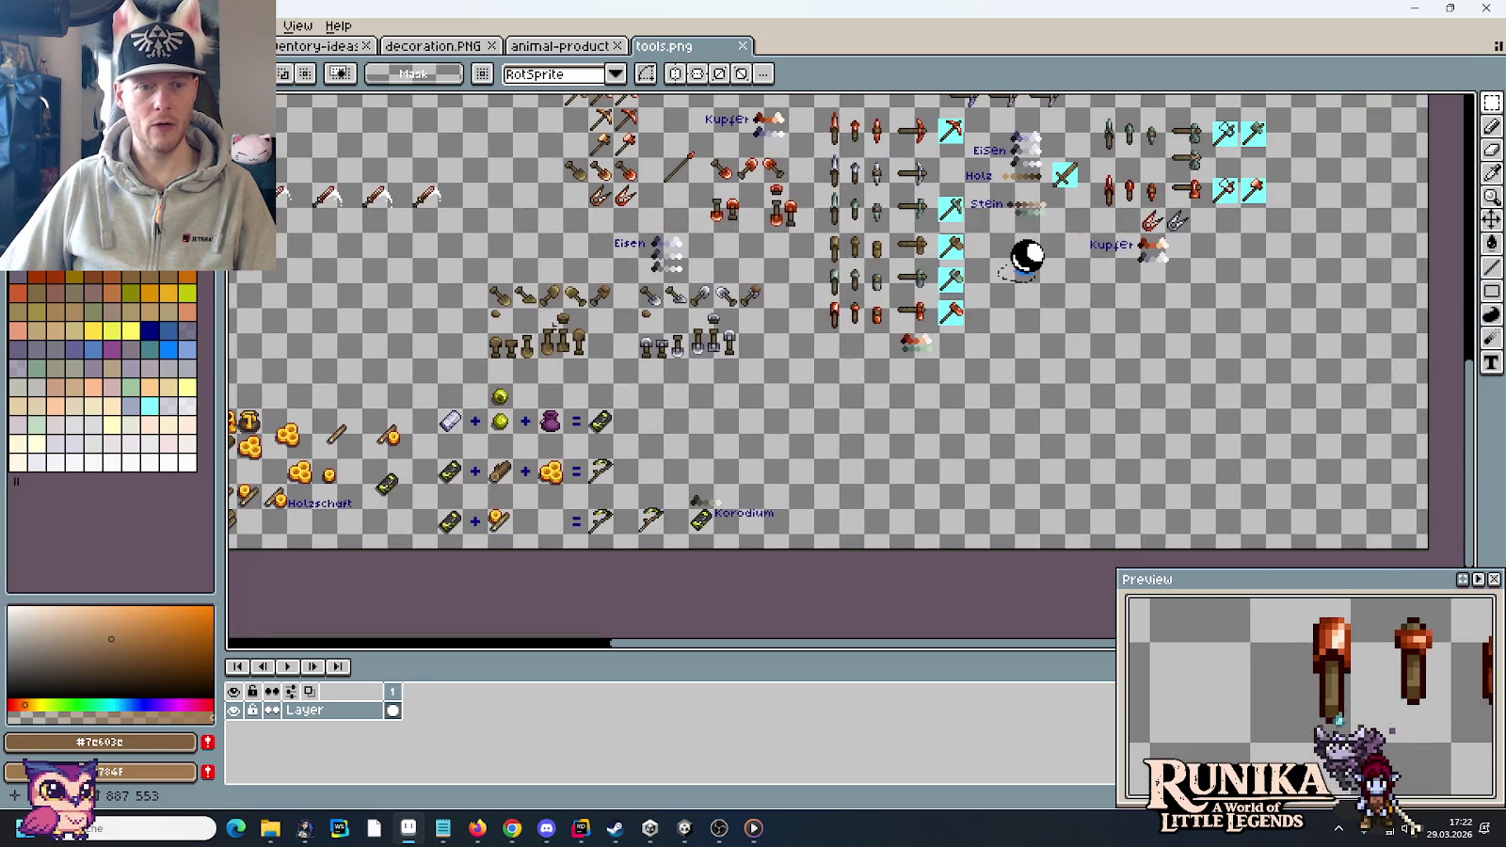
pyautogui.scroll(-1, 957, 440)
pyautogui.scroll(3, 957, 440)
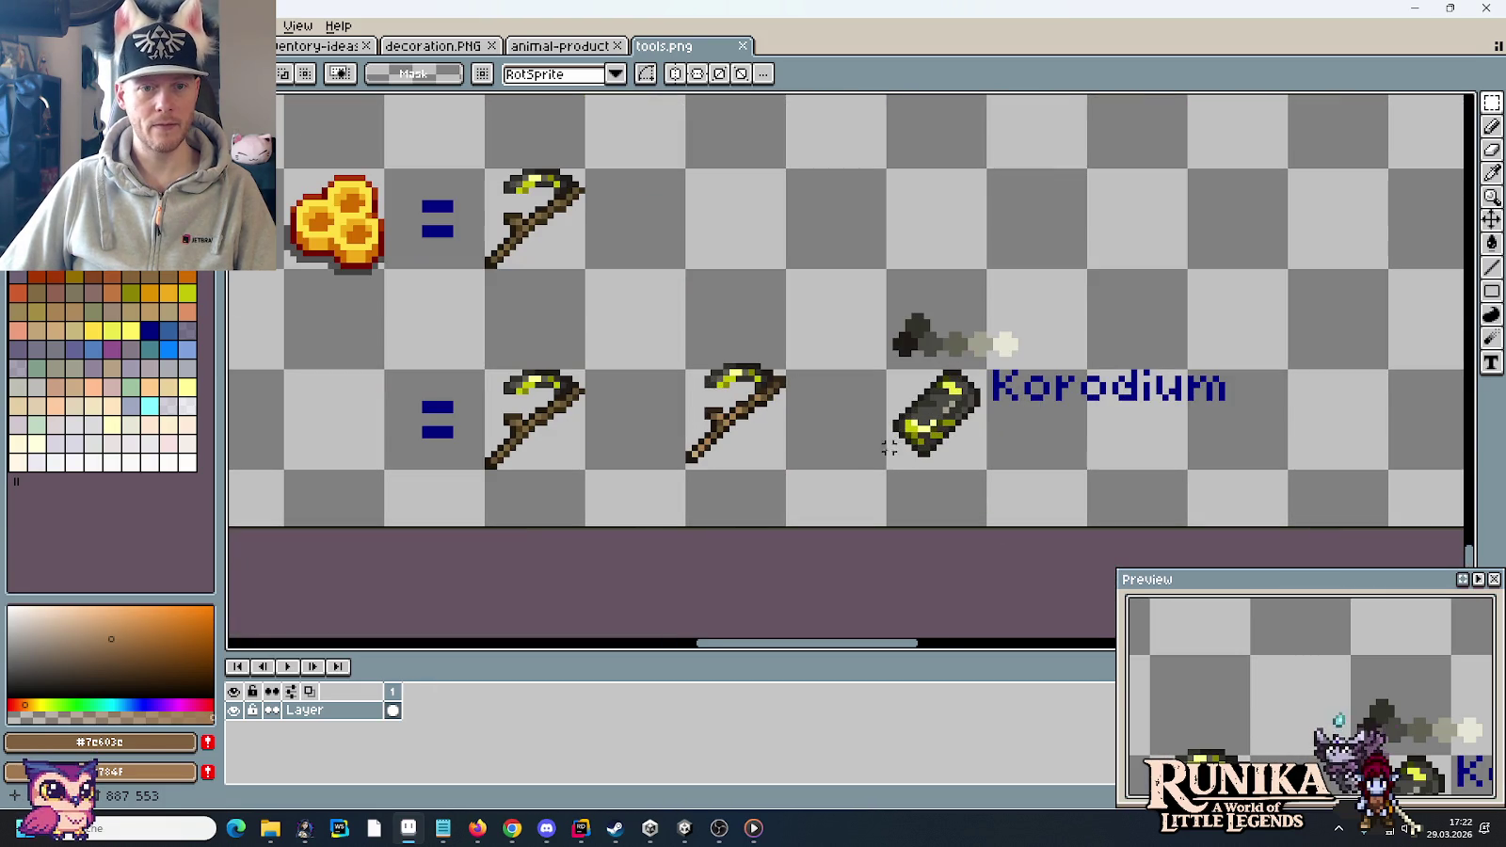
# - Paste the Korodium scythe and move it below the weapon rows
pyautogui.moveTo(719, 460); pyautogui.dragTo(743, 282)
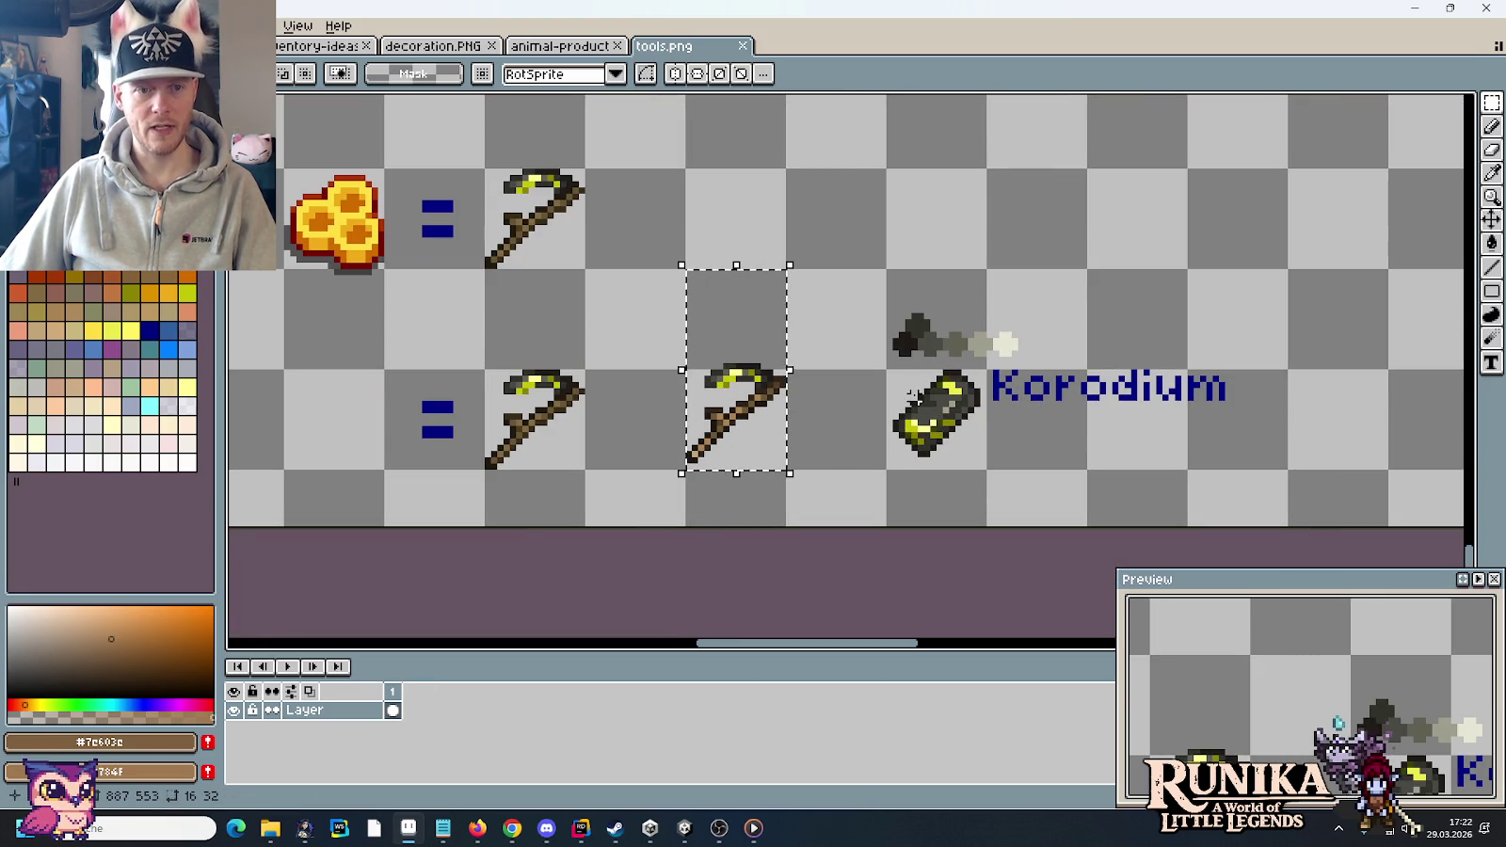
pyautogui.scroll(-2, 911, 396)
pyautogui.scroll(-1, 912, 396)
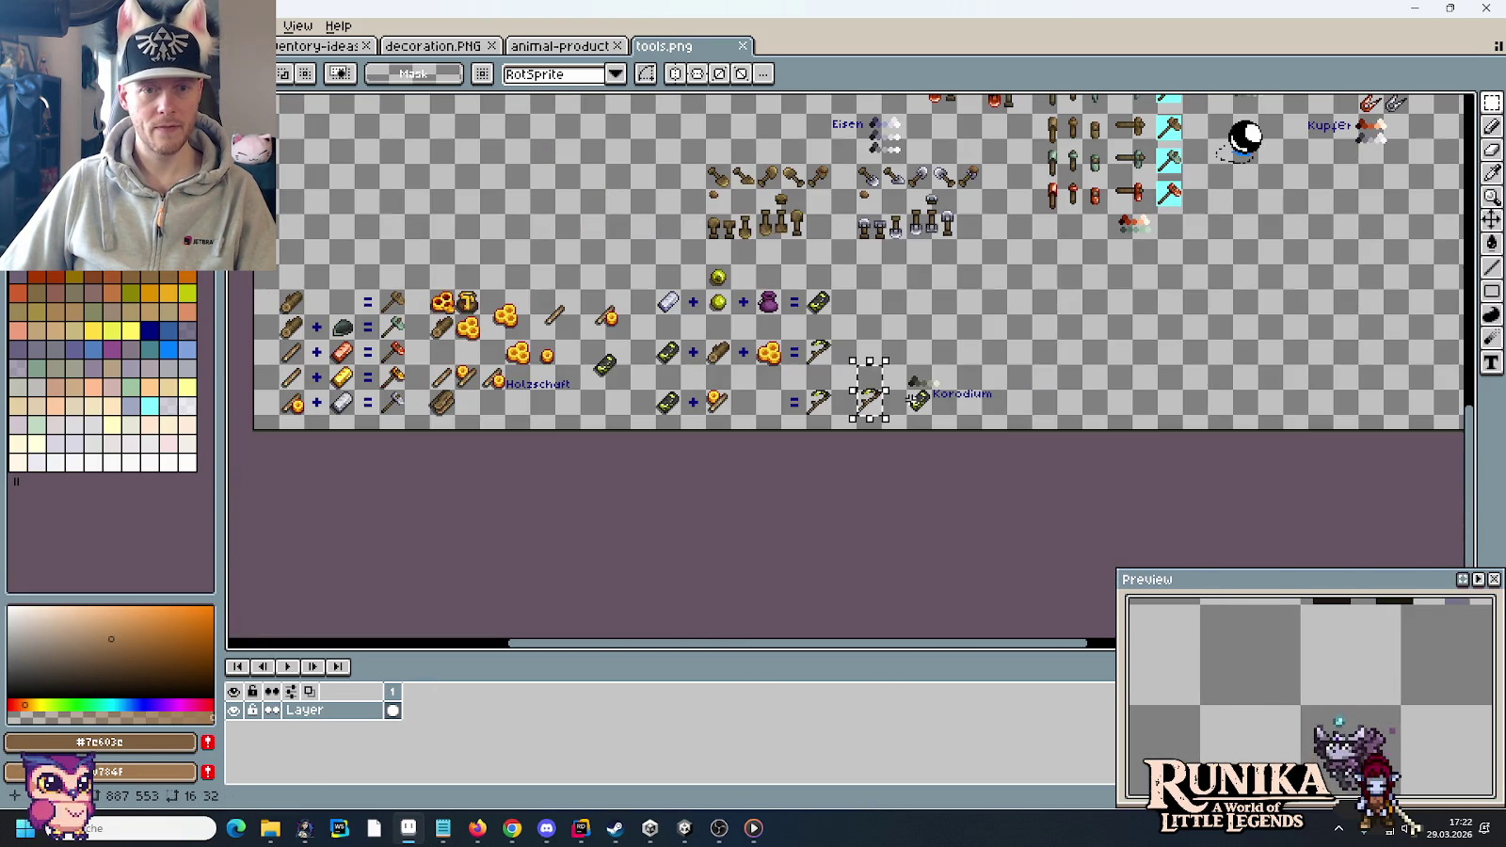
pyautogui.scroll(3, 786, 206)
pyautogui.scroll(2, 791, 226)
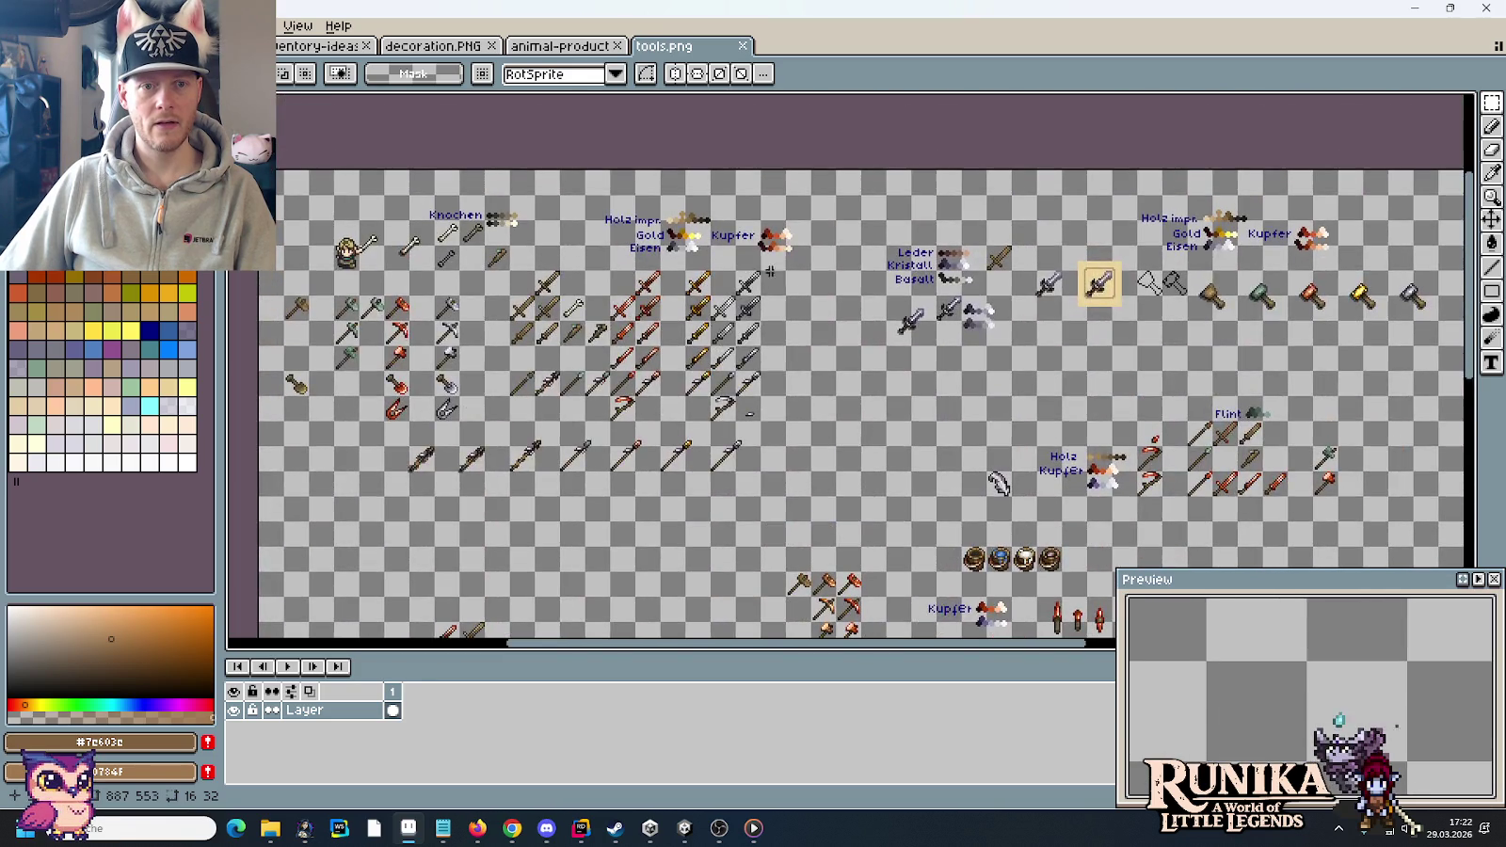
pyautogui.scroll(3, 808, 297)
pyautogui.moveTo(599, 395); pyautogui.dragTo(736, 263)
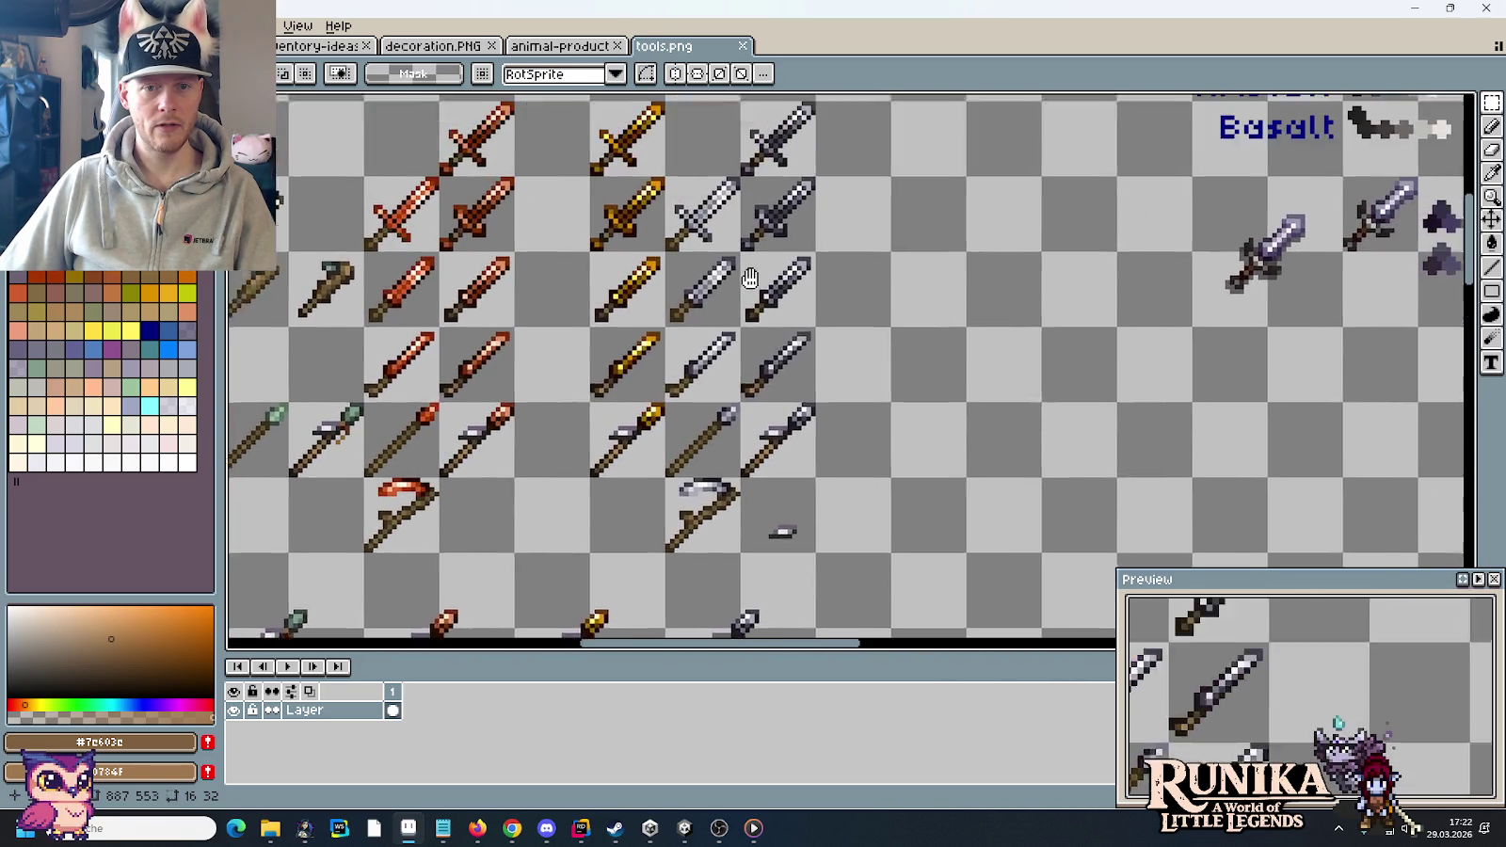
pyautogui.hotkey('ctrl', 'v')
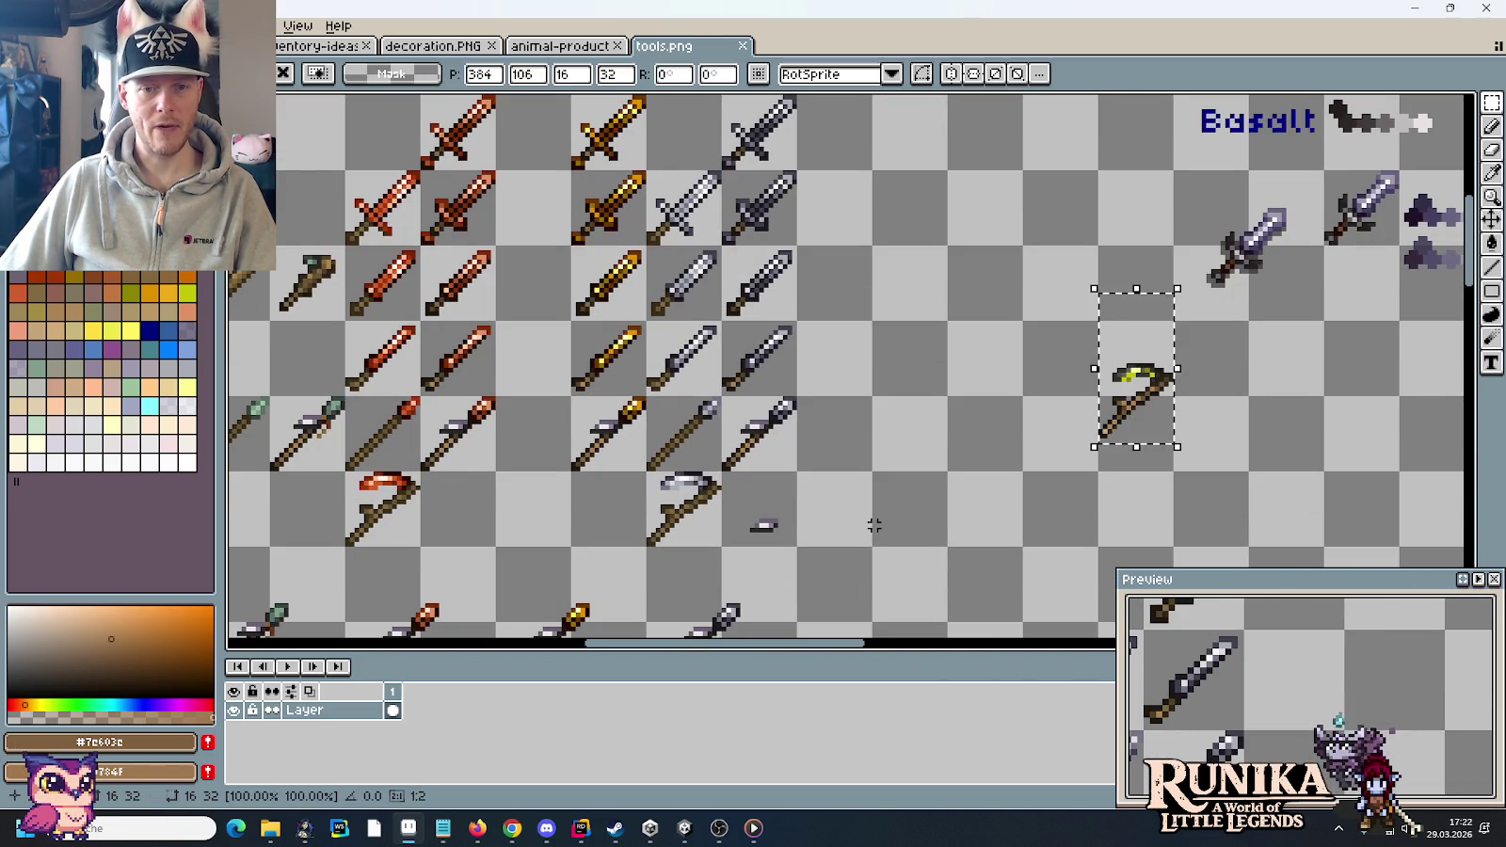
pyautogui.moveTo(1140, 377)
pyautogui.mouseDown()
pyautogui.moveTo(999, 428)
pyautogui.moveTo(910, 501)
pyautogui.mouseUp()
# - Duplicate the iron sword column into the next free column
pyautogui.moveTo(759, 442)
pyautogui.mouseDown()
pyautogui.moveTo(753, 177)
pyautogui.moveTo(903, 177)
pyautogui.mouseUp()
pyautogui.hotkey('ctrl', 'c')
pyautogui.hotkey('ctrl', 'v')
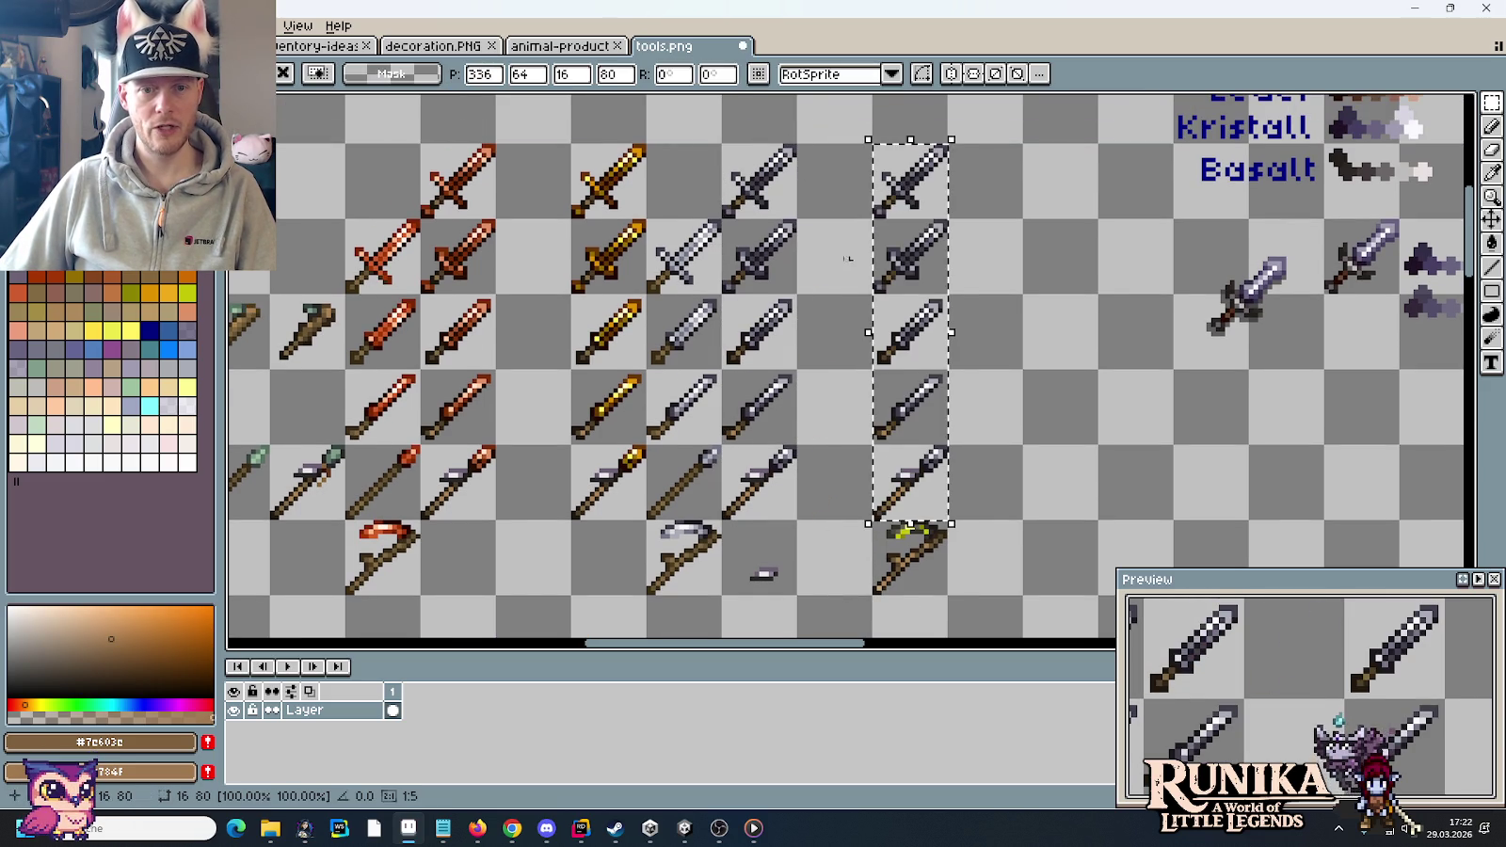
pyautogui.press('Return')
# - Copy the iron spear one tile to the right in the spear row
pyautogui.scroll(-3, 847, 367)
pyautogui.moveTo(698, 421)
pyautogui.mouseDown()
pyautogui.moveTo(757, 357)
pyautogui.moveTo(892, 420)
pyautogui.mouseUp()
pyautogui.hotkey('ctrl', 'c')
pyautogui.hotkey('ctrl', 'v')
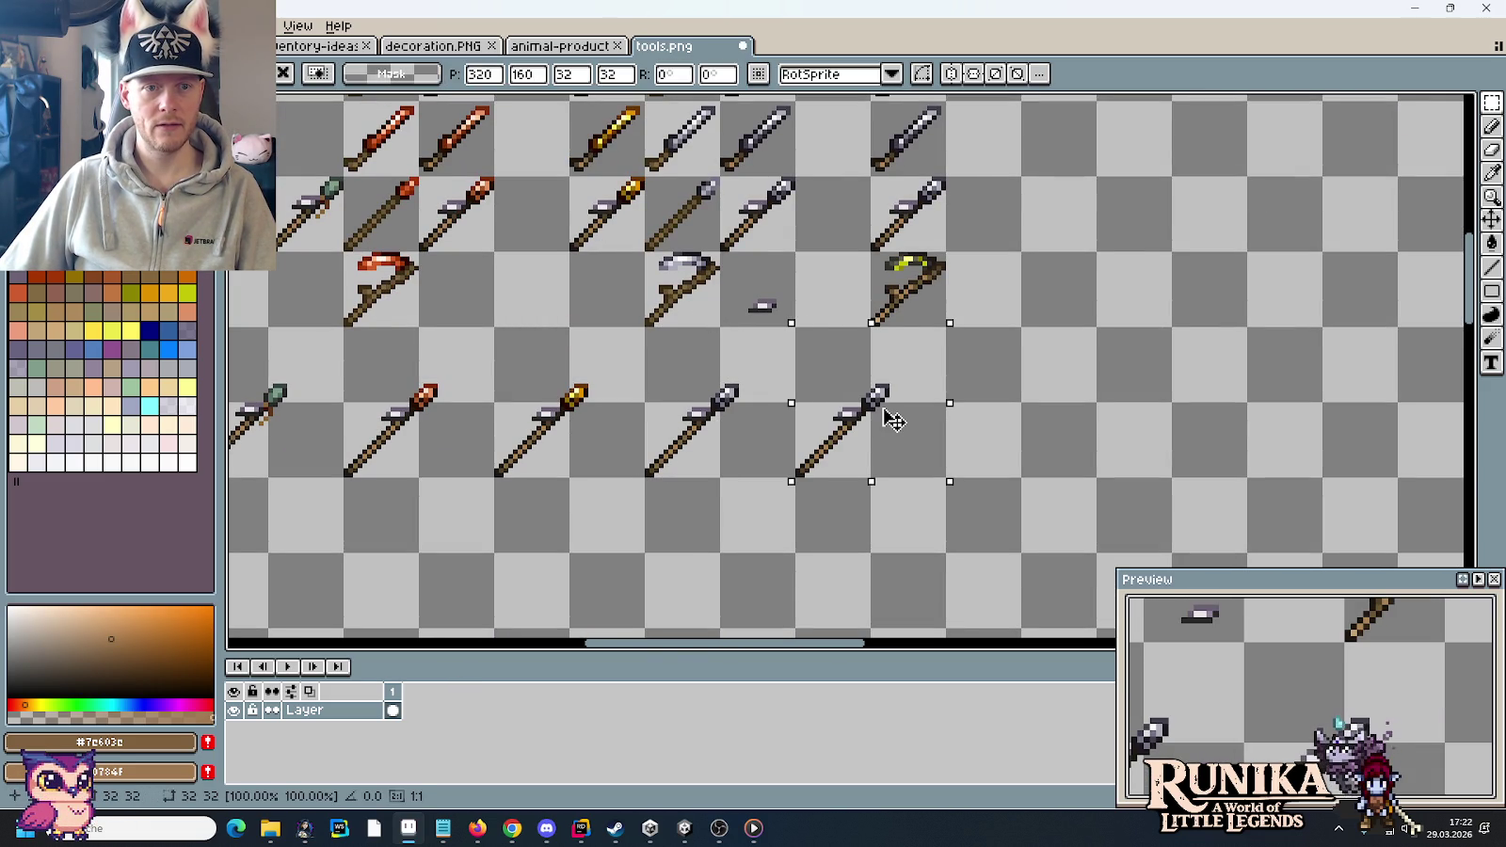
pyautogui.press('Return')
pyautogui.scroll(-3, 1084, 362)
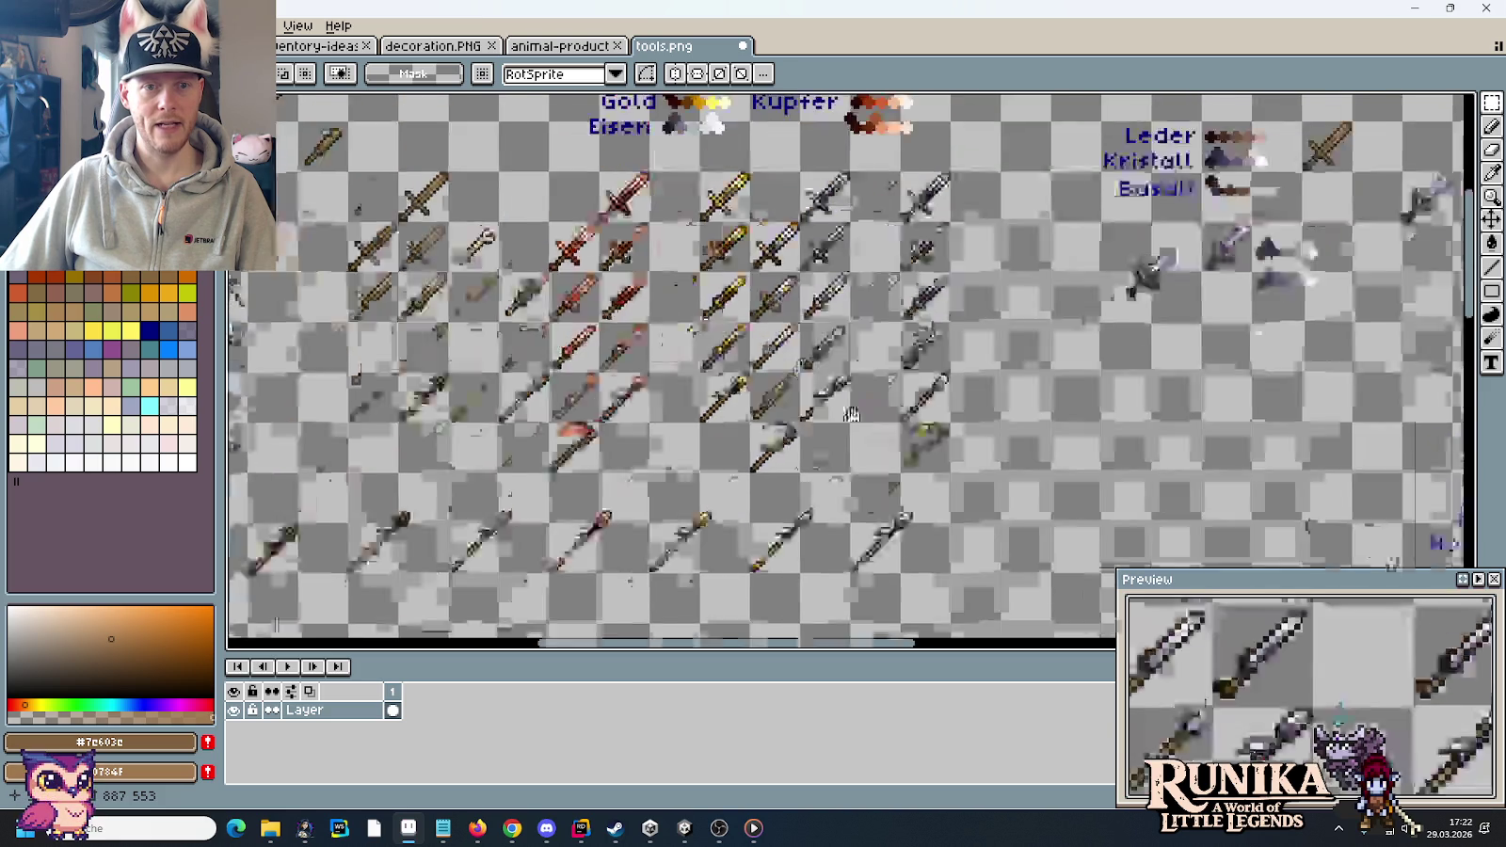
pyautogui.scroll(2, 854, 384)
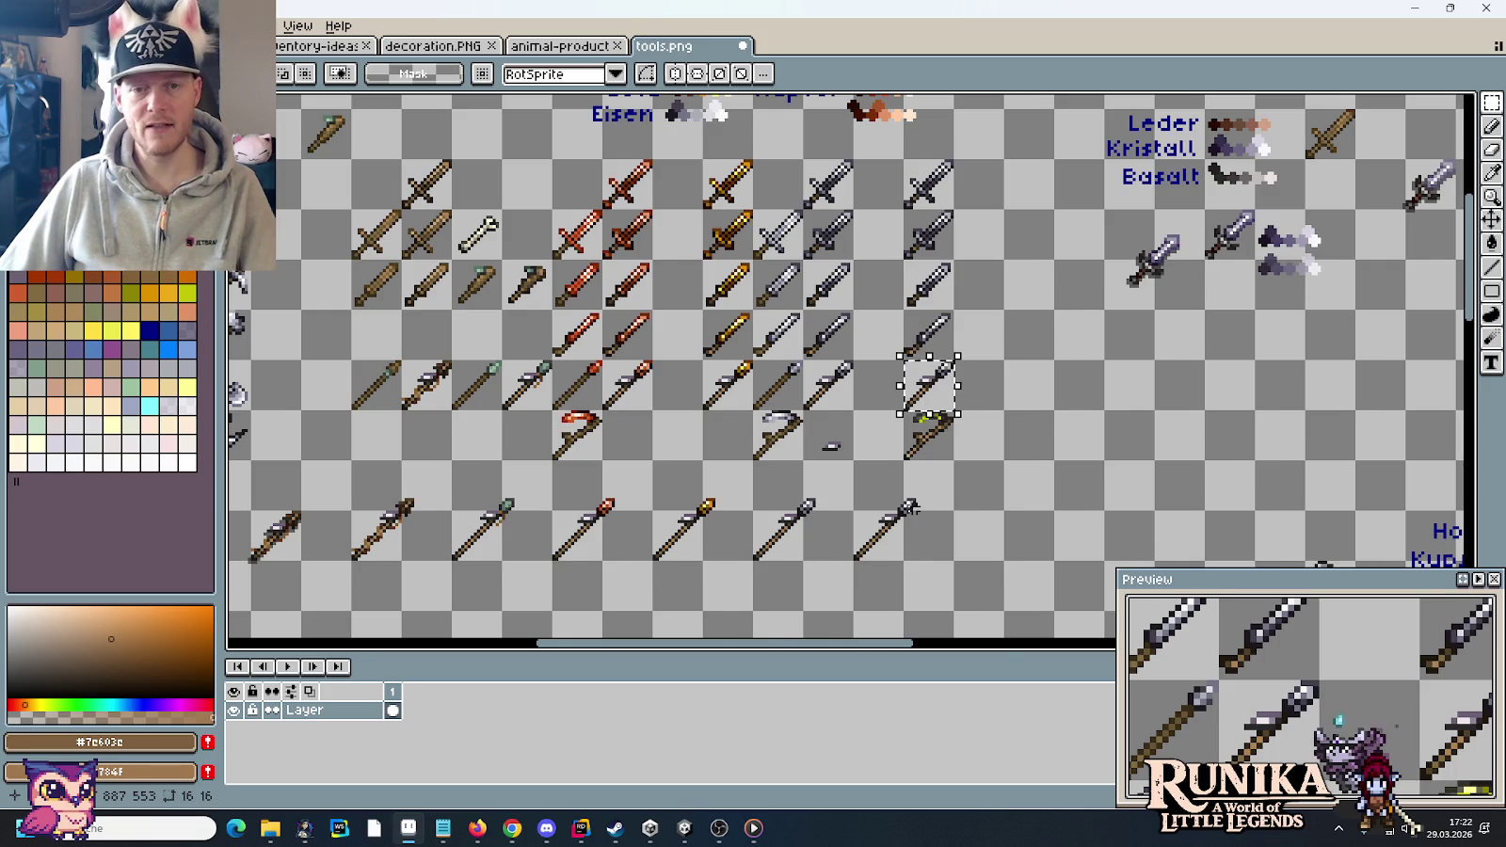
# - Select the Korodium ingot, its colour ramp and label in the recipe area
pyautogui.scroll(-2, 911, 511)
pyautogui.scroll(-5, 929, 556)
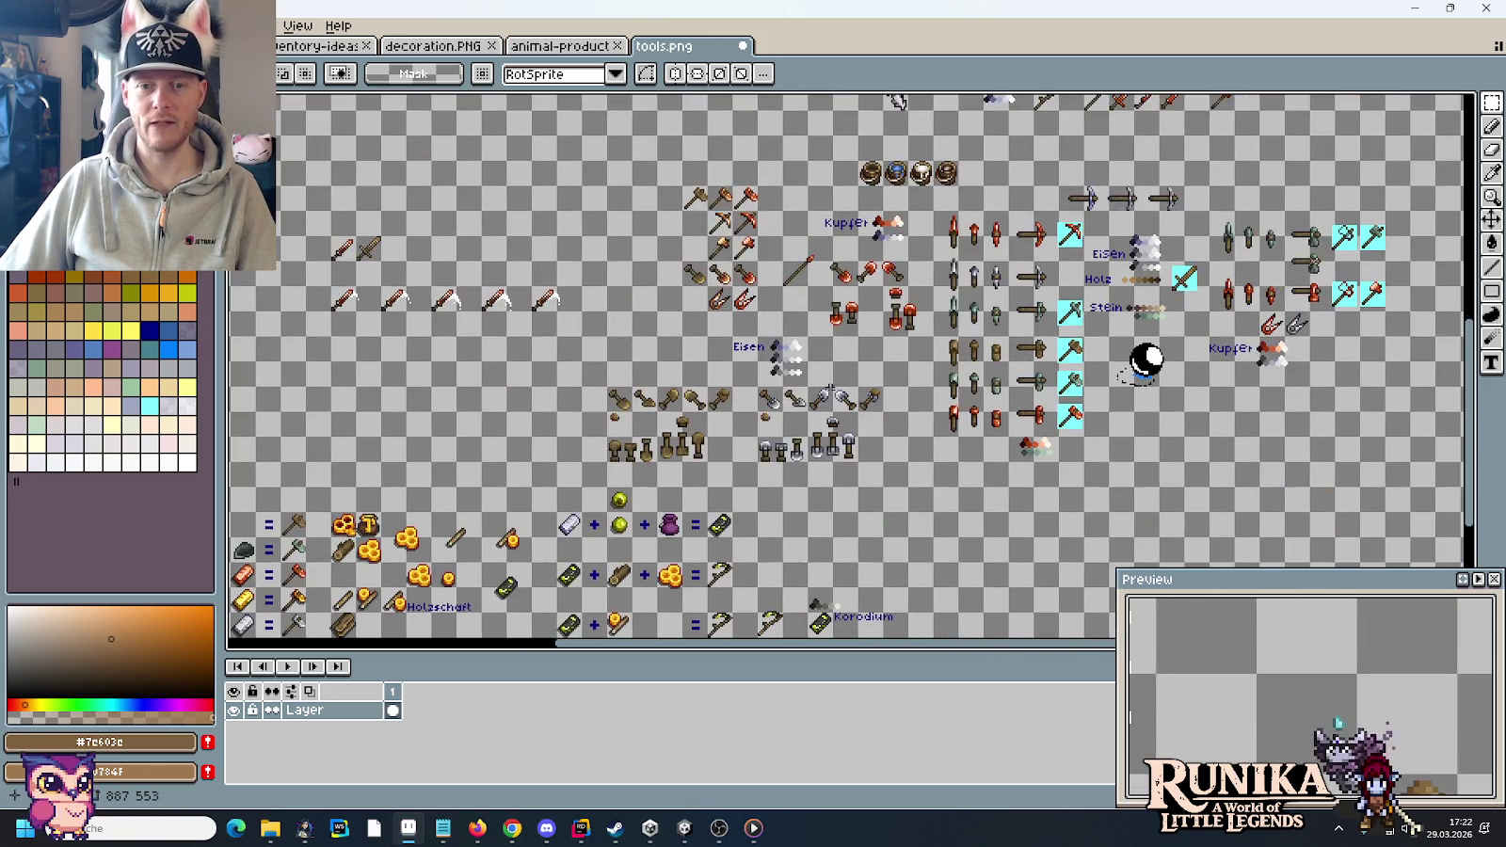
pyautogui.scroll(3, 576, 315)
pyautogui.moveTo(524, 352); pyautogui.dragTo(1042, 456)
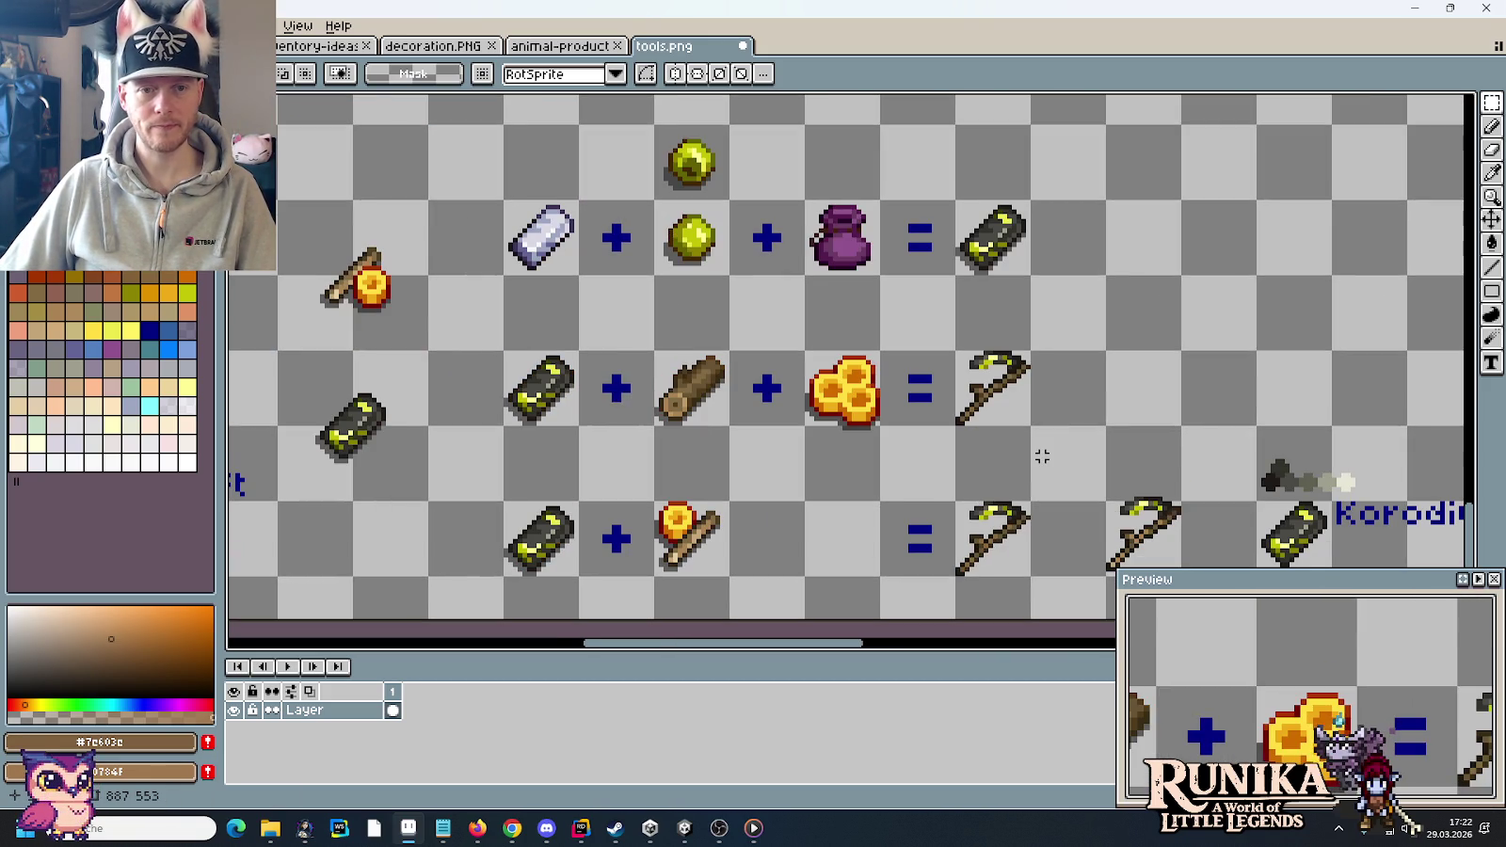
pyautogui.moveTo(1270, 414); pyautogui.dragTo(924, 338)
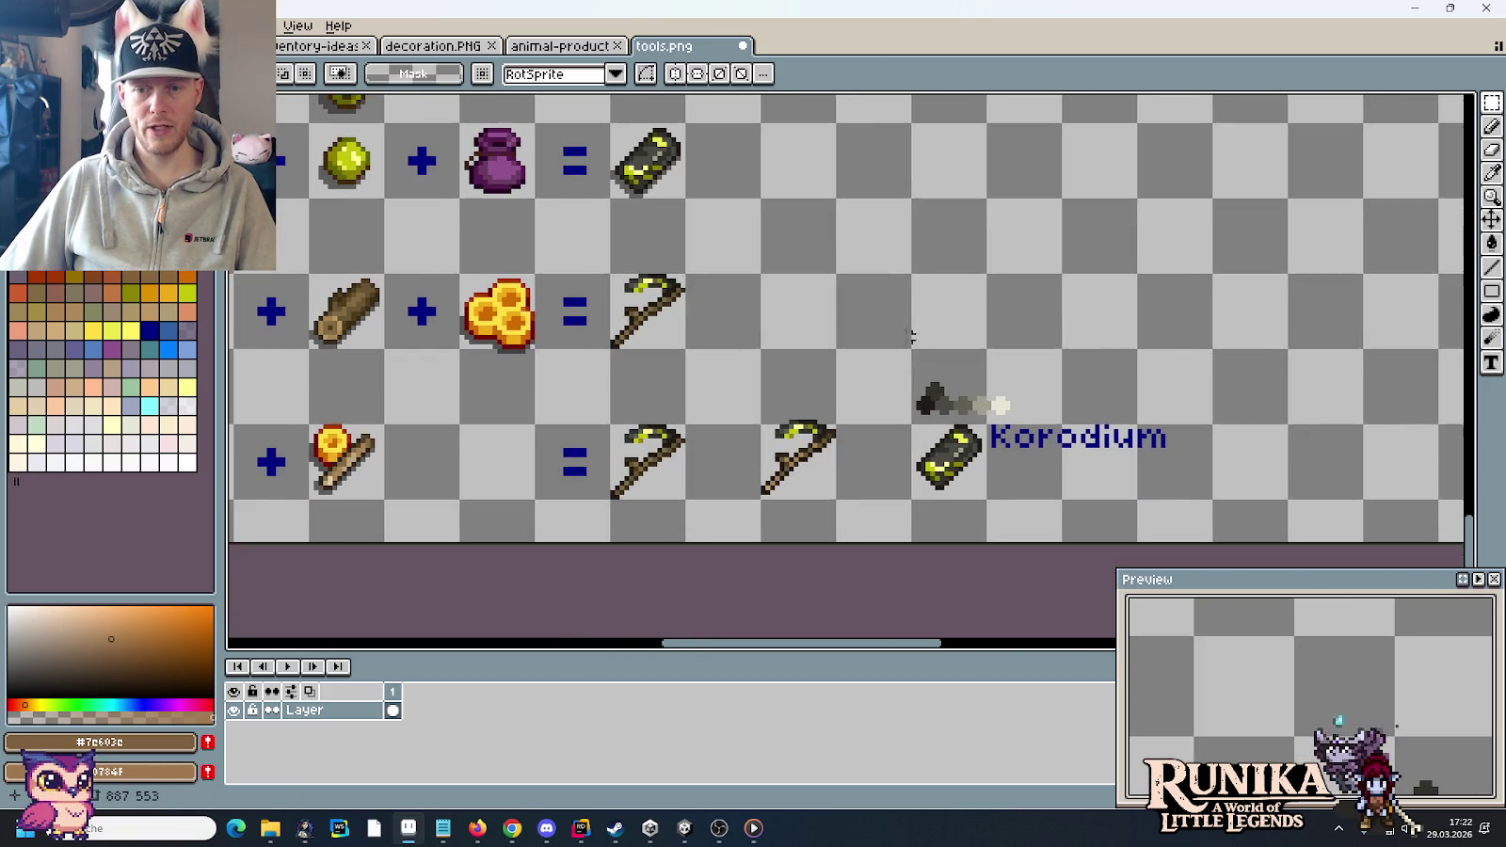
pyautogui.click(941, 468)
pyautogui.scroll(2, 946, 476)
pyautogui.scroll(3, 945, 480)
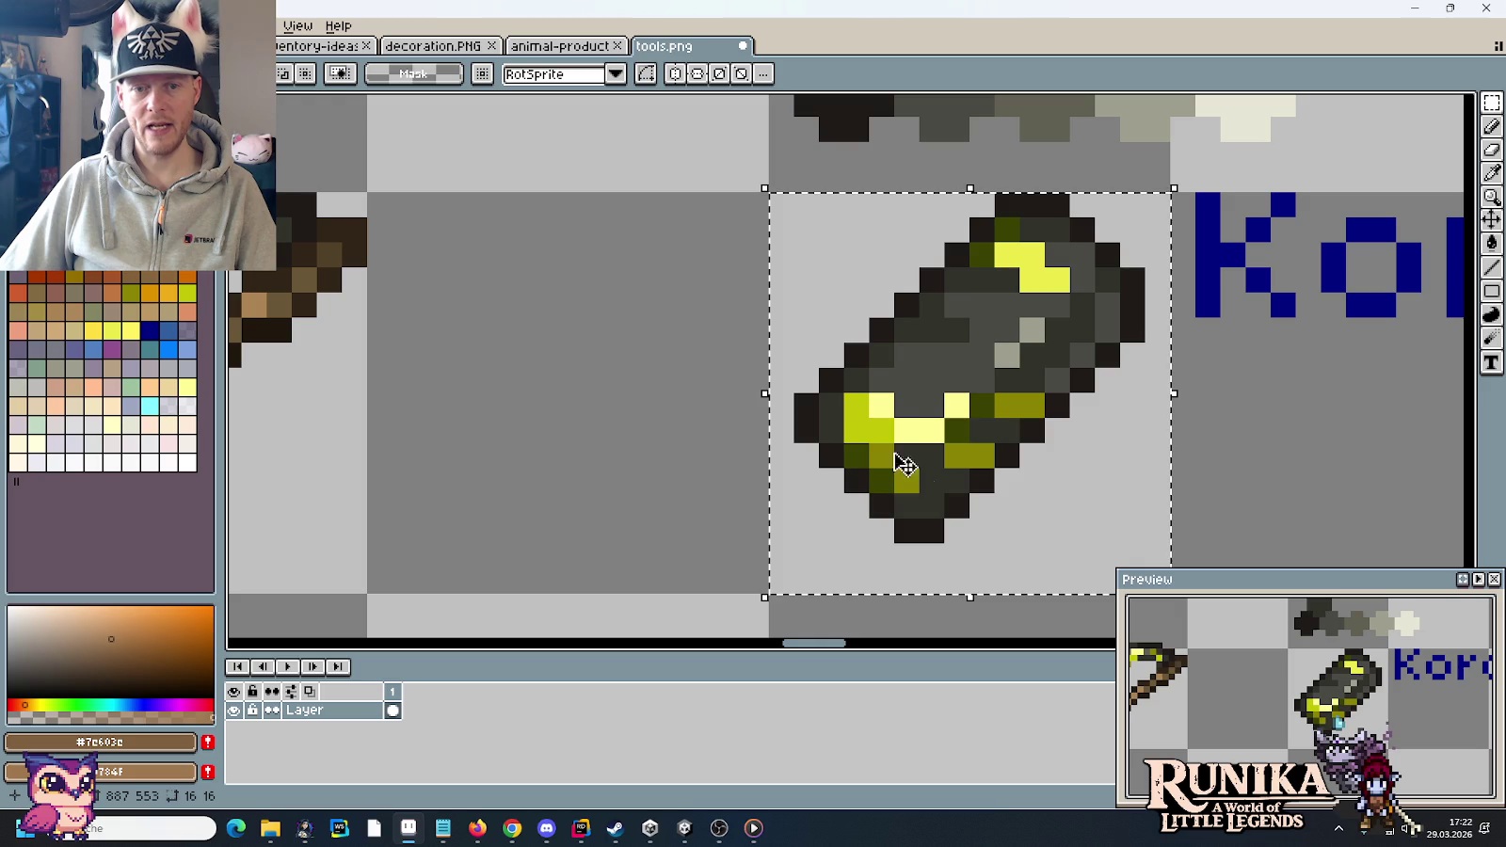
pyautogui.scroll(-3, 983, 376)
pyautogui.scroll(-2, 983, 376)
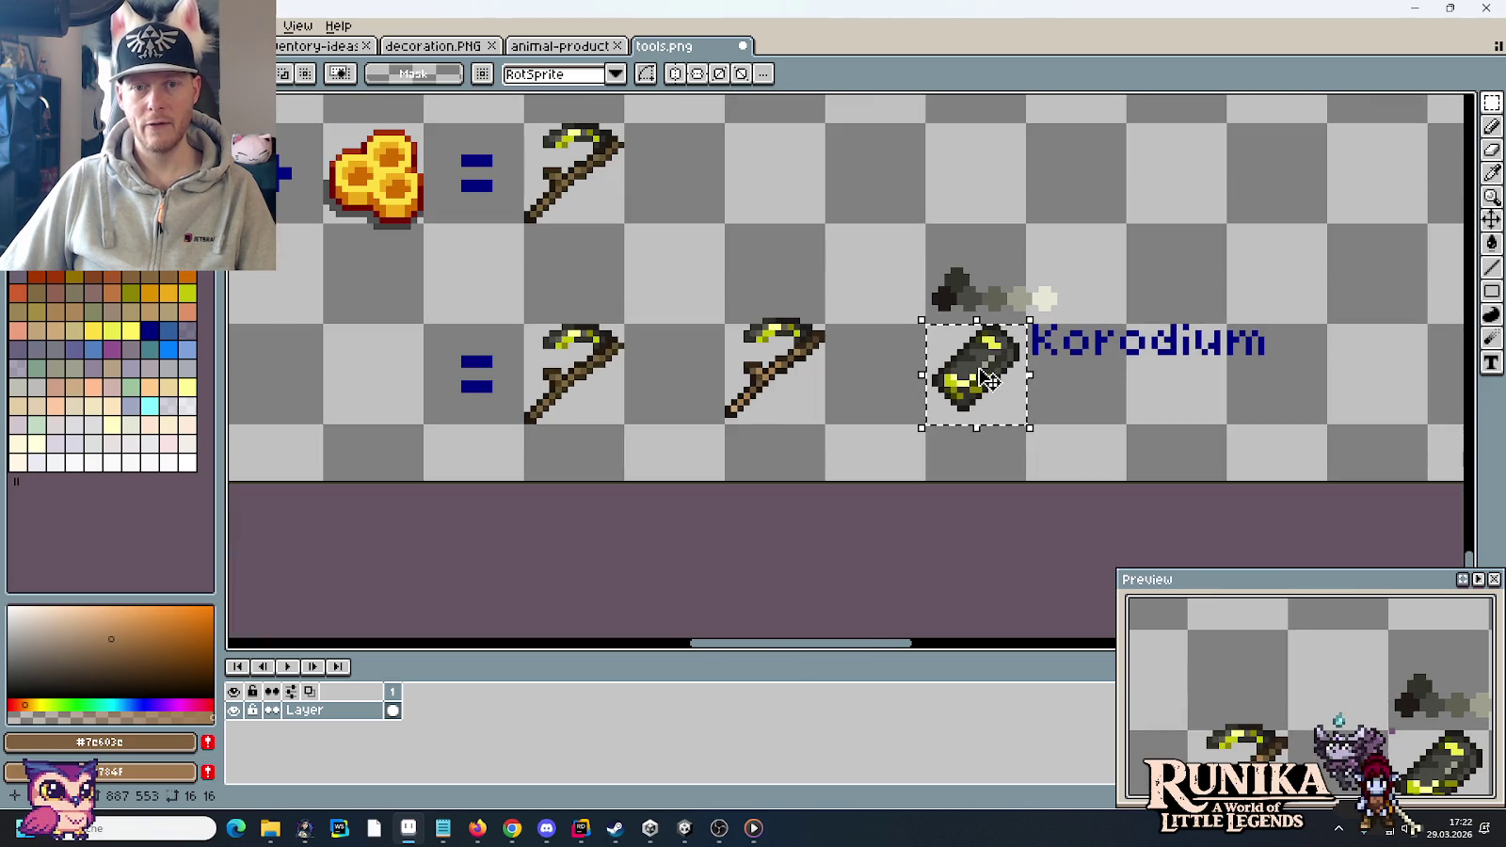
pyautogui.scroll(2, 1014, 393)
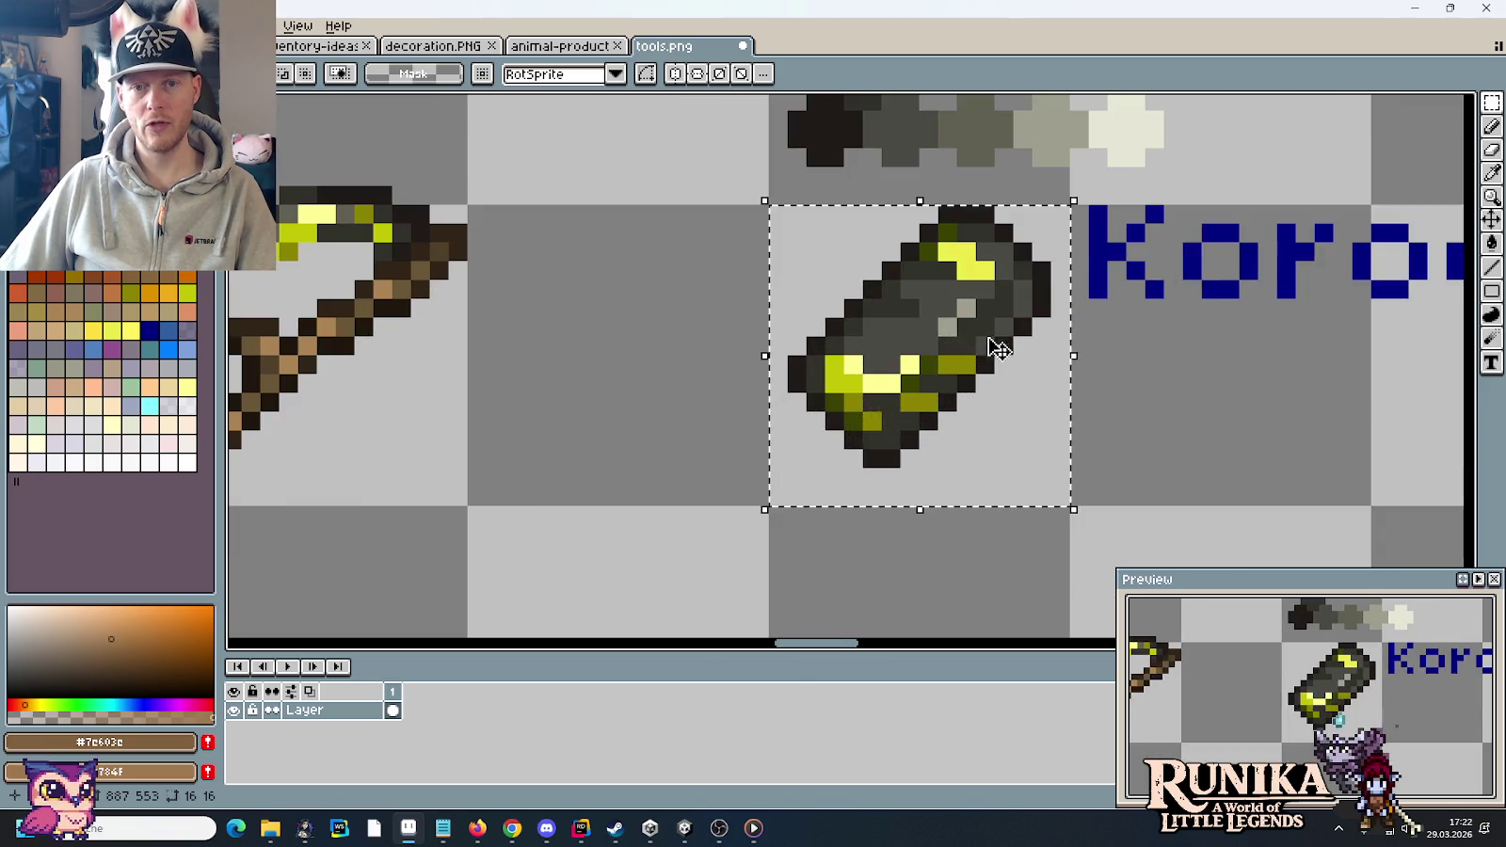
pyautogui.scroll(-1, 1015, 393)
pyautogui.moveTo(899, 160); pyautogui.dragTo(1338, 371)
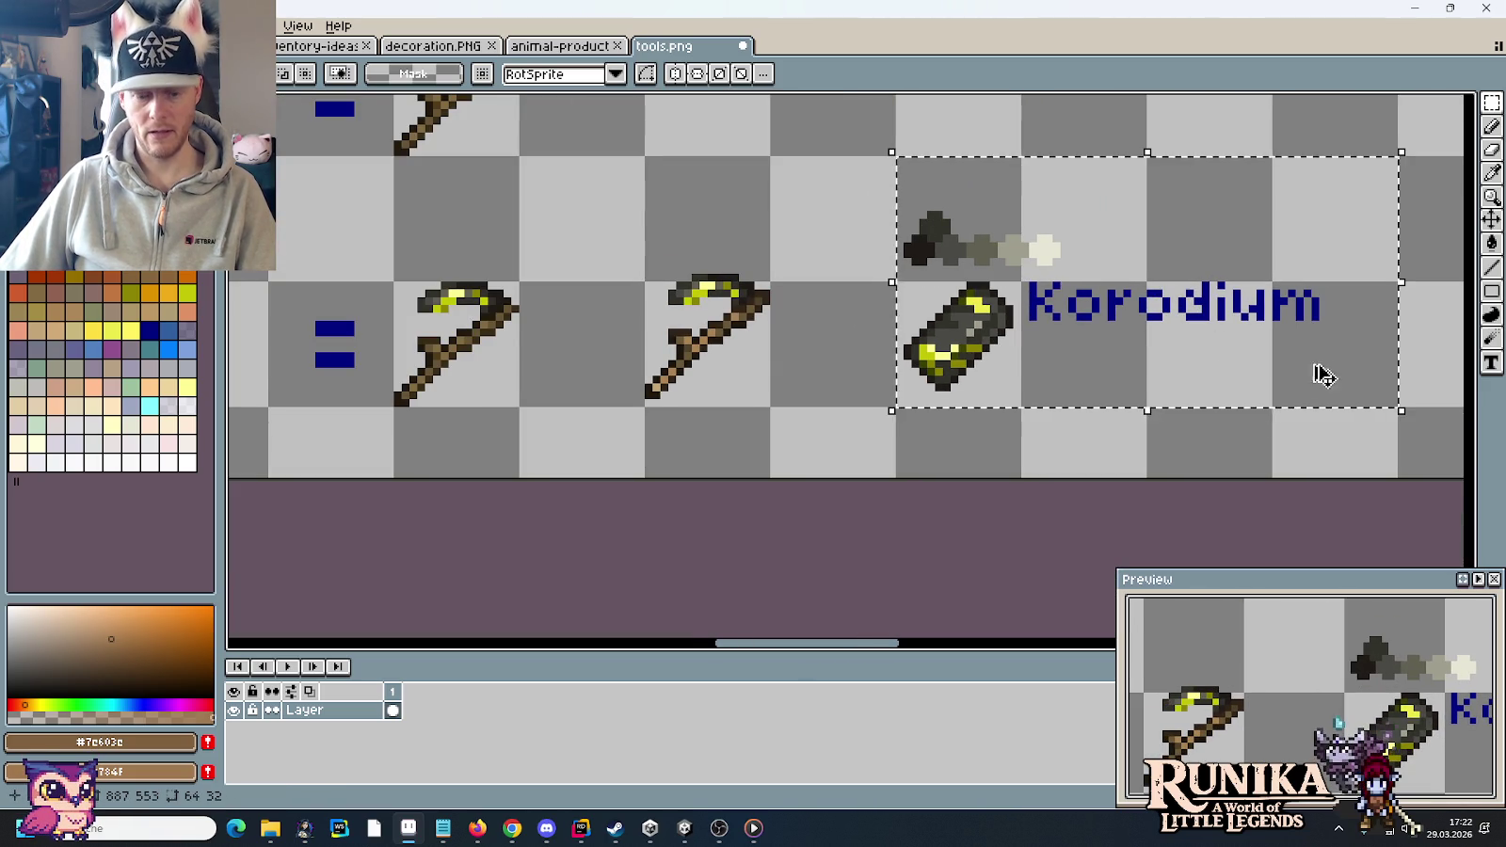
# - Drag the Korodium ingot, ramp and label beside the new weapon column, then select that column
pyautogui.scroll(-2, 1328, 376)
pyautogui.scroll(-1, 1139, 377)
pyautogui.scroll(2, 932, 400)
pyautogui.scroll(1, 932, 400)
pyautogui.scroll(1, 960, 310)
pyautogui.scroll(2, 981, 235)
pyautogui.moveTo(962, 221); pyautogui.dragTo(1138, 496)
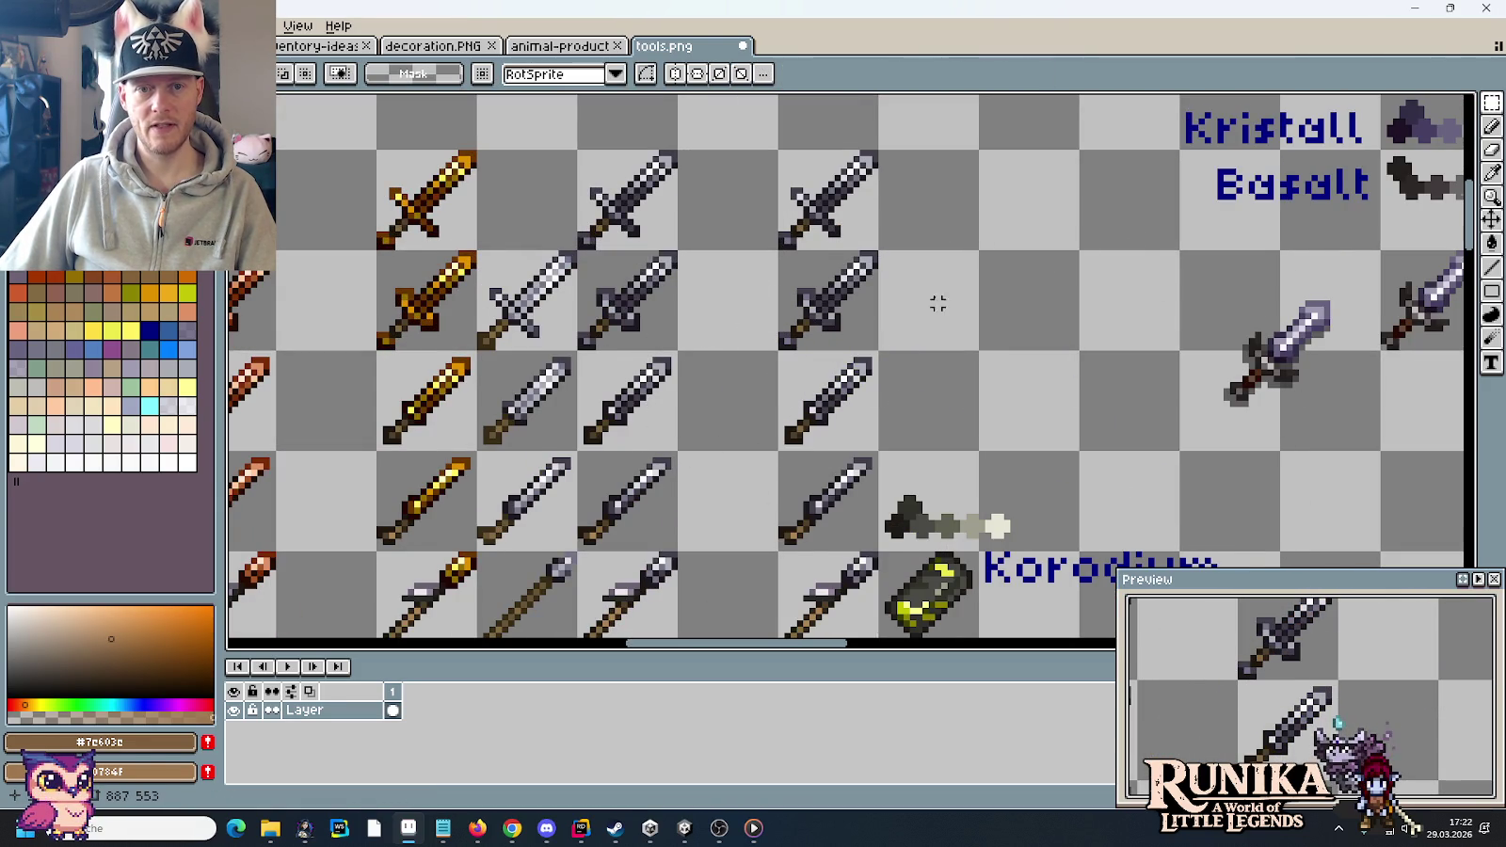
pyautogui.moveTo(941, 313); pyautogui.dragTo(868, 248)
pyautogui.moveTo(734, 150); pyautogui.dragTo(786, 532)
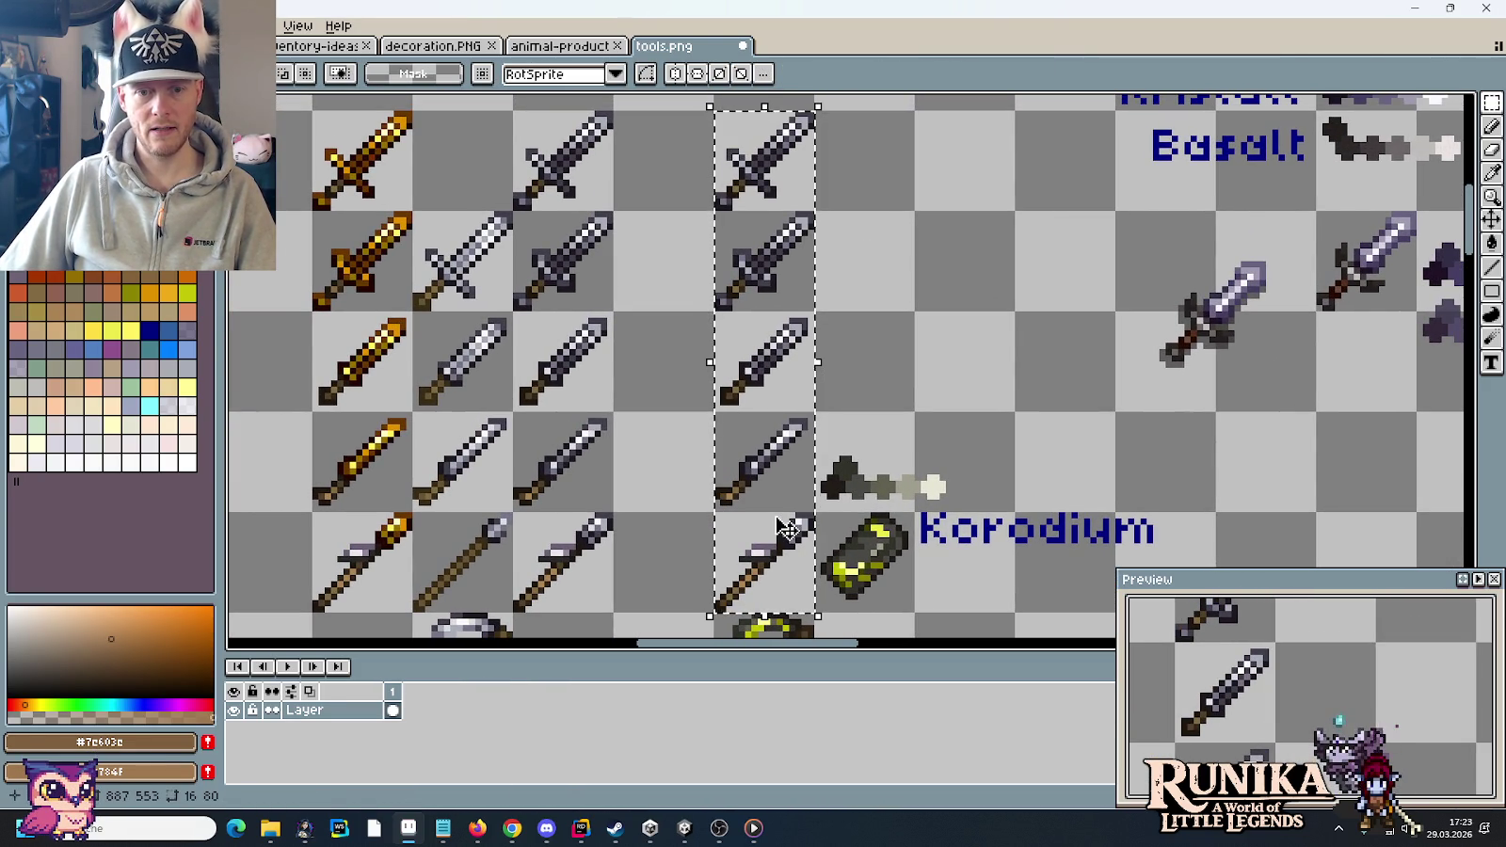
# - Clear the column selection and scroll the sheet back up to the Korodium ingot area
pyautogui.hotkey('ctrl', 'd')
pyautogui.scroll(-2, 900, 556)
pyautogui.scroll(-1, 900, 556)
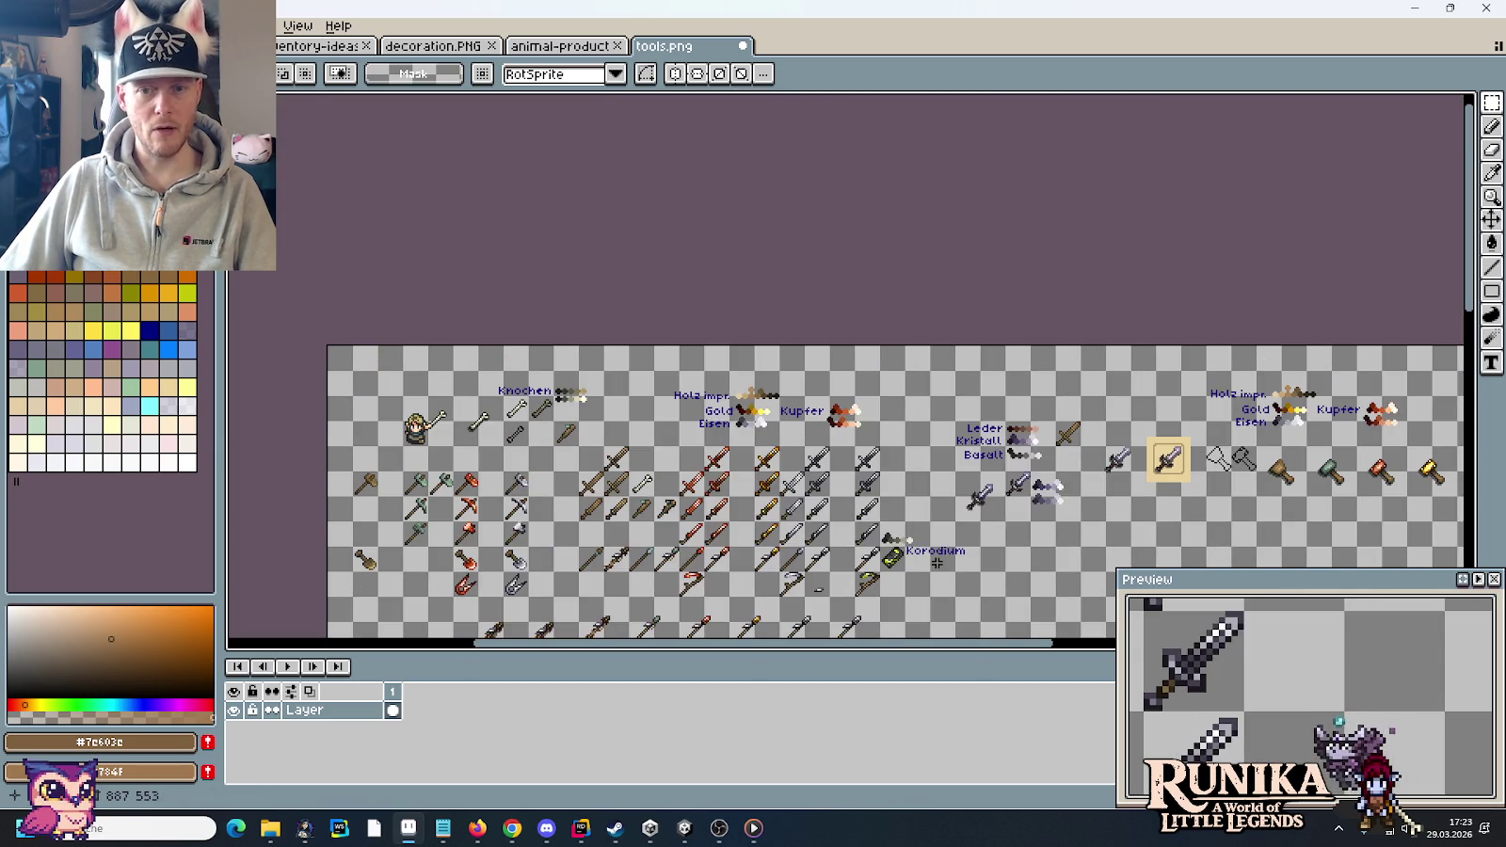
pyautogui.scroll(1, 753, 424)
pyautogui.scroll(-1, 564, 329)
pyautogui.scroll(-3, 537, 280)
pyautogui.scroll(2, 564, 311)
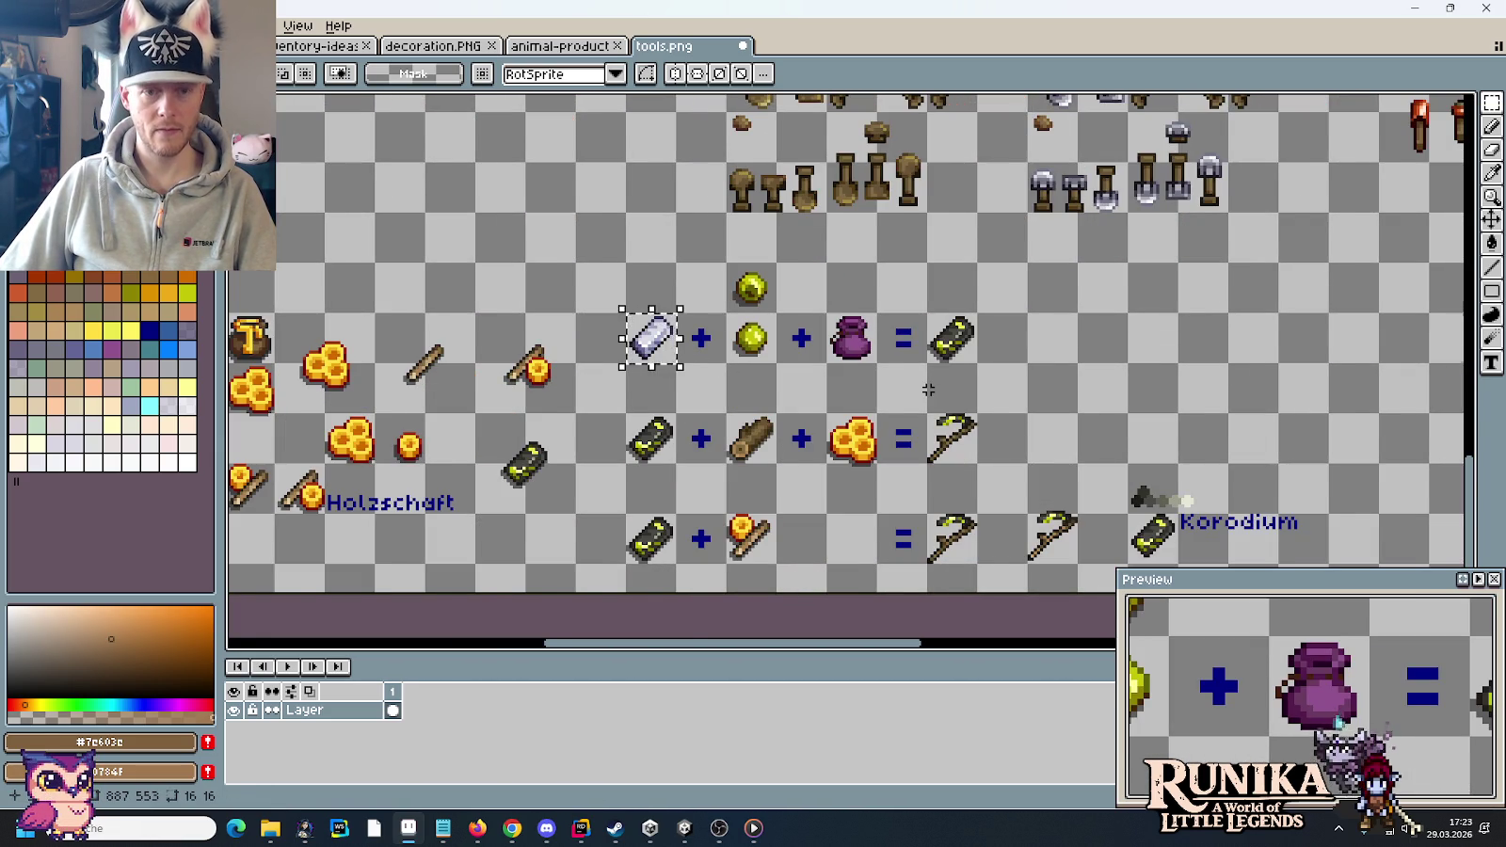
pyautogui.scroll(-2, 928, 389)
pyautogui.scroll(1, 928, 386)
pyautogui.scroll(1, 927, 377)
pyautogui.scroll(2, 927, 370)
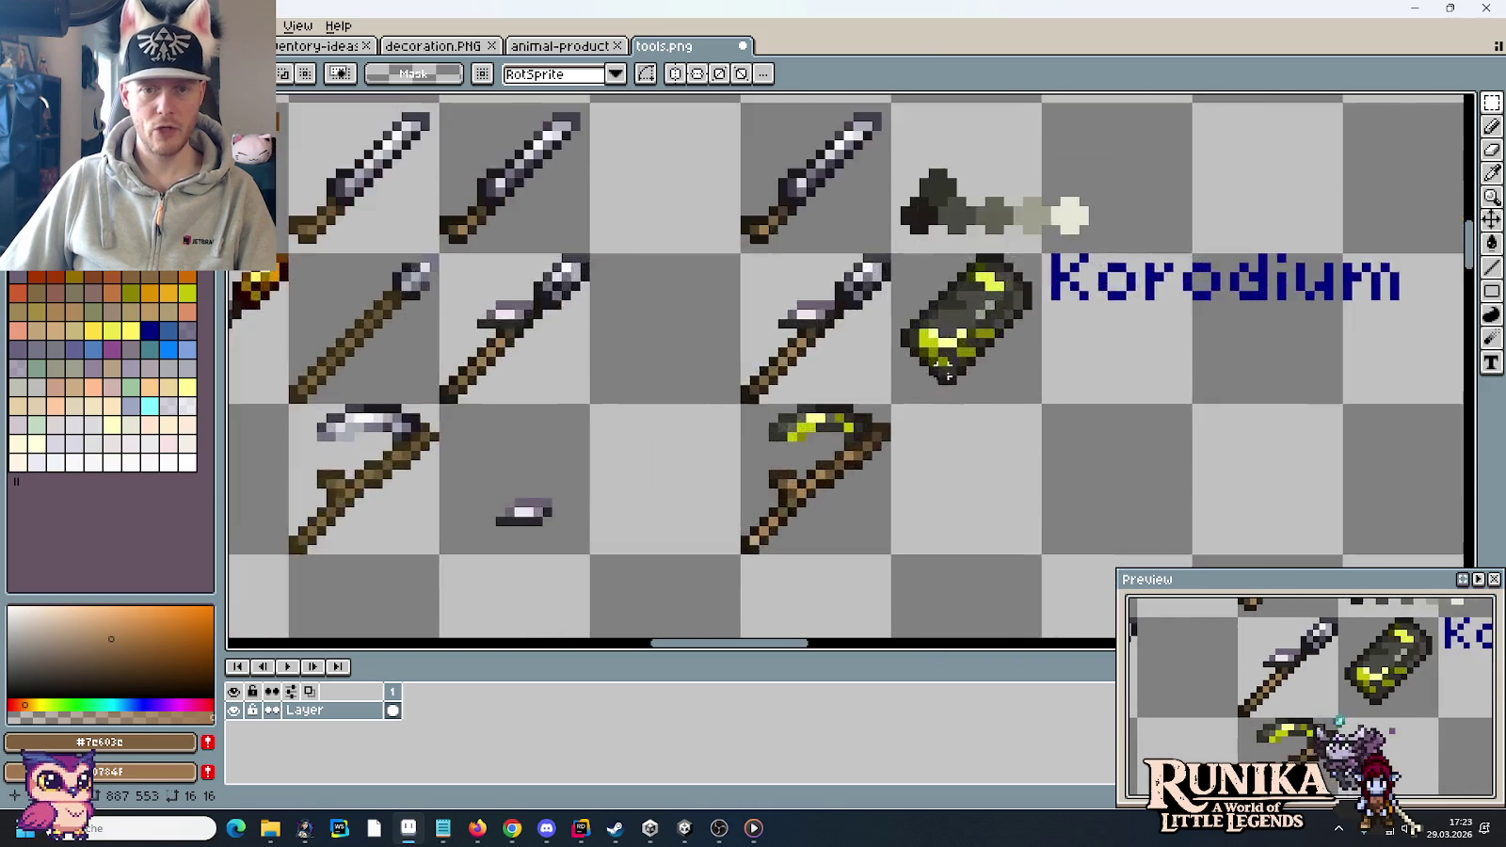
pyautogui.scroll(3, 927, 370)
pyautogui.scroll(1, 1076, 329)
# - Paste the iron ingot copy below the Korodium ingot, beside the scythe, and commit it
pyautogui.hotkey('ctrl', 'v')
pyautogui.moveTo(981, 370); pyautogui.dragTo(871, 572)
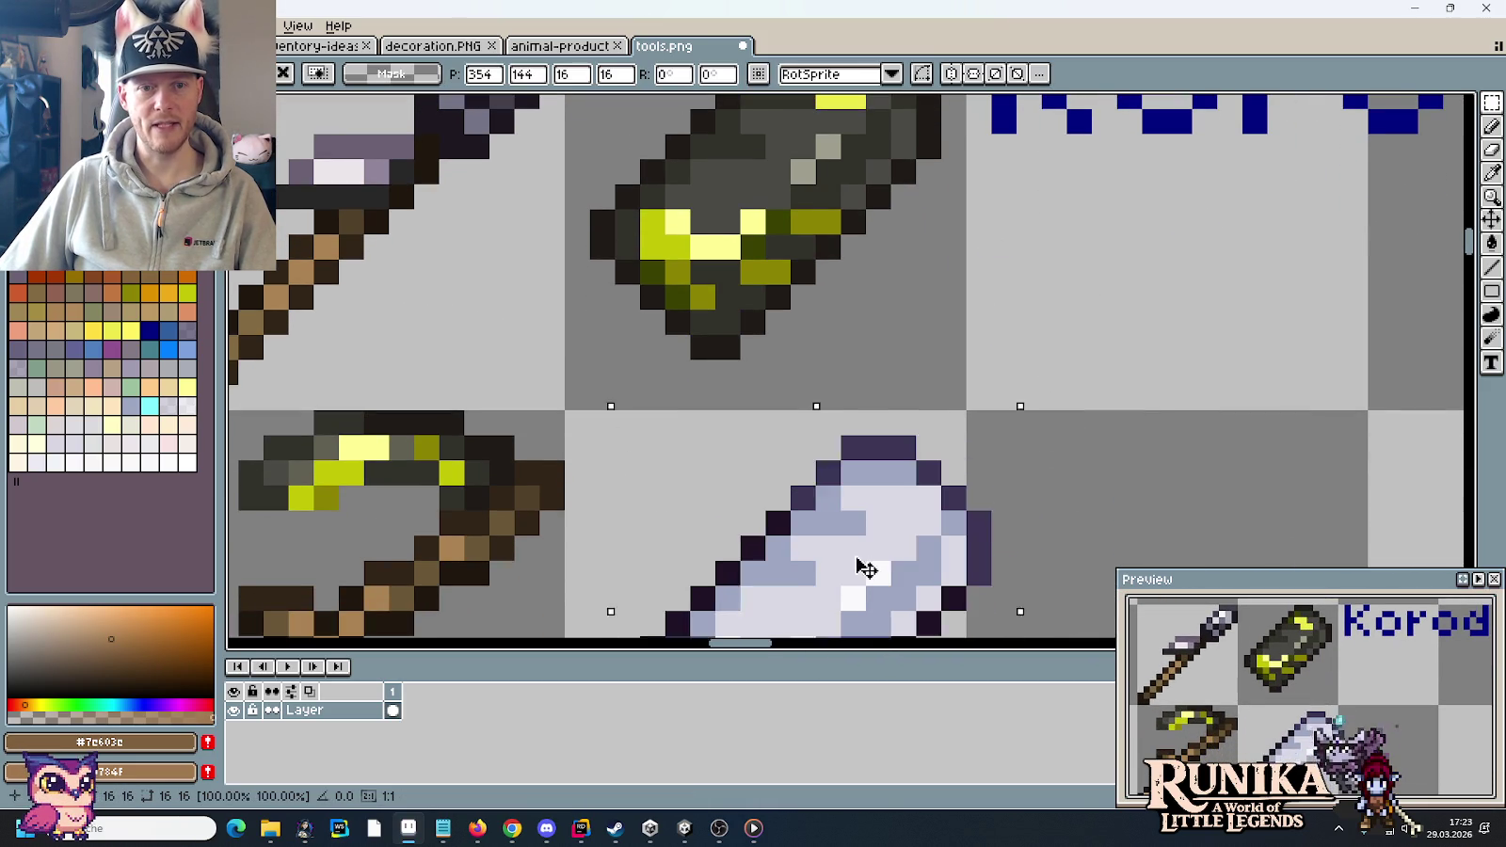
pyautogui.press('Return')
pyautogui.scroll(-2, 1075, 443)
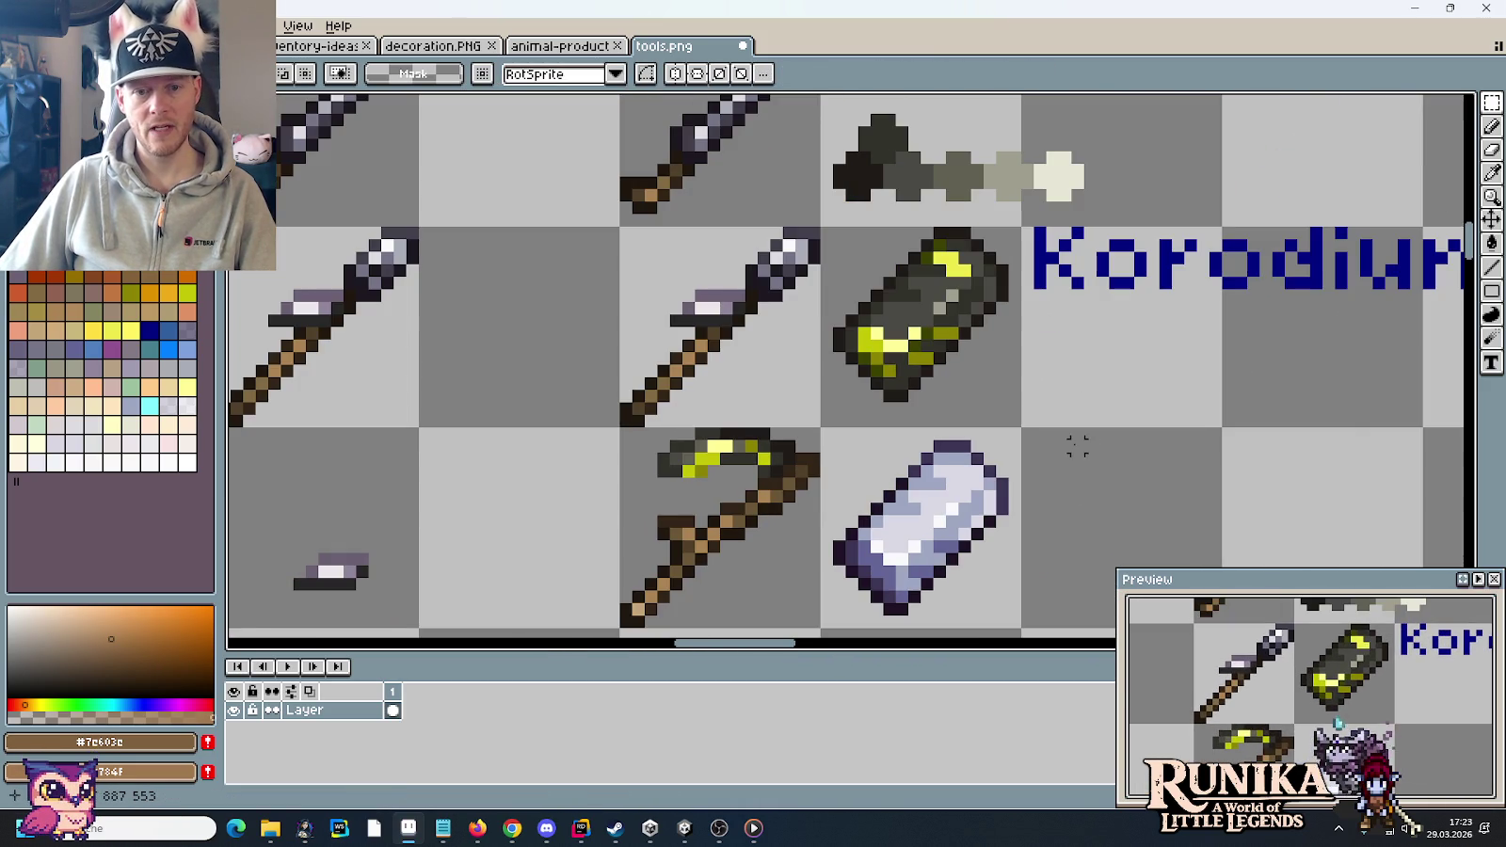
pyautogui.scroll(-1, 980, 368)
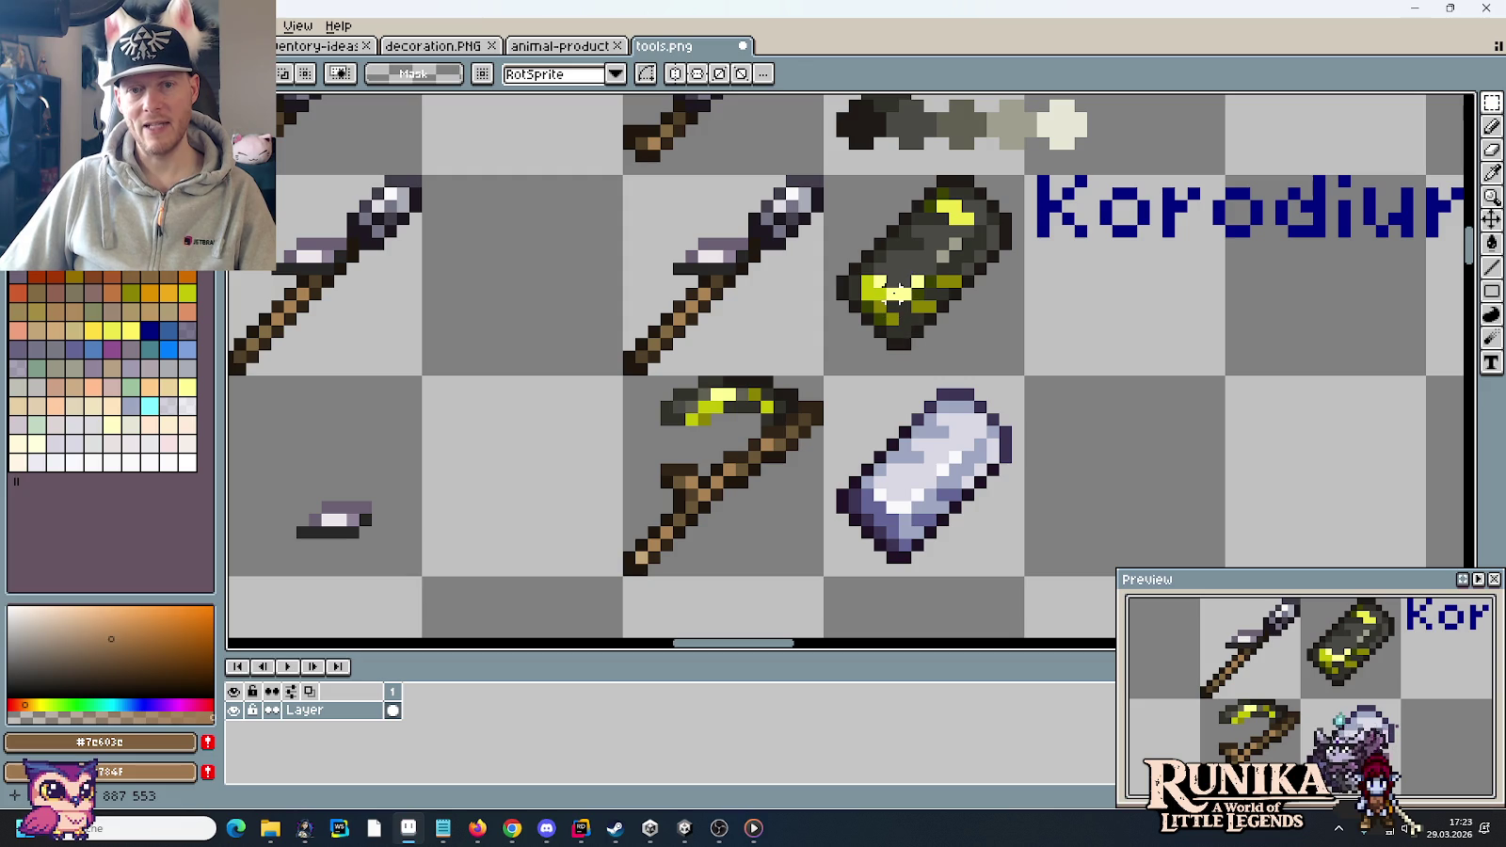
pyautogui.scroll(-2, 899, 292)
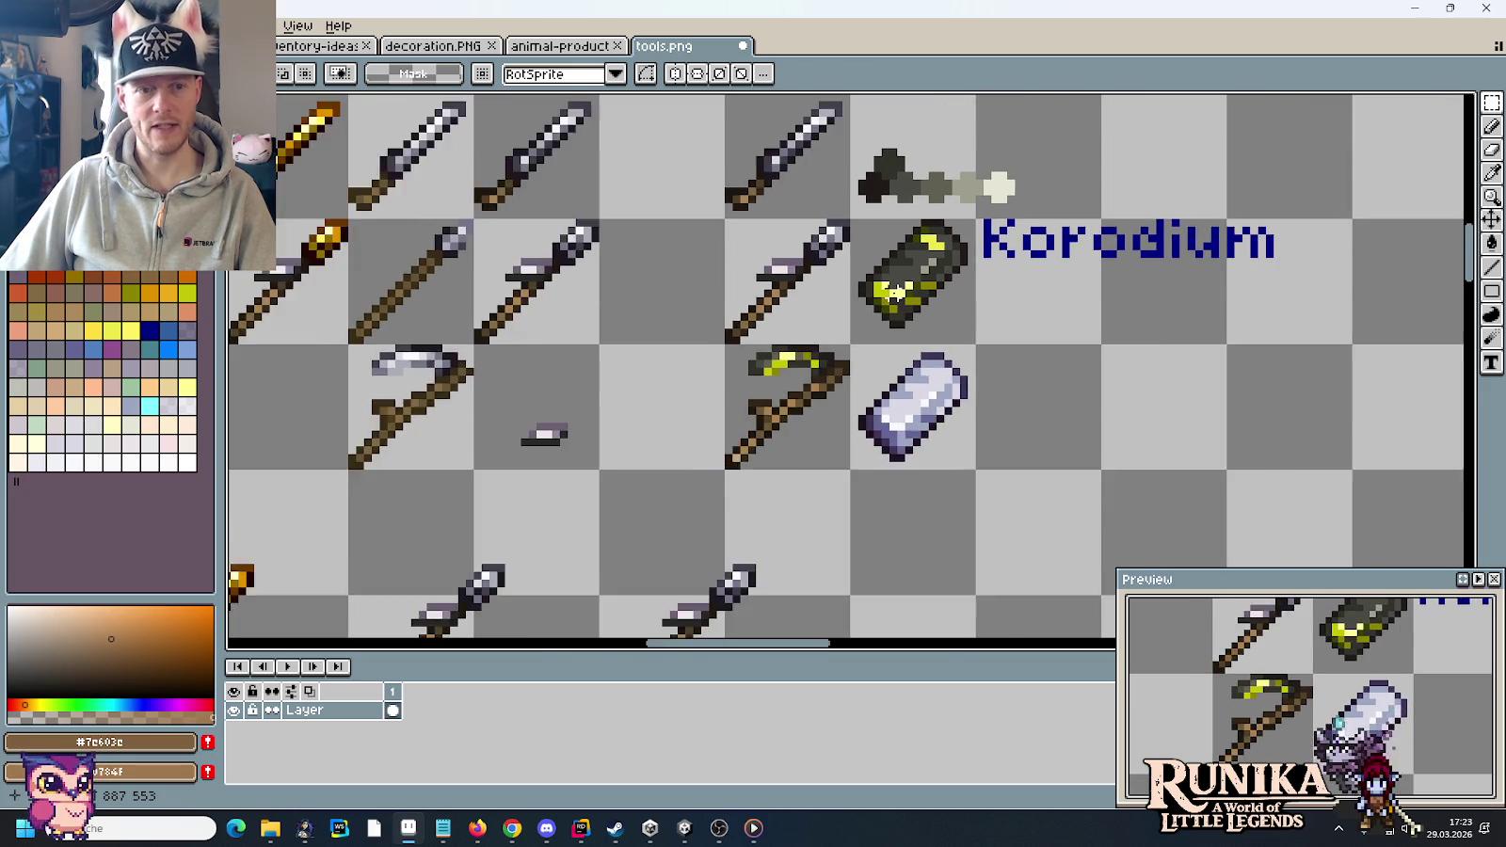
pyautogui.scroll(1, 682, 372)
pyautogui.scroll(1, 527, 351)
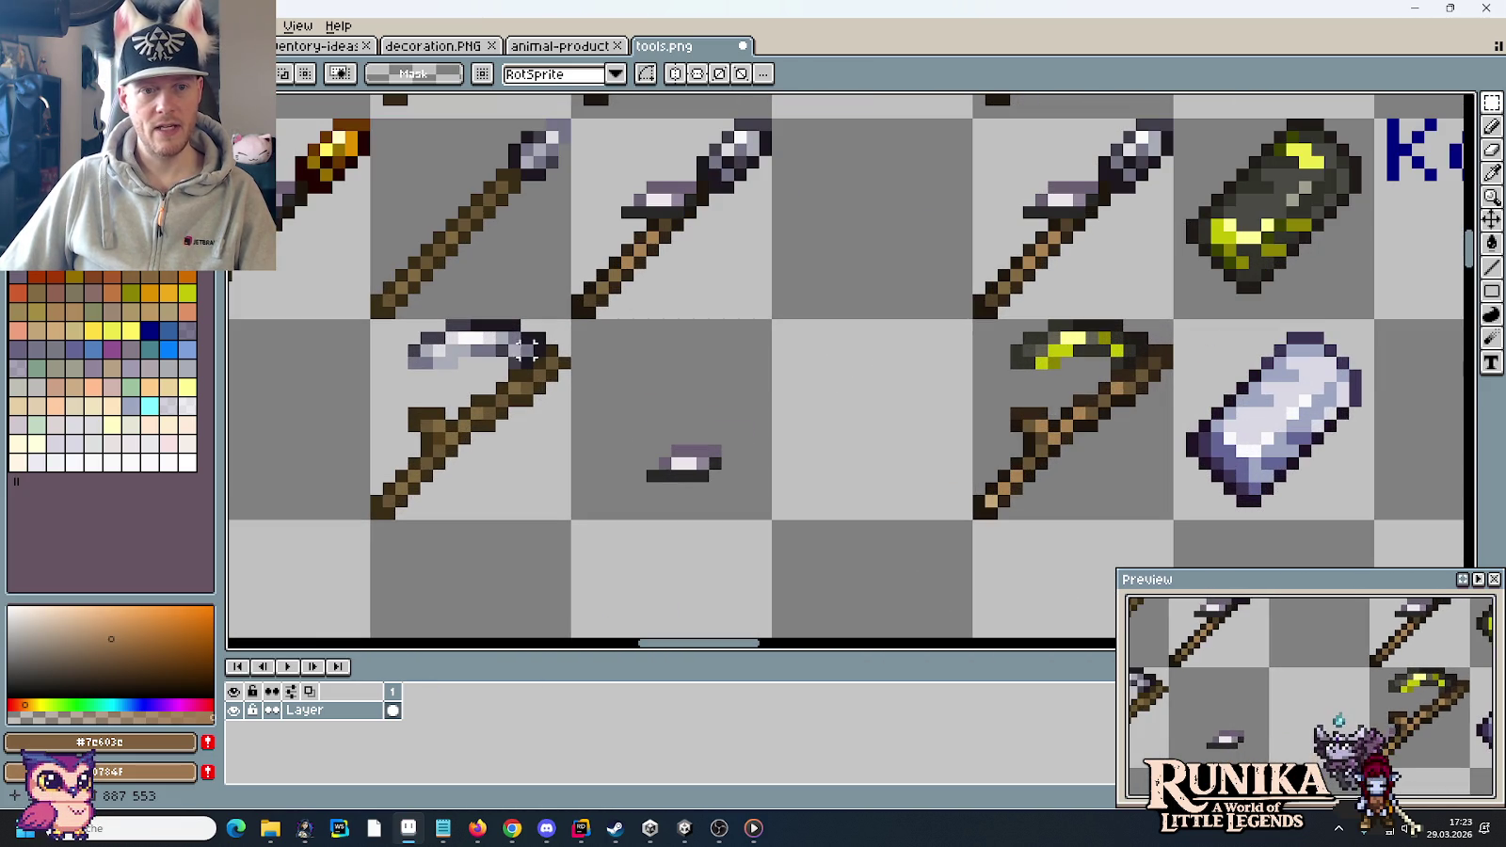
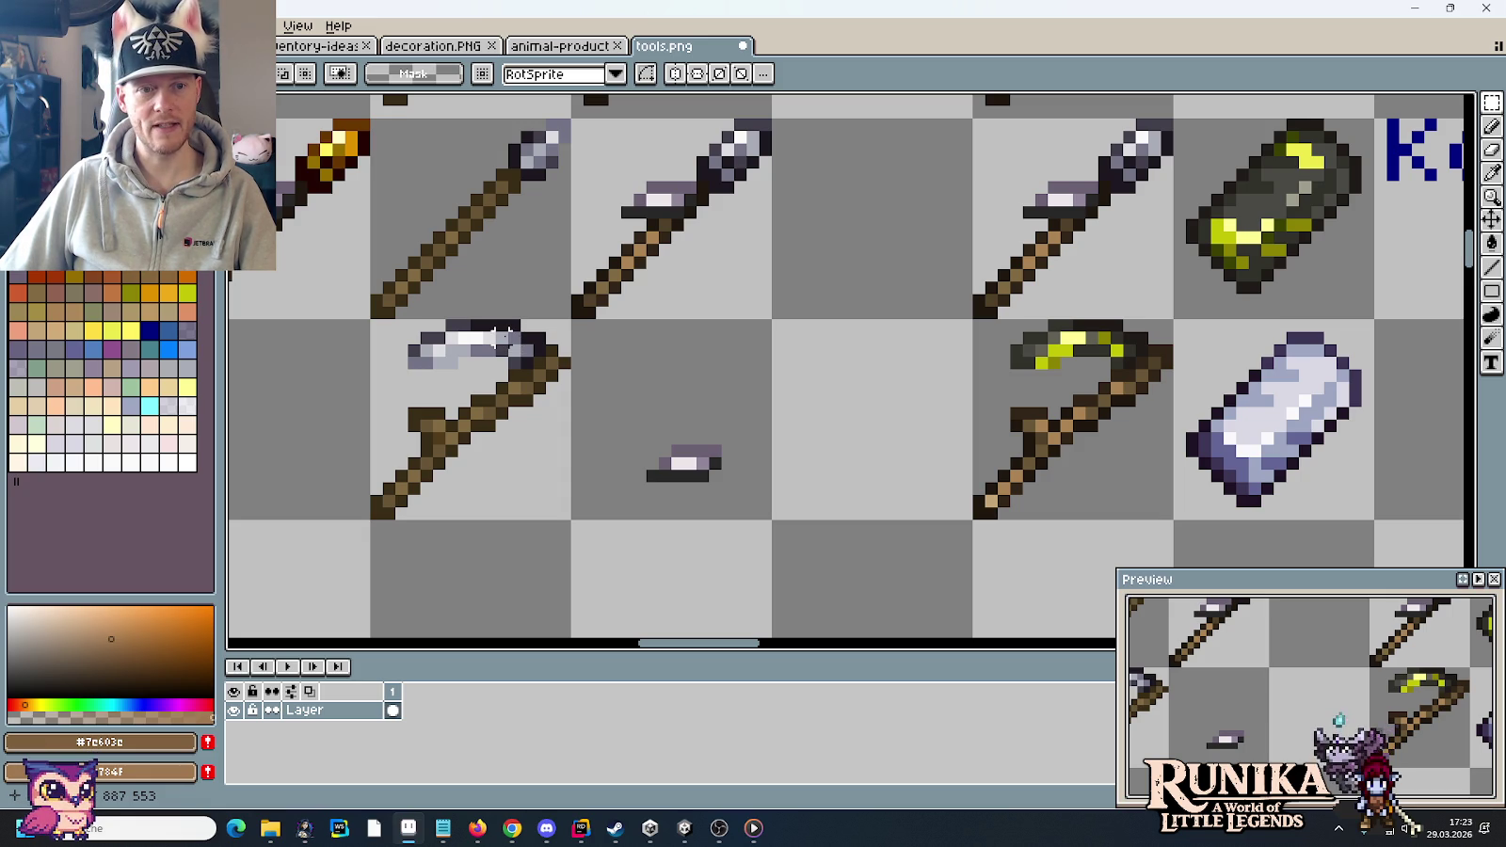
# - Rectangle-select the column of swords and tools
pyautogui.scroll(-1, 781, 326)
pyautogui.scroll(-1, 780, 325)
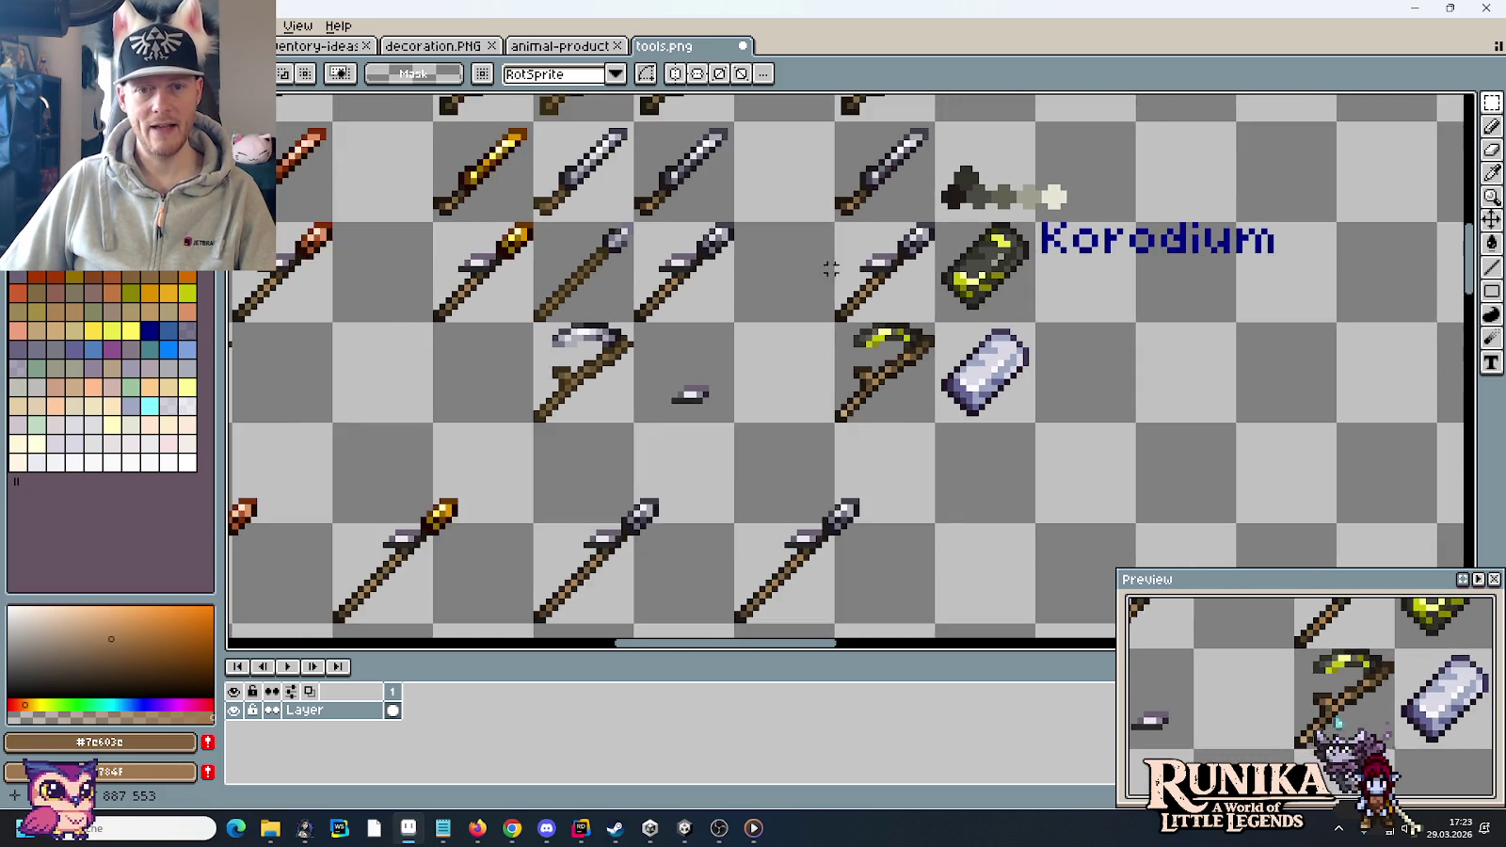
pyautogui.scroll(-1, 745, 459)
pyautogui.moveTo(805, 450); pyautogui.dragTo(783, 158)
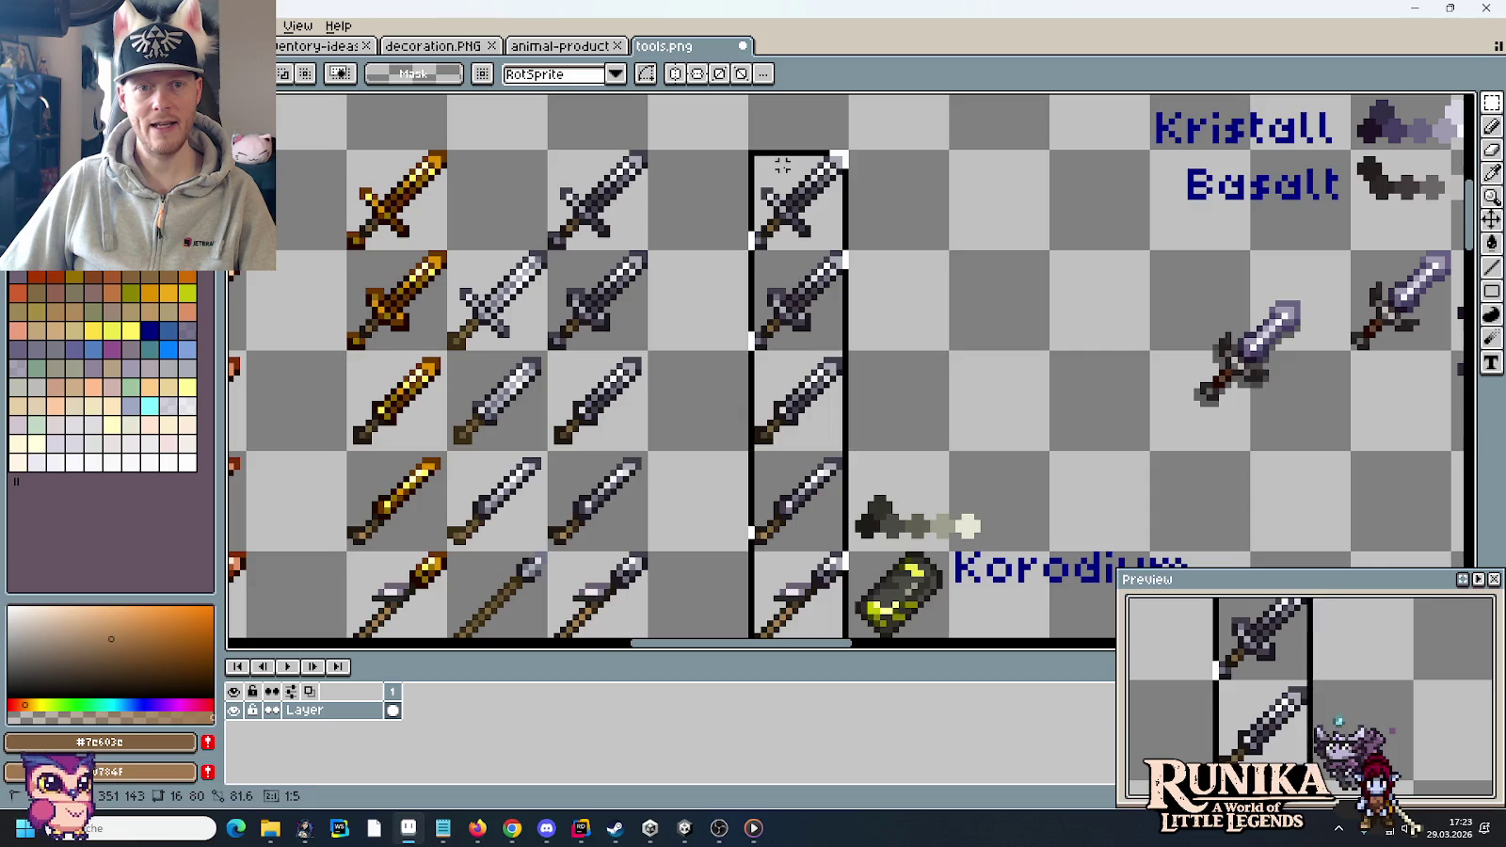
pyautogui.moveTo(965, 397); pyautogui.dragTo(923, 136)
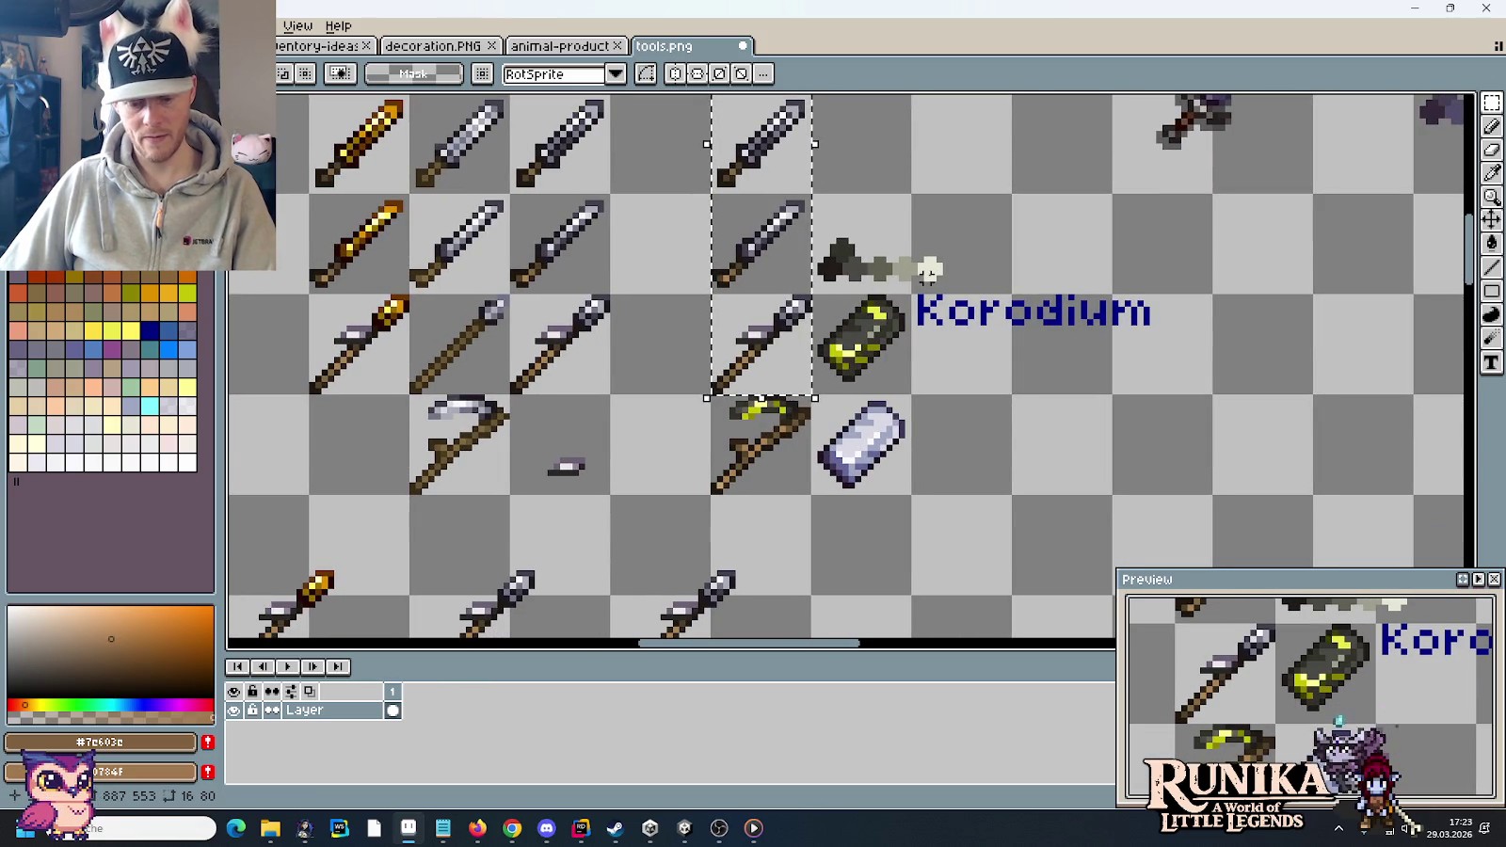
# - Sample the near-white blade highlight as foreground and pale yellow as background
pyautogui.press('i')
pyautogui.click(865, 444)
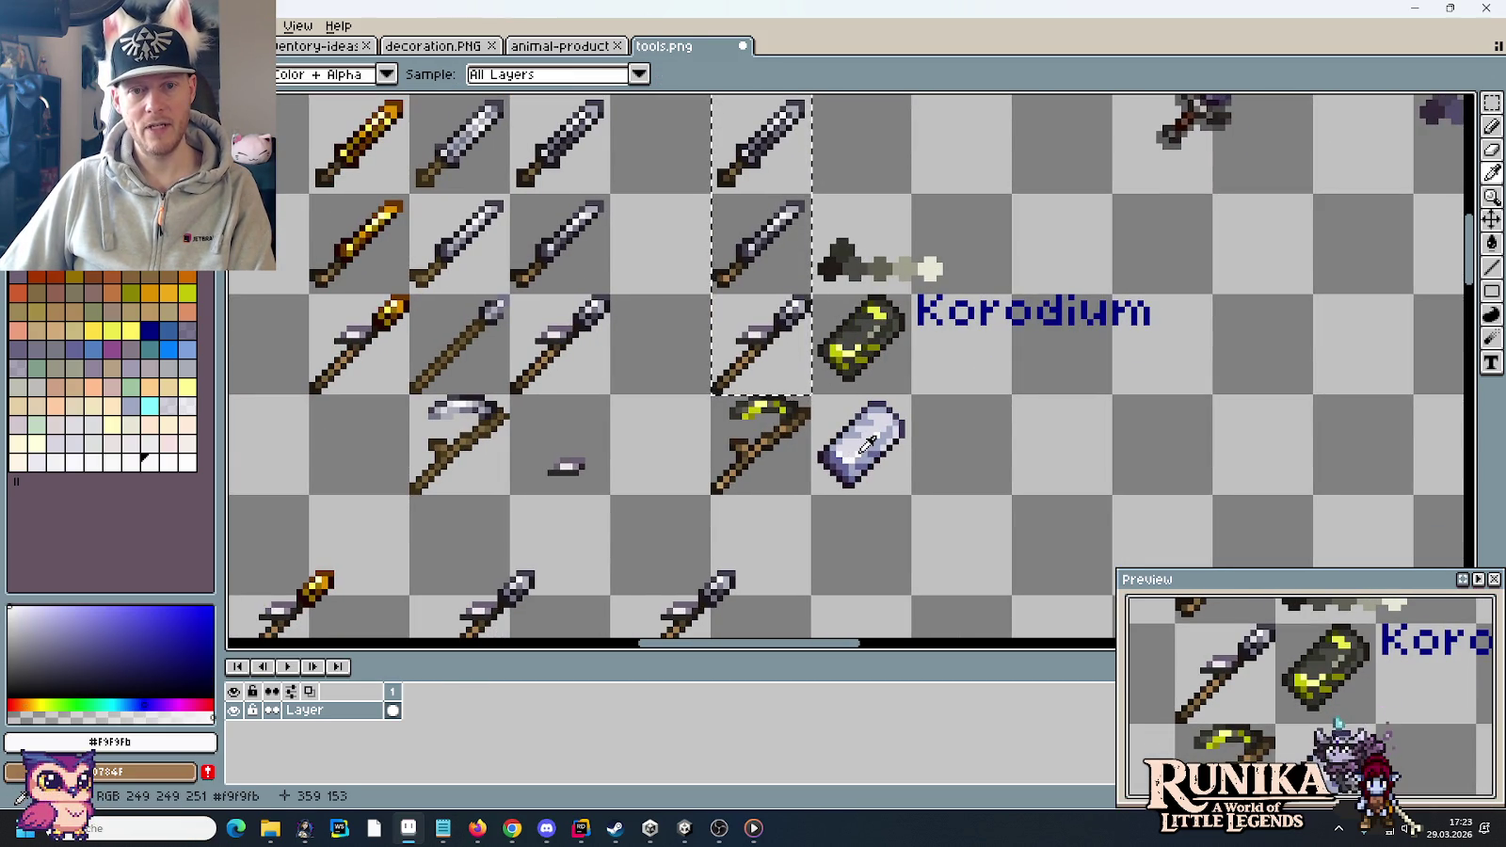
pyautogui.rightClick(863, 341)
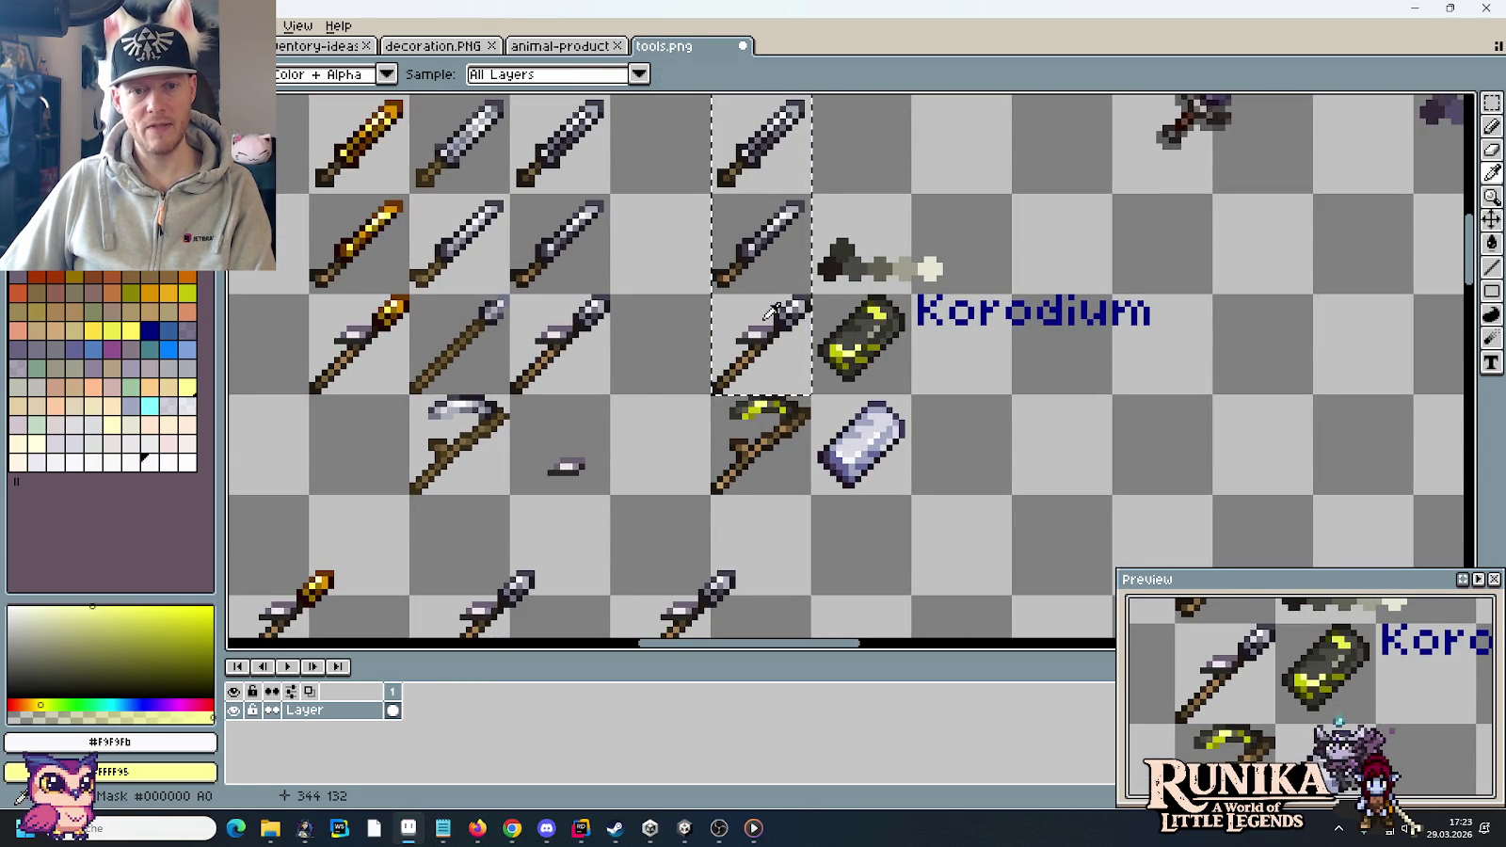
pyautogui.press('e')
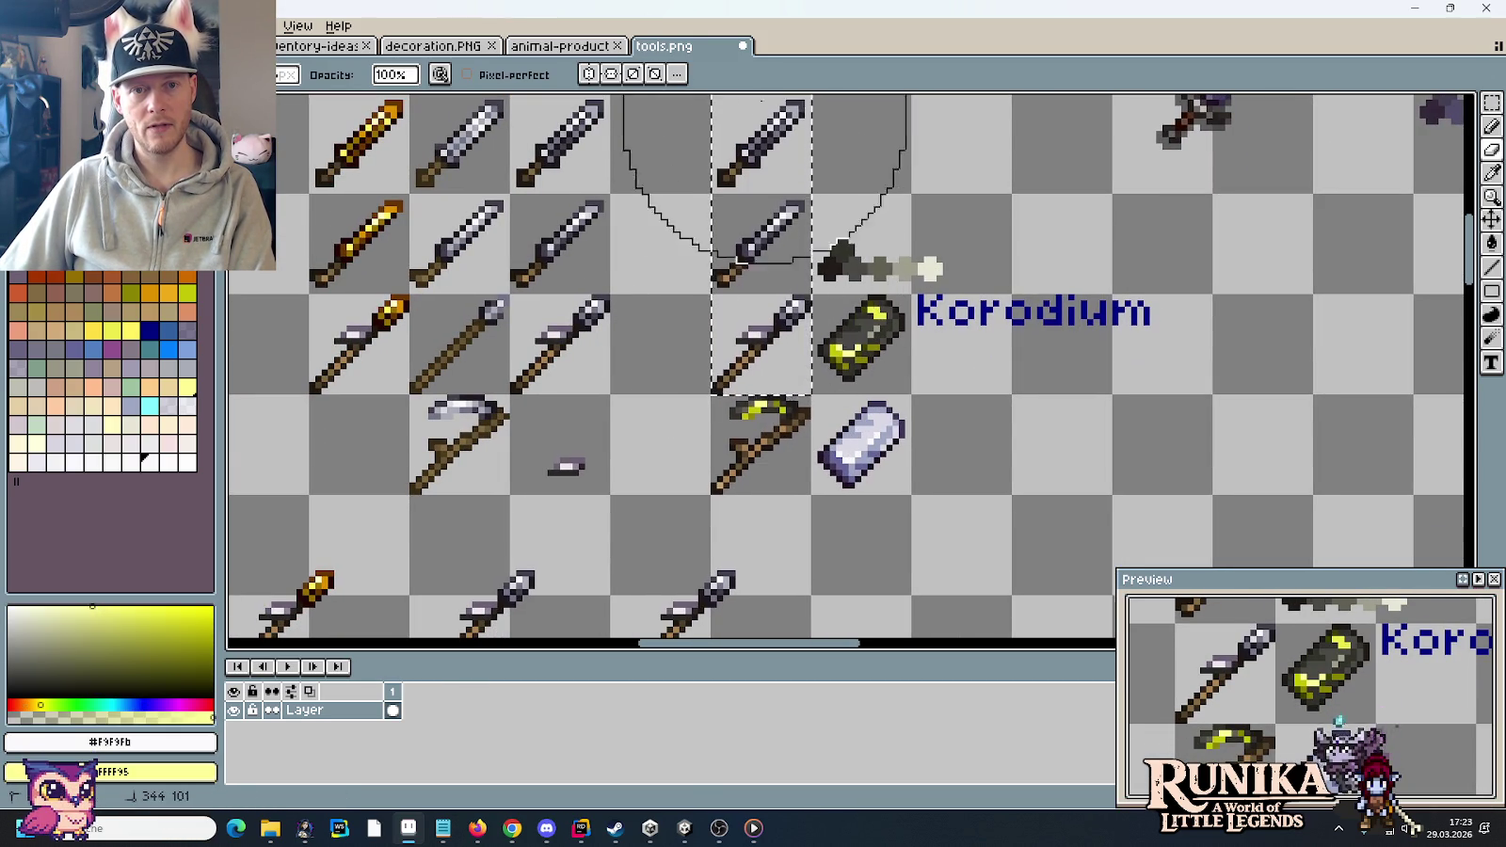
pyautogui.scroll(3, 764, 163)
pyautogui.scroll(2, 730, 165)
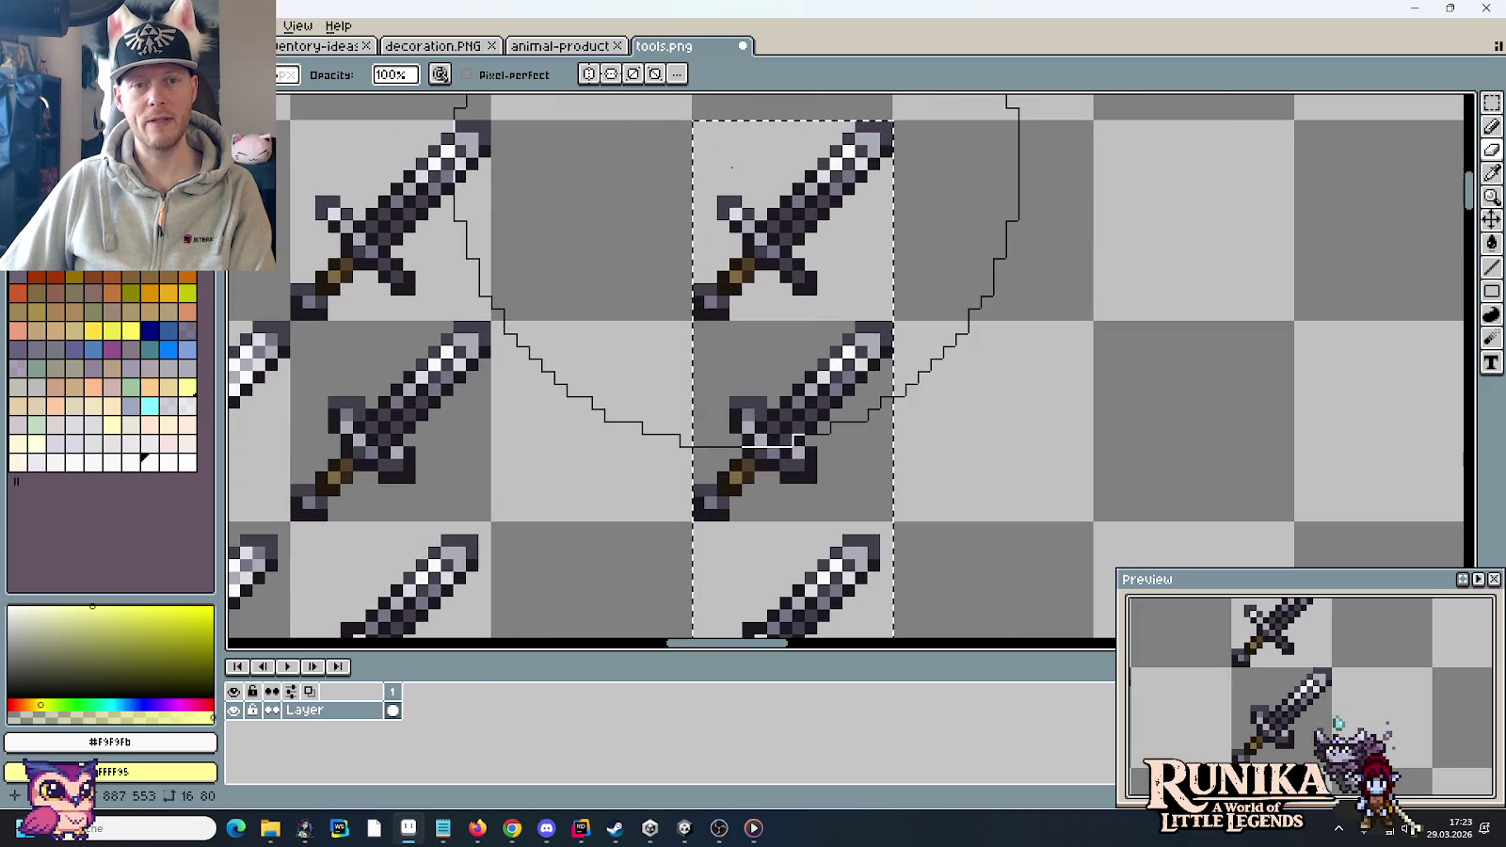
# - Replace the white blade highlights down the column with light yellow
pyautogui.press('i')
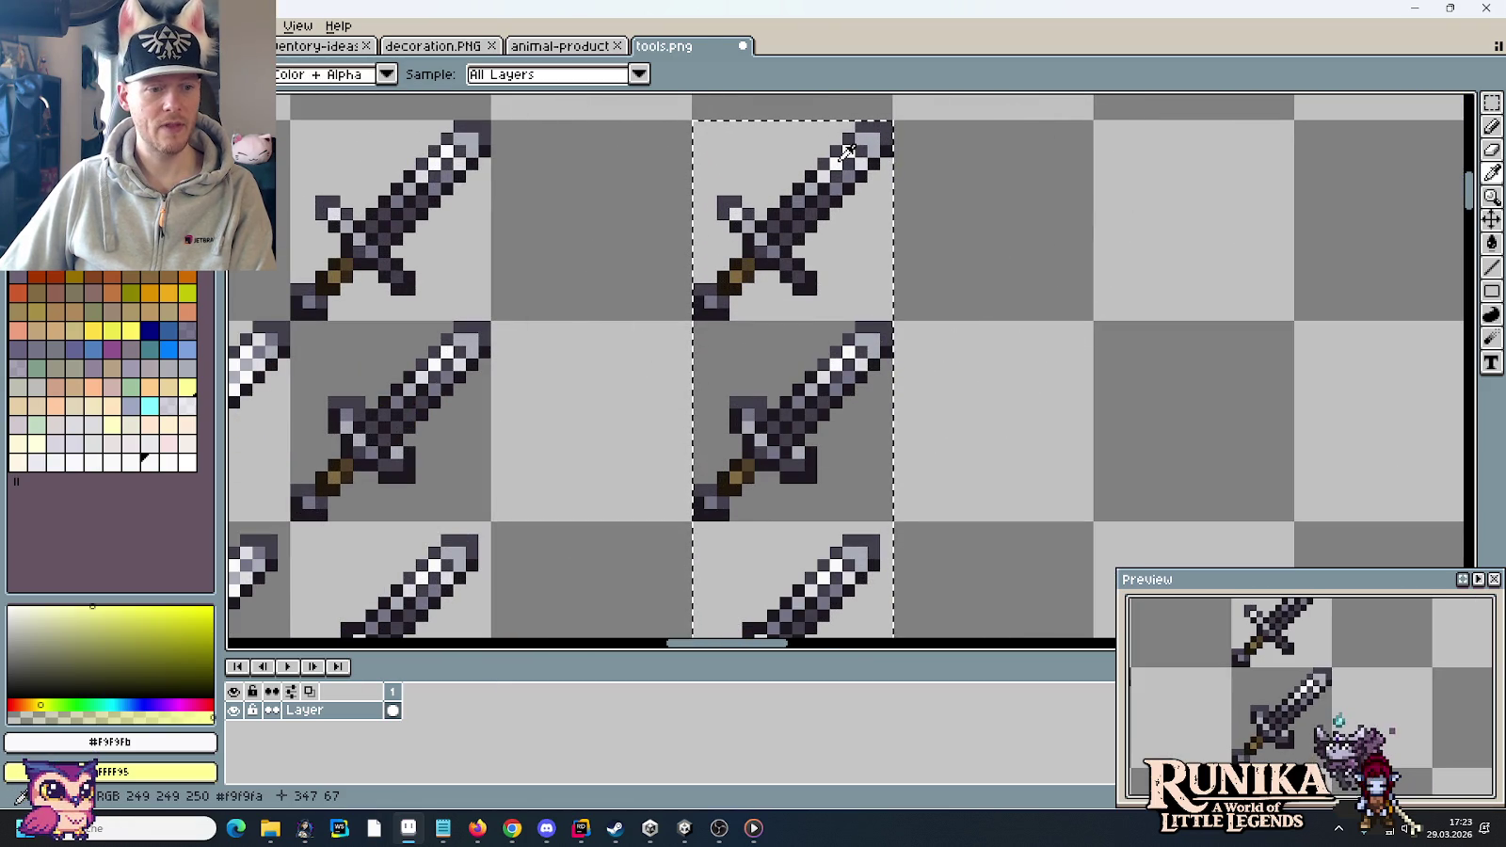
pyautogui.click(847, 150)
pyautogui.scroll(1, 847, 151)
pyautogui.scroll(-2, 843, 155)
pyautogui.scroll(-1, 838, 160)
pyautogui.press('e')
pyautogui.moveTo(838, 160); pyautogui.dragTo(819, 555)
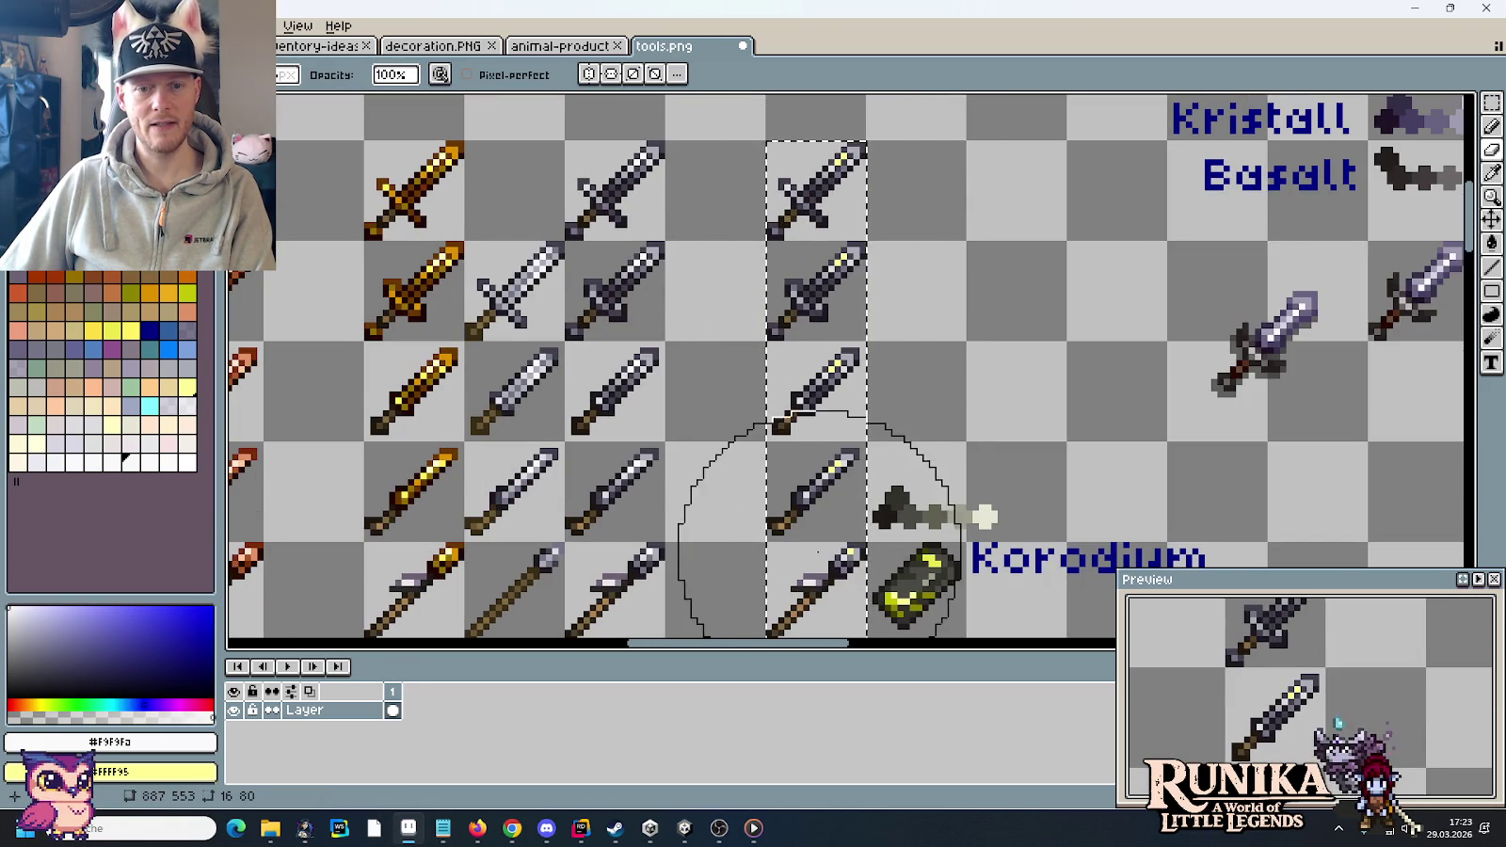
pyautogui.scroll(-3, 800, 376)
pyautogui.scroll(2, 706, 367)
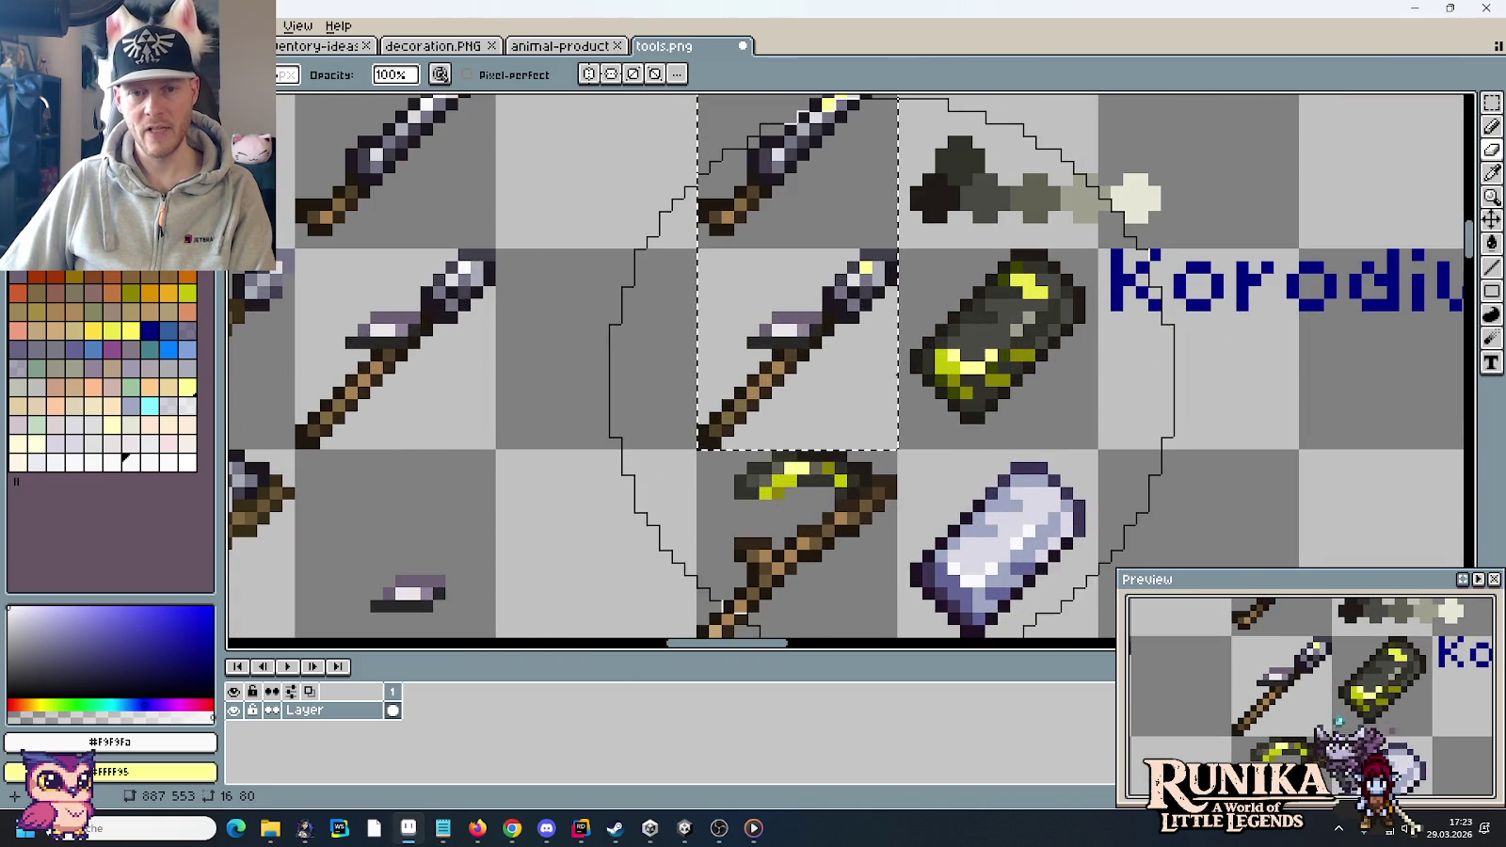
pyautogui.press('i')
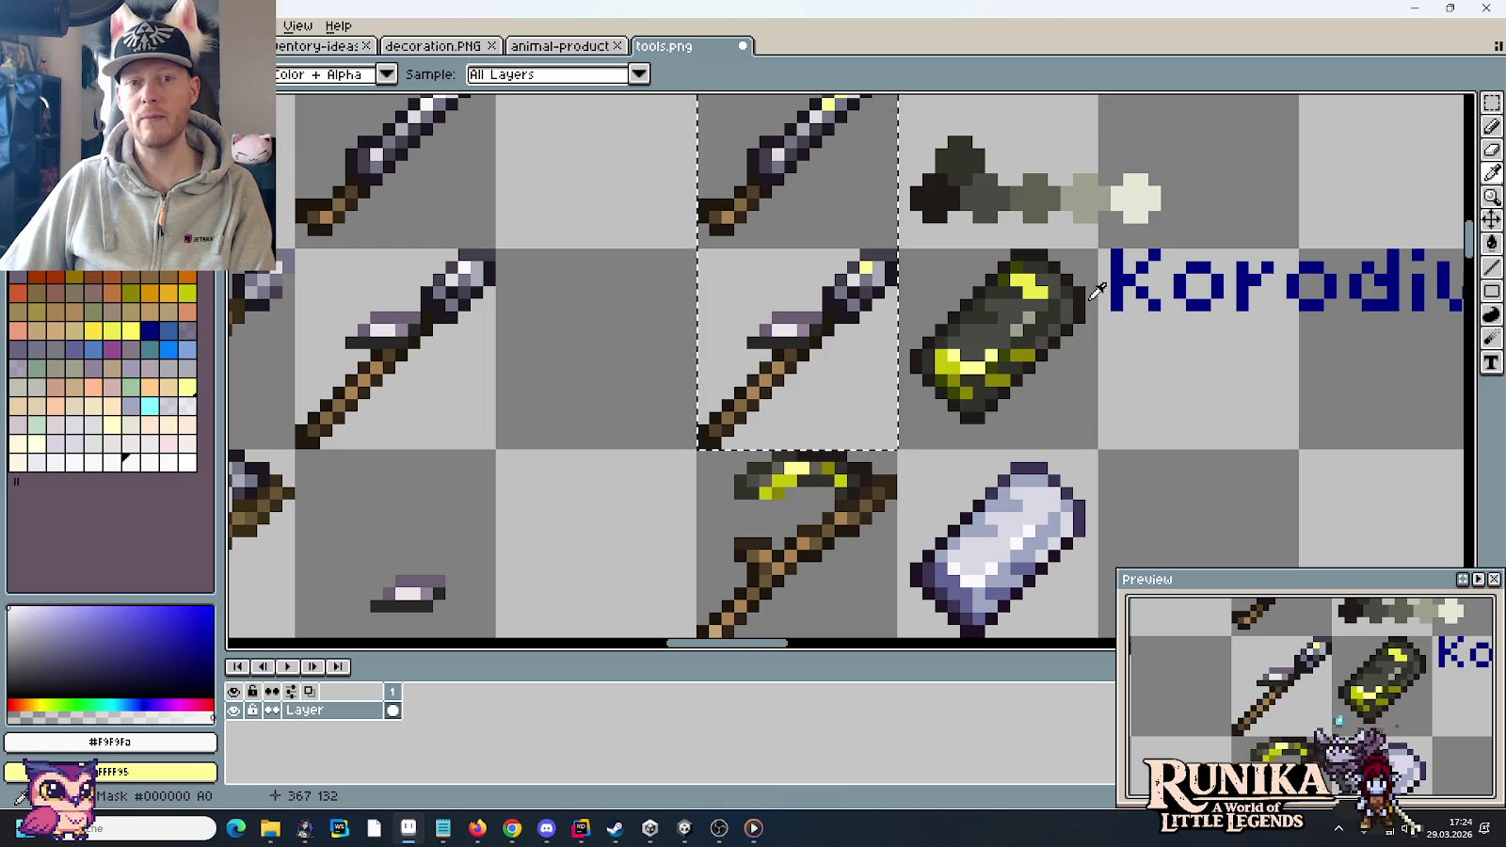
# - Sample the dark Korodium tones, ending with grey #413c4a as the foreground colour
pyautogui.click(895, 272)
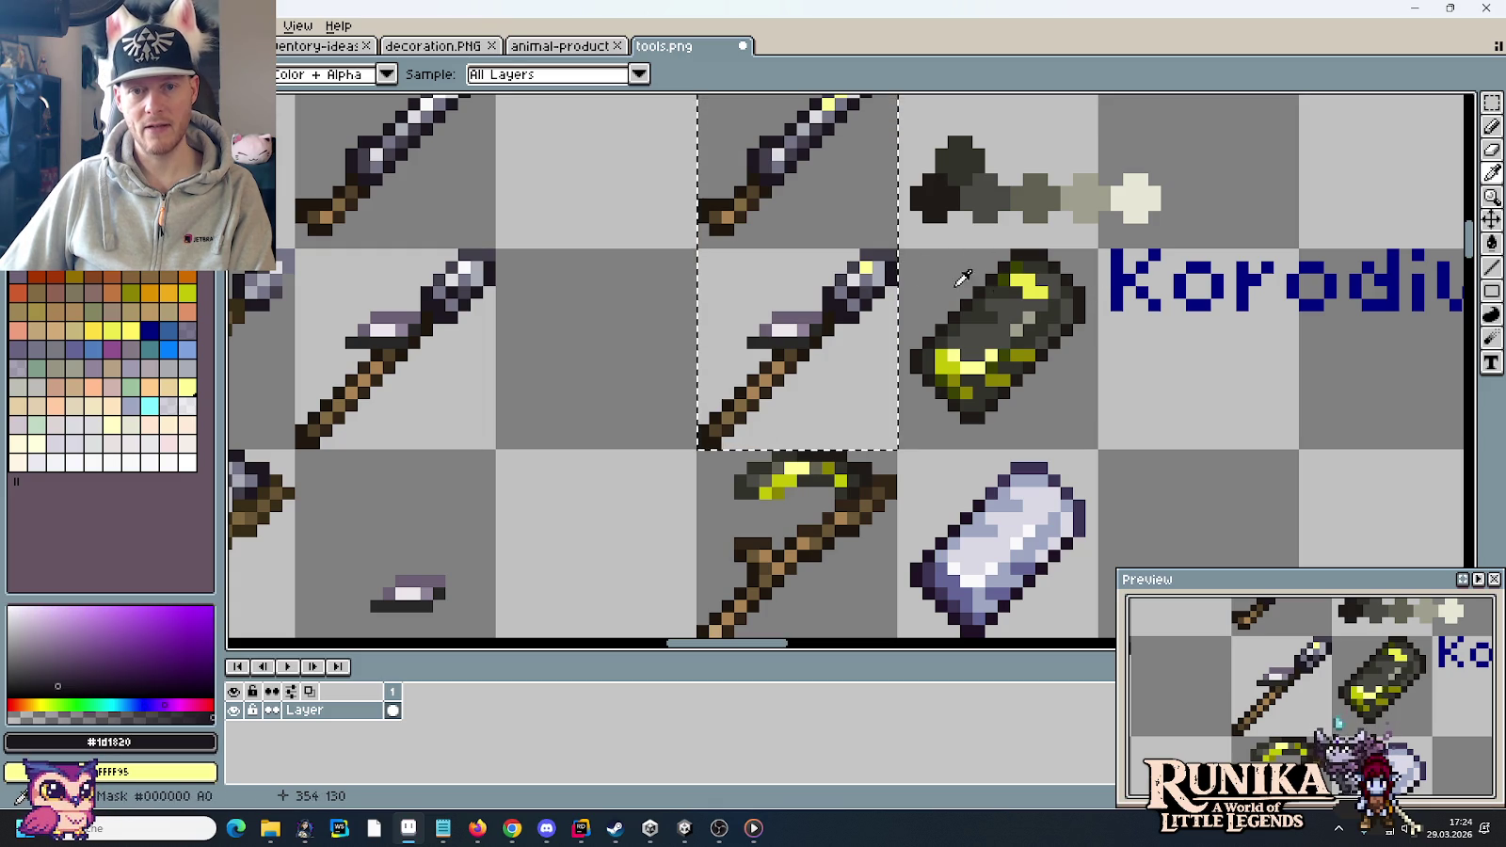
pyautogui.rightClick(1092, 290)
pyautogui.scroll(-1, 1092, 290)
pyautogui.scroll(3, 904, 509)
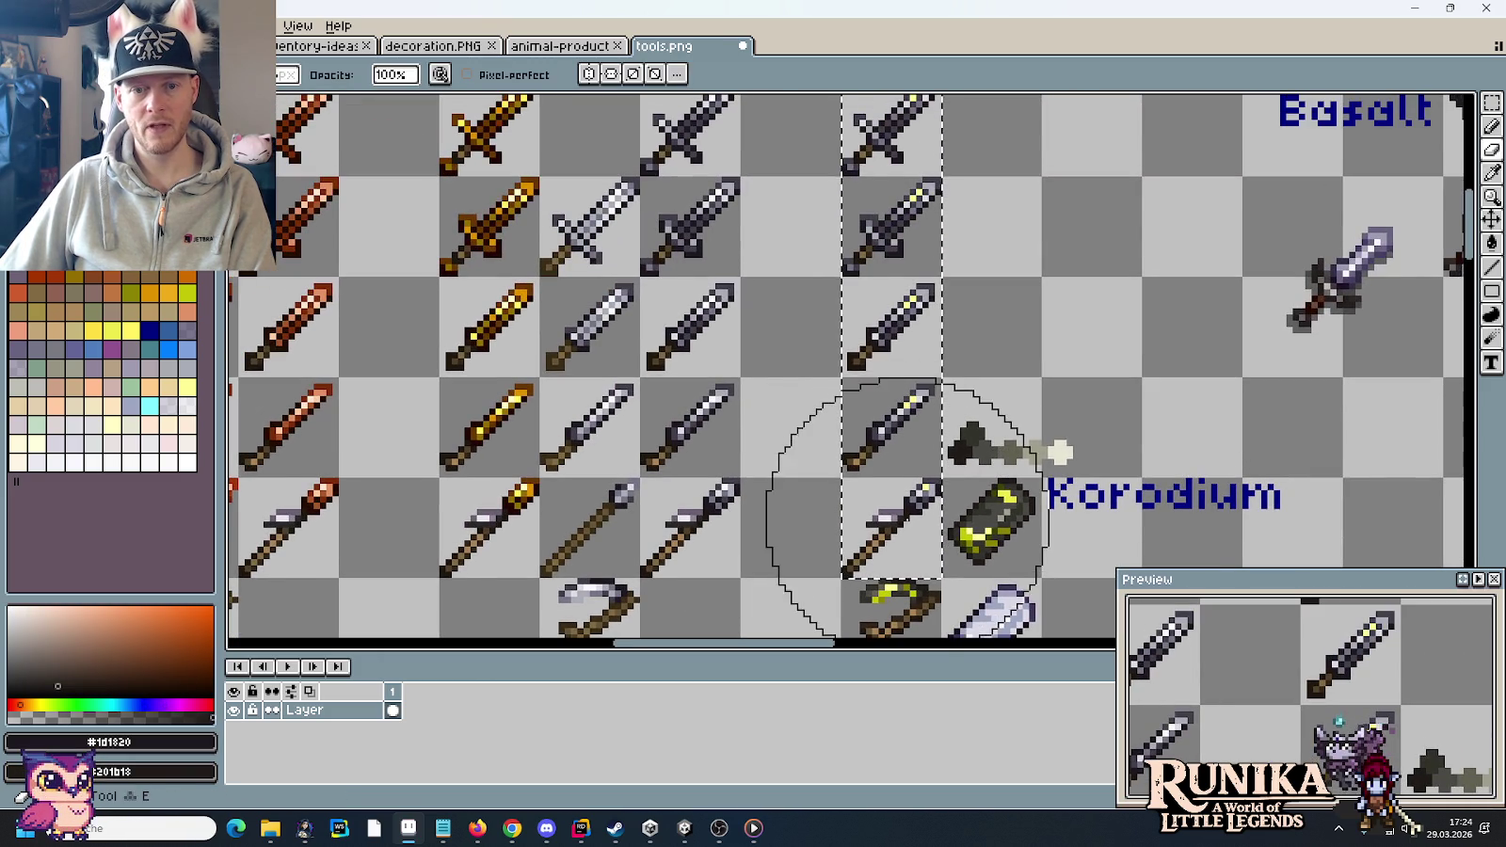
pyautogui.scroll(2, 907, 188)
pyautogui.scroll(3, 932, 302)
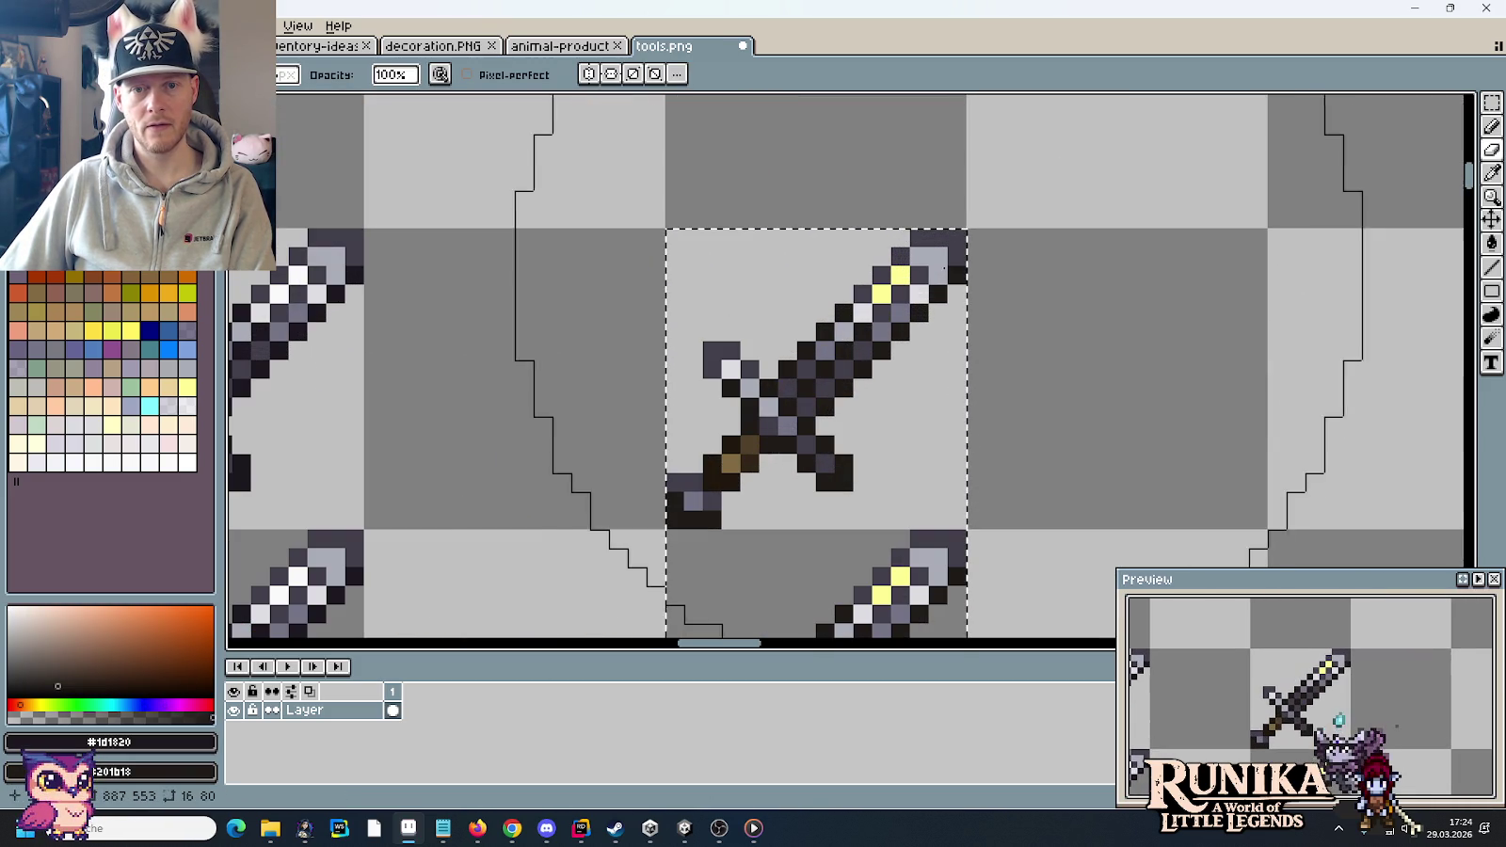
pyautogui.keyDown('alt'); pyautogui.click(939, 274); pyautogui.keyUp('alt')
# - Pick the near-black olive from the Korodium row as the second colour
pyautogui.scroll(-3, 927, 283)
pyautogui.scroll(-1, 903, 297)
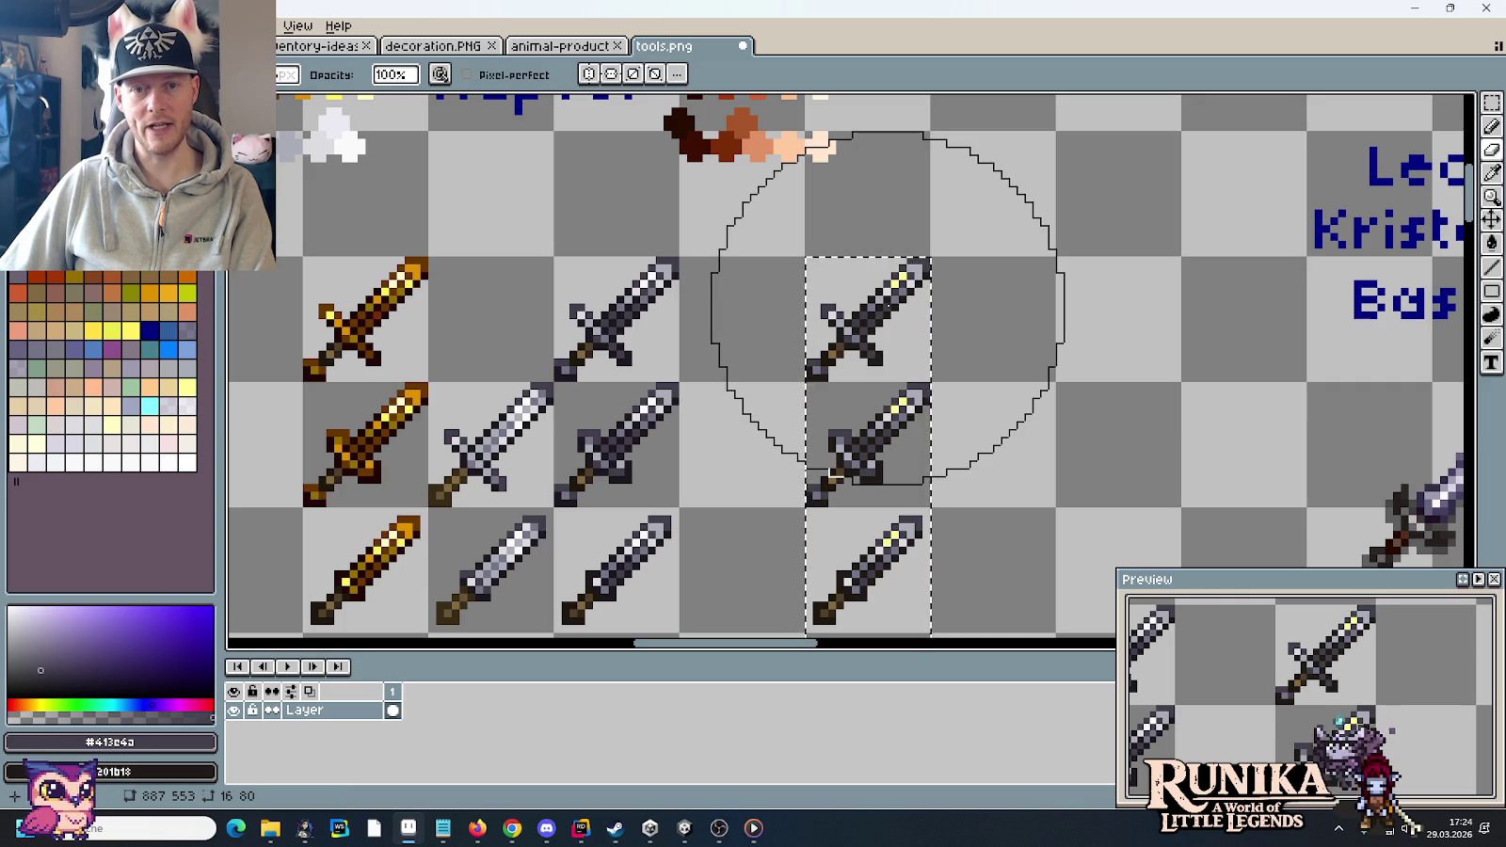
pyautogui.scroll(-1, 887, 306)
pyautogui.scroll(-3, 903, 315)
pyautogui.scroll(-1, 919, 325)
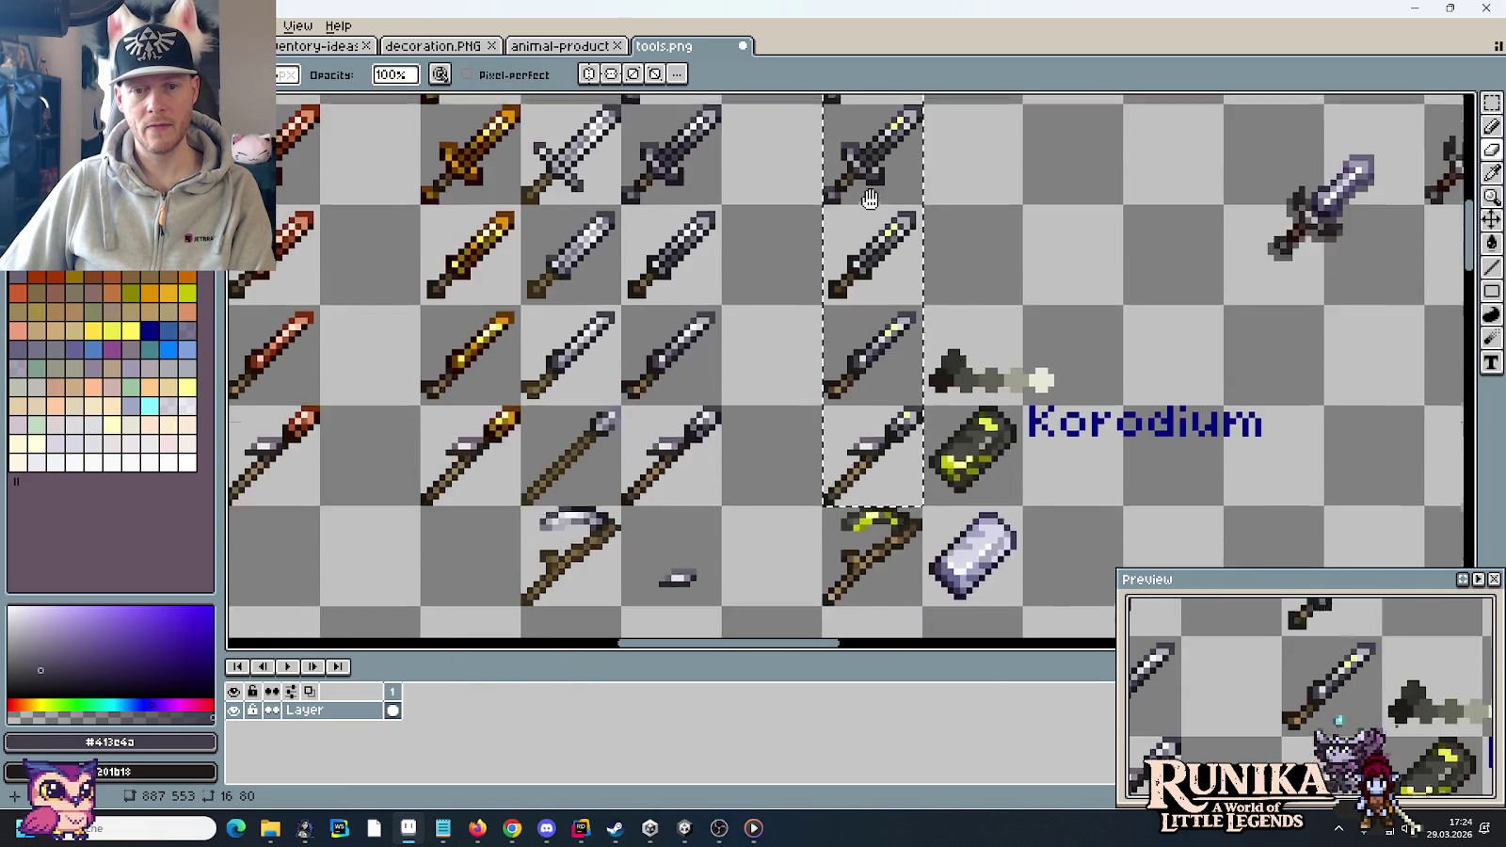
pyautogui.scroll(1, 920, 330)
pyautogui.press('alt')
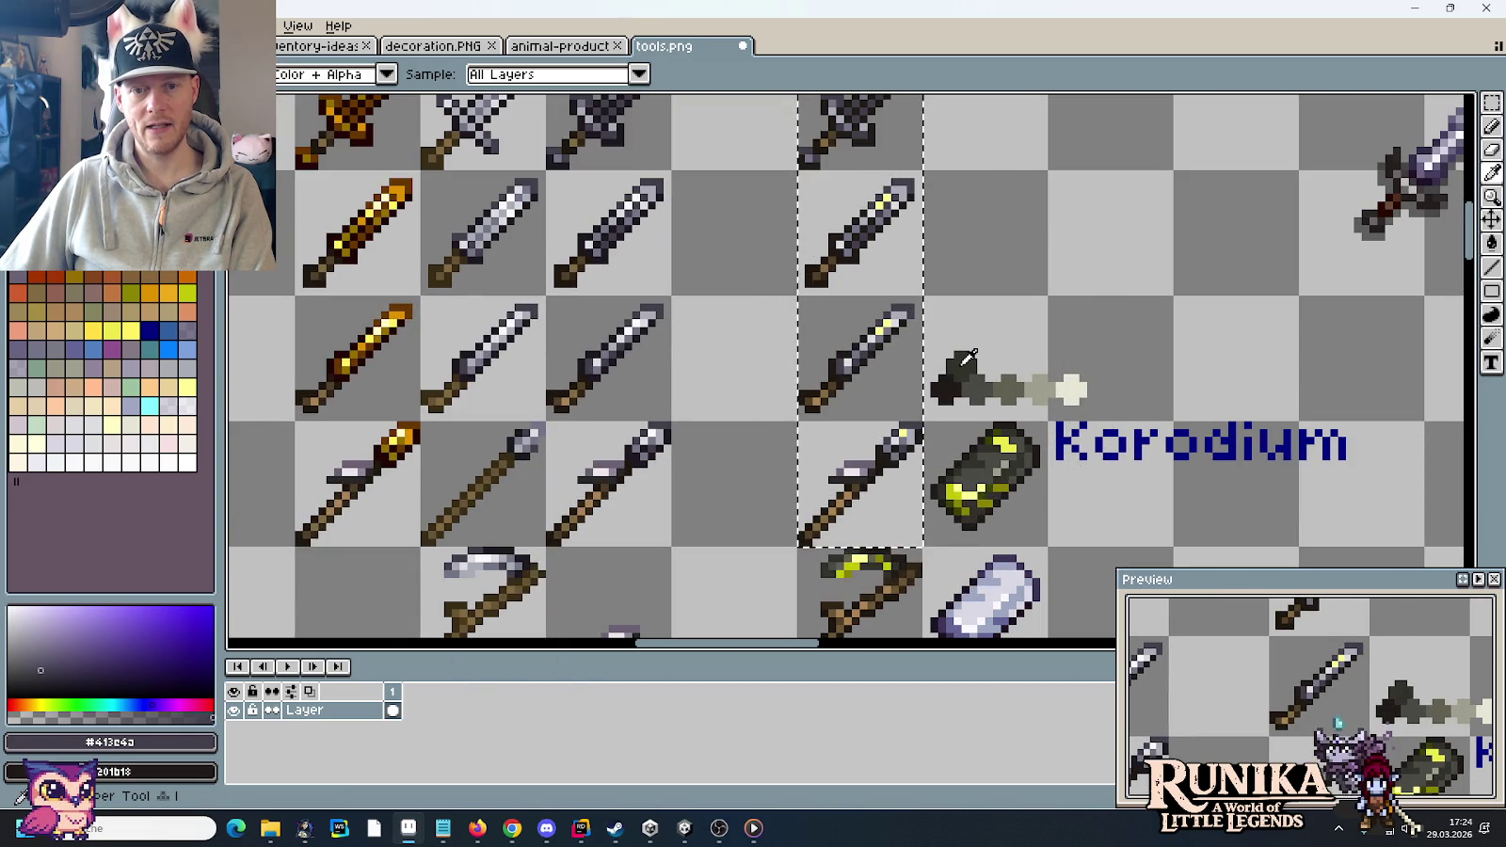
pyautogui.click(966, 358)
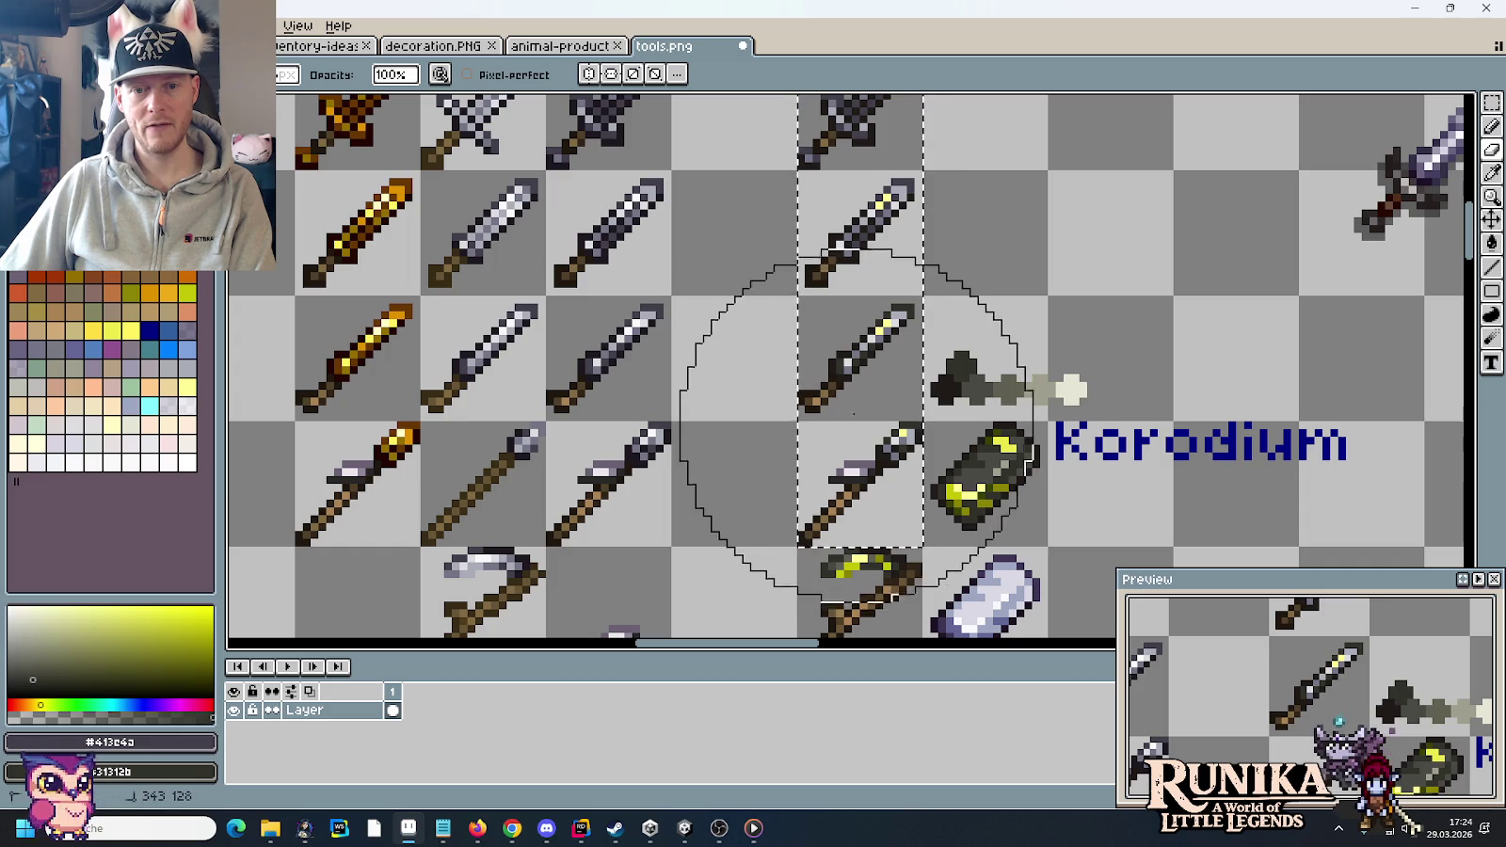
pyautogui.scroll(2, 809, 188)
pyautogui.scroll(3, 880, 122)
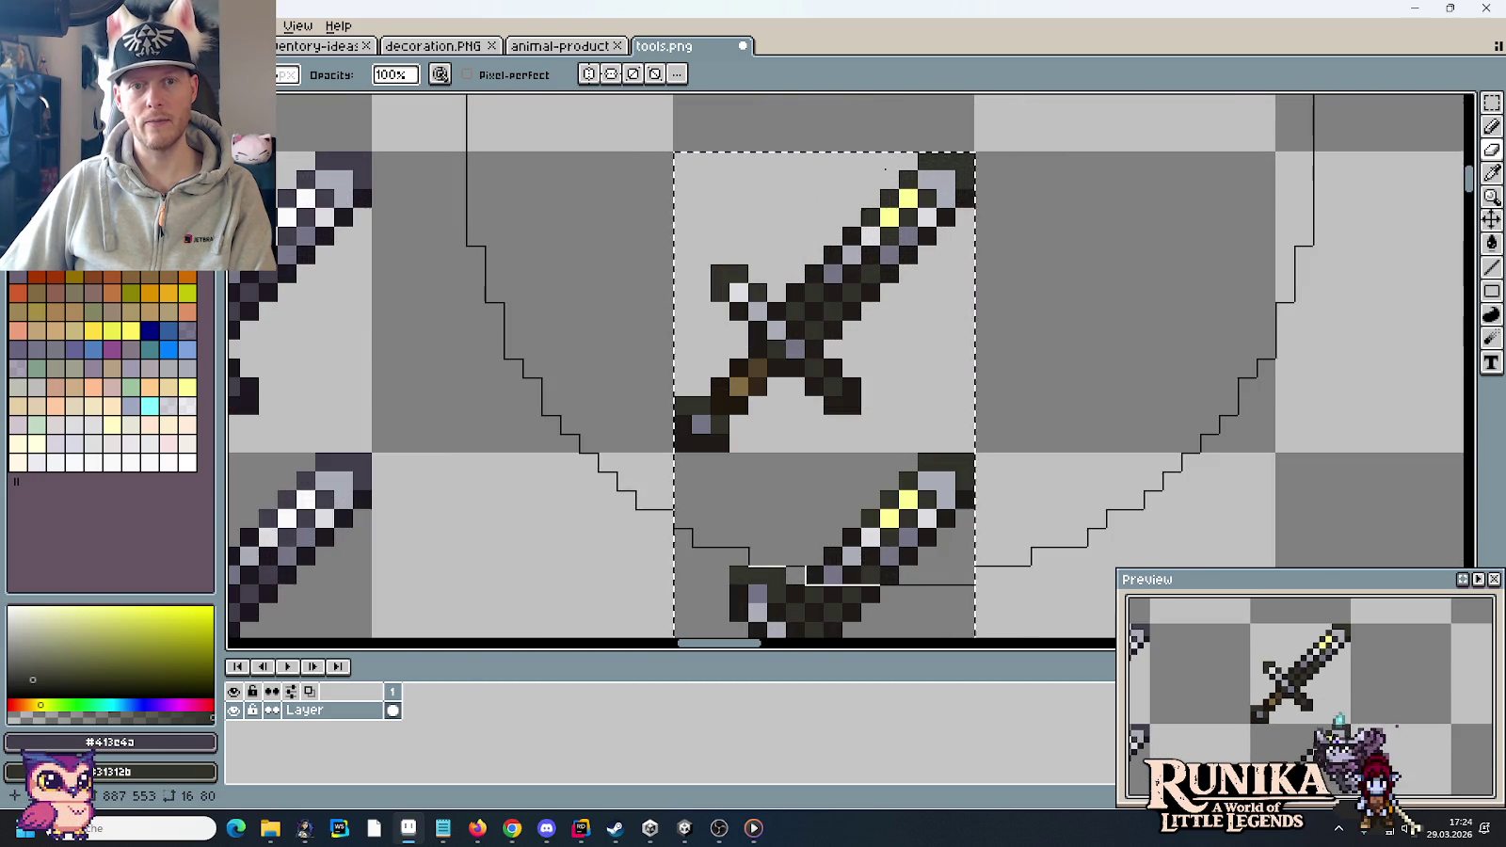
pyautogui.scroll(-3, 846, 225)
pyautogui.scroll(-1, 867, 262)
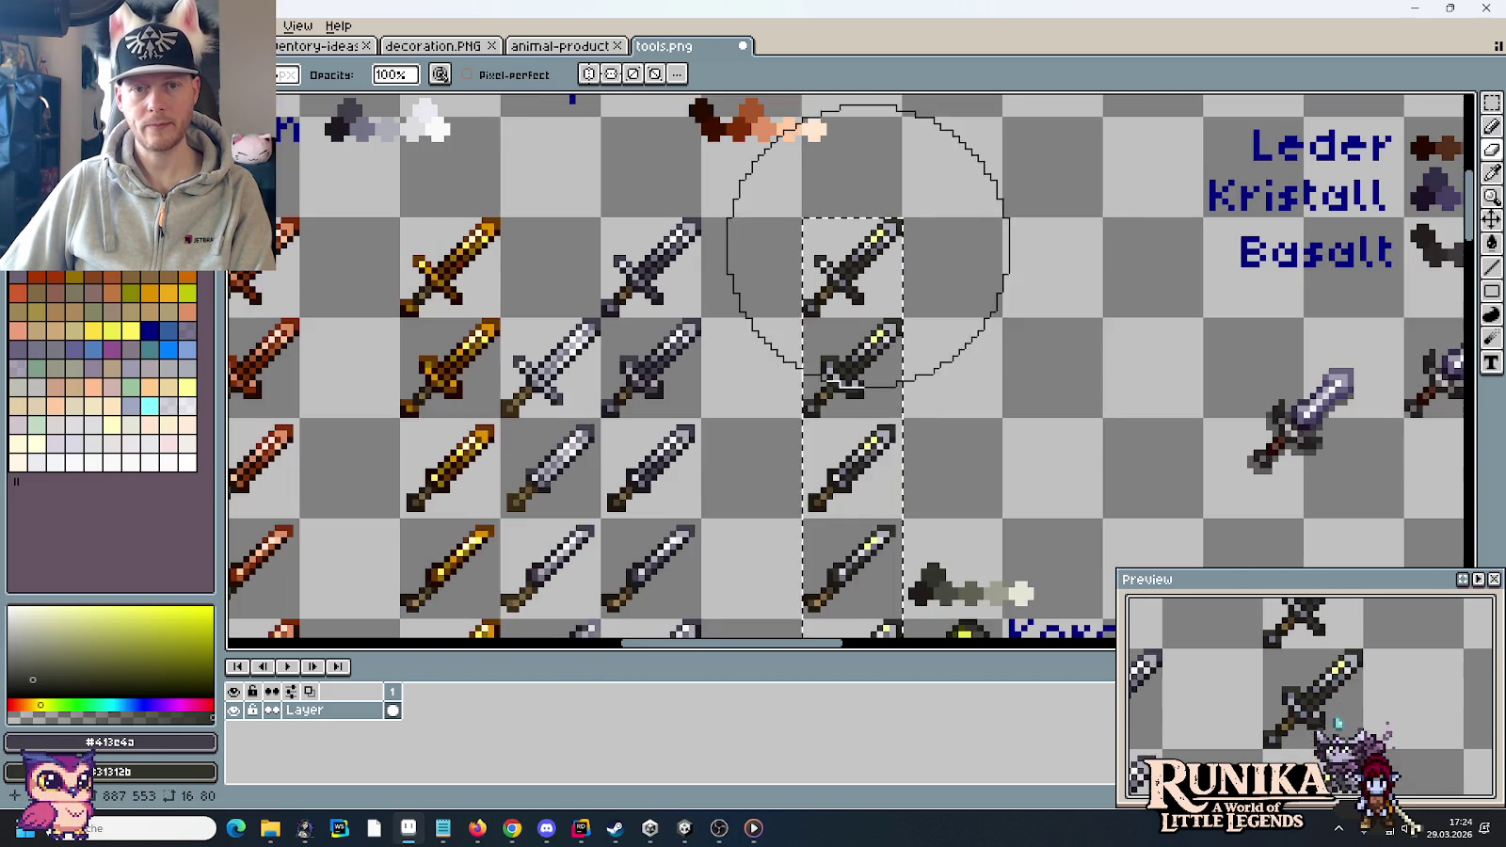
pyautogui.scroll(1, 867, 245)
pyautogui.moveTo(866, 245); pyautogui.dragTo(873, 111)
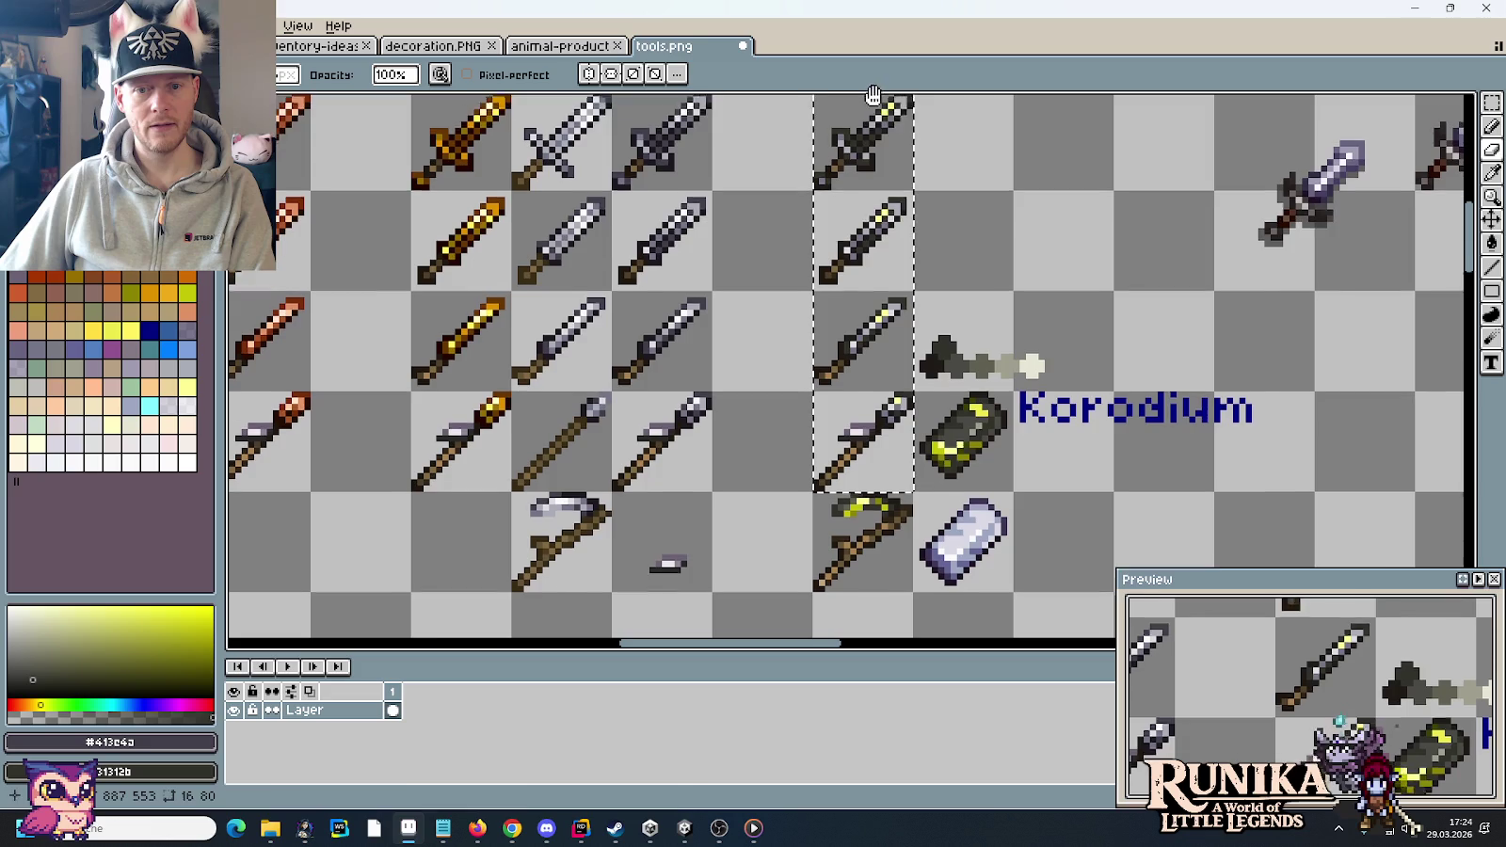
pyautogui.scroll(2, 941, 339)
# - Sample the light lavender from the Korodium ingot for the pencil
pyautogui.press('i')
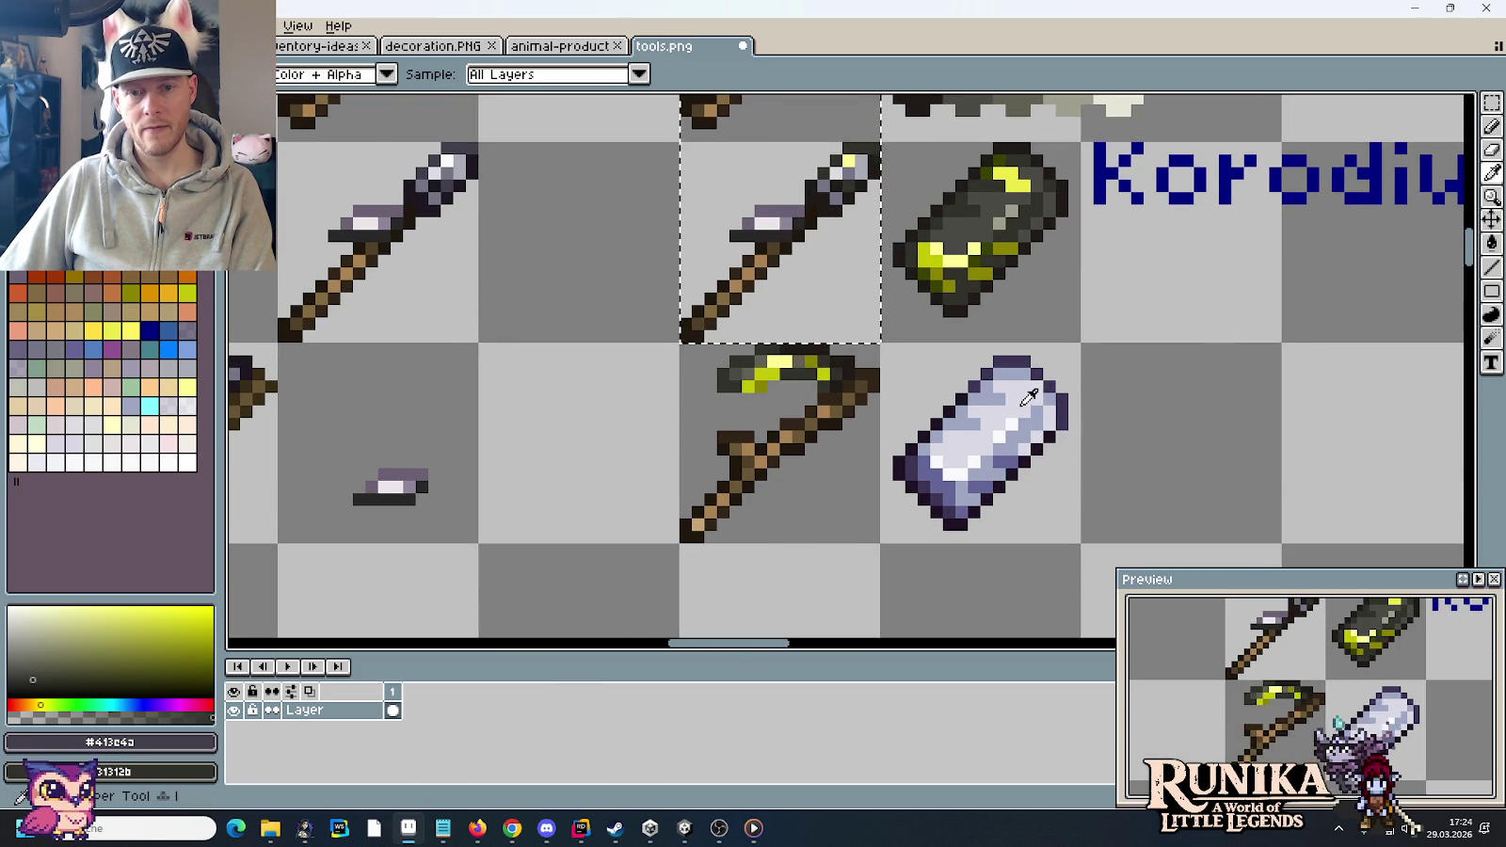
pyautogui.click(1028, 398)
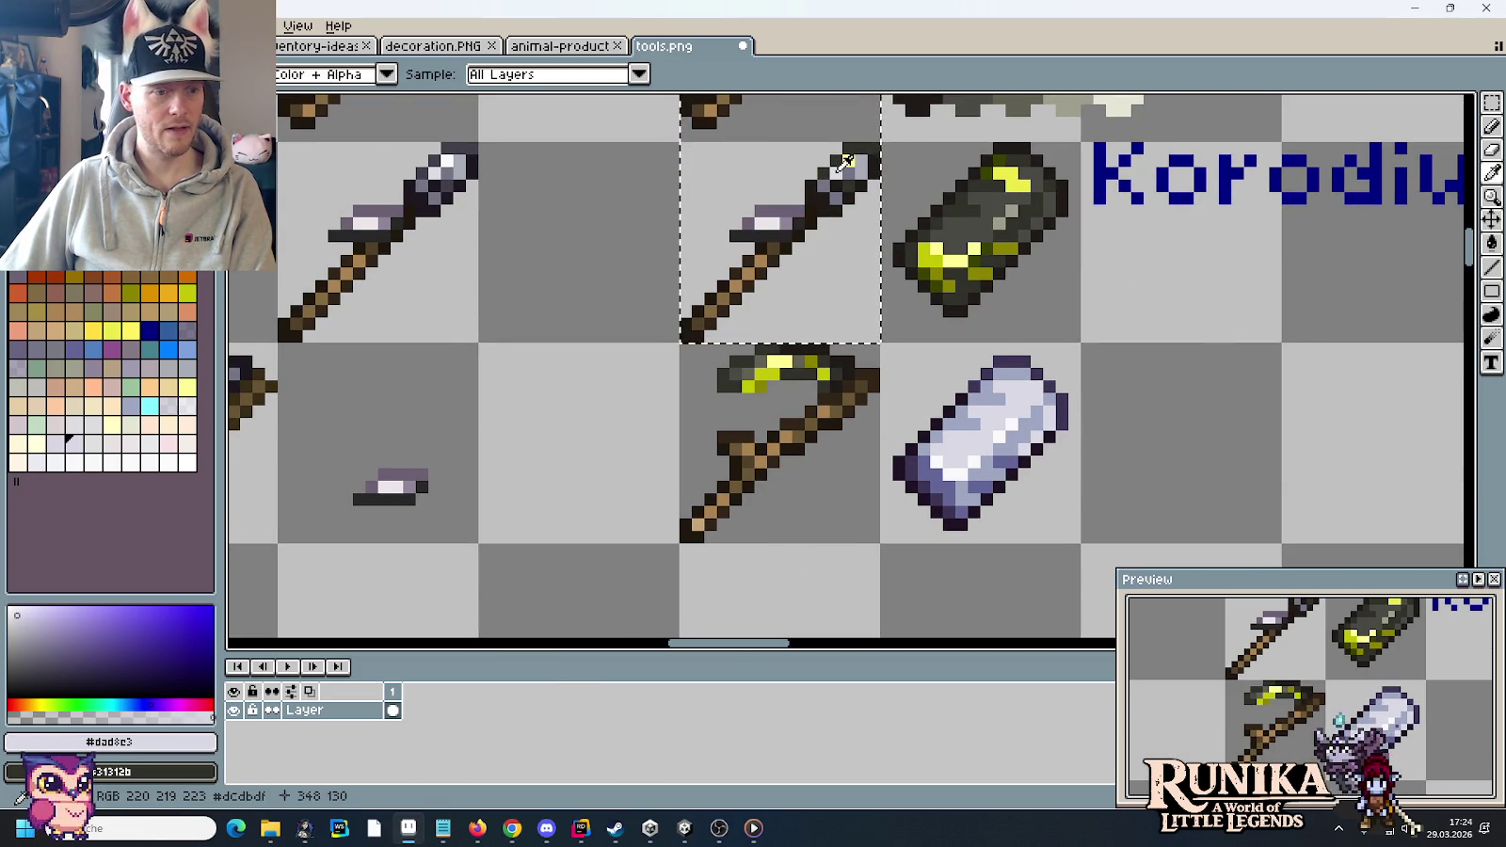
pyautogui.press('b')
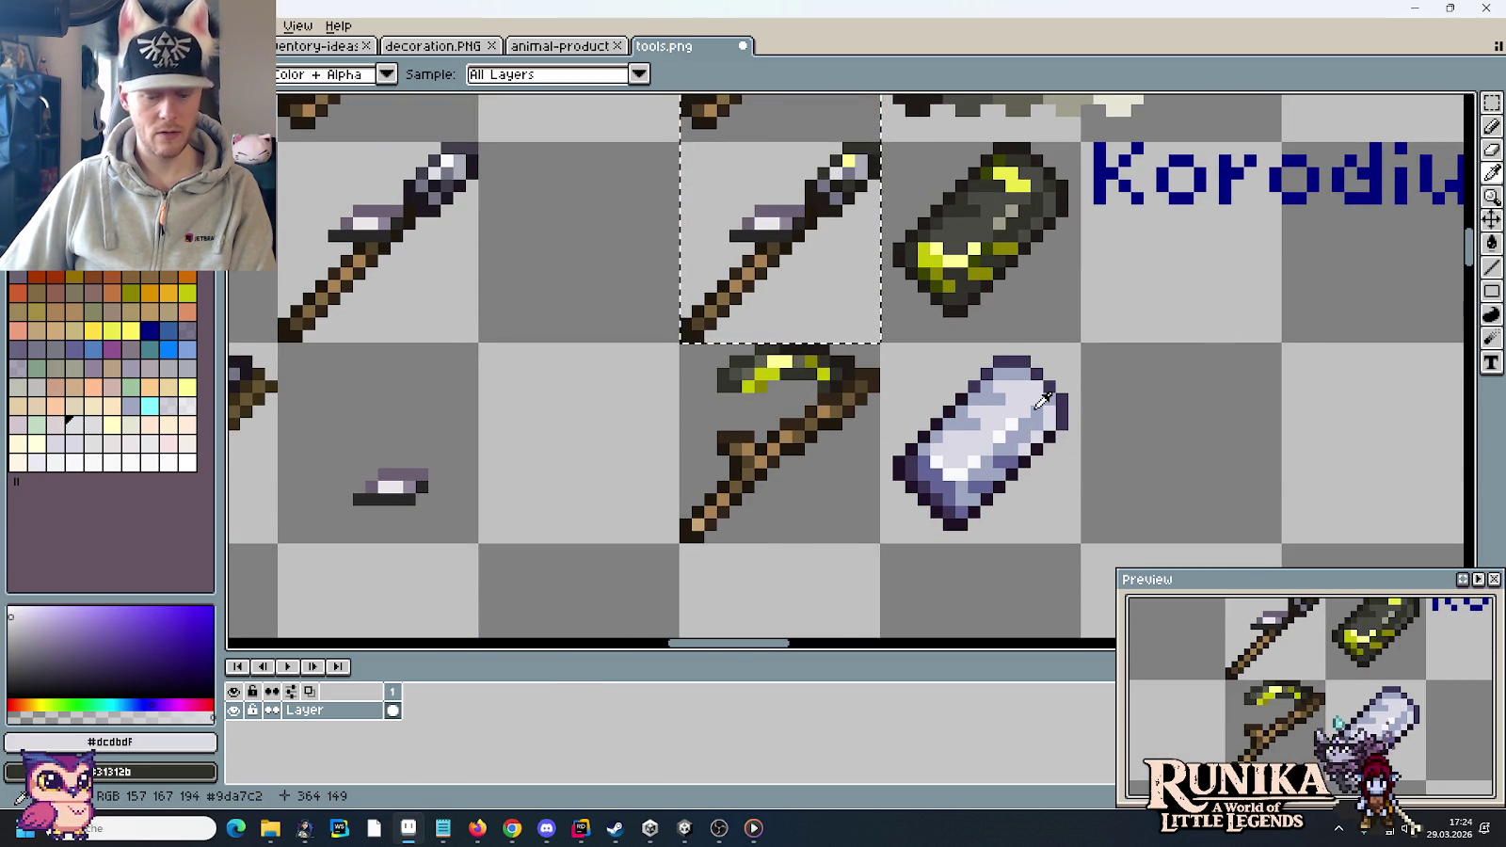
pyautogui.scroll(3, 1026, 400)
pyautogui.scroll(2, 1001, 379)
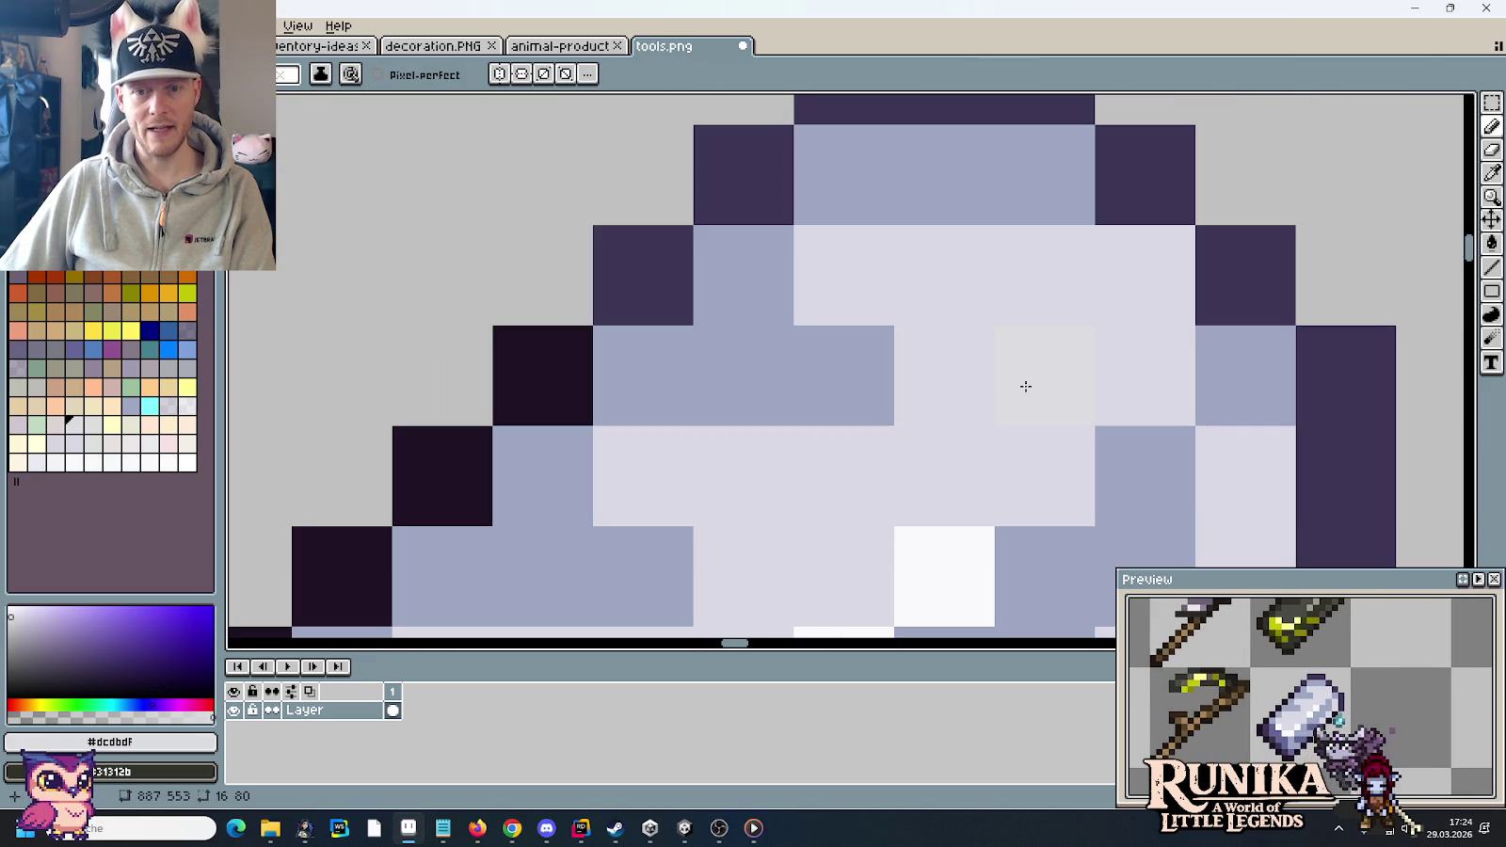
pyautogui.scroll(-5, 1026, 386)
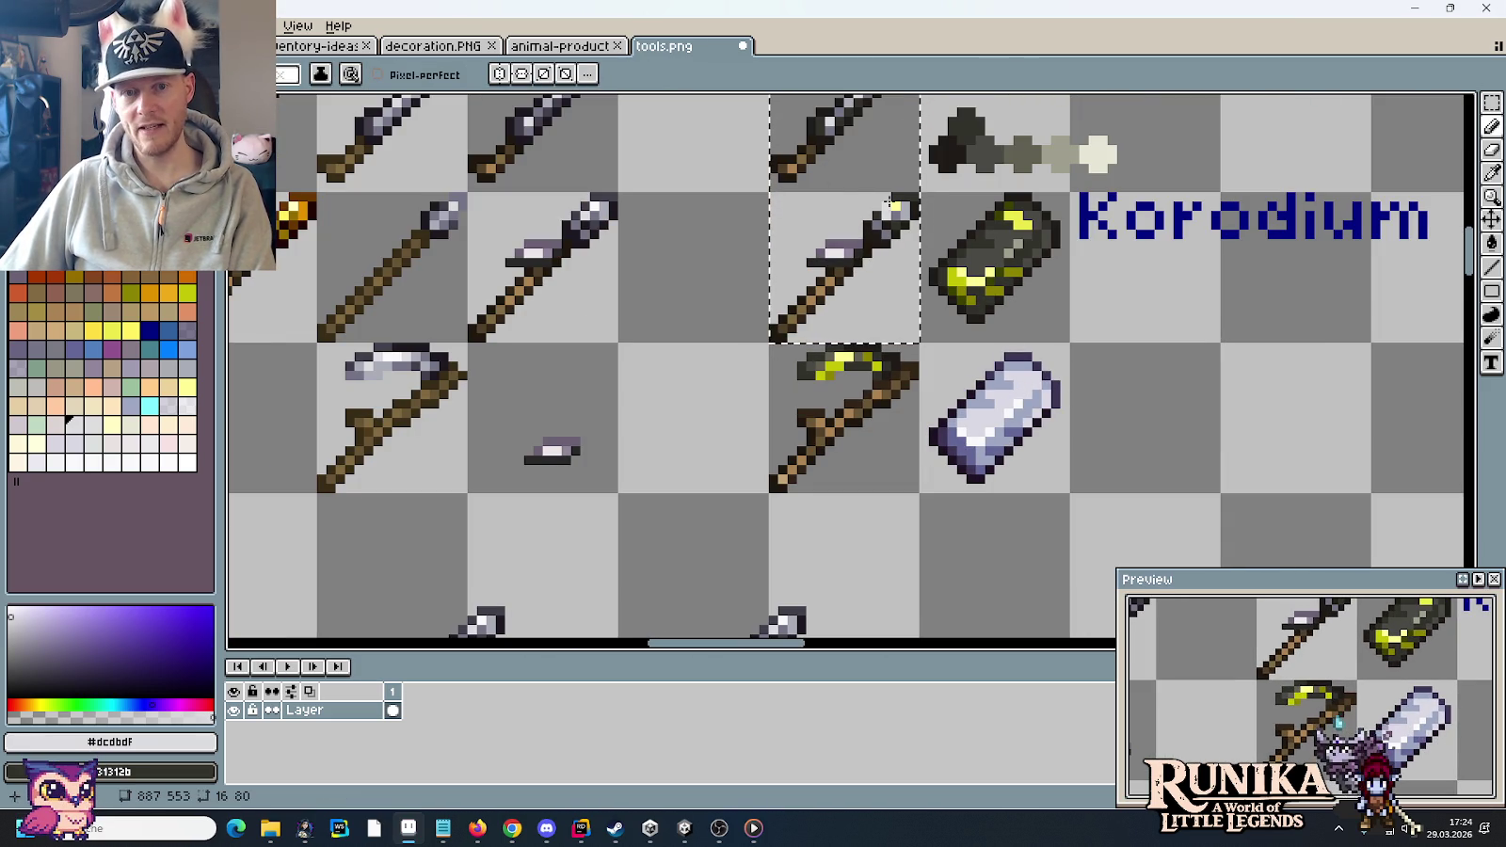
# - Take the dark grey as secondary colour and bring the swords back into view
pyautogui.press('i')
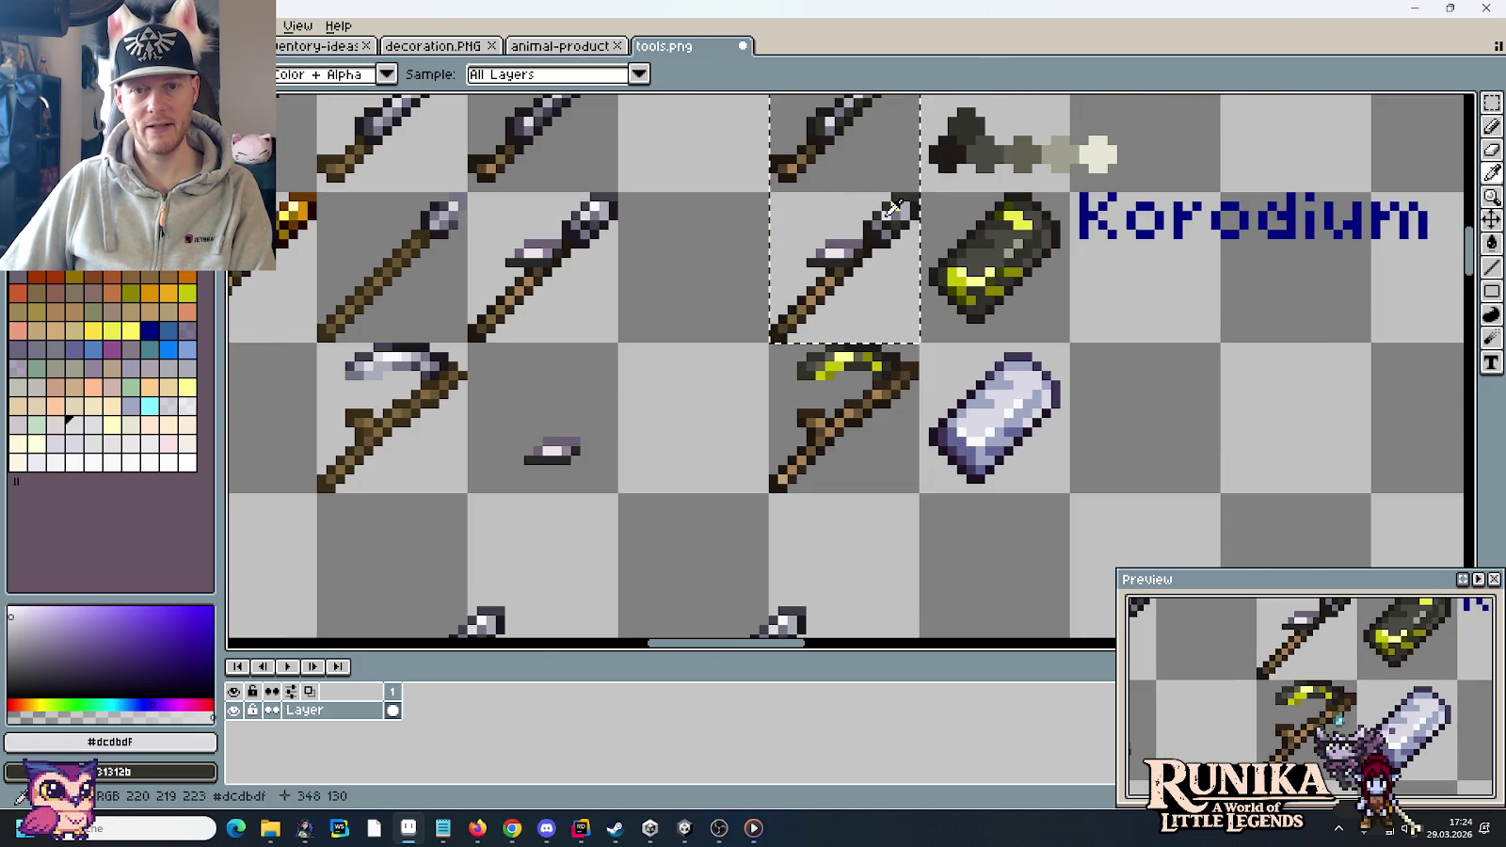
pyautogui.rightClick(892, 207)
pyautogui.scroll(-2, 976, 471)
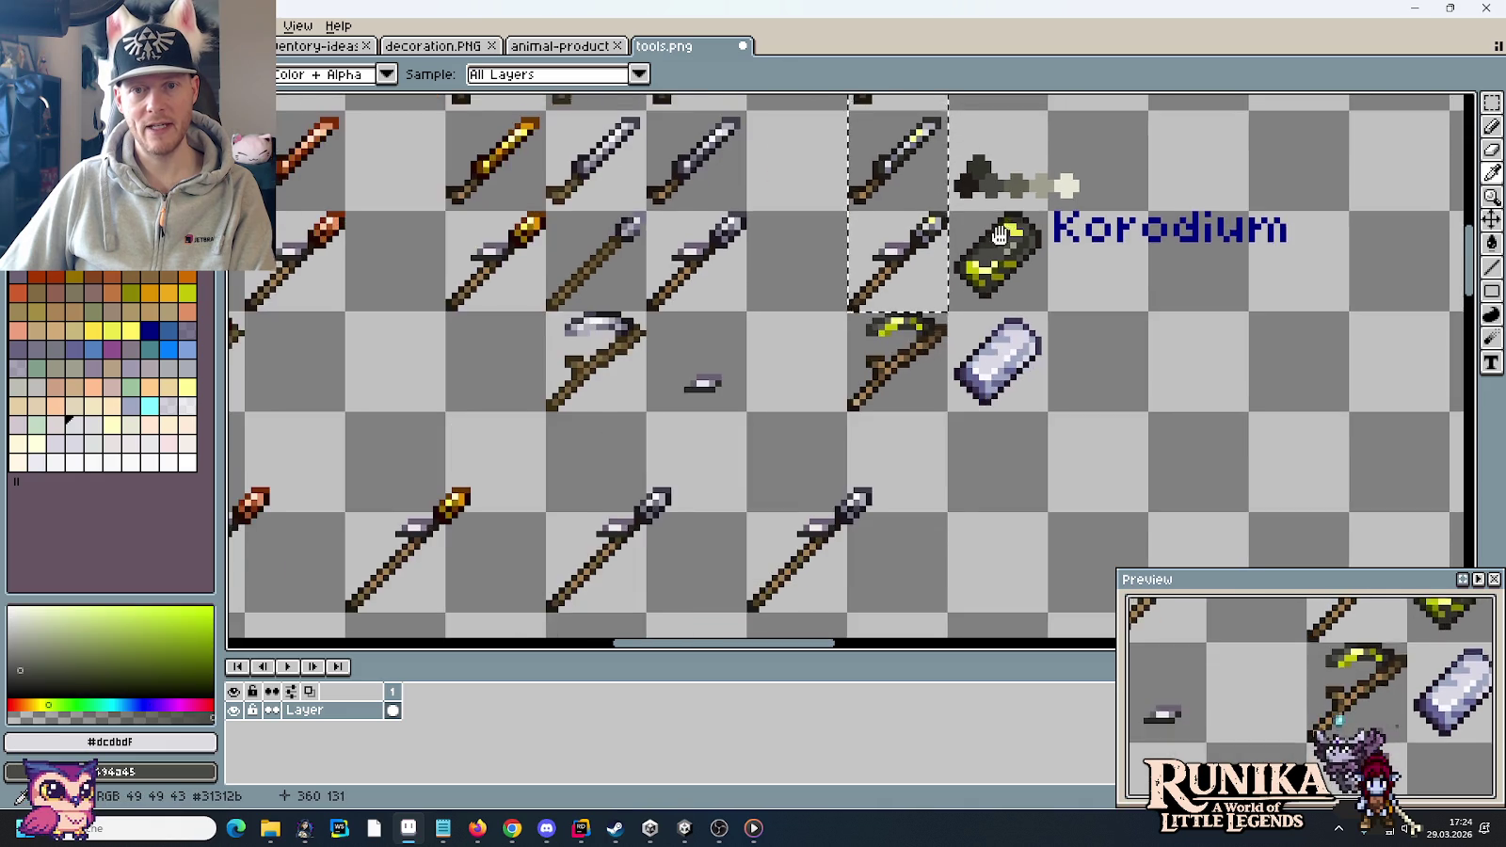
pyautogui.scroll(1, 976, 471)
pyautogui.press('b')
pyautogui.scroll(3, 884, 141)
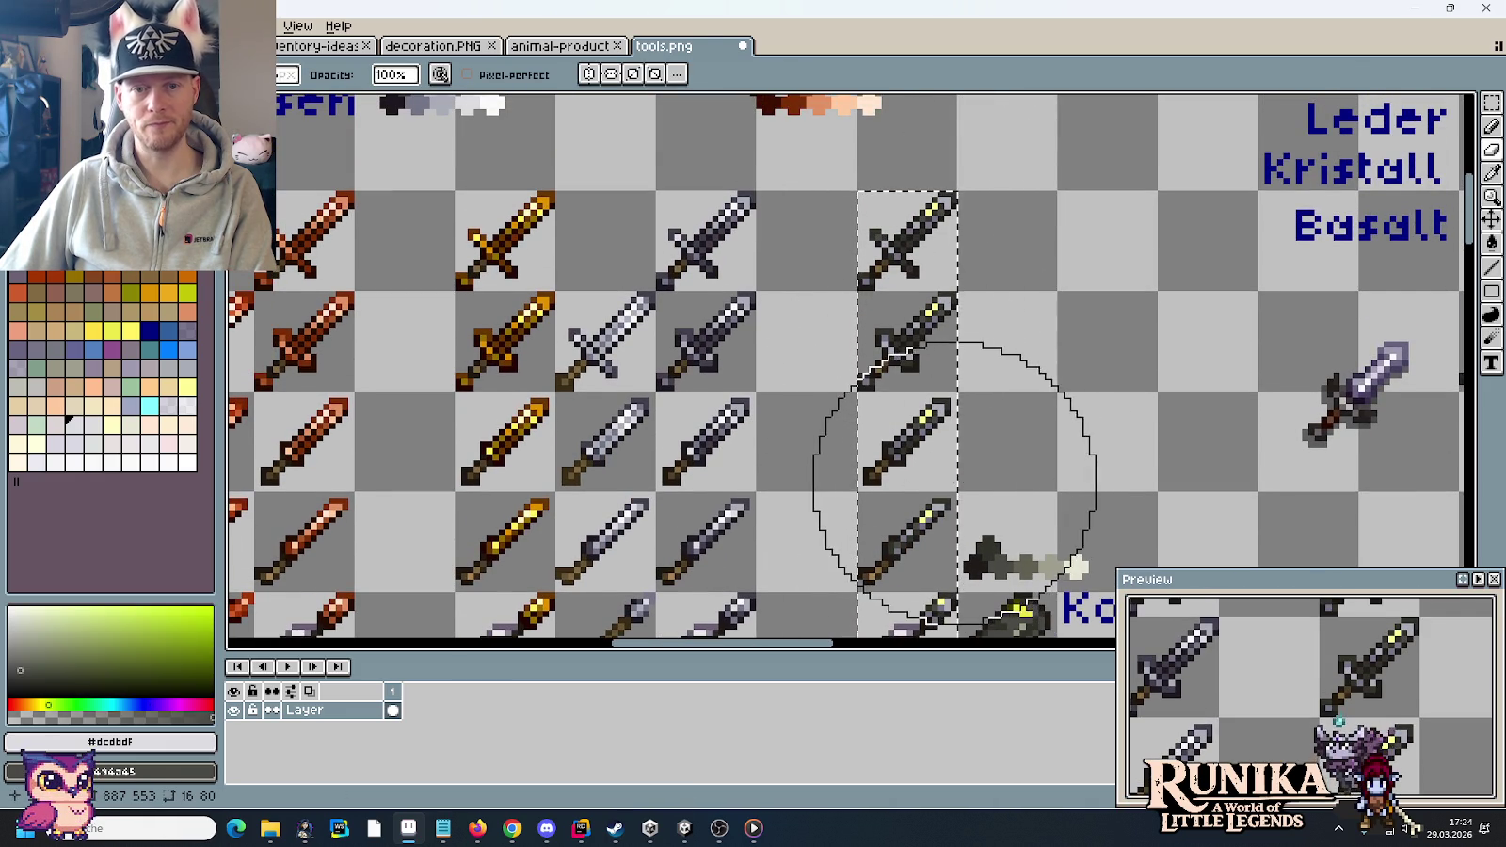
pyautogui.moveTo(958, 487); pyautogui.dragTo(941, 311)
pyautogui.scroll(2, 945, 320)
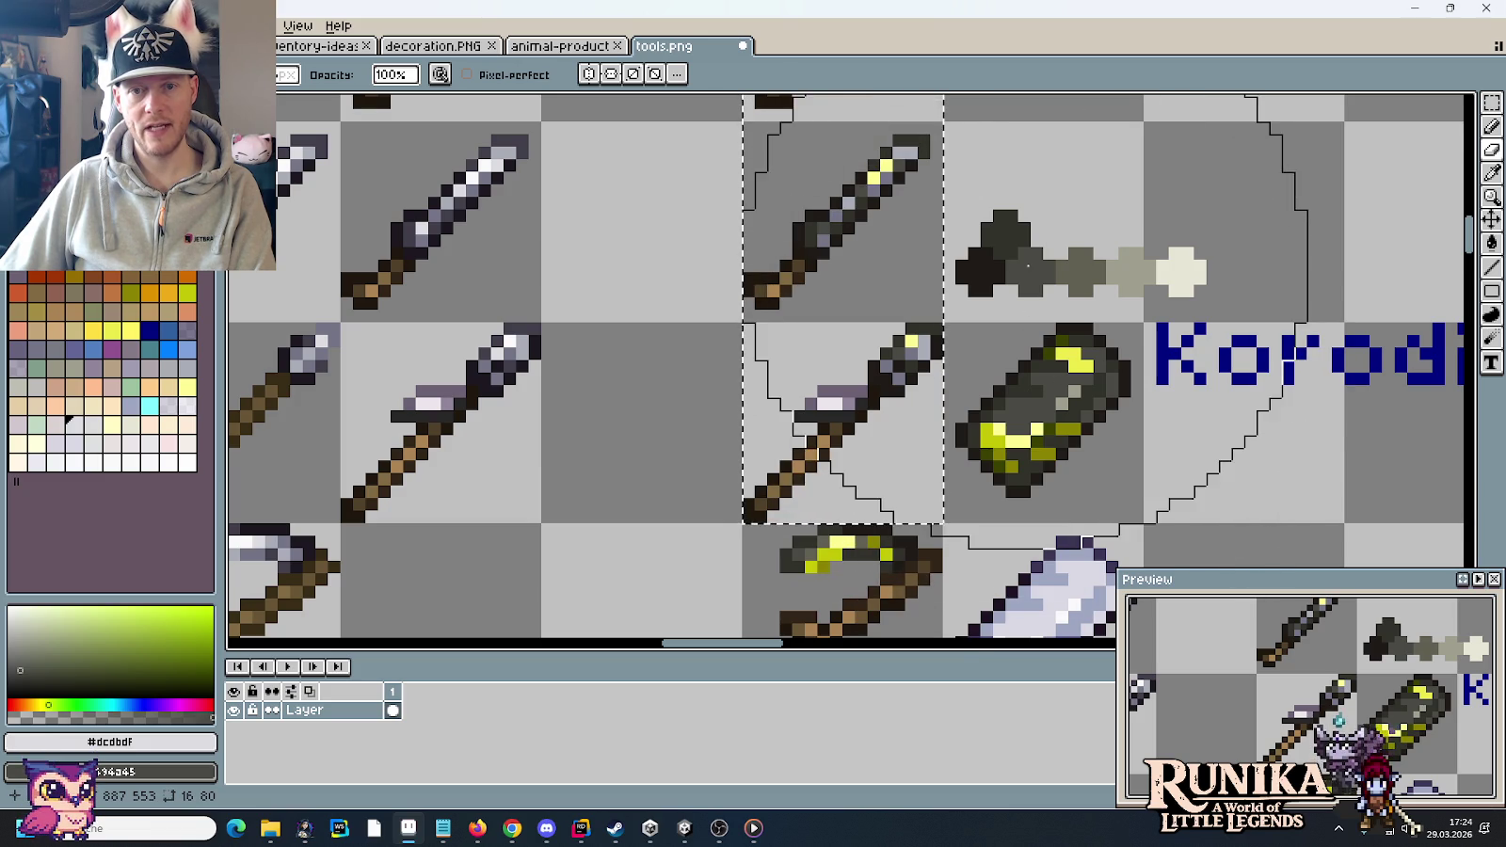
pyautogui.press('i')
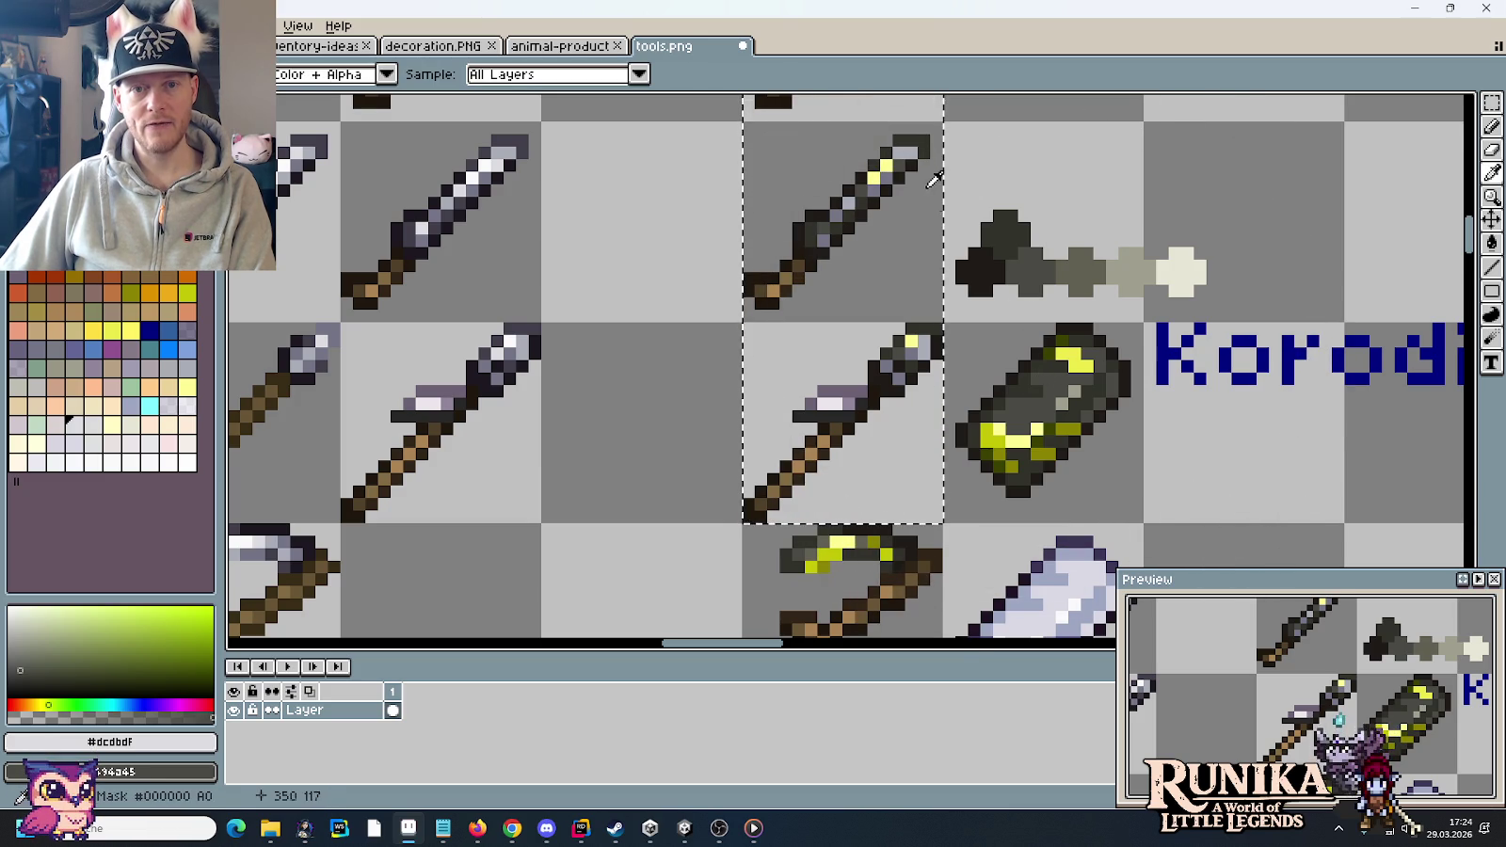
pyautogui.moveTo(915, 160); pyautogui.dragTo(927, 421)
pyautogui.scroll(-1, 927, 421)
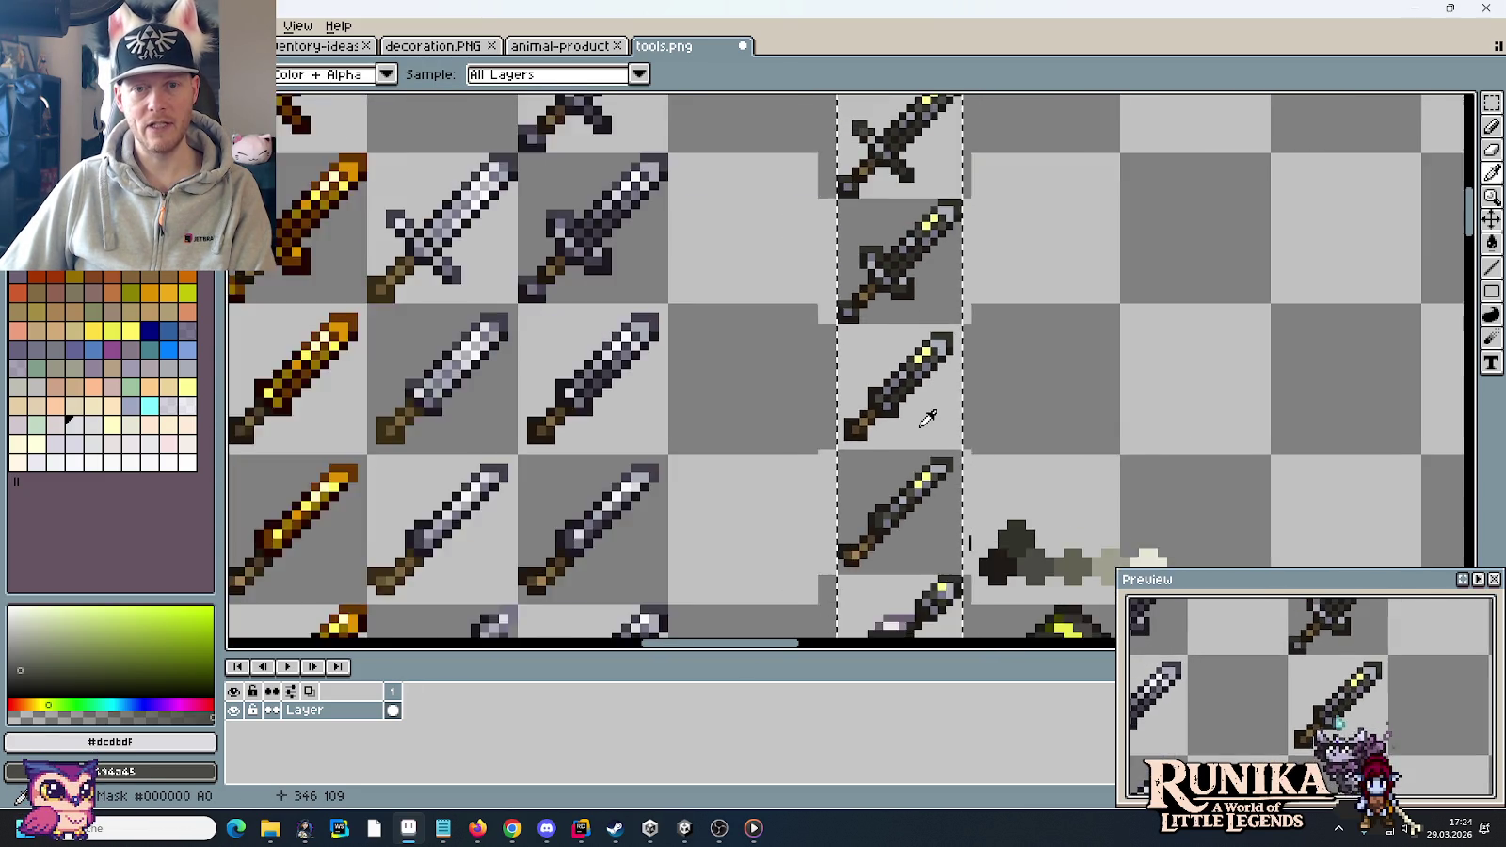
pyautogui.scroll(-1, 927, 421)
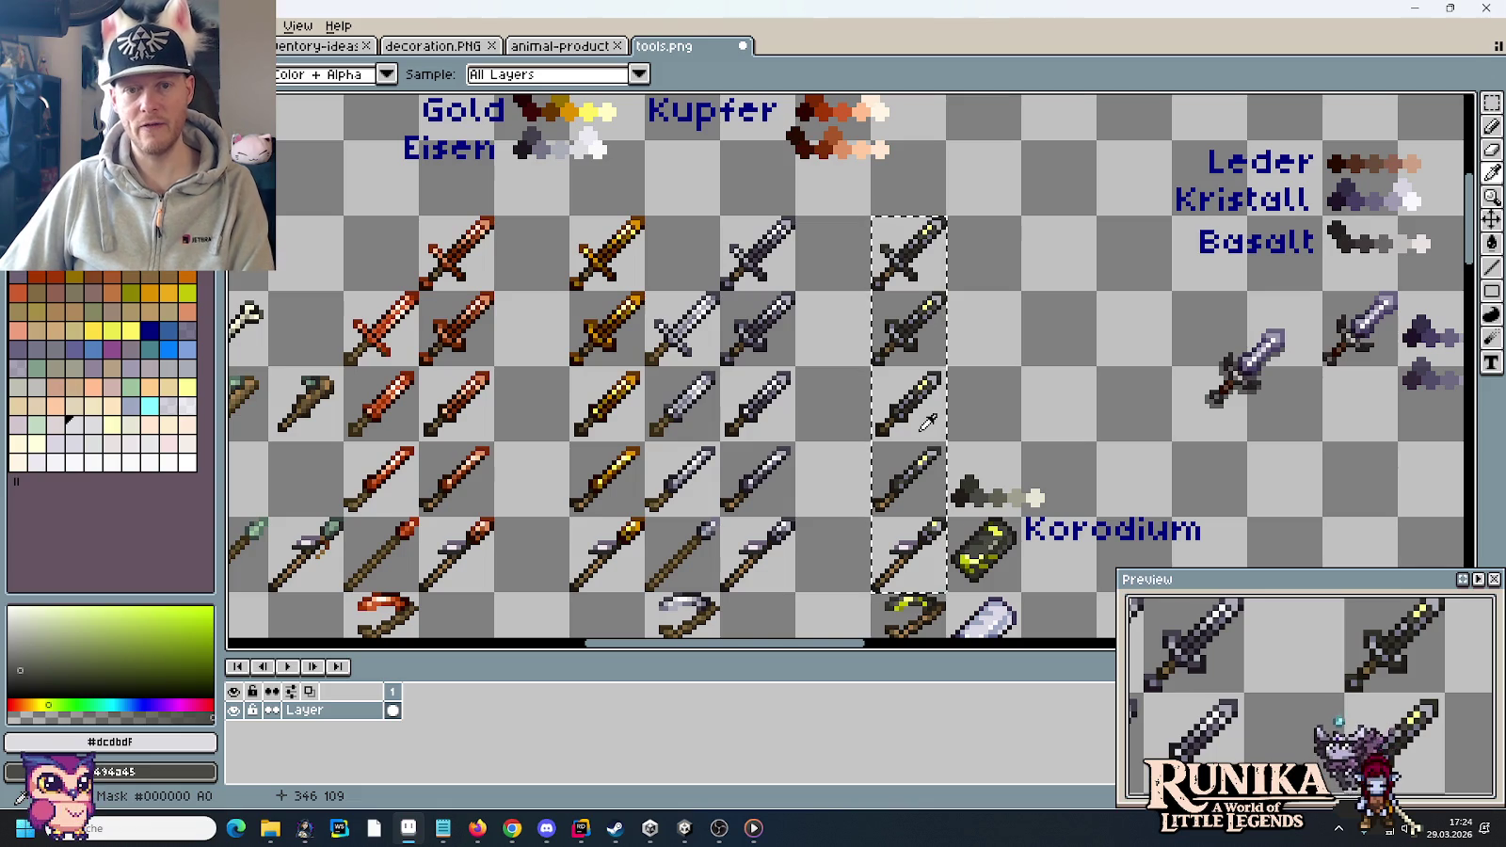
# - Deselect the column and place a copy of the Korodium cylinder beside the upper sword
pyautogui.hotkey('ctrl', 'd')
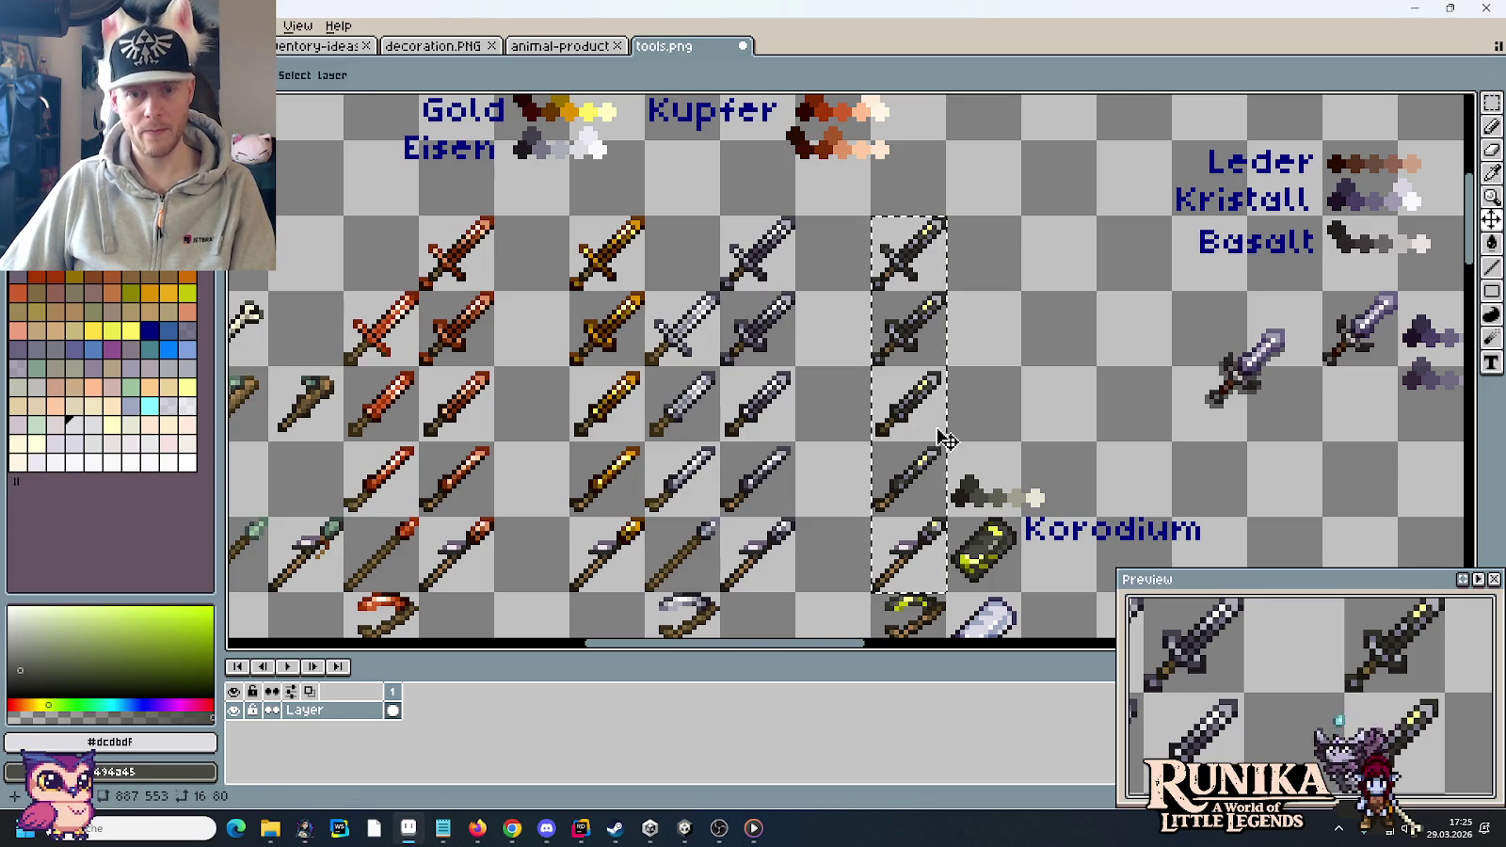
pyautogui.press('w')
pyautogui.click(984, 553)
pyautogui.moveTo(983, 553); pyautogui.dragTo(983, 325)
pyautogui.press('Return')
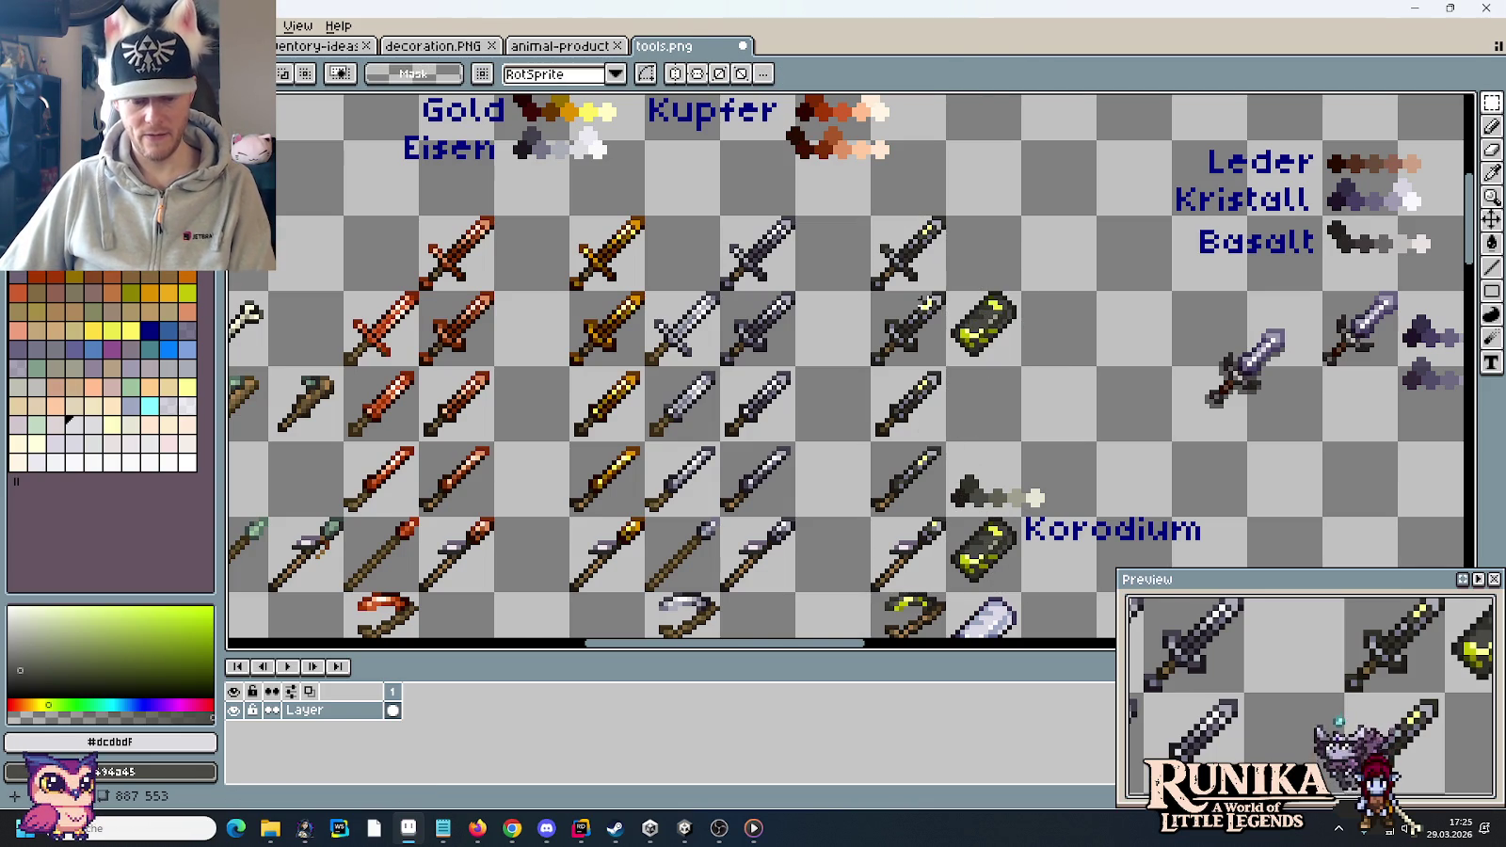
pyautogui.scroll(2, 925, 301)
pyautogui.scroll(2, 904, 302)
pyautogui.scroll(1, 884, 300)
# - Paint two olive pixels from the cylinder onto the upper sword's blade
pyautogui.scroll(1, 870, 299)
pyautogui.moveTo(880, 305); pyautogui.dragTo(855, 383)
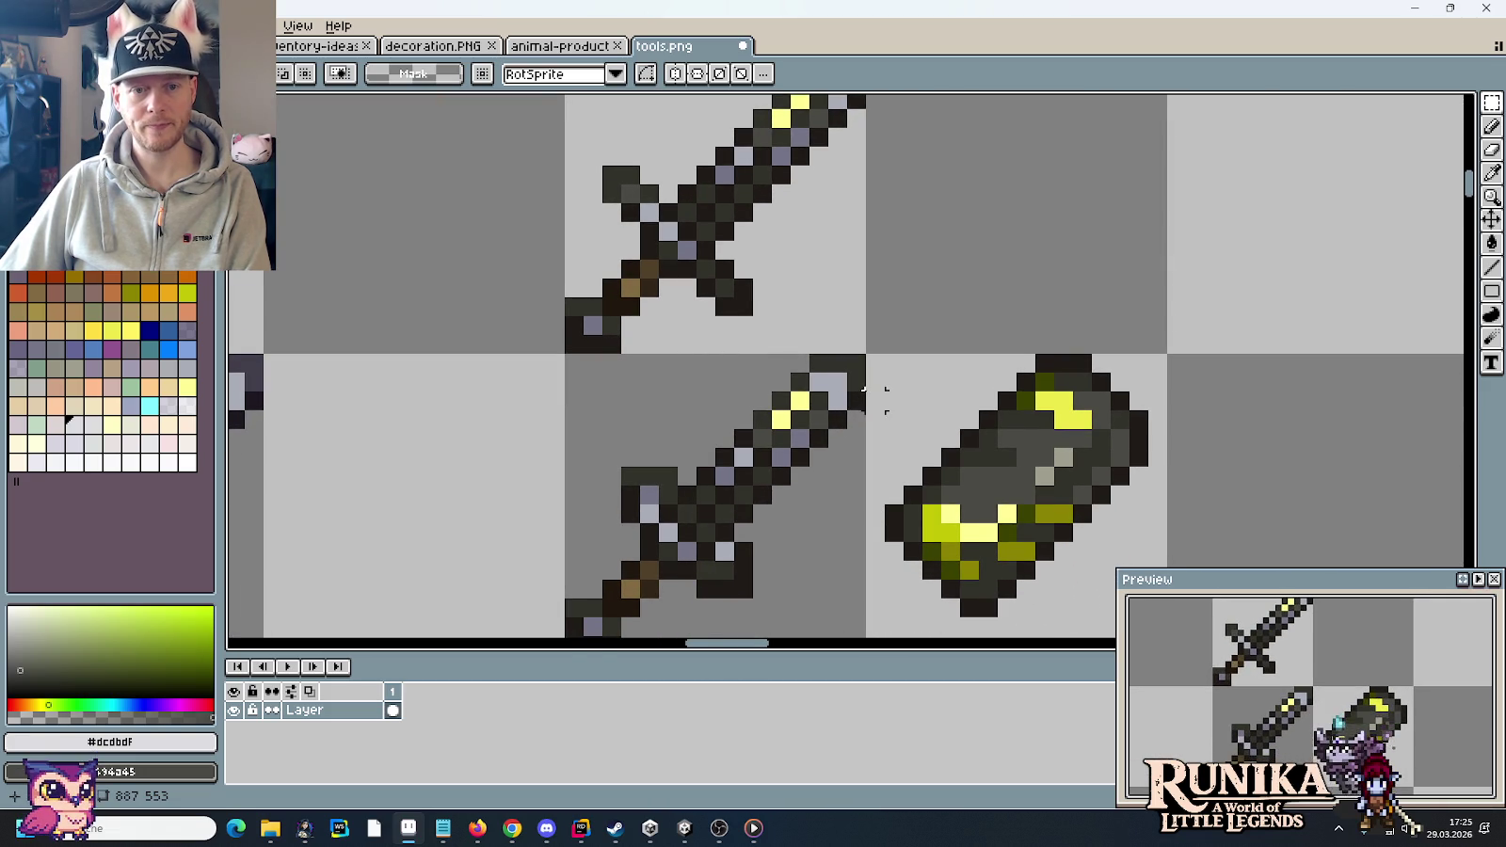
pyautogui.press('i')
pyautogui.click(1021, 546)
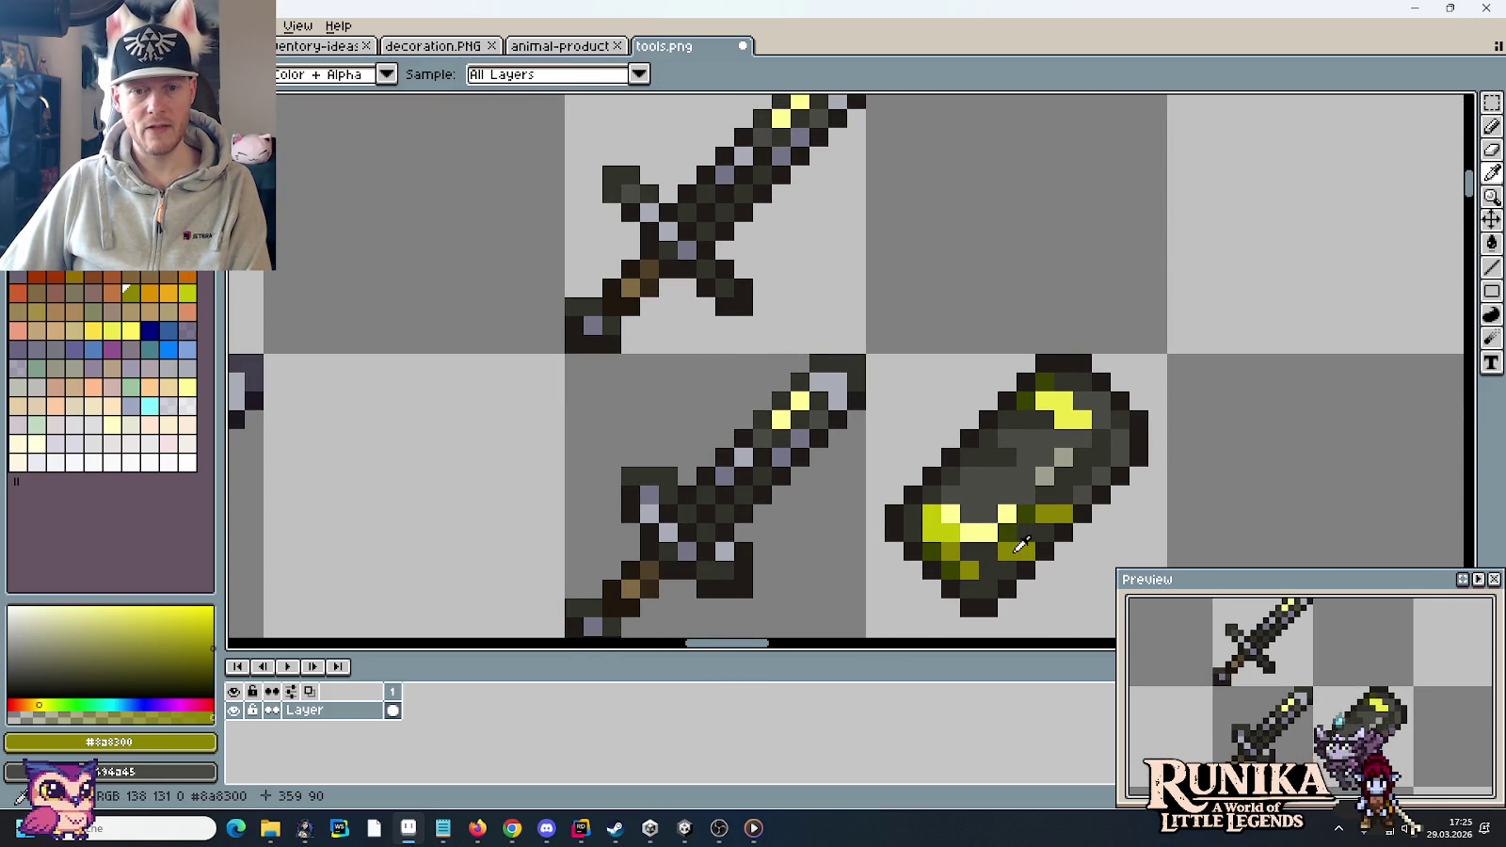
pyautogui.press('b')
pyautogui.click(781, 456)
pyautogui.click(800, 437)
# - Sample the dark olive and then the bright yellow from the cylinder
pyautogui.press('i')
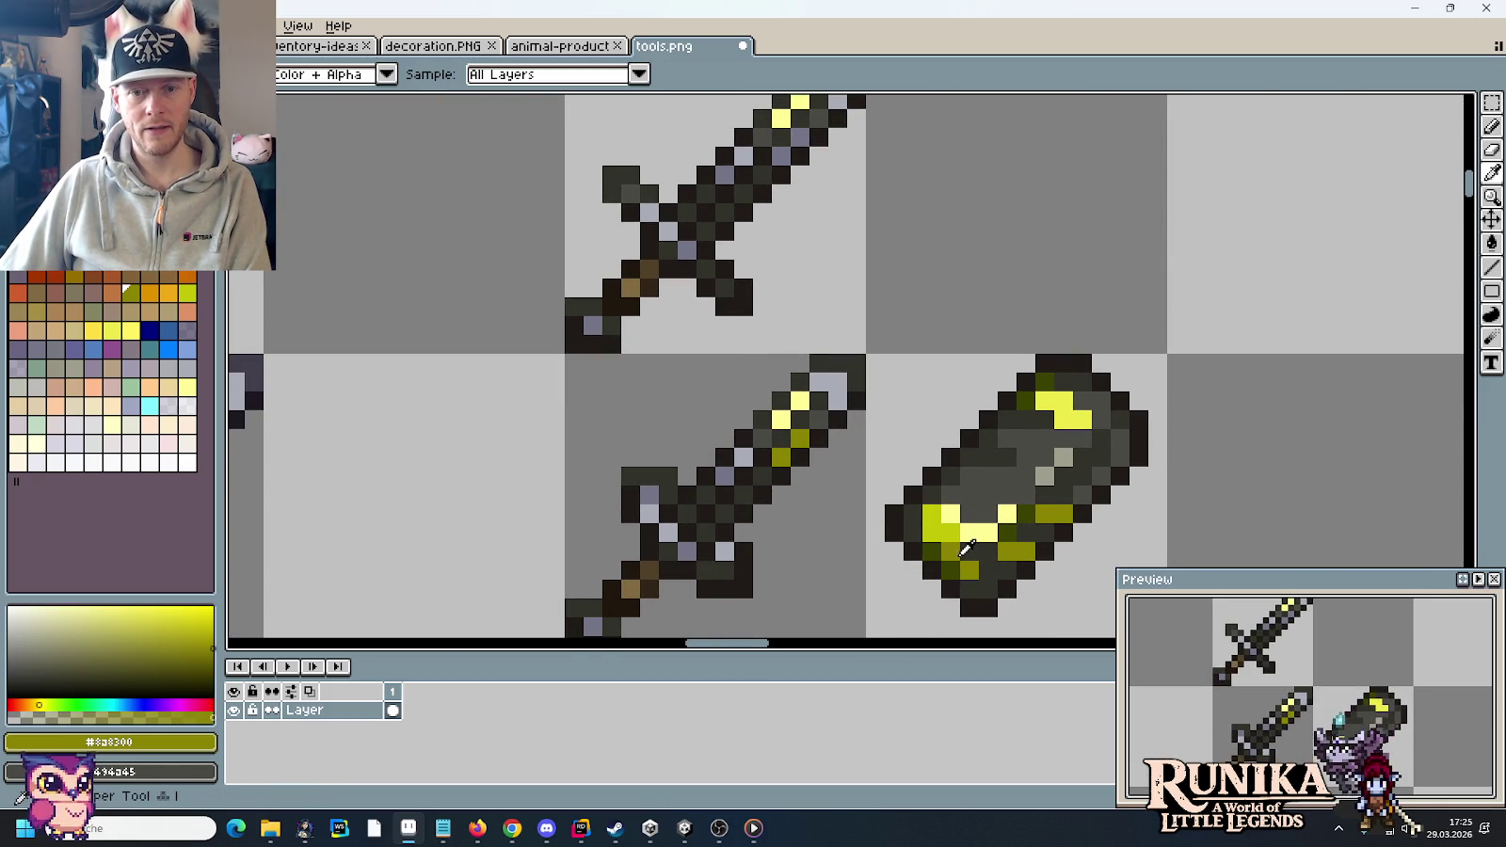
pyautogui.click(959, 560)
pyautogui.press('b')
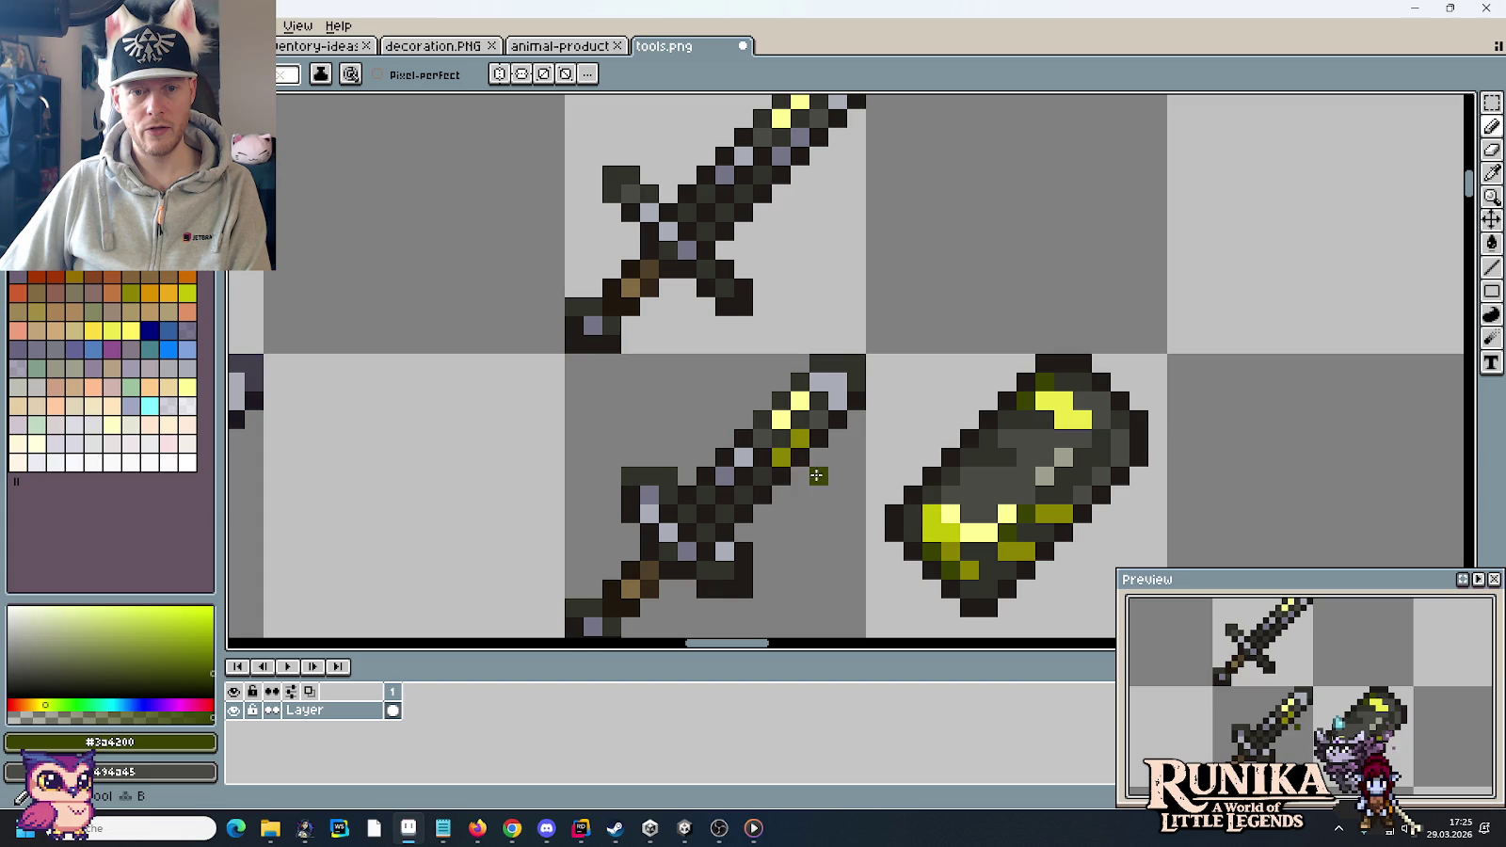
pyautogui.click(953, 525)
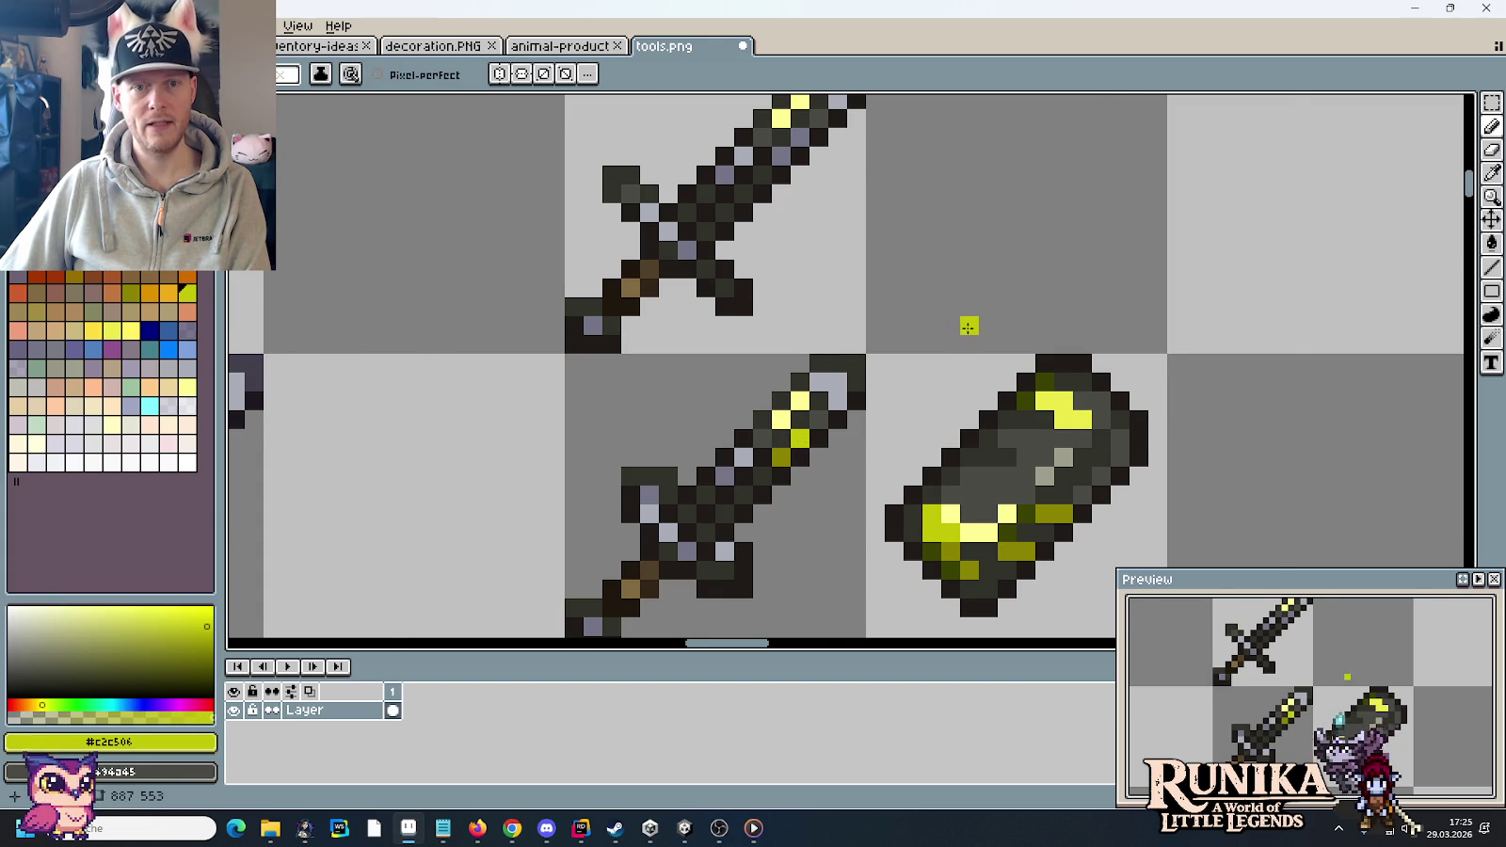
pyautogui.scroll(-1, 968, 326)
pyautogui.moveTo(968, 325); pyautogui.dragTo(954, 359)
pyautogui.moveTo(851, 528)
pyautogui.mouseDown()
pyautogui.moveTo(854, 284)
pyautogui.moveTo(859, 465)
pyautogui.mouseUp()
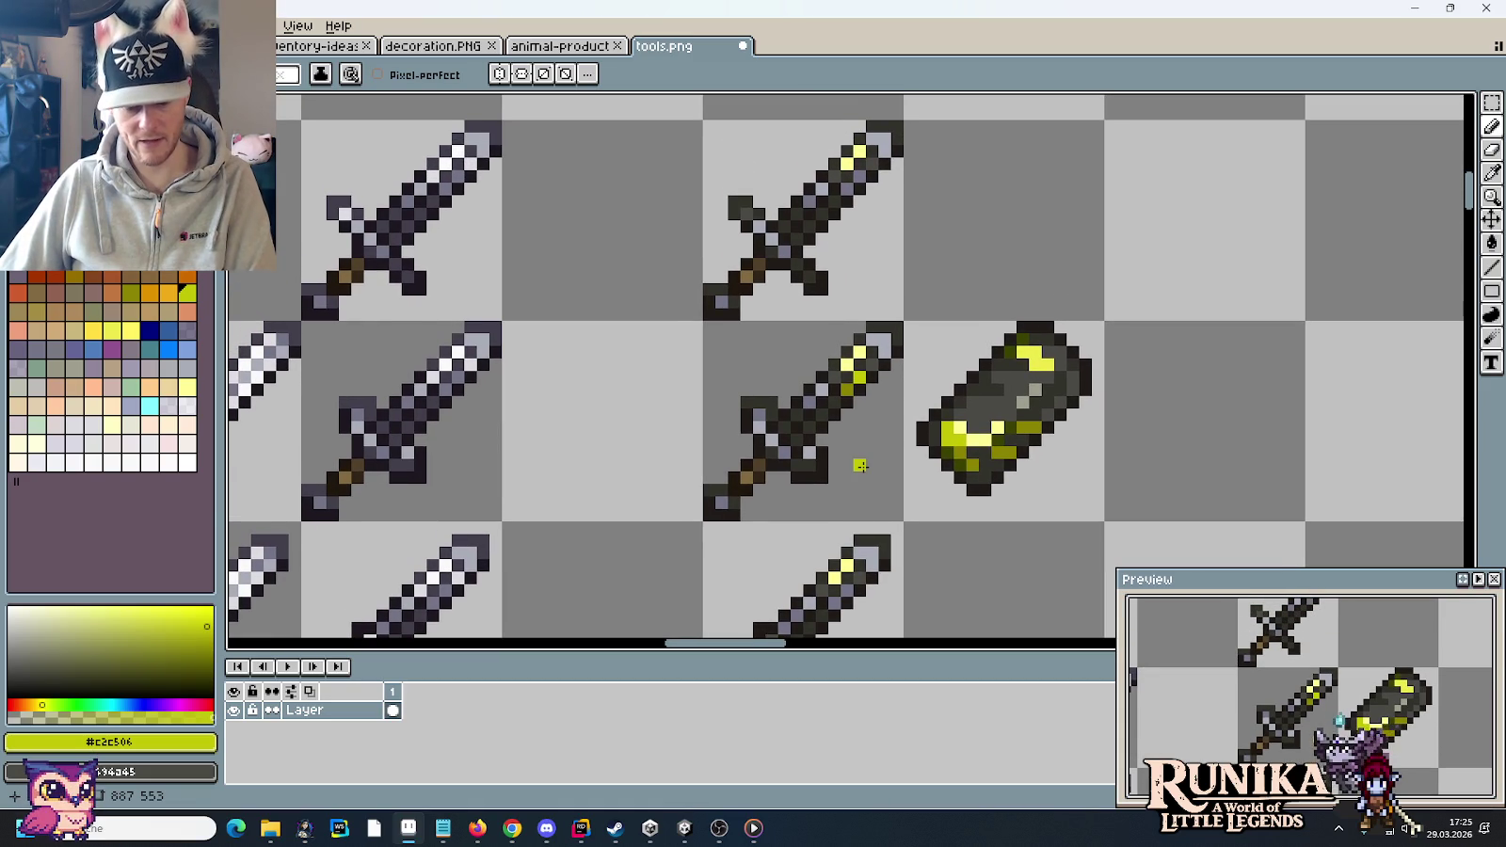
pyautogui.scroll(1, 882, 440)
pyautogui.scroll(2, 882, 440)
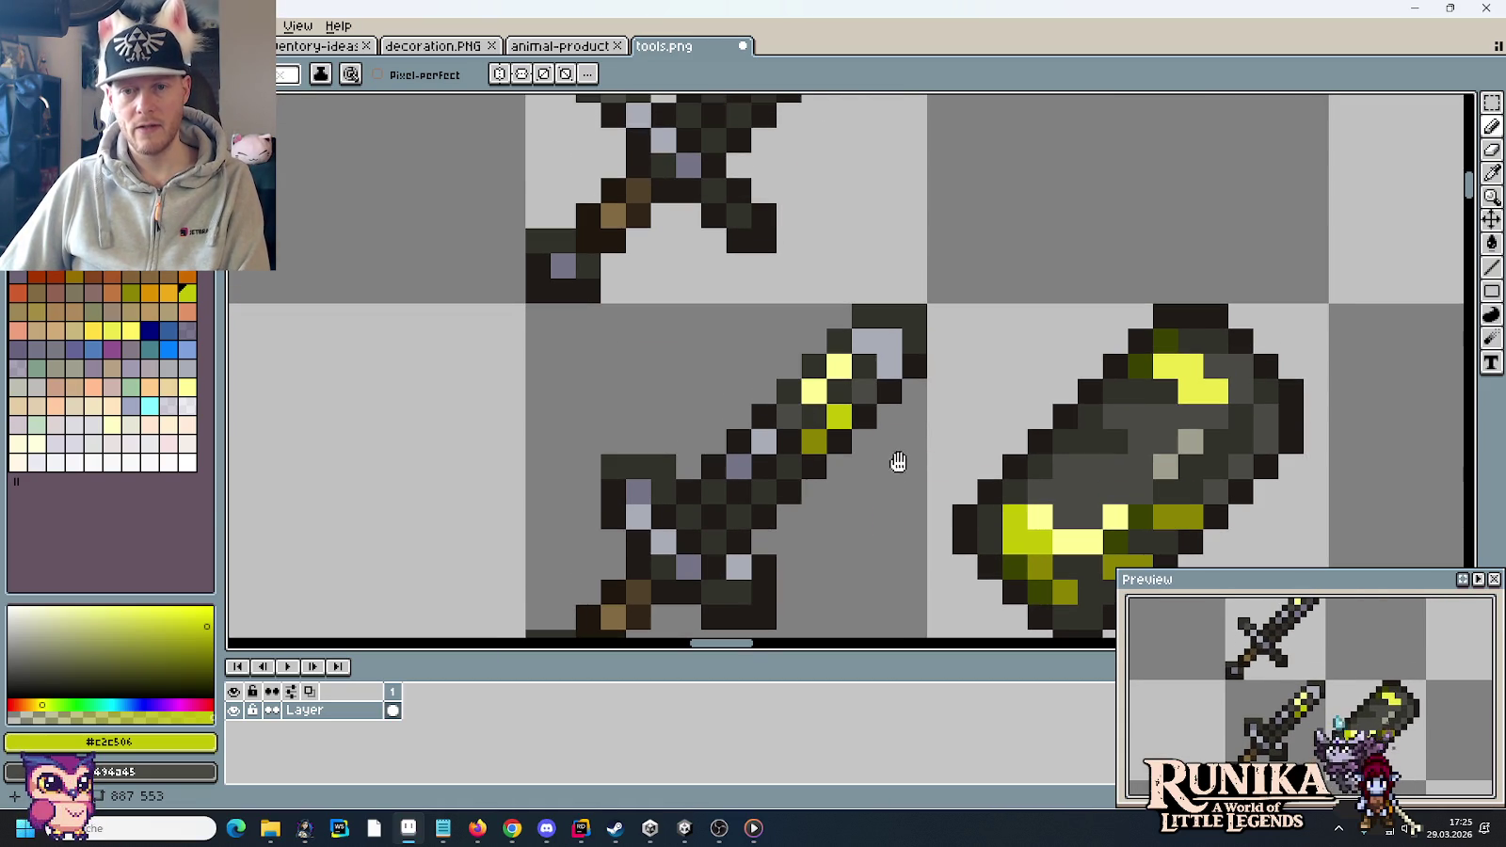
# - Paint mid-grey pixels on the sword tip, undoing the stray one
pyautogui.keyDown('alt'); pyautogui.click(1163, 465); pyautogui.keyUp('alt')
pyautogui.click(886, 356)
pyautogui.click(887, 349)
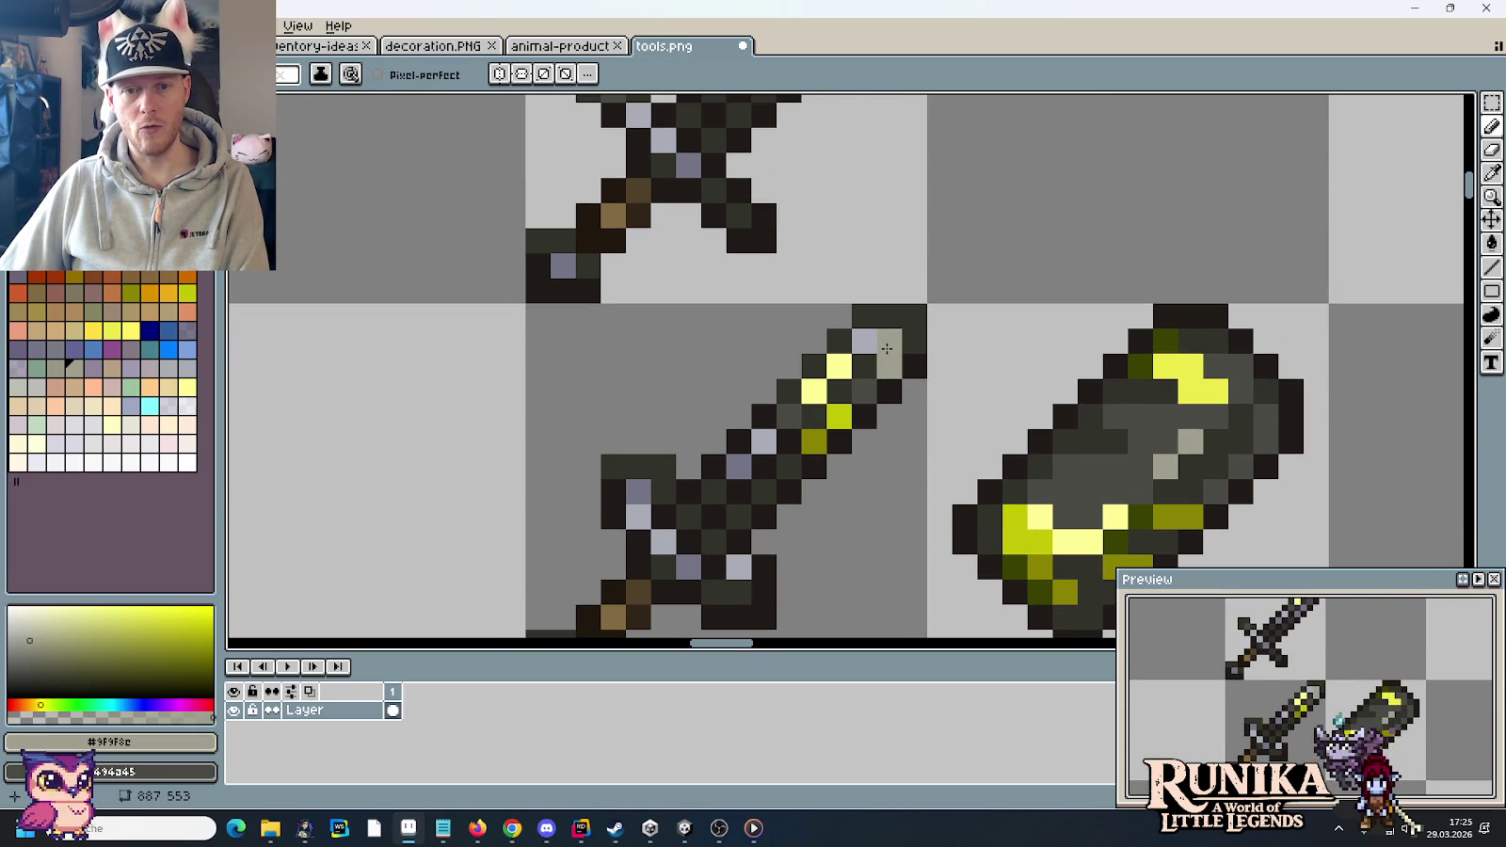
pyautogui.click(964, 365)
pyautogui.scroll(-2, 964, 367)
pyautogui.scroll(-1, 964, 367)
pyautogui.scroll(1, 965, 367)
pyautogui.scroll(1, 965, 367)
pyautogui.hotkey('ctrl', 'z')
pyautogui.scroll(2, 967, 320)
# - Recolour lavender blade pixels yellow and olive using colours from the cylinder
pyautogui.press('alt')
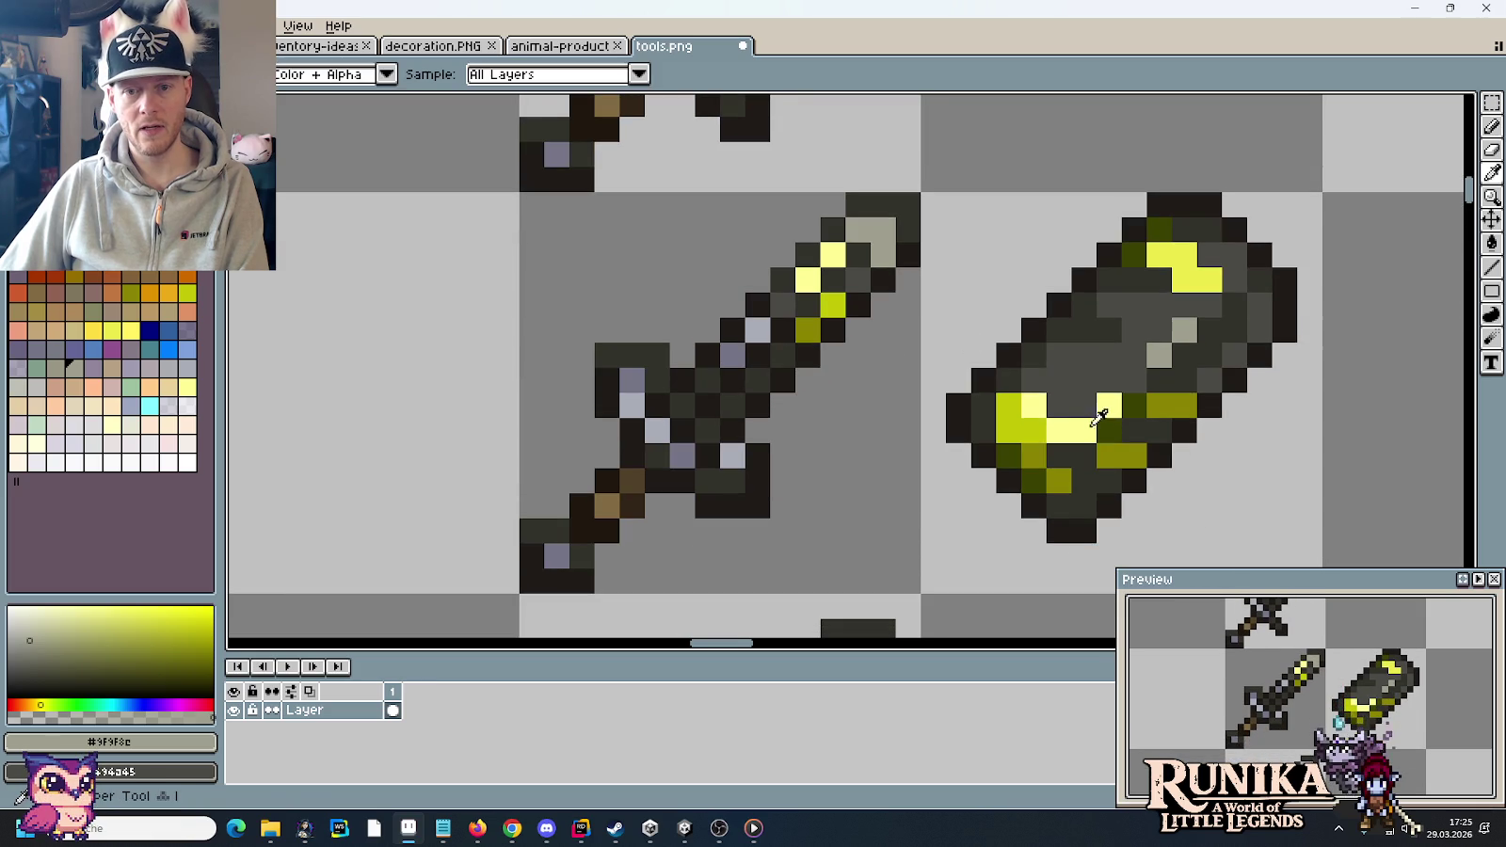
pyautogui.keyDown('alt'); pyautogui.click(1038, 414); pyautogui.keyUp('alt')
pyautogui.click(767, 330)
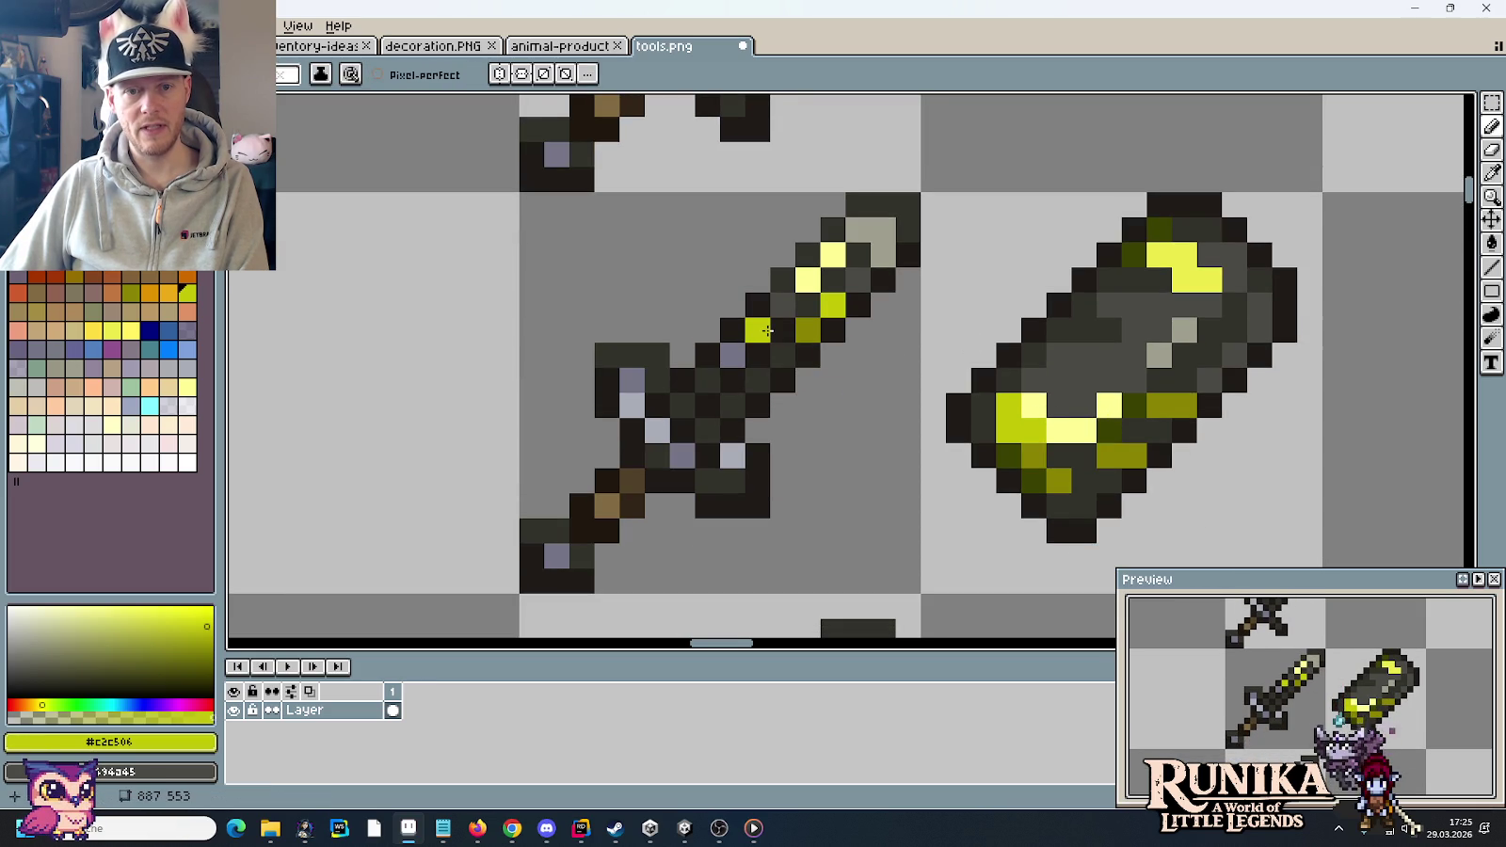
pyautogui.keyDown('alt'); pyautogui.click(1008, 454); pyautogui.keyUp('alt')
pyautogui.click(741, 363)
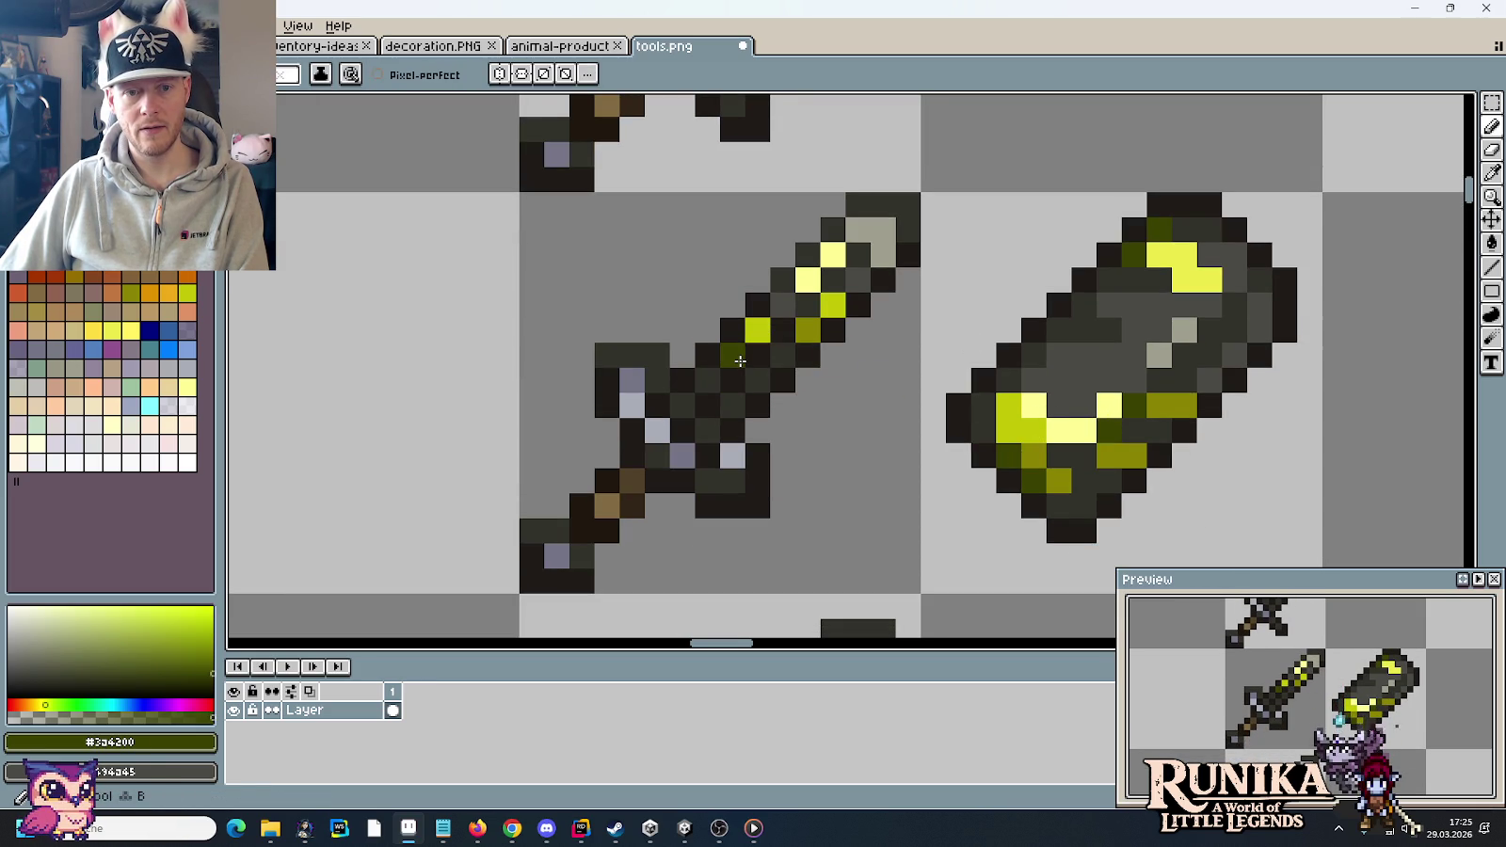
pyautogui.keyDown('alt'); pyautogui.click(1008, 453); pyautogui.keyUp('alt')
pyautogui.click(742, 355)
pyautogui.scroll(-4, 744, 355)
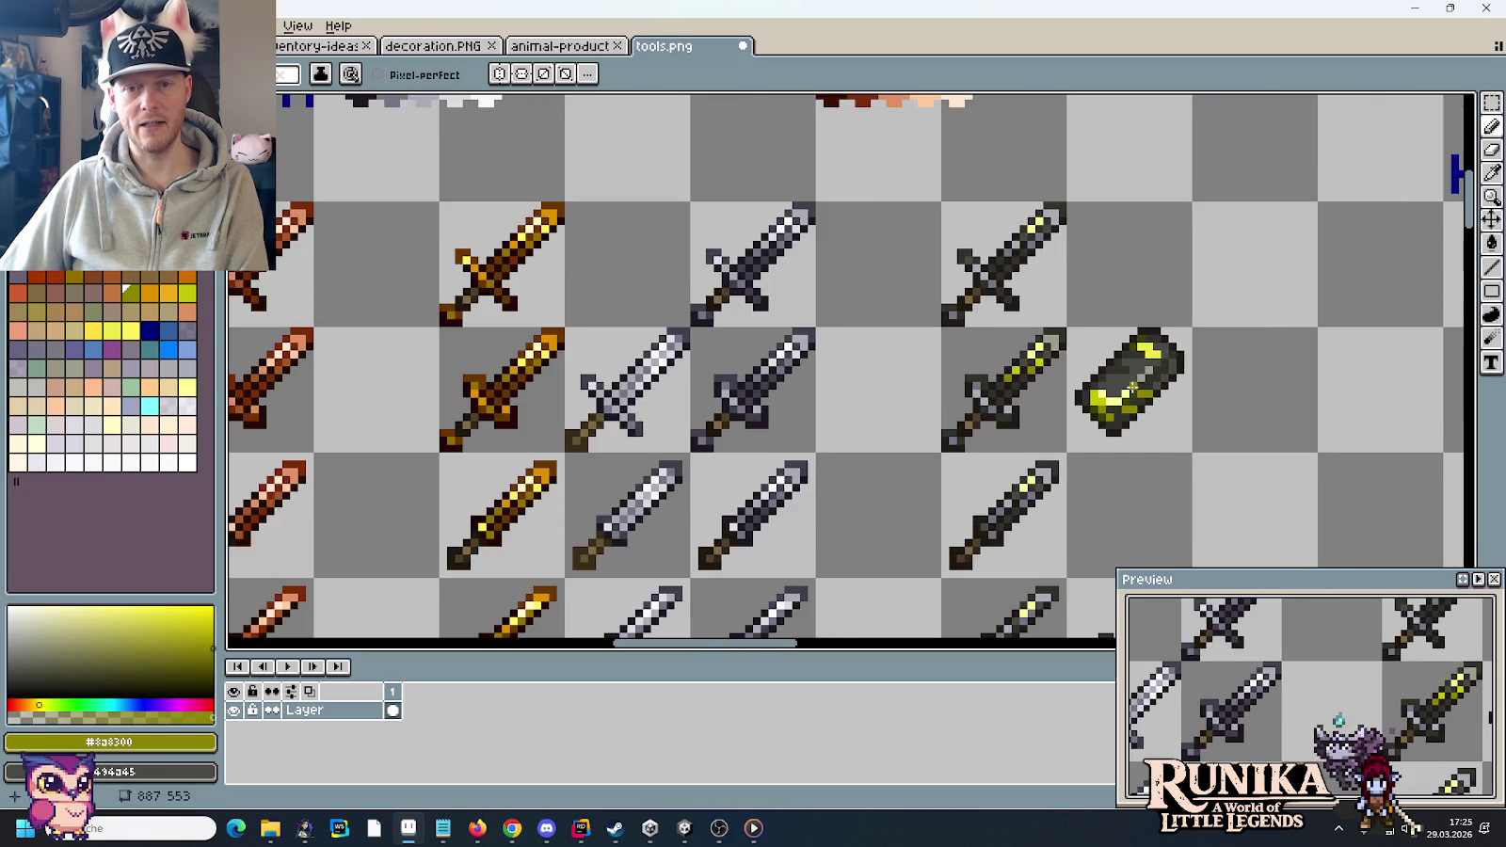
# - Eyedrop the bright yellow, olive and dark olive from the sword blade
pyautogui.scroll(-1, 744, 355)
pyautogui.scroll(-1, 744, 355)
pyautogui.scroll(1, 1085, 386)
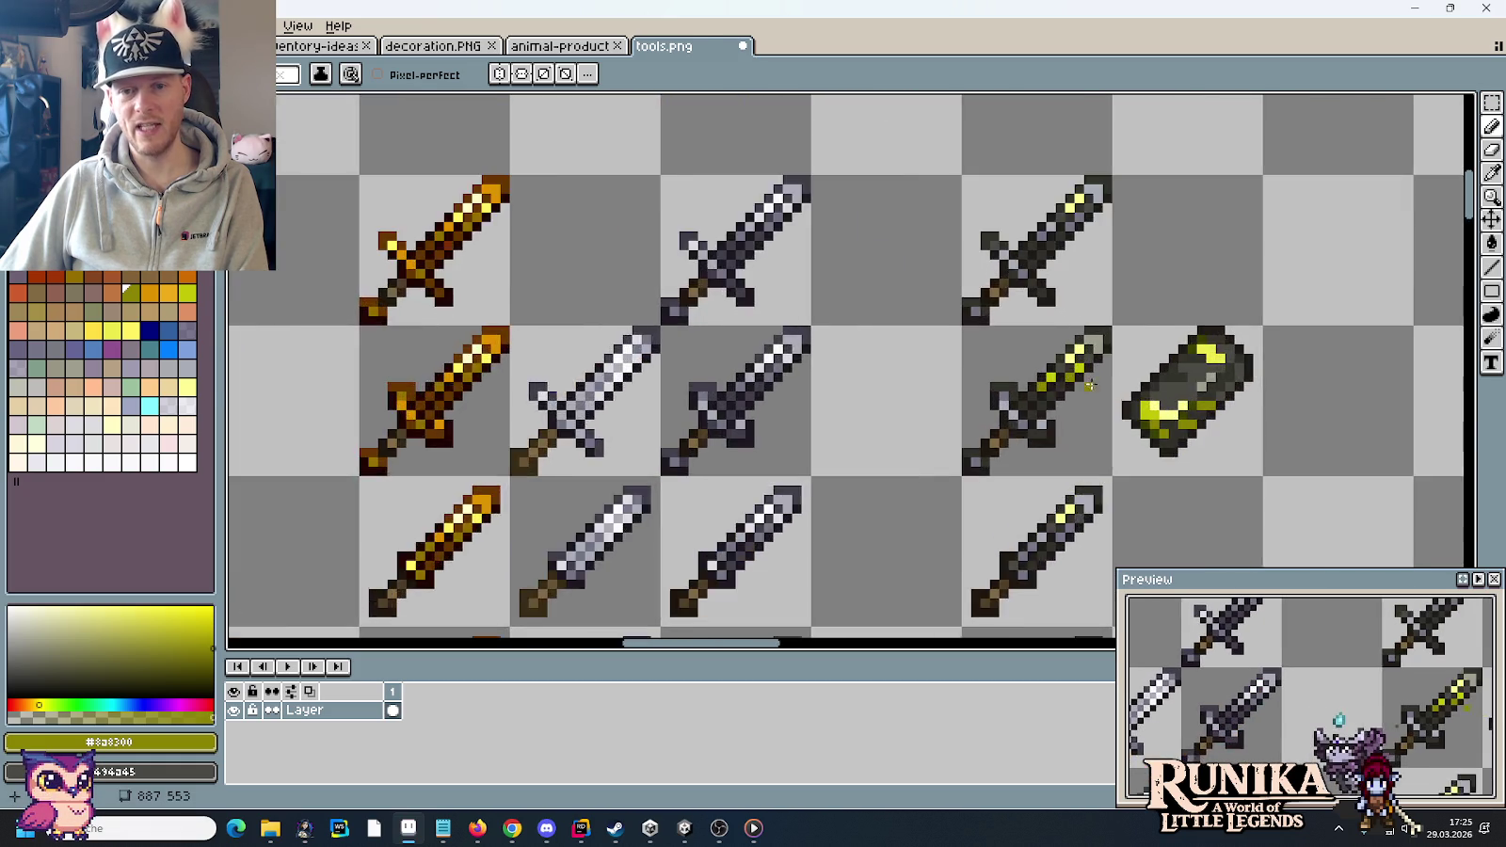
pyautogui.scroll(1, 1084, 386)
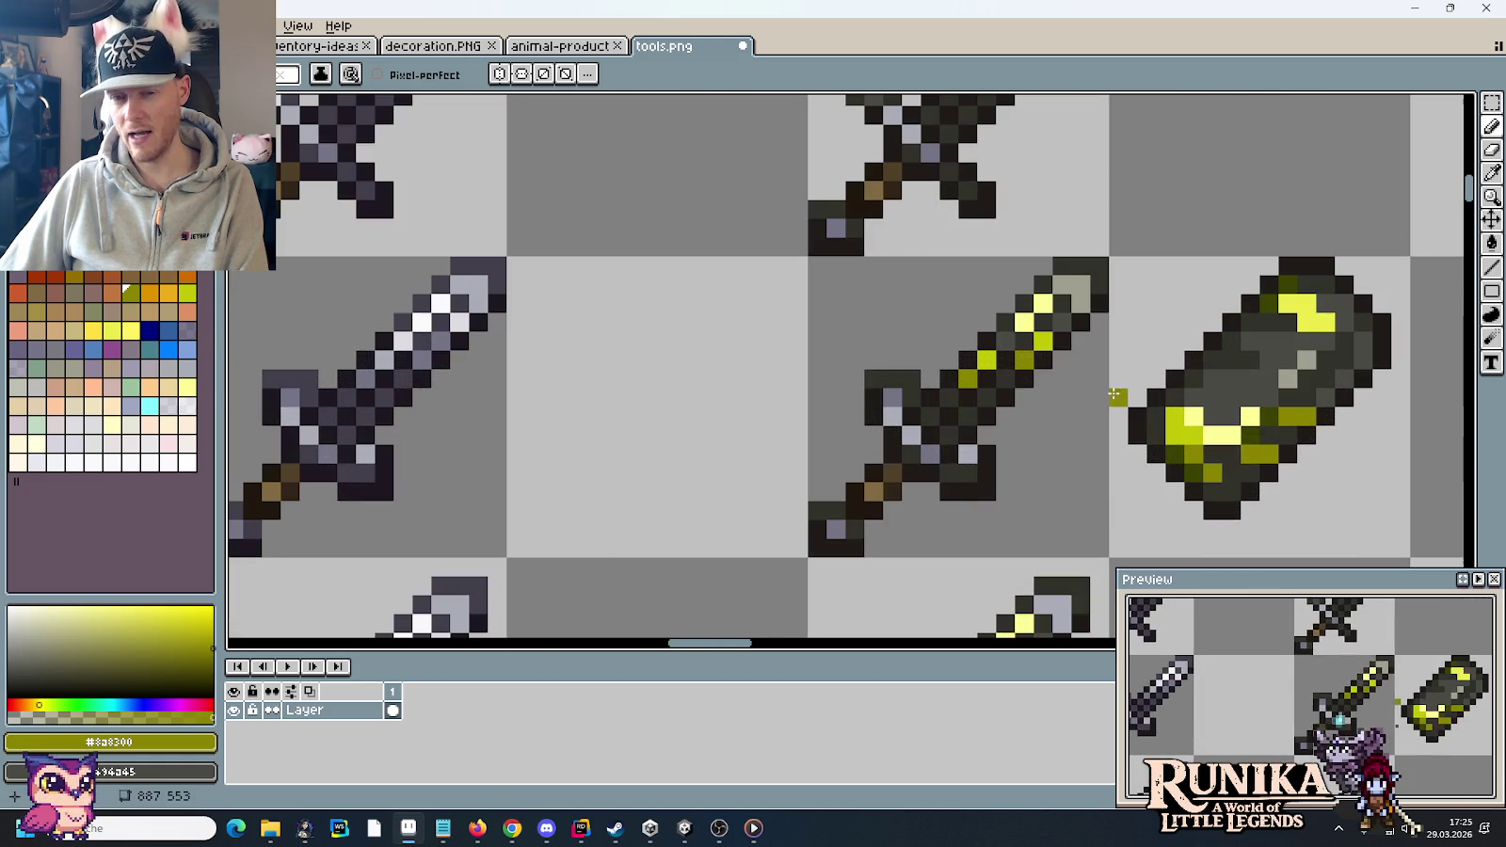
pyautogui.keyDown('alt'); pyautogui.click(1035, 348); pyautogui.keyUp('alt')
pyautogui.keyDown('alt'); pyautogui.click(1041, 342); pyautogui.keyUp('alt')
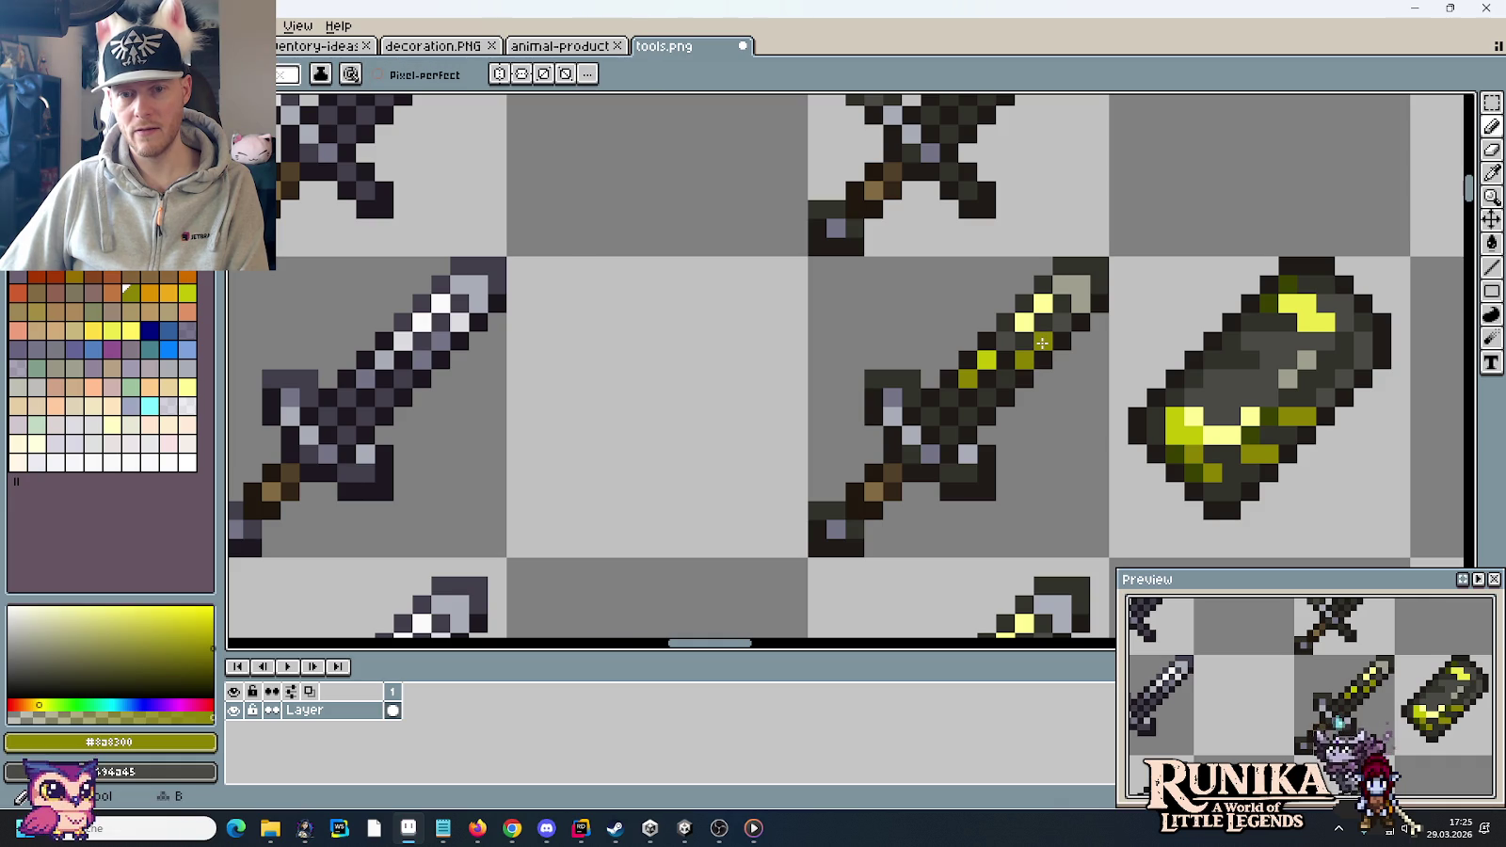
pyautogui.keyDown('alt'); pyautogui.click(1048, 345); pyautogui.keyUp('alt')
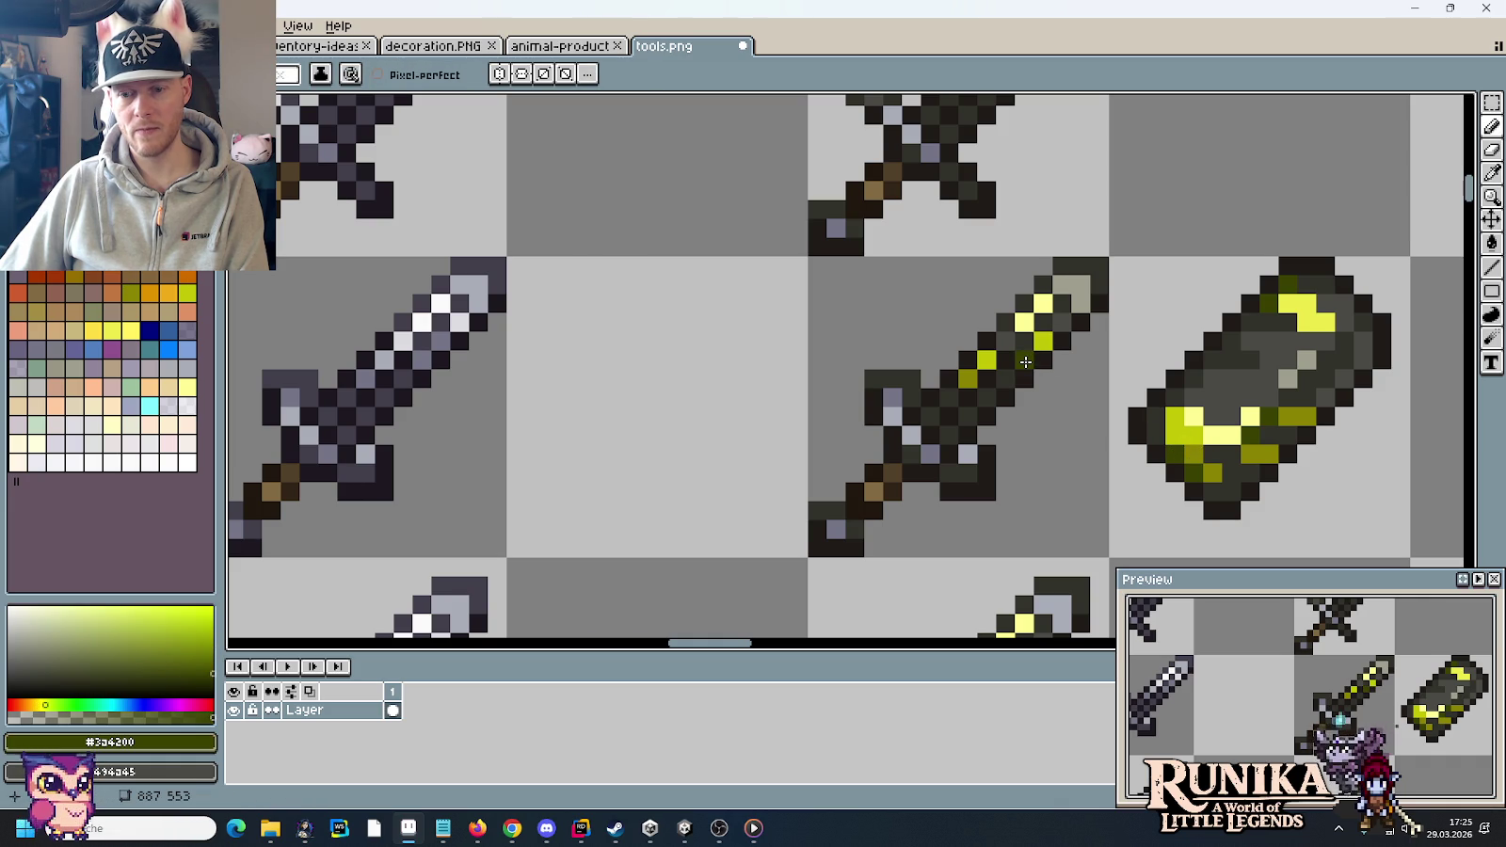
pyautogui.scroll(3, 1049, 345)
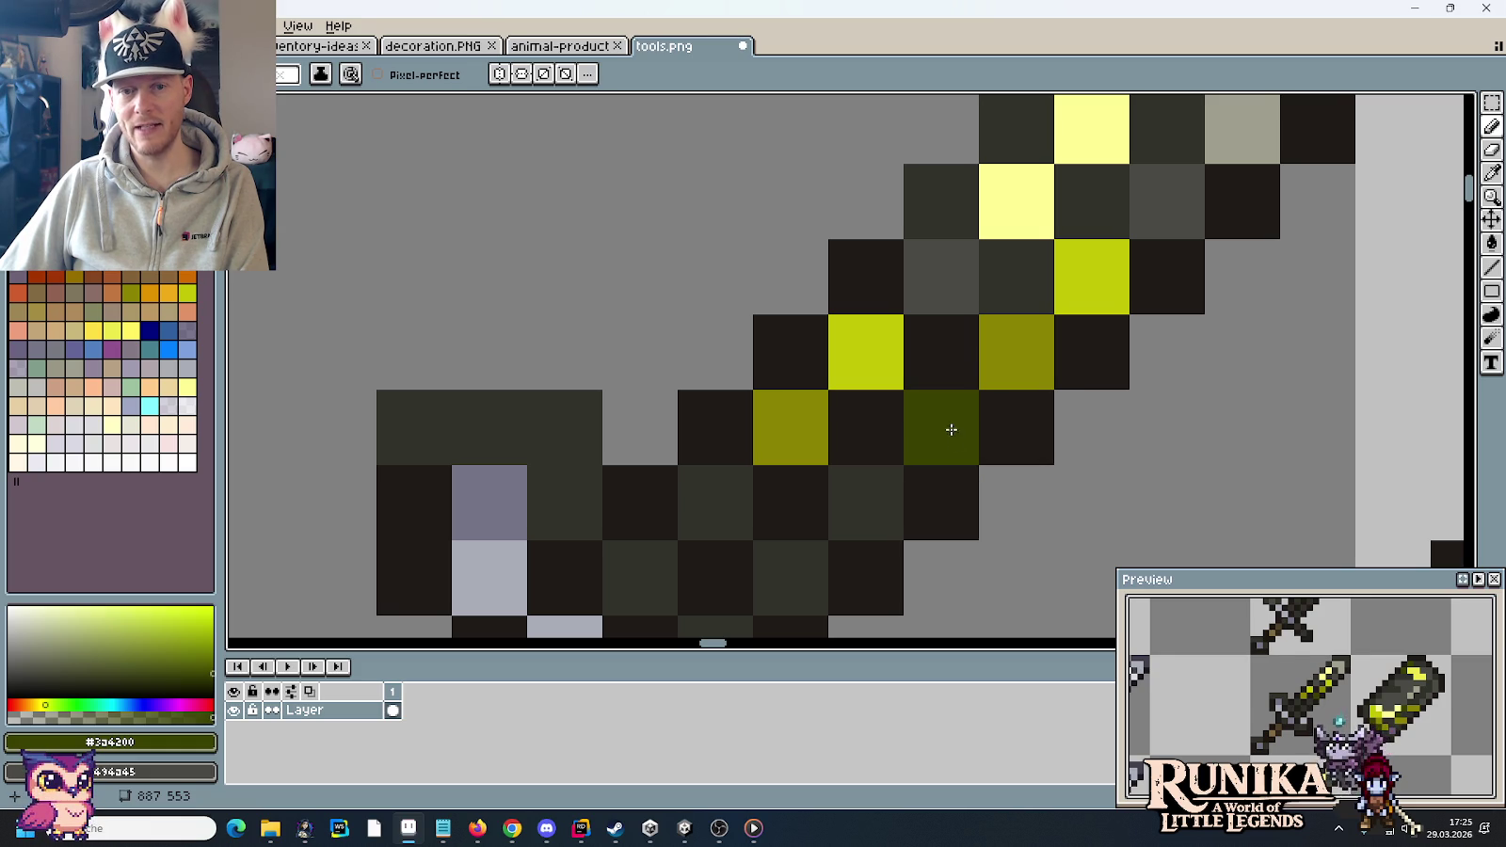
pyautogui.scroll(-3, 947, 424)
pyautogui.keyDown('alt'); pyautogui.click(992, 373); pyautogui.keyUp('alt')
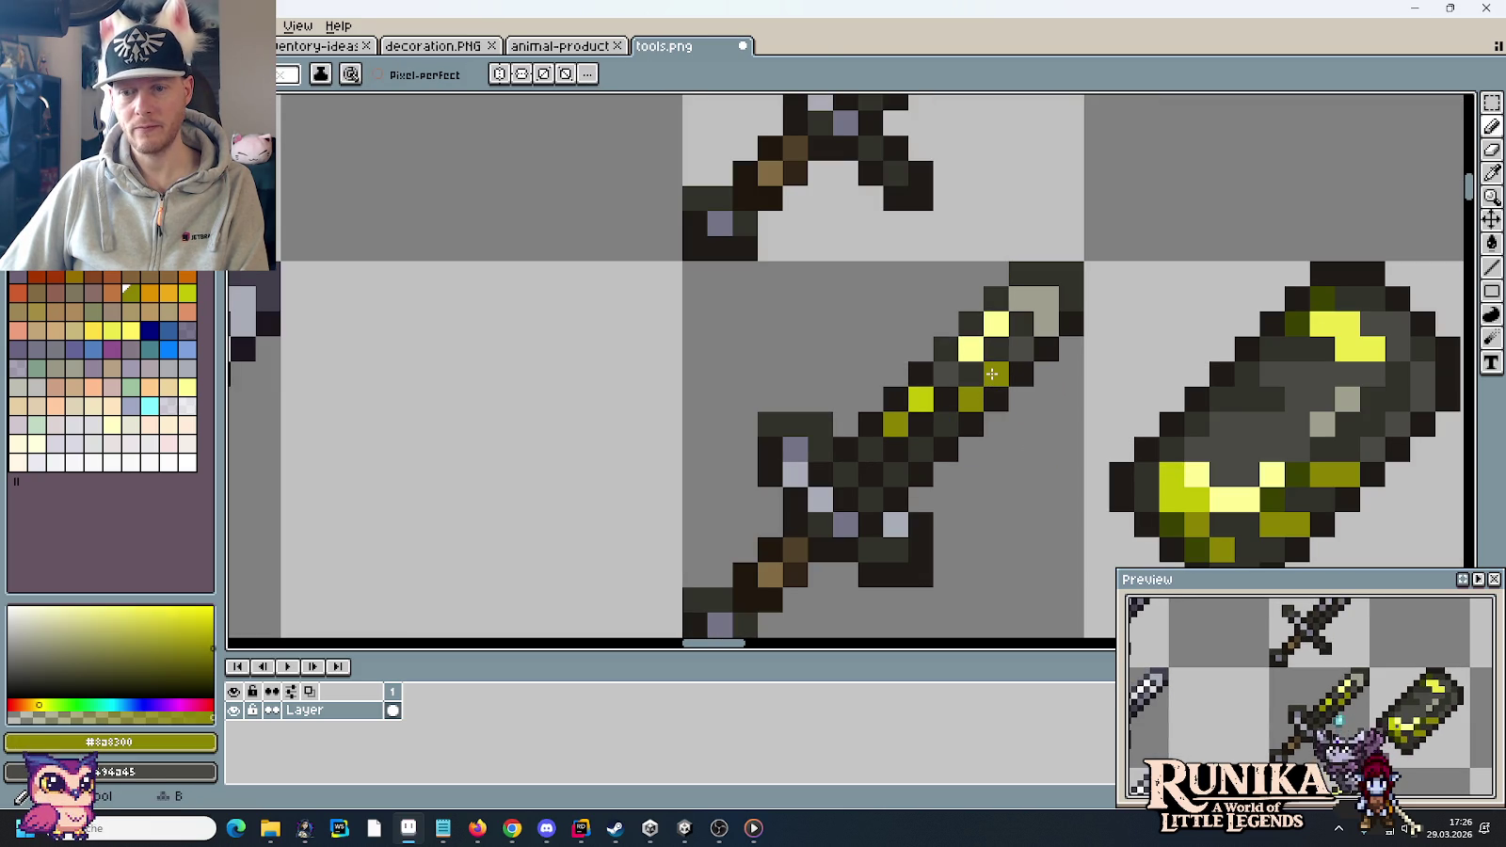
# - Pan to the yellow-striped sword, pick its dark olive and inspect the blade shading
pyautogui.scroll(-2, 992, 373)
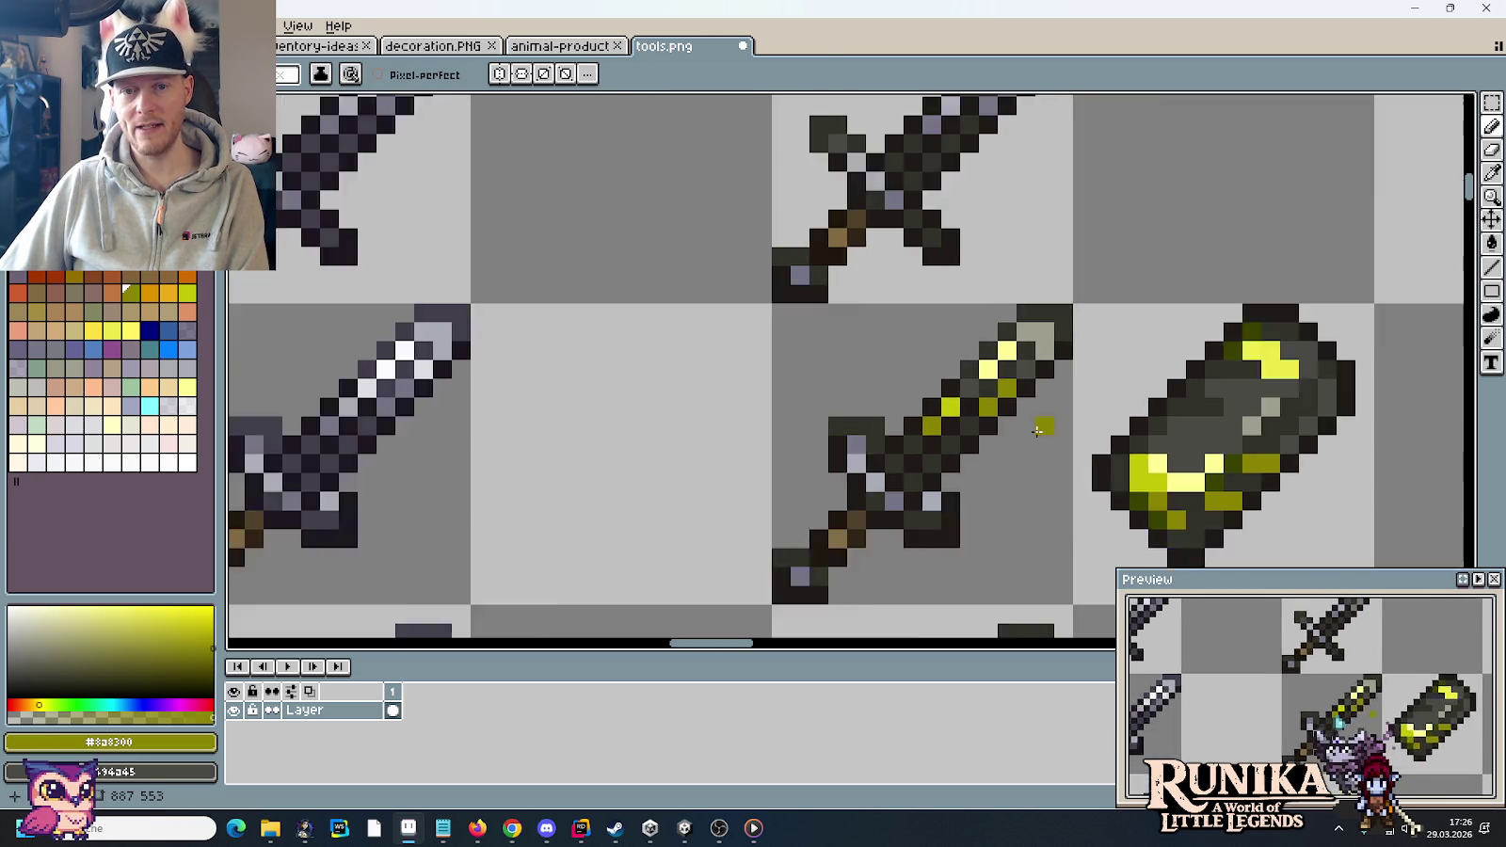
pyautogui.scroll(-1, 1007, 396)
pyautogui.moveTo(1033, 429); pyautogui.dragTo(934, 356)
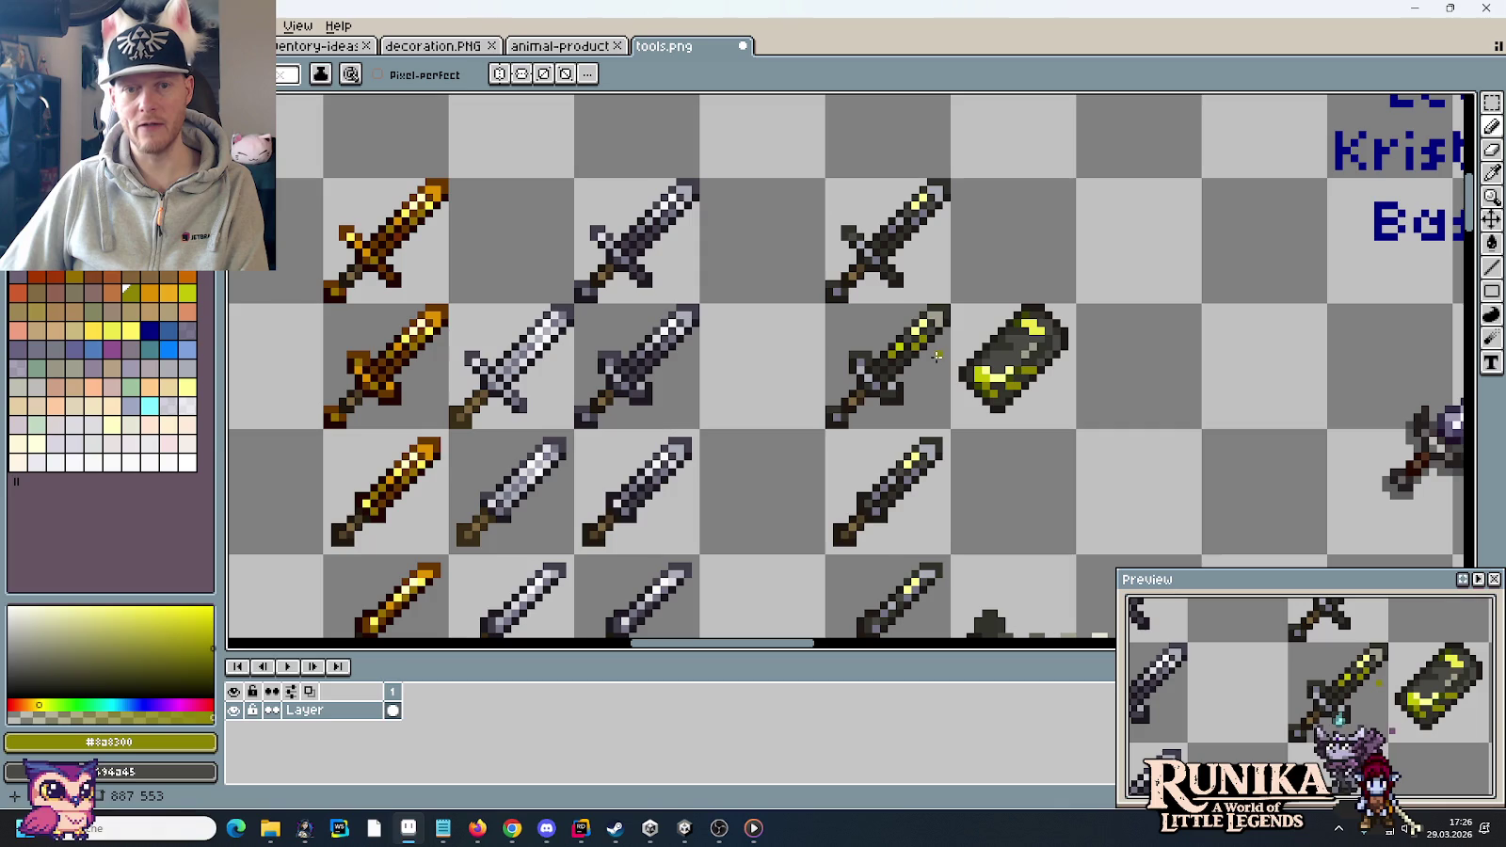
pyautogui.scroll(2, 937, 370)
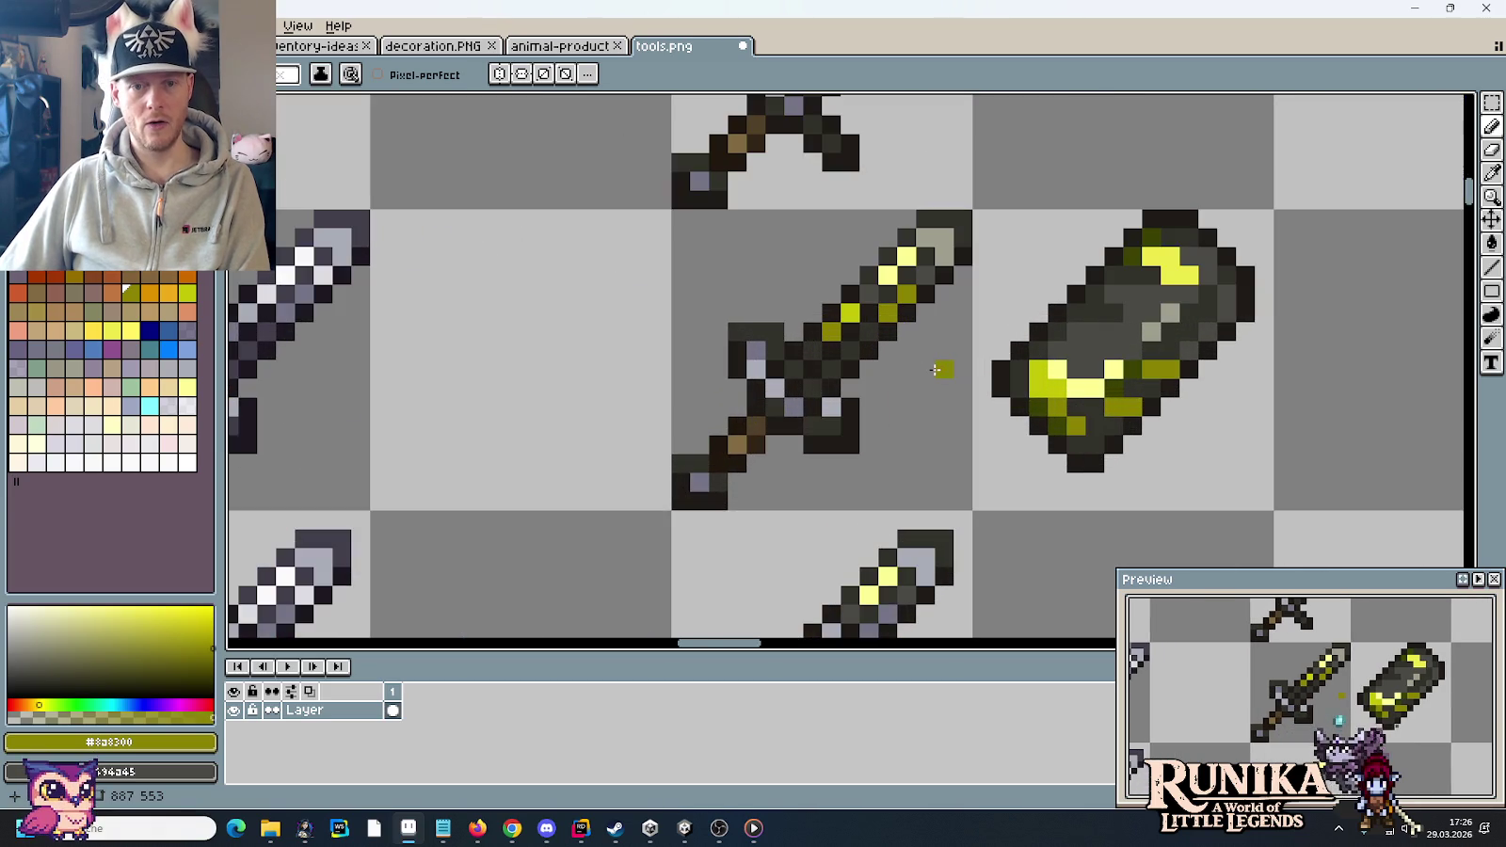
pyautogui.moveTo(917, 333)
pyautogui.mouseDown()
pyautogui.moveTo(917, 469)
pyautogui.moveTo(929, 308)
pyautogui.mouseUp()
pyautogui.scroll(-1, 918, 469)
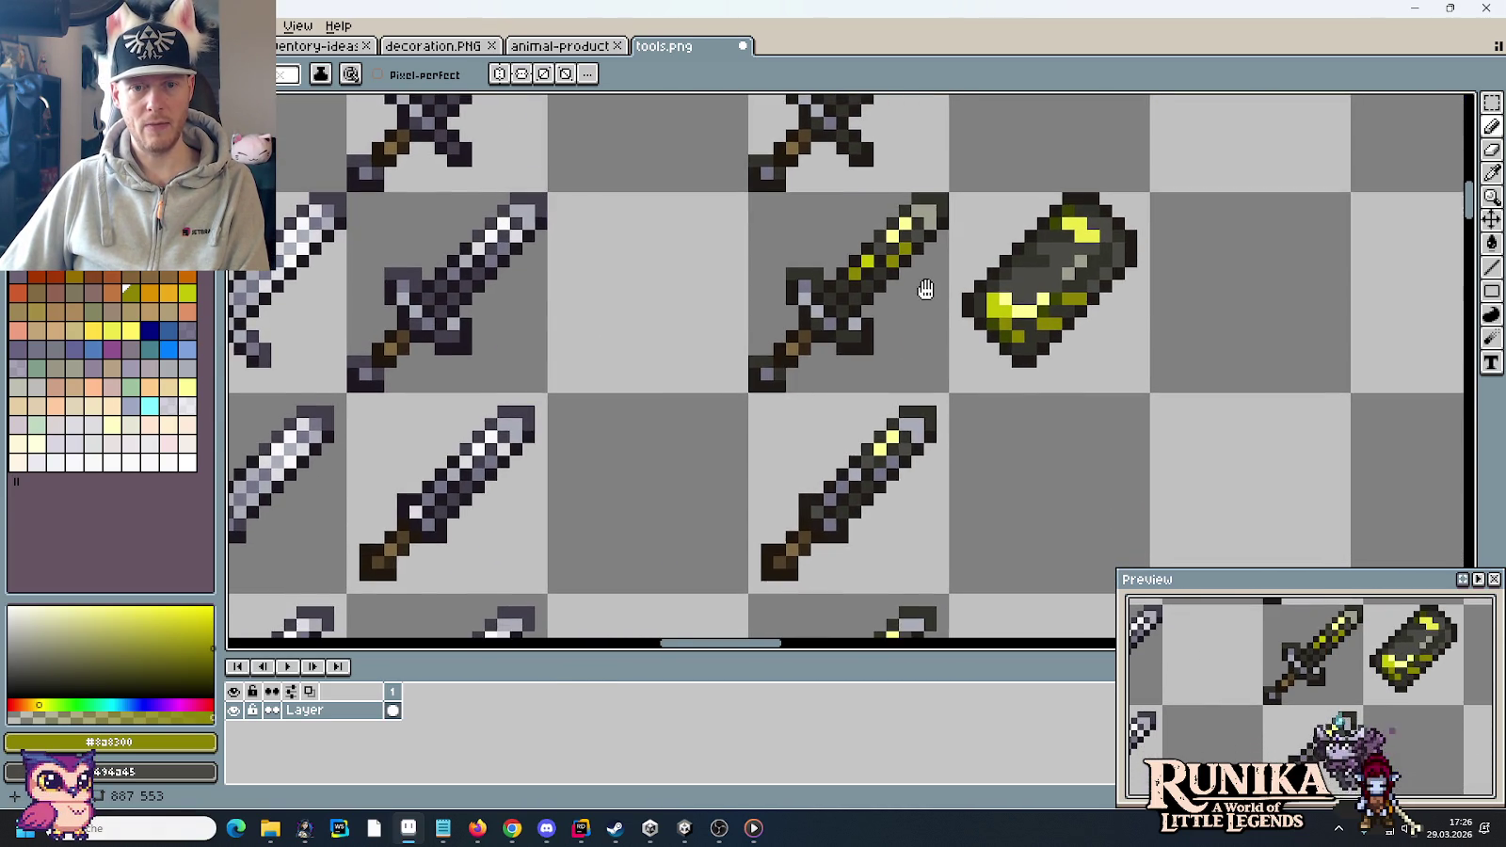
pyautogui.scroll(-1, 929, 308)
pyautogui.scroll(-1, 929, 308)
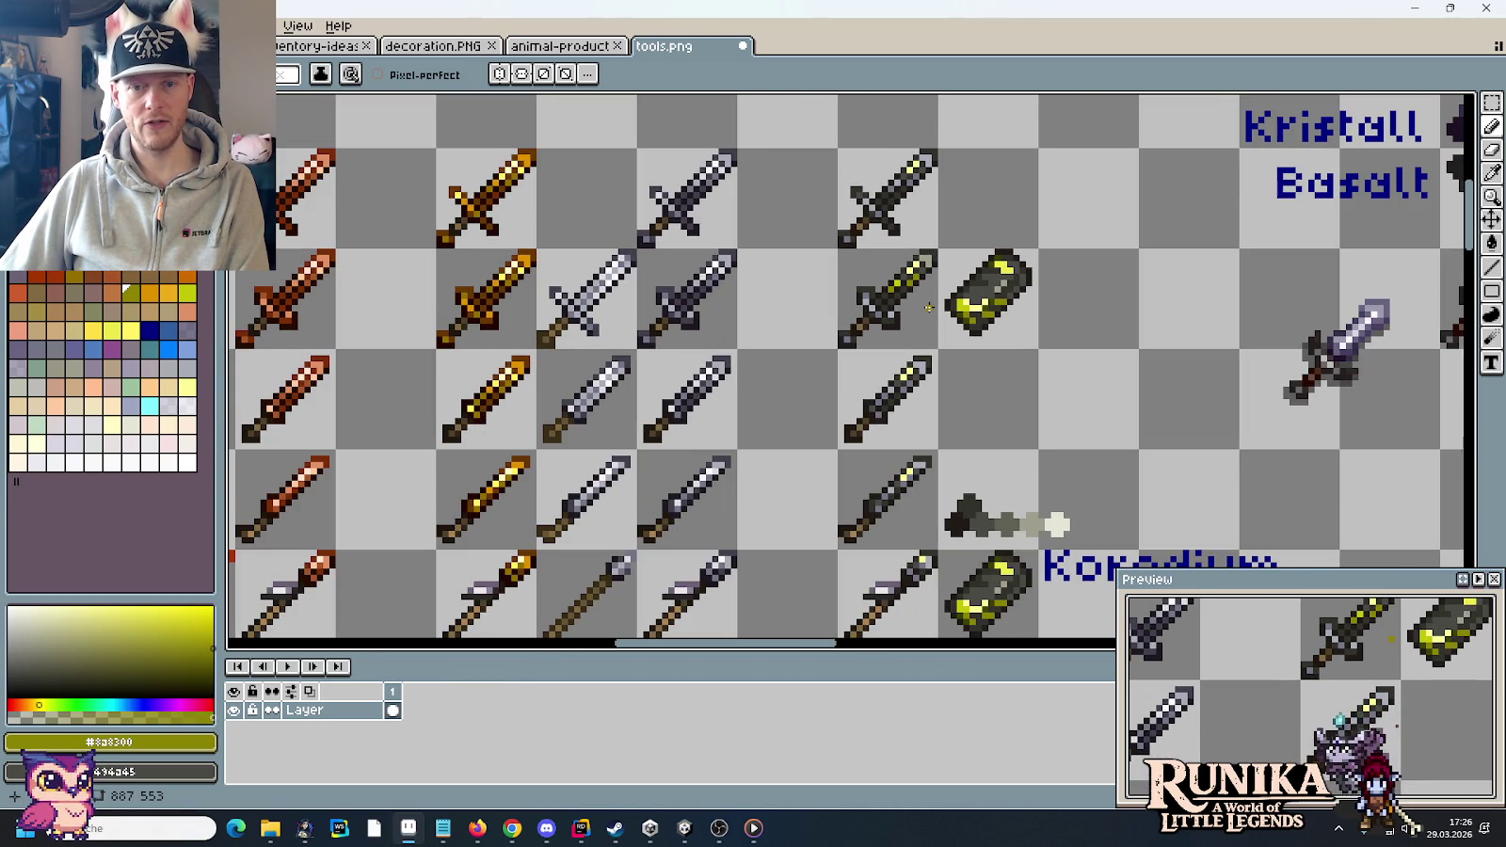
pyautogui.scroll(1, 926, 308)
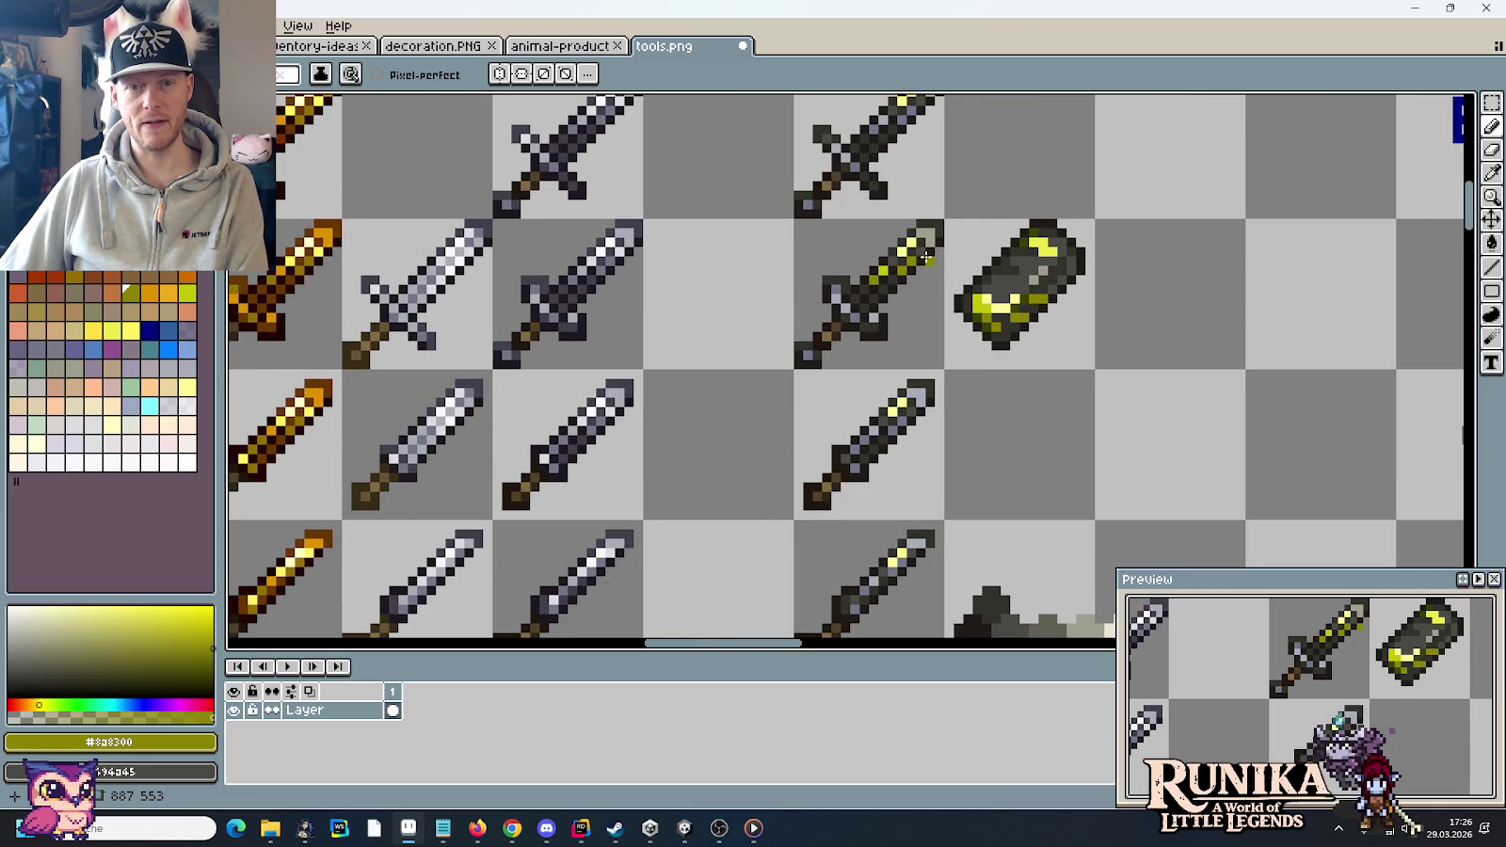
pyautogui.scroll(2, 928, 261)
pyautogui.keyDown('alt'); pyautogui.click(1188, 367); pyautogui.keyUp('alt')
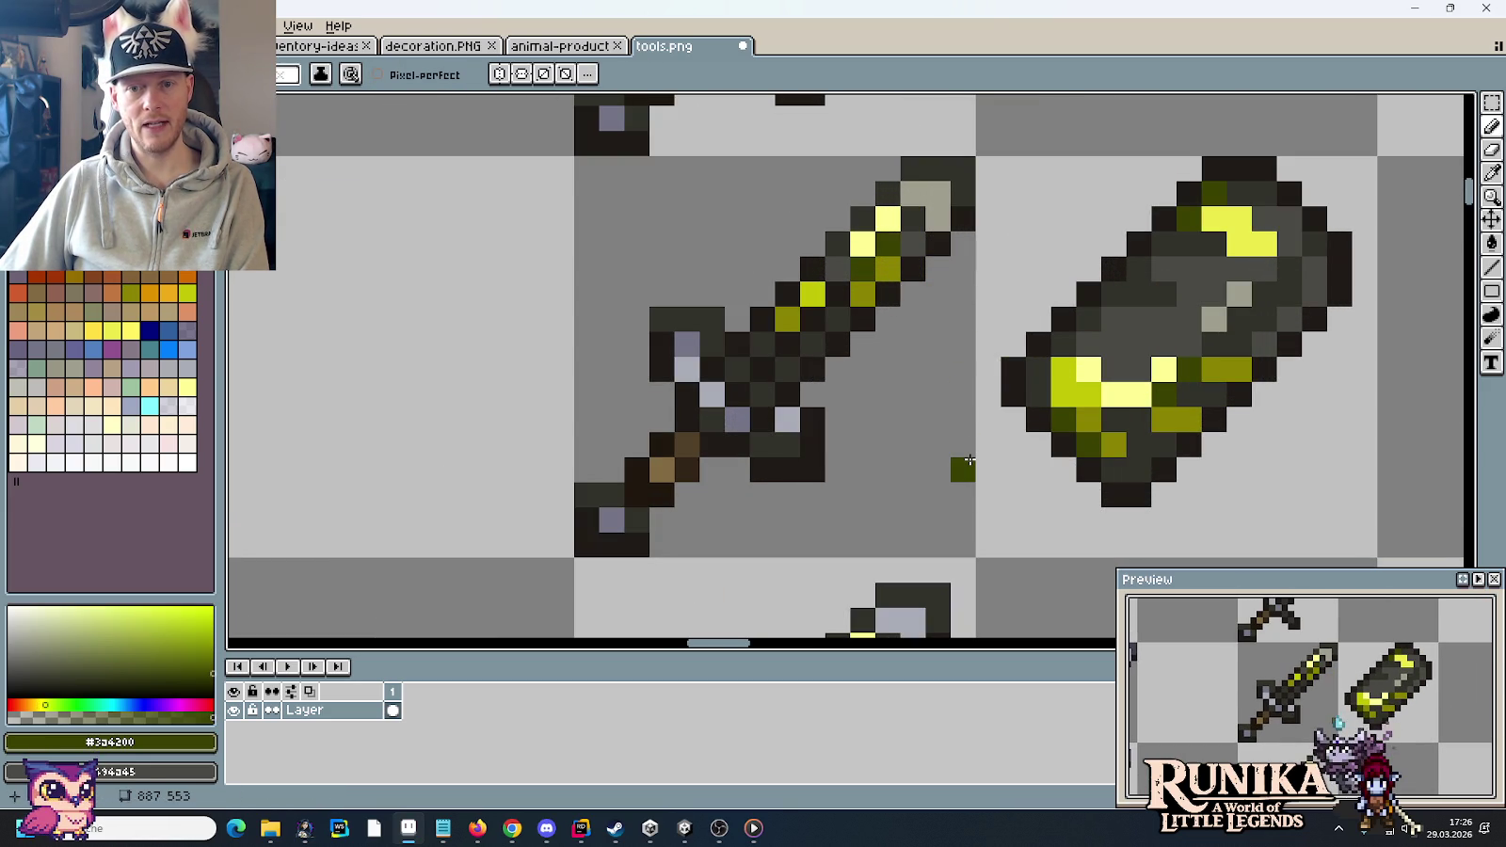
pyautogui.scroll(-2, 969, 459)
pyautogui.scroll(2, 969, 460)
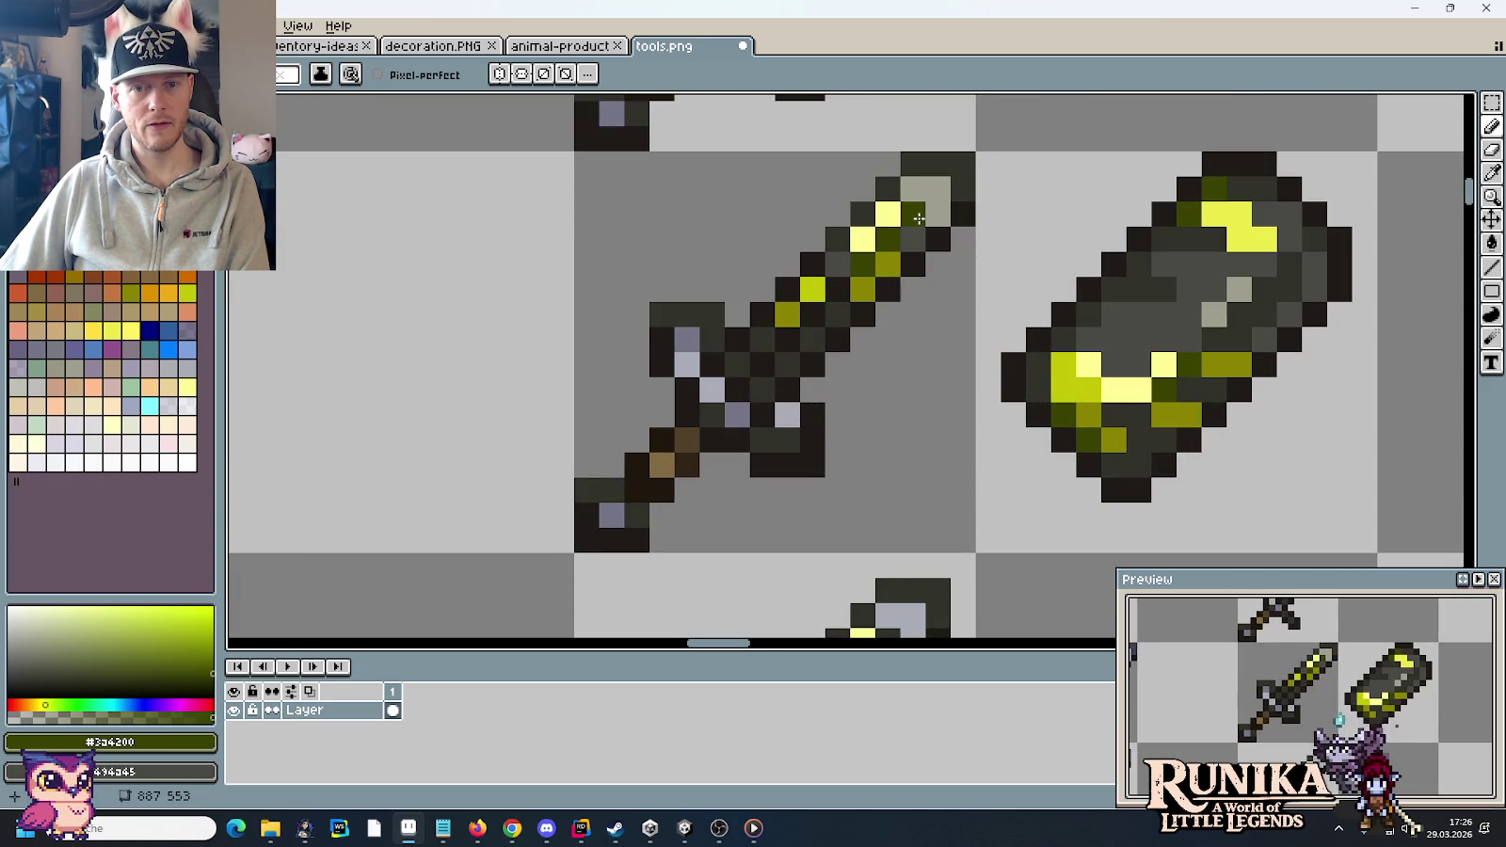
pyautogui.scroll(-2, 917, 446)
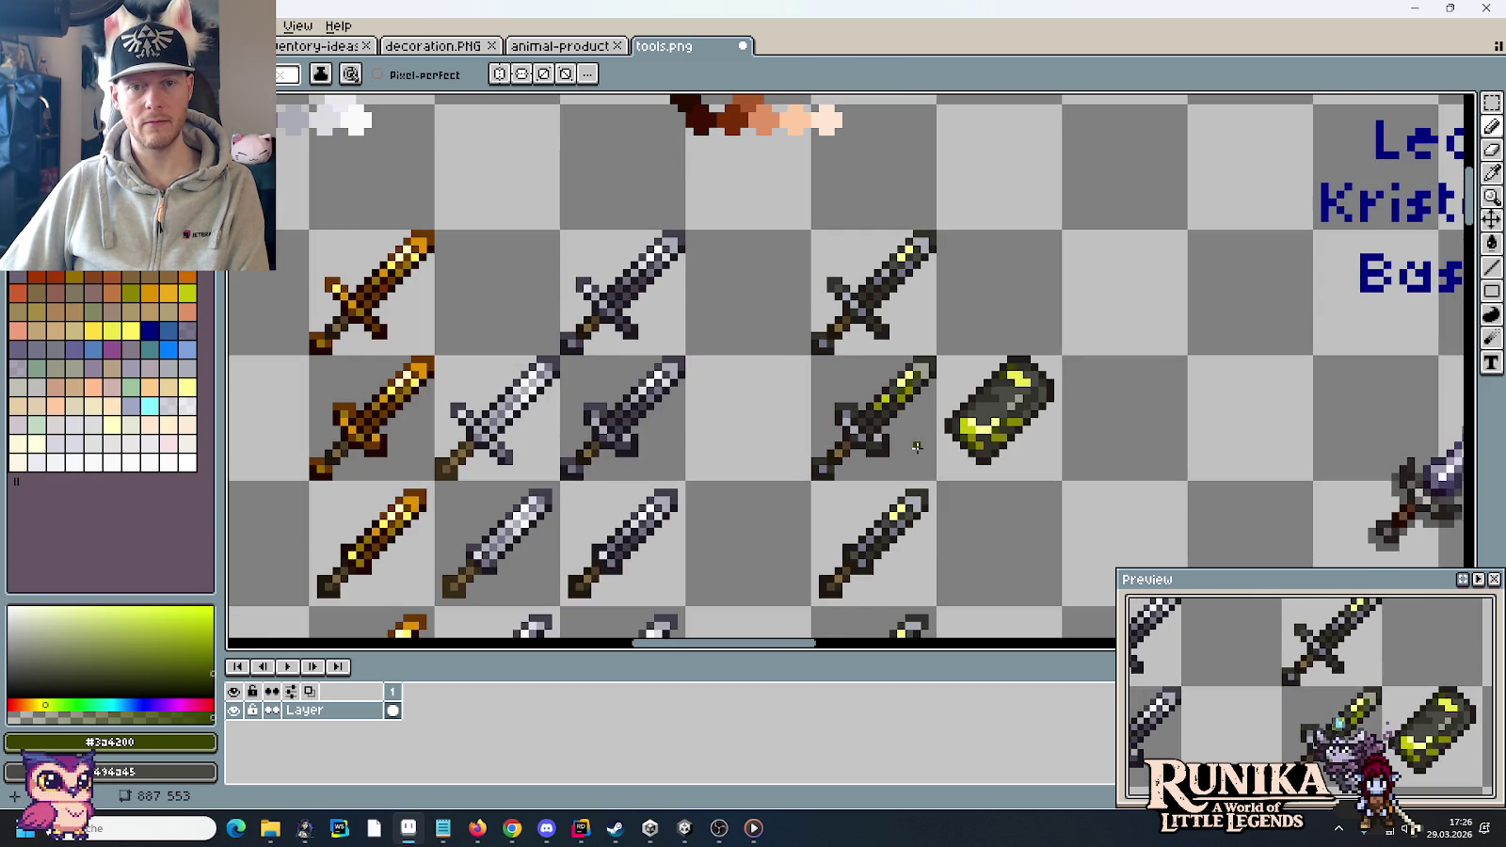
pyautogui.scroll(1, 917, 446)
pyautogui.scroll(2, 916, 446)
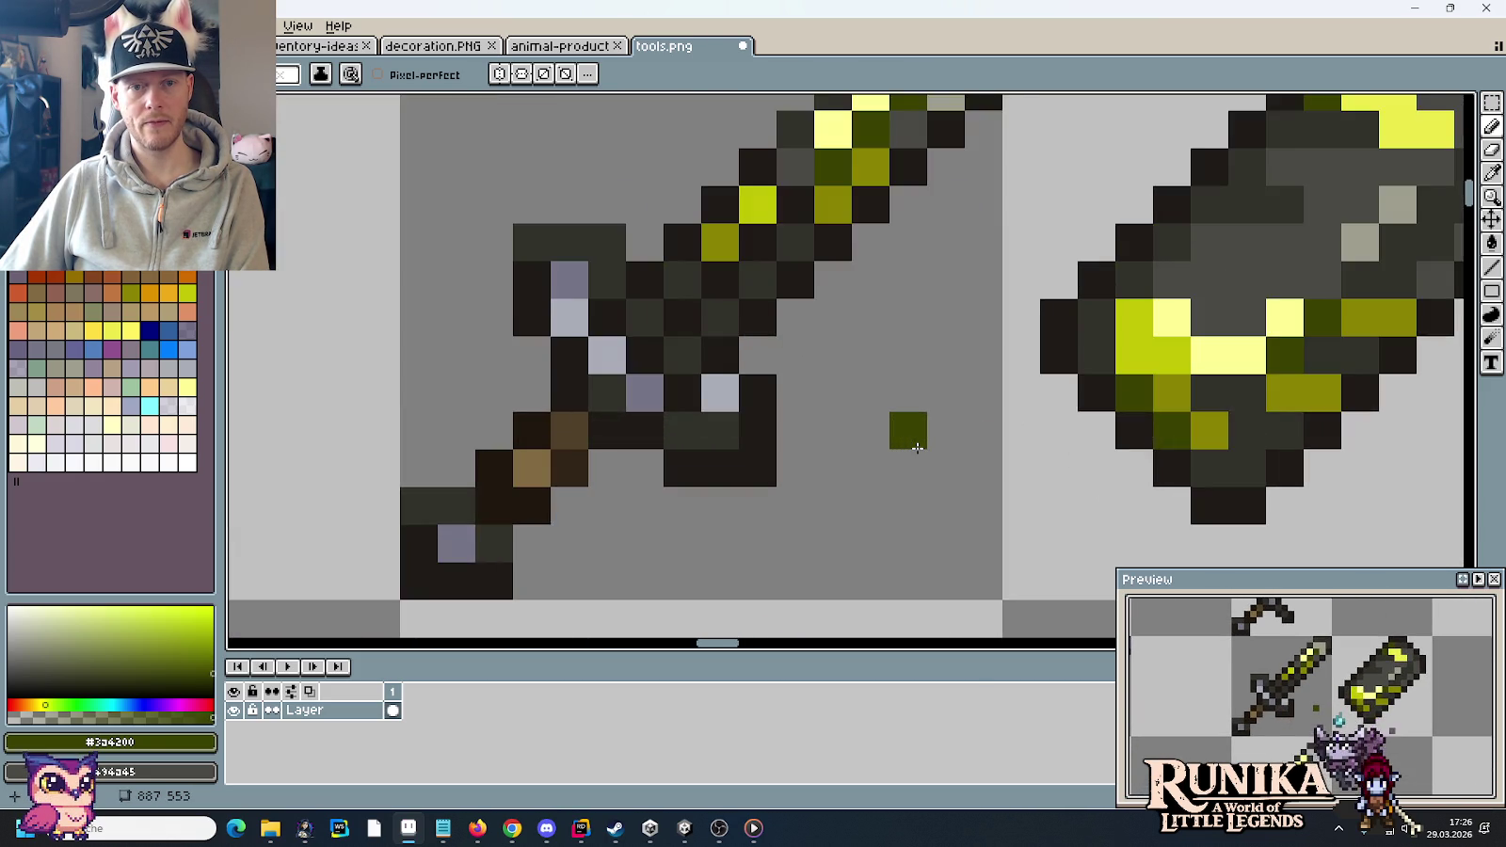
# - Sample the dark outline colour from the upper sword with the eyedropper
pyautogui.press('i')
pyautogui.click(807, 200)
pyautogui.scroll(-1, 846, 283)
pyautogui.scroll(-1, 932, 365)
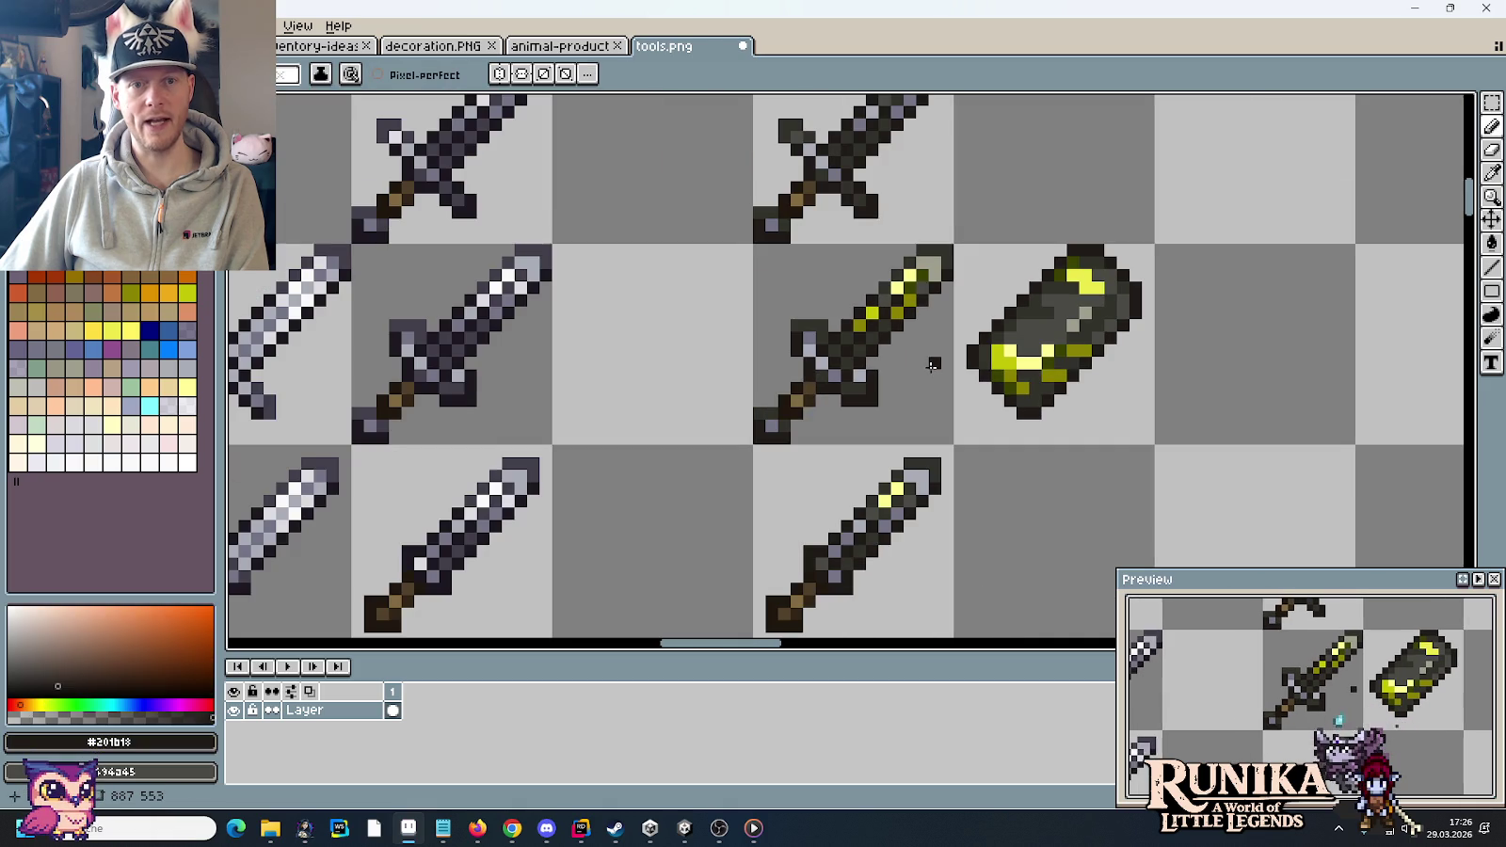
pyautogui.moveTo(931, 365); pyautogui.dragTo(918, 446)
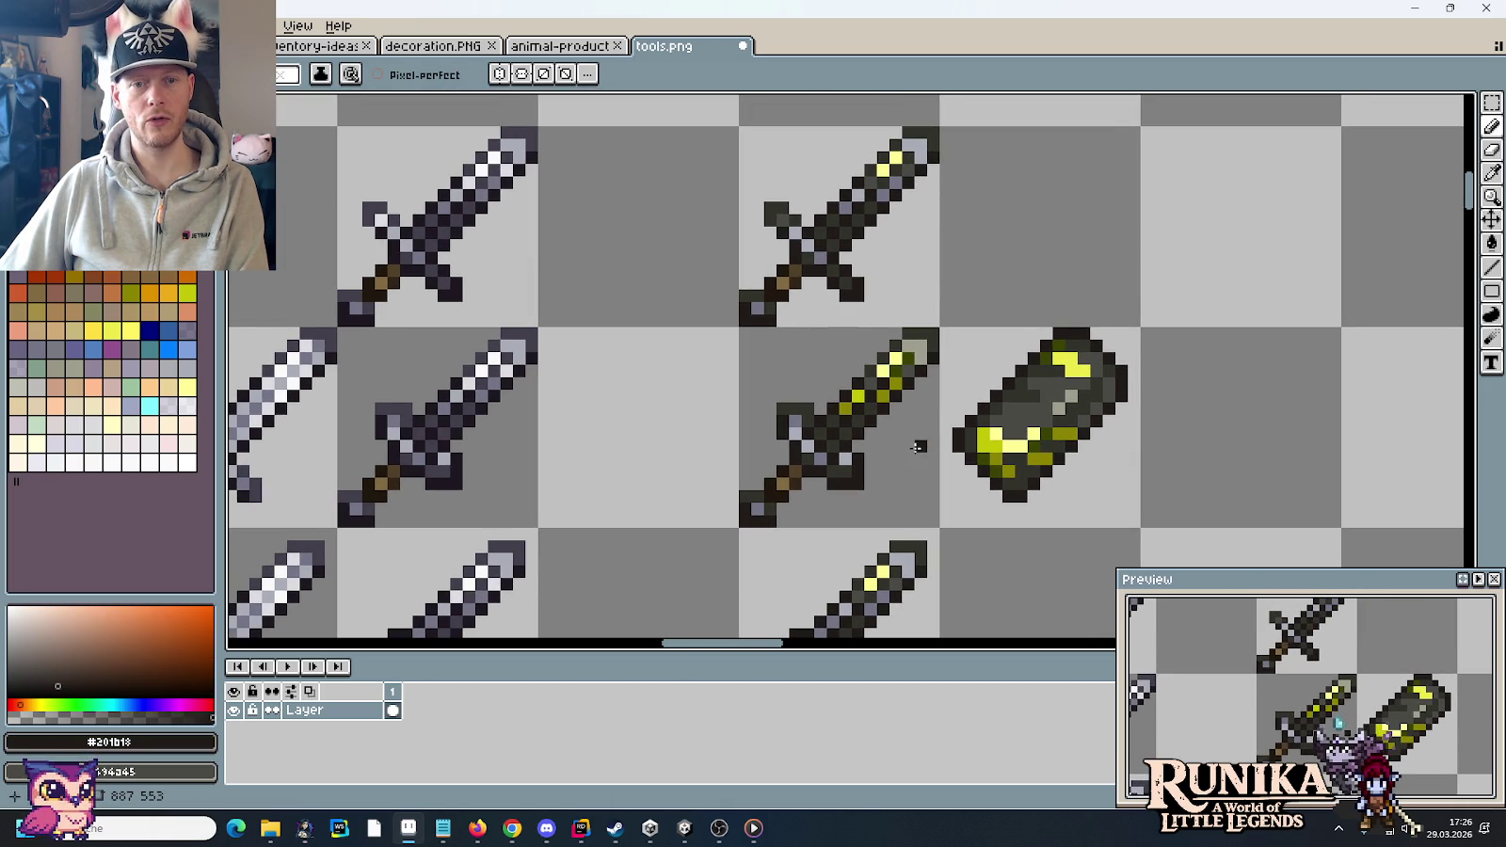
# - Copy the 8x8 yellow blade section from the upper sword onto the lower sword's blade
pyautogui.press('m')
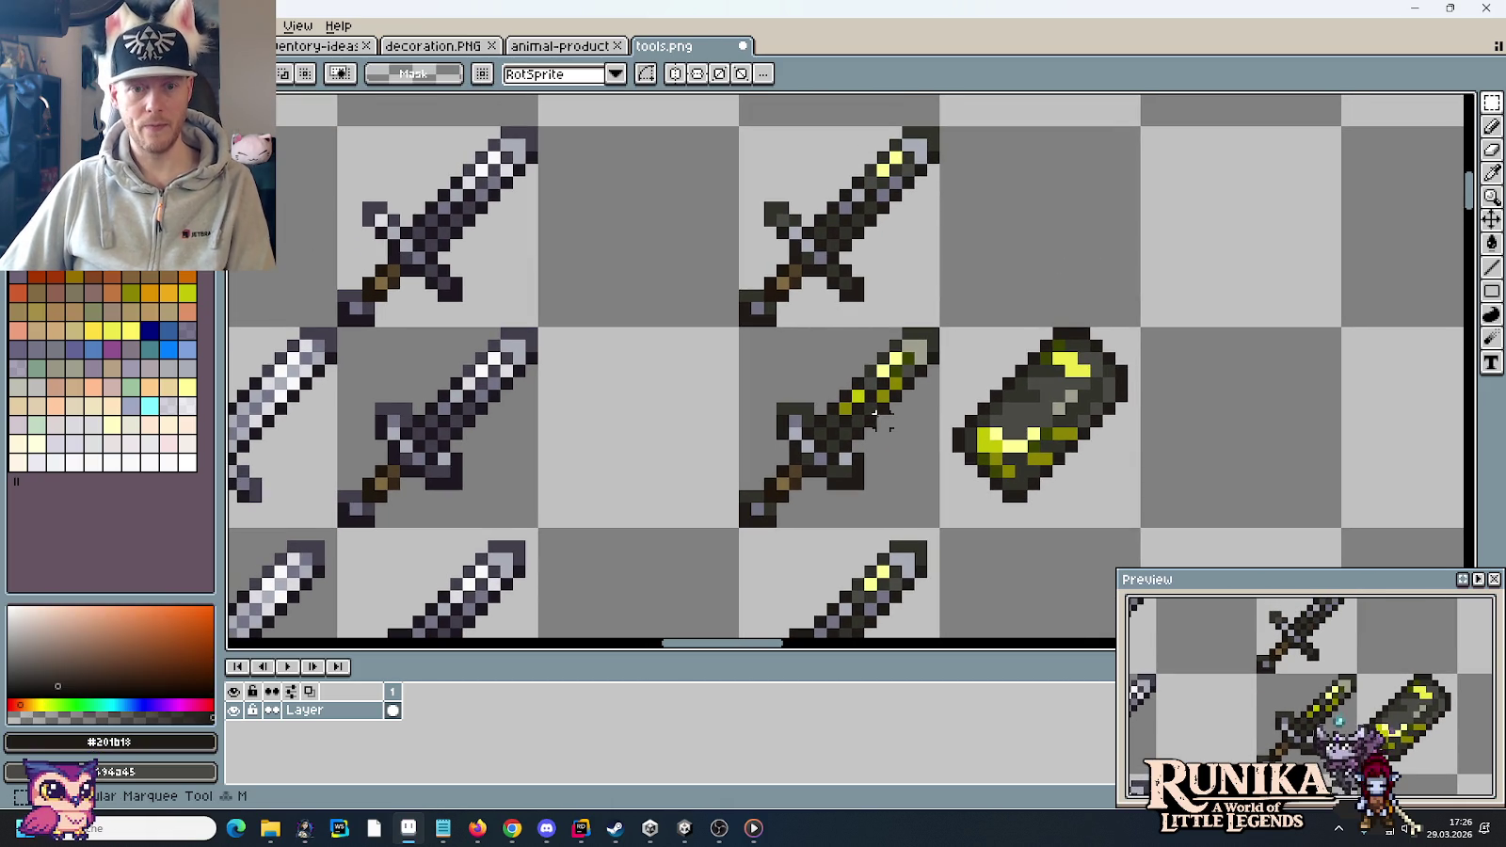
pyautogui.moveTo(836, 430); pyautogui.dragTo(942, 324)
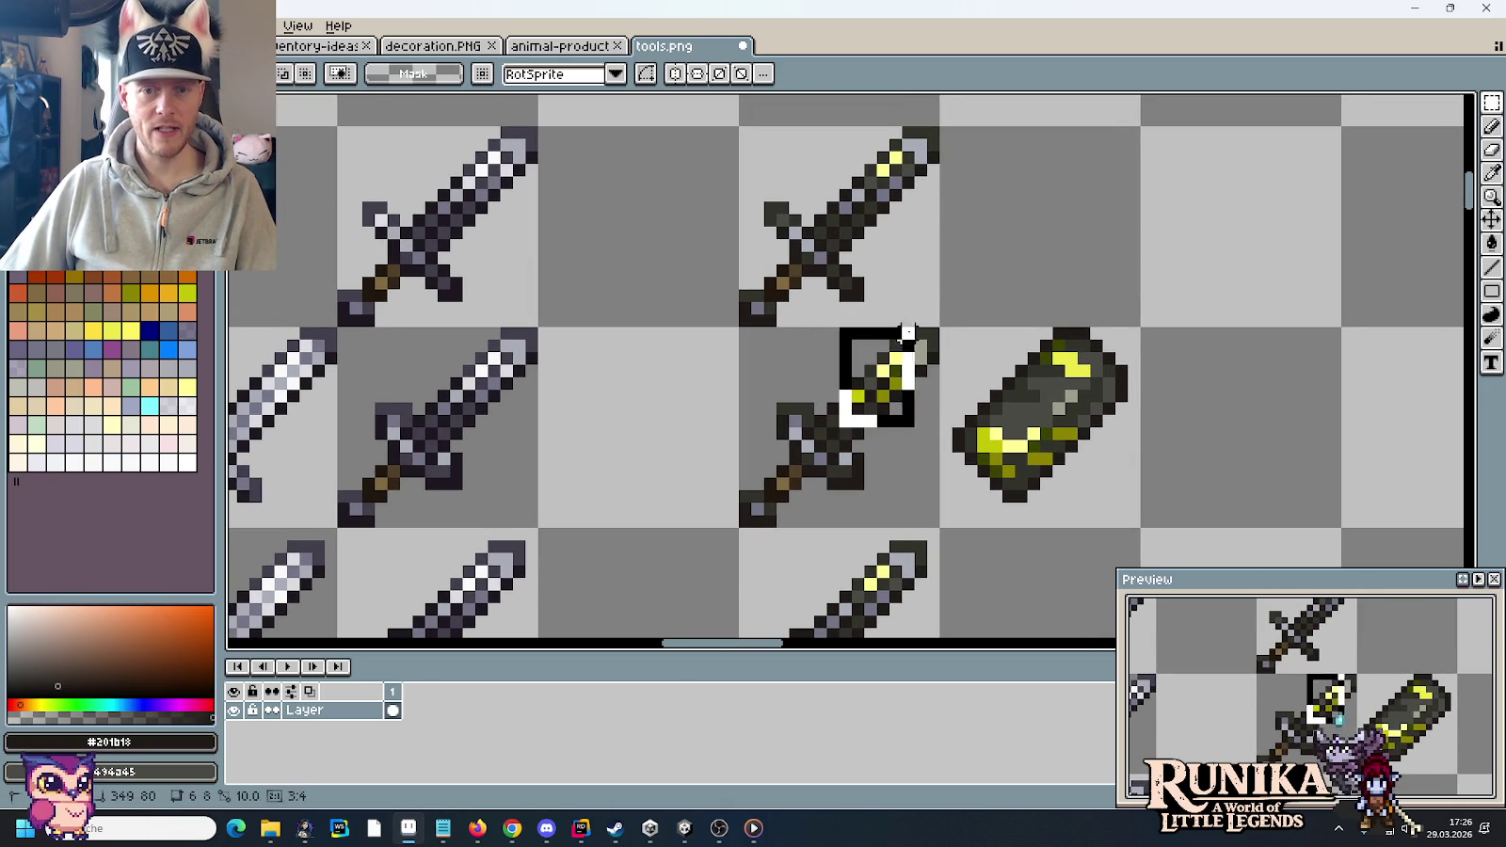
pyautogui.moveTo(911, 394)
pyautogui.mouseDown()
pyautogui.moveTo(949, 577)
pyautogui.moveTo(906, 447)
pyautogui.mouseUp()
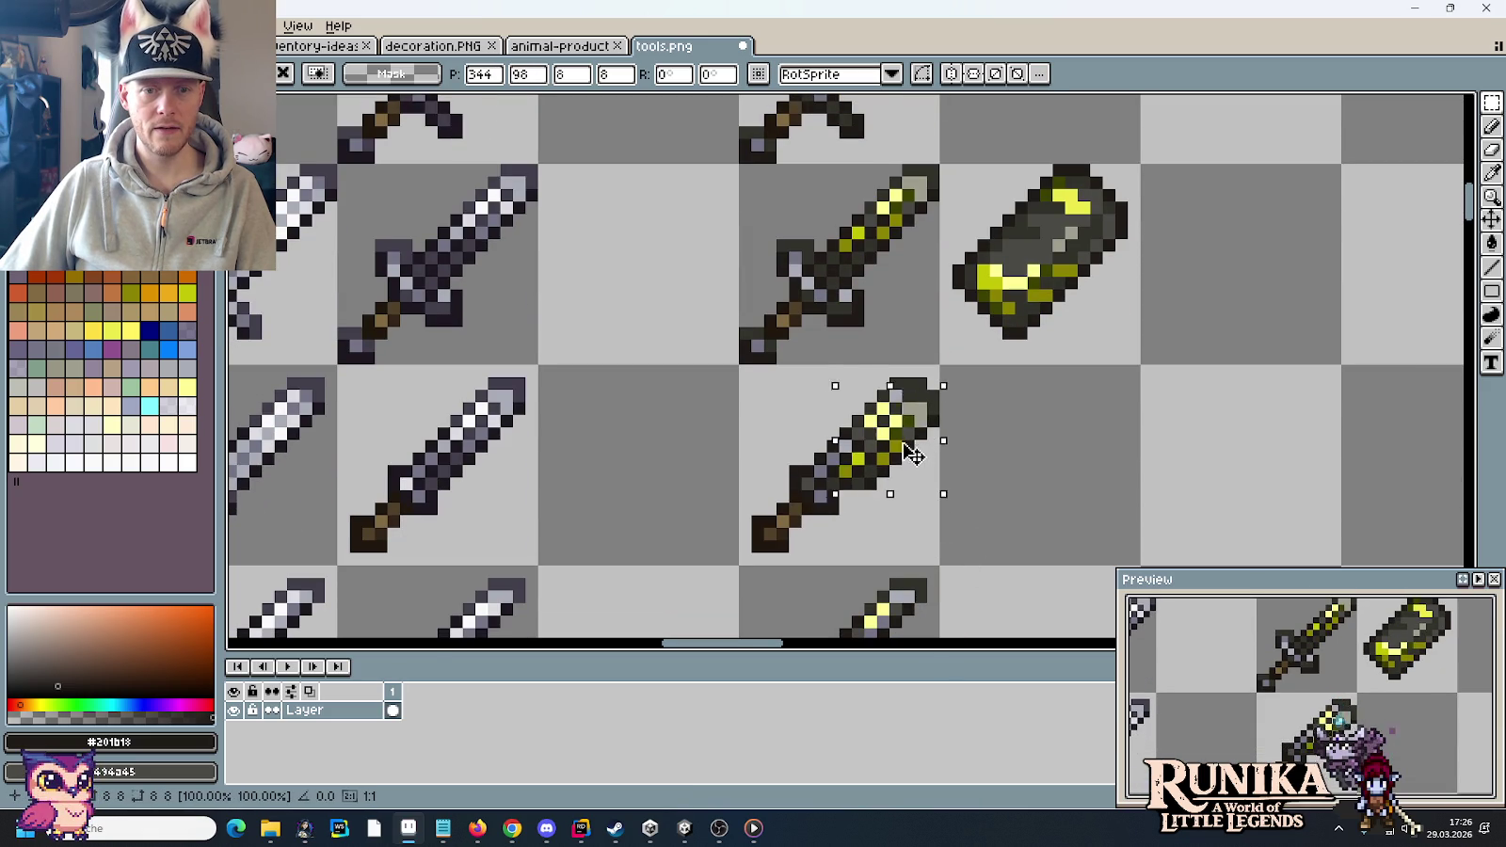
pyautogui.click(981, 466)
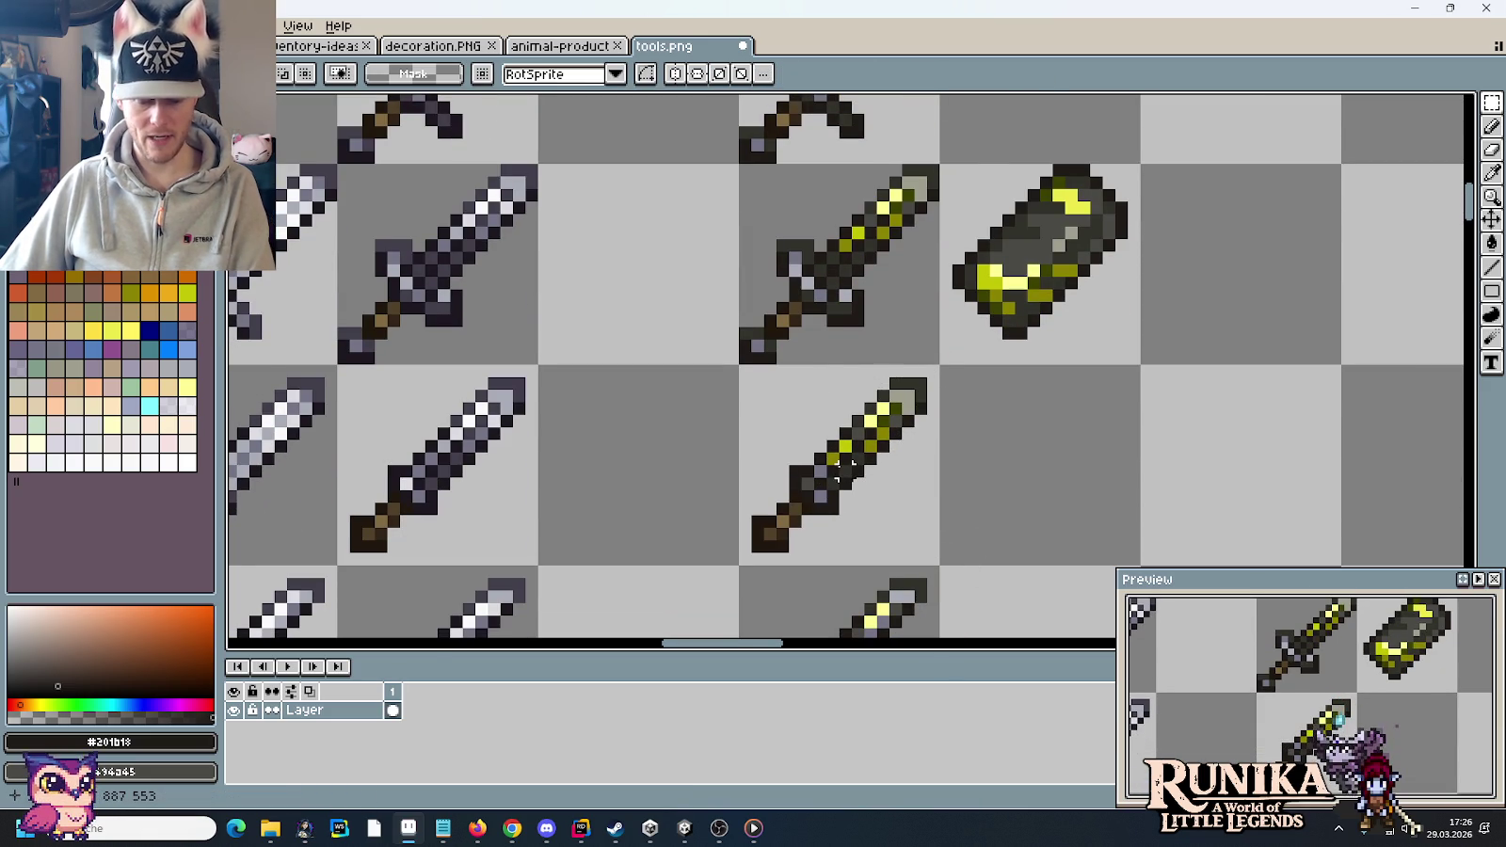
pyautogui.scroll(1, 839, 469)
pyautogui.press('i')
pyautogui.scroll(-3, 849, 499)
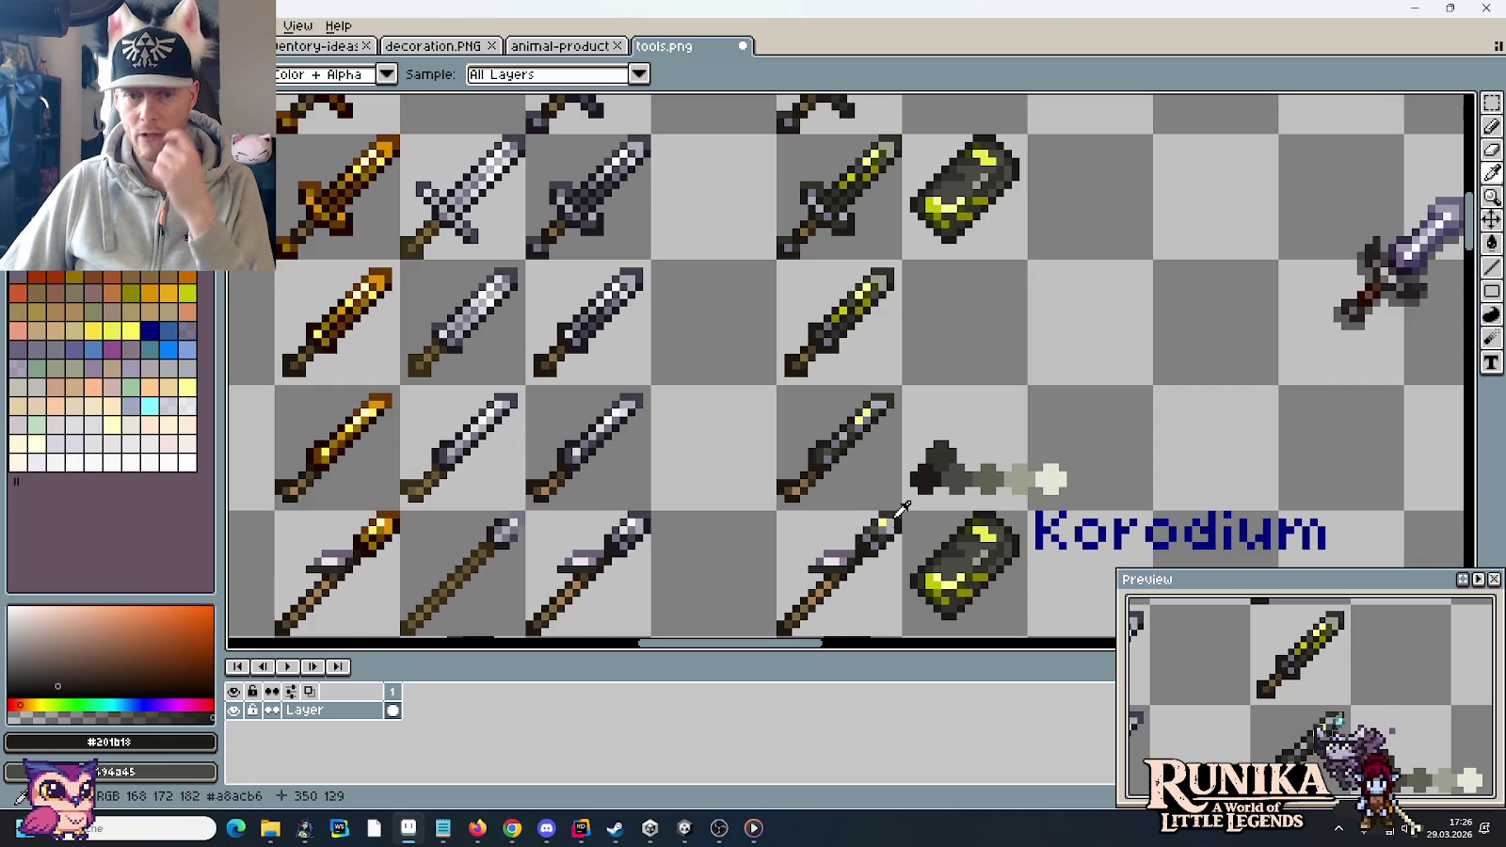
pyautogui.scroll(2, 884, 376)
pyautogui.scroll(1, 860, 256)
pyautogui.scroll(-1, 860, 256)
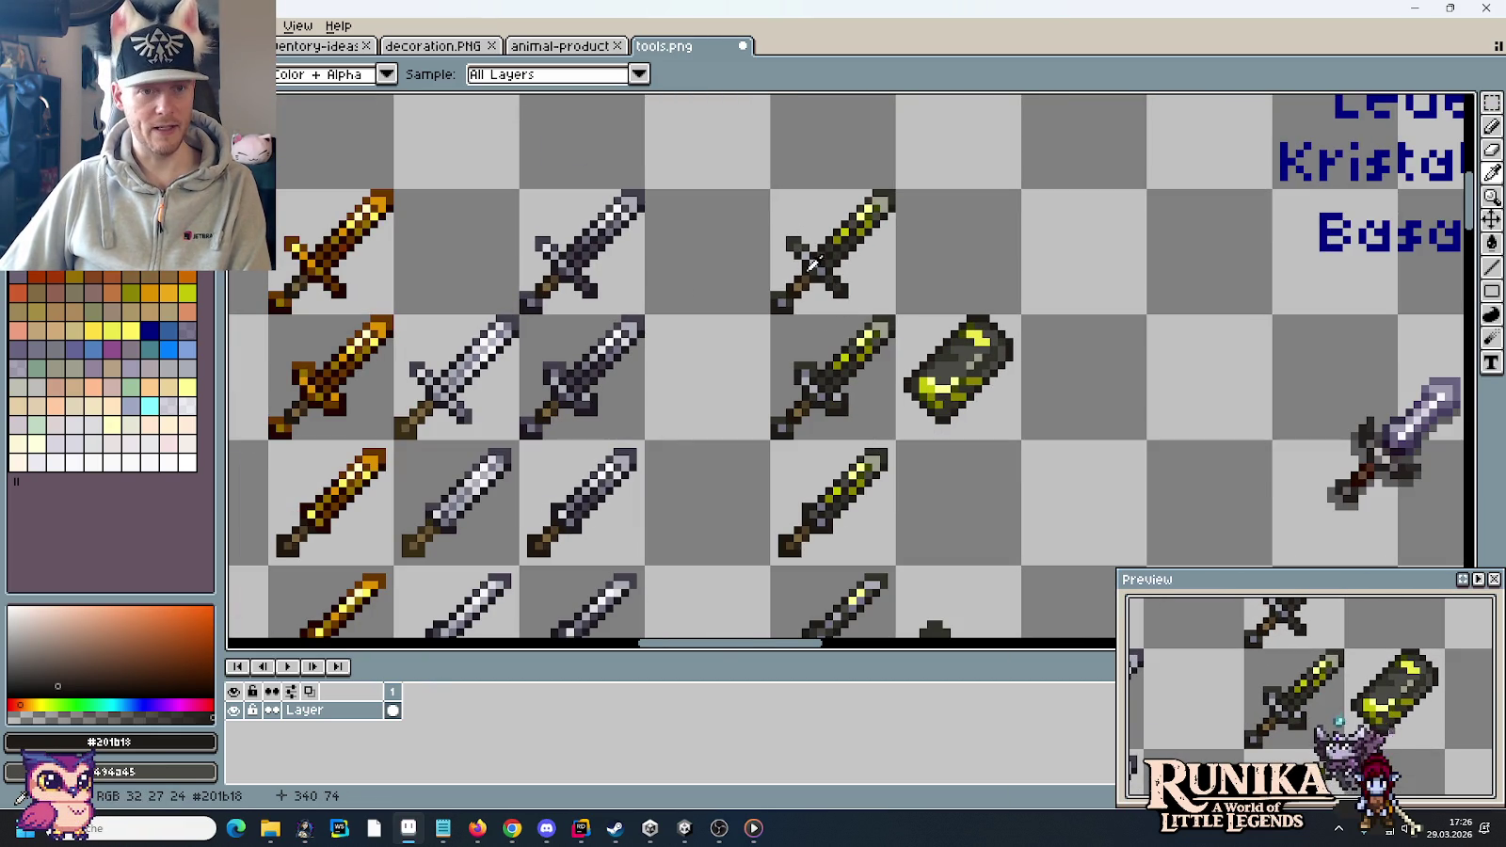
pyautogui.moveTo(848, 453)
pyautogui.mouseDown()
pyautogui.moveTo(828, 216)
pyautogui.moveTo(828, 414)
pyautogui.moveTo(893, 393)
pyautogui.mouseUp()
# - Paint olive, lime and pale yellow highlight pixels on the sword guard
pyautogui.scroll(2, 875, 395)
pyautogui.scroll(1, 885, 405)
pyautogui.scroll(1, 898, 414)
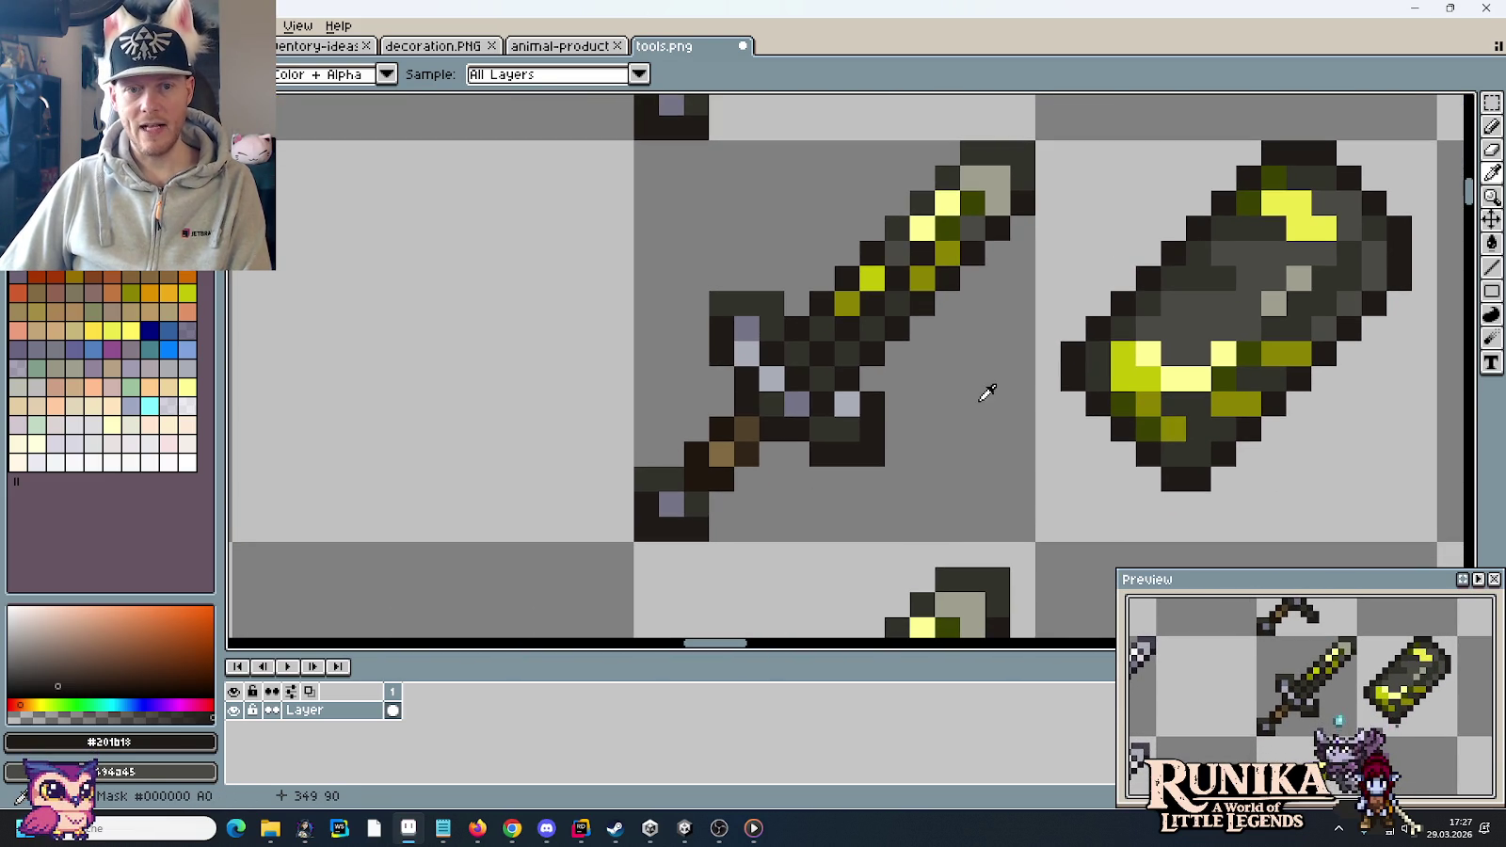
pyautogui.click(1152, 400)
pyautogui.click(746, 329)
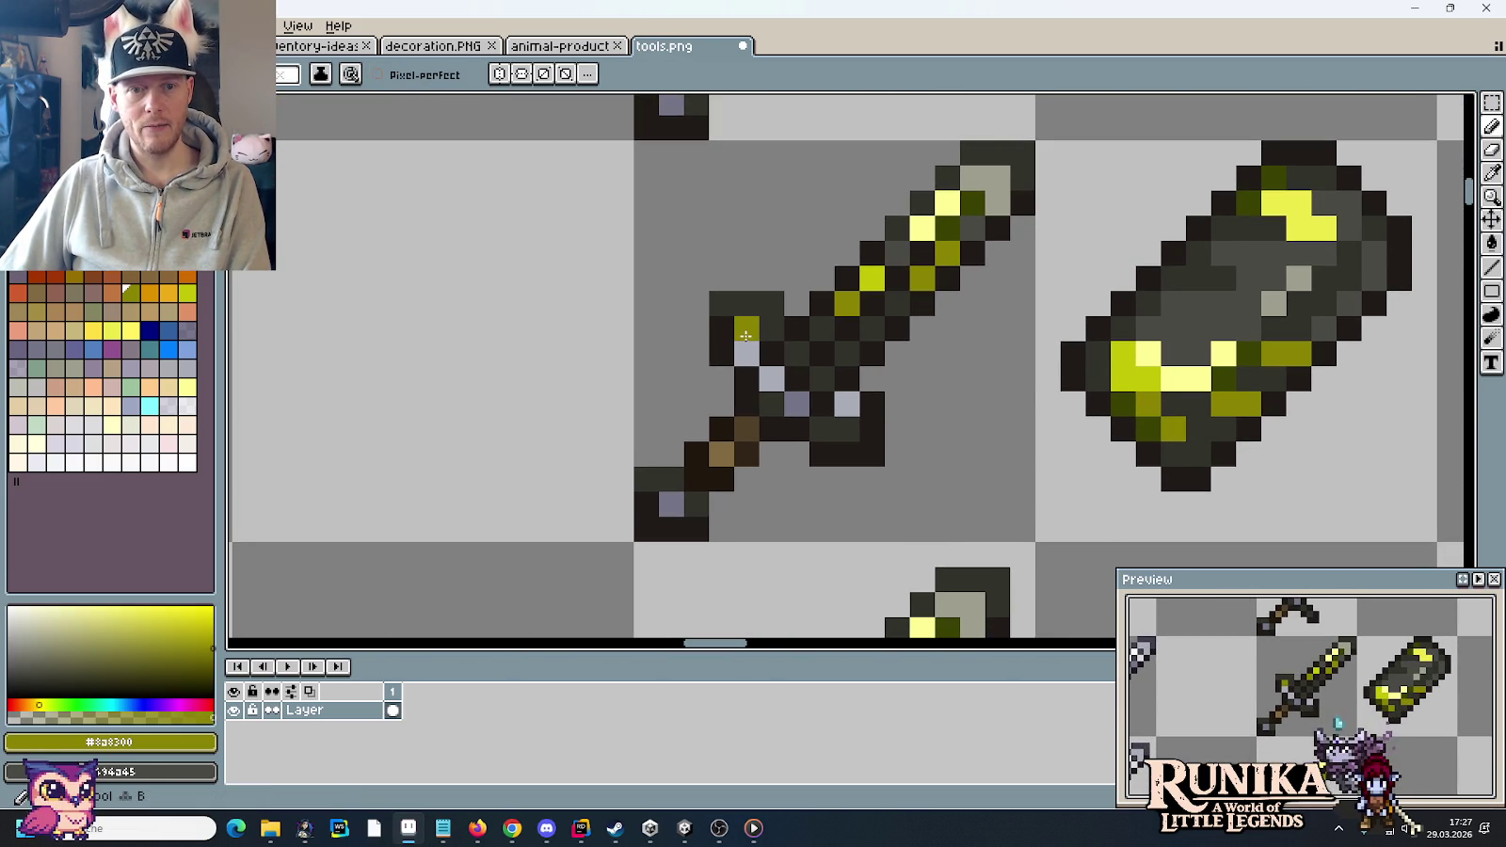
pyautogui.click(1134, 365)
pyautogui.click(746, 352)
pyautogui.click(1148, 352)
pyautogui.click(795, 353)
pyautogui.hotkey('ctrl', 'z')
pyautogui.click(773, 380)
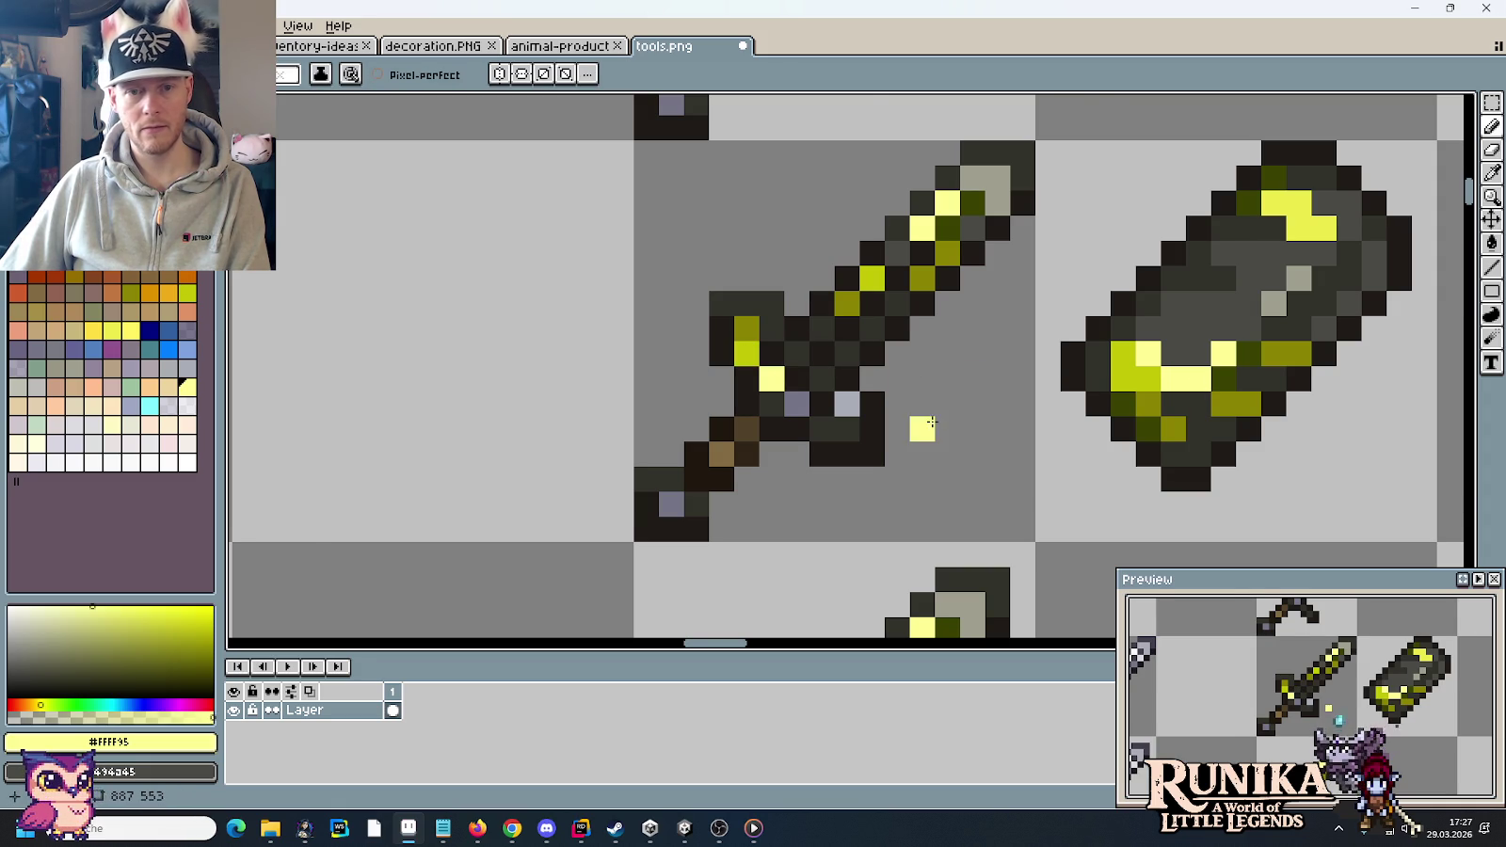
# - Add one lime #c2c506 pixel to the Korodium sword's outline and inspect the result
pyautogui.scroll(-1, 932, 427)
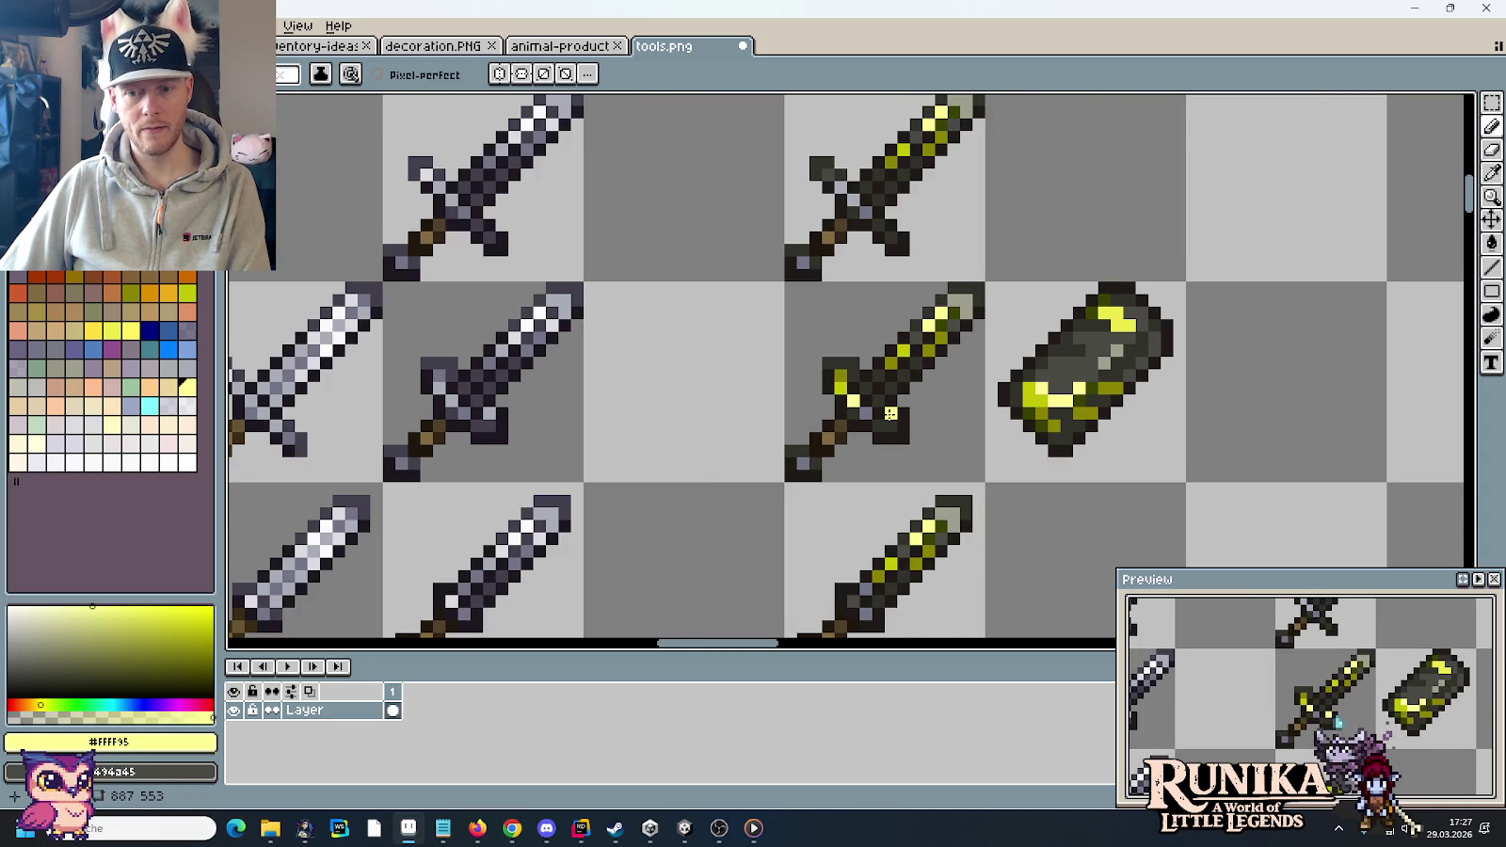
pyautogui.keyDown('alt'); pyautogui.click(1047, 405); pyautogui.keyUp('alt')
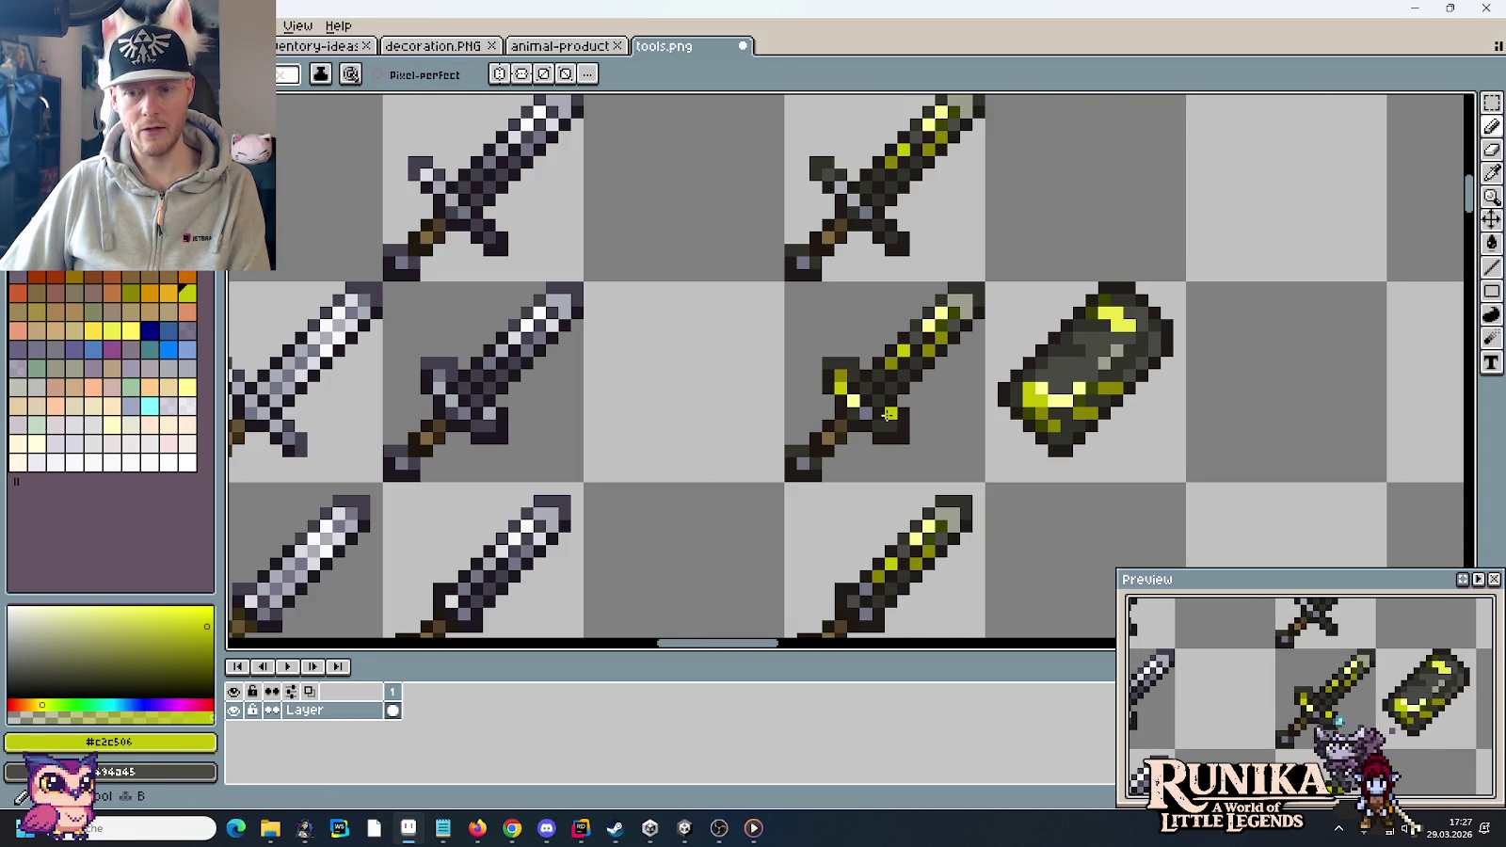
pyautogui.scroll(-1, 875, 501)
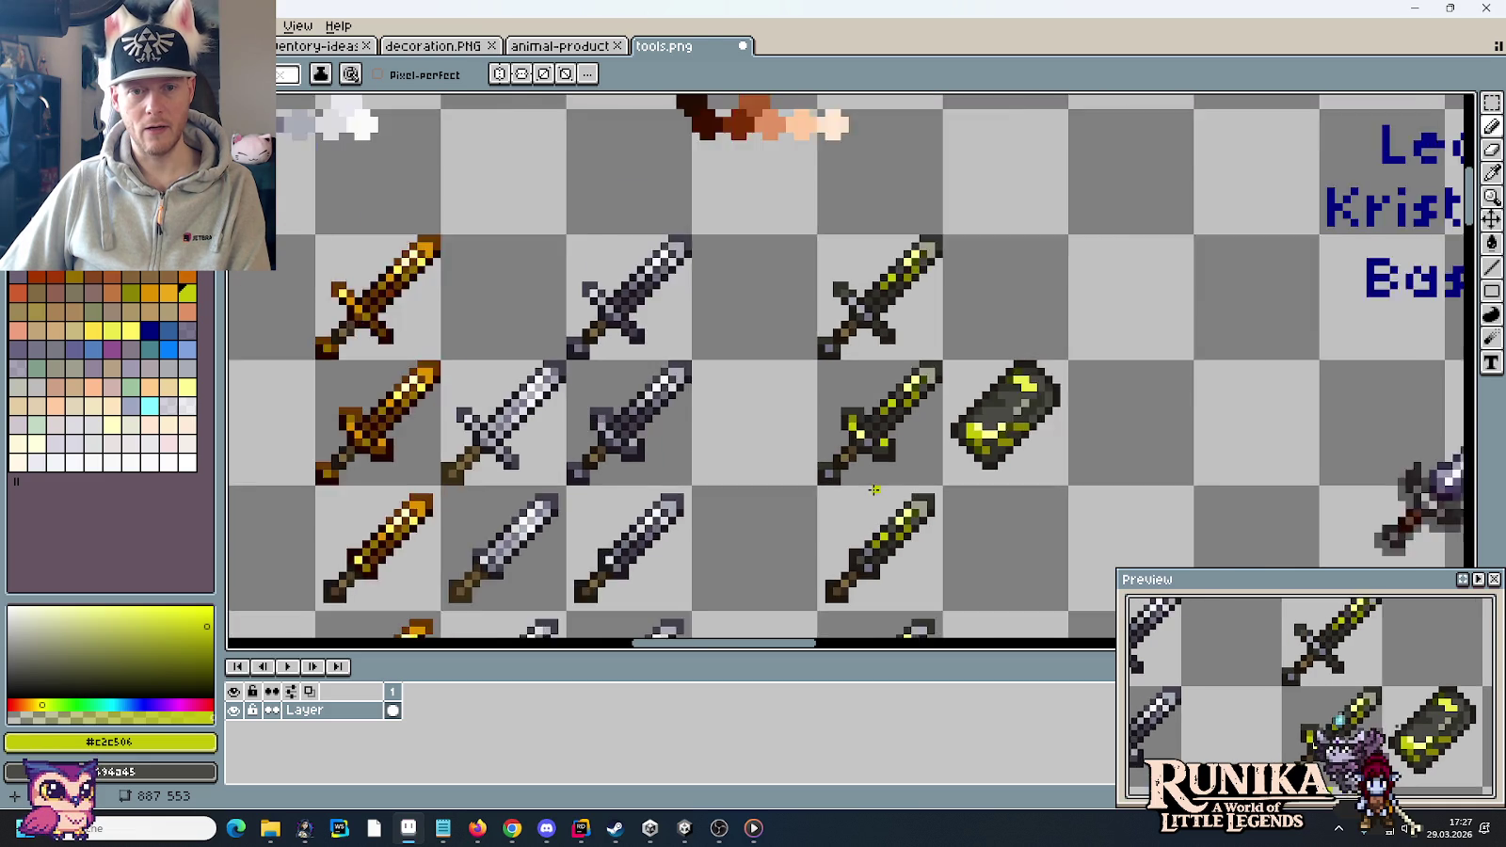
pyautogui.scroll(2, 925, 240)
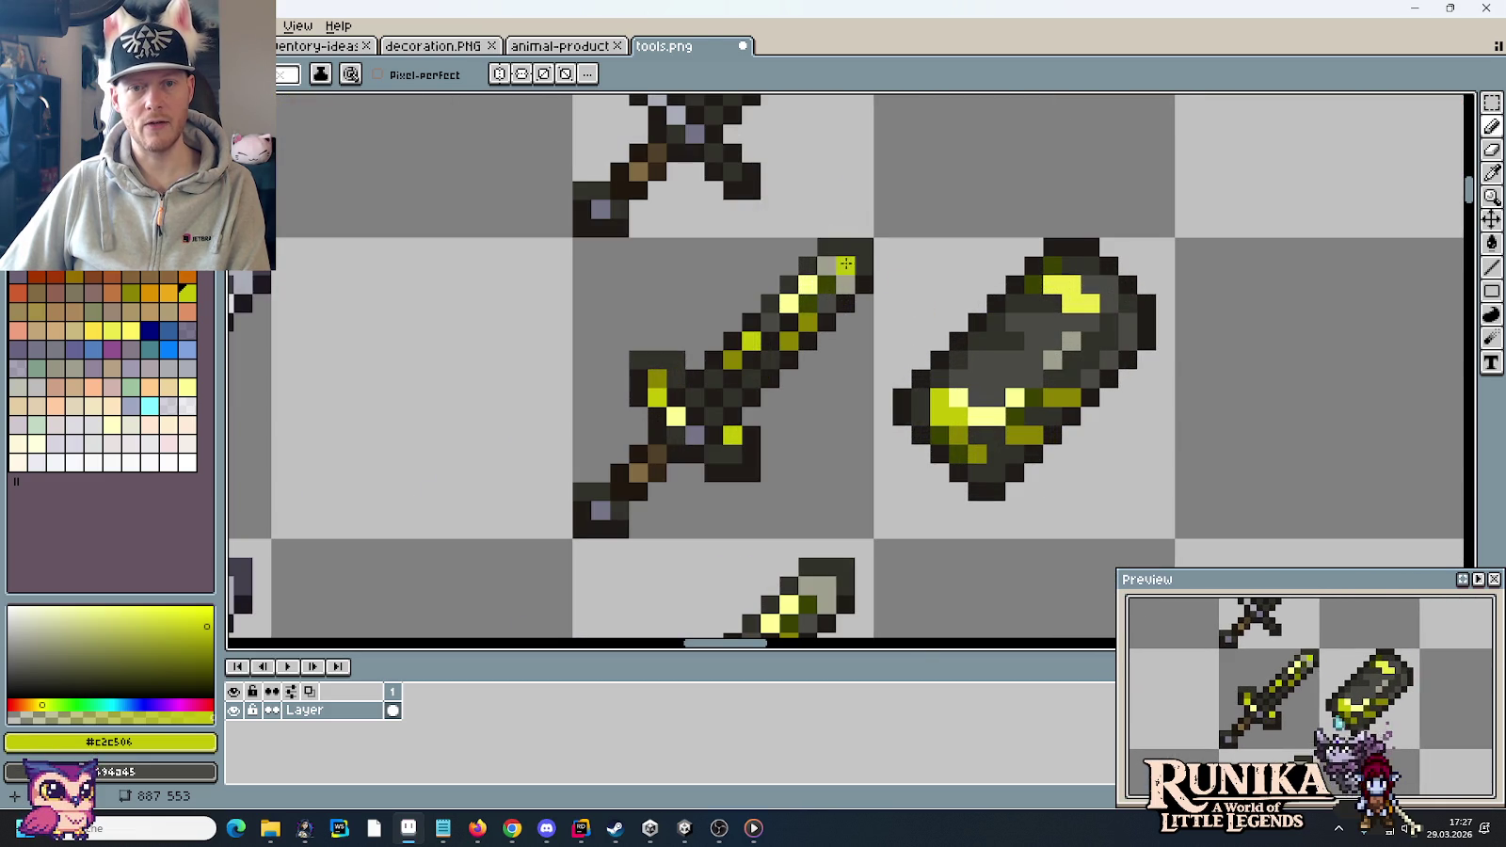
pyautogui.click(837, 261)
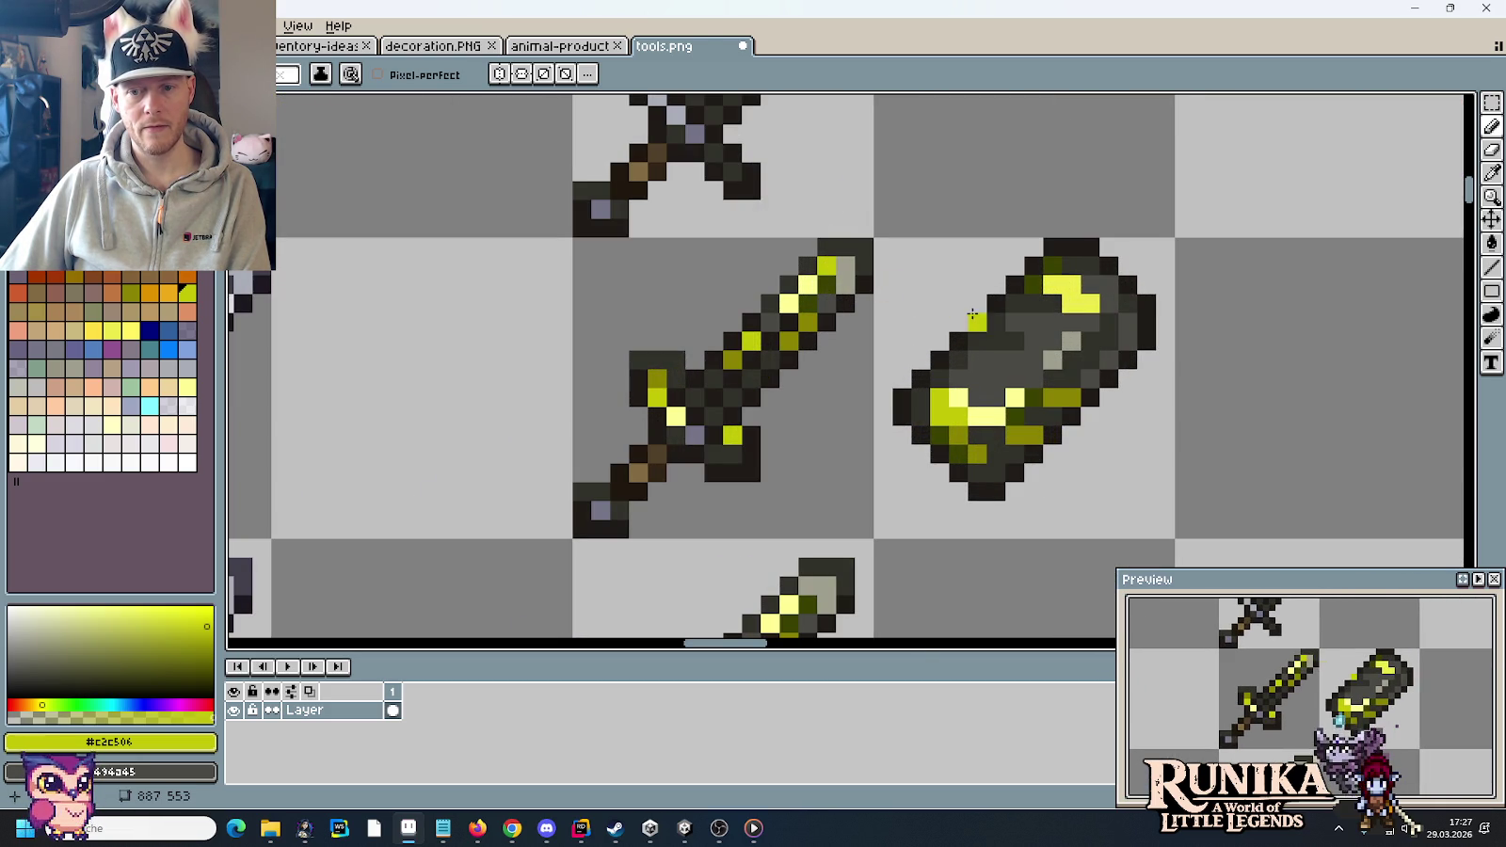
pyautogui.scroll(-2, 846, 434)
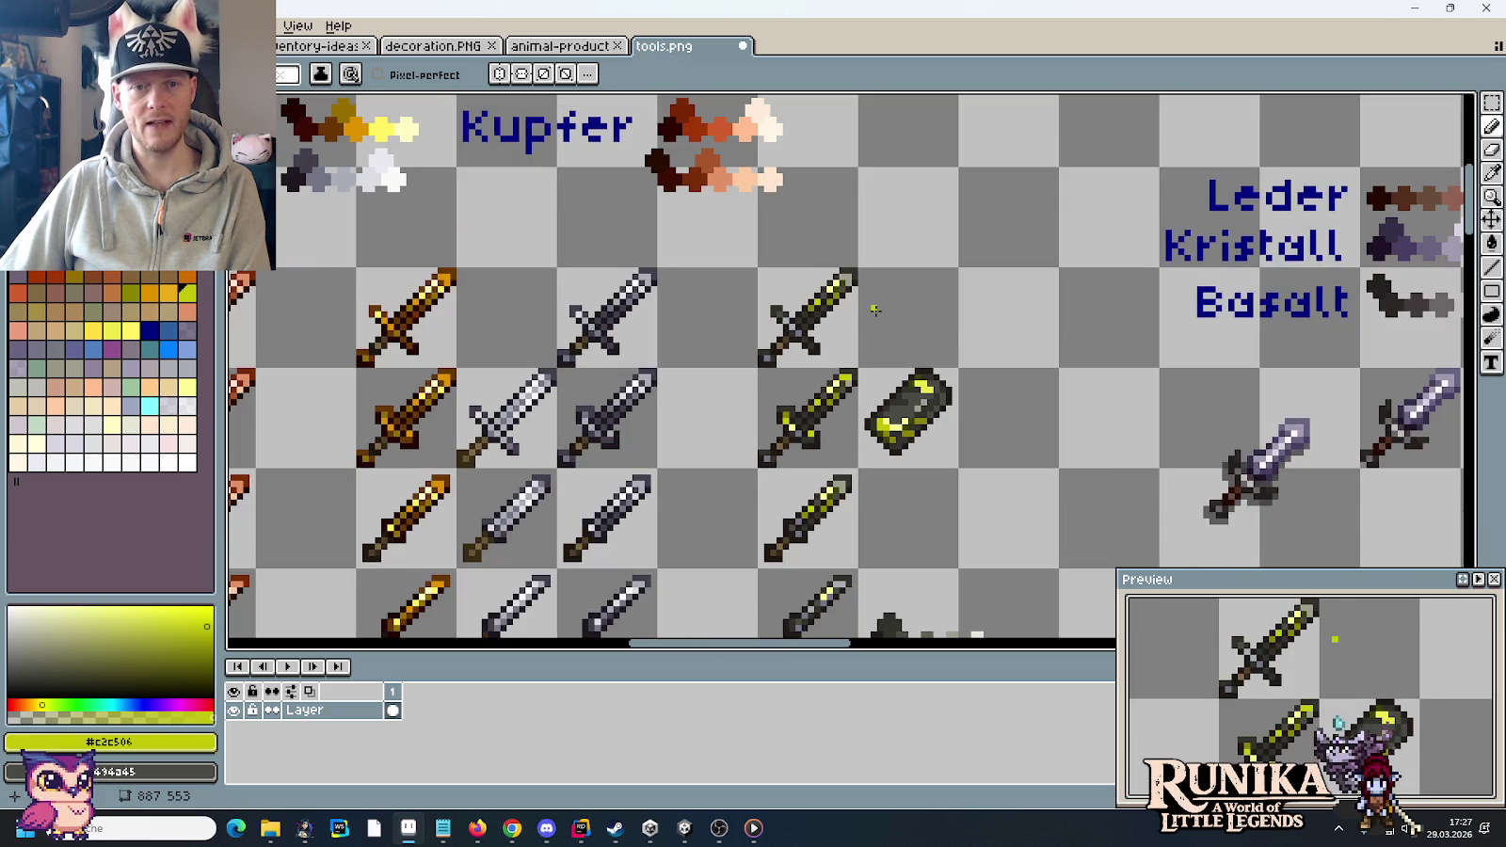
pyautogui.scroll(2, 884, 477)
pyautogui.scroll(-2, 887, 481)
pyautogui.moveTo(887, 481); pyautogui.dragTo(934, 350)
pyautogui.scroll(2, 935, 350)
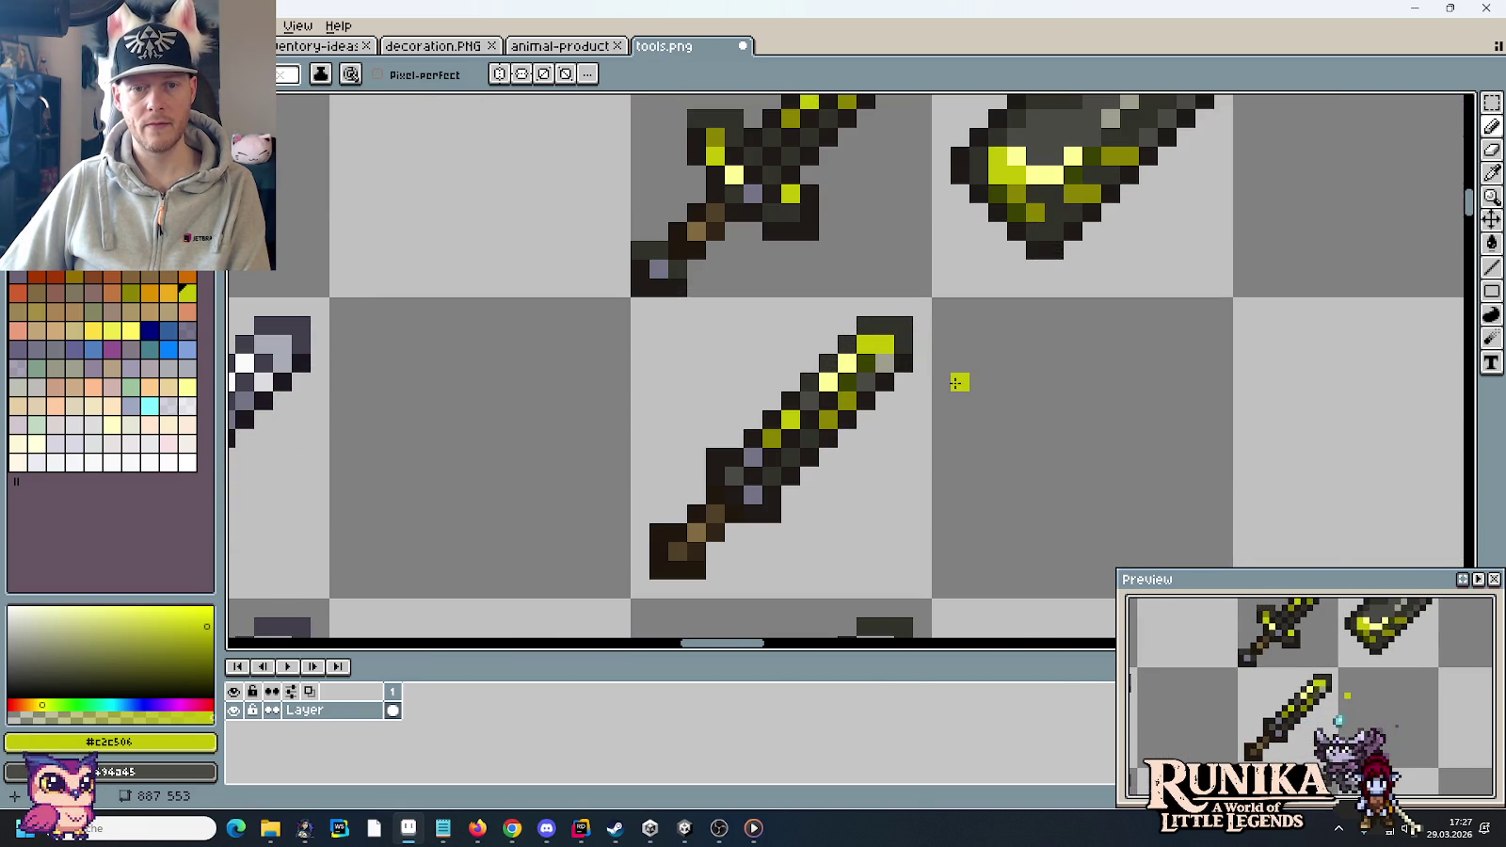
pyautogui.scroll(-1, 956, 382)
pyautogui.scroll(-1, 956, 382)
pyautogui.scroll(-1, 956, 384)
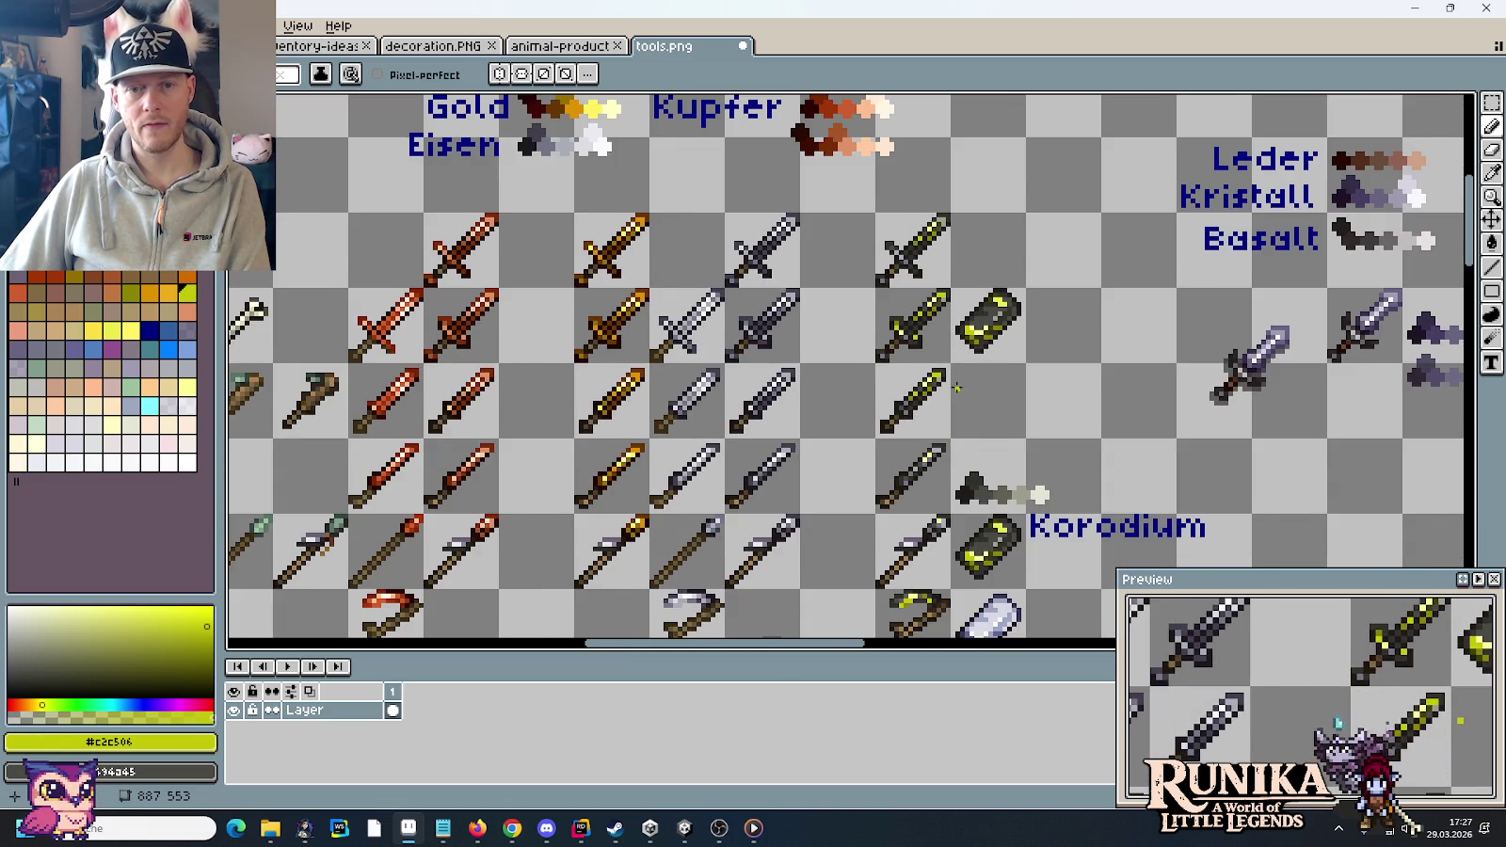
pyautogui.scroll(1, 956, 386)
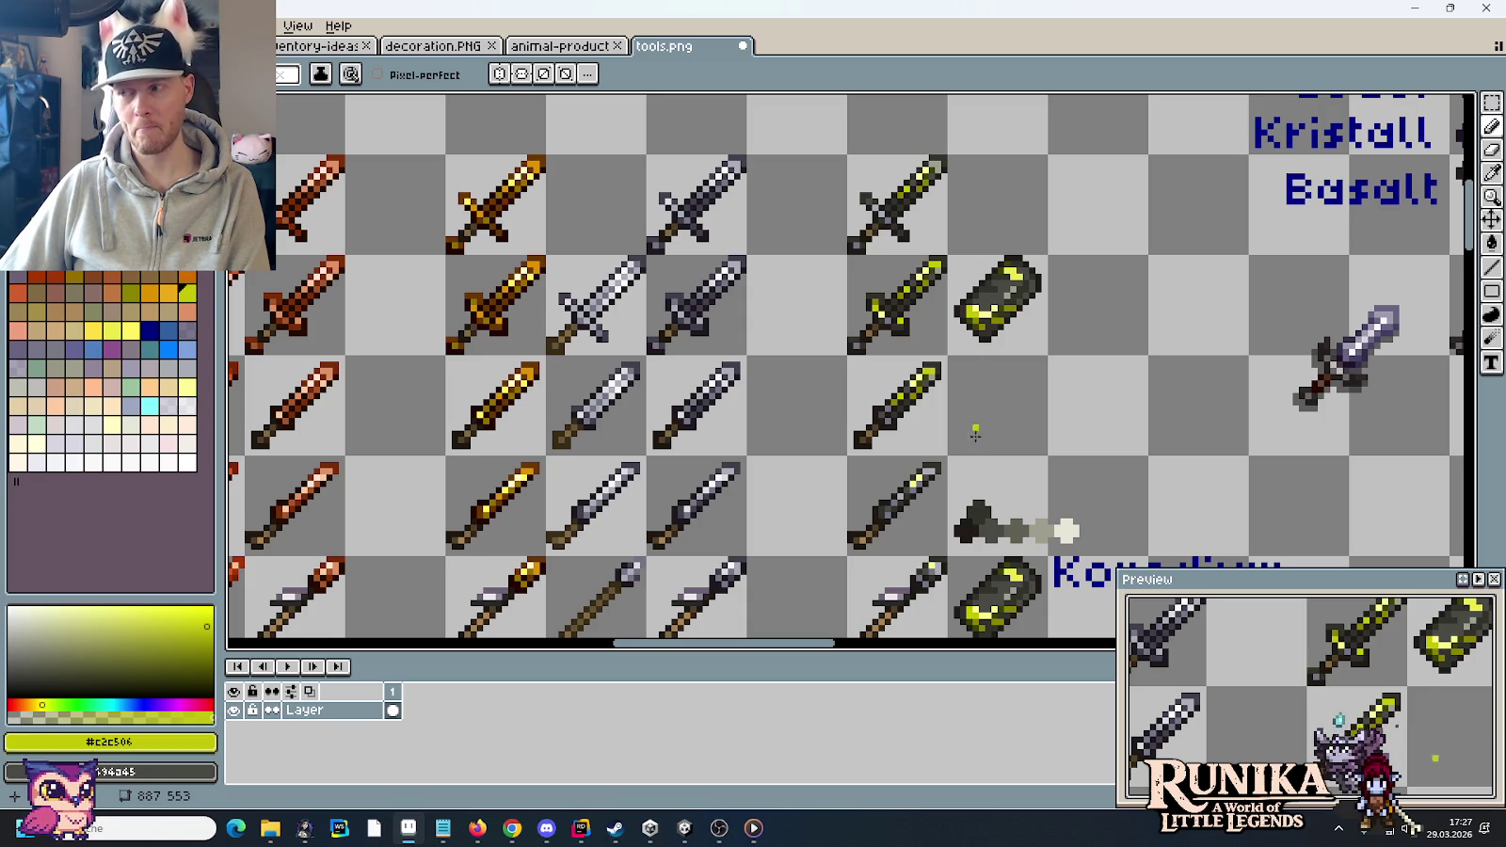
pyautogui.scroll(-6, 975, 406)
pyautogui.scroll(2, 909, 391)
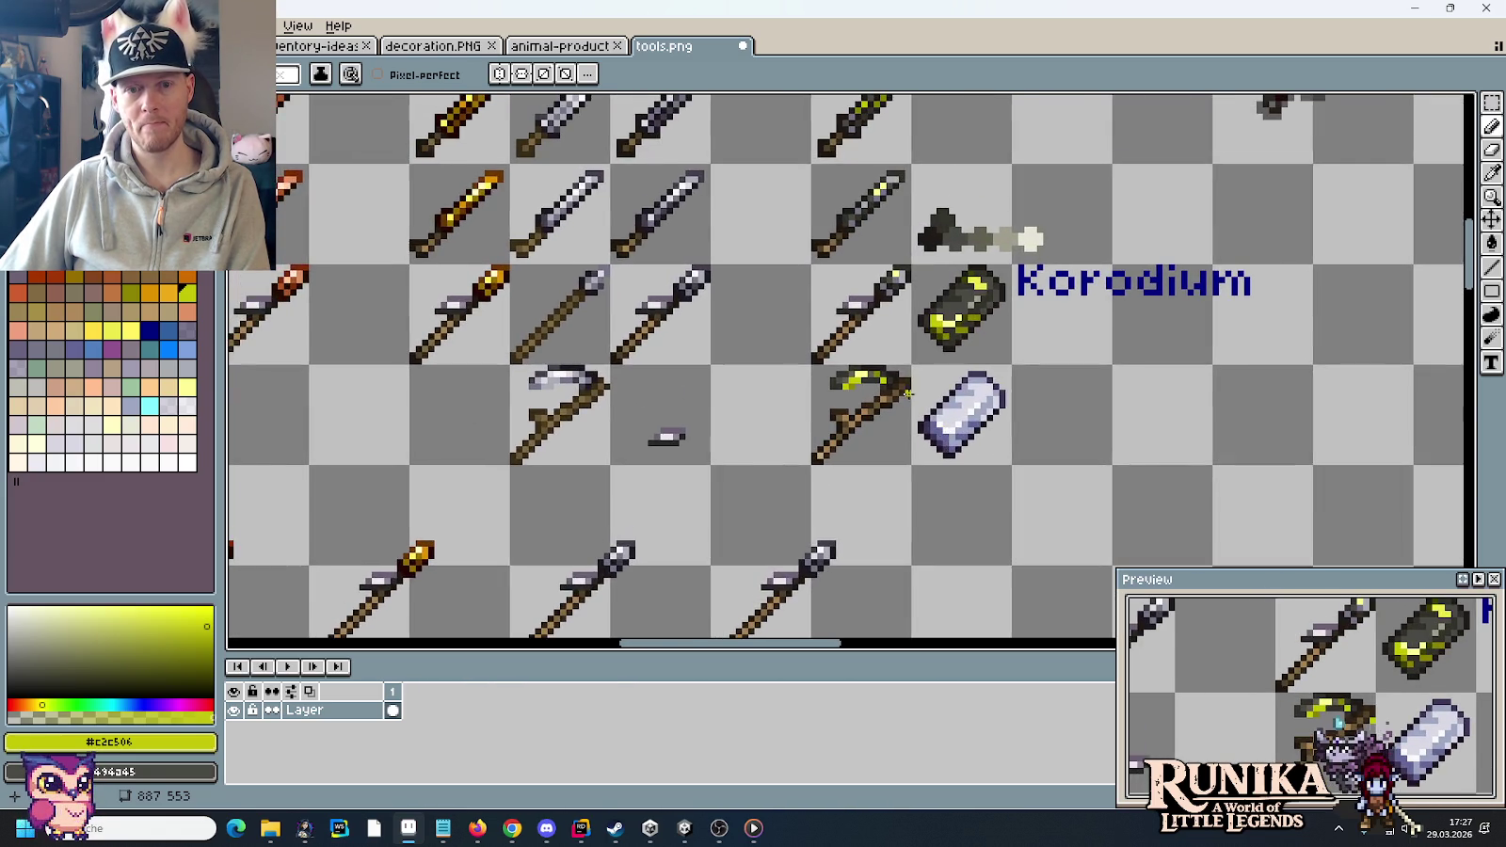
pyautogui.scroll(1, 909, 391)
pyautogui.scroll(1, 905, 377)
pyautogui.scroll(-2, 895, 369)
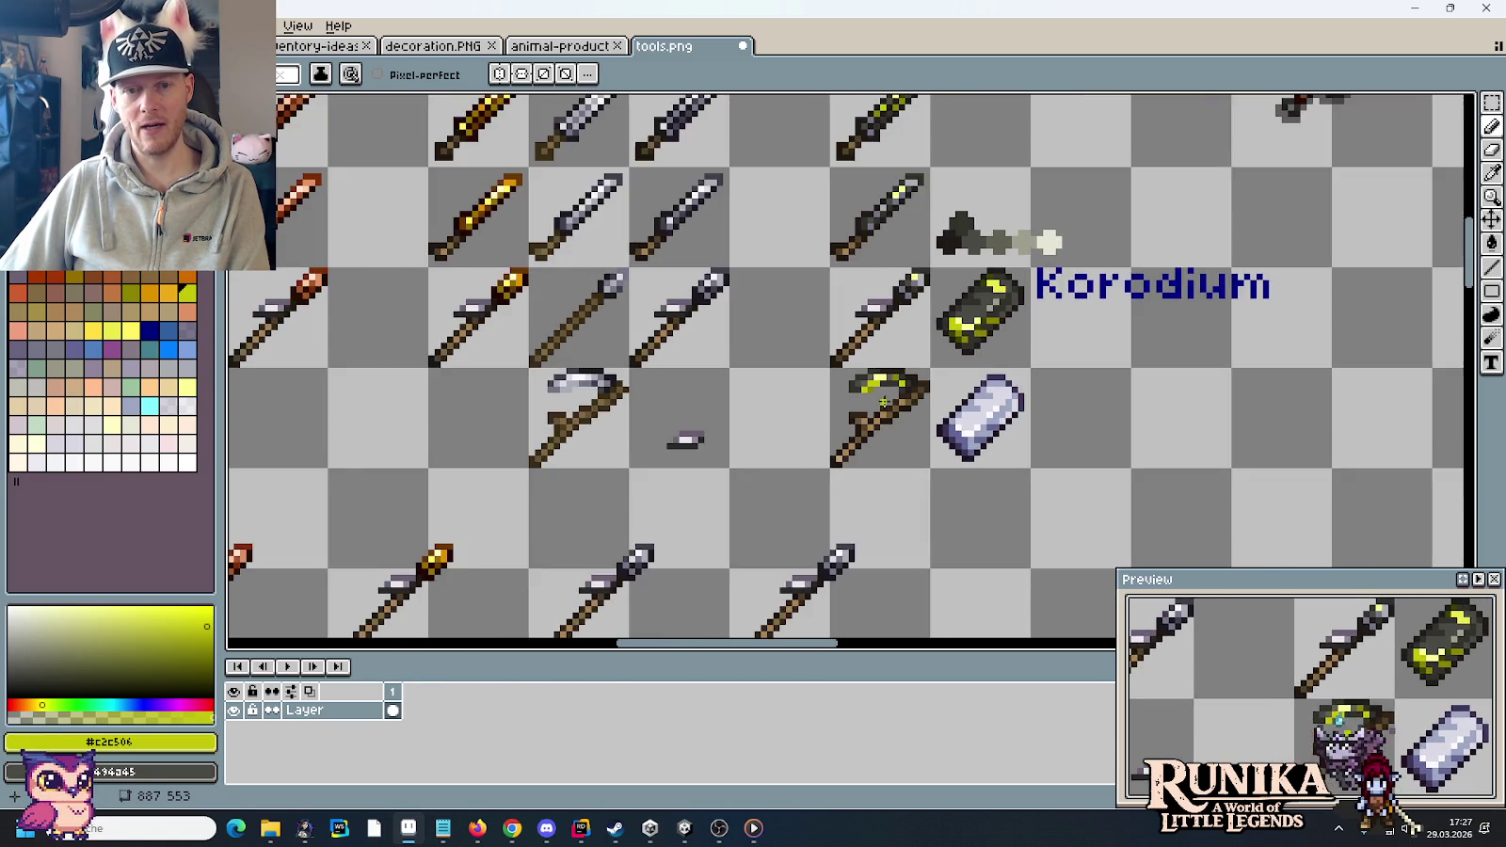
pyautogui.scroll(1, 892, 348)
pyautogui.scroll(3, 890, 330)
pyautogui.scroll(1, 889, 315)
pyautogui.scroll(1, 894, 320)
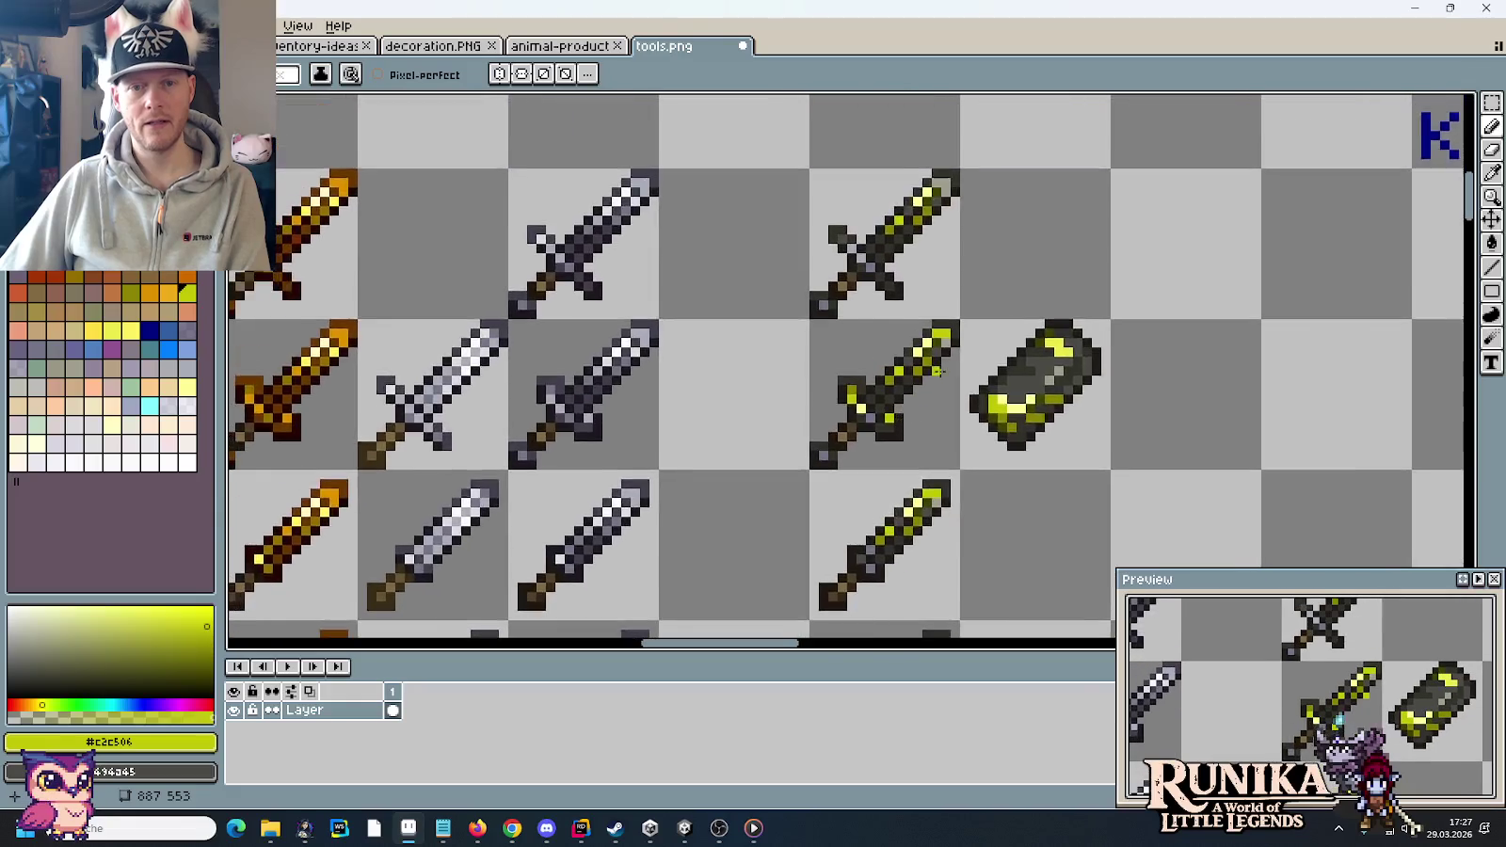
pyautogui.scroll(1, 917, 343)
pyautogui.scroll(1, 941, 371)
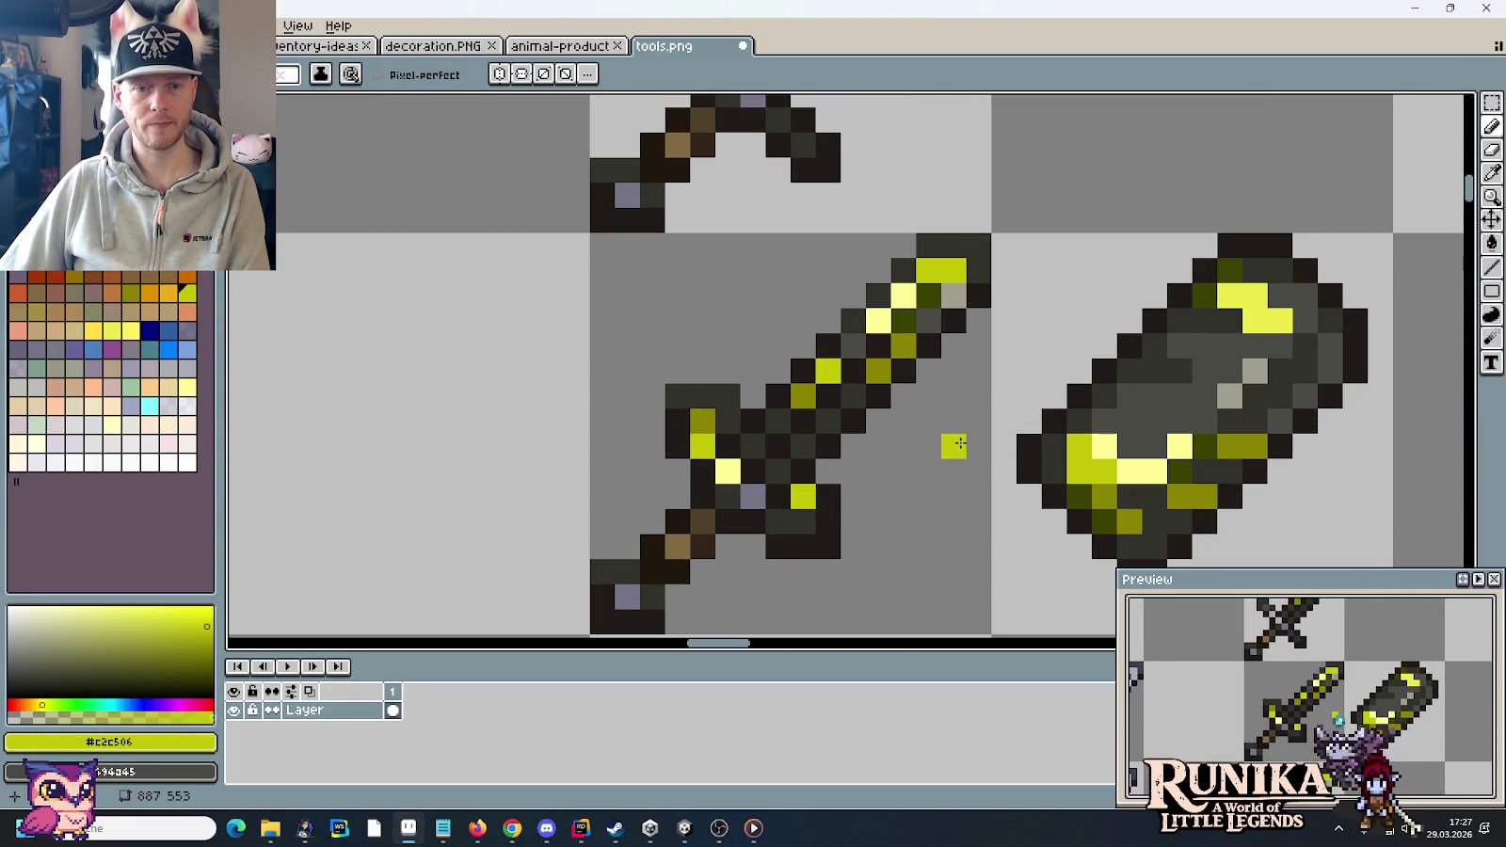
# - Choose dark olive #3a4200 and shade the crossguard's top row, undoing stray strokes
pyautogui.keyDown('alt'); pyautogui.click(903, 320); pyautogui.keyUp('alt')
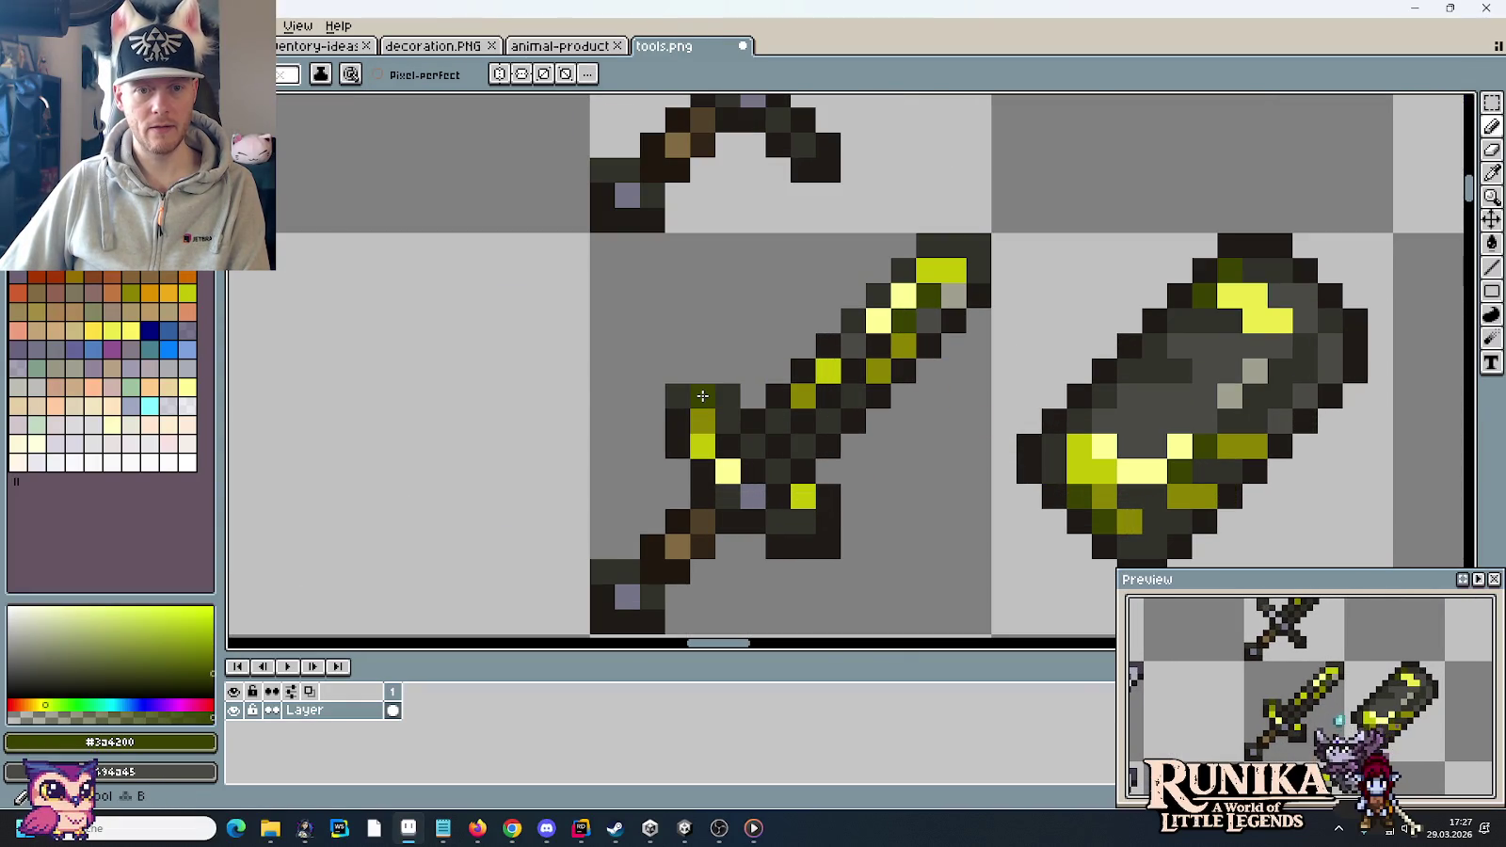
pyautogui.moveTo(684, 397); pyautogui.dragTo(723, 397)
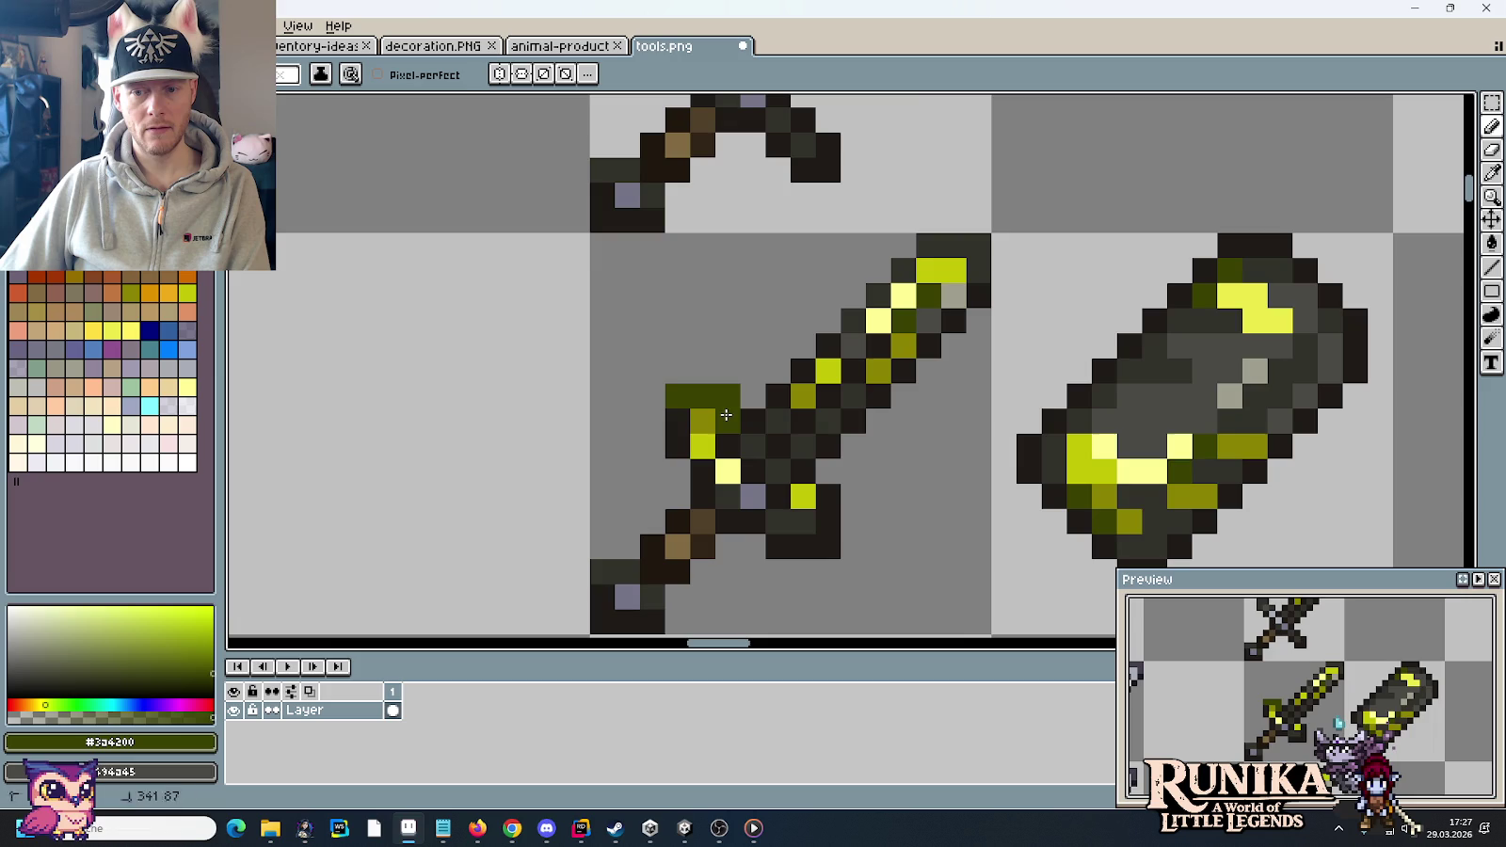
pyautogui.scroll(-2, 725, 415)
pyautogui.scroll(-2, 901, 440)
pyautogui.scroll(1, 927, 368)
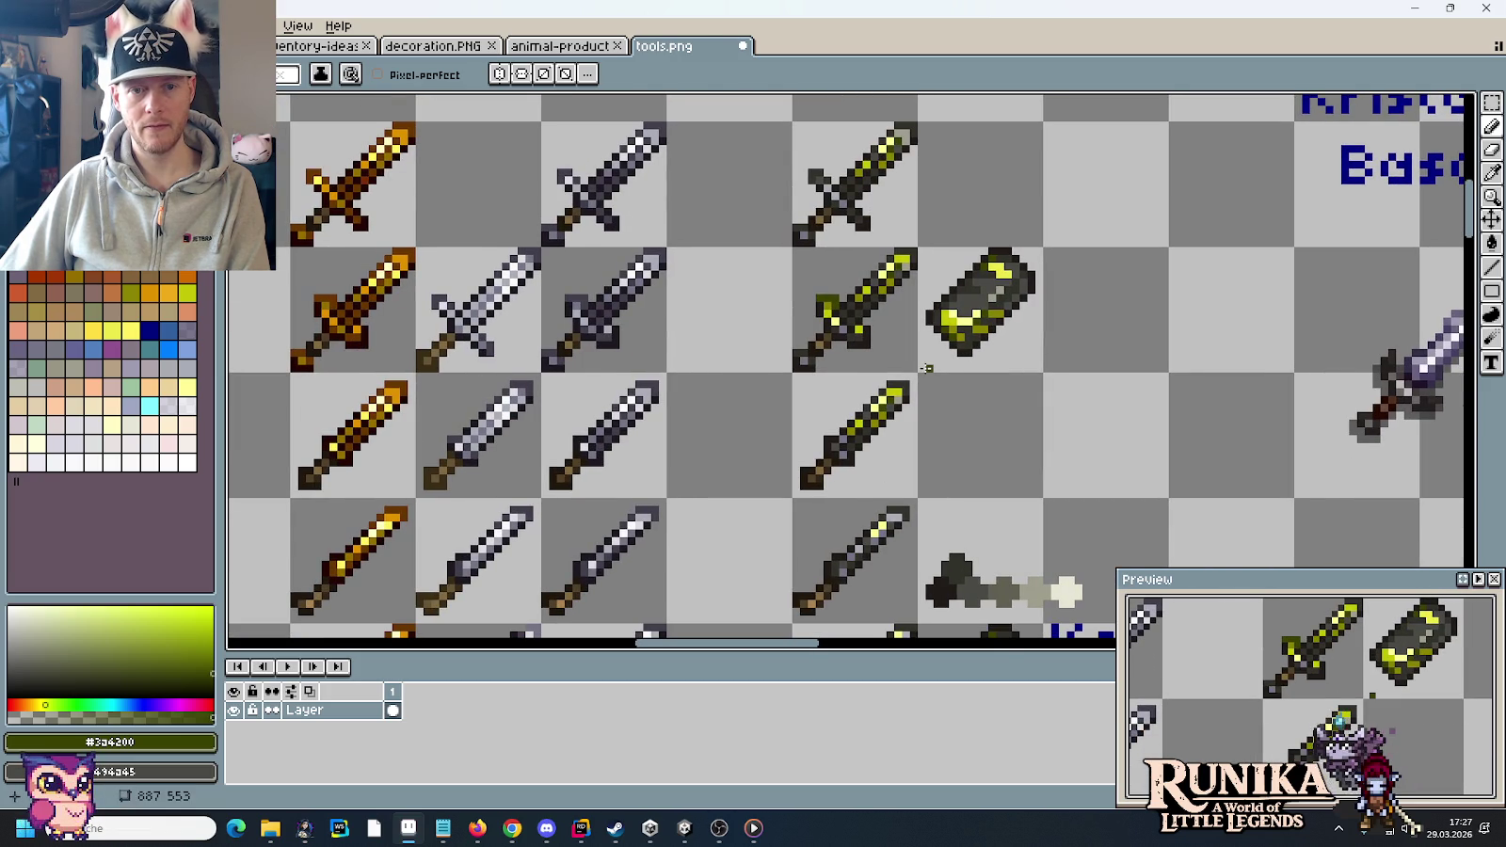
pyautogui.hotkey('ctrl', 'z')
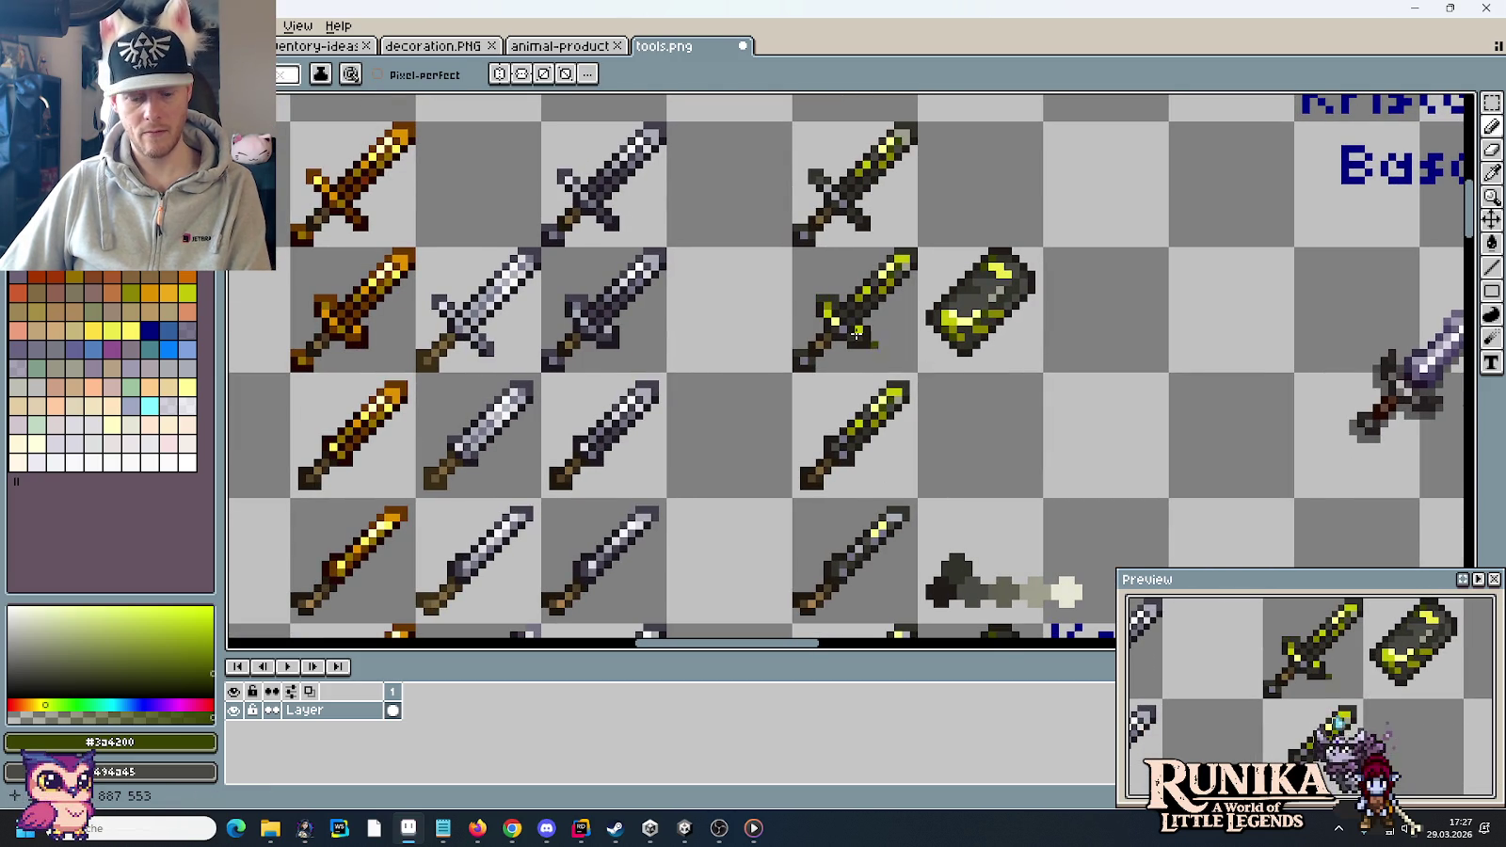
pyautogui.scroll(3, 942, 312)
pyautogui.click(1079, 444)
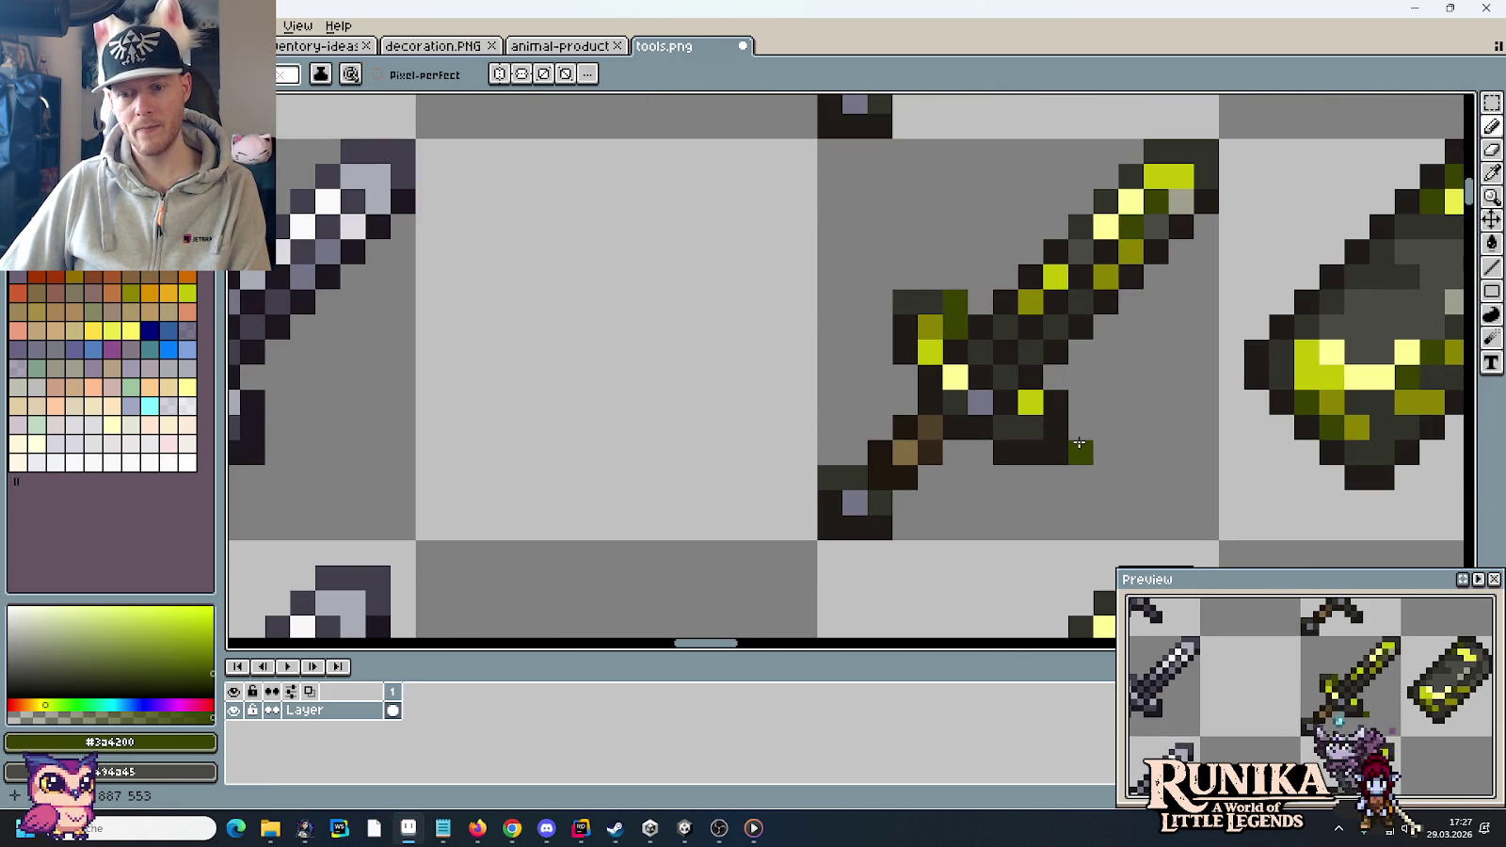
pyautogui.hotkey('ctrl', 'z')
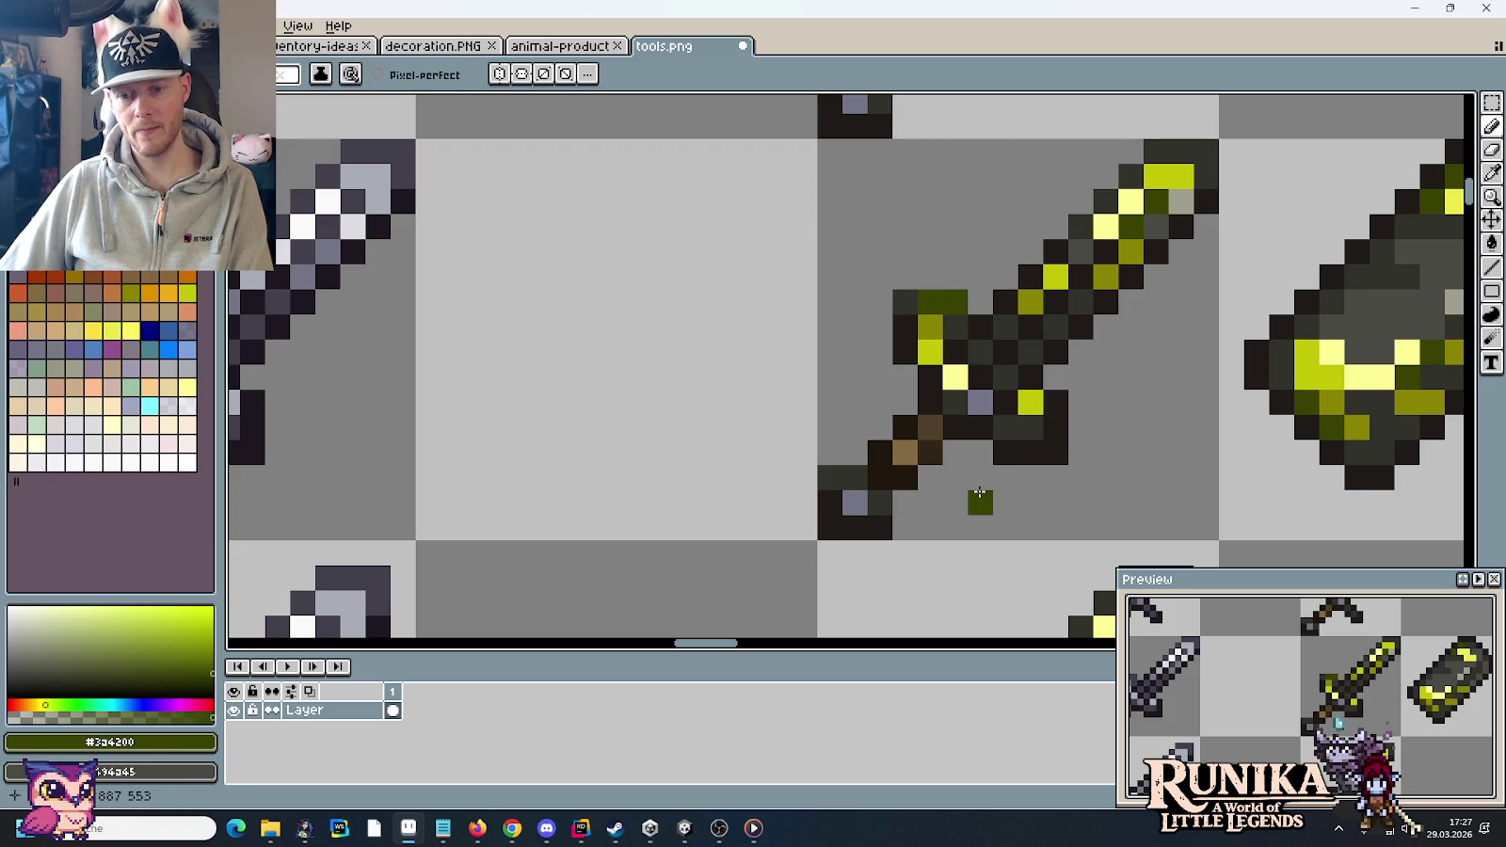
pyautogui.scroll(-3, 978, 492)
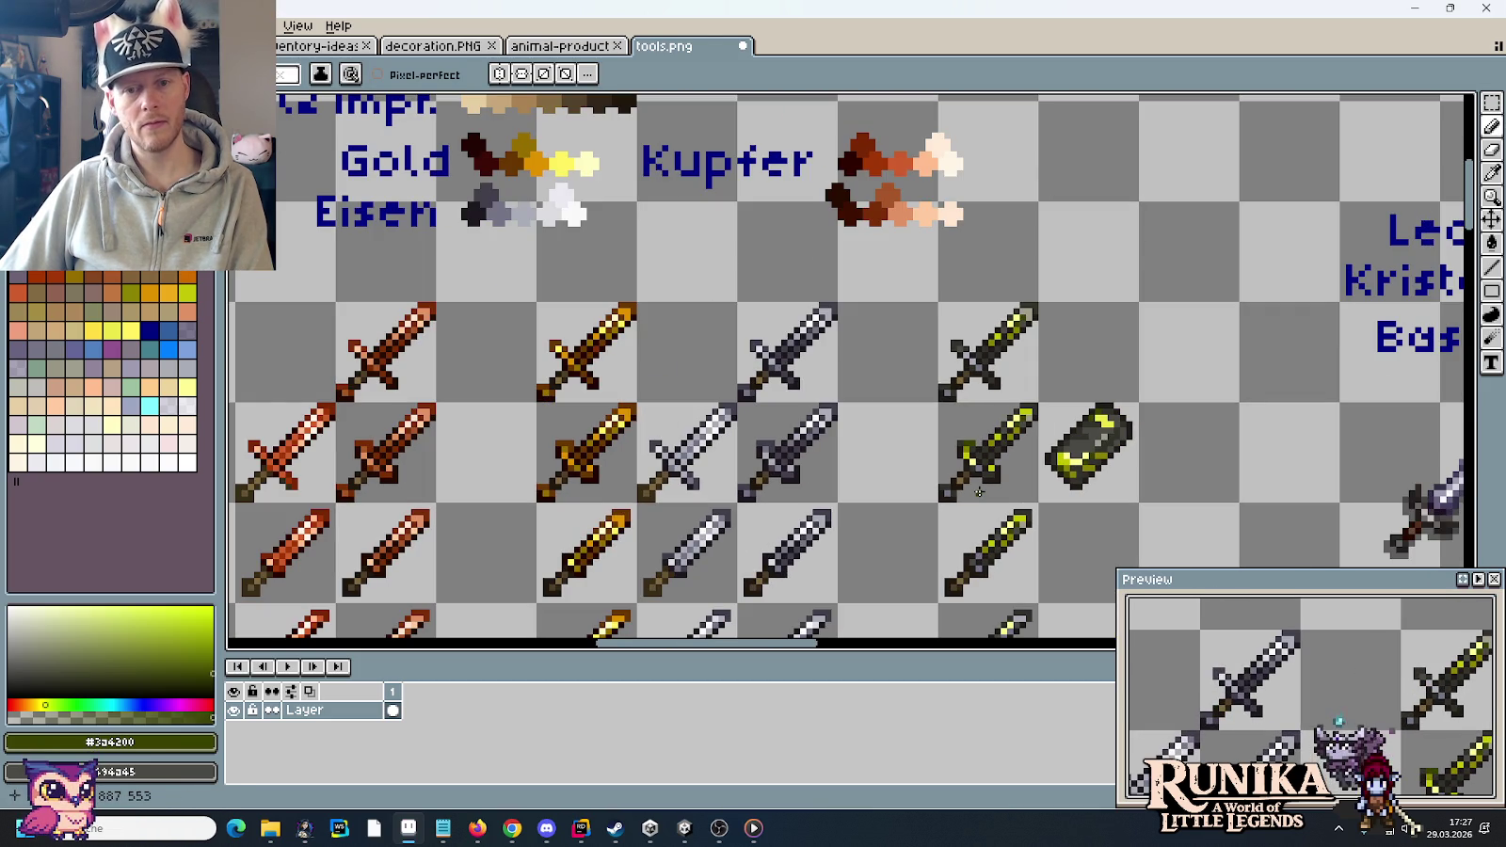
pyautogui.moveTo(978, 493); pyautogui.dragTo(937, 386)
# - Paint two dark olive pixels along the pommel's top edge
pyautogui.press('m')
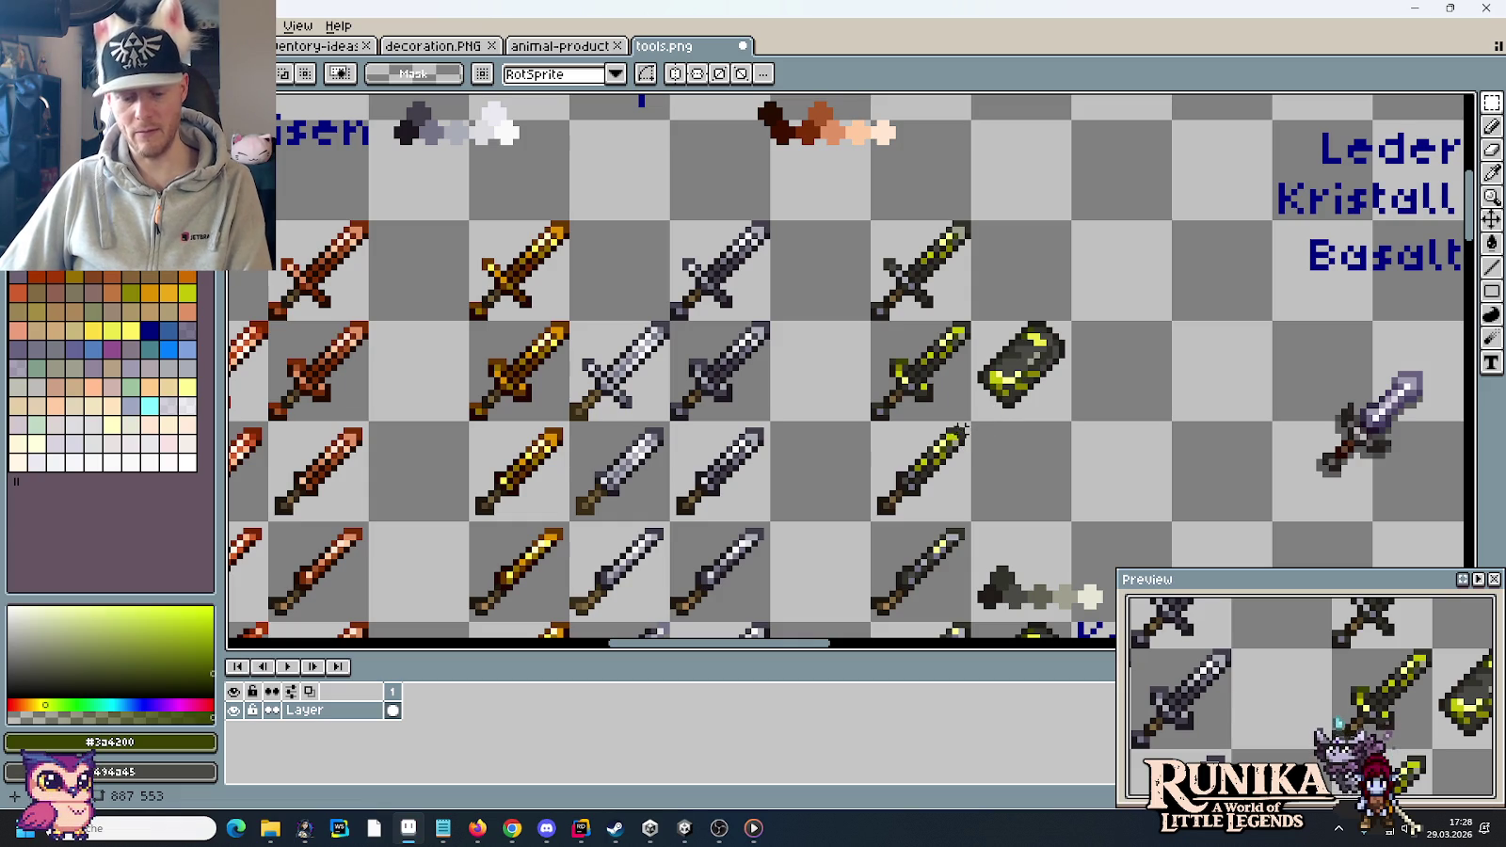
pyautogui.scroll(3, 917, 394)
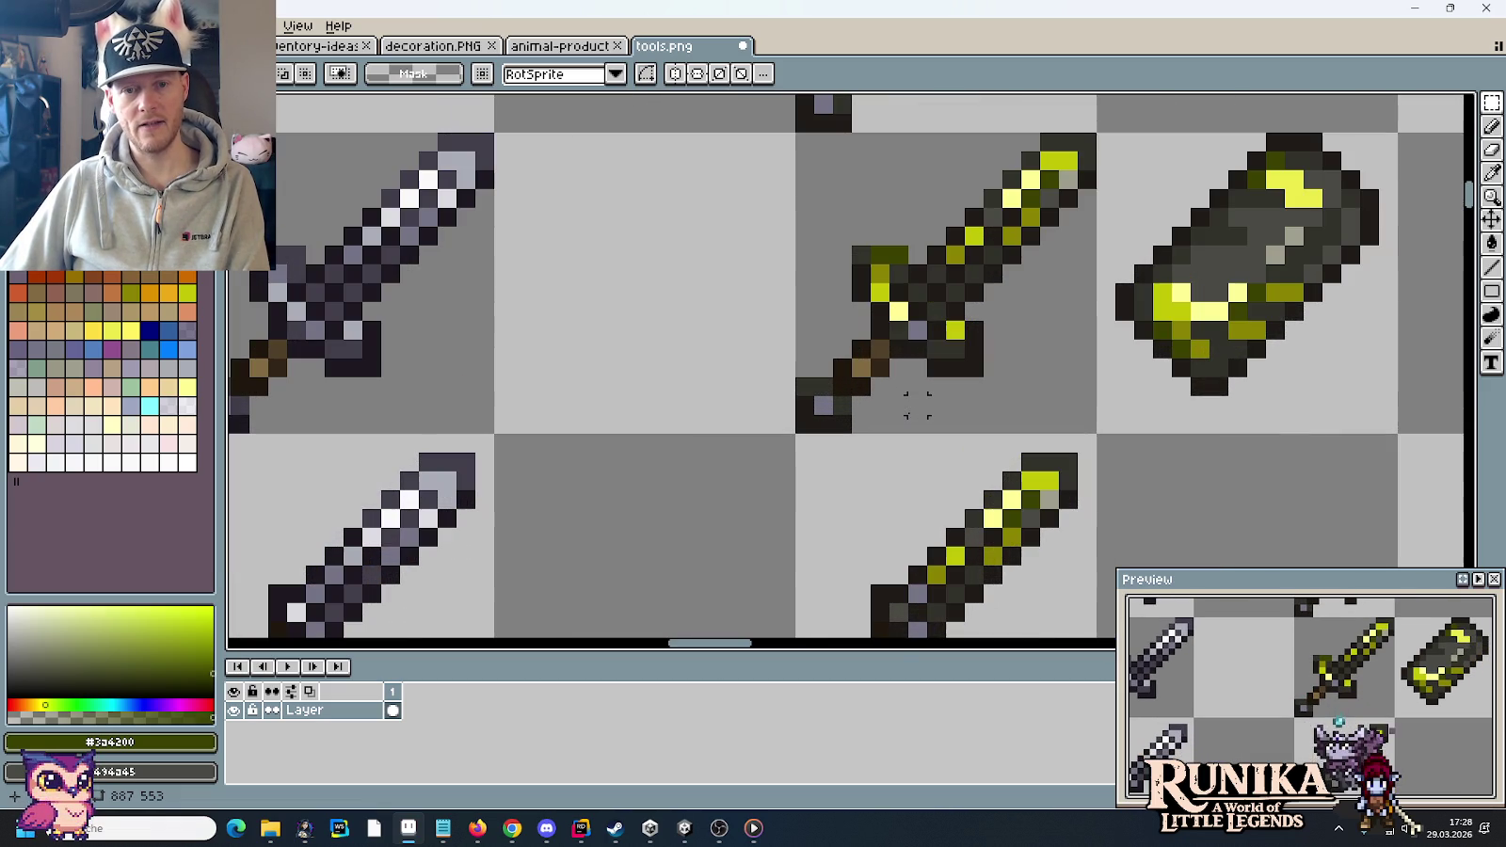
pyautogui.scroll(1, 880, 336)
pyautogui.scroll(1, 880, 336)
pyautogui.press('b')
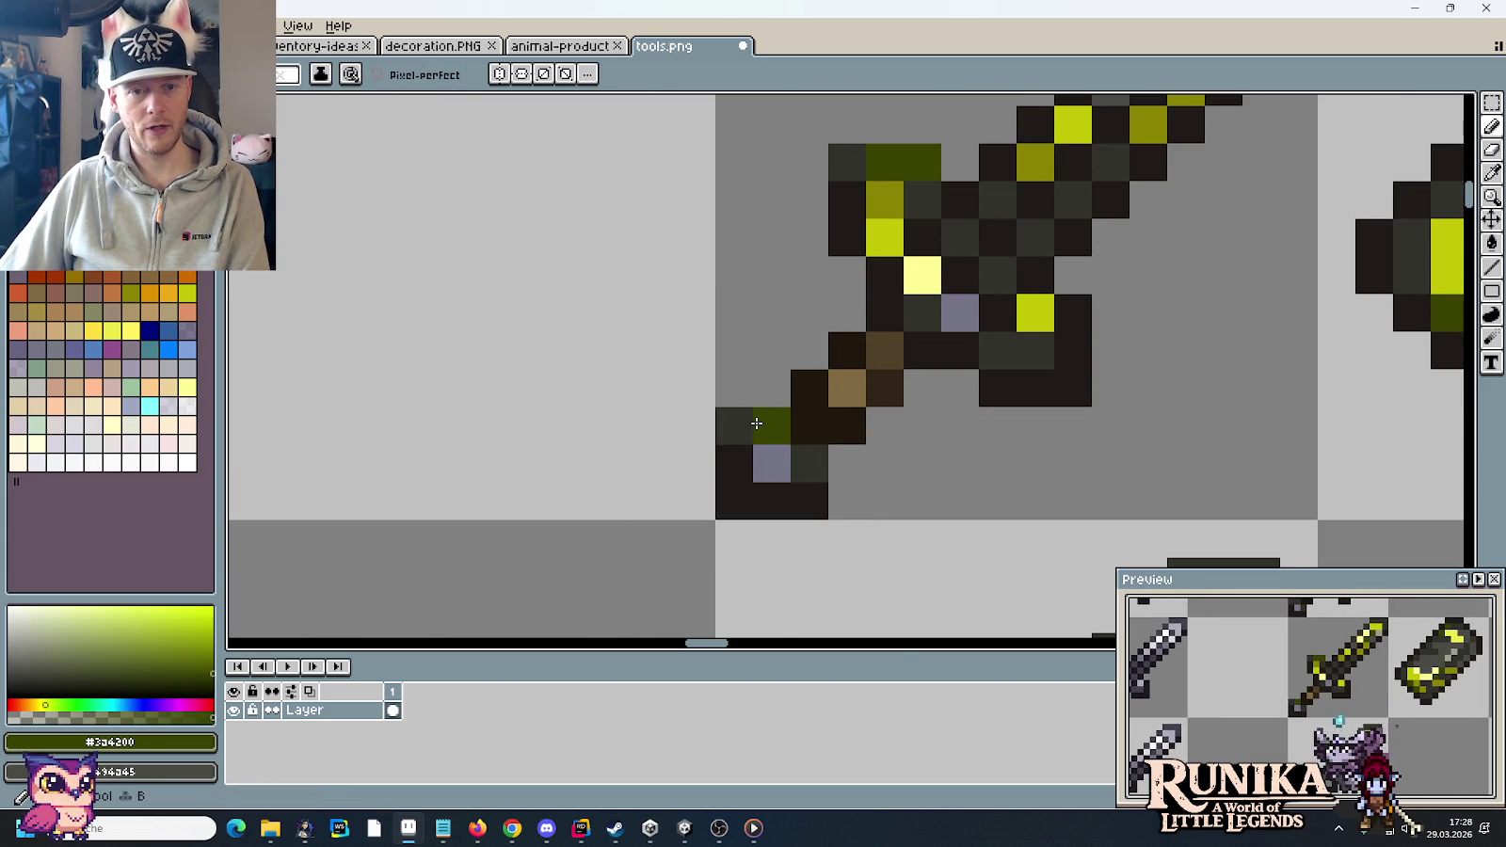
pyautogui.hotkey('ctrl', 'z')
pyautogui.click(771, 426)
pyautogui.click(746, 421)
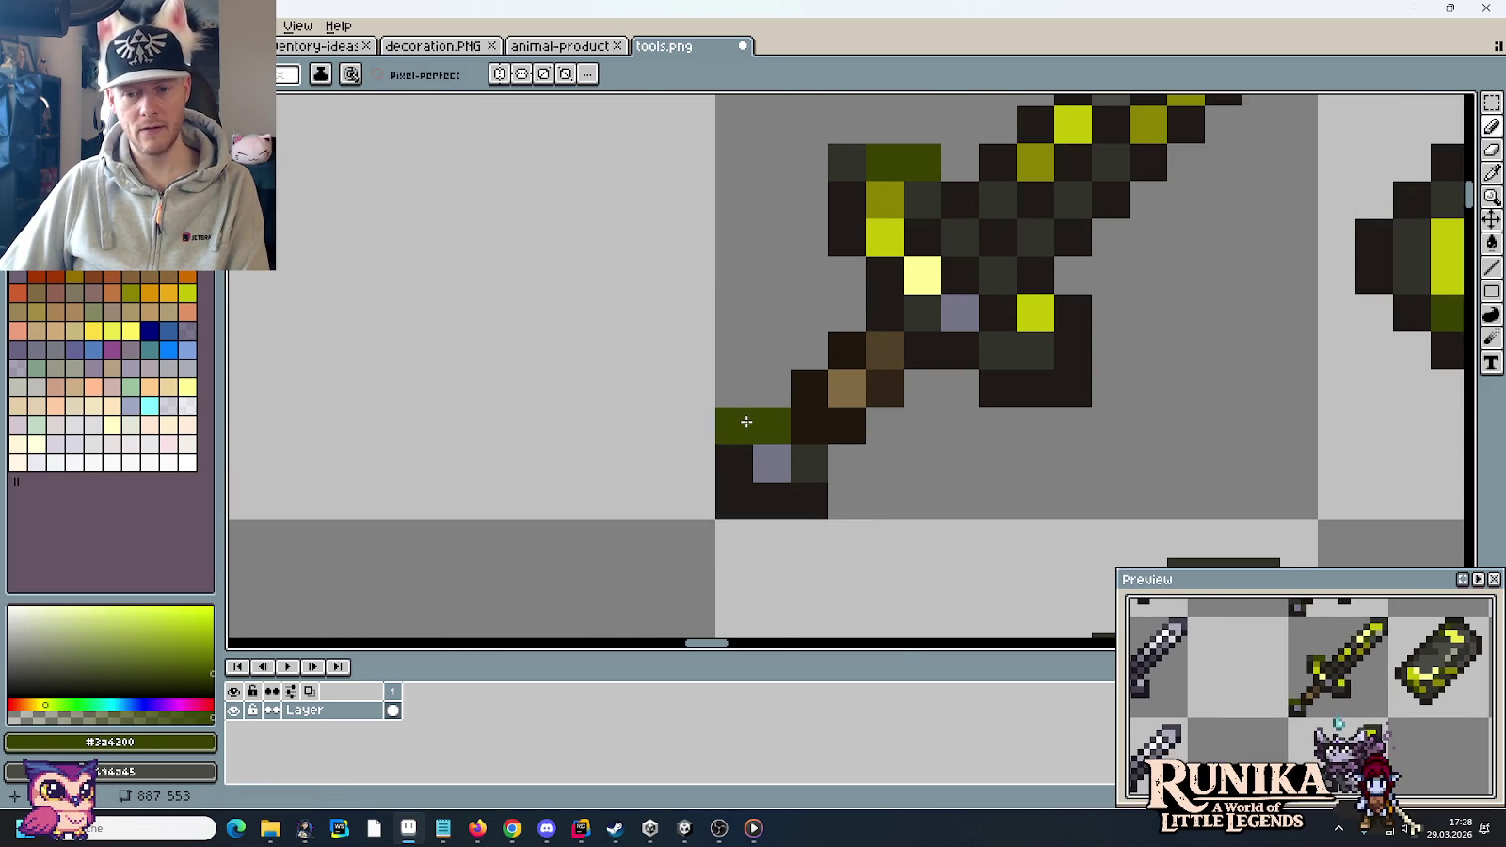
pyautogui.scroll(-1, 701, 315)
pyautogui.scroll(-2, 708, 318)
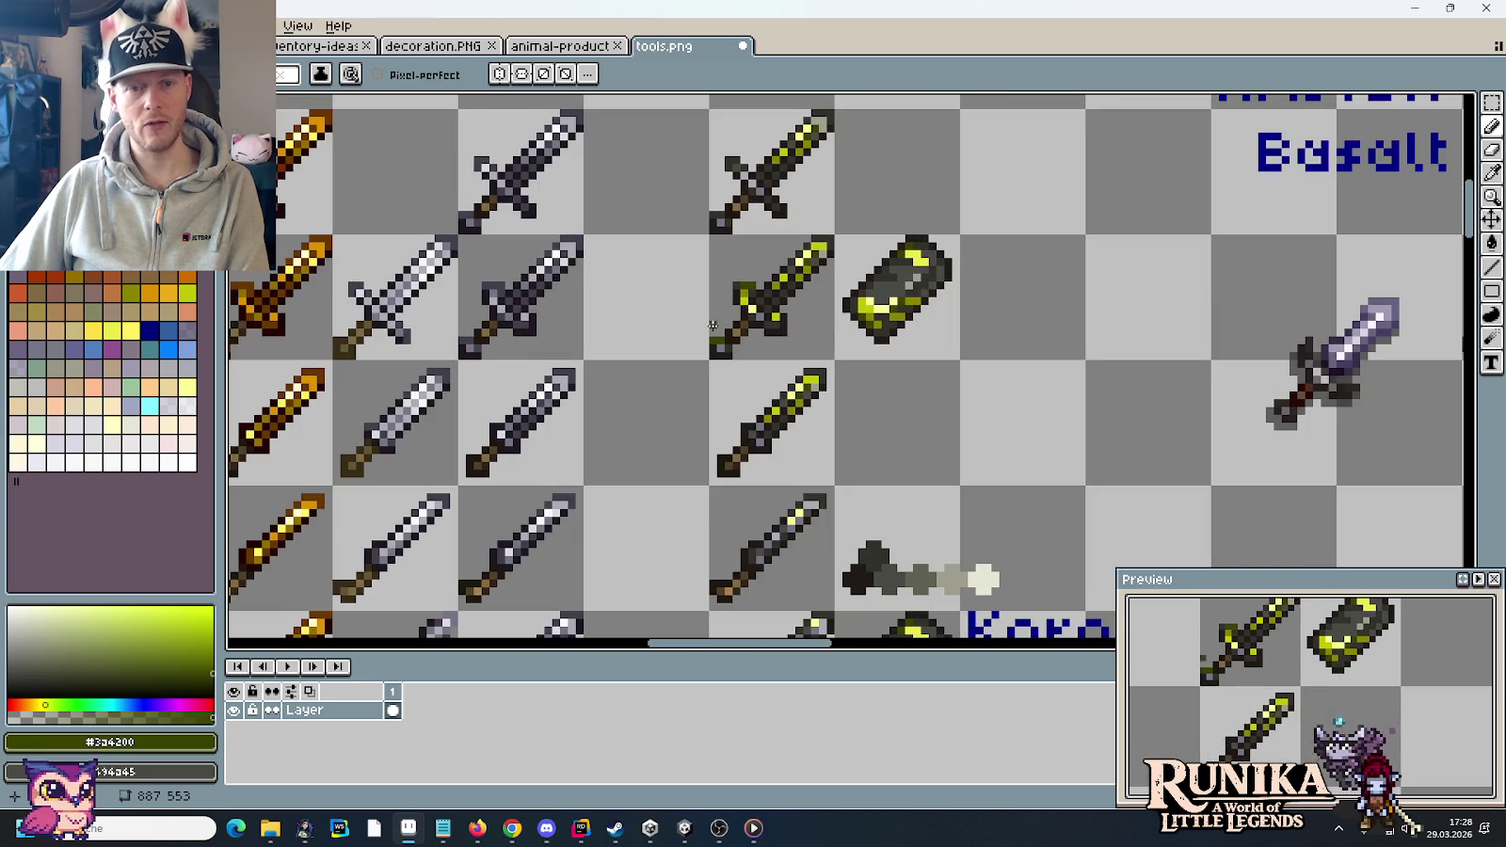
pyautogui.moveTo(870, 377); pyautogui.dragTo(881, 423)
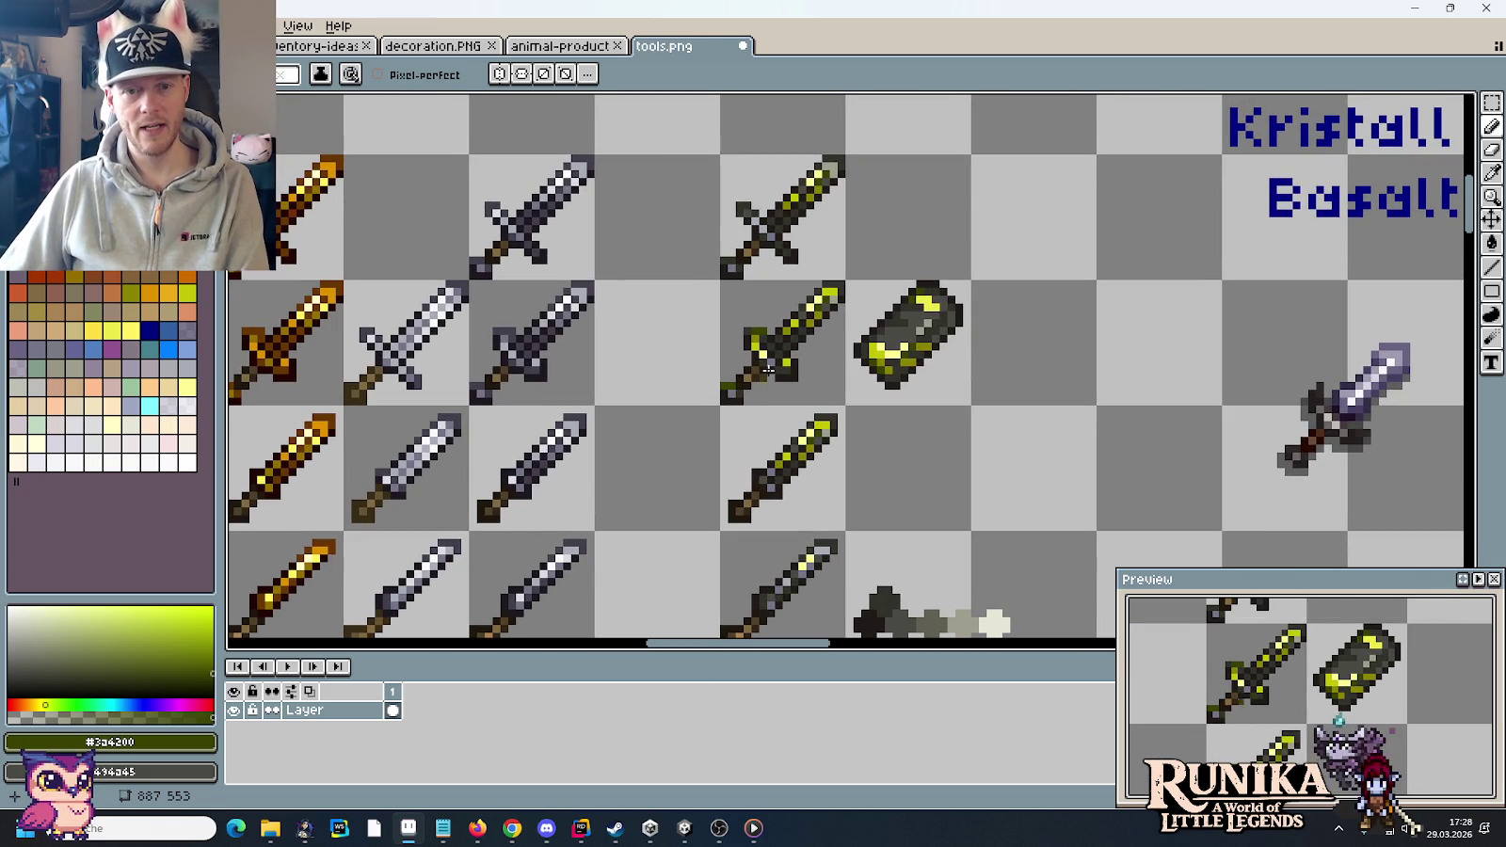
pyautogui.scroll(-2, 856, 429)
pyautogui.scroll(2, 817, 421)
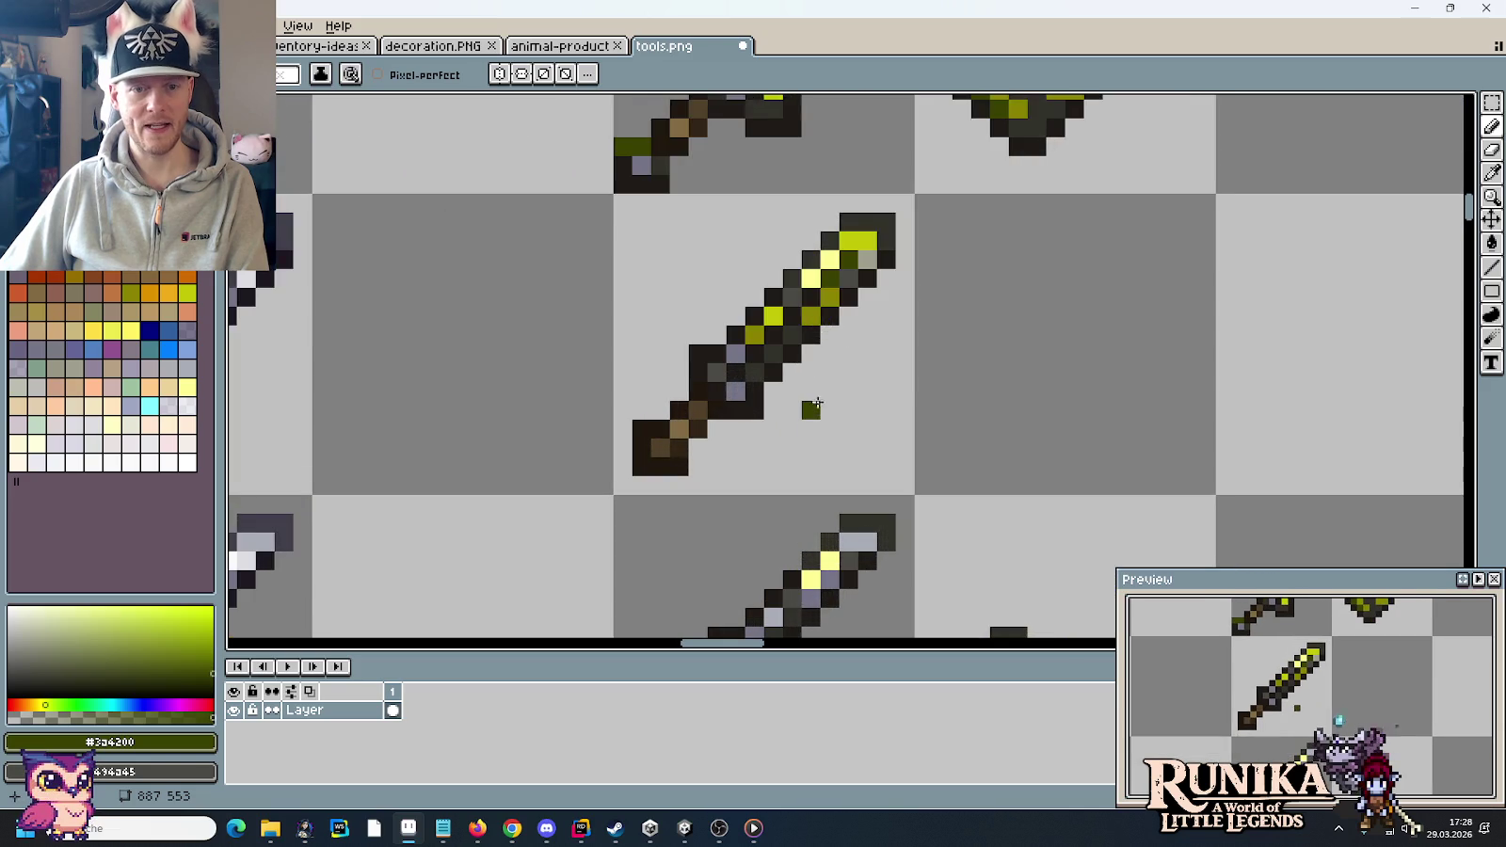
# - Add an olive pixel to the lower sword's blade, undoing the stray yellow and olive pixels
pyautogui.press('i')
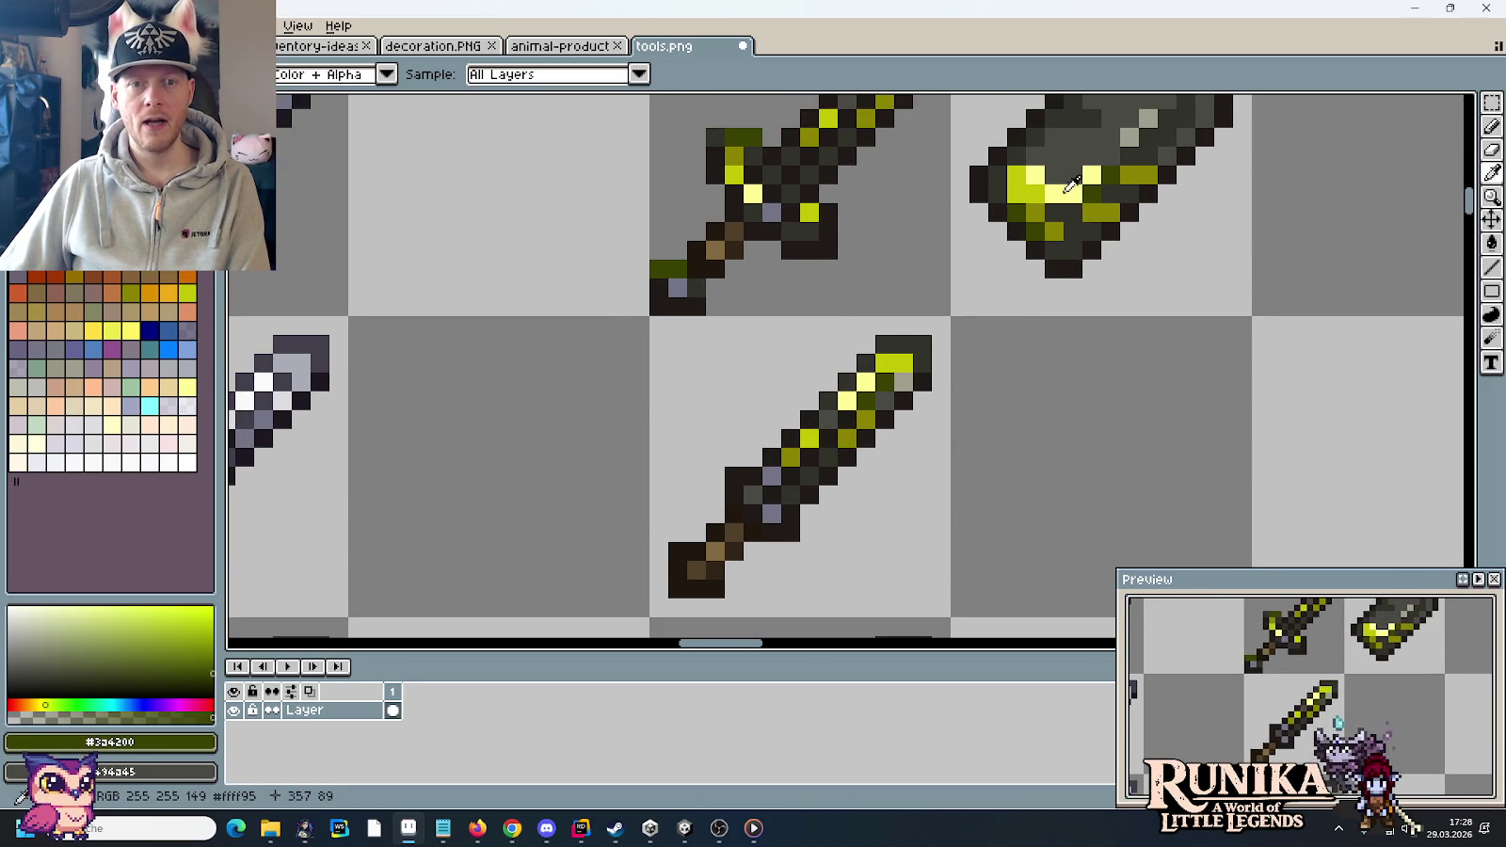
pyautogui.click(815, 205)
pyautogui.press('b')
pyautogui.click(770, 515)
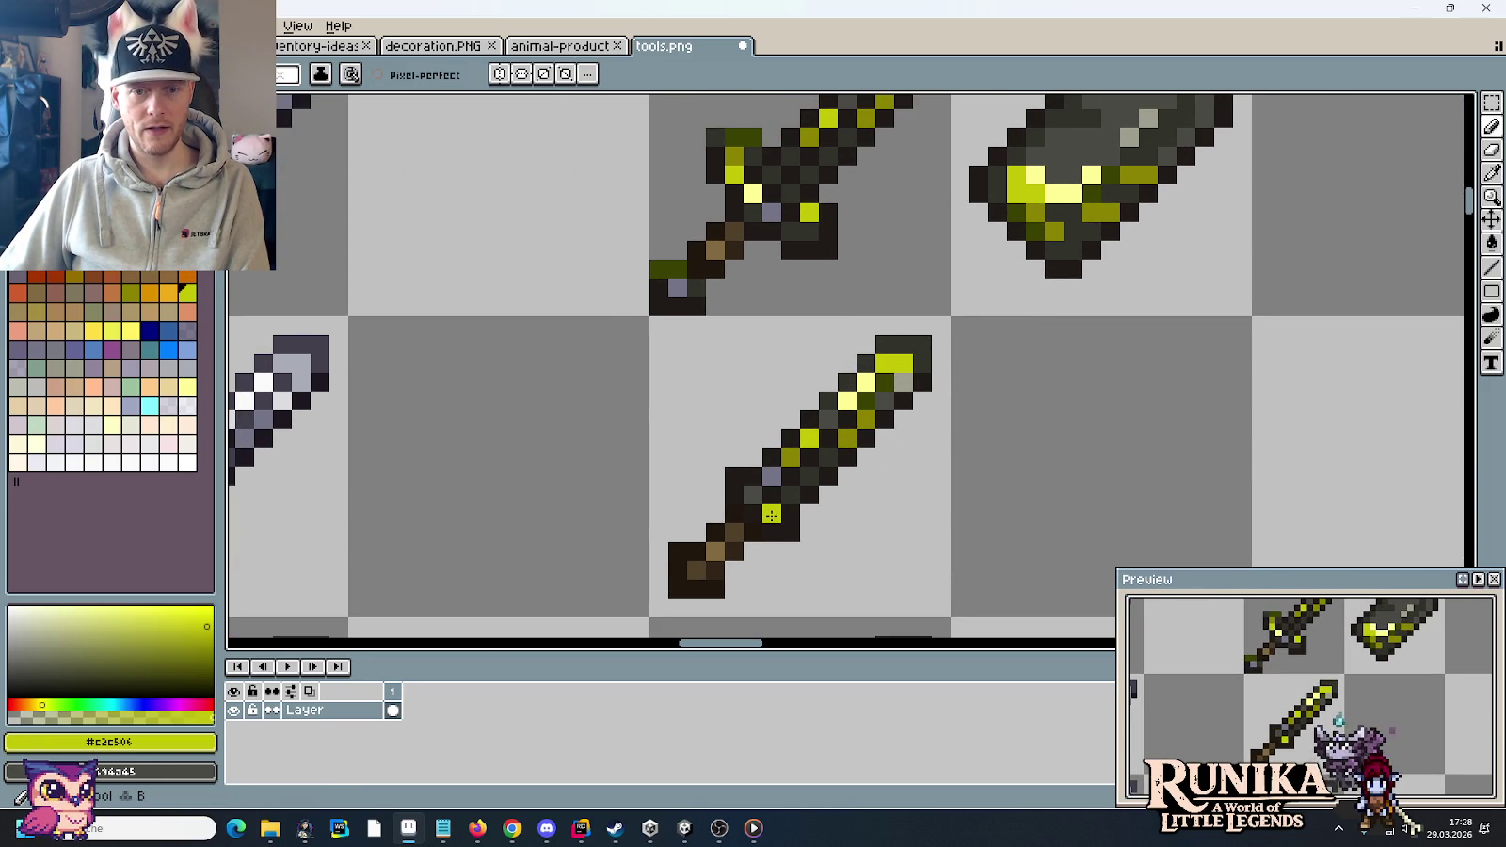
pyautogui.hotkey('ctrl', 'z')
pyautogui.press('i')
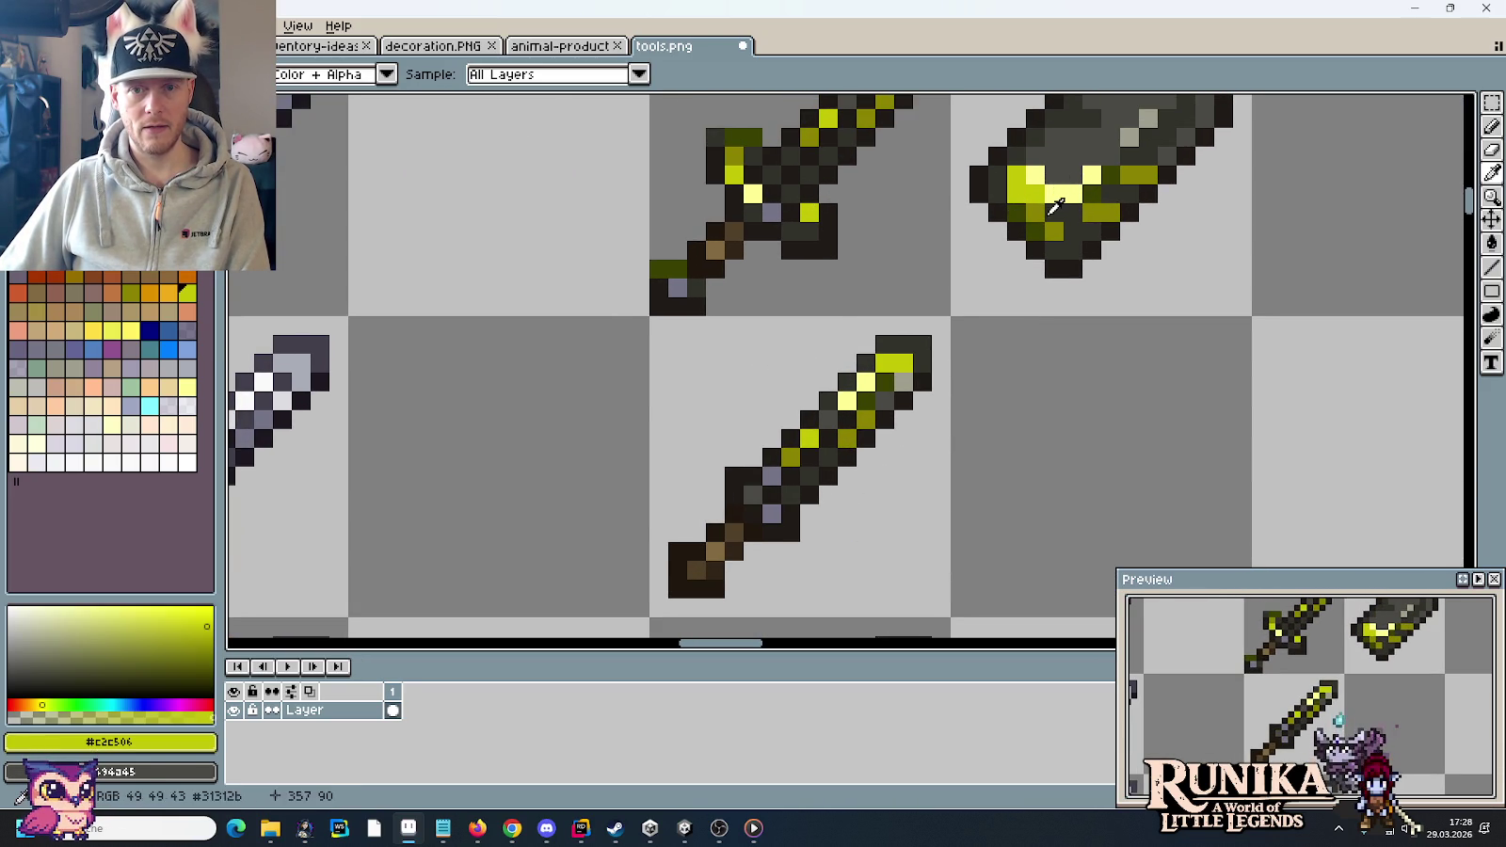
pyautogui.click(1054, 230)
pyautogui.press('b')
pyautogui.click(997, 269)
pyautogui.hotkey('ctrl', 'z')
pyautogui.click(772, 517)
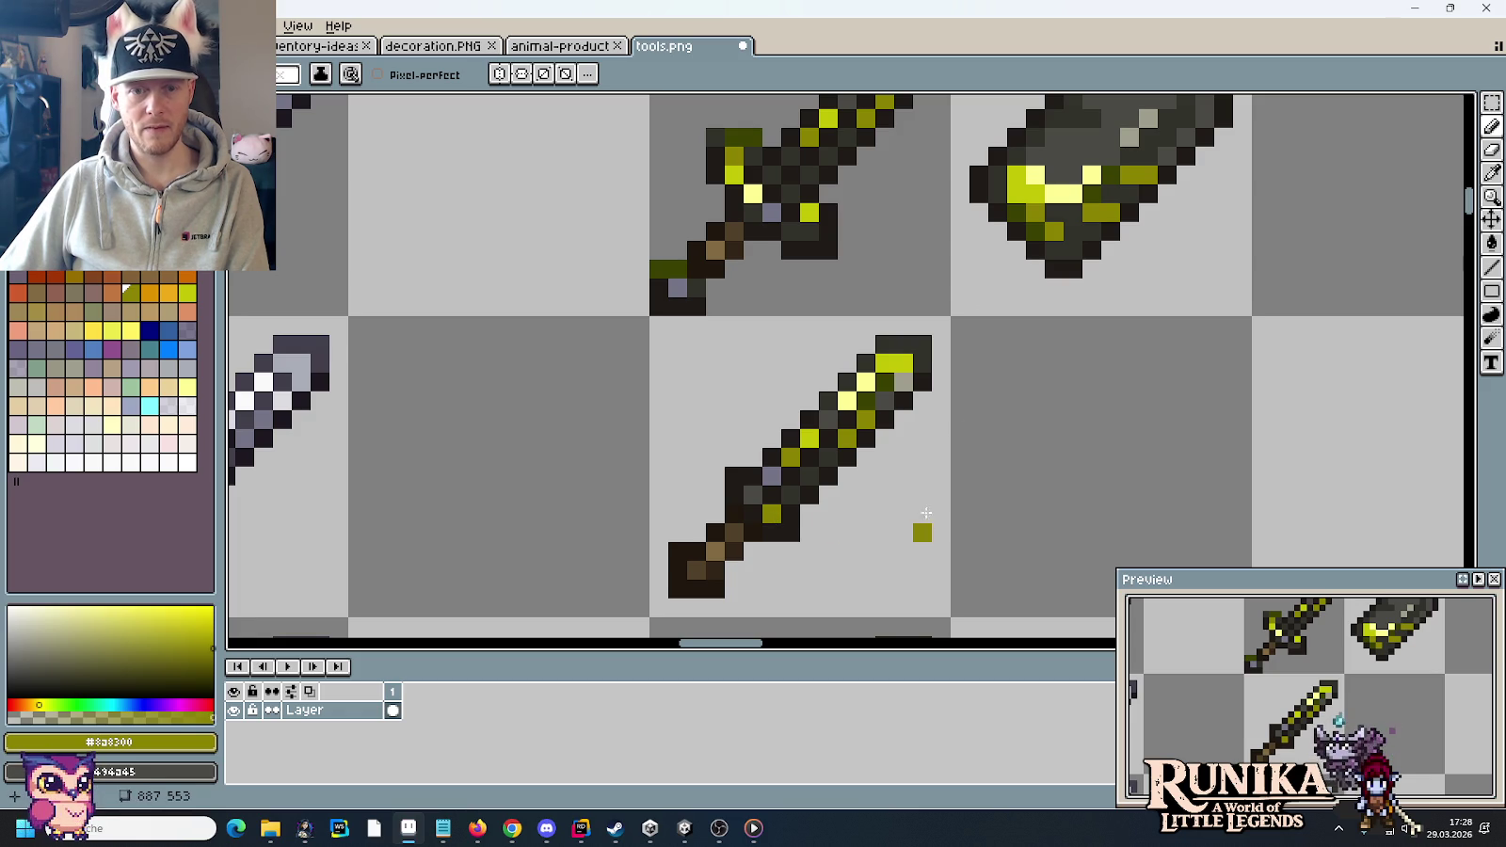
pyautogui.press('i')
pyautogui.click(670, 267)
pyautogui.press('b')
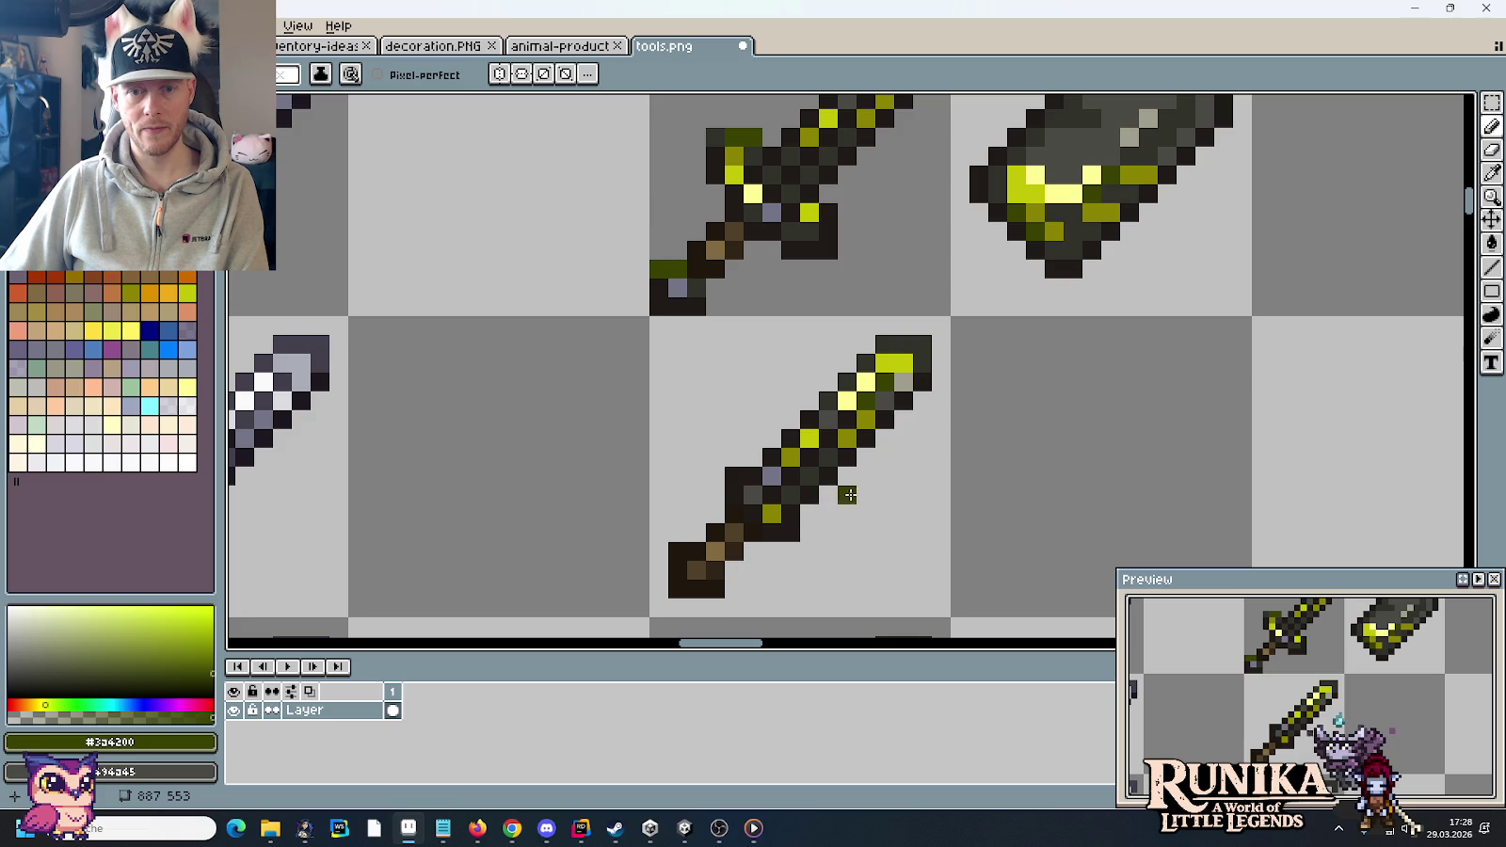
# - Sample yellow, olive and grey-lavender colours and paint a grey accent pixel on the Korodium blade
pyautogui.moveTo(910, 582); pyautogui.dragTo(923, 379)
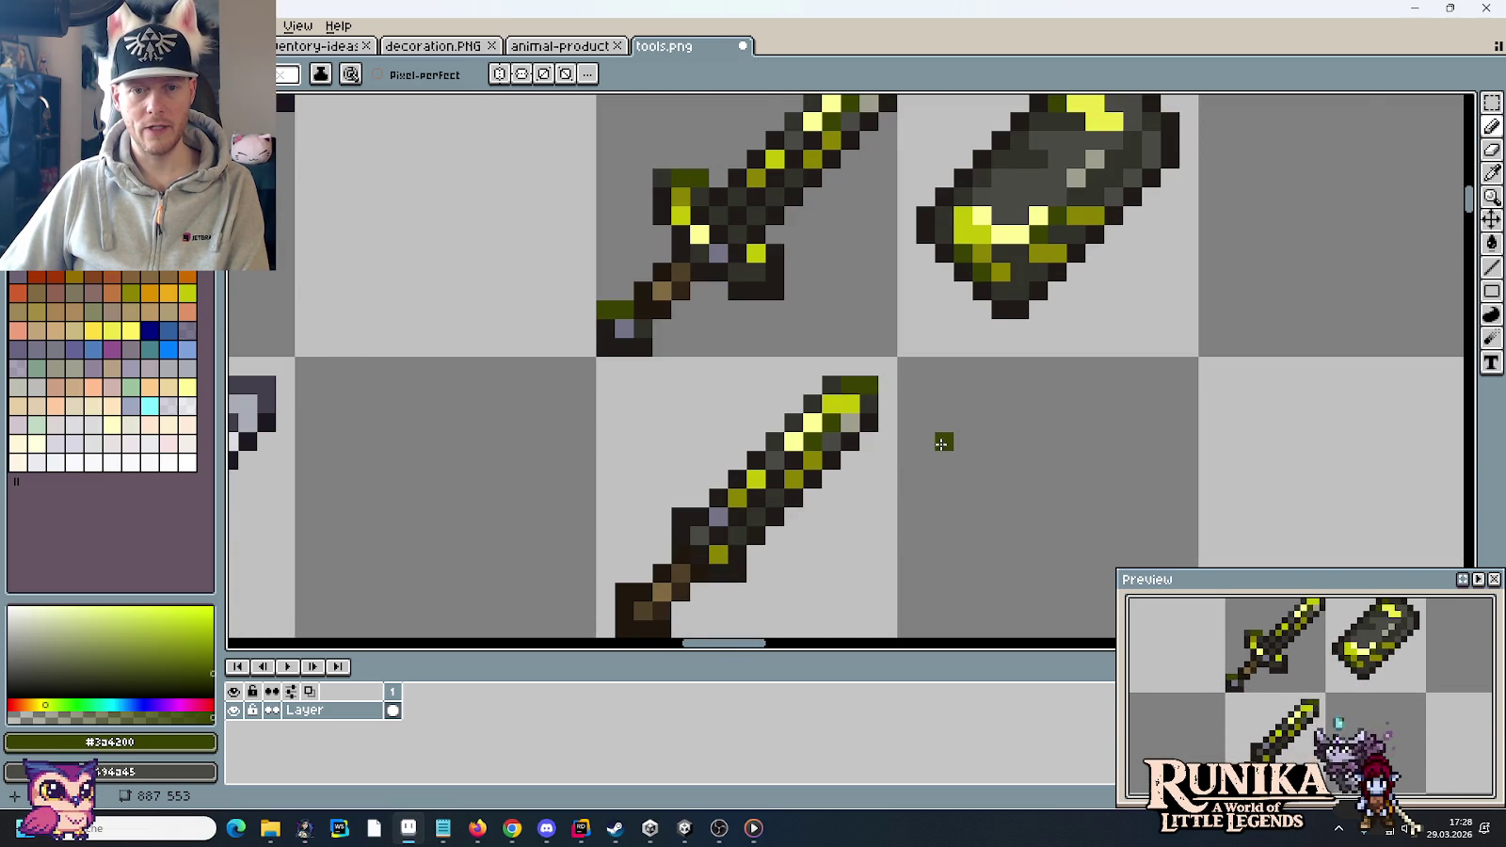
pyautogui.scroll(-3, 941, 440)
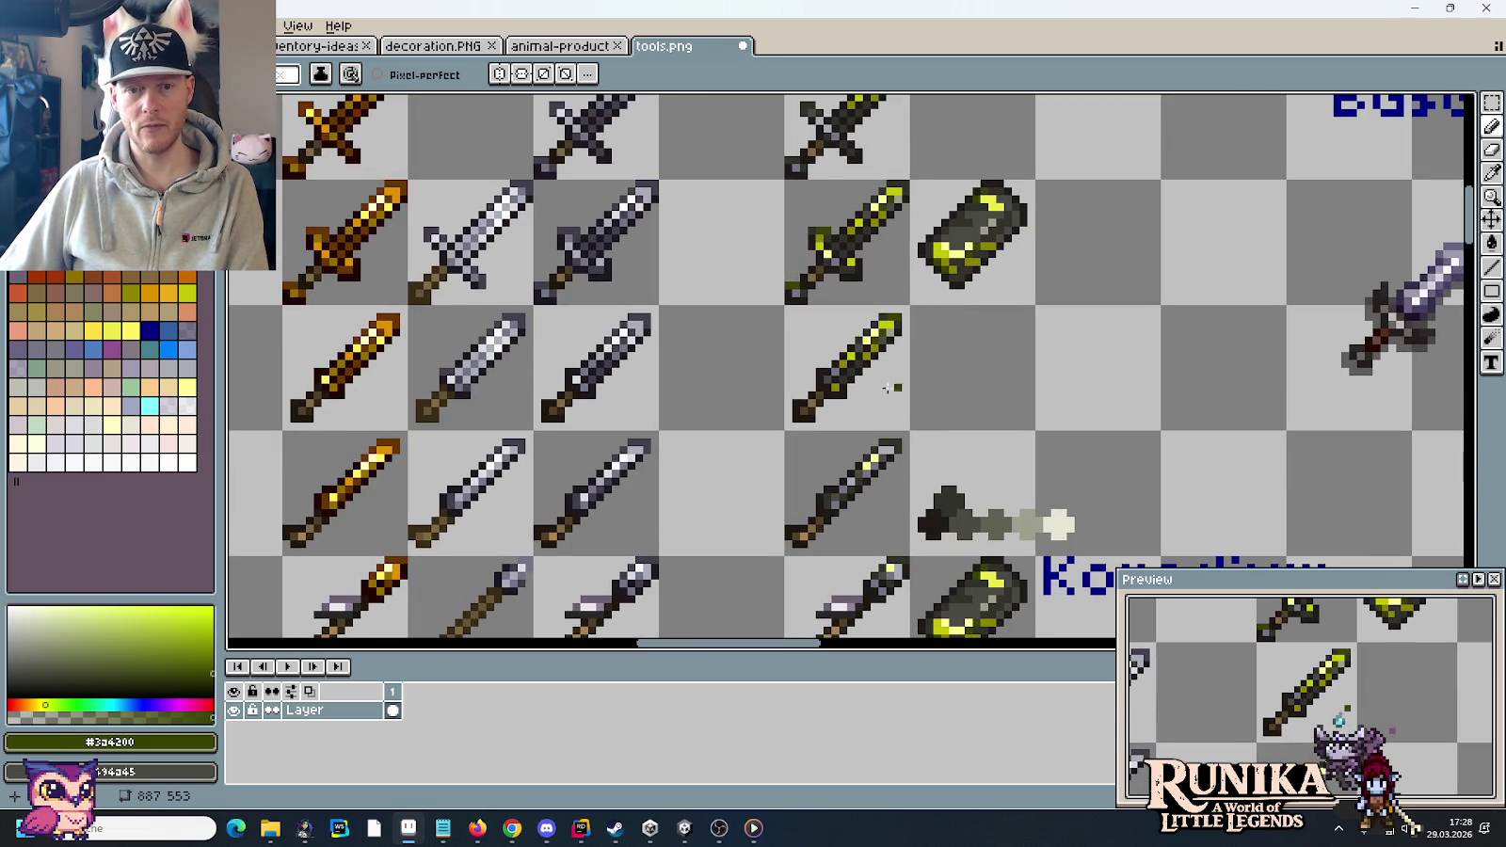
pyautogui.press('i')
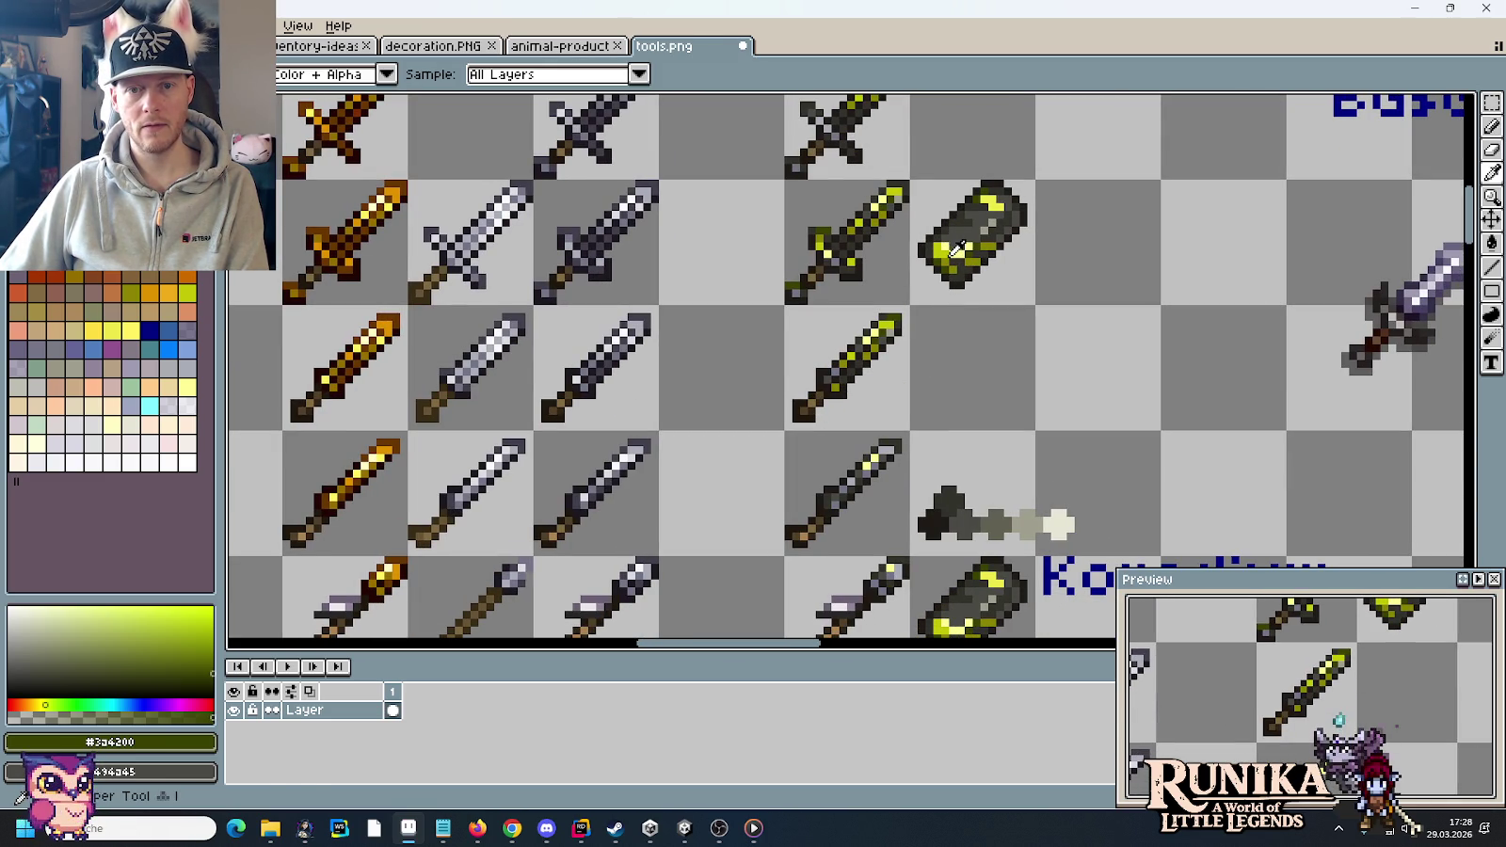
pyautogui.click(828, 388)
pyautogui.press('b')
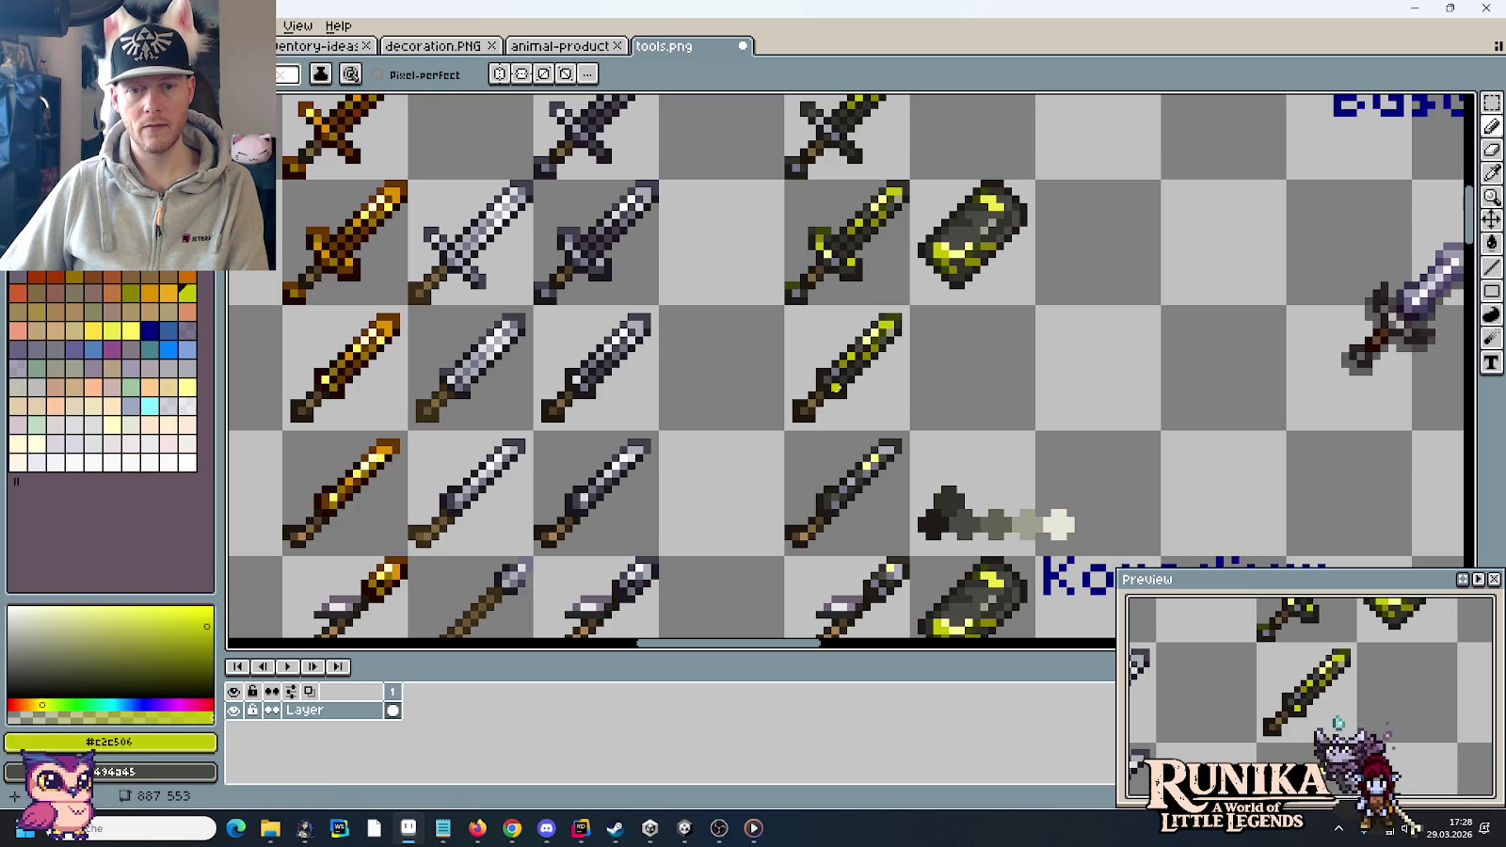
pyautogui.press('i')
pyautogui.scroll(2, 952, 259)
pyautogui.click(952, 259)
pyautogui.press('b')
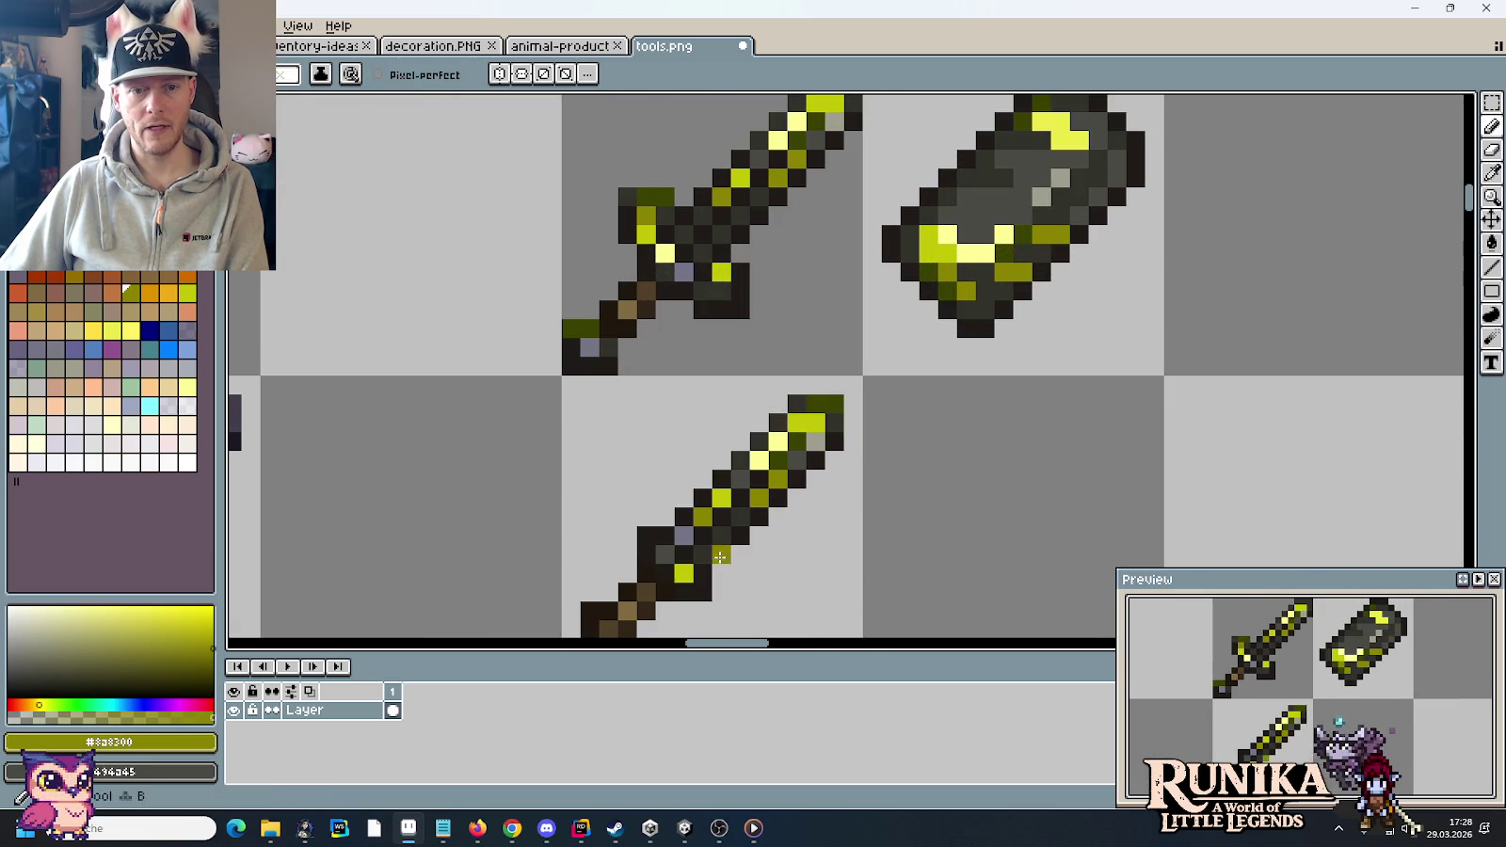
pyautogui.scroll(-3, 858, 539)
pyautogui.scroll(-2, 858, 539)
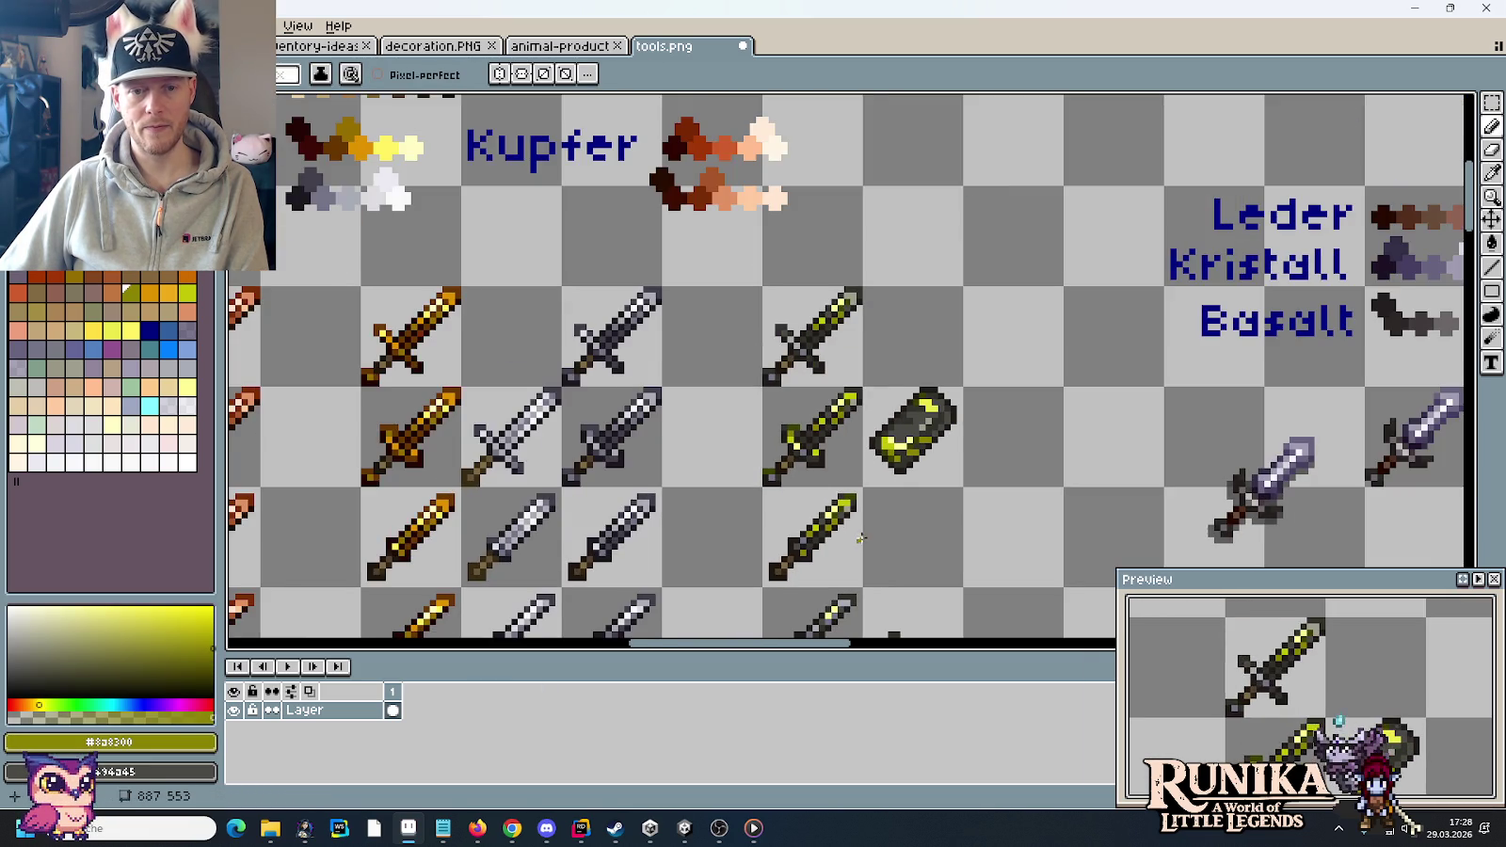
pyautogui.scroll(1, 870, 398)
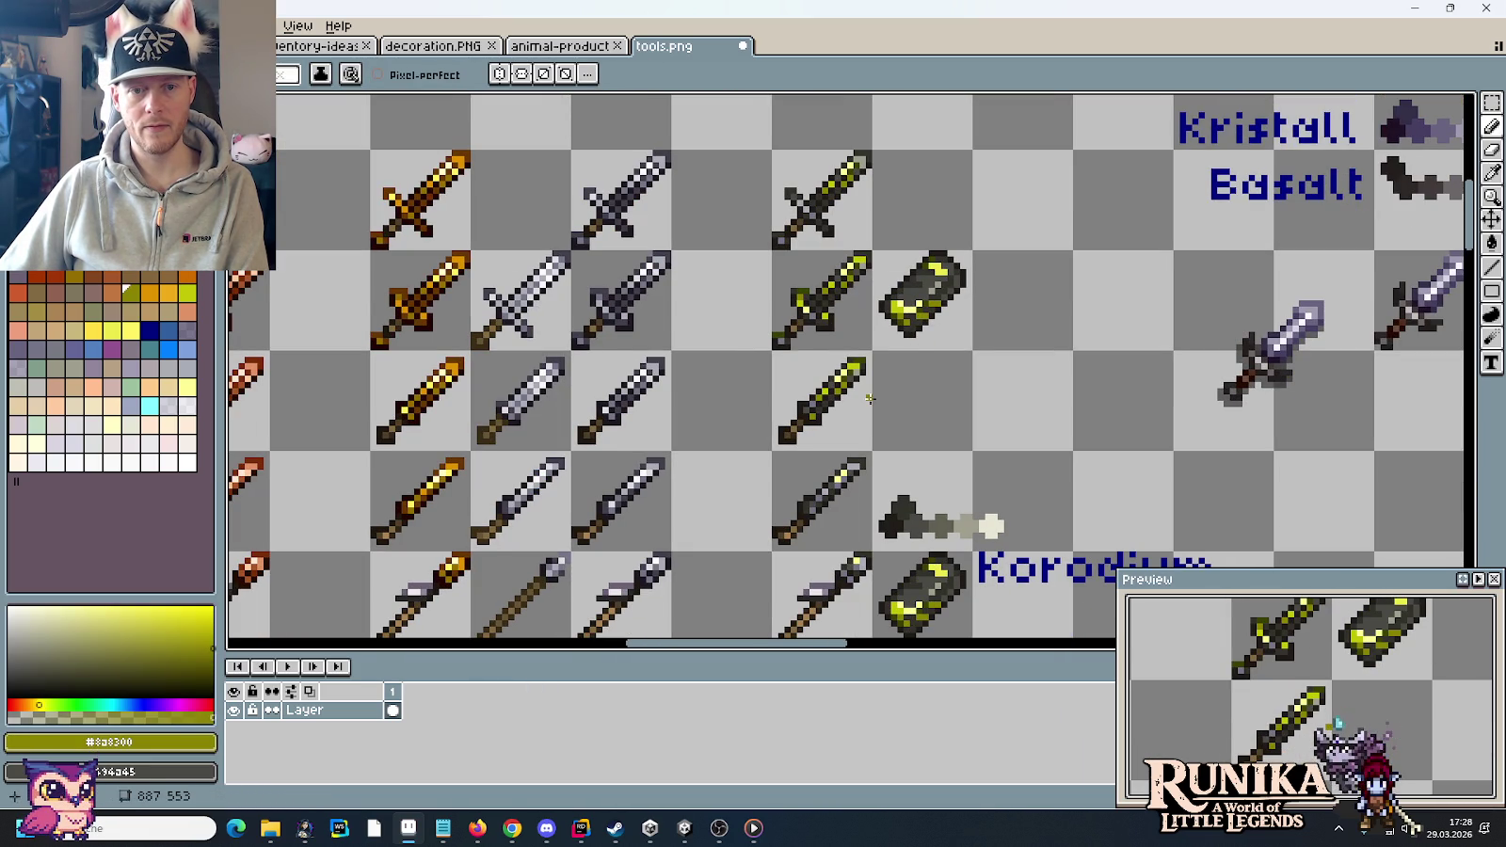
pyautogui.scroll(2, 716, 426)
pyautogui.press('i')
pyautogui.click(498, 405)
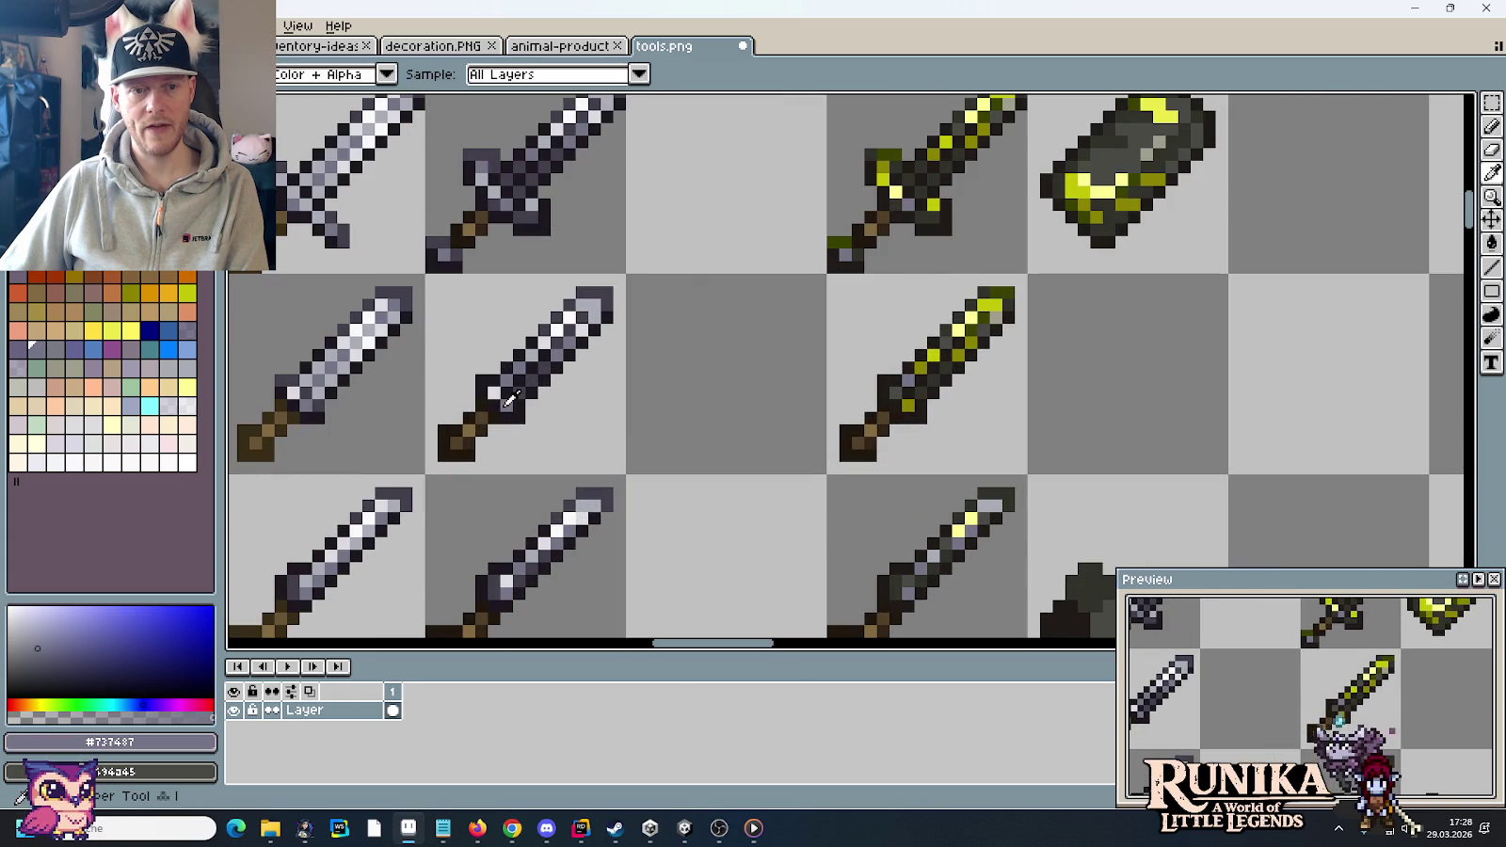
pyautogui.press('b')
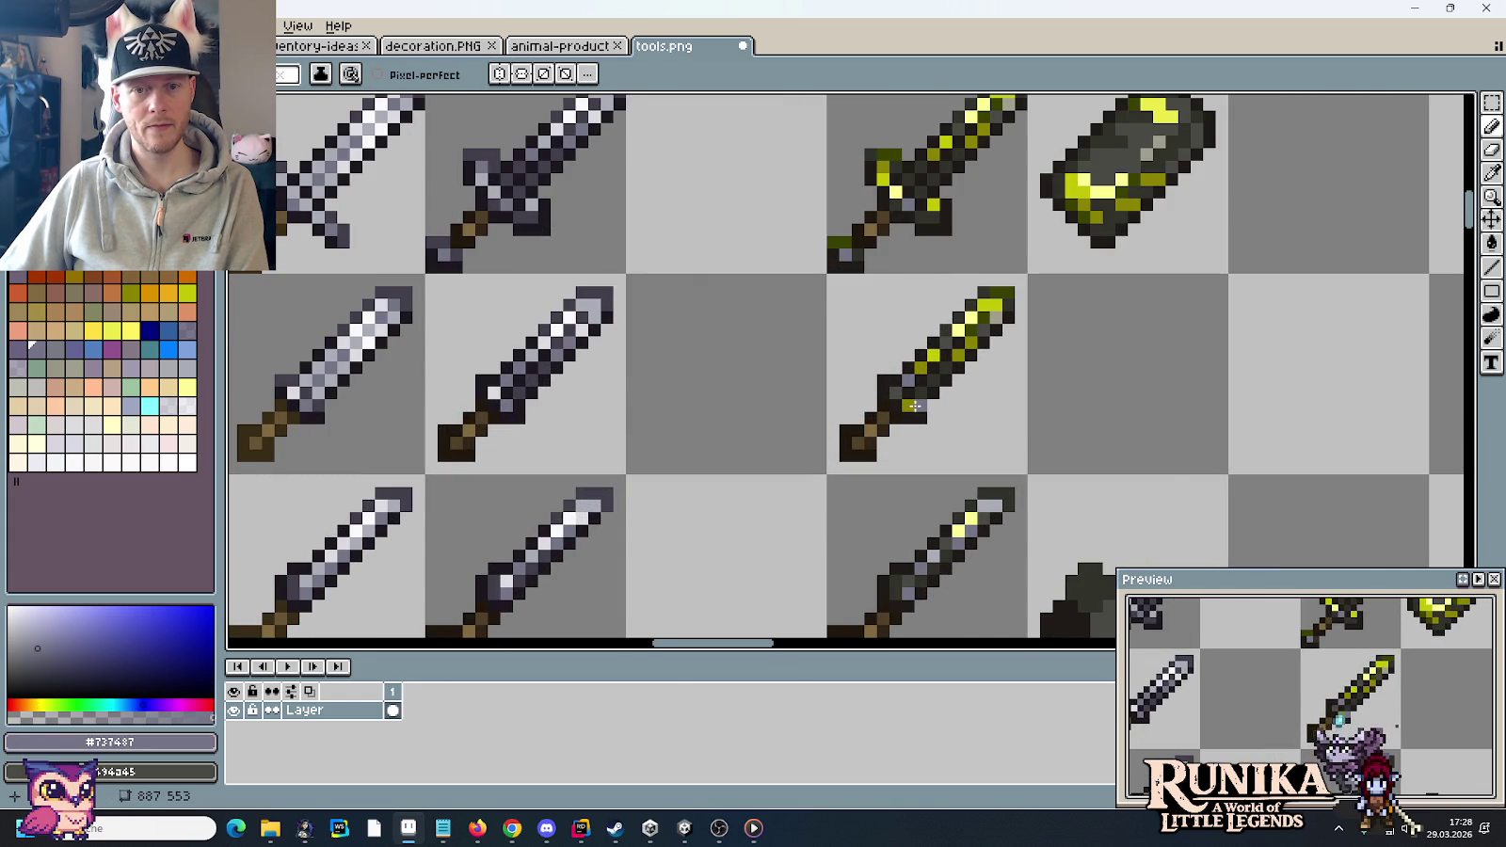
pyautogui.scroll(-1, 1028, 440)
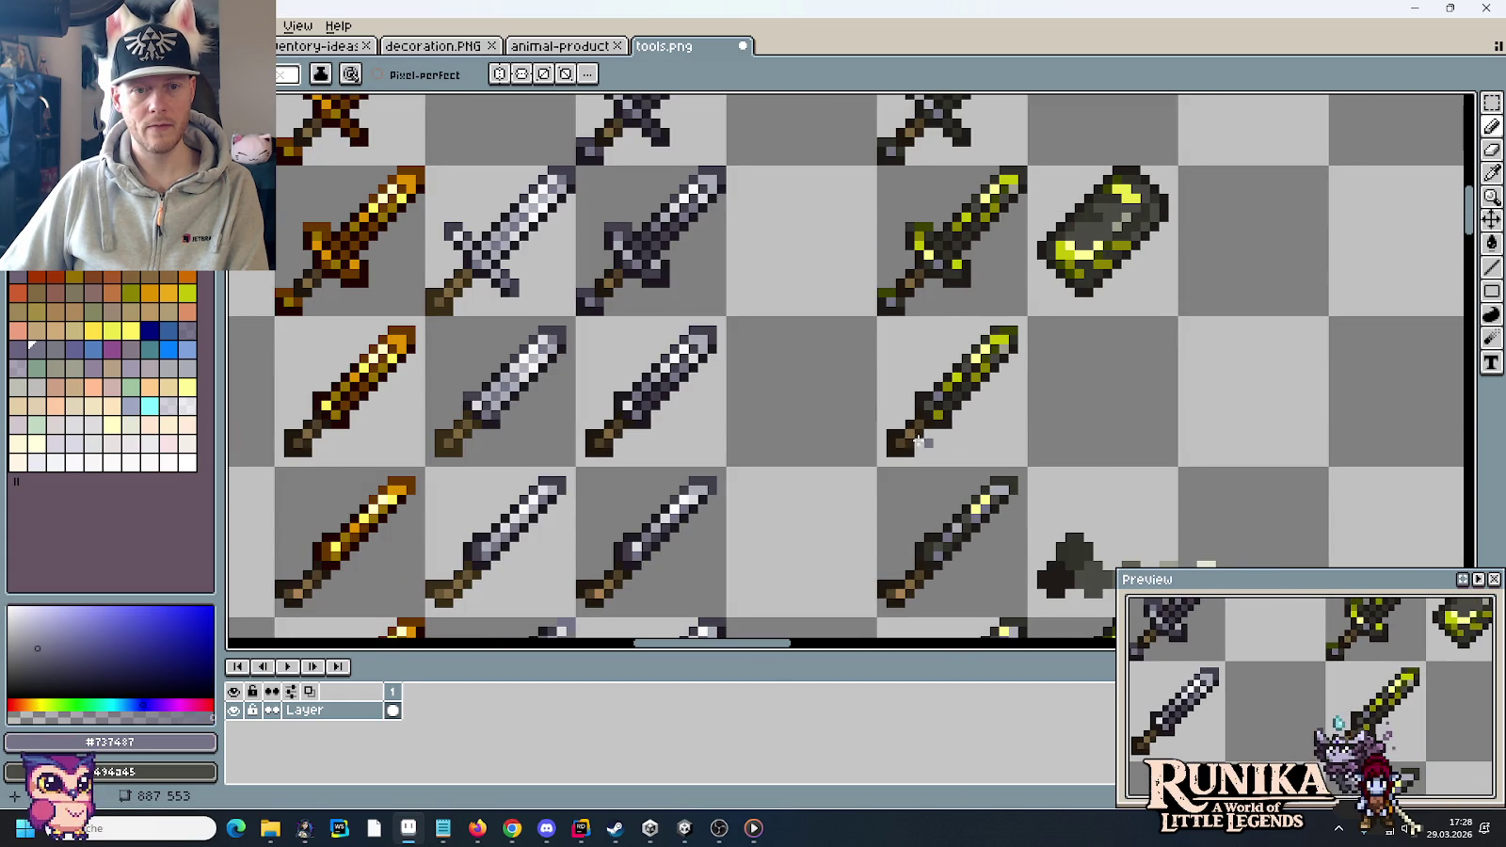
pyautogui.scroll(1, 809, 443)
pyautogui.scroll(1, 810, 443)
pyautogui.click(1064, 384)
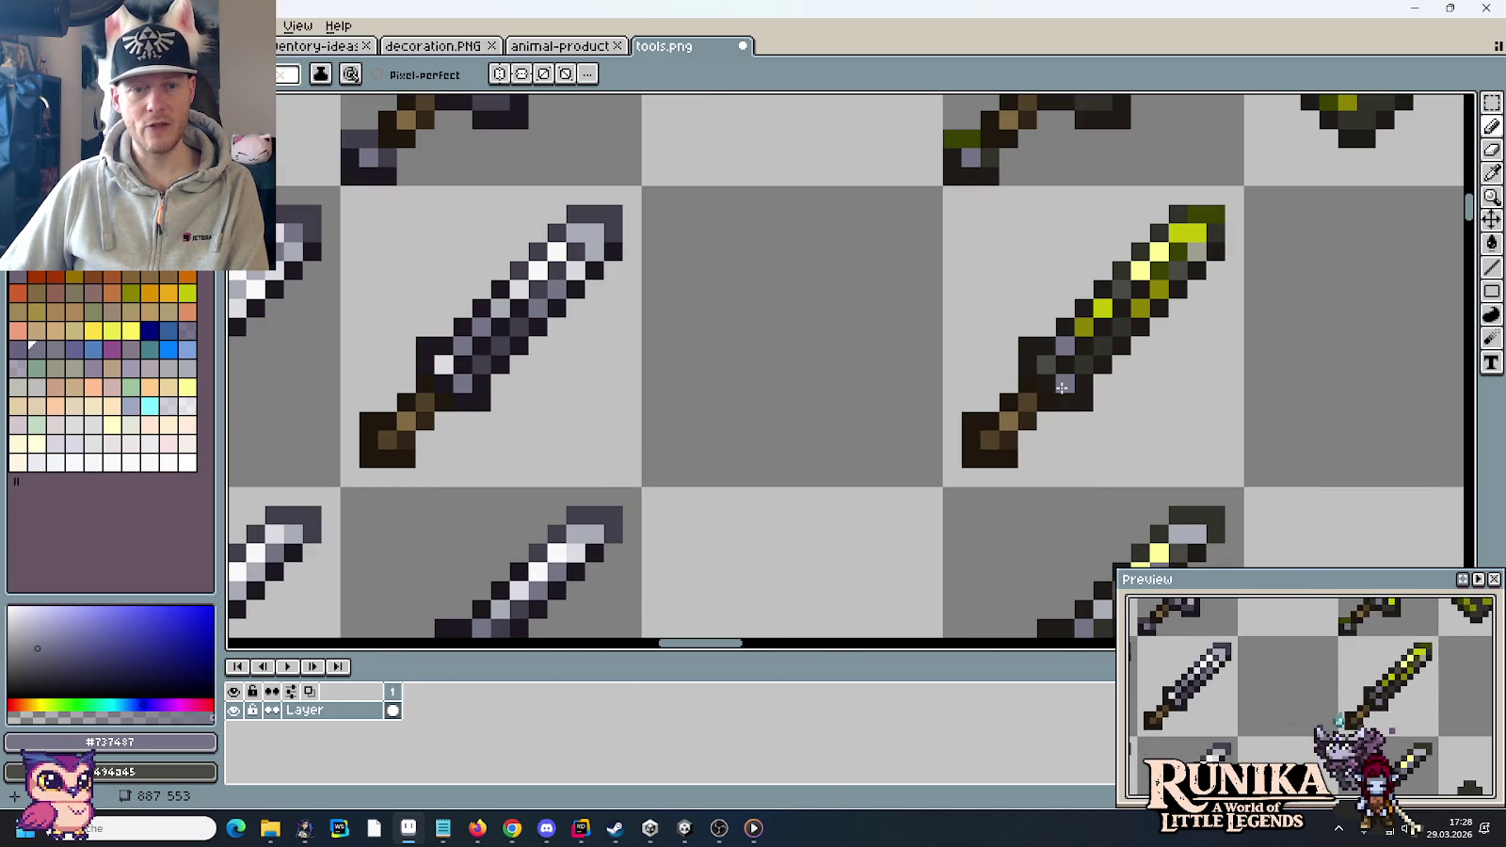
# - Pick pale yellow #FFFF95 from the canister and paint a highlight at the lower blade's base
pyautogui.press('i')
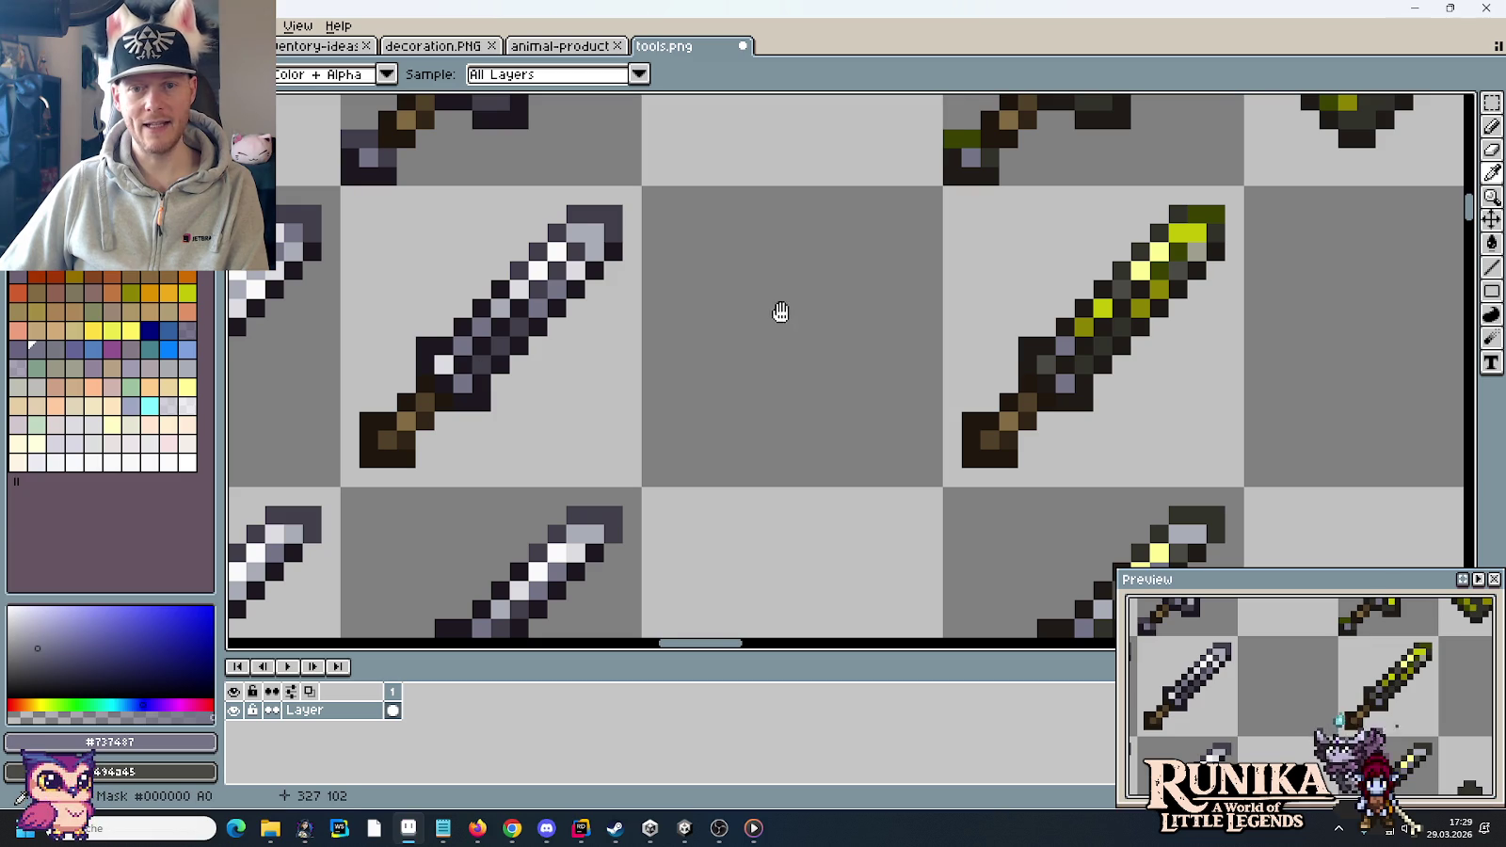
pyautogui.moveTo(780, 310); pyautogui.dragTo(622, 460)
pyautogui.click(1169, 209)
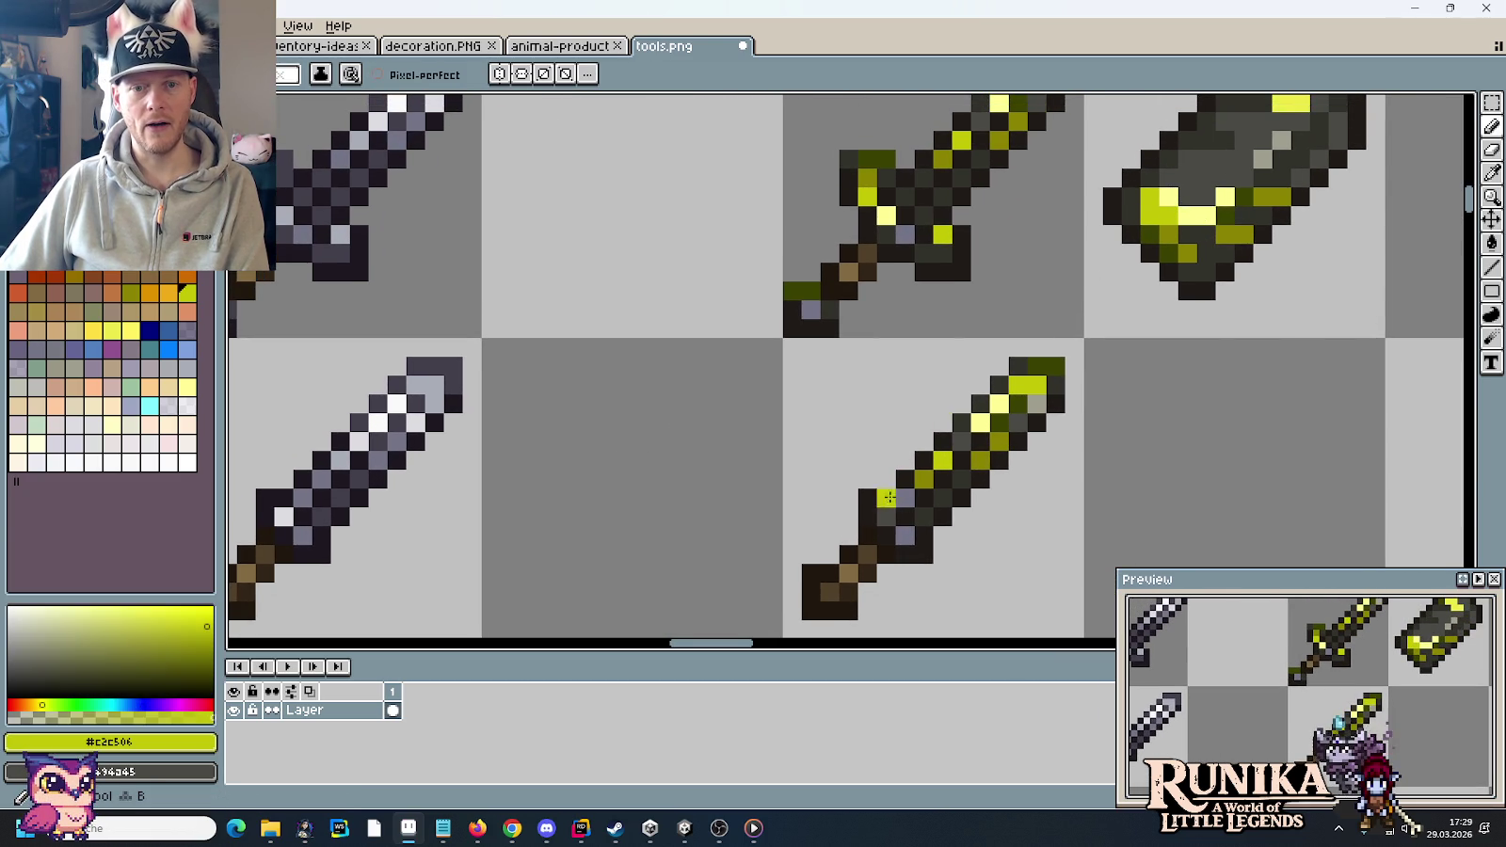
pyautogui.click(1193, 203)
pyautogui.press('b')
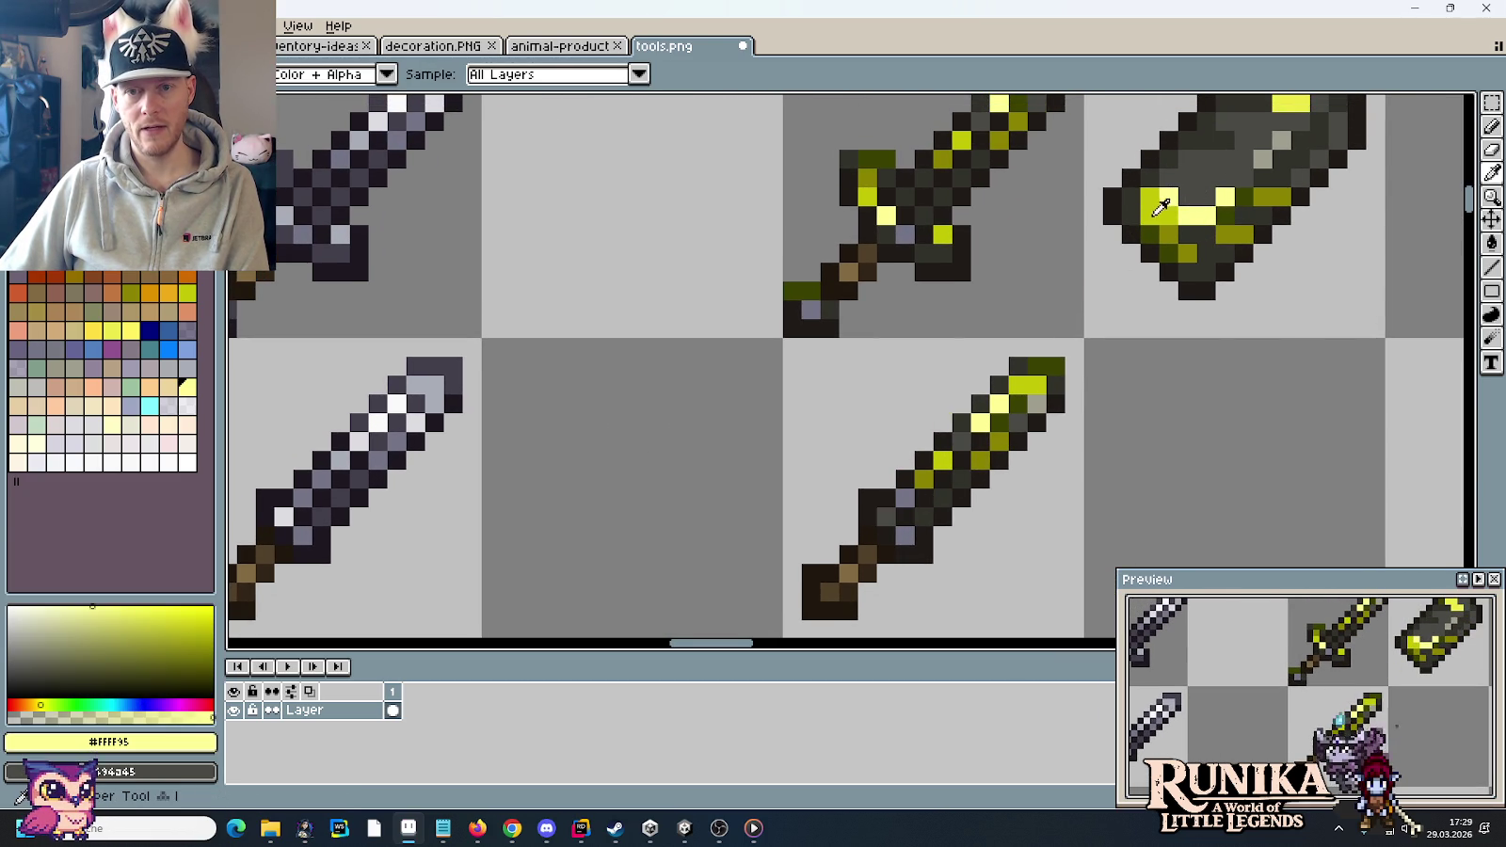
pyautogui.keyDown('alt'); pyautogui.click(1160, 209); pyautogui.keyUp('alt')
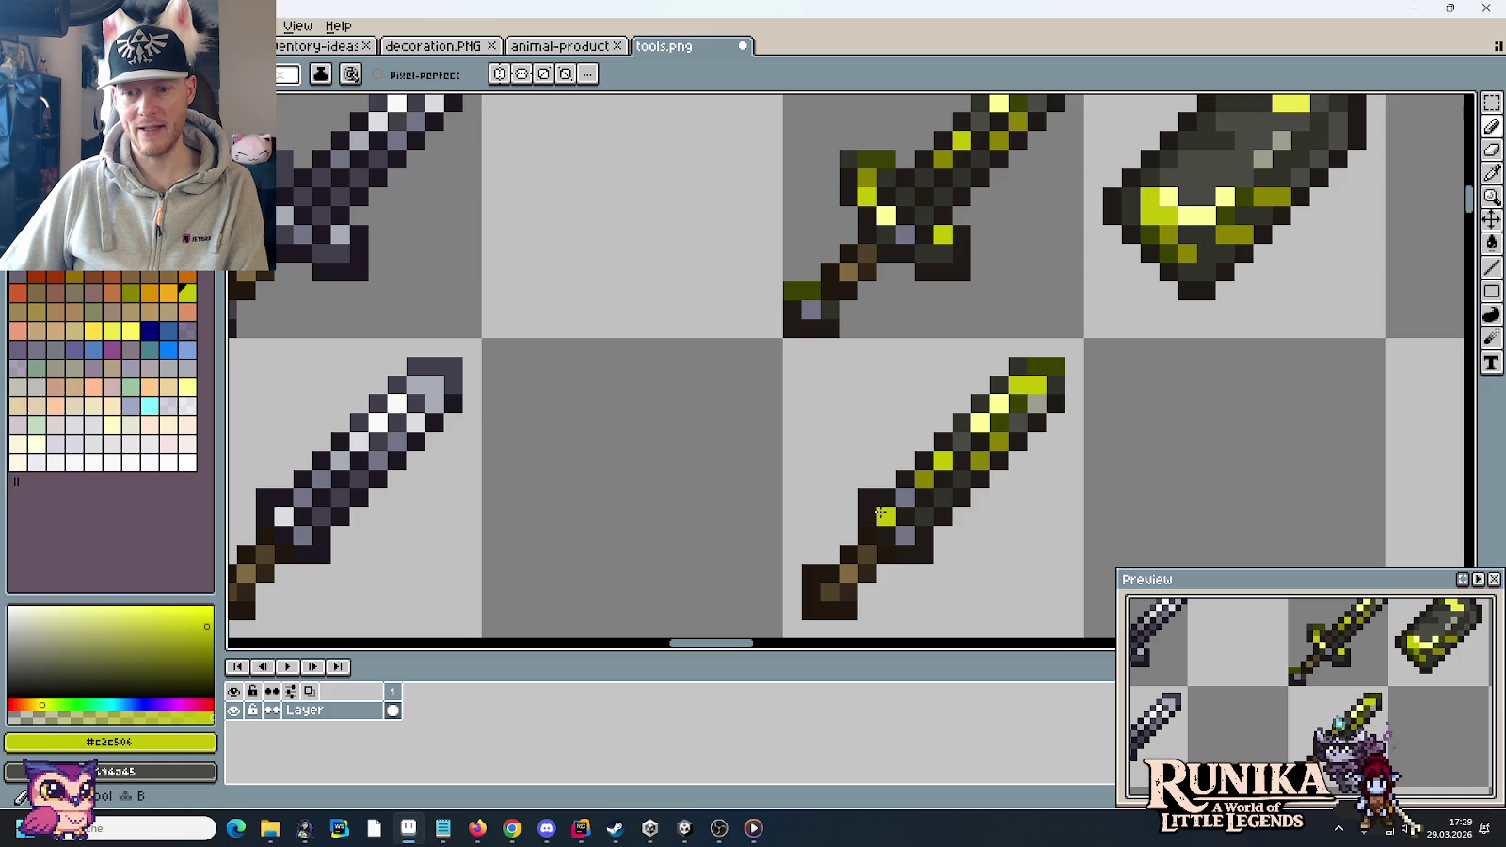
pyautogui.keyDown('alt'); pyautogui.click(1193, 213); pyautogui.keyUp('alt')
pyautogui.click(886, 518)
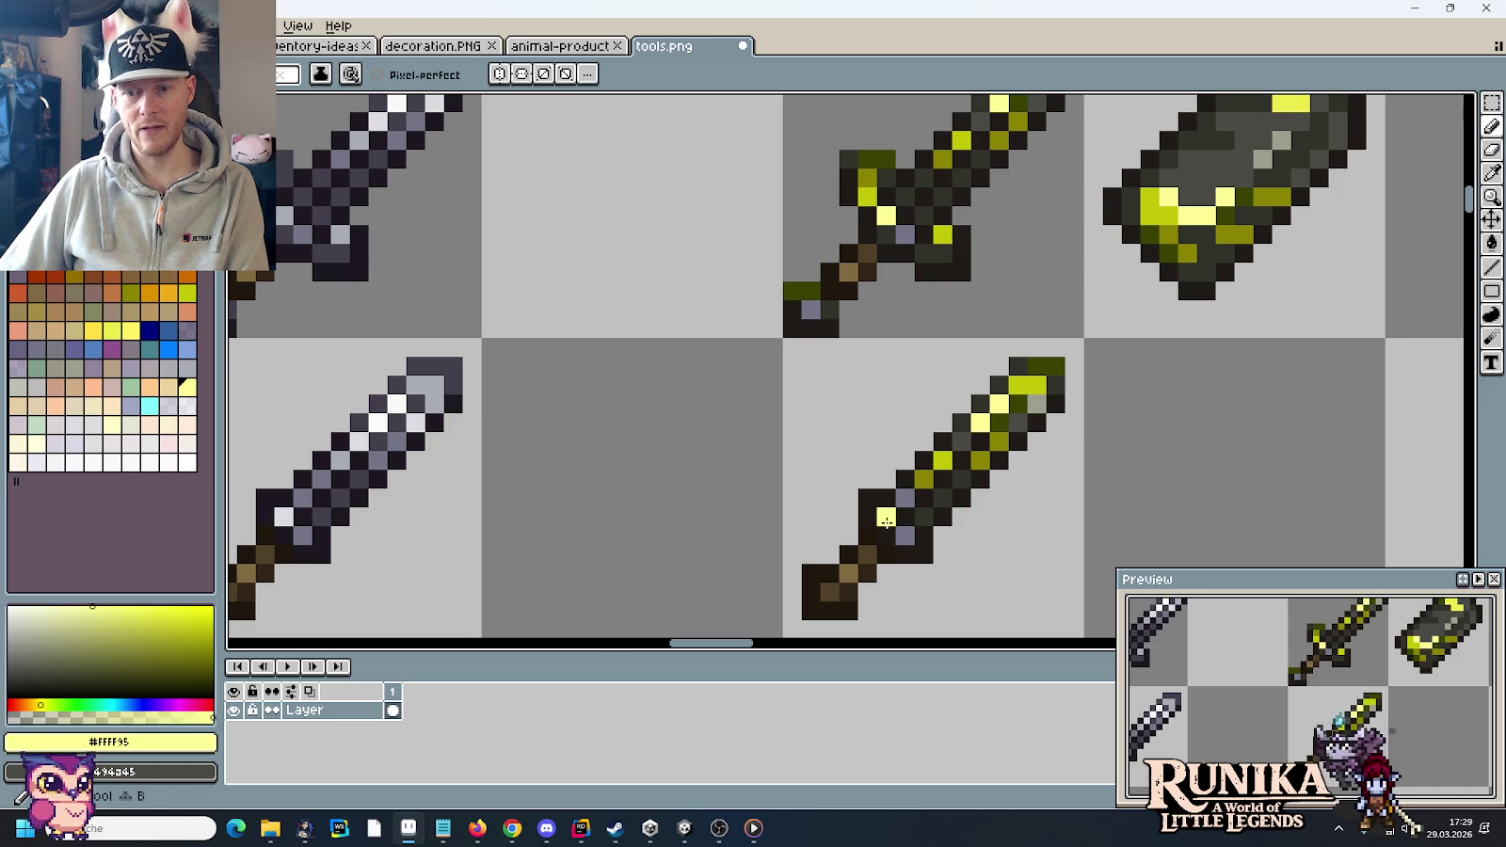
pyautogui.scroll(-5, 672, 420)
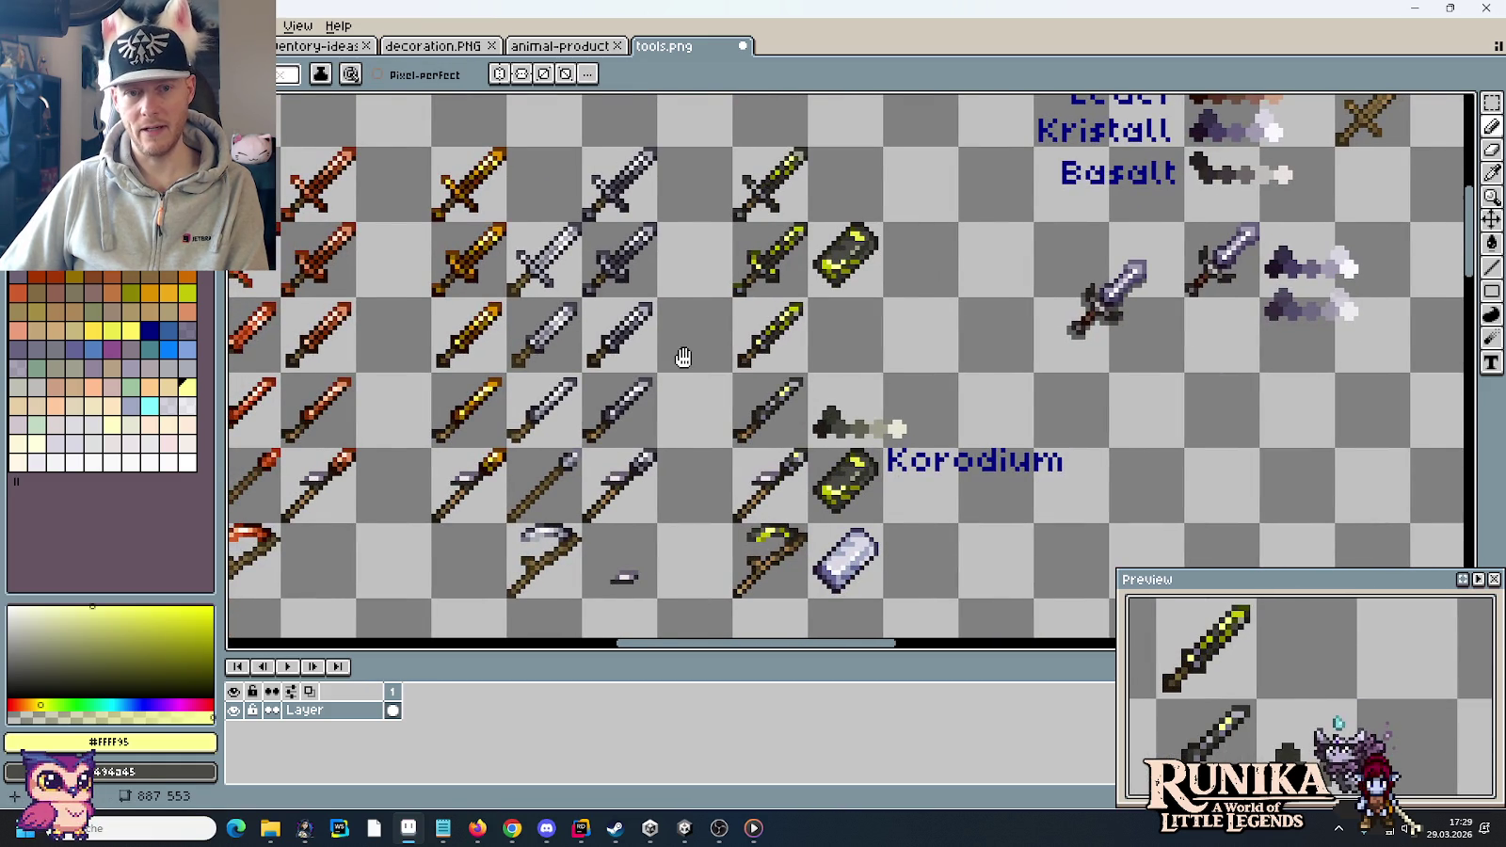
# - Bring the todo.txt notes to the front in Notepad and scroll to the end of the list
pyautogui.moveTo(683, 358); pyautogui.dragTo(730, 399)
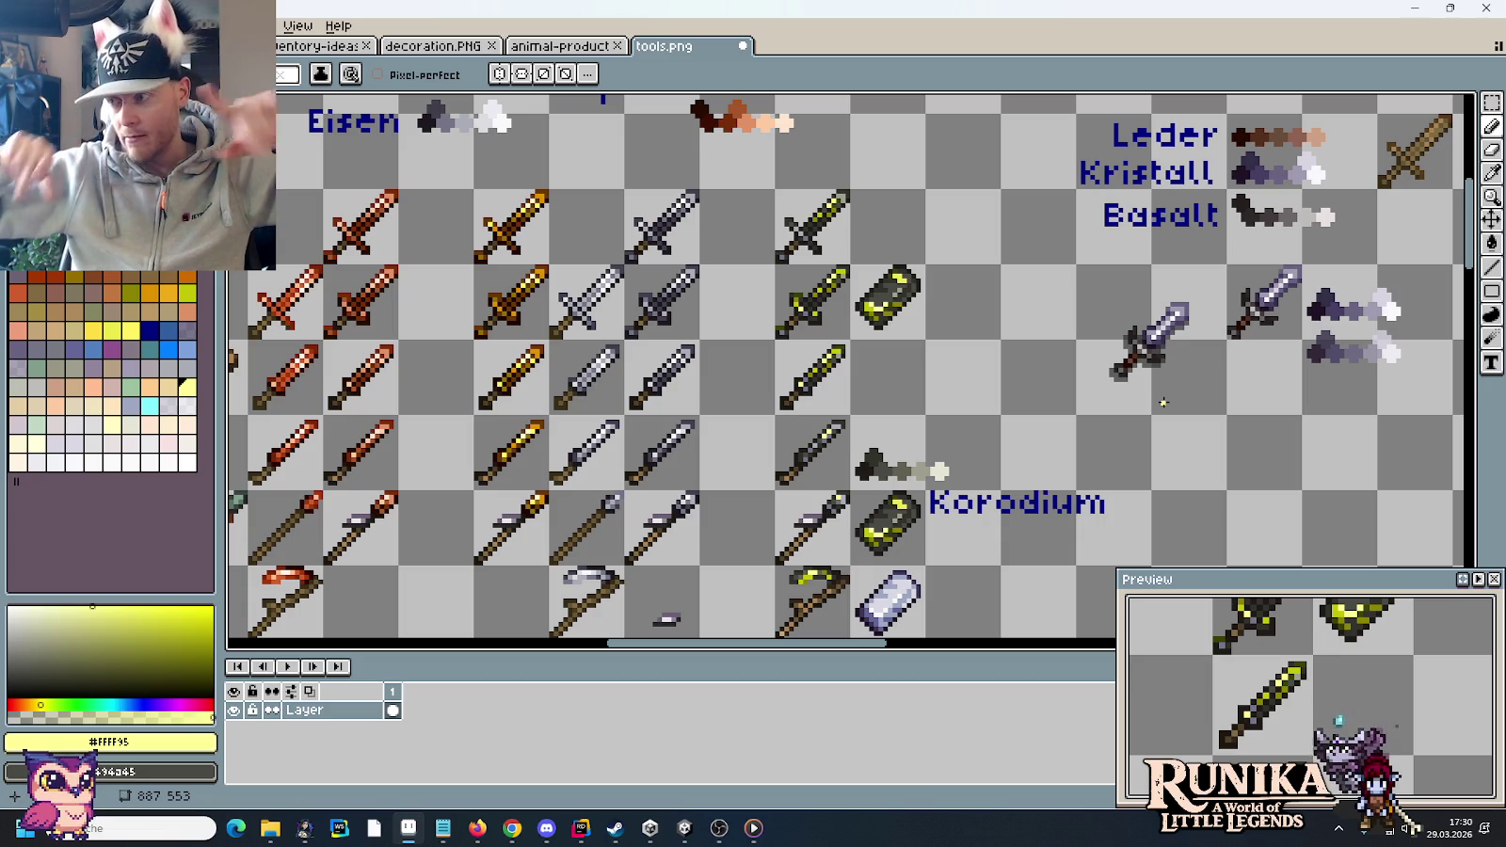
pyautogui.click(443, 832)
pyautogui.scroll(-1, 1142, 649)
pyautogui.scroll(-2, 1142, 650)
pyautogui.scroll(-2, 1143, 649)
pyautogui.scroll(-2, 1143, 649)
pyautogui.scroll(-2, 1143, 650)
pyautogui.scroll(-1, 1143, 649)
# - Append a new '- ' bullet line to todo.txt, then return to the tools.png sprite sheet
pyautogui.click(1328, 641)
pyautogui.press('Return')
pyautogui.write('-')
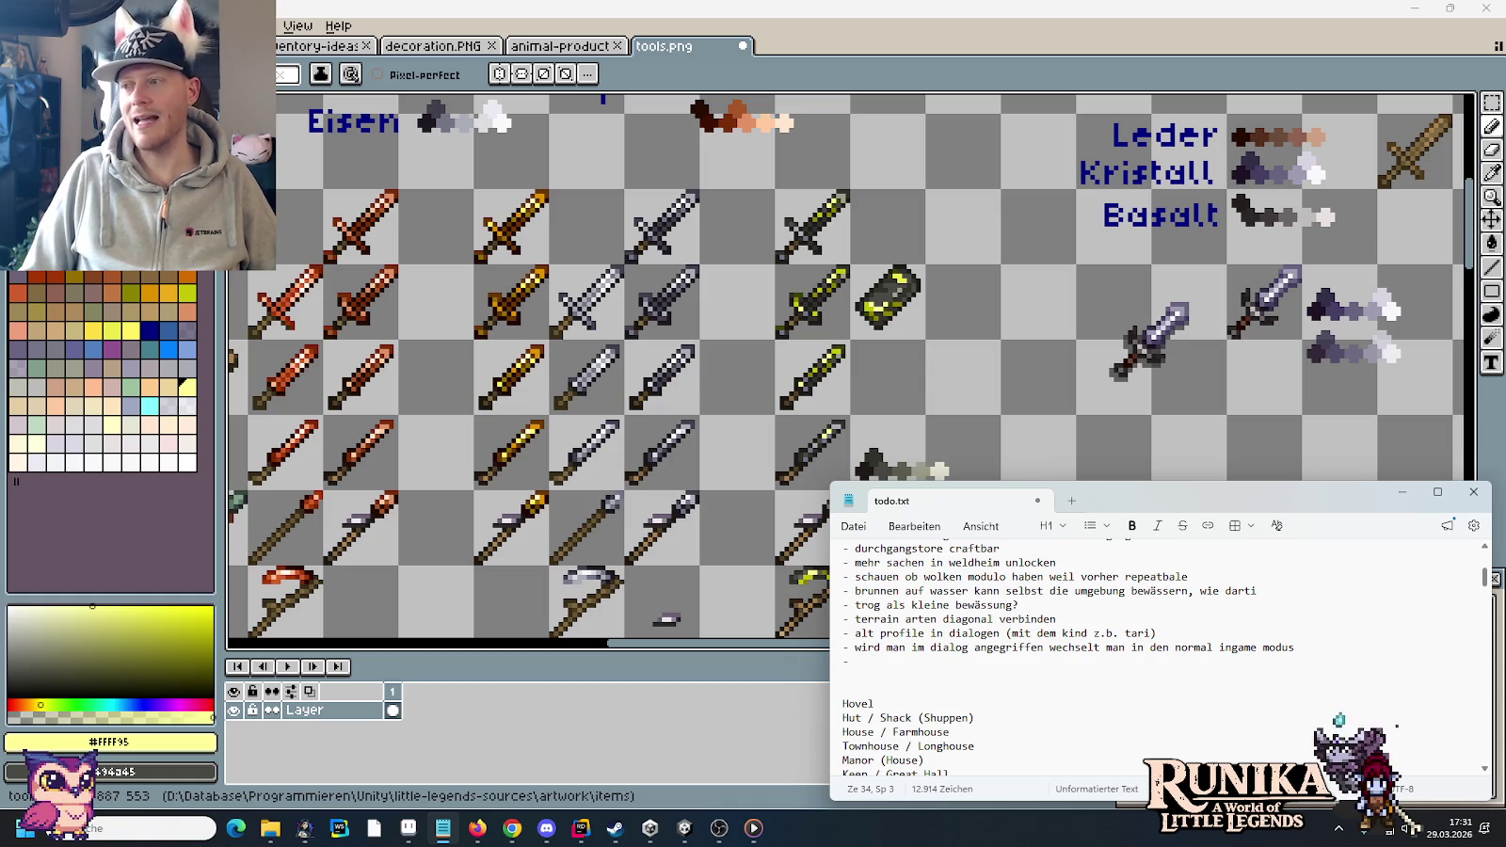
pyautogui.click(978, 326)
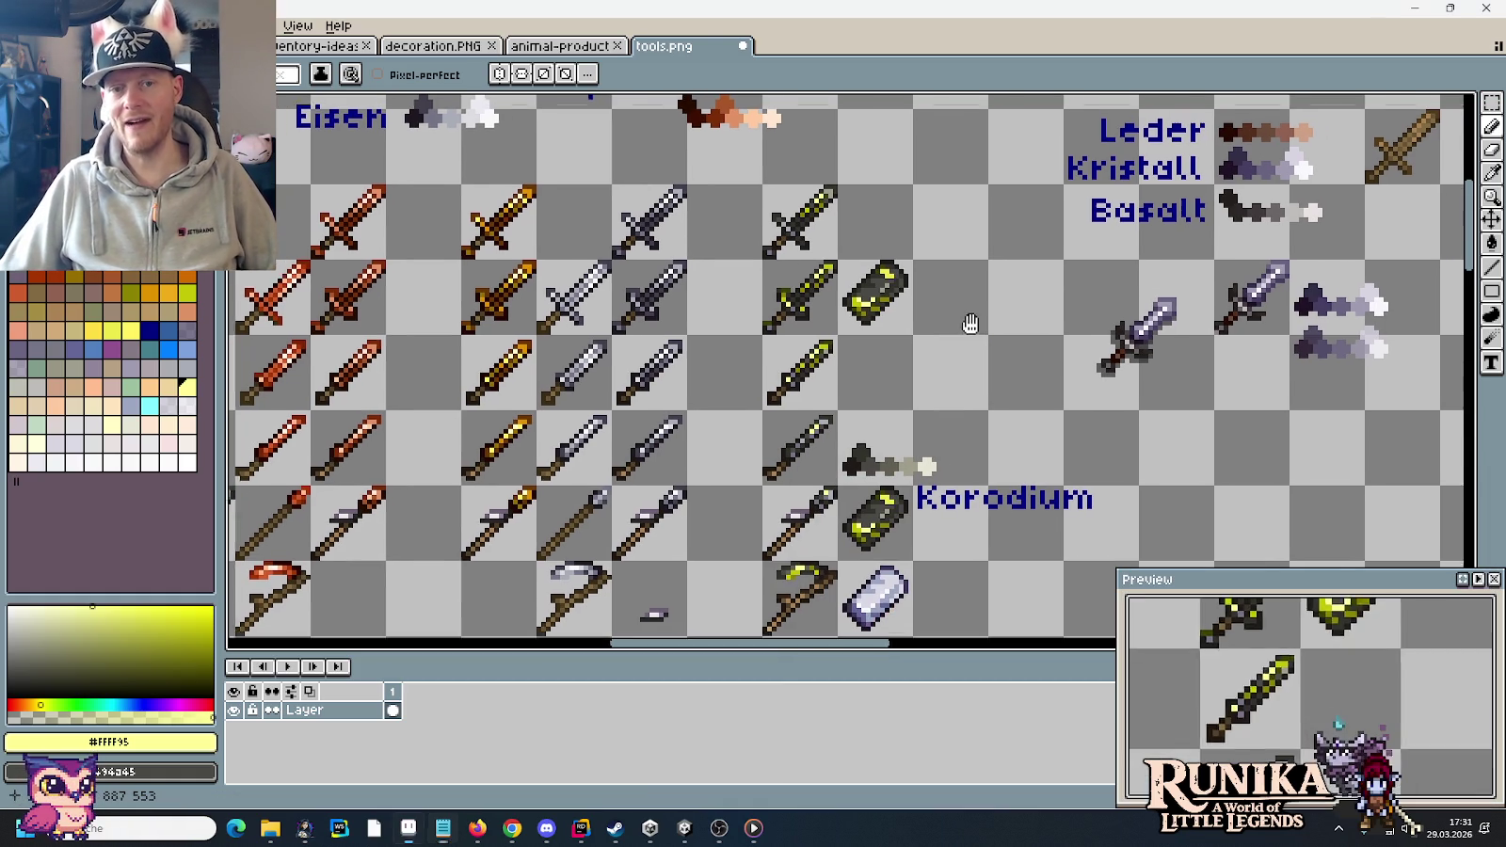
pyautogui.press('m')
pyautogui.moveTo(828, 256); pyautogui.dragTo(902, 329)
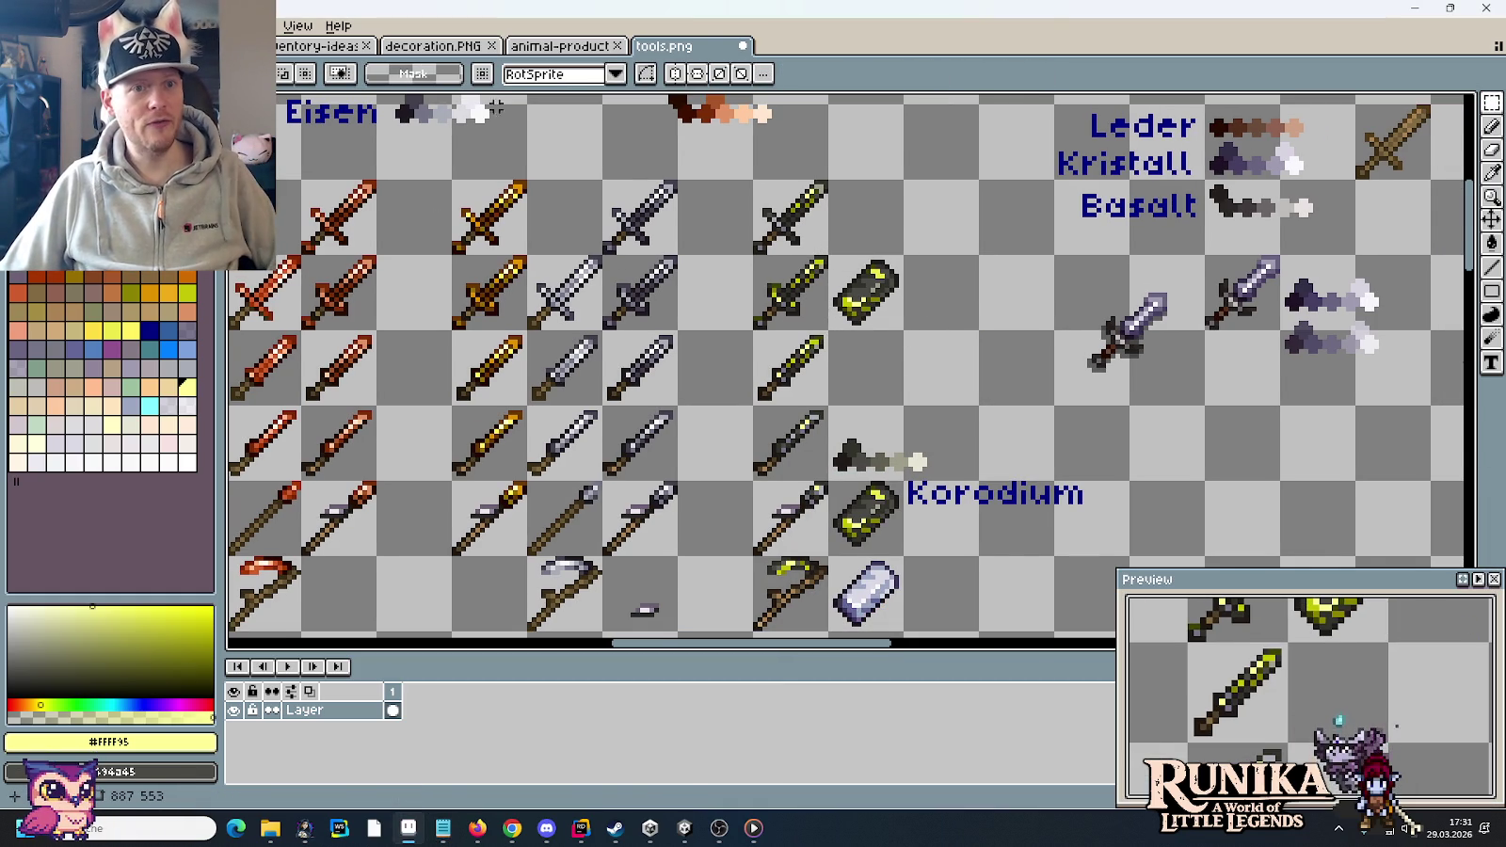
pyautogui.click(436, 49)
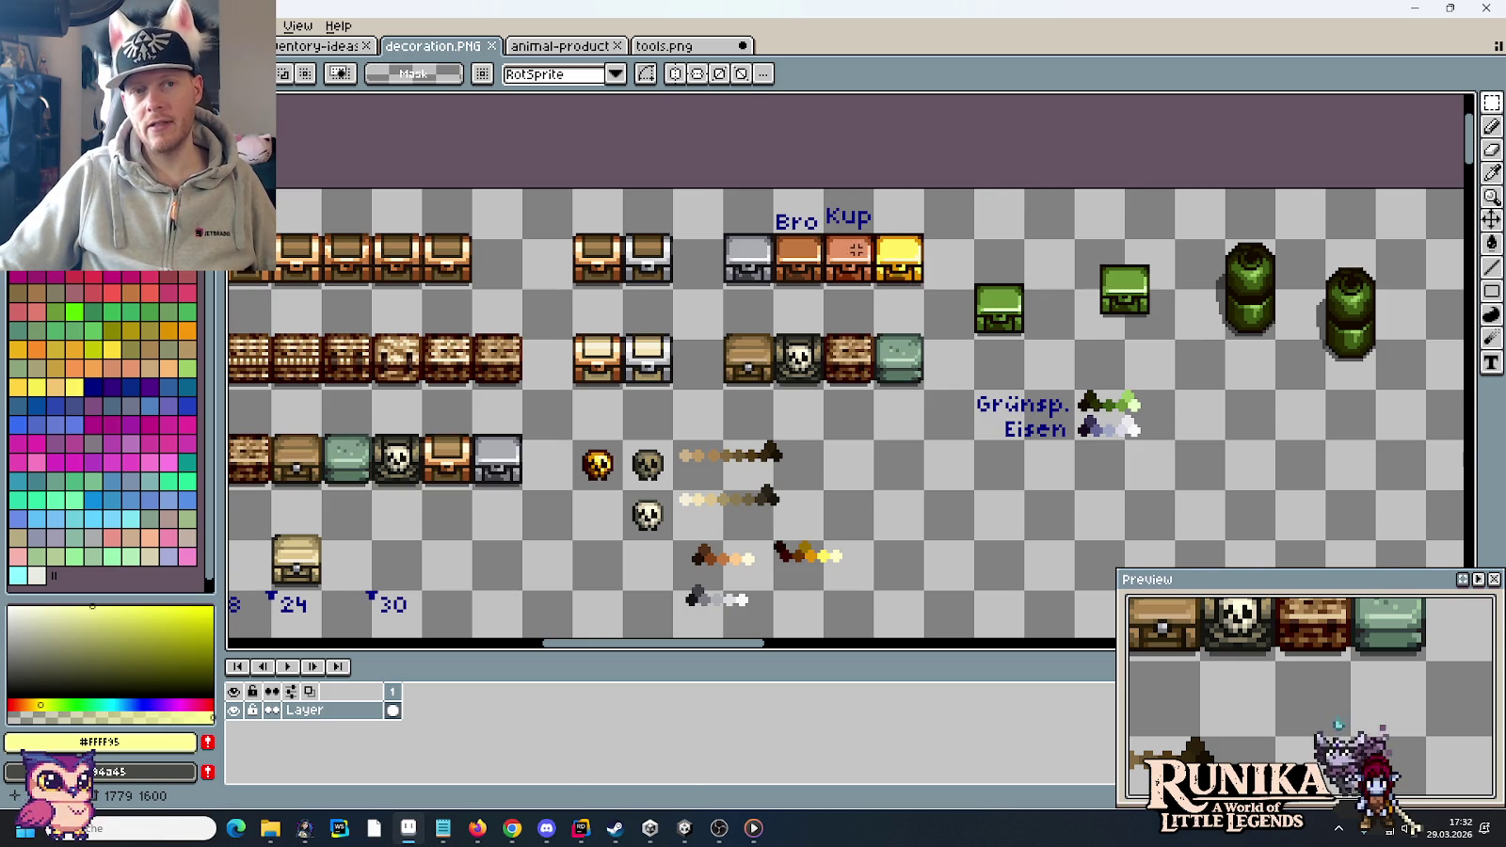
pyautogui.click(661, 46)
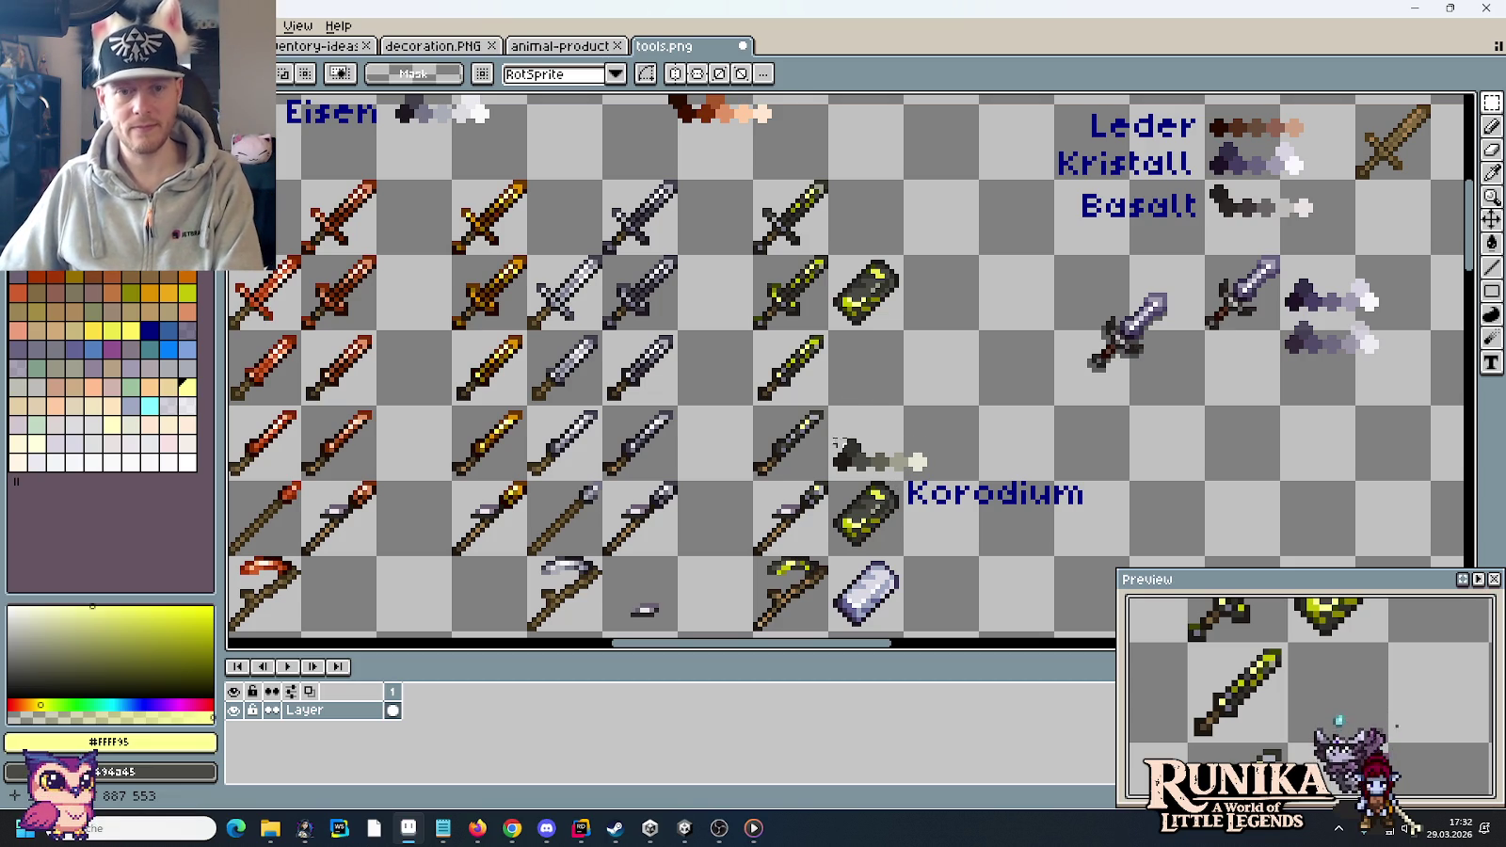
pyautogui.scroll(3, 811, 398)
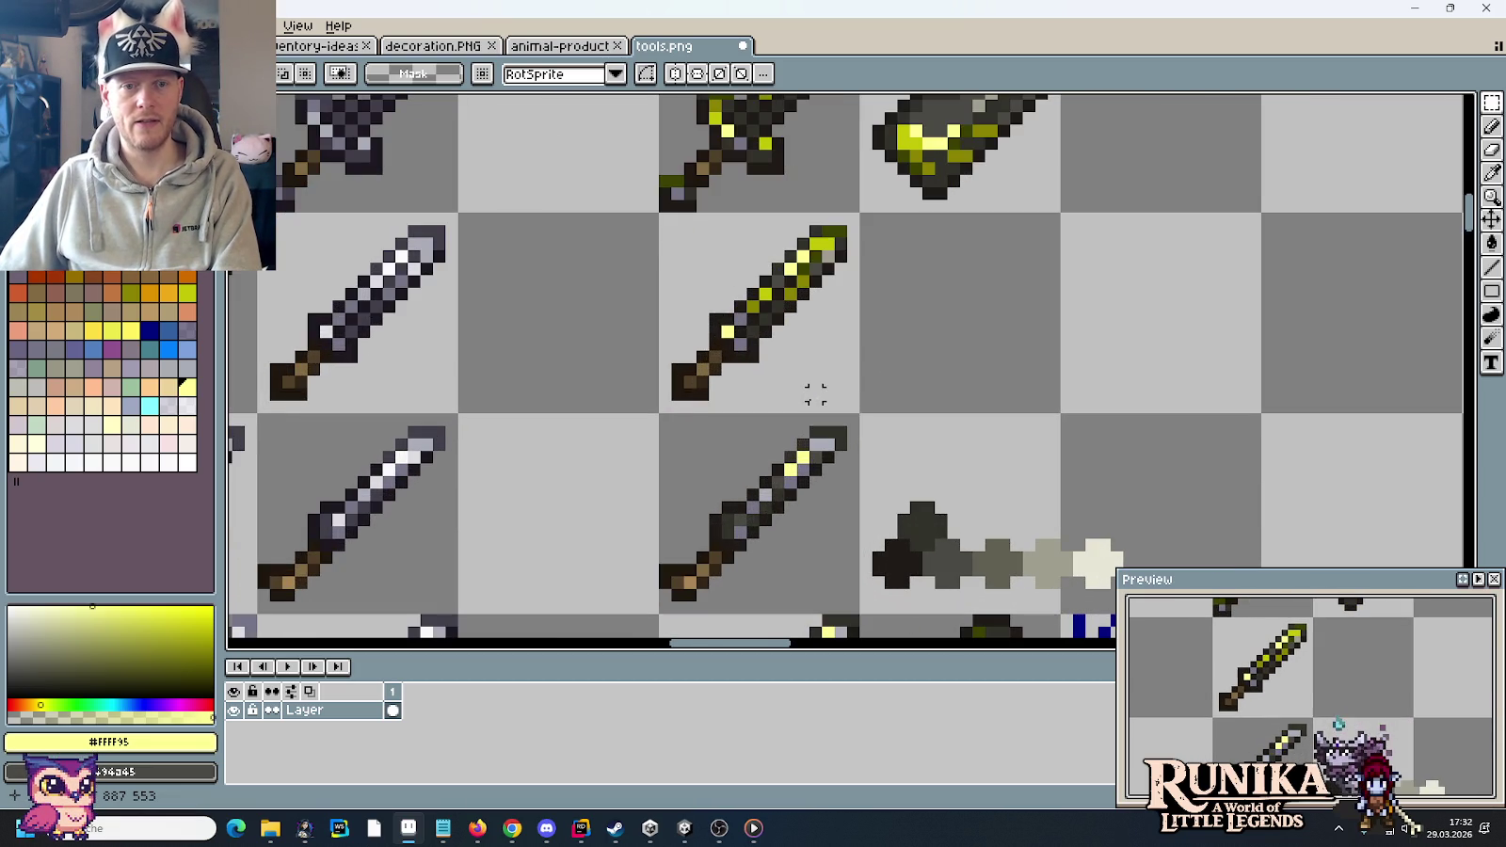
# - Paint several sword blade-tip pixels dark olive #3a4200, sampled from the sword
pyautogui.scroll(1, 866, 356)
pyautogui.scroll(1, 874, 319)
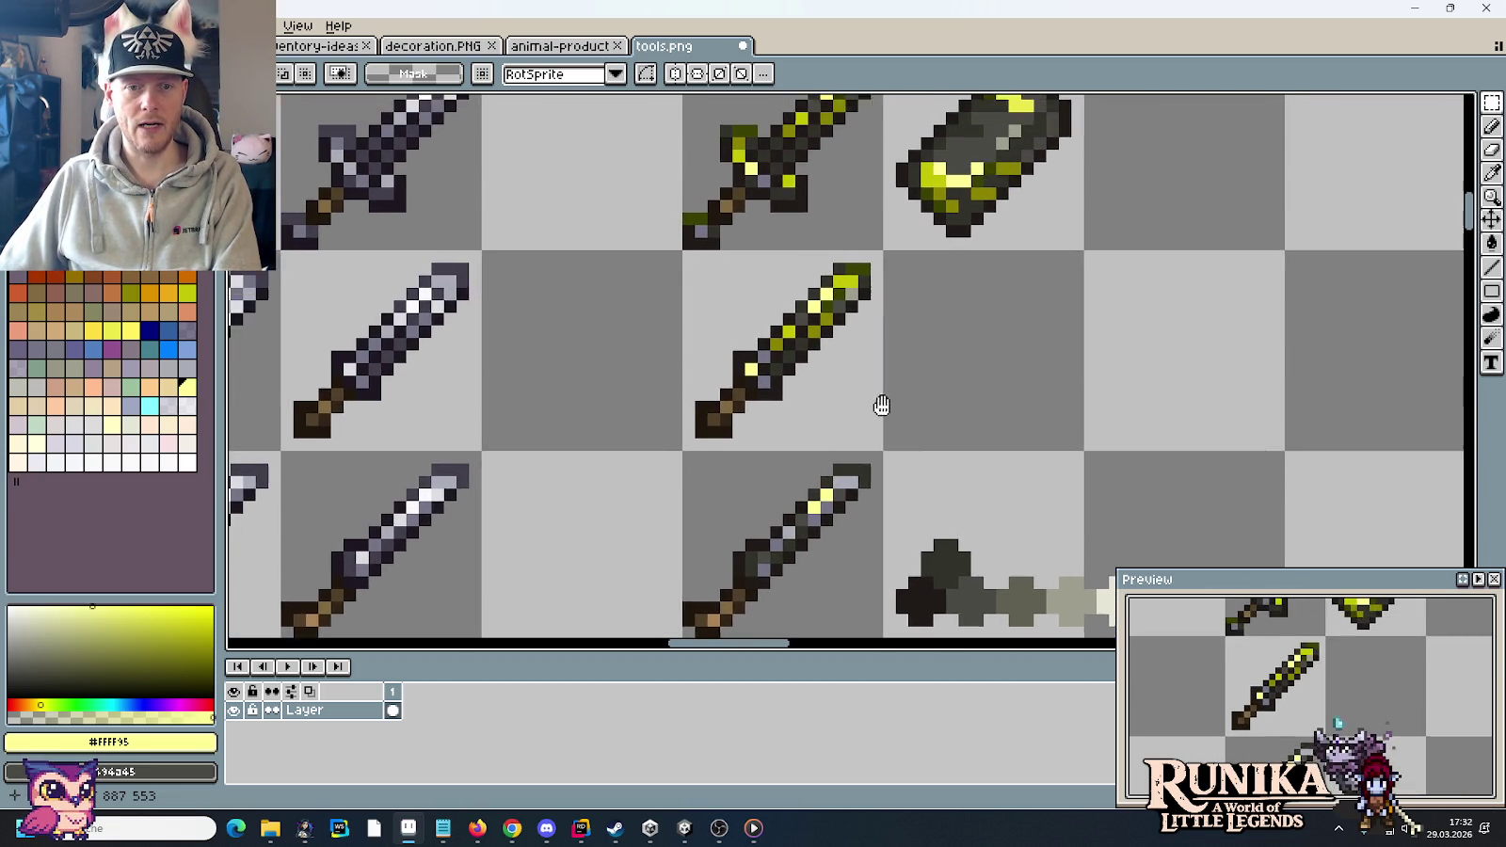
pyautogui.scroll(1, 881, 381)
pyautogui.scroll(1, 867, 242)
pyautogui.scroll(3, 858, 395)
pyautogui.press('i')
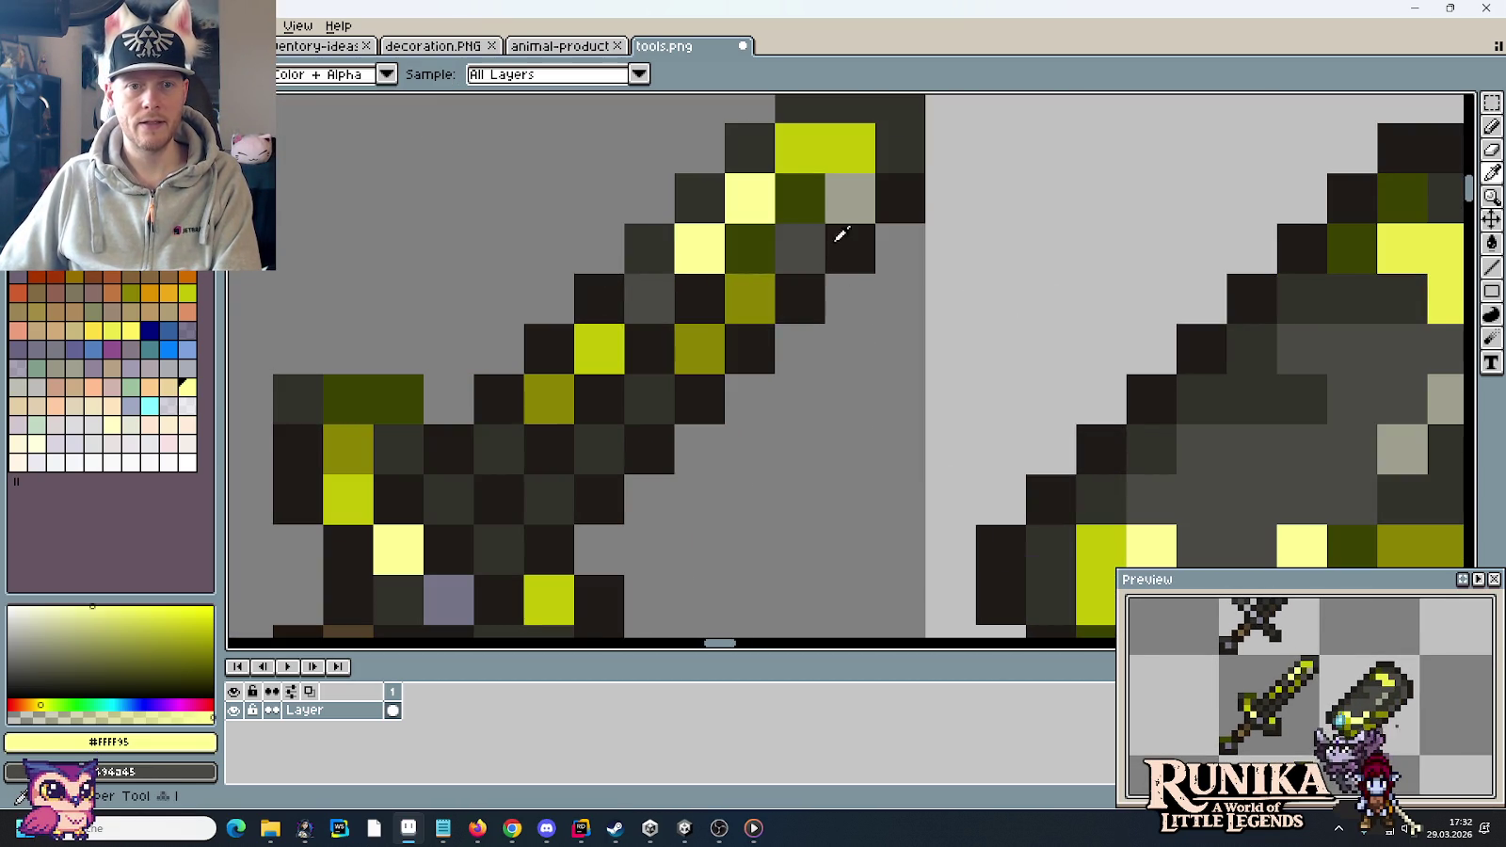
pyautogui.click(813, 208)
pyautogui.scroll(2, 829, 376)
pyautogui.scroll(-2, 833, 403)
pyautogui.scroll(-1, 817, 283)
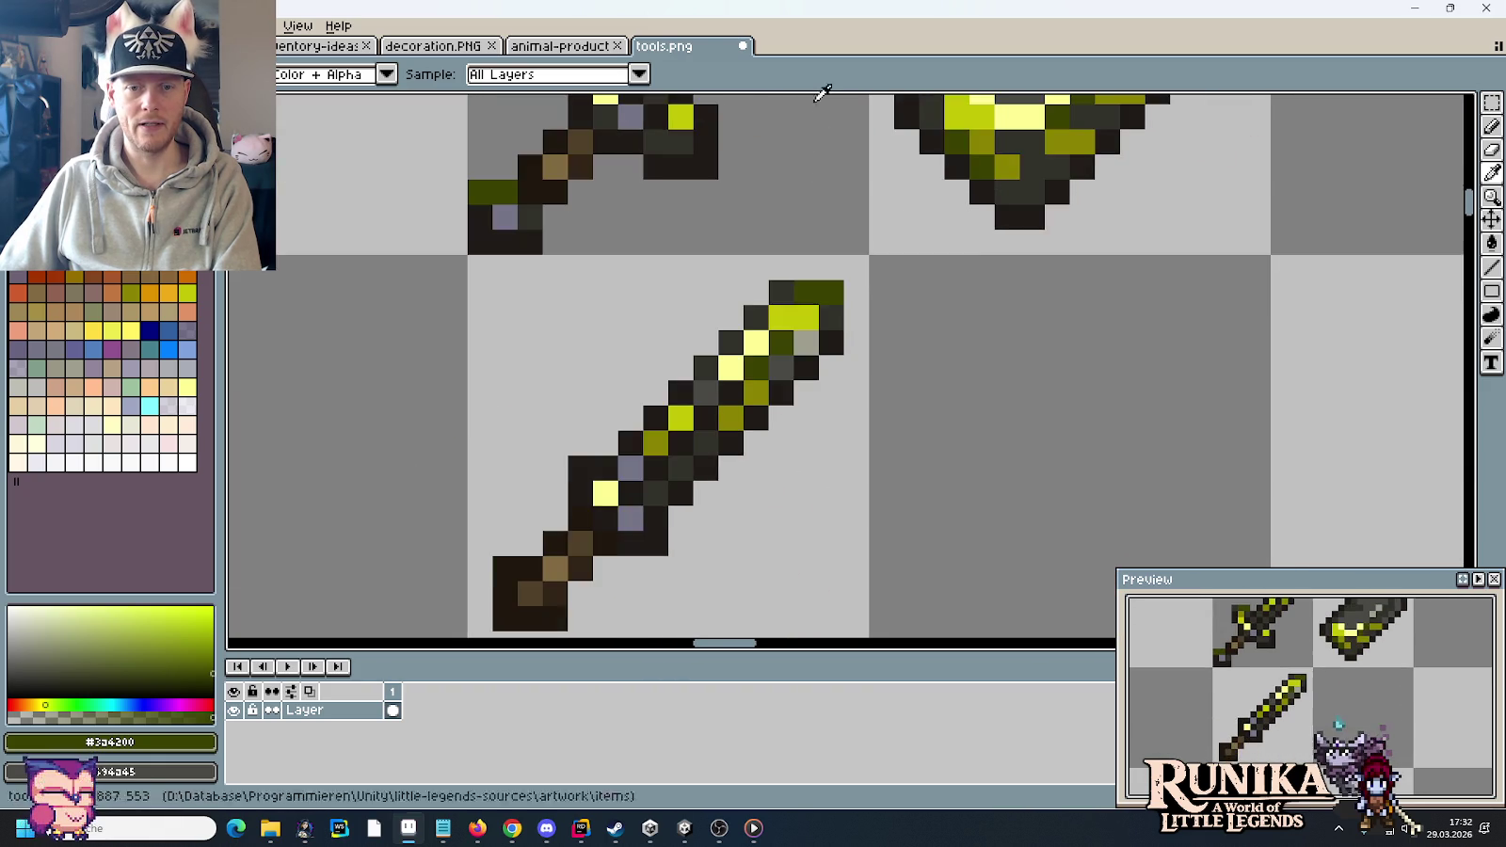
pyautogui.scroll(-2, 815, 417)
pyautogui.scroll(3, 811, 377)
pyautogui.scroll(2, 800, 320)
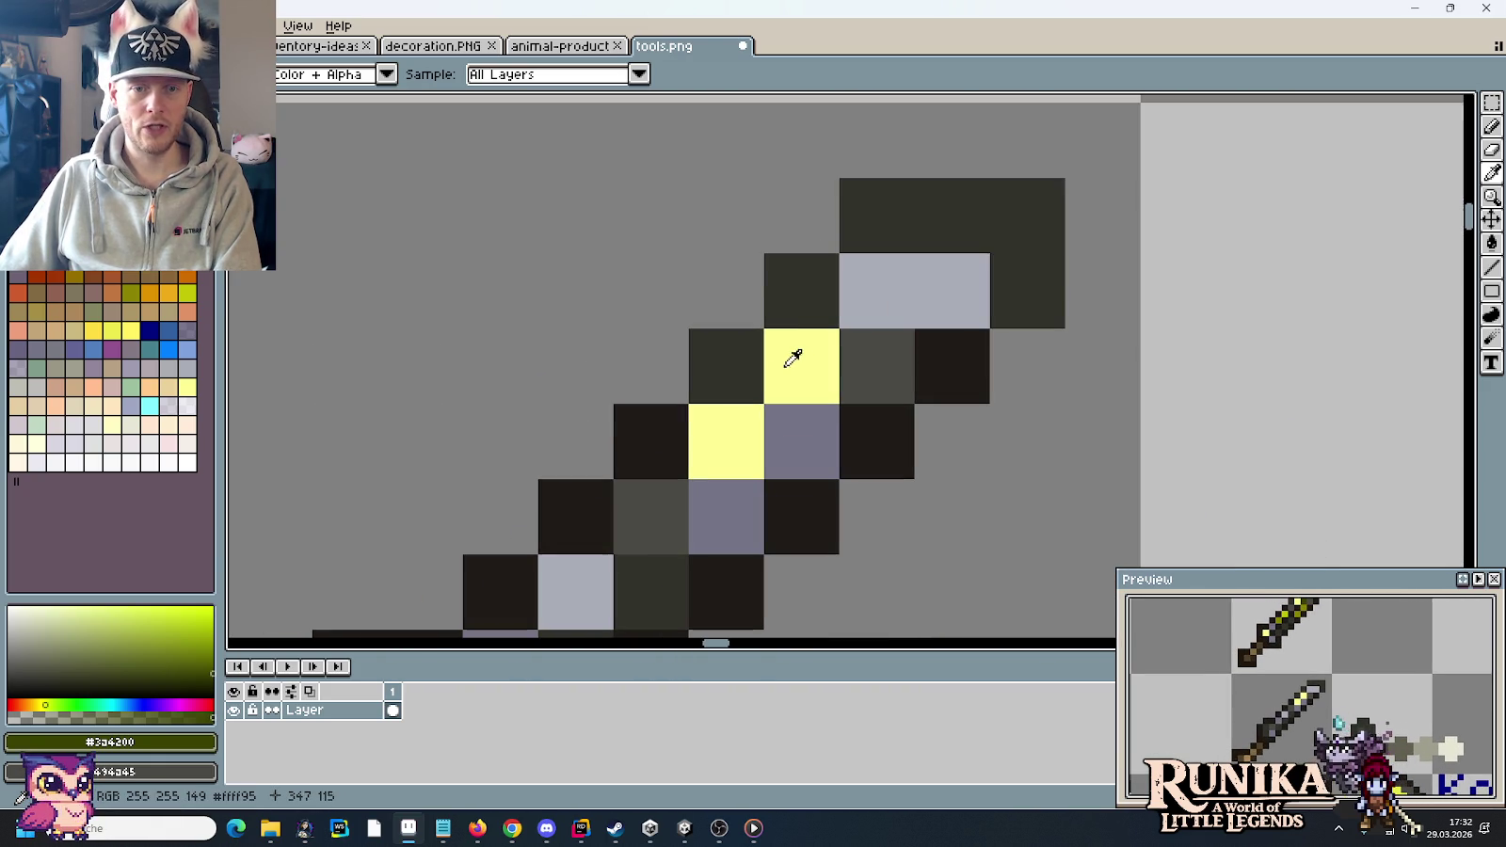
pyautogui.press('b')
pyautogui.click(732, 364)
pyautogui.click(789, 301)
pyautogui.click(846, 223)
pyautogui.click(923, 216)
# - Add a yellow-green #c2c506 highlight pixel on the blade tip
pyautogui.scroll(-2, 979, 263)
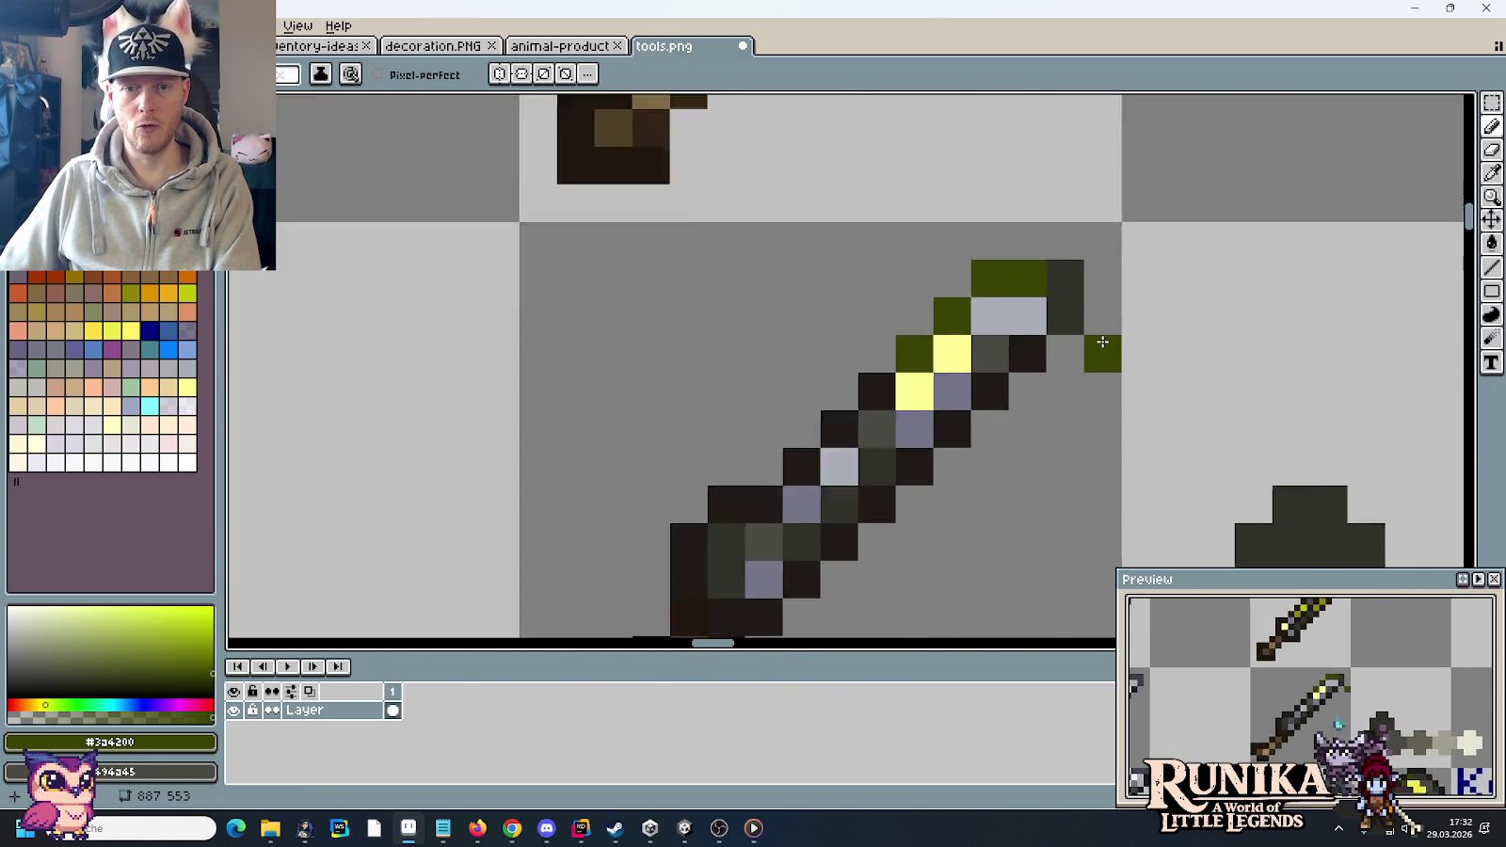
pyautogui.scroll(-2, 1016, 259)
pyautogui.scroll(-1, 1044, 252)
pyautogui.press('i')
pyautogui.click(1048, 254)
pyautogui.scroll(3, 1082, 404)
pyautogui.press('b')
pyautogui.click(987, 411)
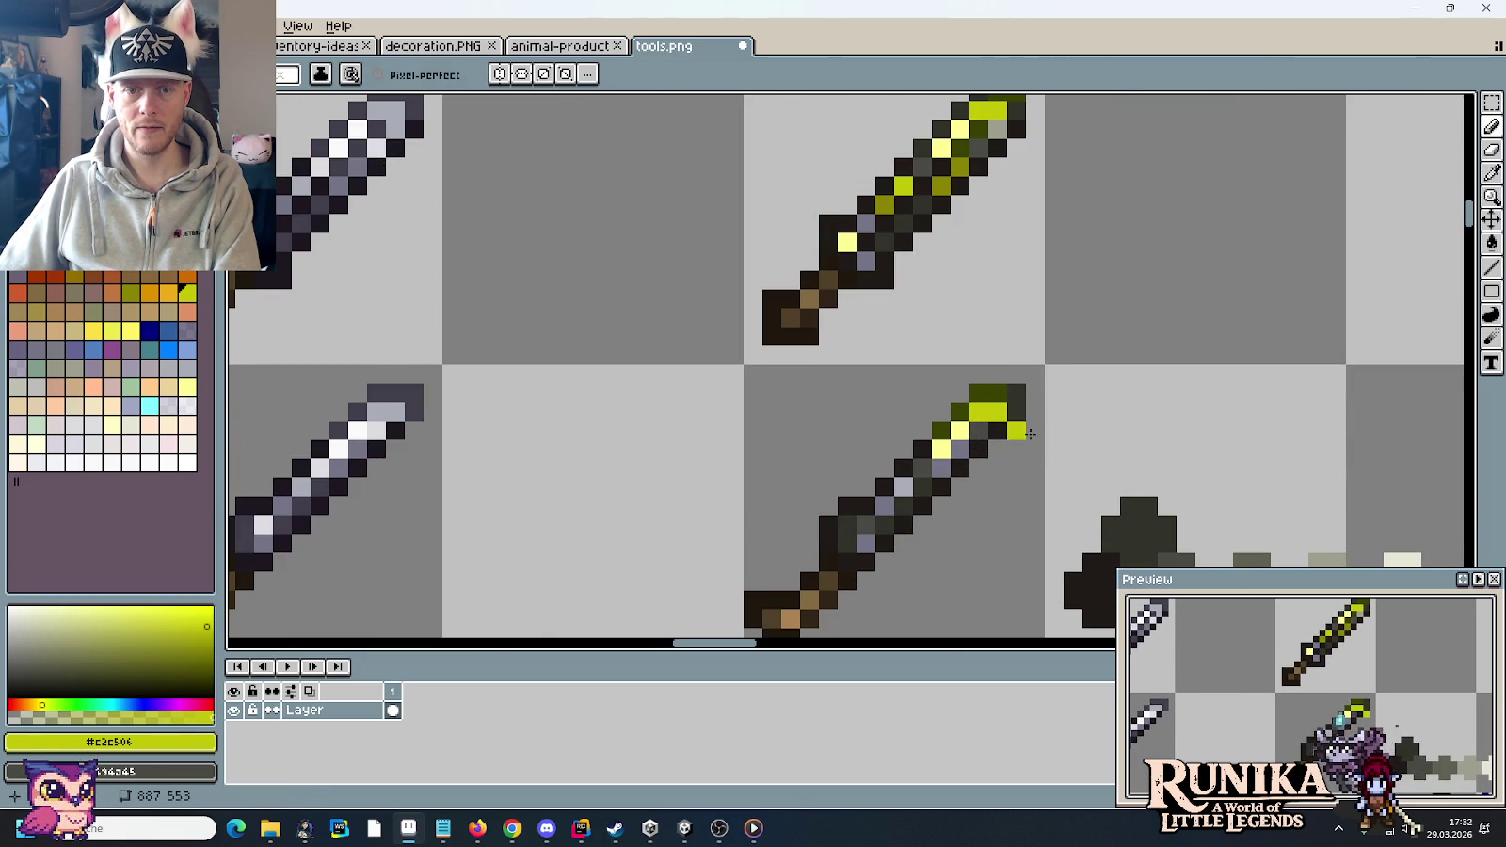
# - Paint olive #8a8300 pixels on the lower sword
pyautogui.scroll(-2, 1035, 376)
pyautogui.scroll(-2, 1068, 282)
pyautogui.press('i')
pyautogui.click(1082, 212)
pyautogui.scroll(2, 1097, 518)
pyautogui.press('b')
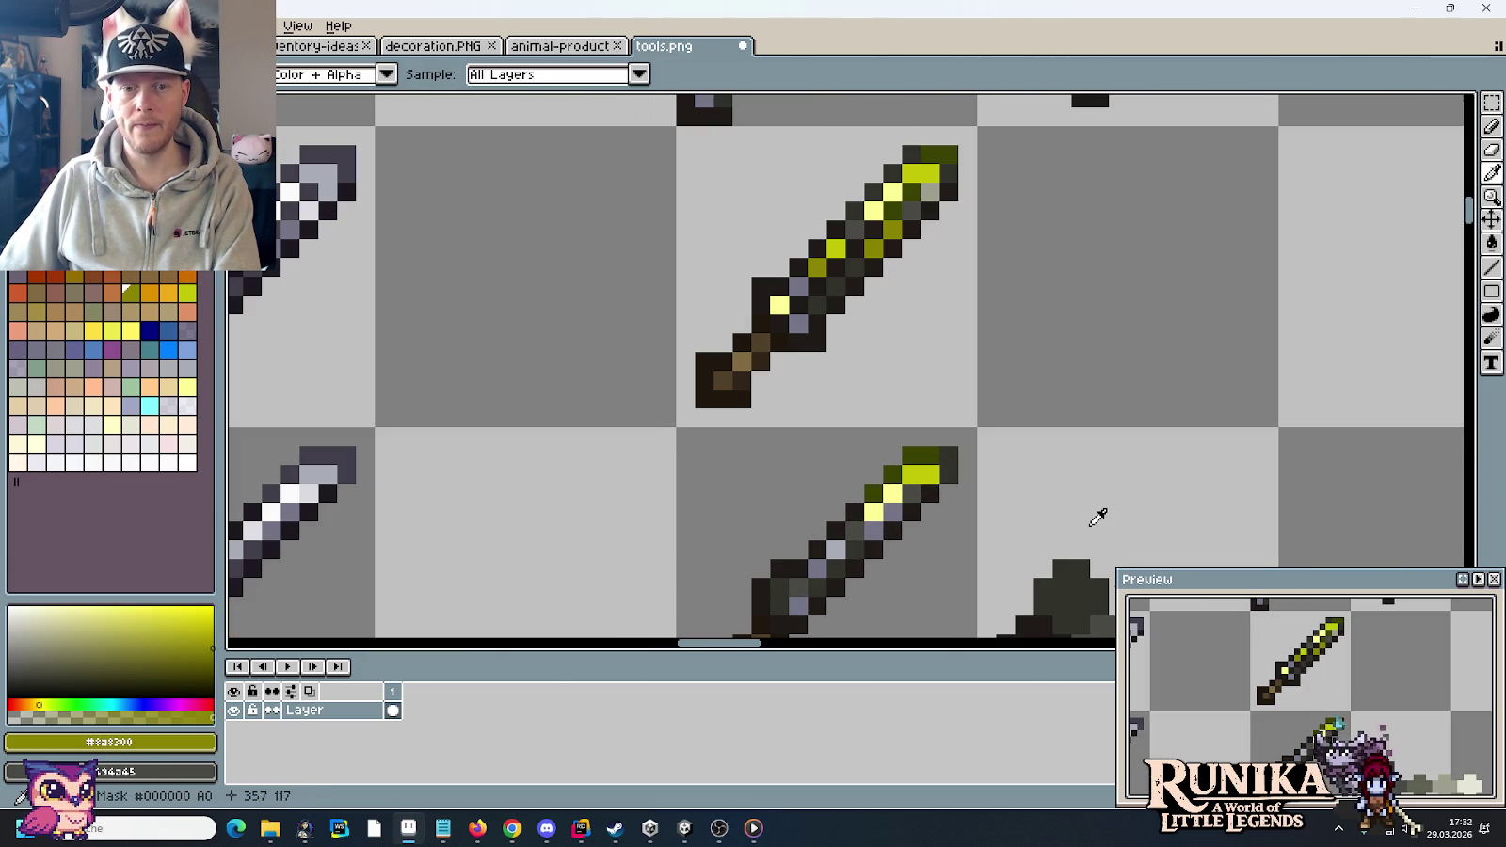
pyautogui.click(880, 525)
pyautogui.scroll(-2, 956, 502)
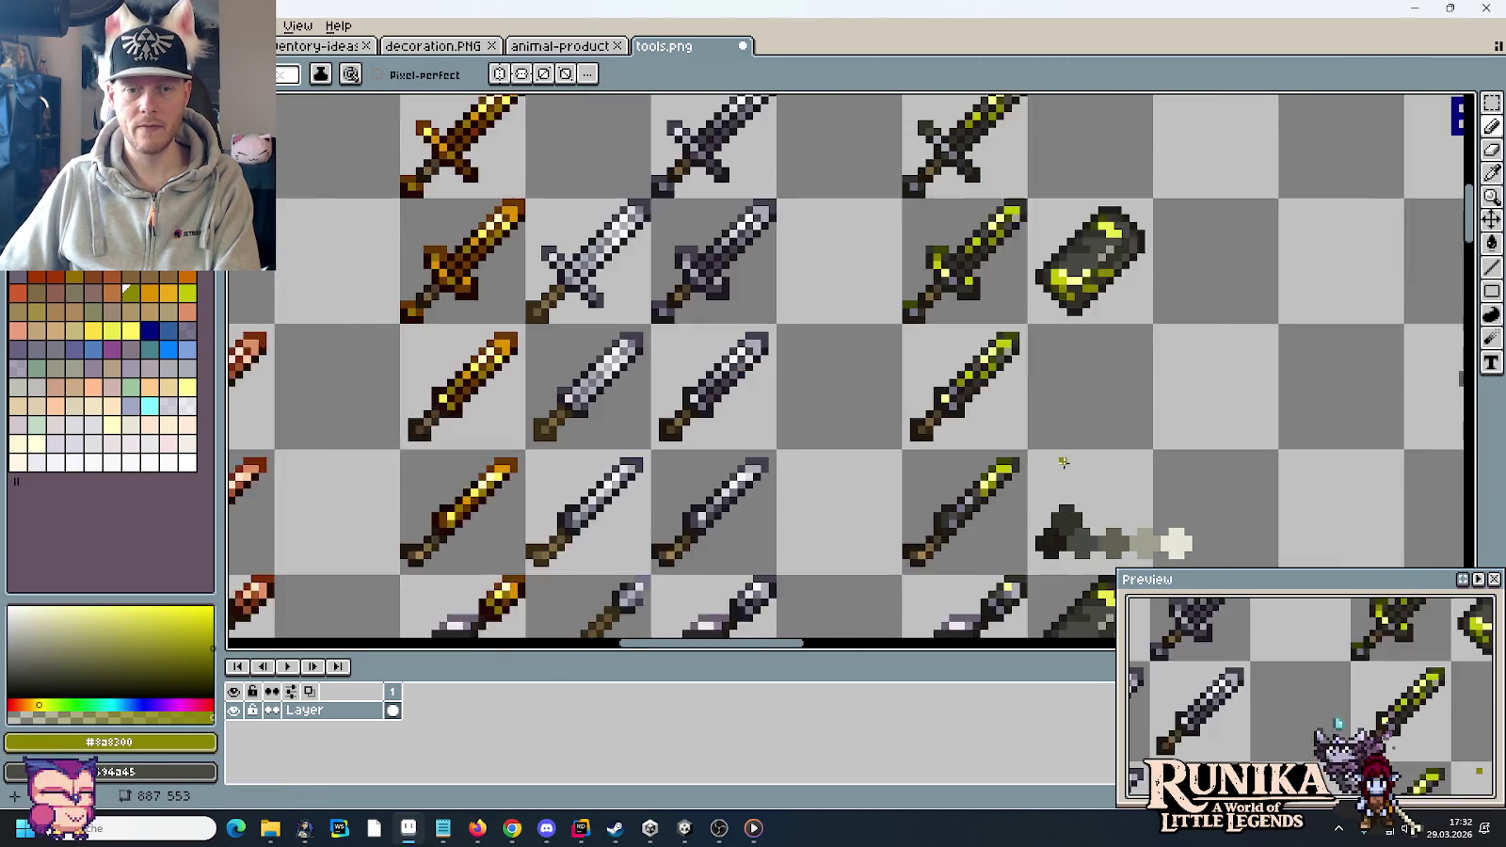
pyautogui.scroll(-1, 1063, 461)
pyautogui.scroll(1, 1063, 461)
pyautogui.scroll(1, 1075, 385)
pyautogui.scroll(1, 1075, 385)
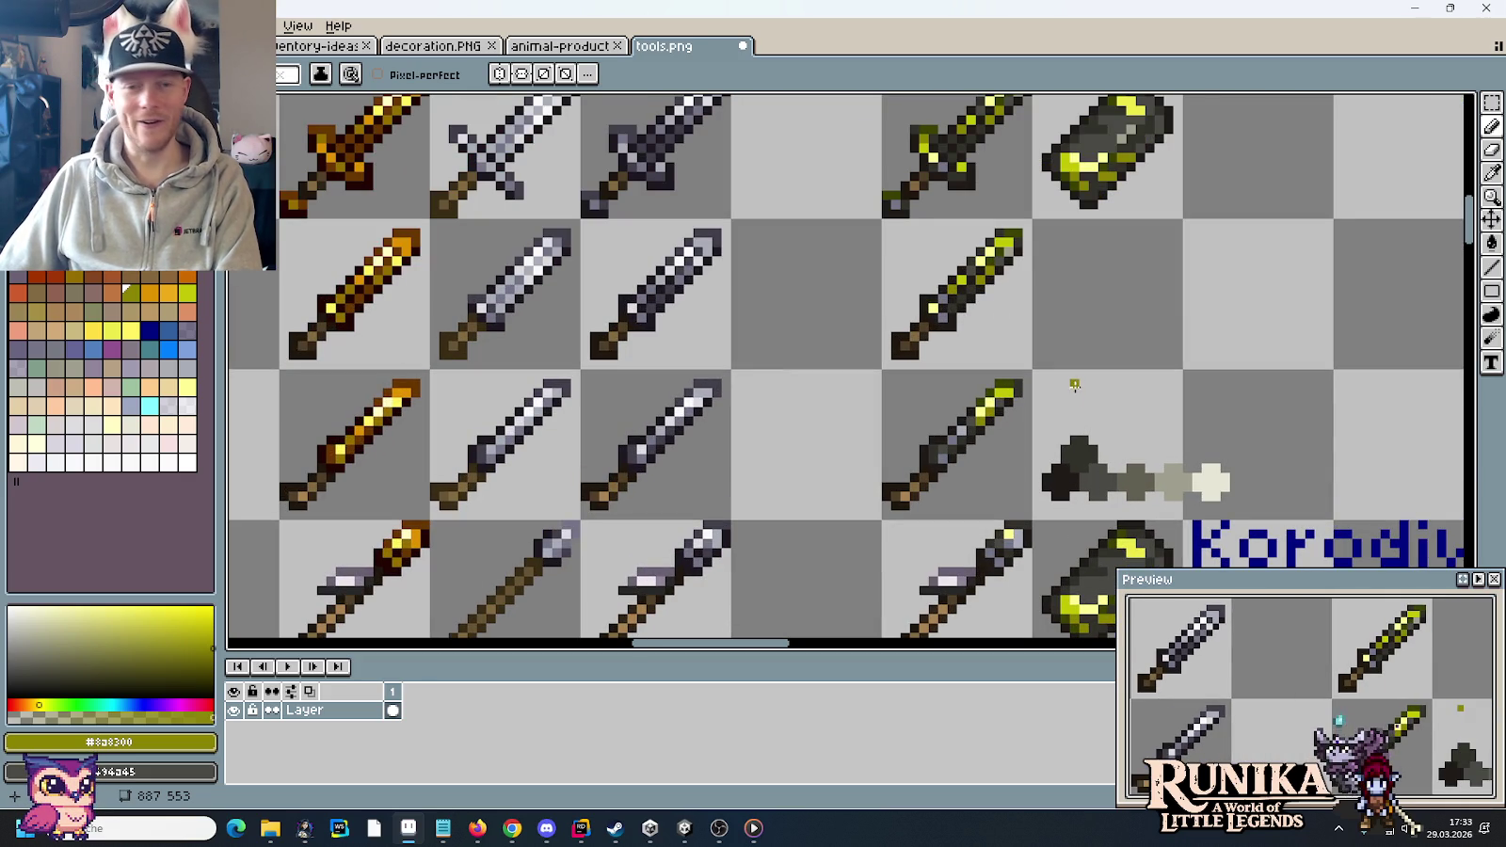
pyautogui.moveTo(1070, 335); pyautogui.dragTo(1042, 365)
pyautogui.click(1041, 365)
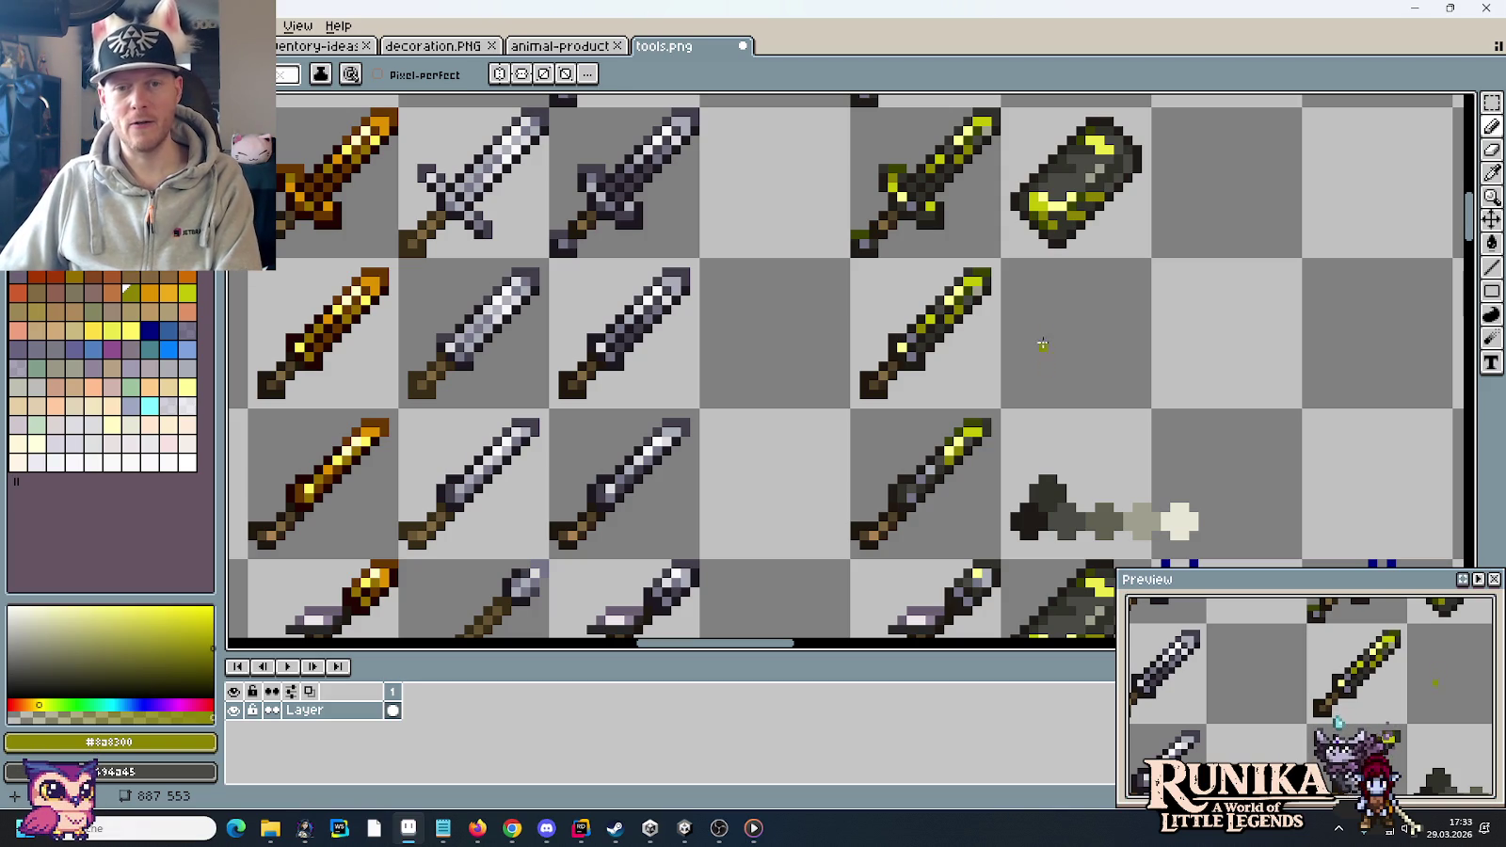
# - Paint yellow #c2c506 pixels on and beside the lower sword
pyautogui.press('i')
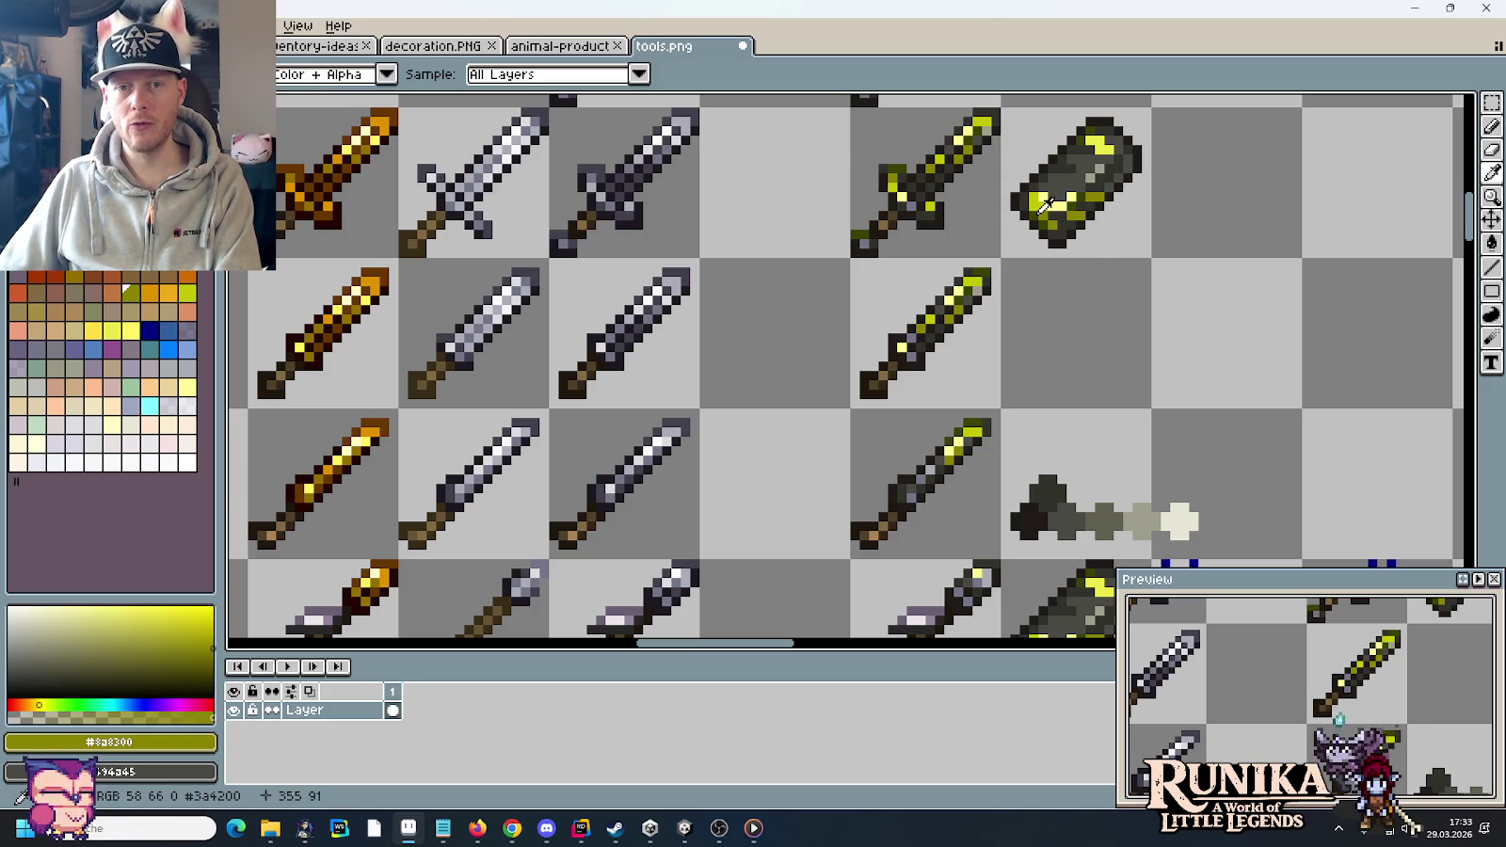
pyautogui.click(1046, 206)
pyautogui.scroll(3, 909, 486)
pyautogui.press('b')
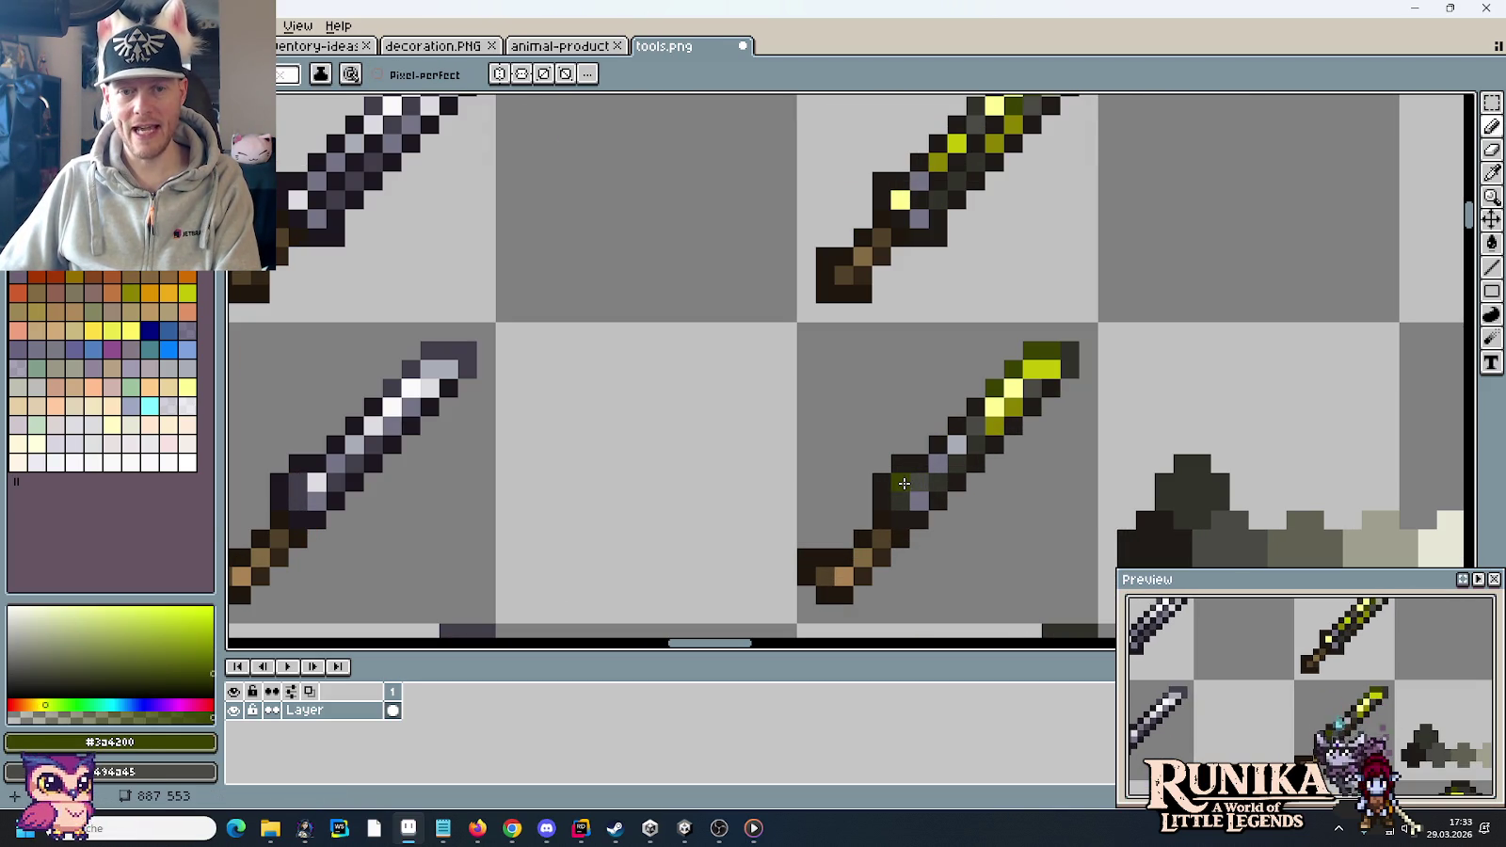
pyautogui.scroll(5, 1048, 276)
pyautogui.hscroll(3, 1048, 276)
pyautogui.press('i')
pyautogui.click(1064, 166)
pyautogui.scroll(-5, 901, 491)
pyautogui.hscroll(-1, 901, 490)
pyautogui.press('b')
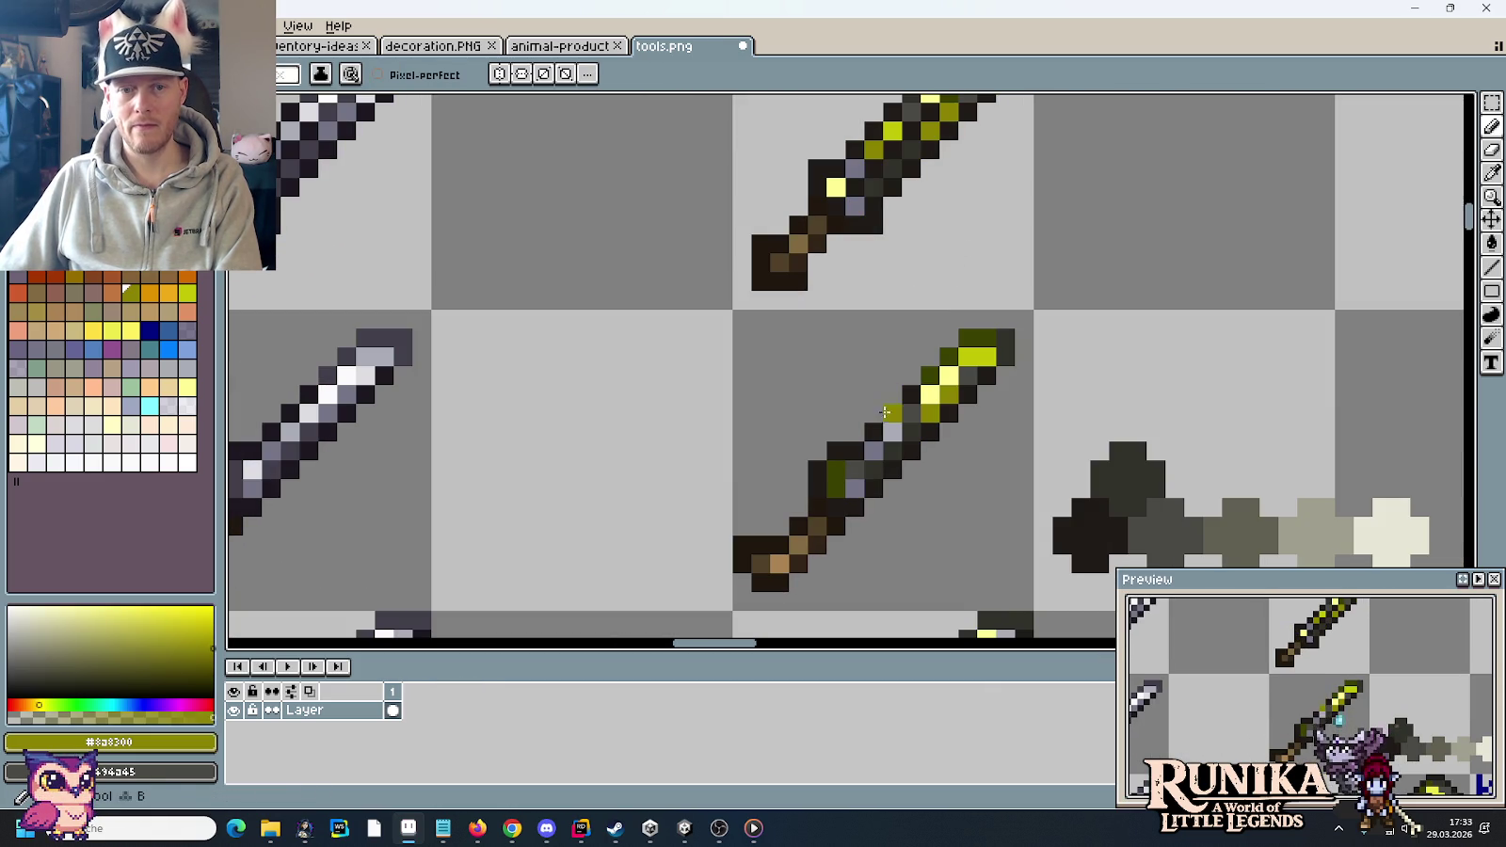
pyautogui.scroll(2, 969, 222)
pyautogui.scroll(-5, 970, 221)
pyautogui.press('i')
pyautogui.click(974, 199)
pyautogui.scroll(5, 974, 199)
pyautogui.scroll(-1, 975, 198)
pyautogui.press('b')
pyautogui.click(792, 530)
pyautogui.click(901, 473)
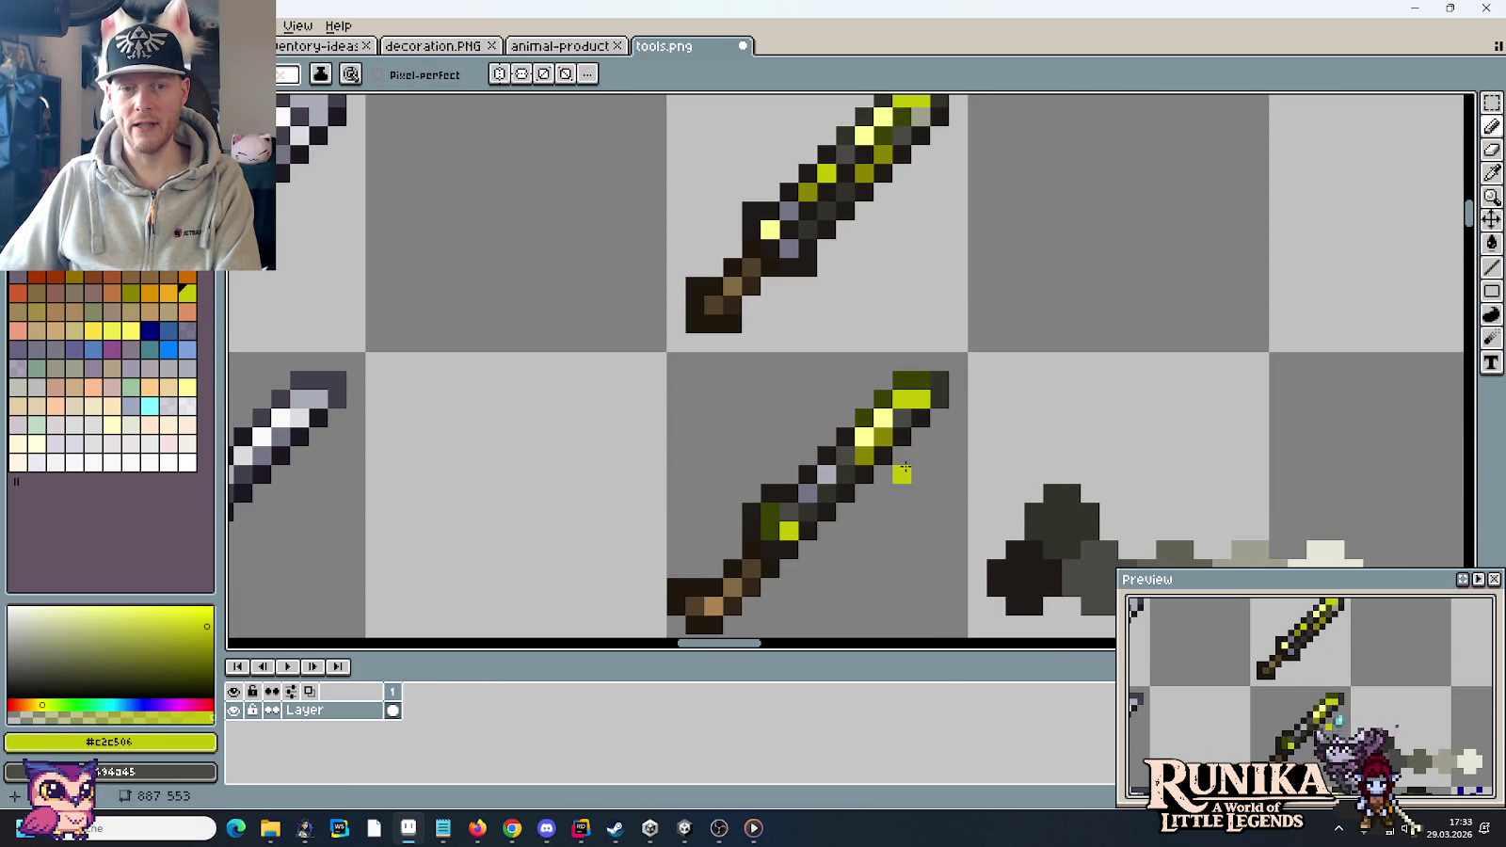
# - Undo the stray yellow pixel and darken a lower-sword pixel to dark grey #413c4a
pyautogui.scroll(-2, 901, 473)
pyautogui.scroll(-1, 901, 473)
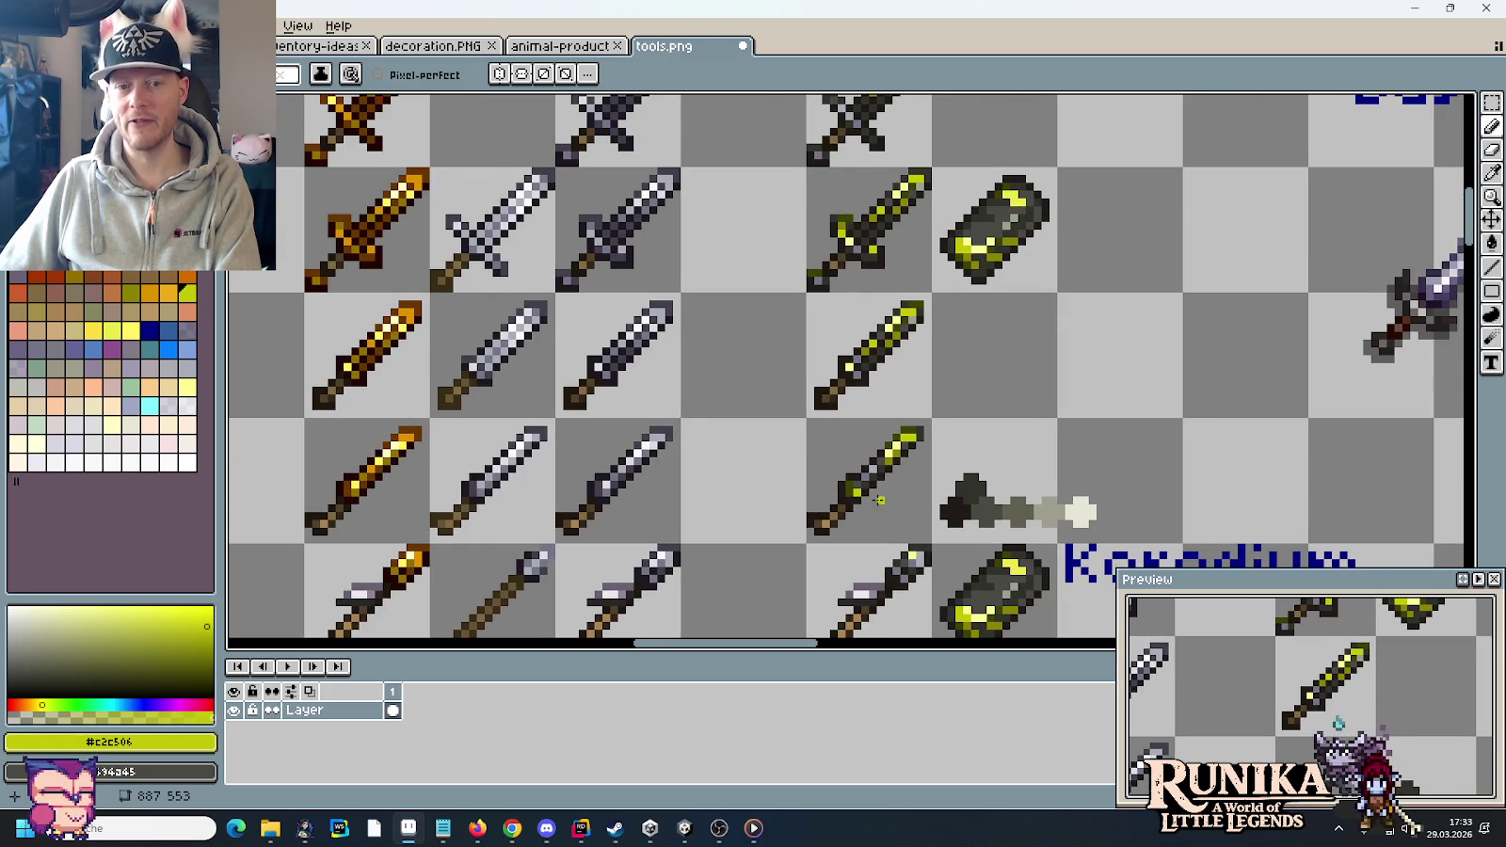
pyautogui.scroll(-1, 933, 429)
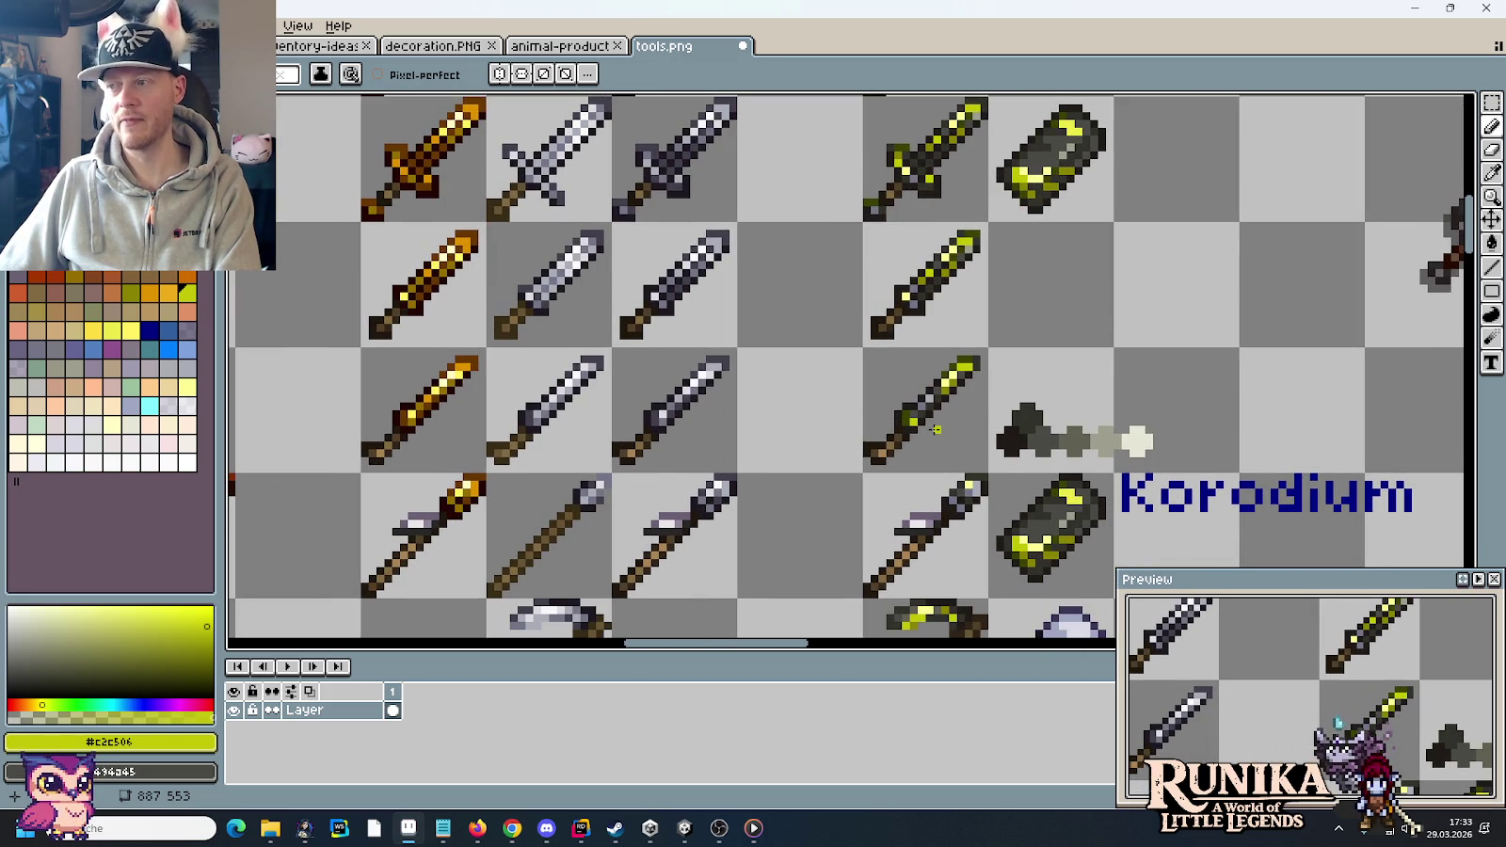
pyautogui.scroll(3, 923, 438)
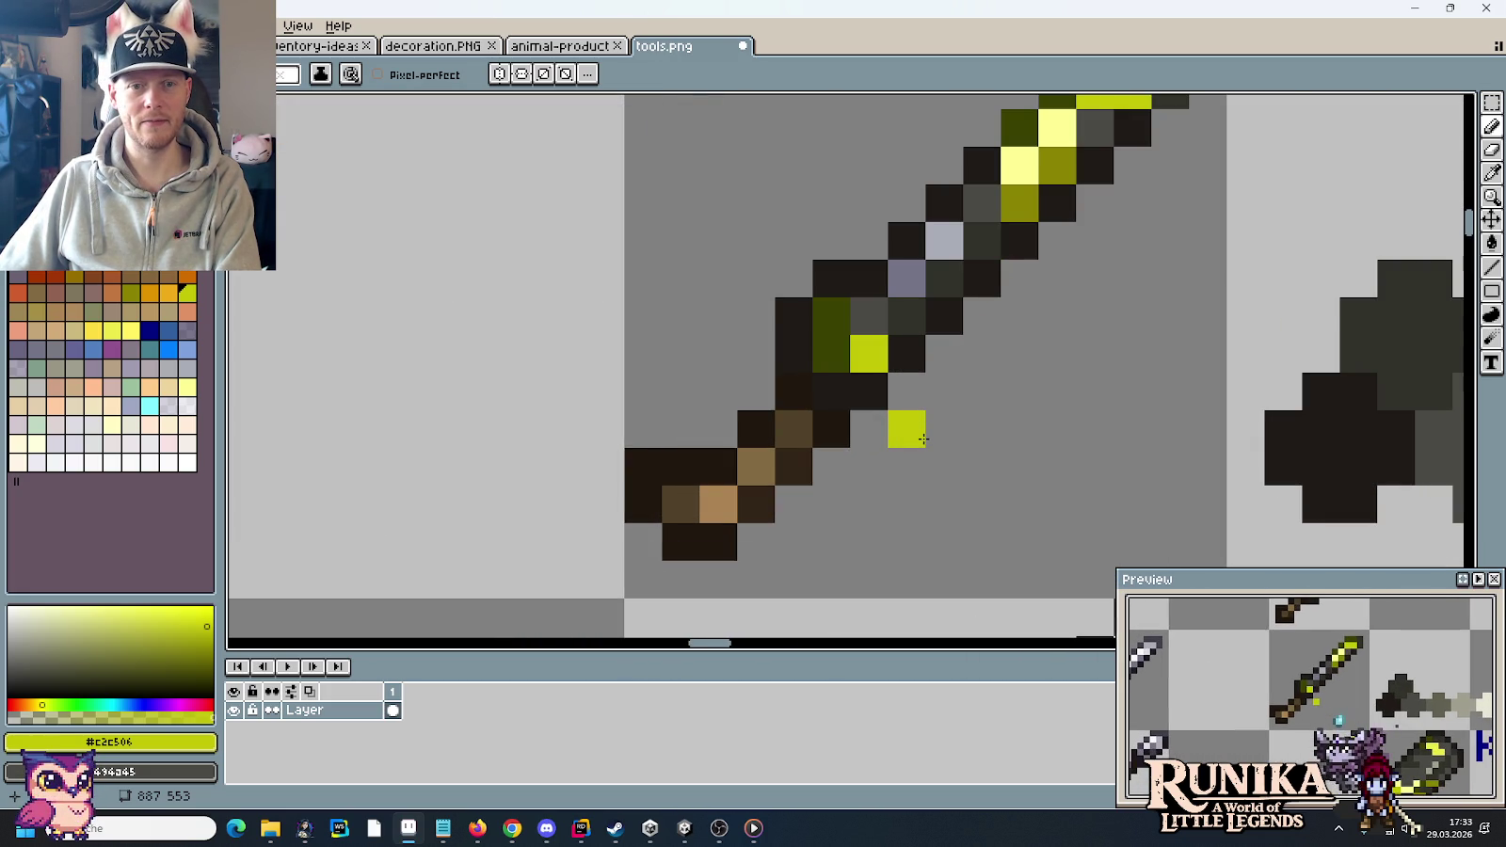
pyautogui.hotkey('ctrl', 'z')
pyautogui.keyDown('alt'); pyautogui.click(861, 312); pyautogui.keyUp('alt')
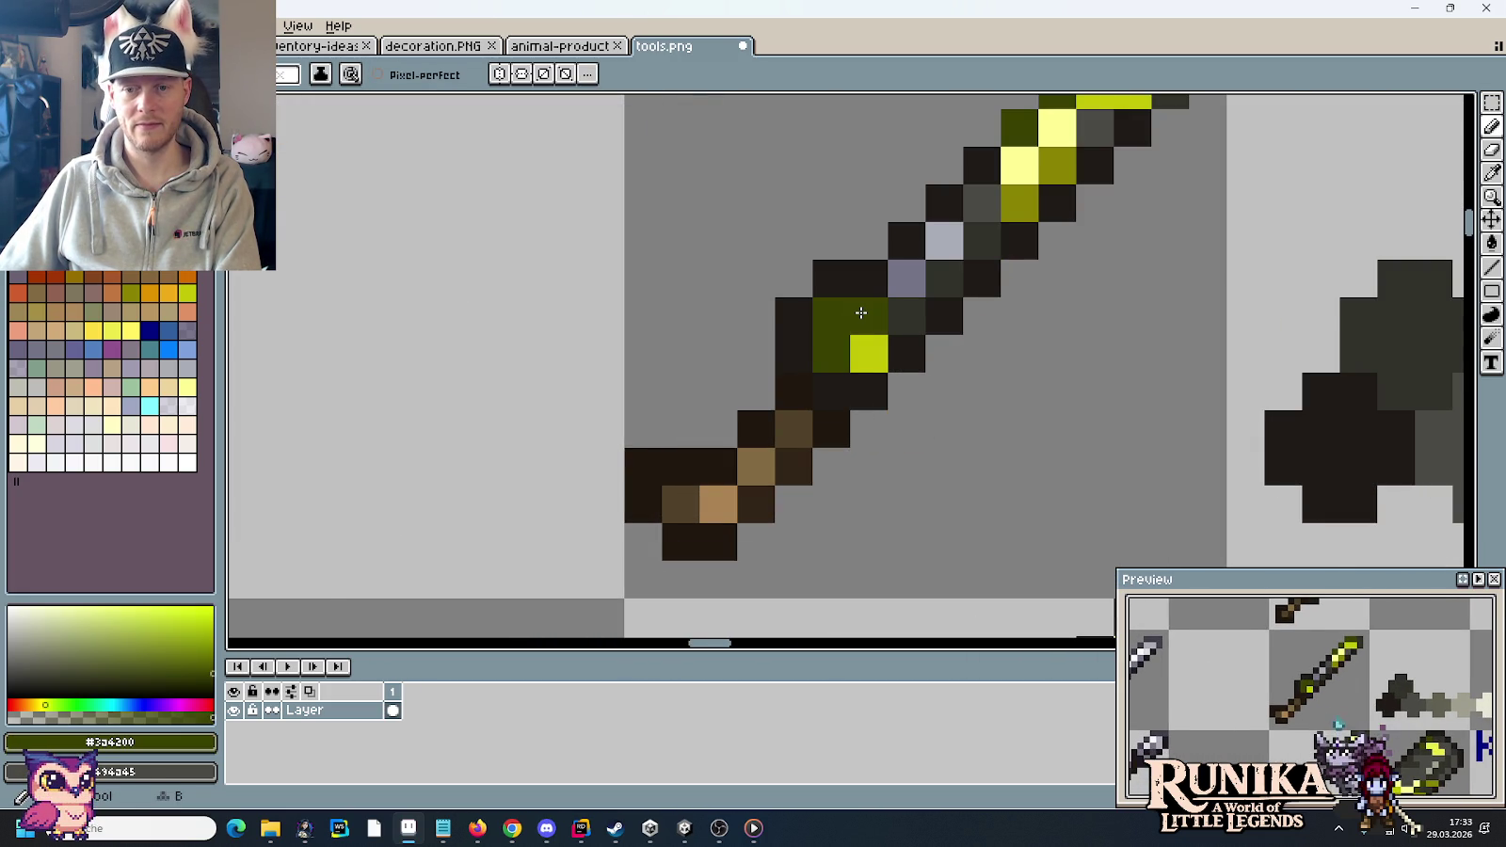
pyautogui.scroll(-3, 861, 312)
pyautogui.scroll(-2, 944, 275)
pyautogui.press('i')
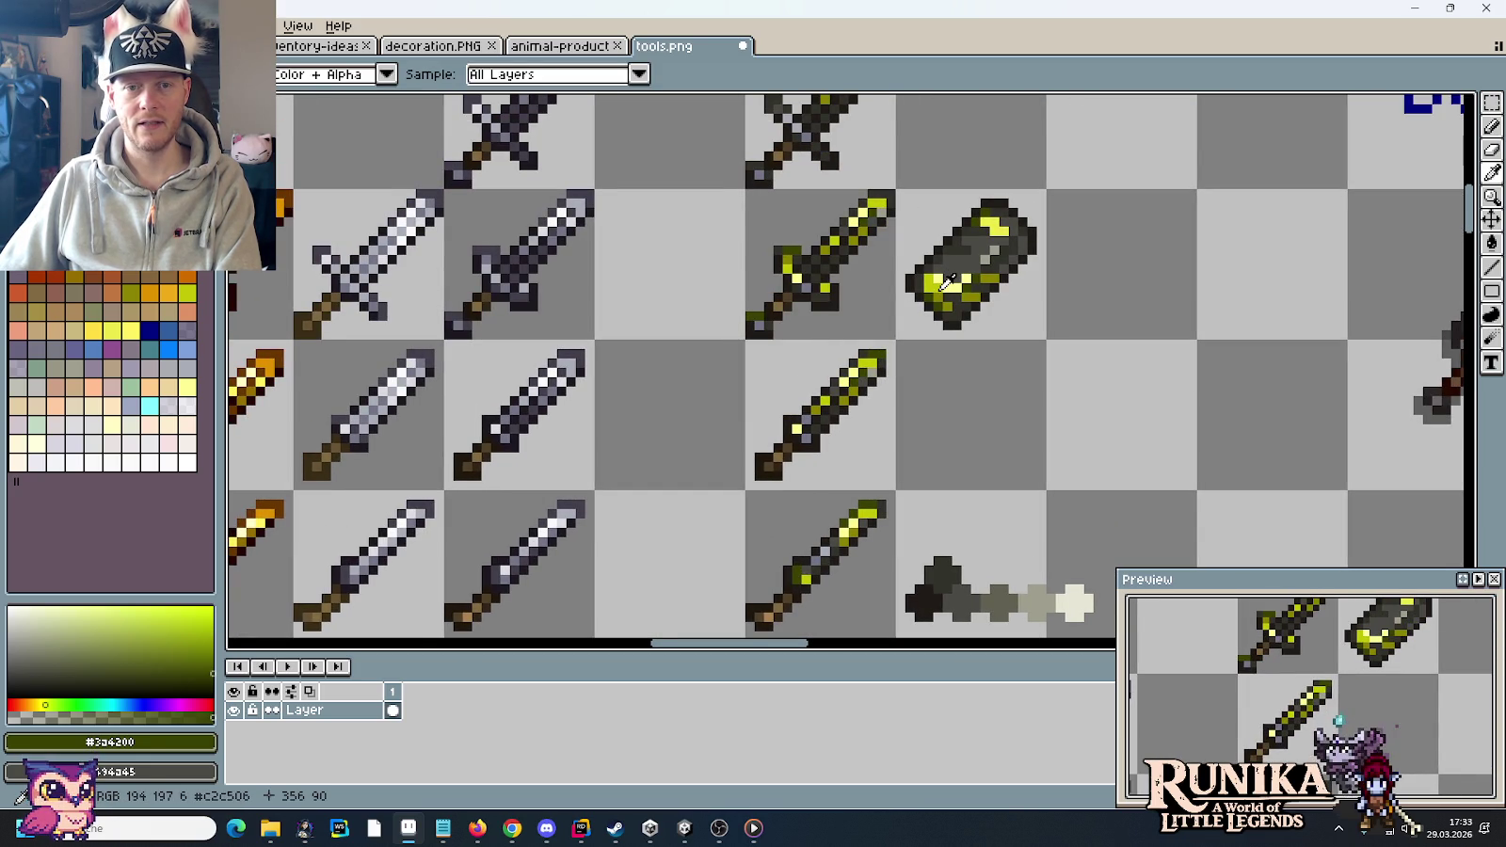
pyautogui.scroll(2, 840, 504)
pyautogui.click(587, 322)
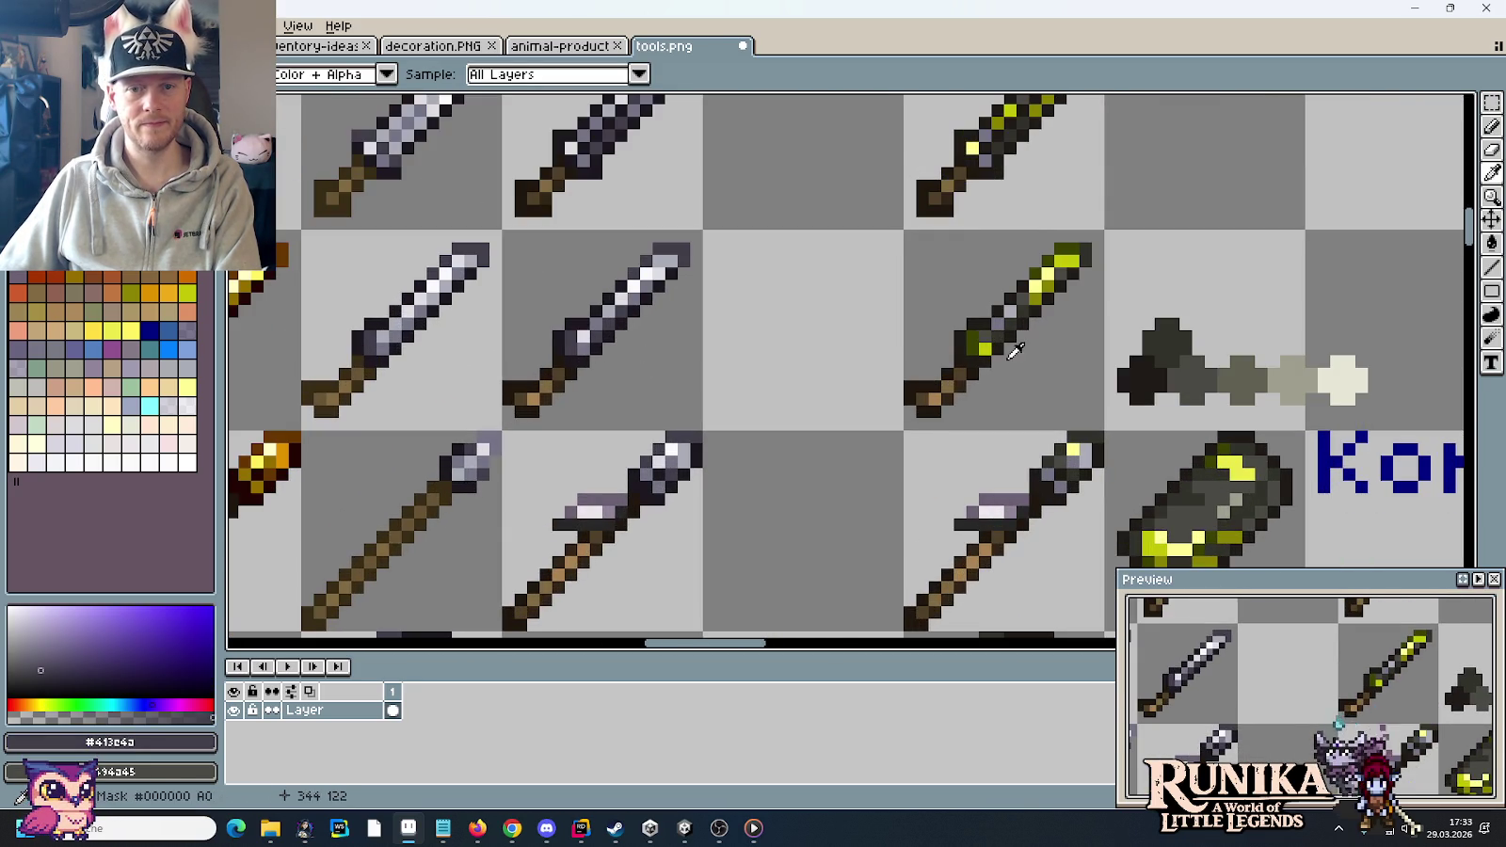
pyautogui.scroll(3, 1005, 362)
pyautogui.press('b')
pyautogui.click(941, 322)
# - Sample the yellow, olive and dark olive sword shades and zoom out to review the column
pyautogui.scroll(-2, 942, 322)
pyautogui.scroll(-1, 988, 301)
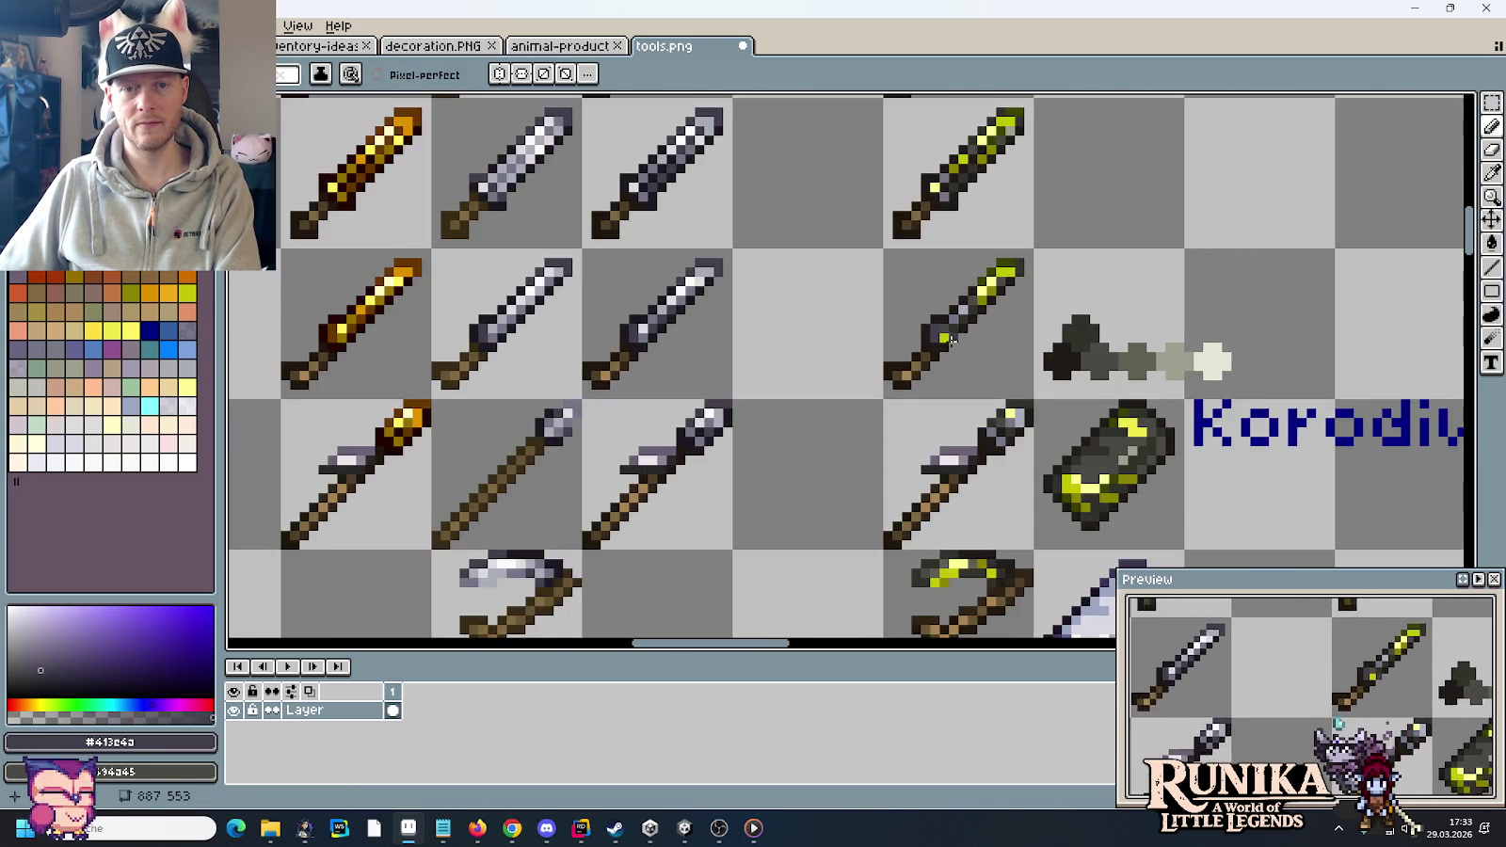
pyautogui.scroll(-1, 1017, 282)
pyautogui.scroll(1, 1030, 270)
pyautogui.press('i')
pyautogui.click(1030, 271)
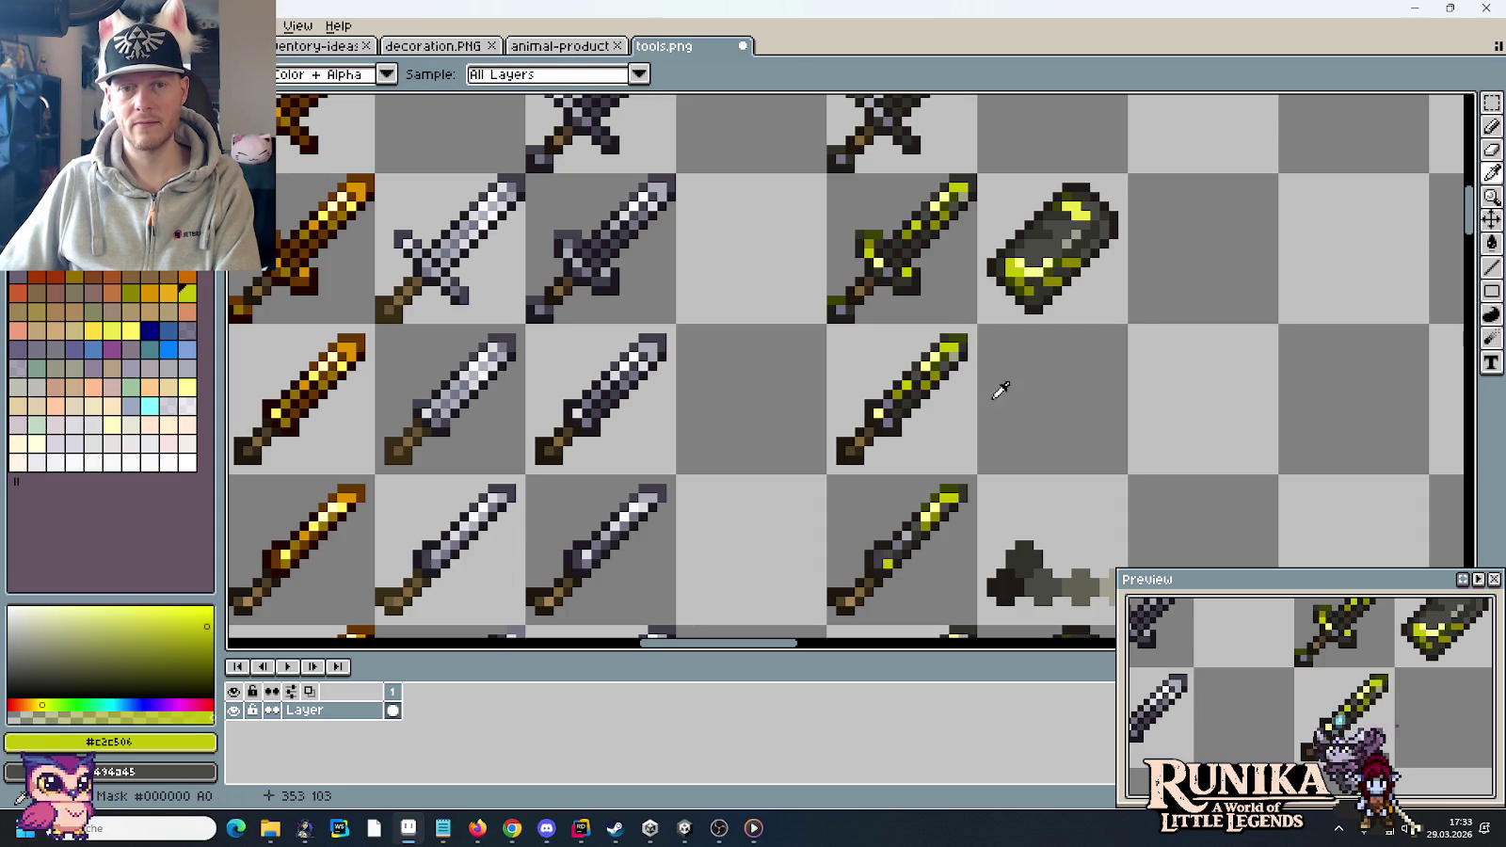
pyautogui.scroll(3, 906, 441)
pyautogui.scroll(-3, 941, 358)
pyautogui.scroll(2, 971, 242)
pyautogui.click(1033, 202)
pyautogui.press('b')
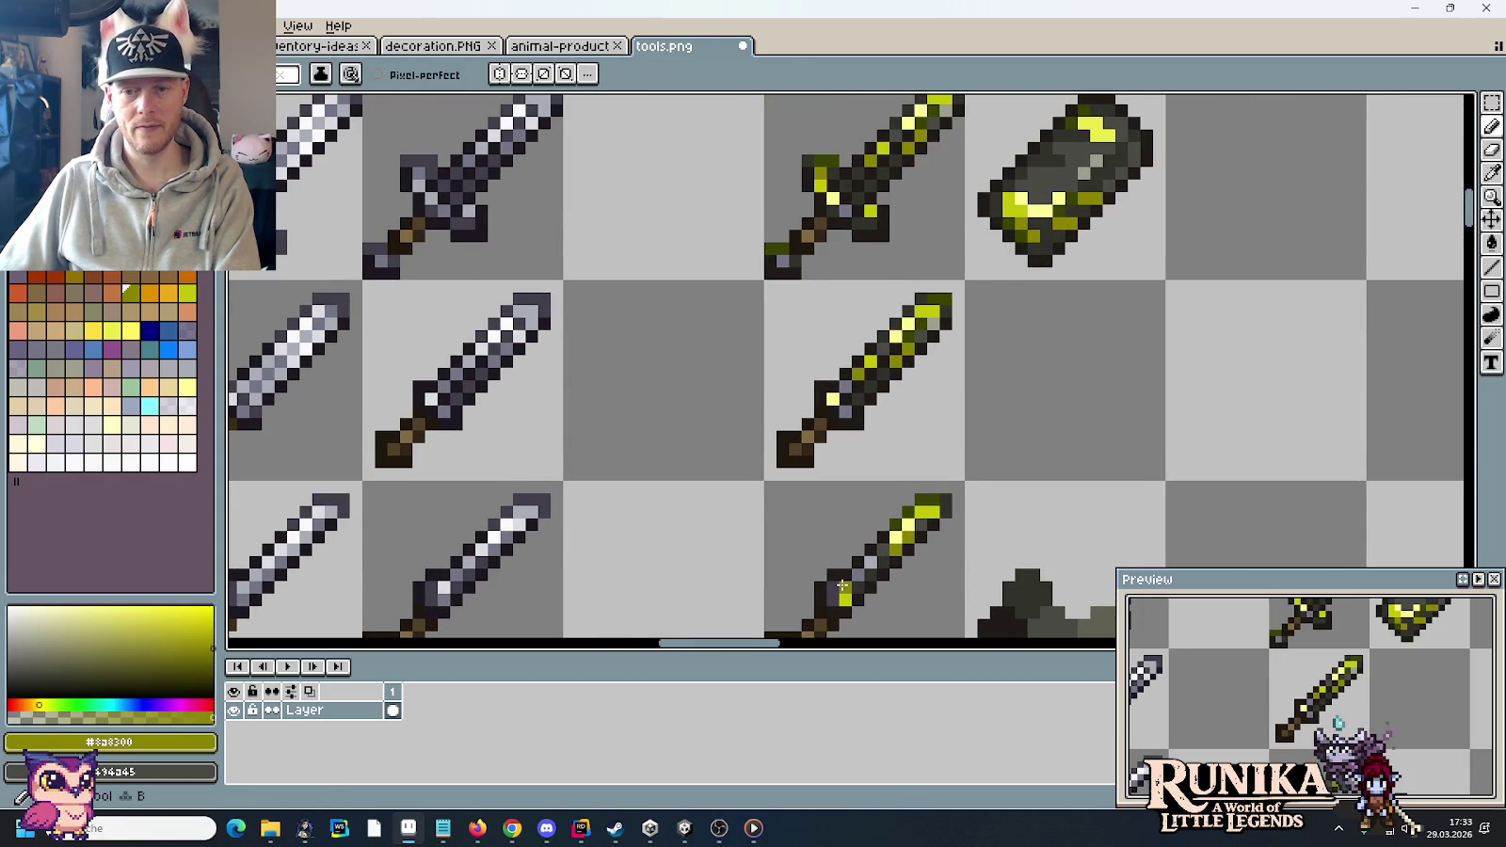
pyautogui.keyDown('alt'); pyautogui.click(993, 254); pyautogui.keyUp('alt')
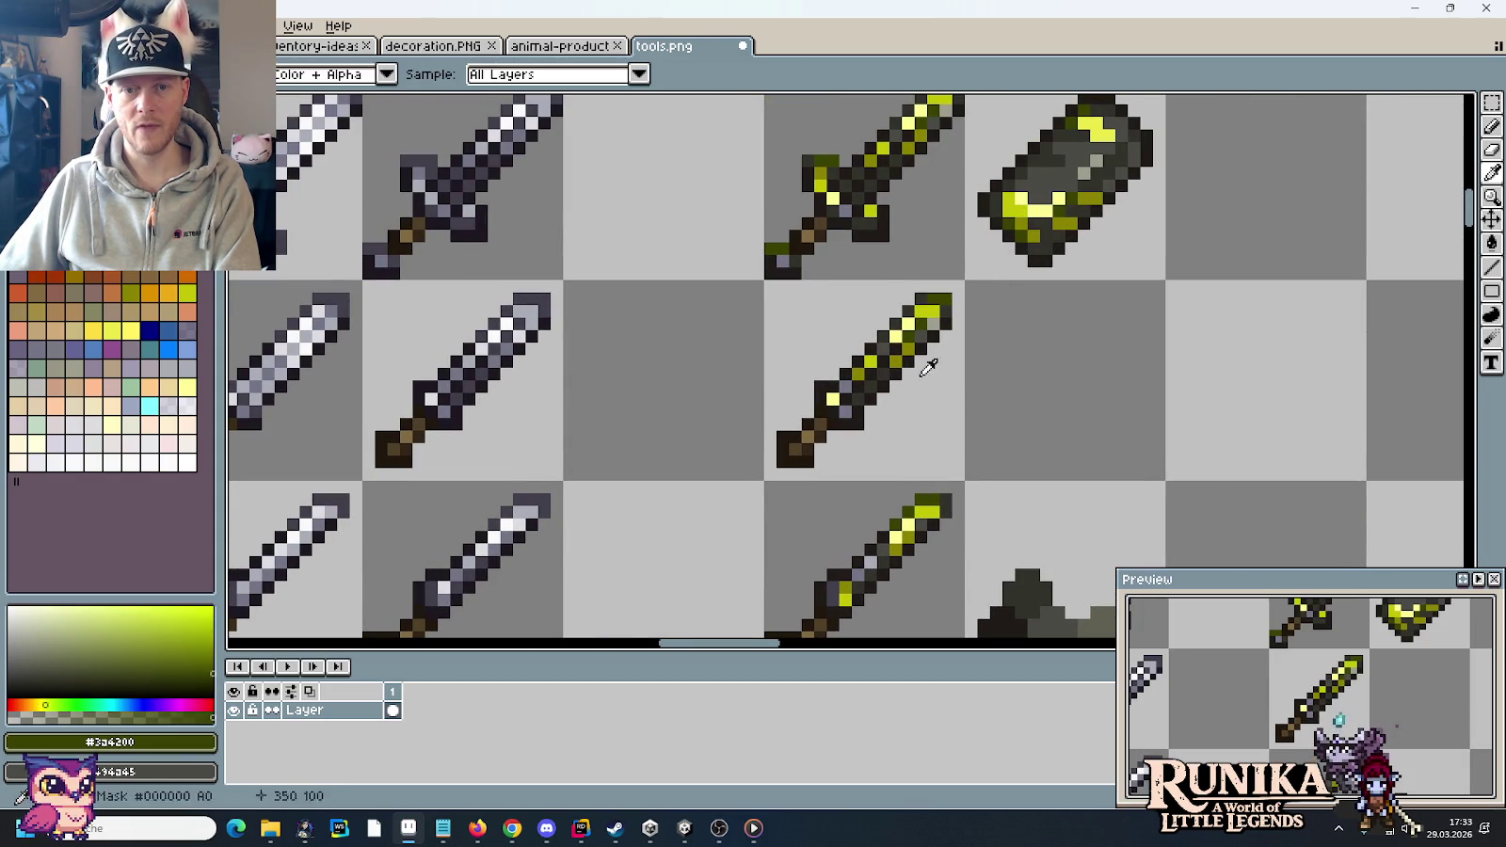
pyautogui.scroll(-1, 984, 379)
pyautogui.scroll(1, 984, 443)
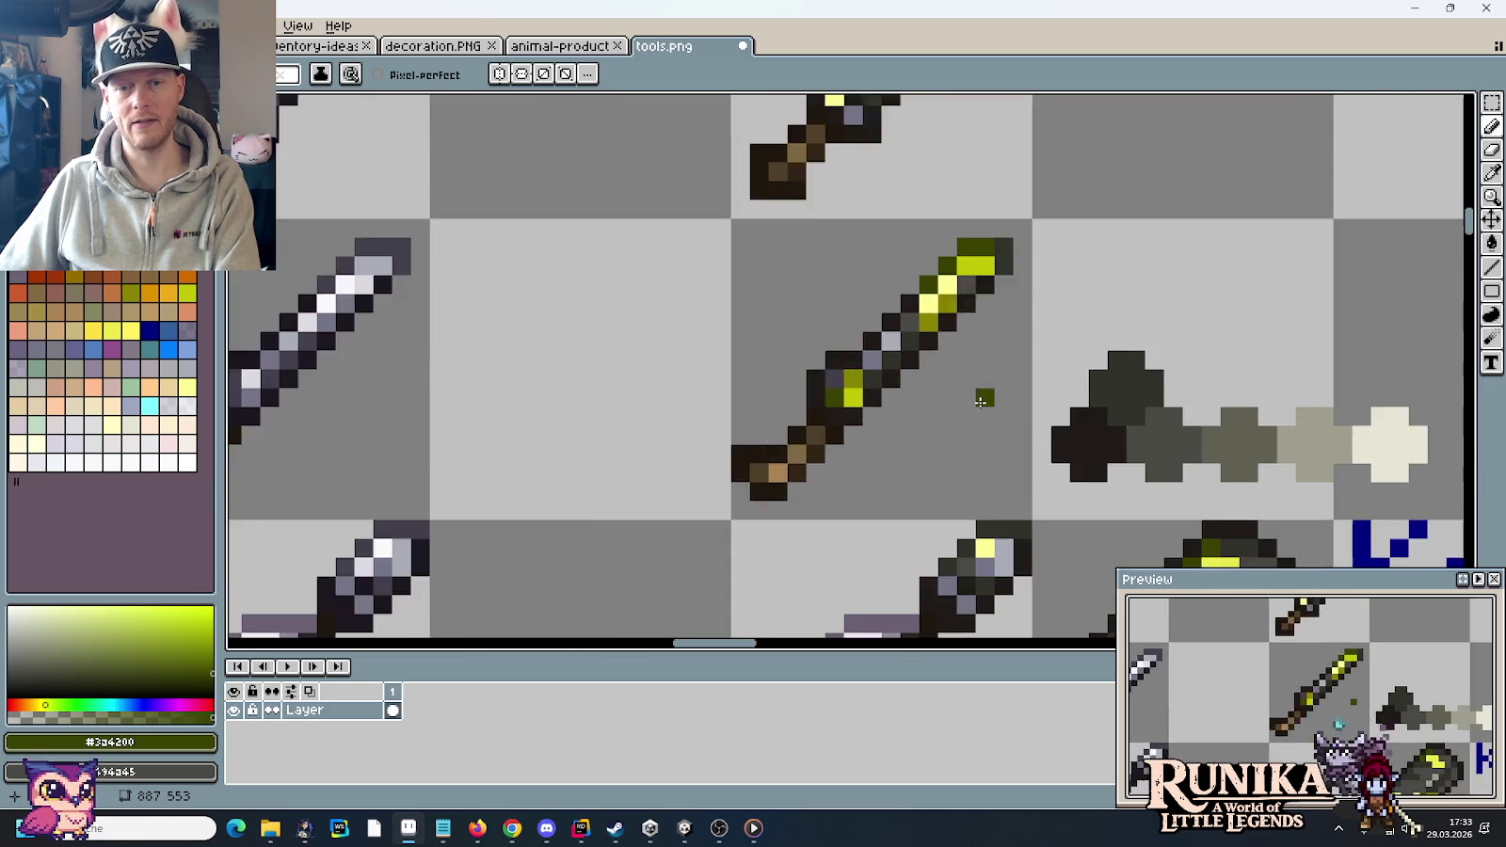
pyautogui.scroll(-2, 982, 406)
pyautogui.scroll(-1, 981, 406)
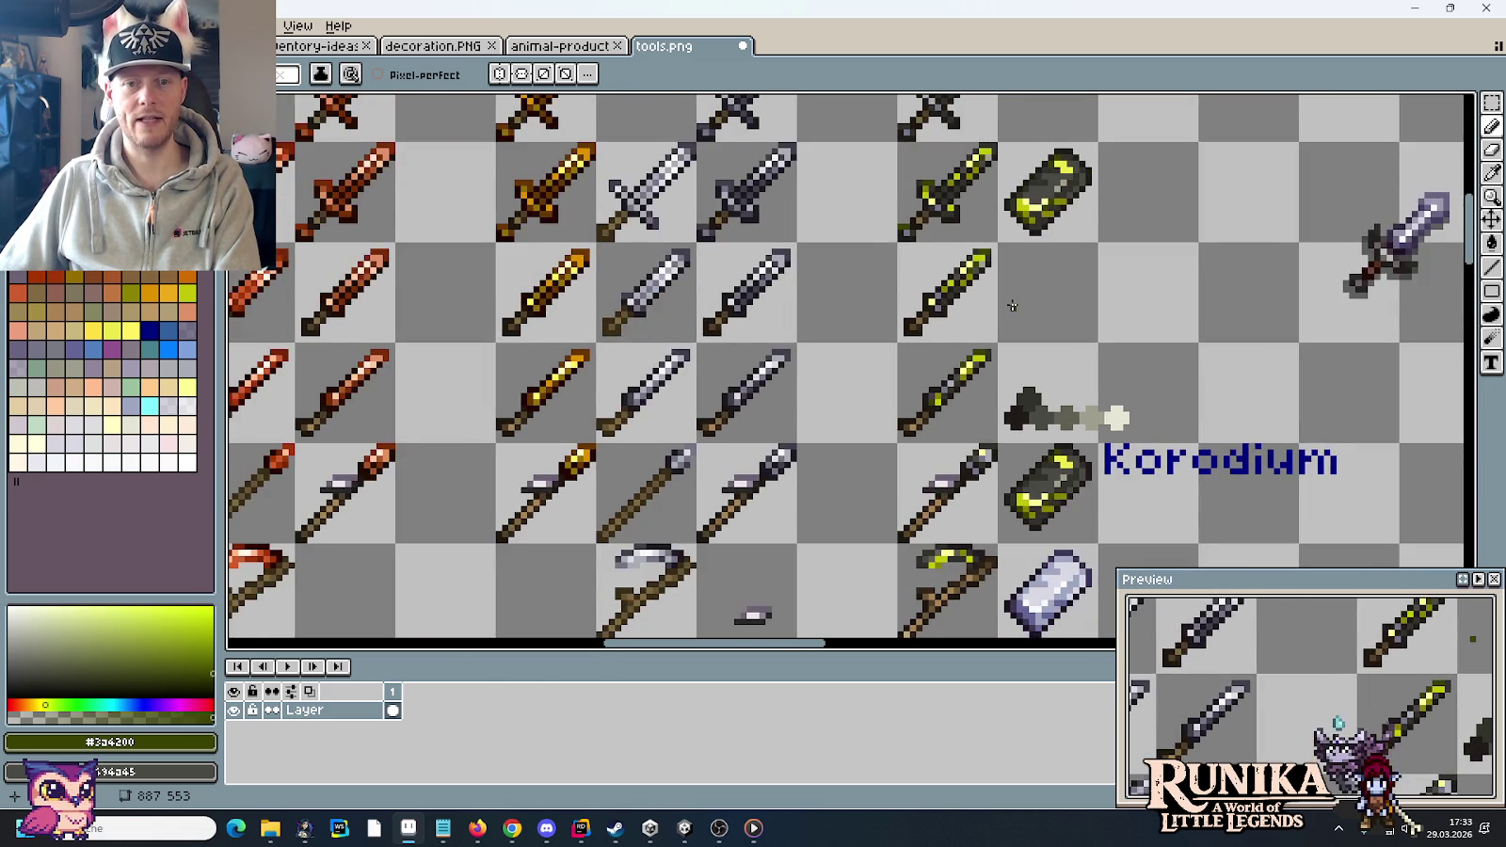
pyautogui.scroll(-1, 998, 367)
pyautogui.scroll(1, 974, 390)
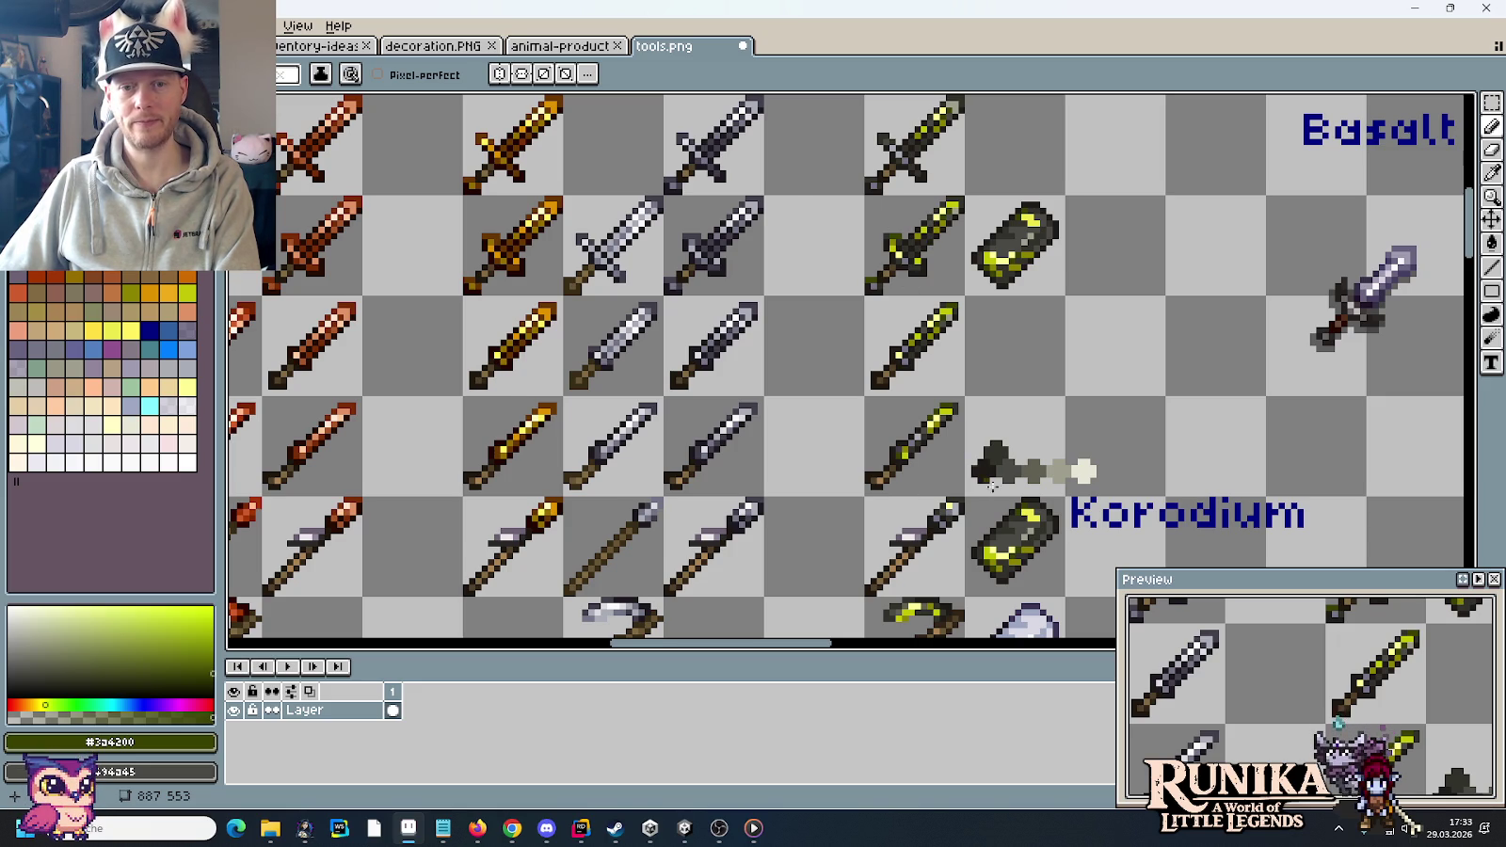
# - Add a dark olive pixel by the lower ingot and a lime pixel on the spear tip
pyautogui.click(993, 514)
pyautogui.moveTo(993, 514); pyautogui.dragTo(961, 306)
pyautogui.scroll(3, 962, 305)
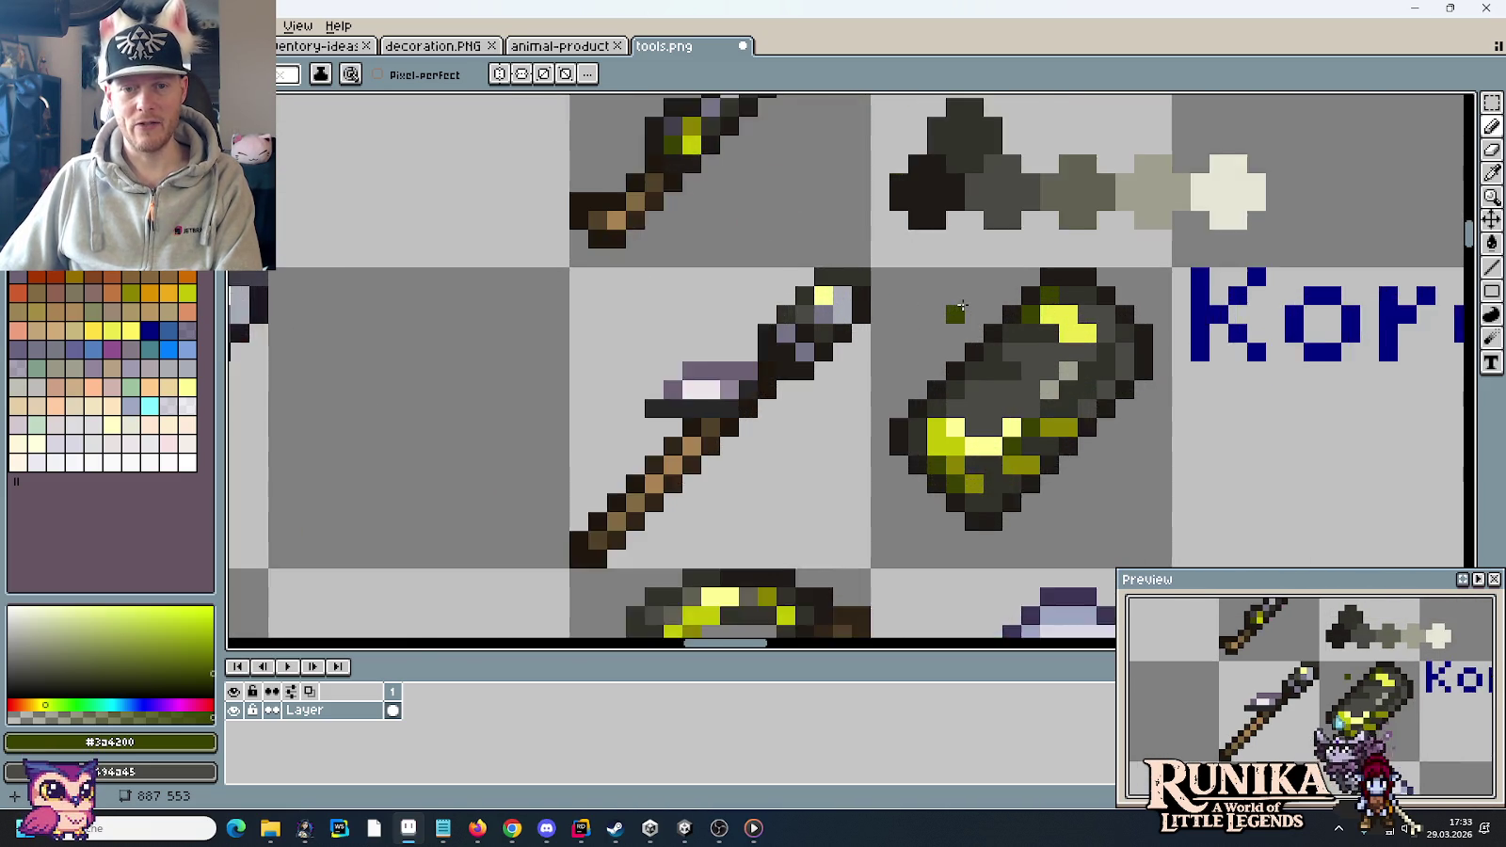
pyautogui.scroll(1, 962, 306)
pyautogui.hscroll(-1, 911, 353)
pyautogui.hscroll(-2, 945, 373)
pyautogui.press('i')
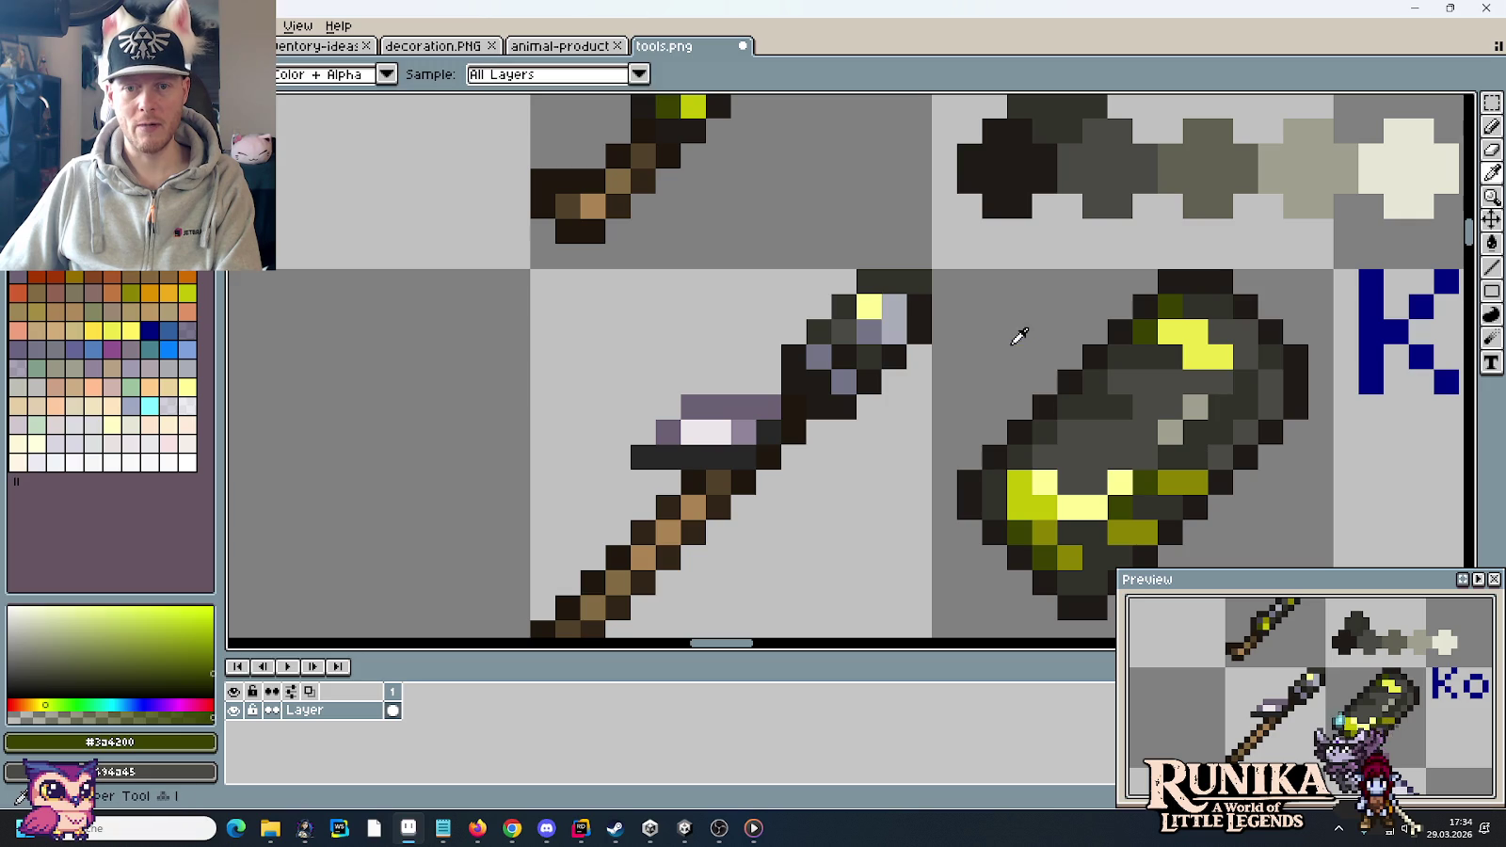
pyautogui.click(1025, 475)
pyautogui.press('b')
pyautogui.click(889, 309)
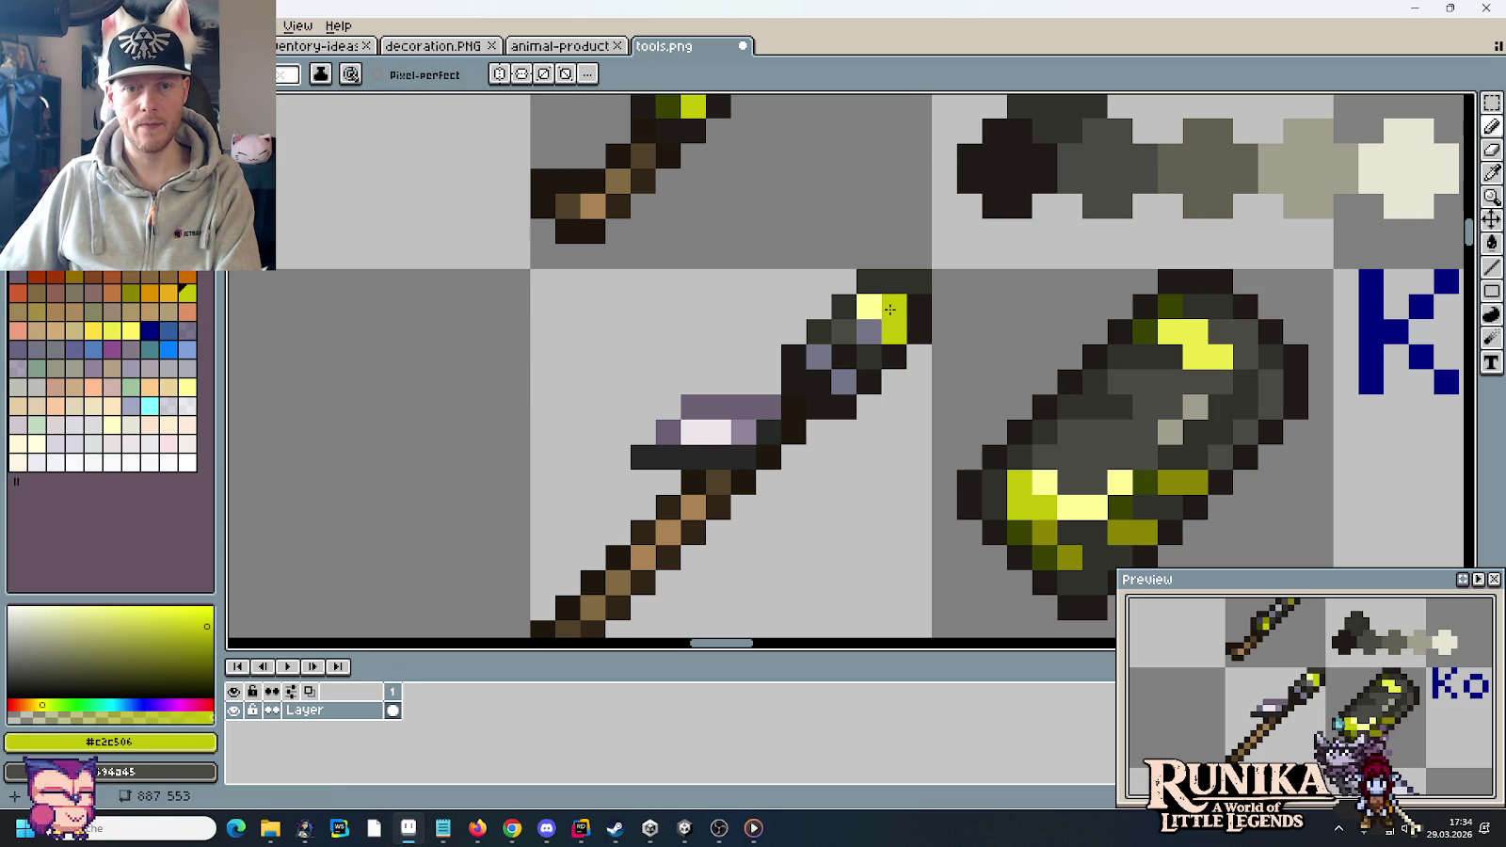
# - Paint the spear tip's top dark olive and an olive pixel on the spear head, undoing a stray pixel
pyautogui.press('i')
pyautogui.click(1170, 306)
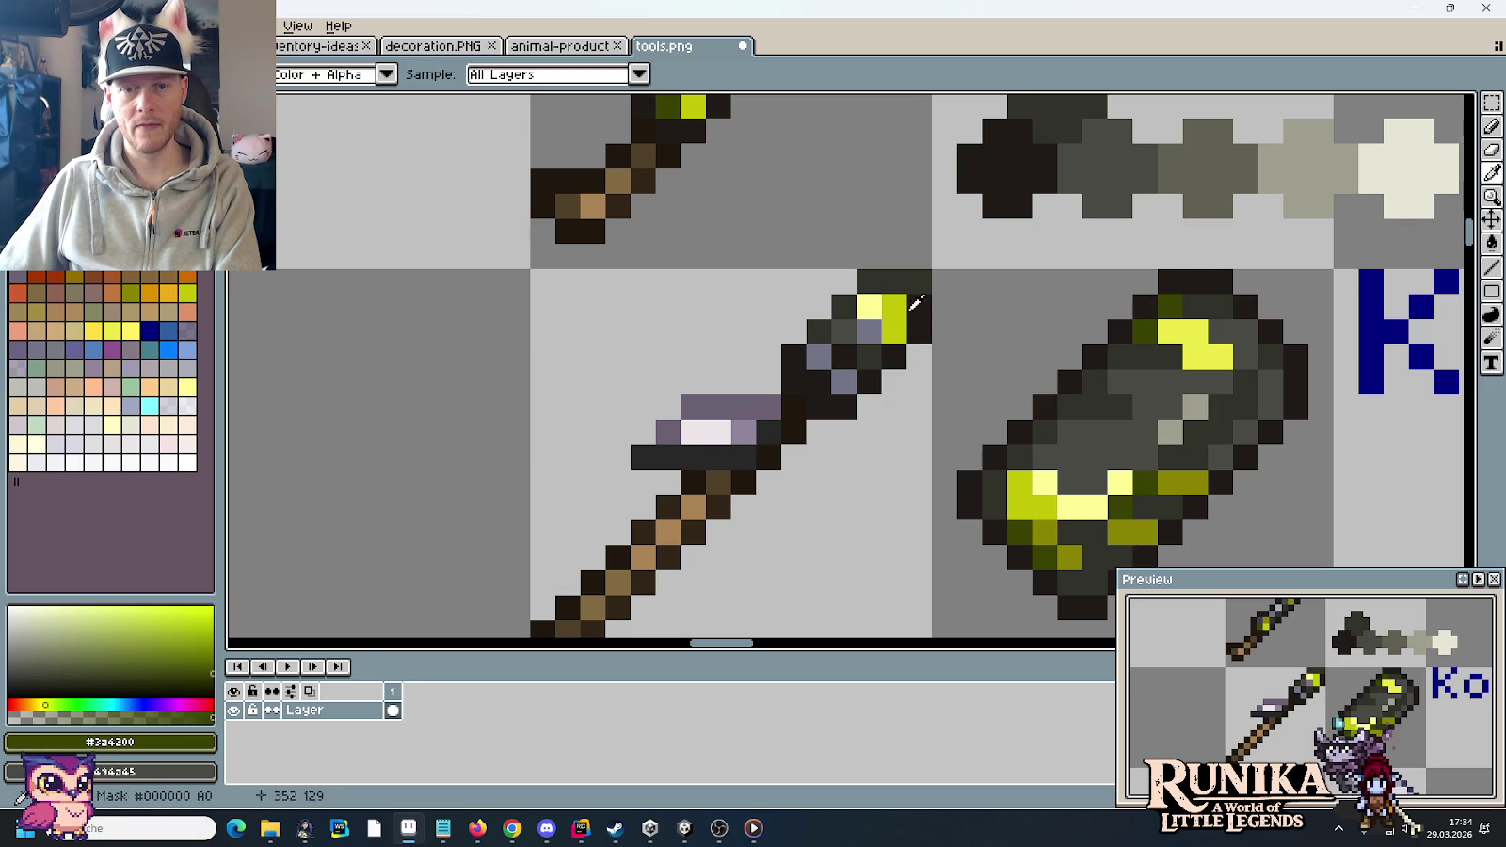
pyautogui.press('b')
pyautogui.moveTo(903, 283); pyautogui.dragTo(918, 282)
pyautogui.click(875, 473)
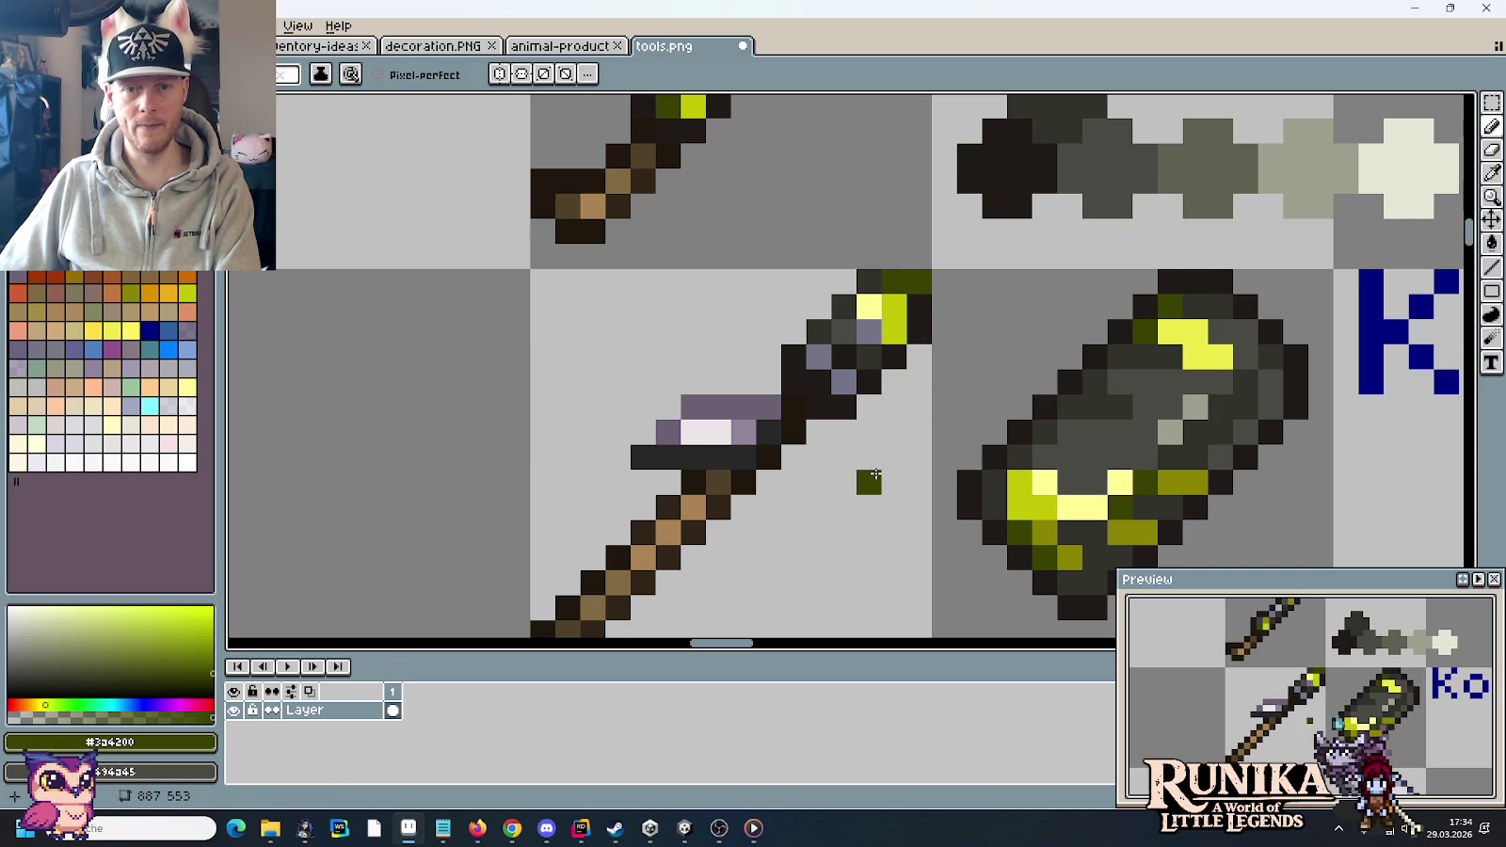
pyautogui.hotkey('ctrl', 'z')
pyautogui.press('i')
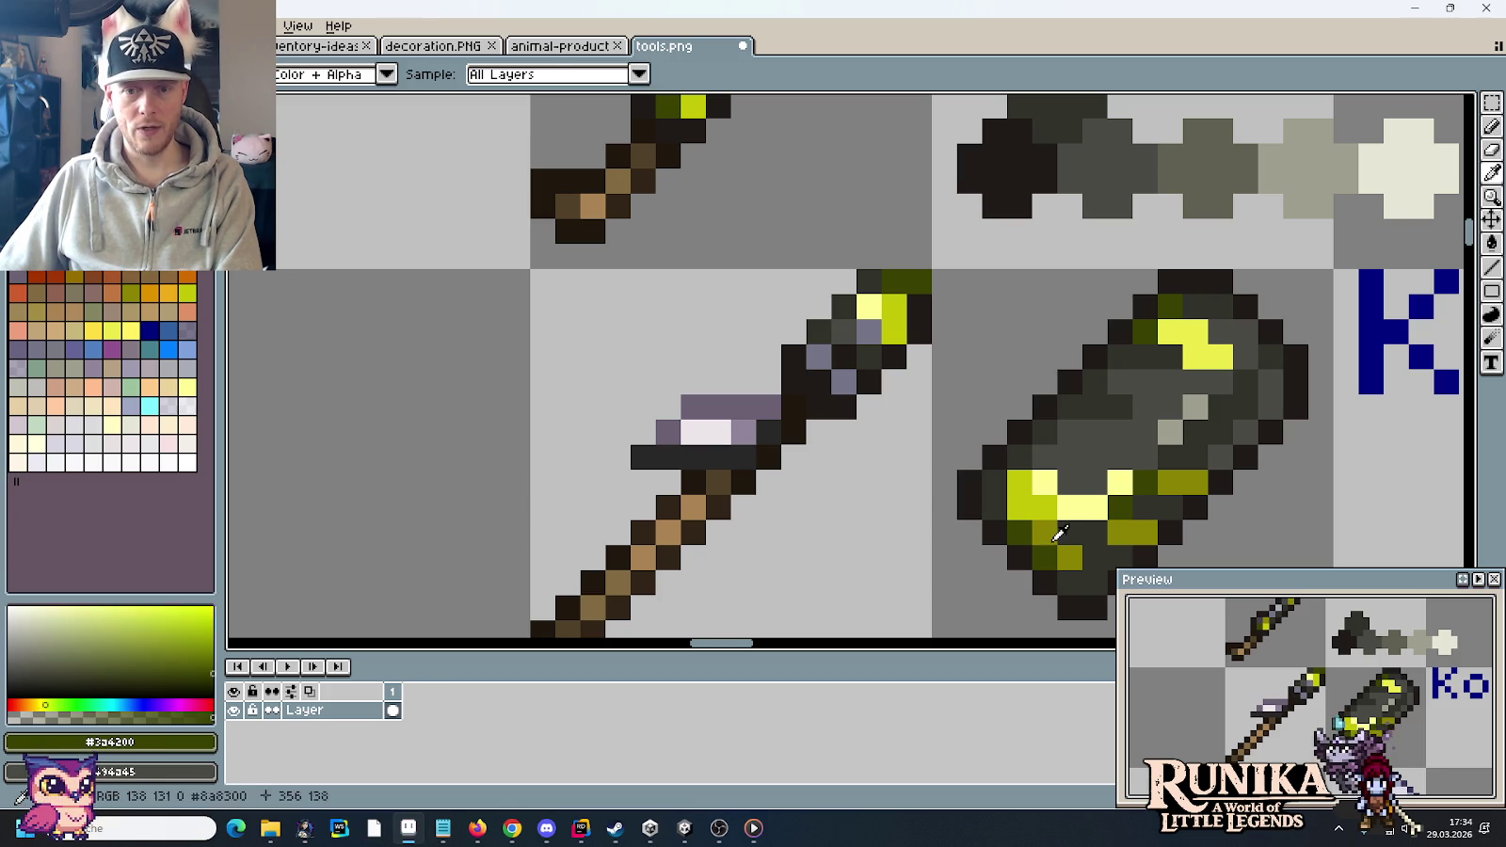
pyautogui.click(1055, 531)
pyautogui.press('b')
pyautogui.click(824, 360)
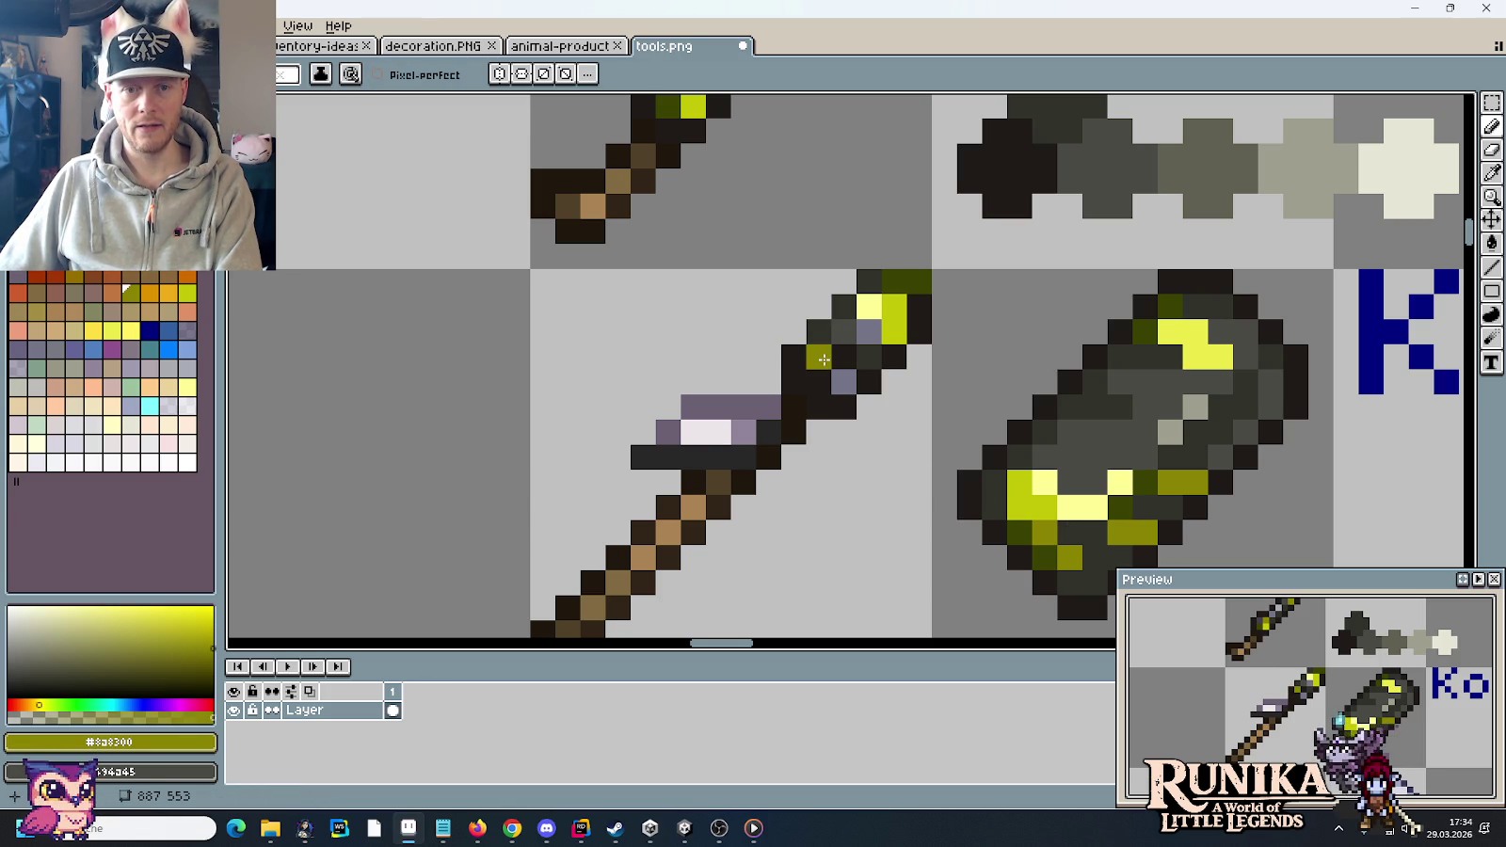
# - Settle two bright yellow-green highlight pixels low on the spear head, then zoom out
pyautogui.press('i')
pyautogui.click(894, 320)
pyautogui.press('b')
pyautogui.click(818, 357)
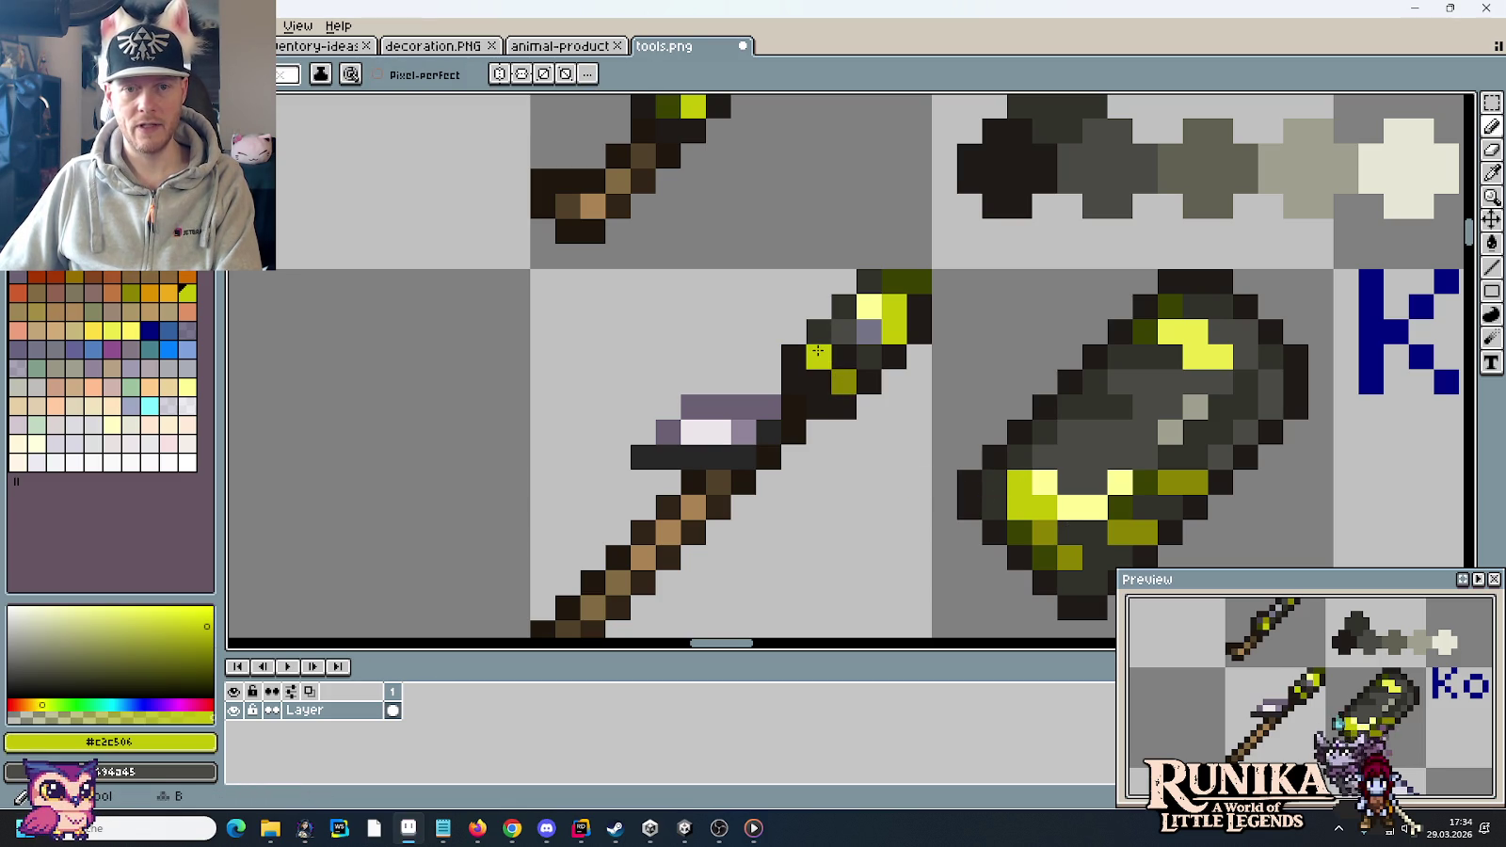
pyautogui.hotkey('ctrl', 'z')
pyautogui.click(837, 380)
pyautogui.hotkey('ctrl', 'z')
pyautogui.click(826, 363)
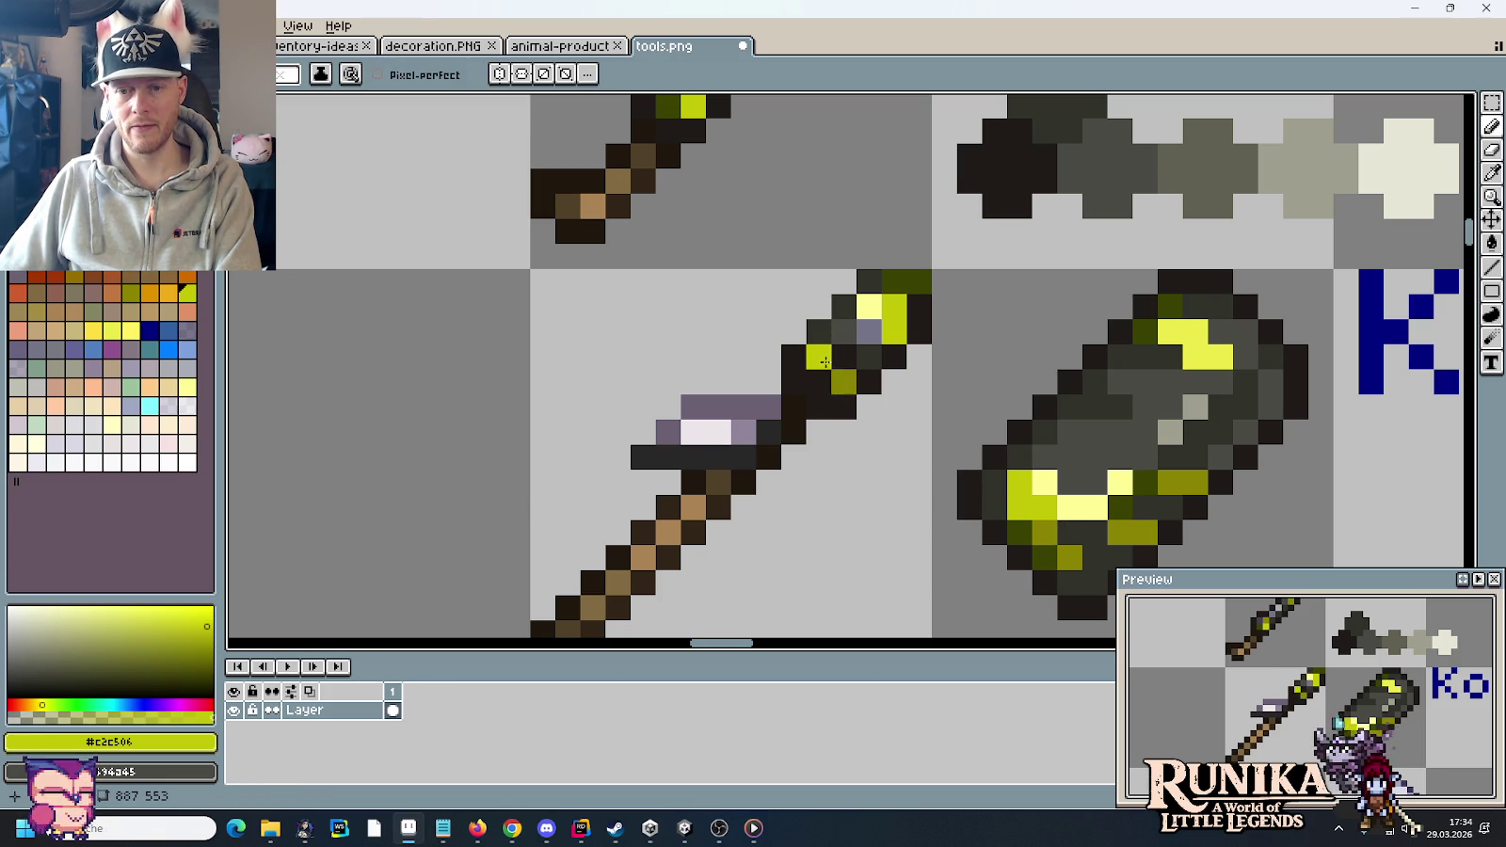
pyautogui.hotkey('ctrl', 'z')
pyautogui.click(833, 380)
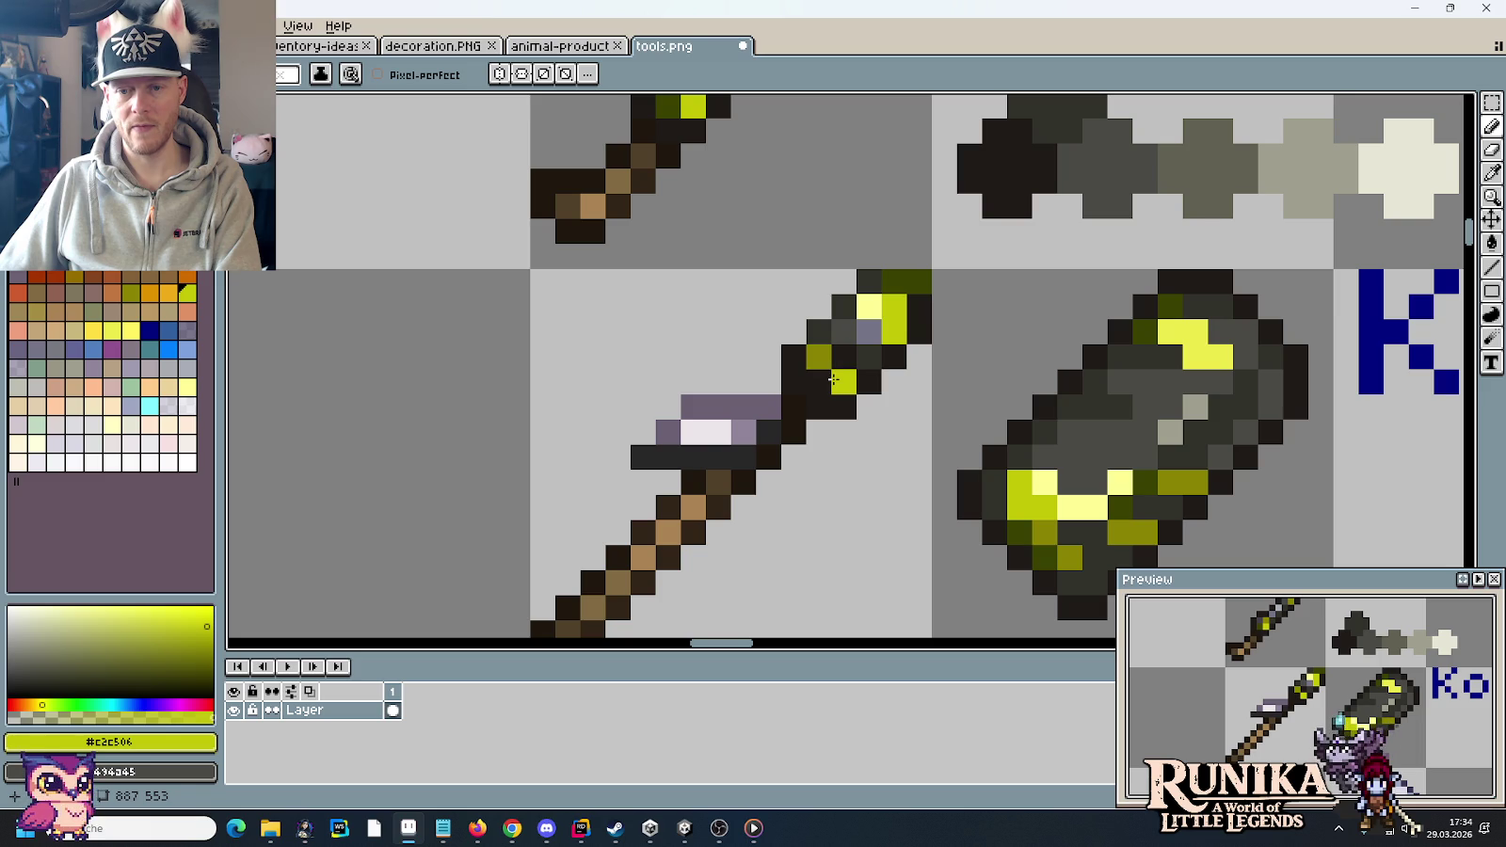
pyautogui.click(819, 379)
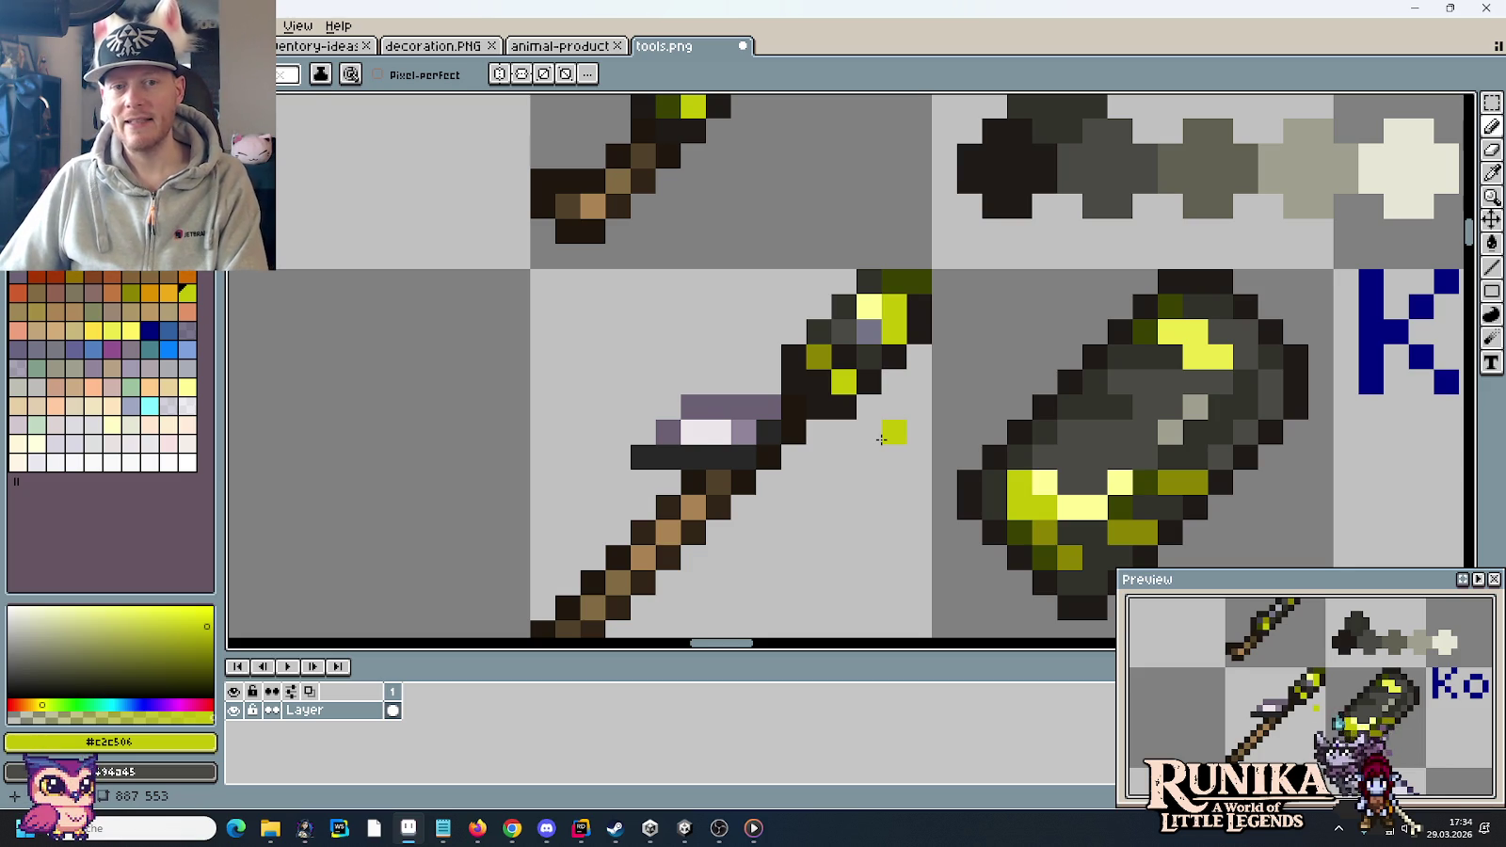
pyautogui.scroll(-2, 880, 438)
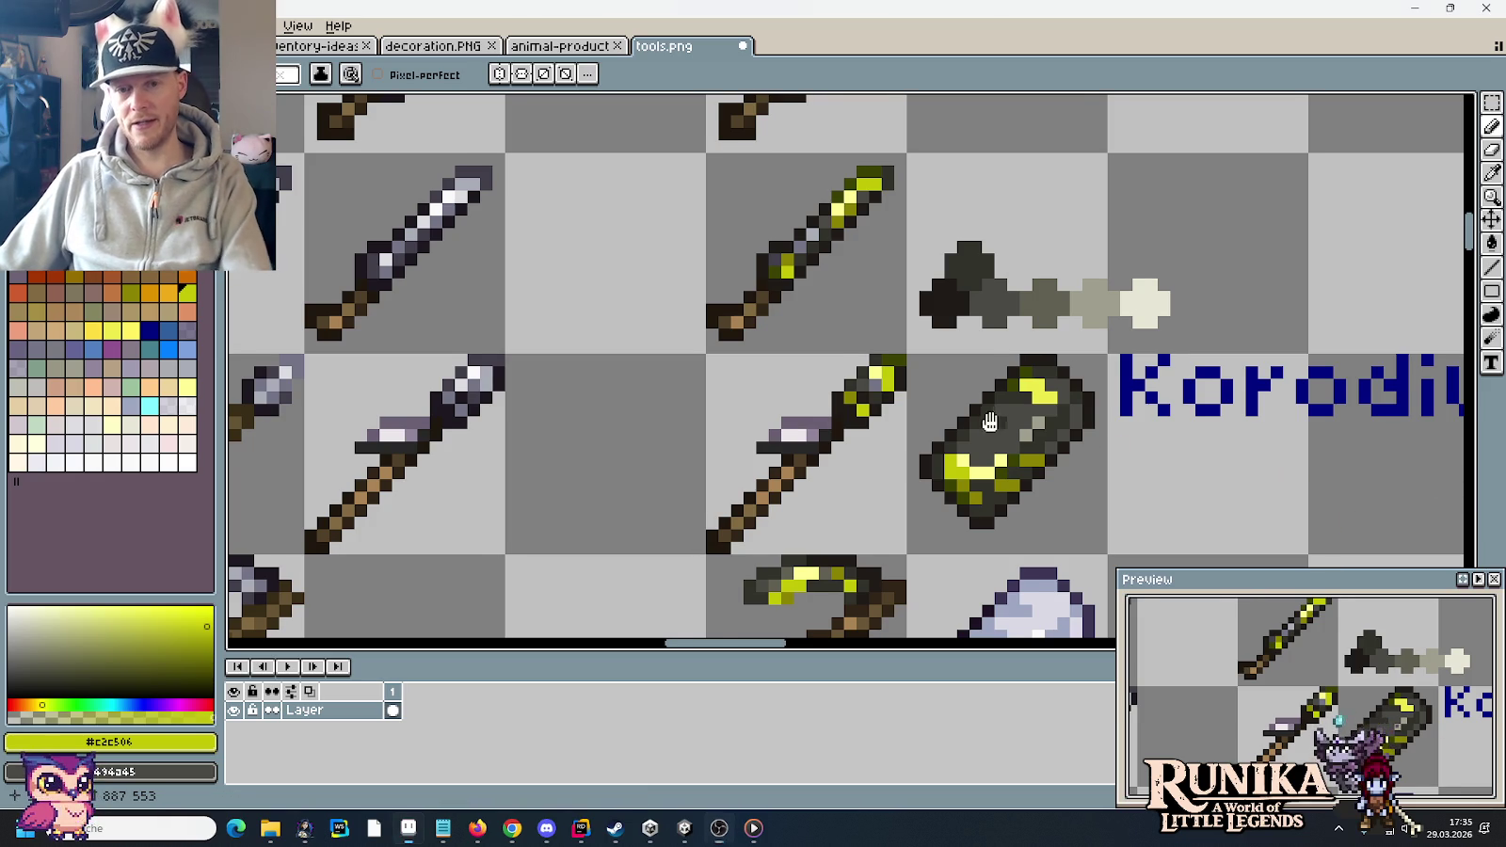
# - Move the Korodium label down one pixel with a rectangular selection
pyautogui.moveTo(988, 422); pyautogui.dragTo(1005, 420)
pyautogui.press('m')
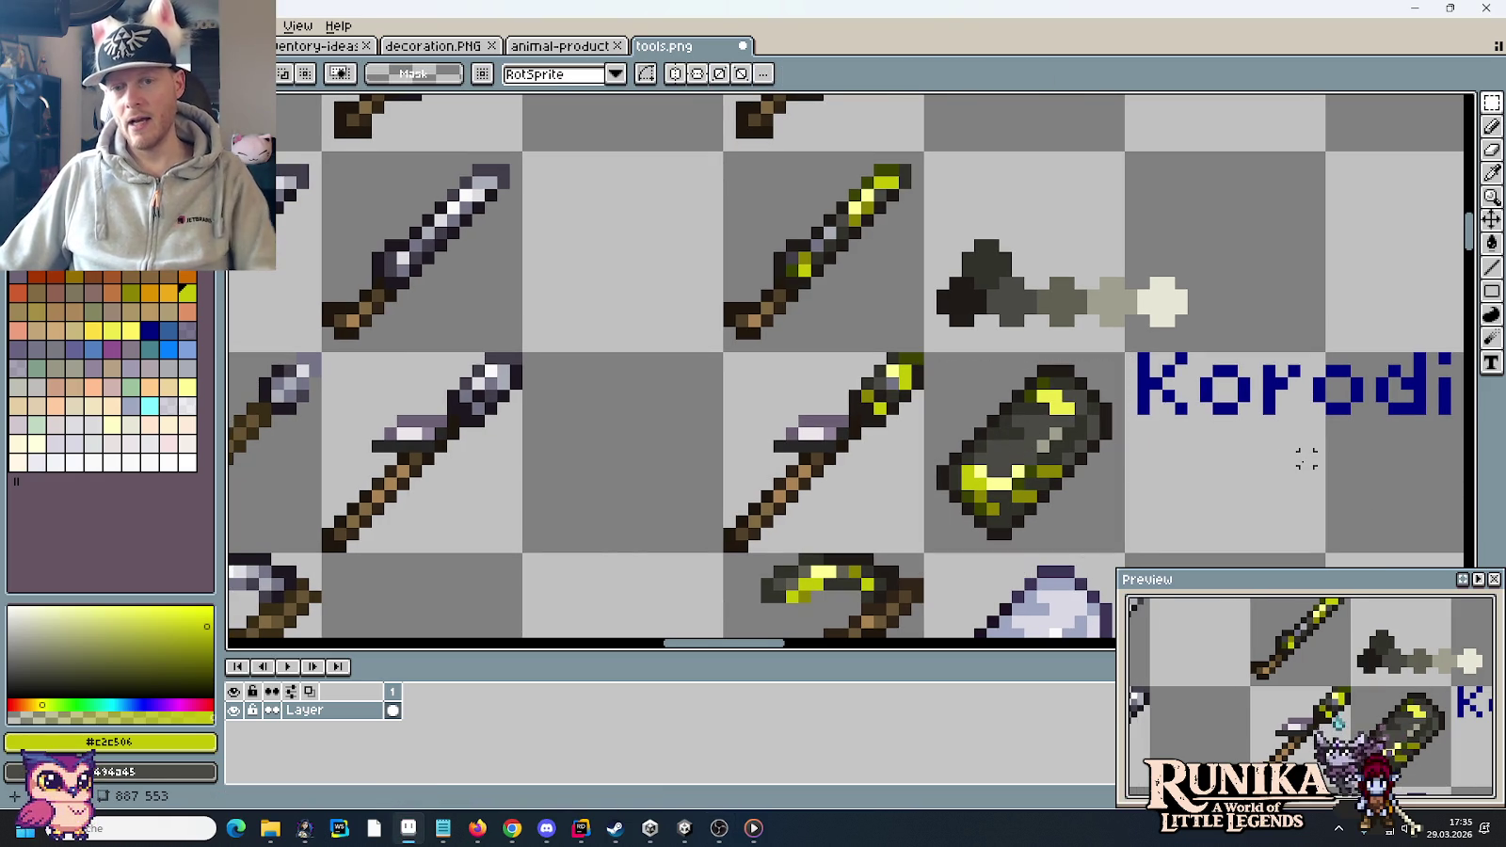
pyautogui.hscroll(5, 1223, 443)
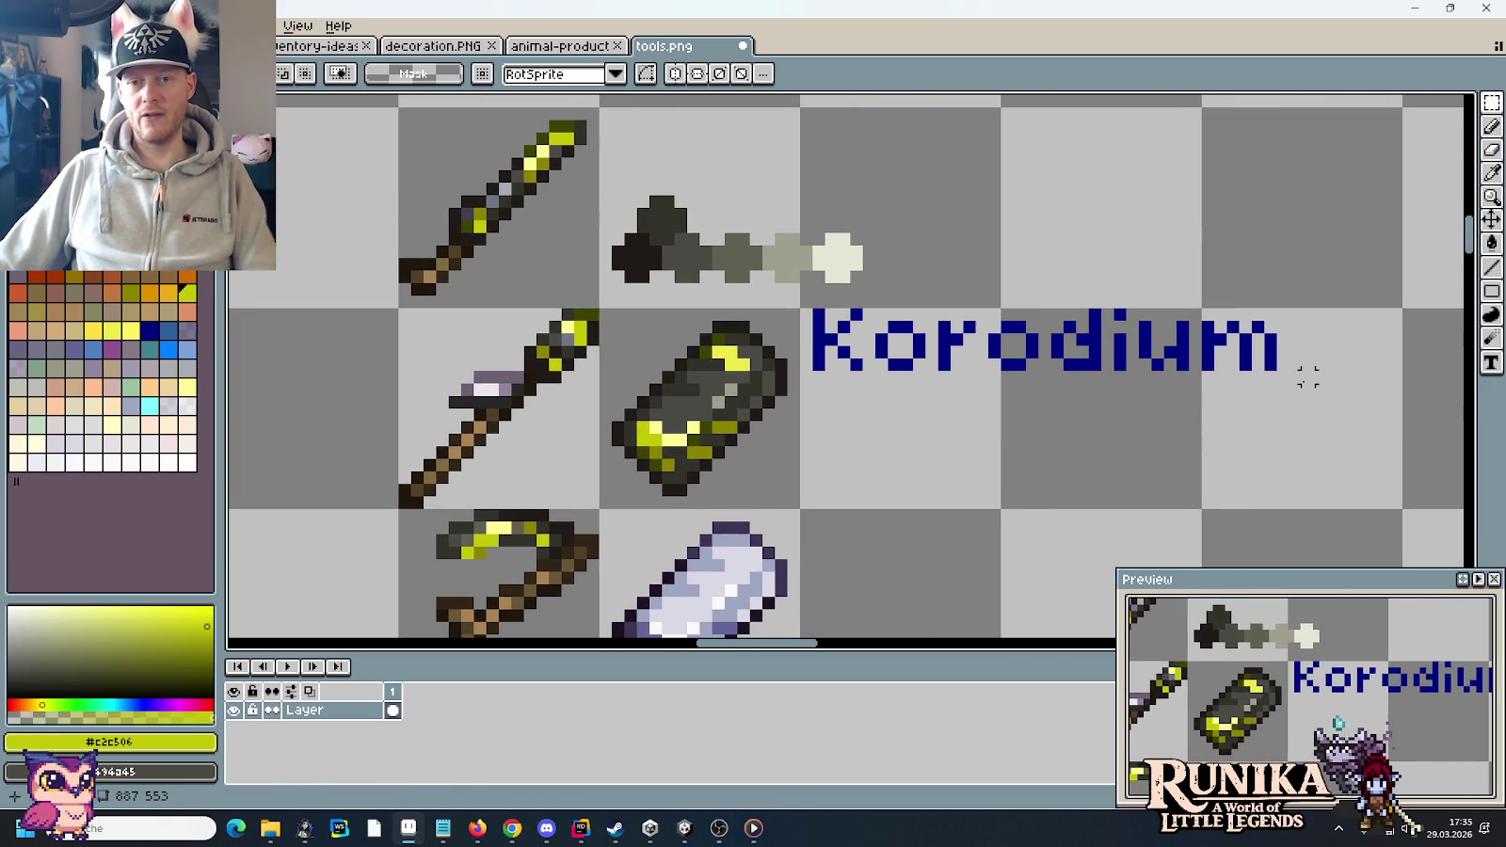
pyautogui.moveTo(1313, 377); pyautogui.dragTo(1181, 378)
pyautogui.moveTo(1392, 503); pyautogui.dragTo(809, 315)
pyautogui.click(932, 265)
pyautogui.moveTo(823, 387); pyautogui.dragTo(1277, 407)
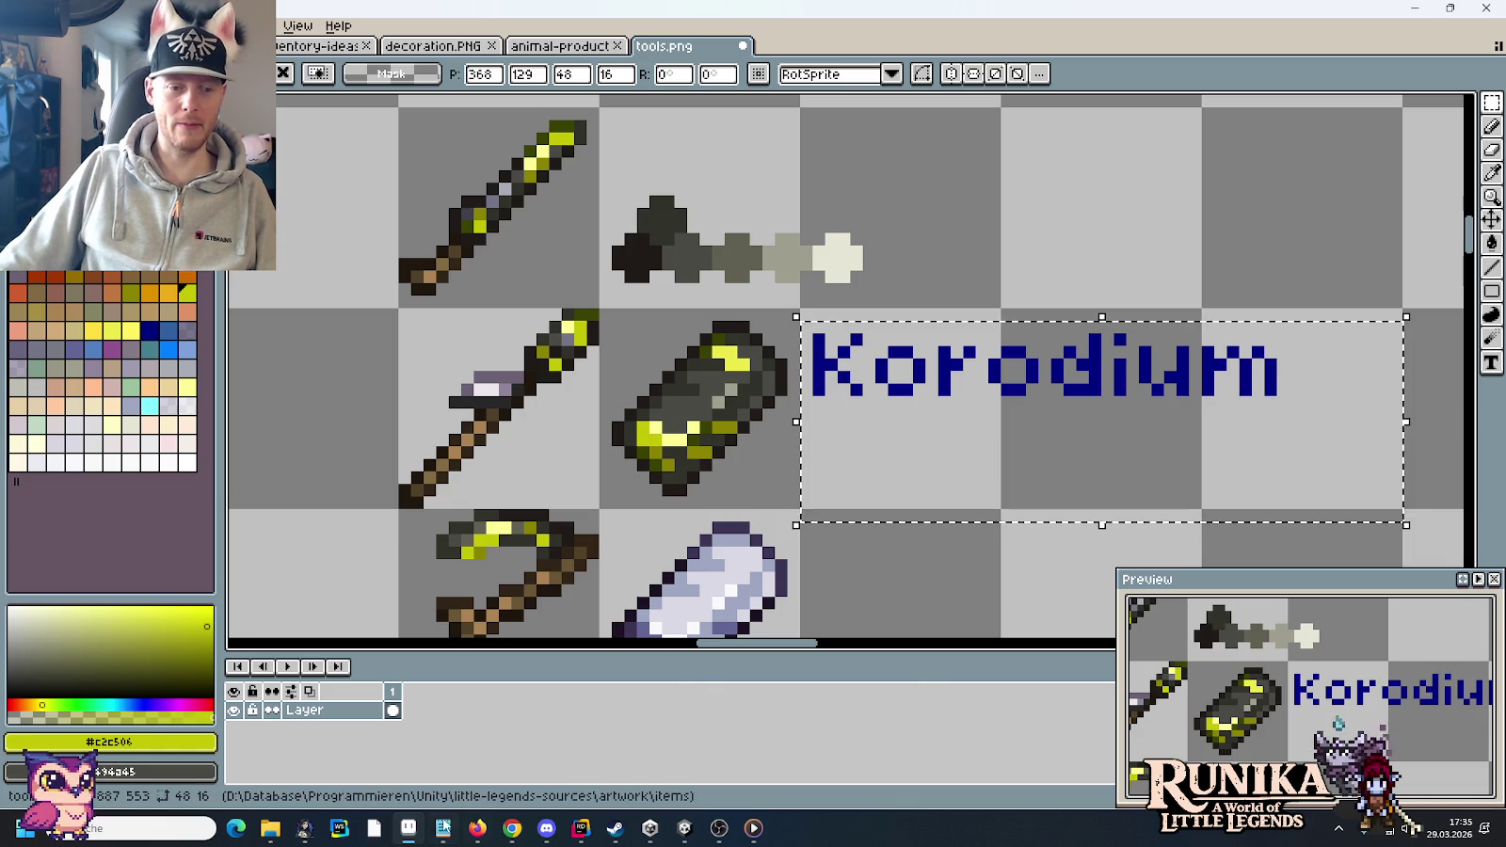
# - Glance at the todo.txt notes, then return and centre the Korodium column in tools.png
pyautogui.click(444, 828)
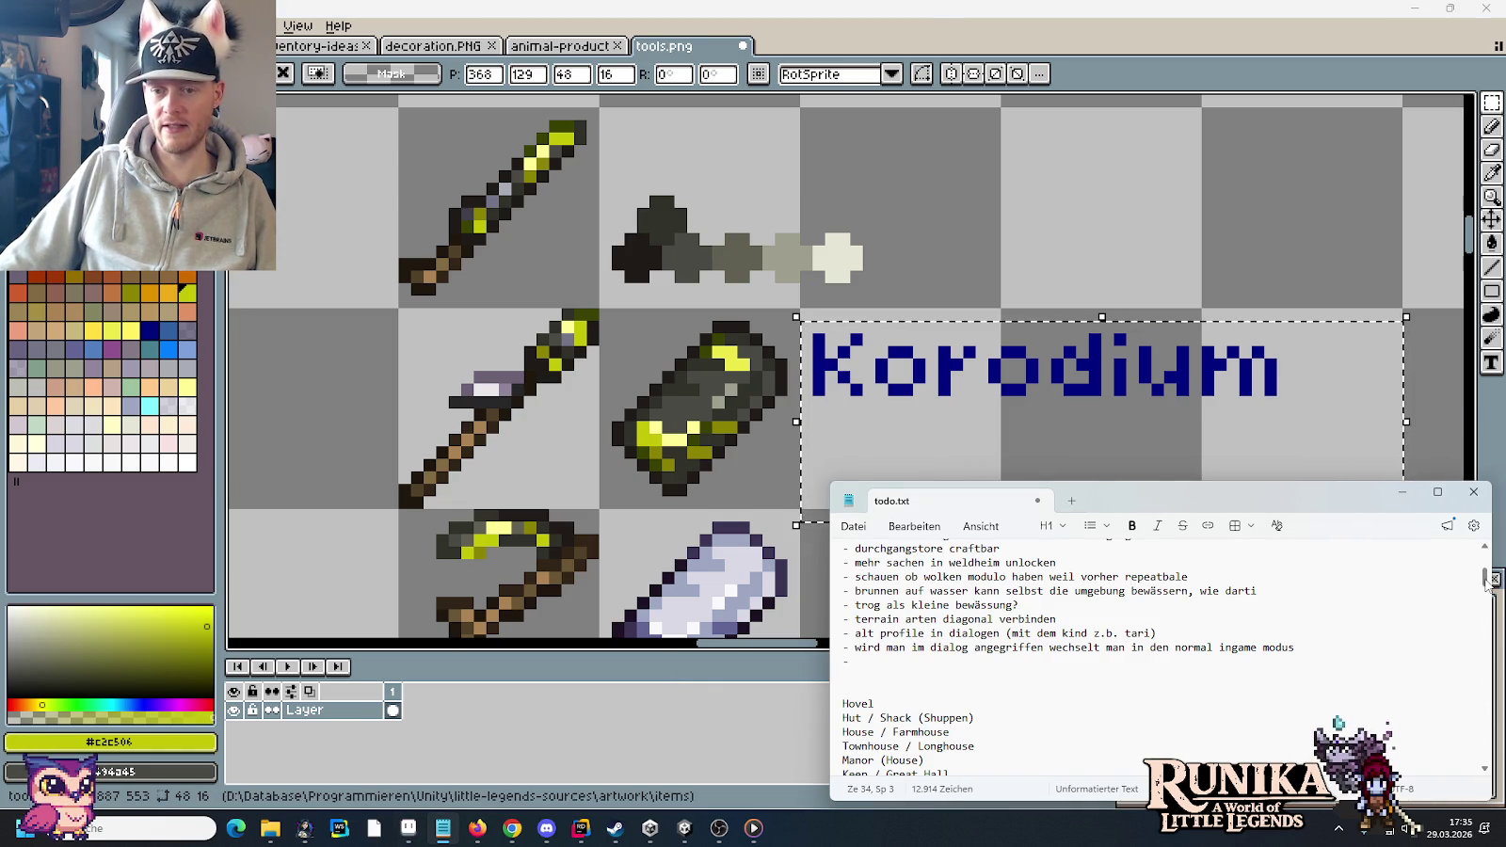
pyautogui.moveTo(1485, 578); pyautogui.dragTo(1485, 561)
pyautogui.click(1042, 245)
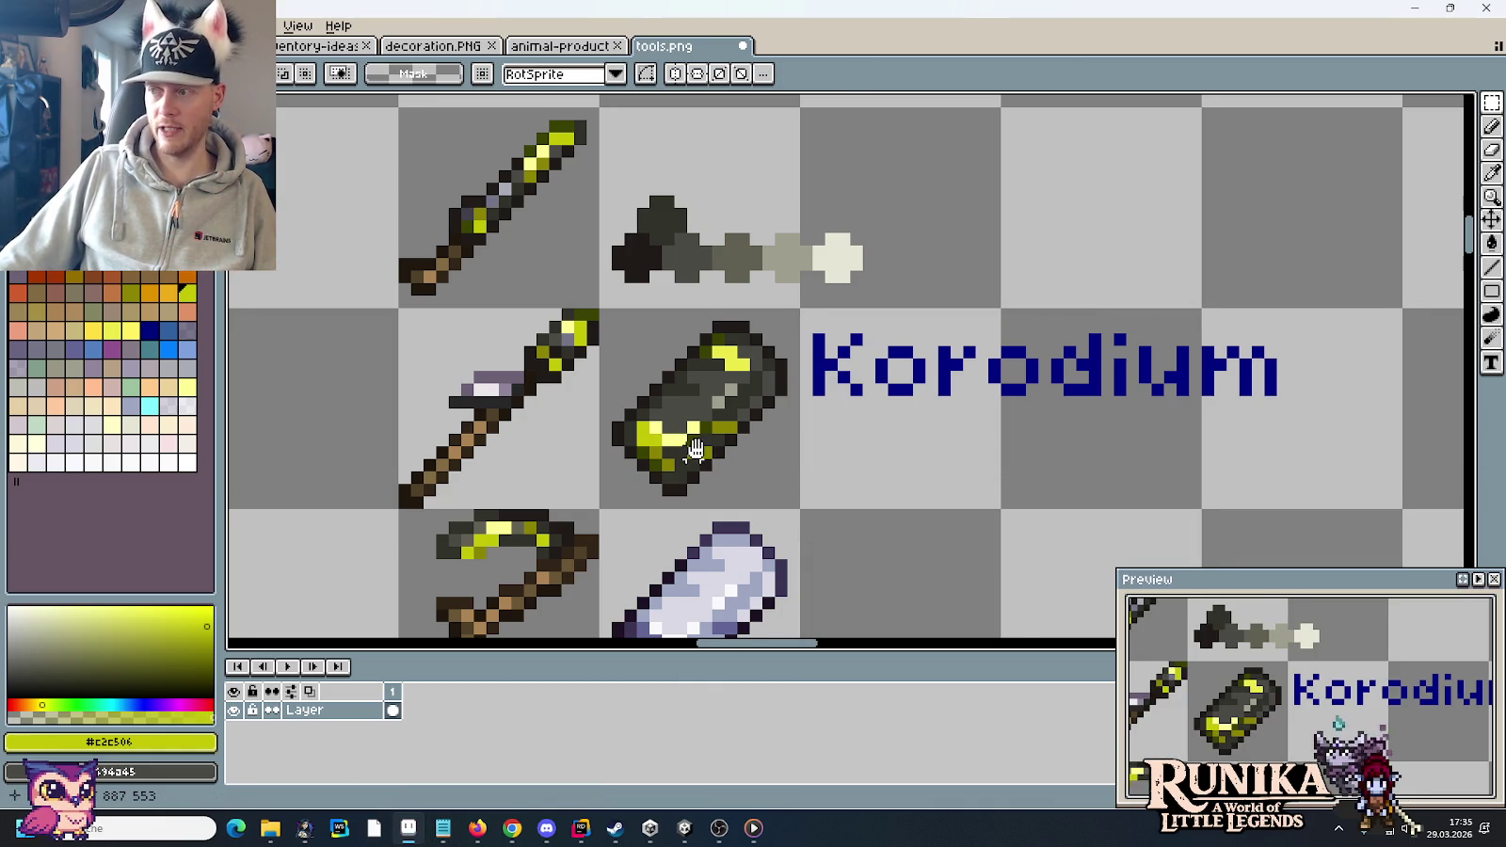
pyautogui.moveTo(732, 461); pyautogui.dragTo(855, 447)
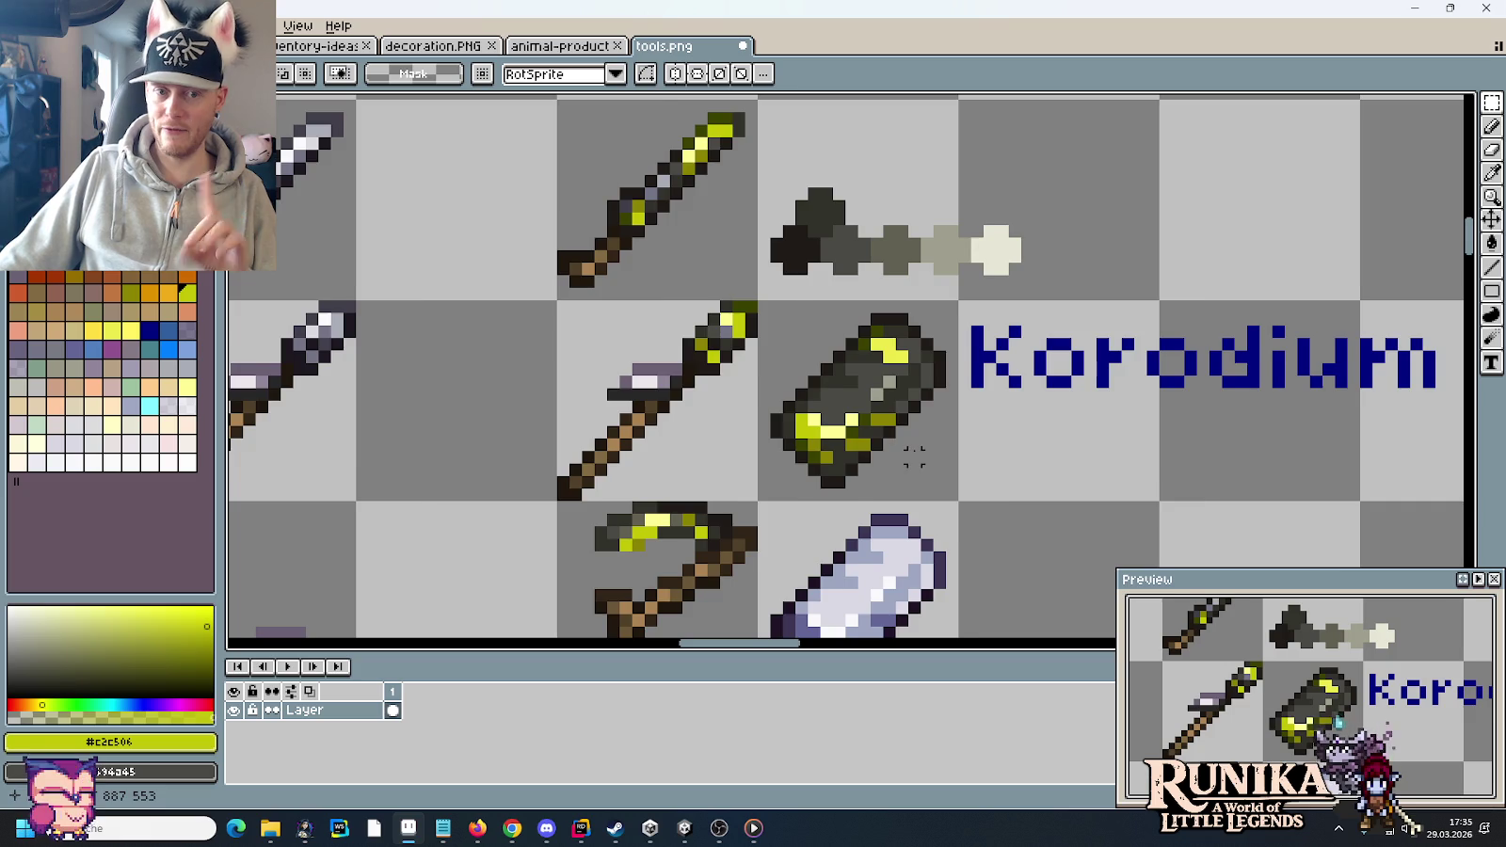
pyautogui.scroll(-1, 854, 447)
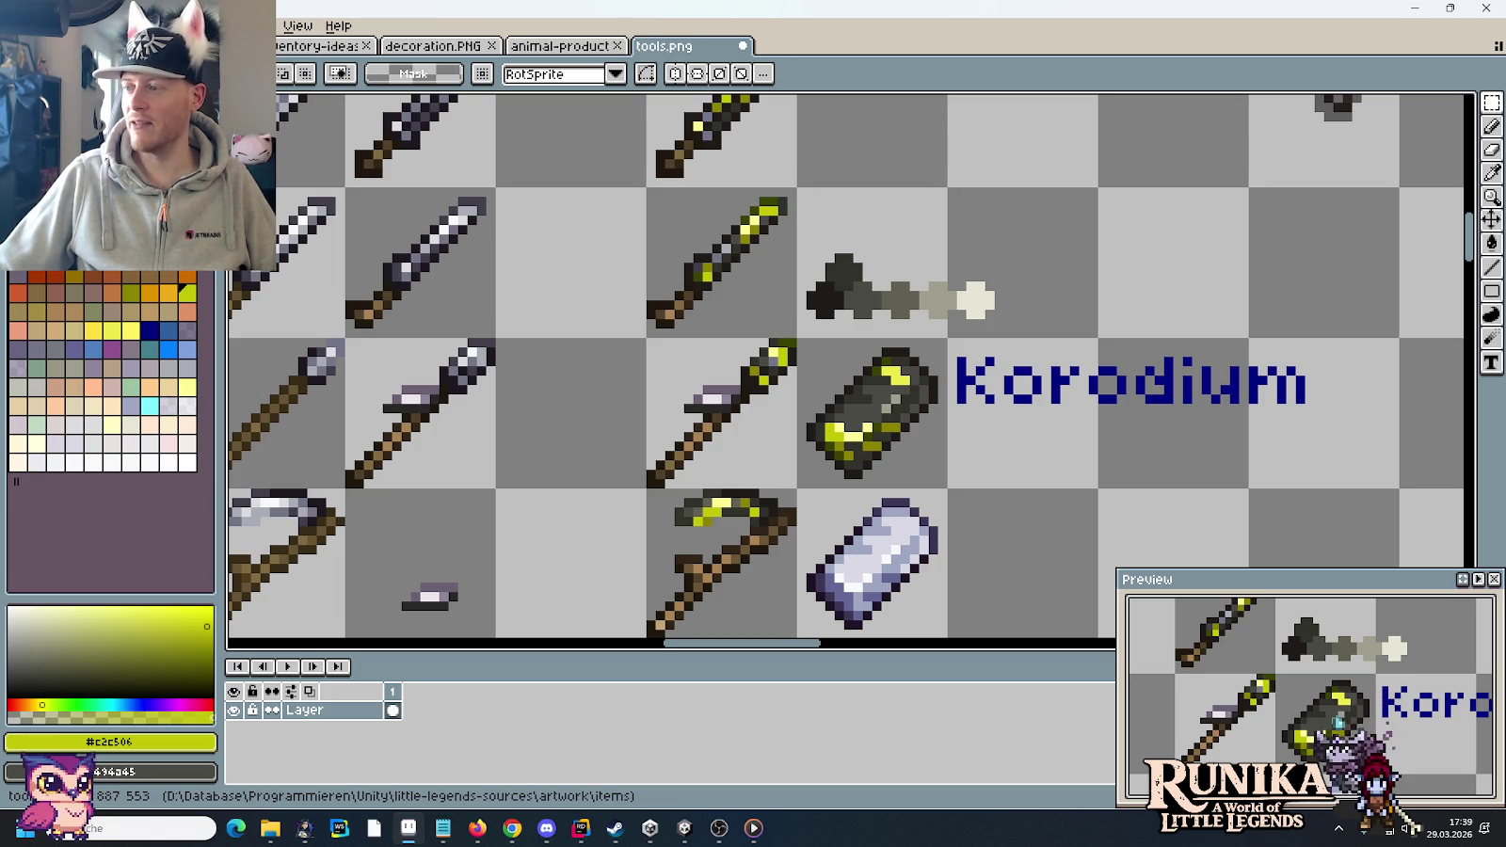
pyautogui.moveTo(1088, 389); pyautogui.dragTo(1094, 375)
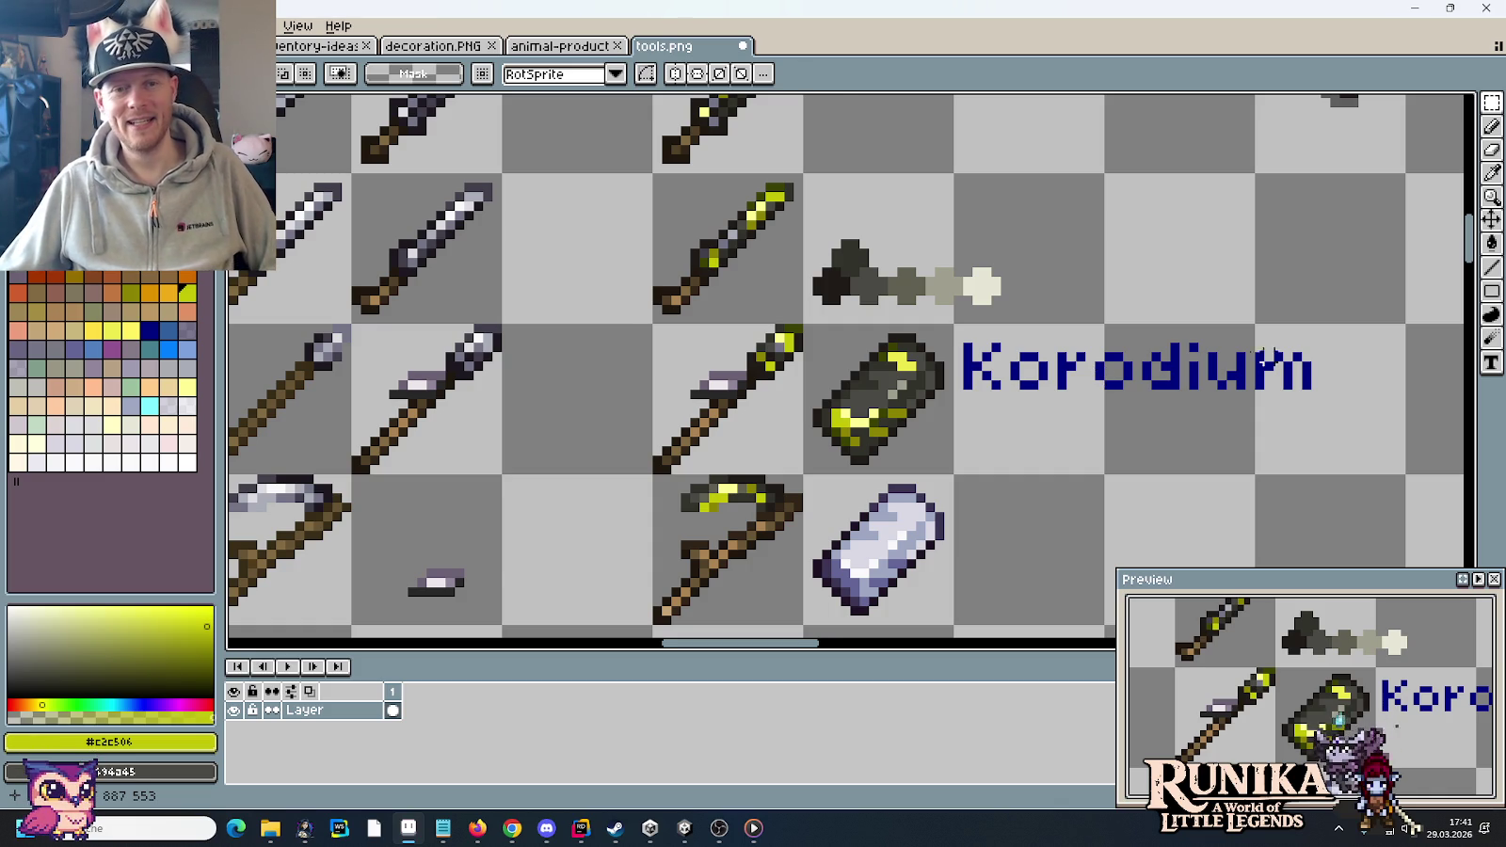
# - Zoom out three notches and centre the Korodium tool column in view
pyautogui.scroll(-1, 1097, 376)
pyautogui.scroll(-1, 1099, 386)
pyautogui.scroll(-1, 1103, 405)
pyautogui.moveTo(1103, 404); pyautogui.dragTo(1068, 410)
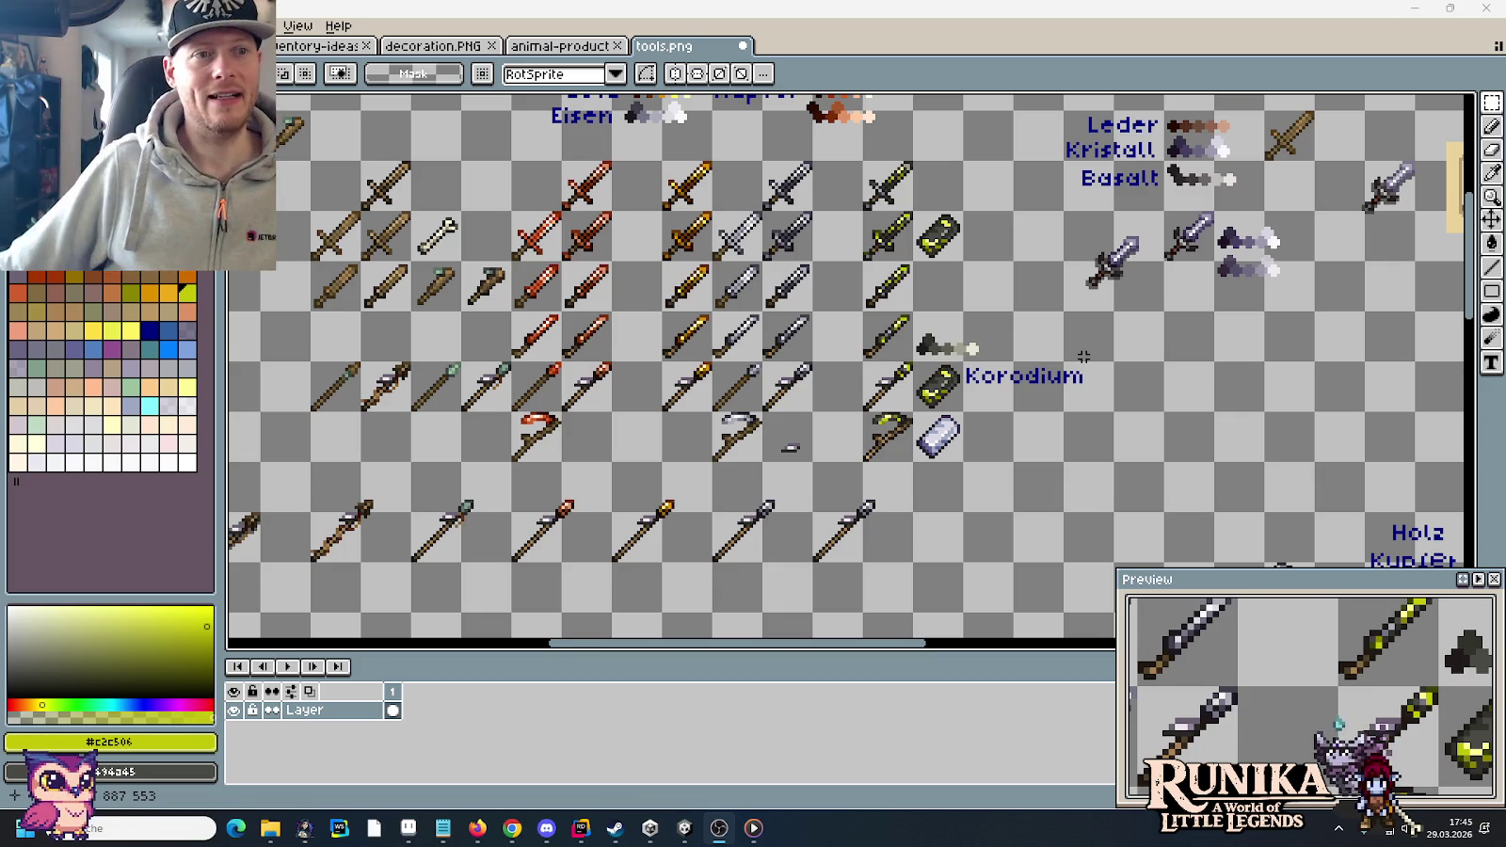
# - Save tools.png with the recoloured Korodium column, then zoom out to view the other tool sets
pyautogui.moveTo(1012, 621); pyautogui.dragTo(869, 402)
pyautogui.hotkey('ctrl', 's')
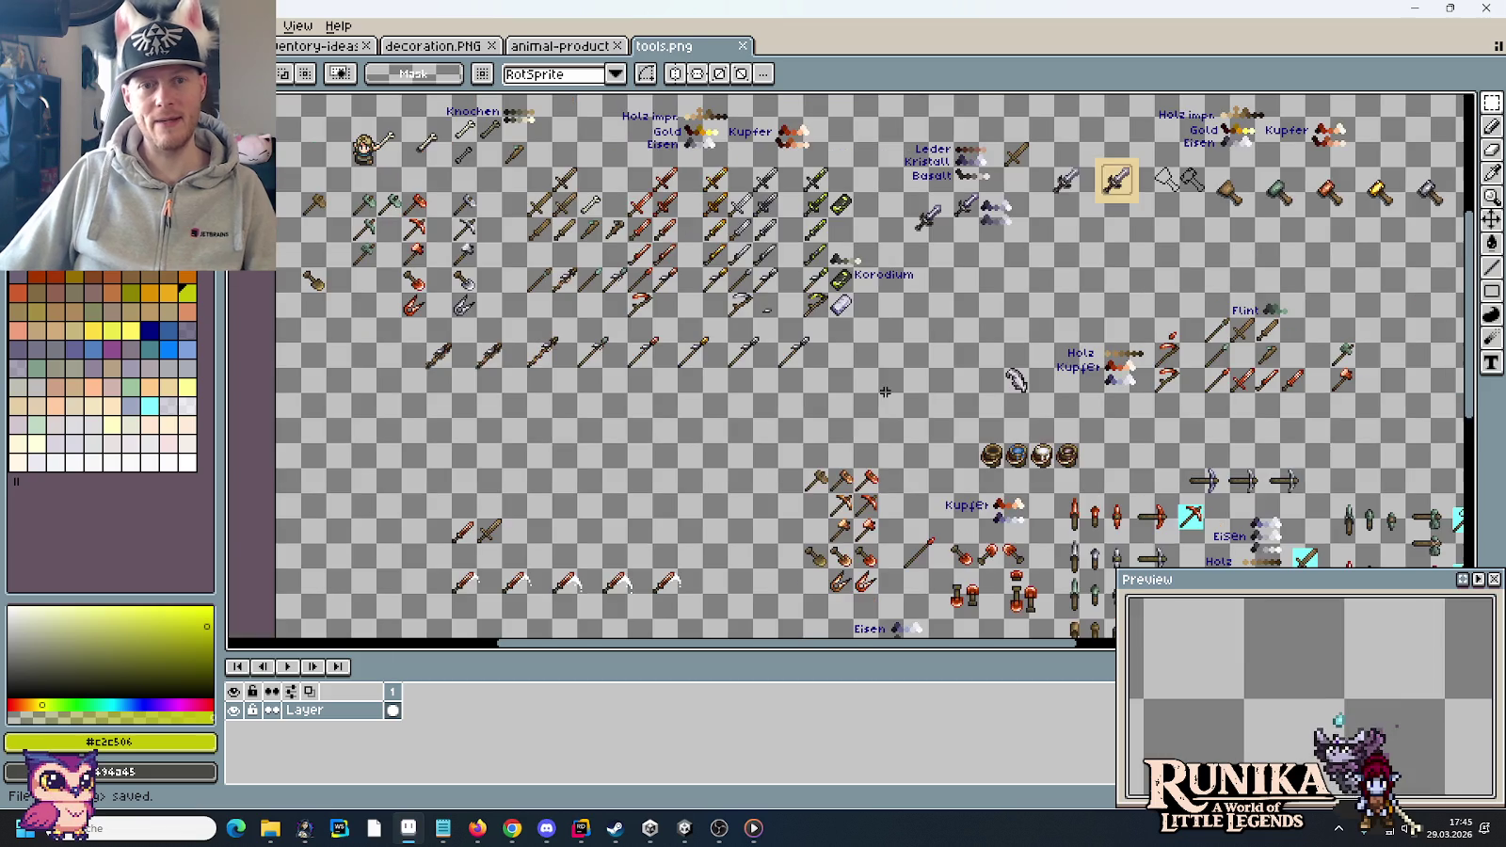
pyautogui.scroll(-2, 869, 401)
pyautogui.moveTo(917, 410); pyautogui.dragTo(828, 192)
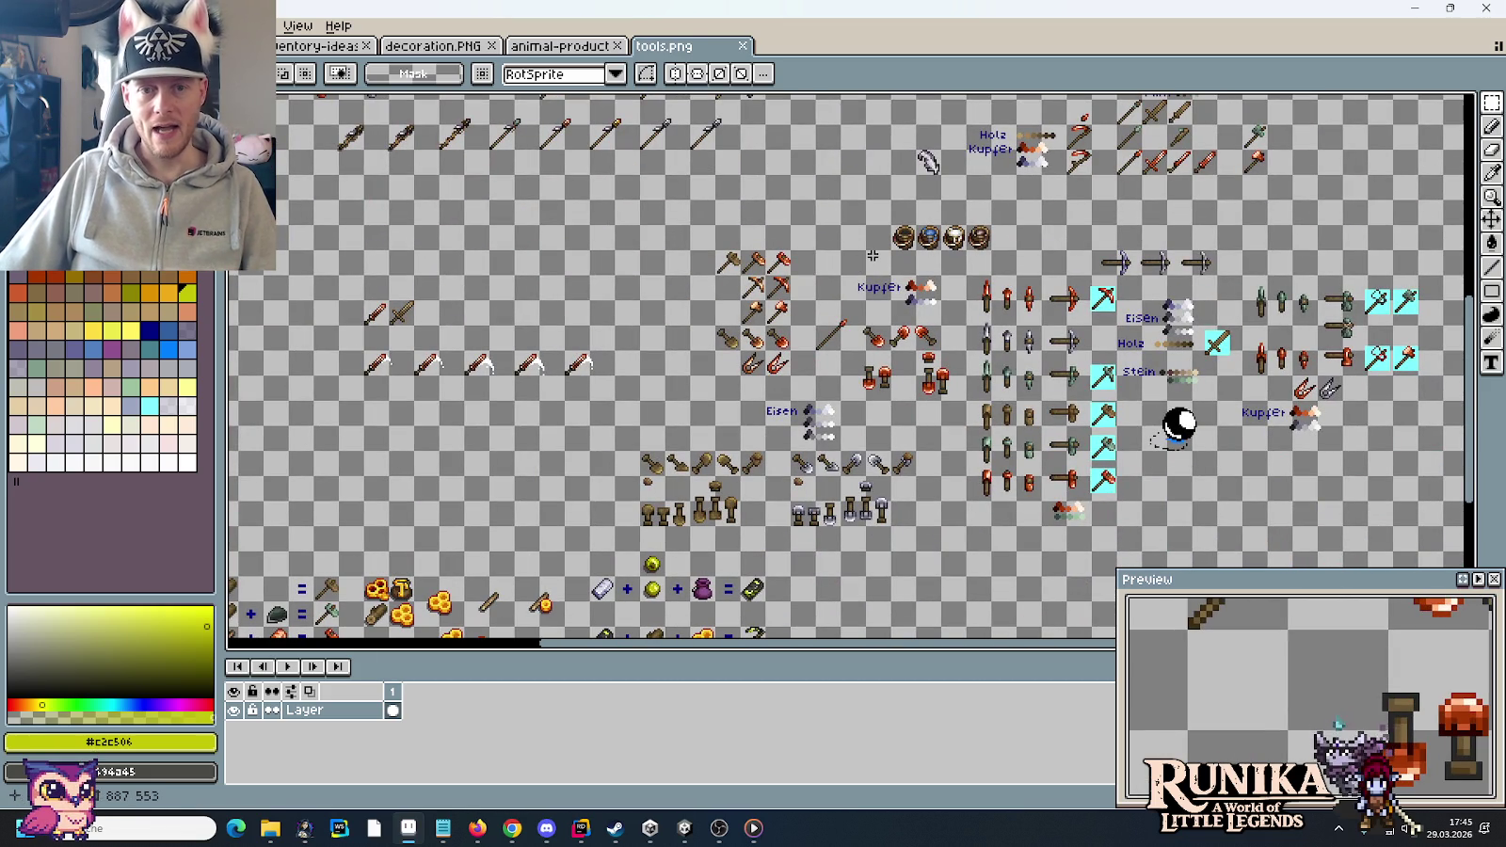